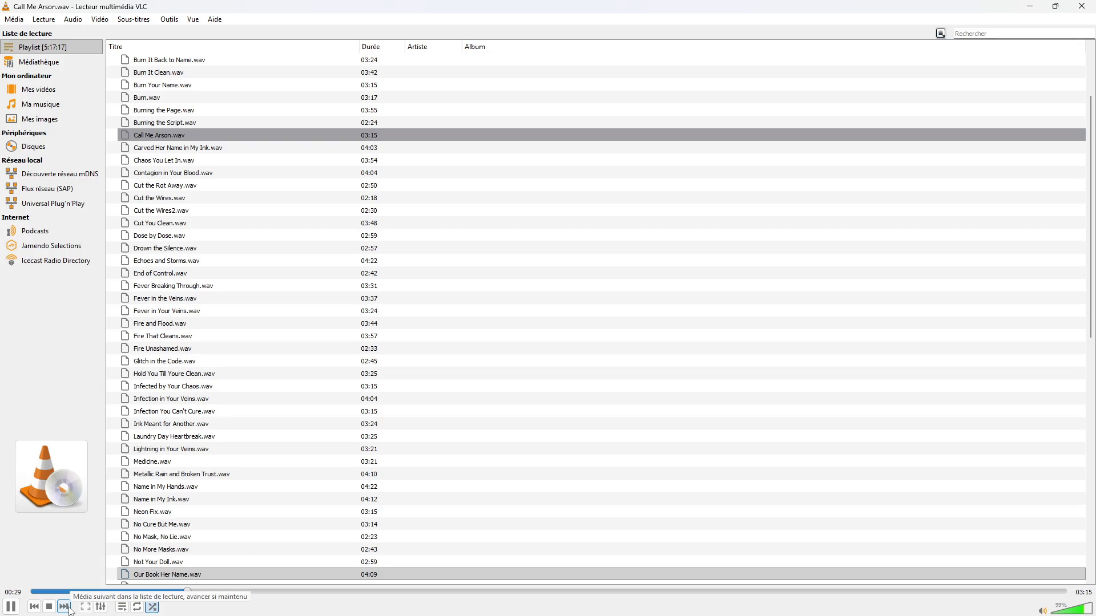
# Step: Skip VLC ahead to 'Cut the Wires.wav' and minimize the player to reveal the editor
pyautogui.click(69, 608)
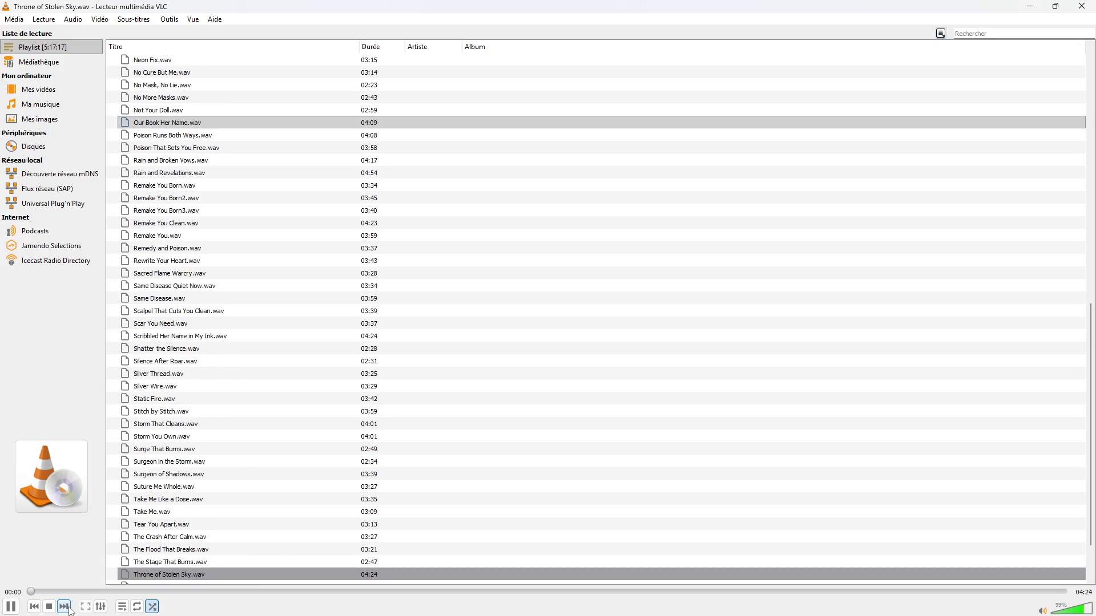
pyautogui.click(104, 592)
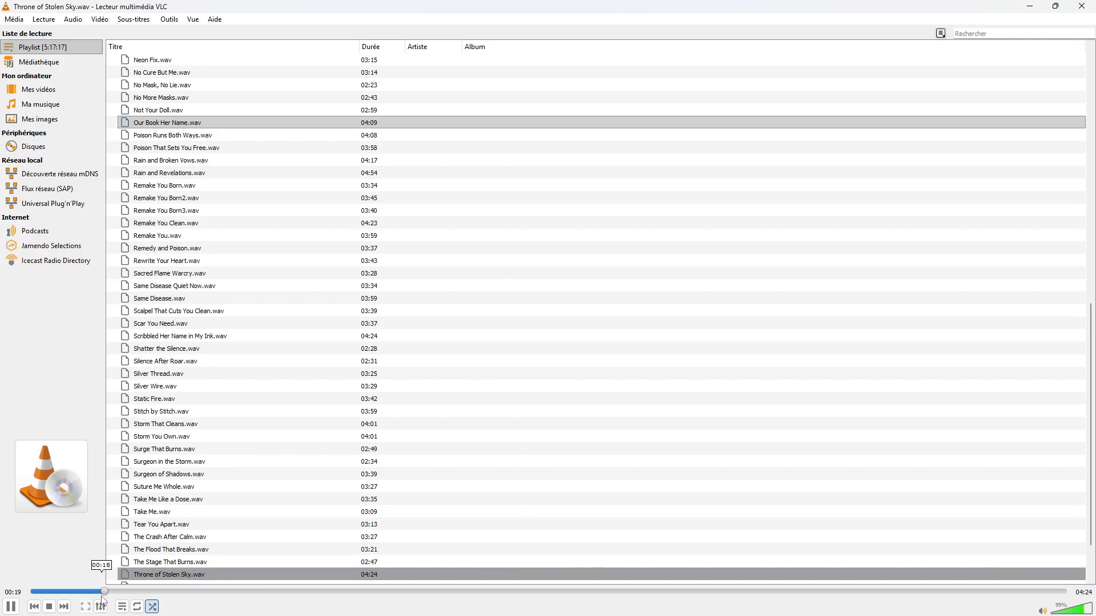
pyautogui.click(67, 608)
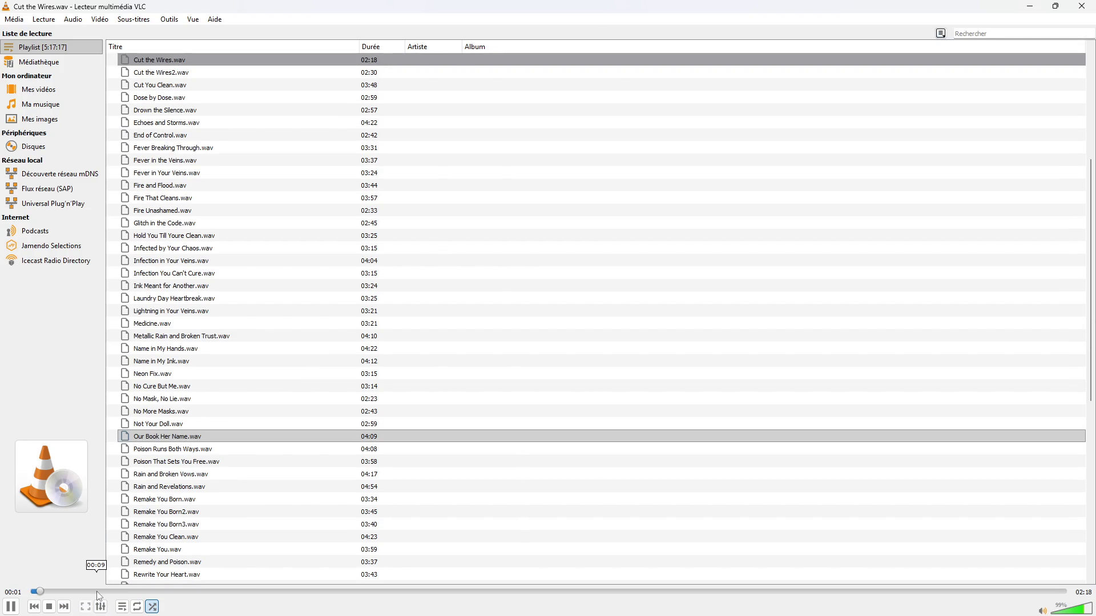
pyautogui.click(1029, 6)
# Step: Fly the camera outside to the diner's brick wall, window and glass door, and collapse the Exterior folder
pyautogui.scroll(-3, 465, 347)
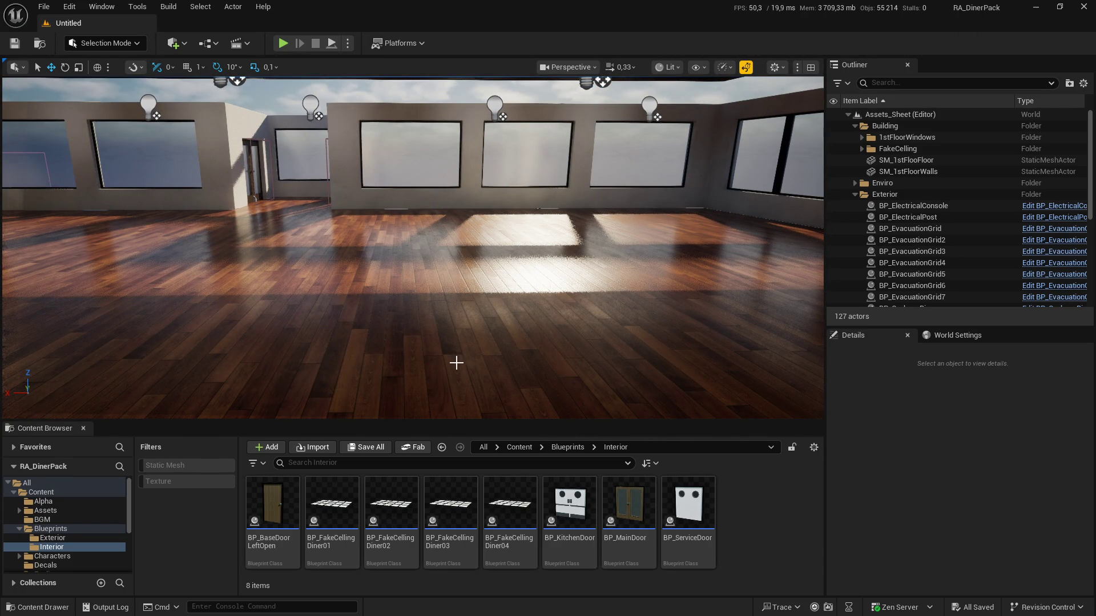
pyautogui.moveTo(412, 247); pyautogui.dragTo(412, 131)
pyautogui.moveTo(461, 399); pyautogui.dragTo(461, 367)
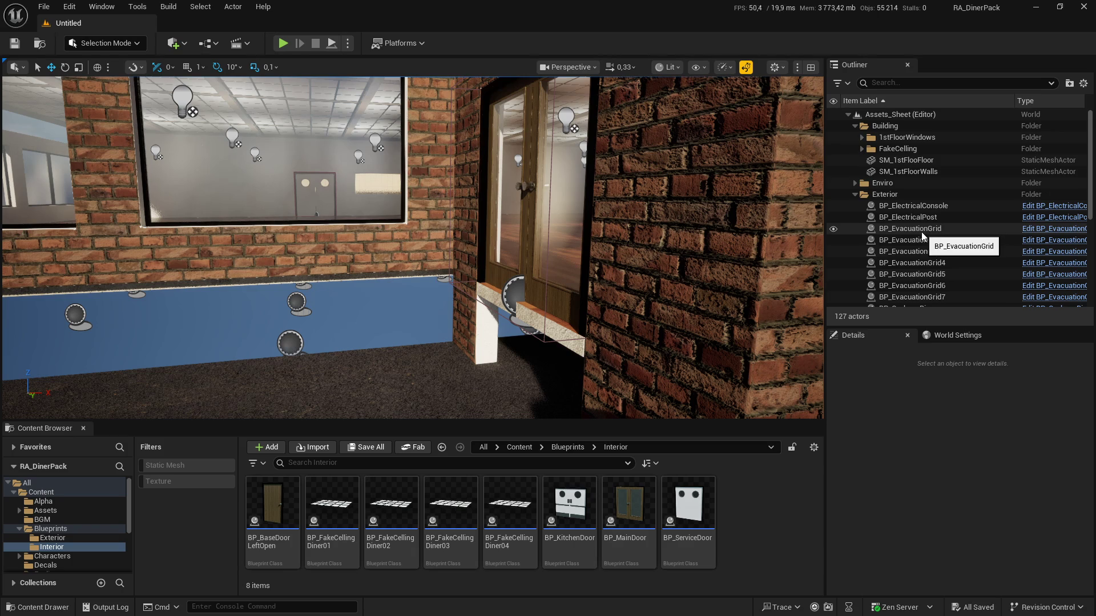
pyautogui.click(855, 194)
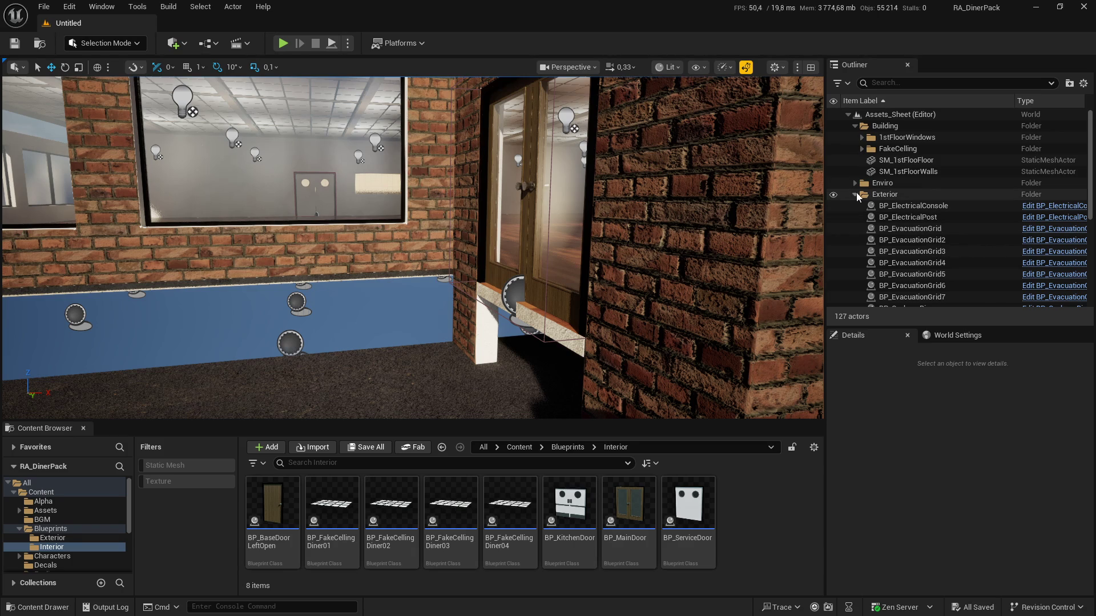
# Step: Create a folder named Basement inside Building and open it
pyautogui.click(409, 123)
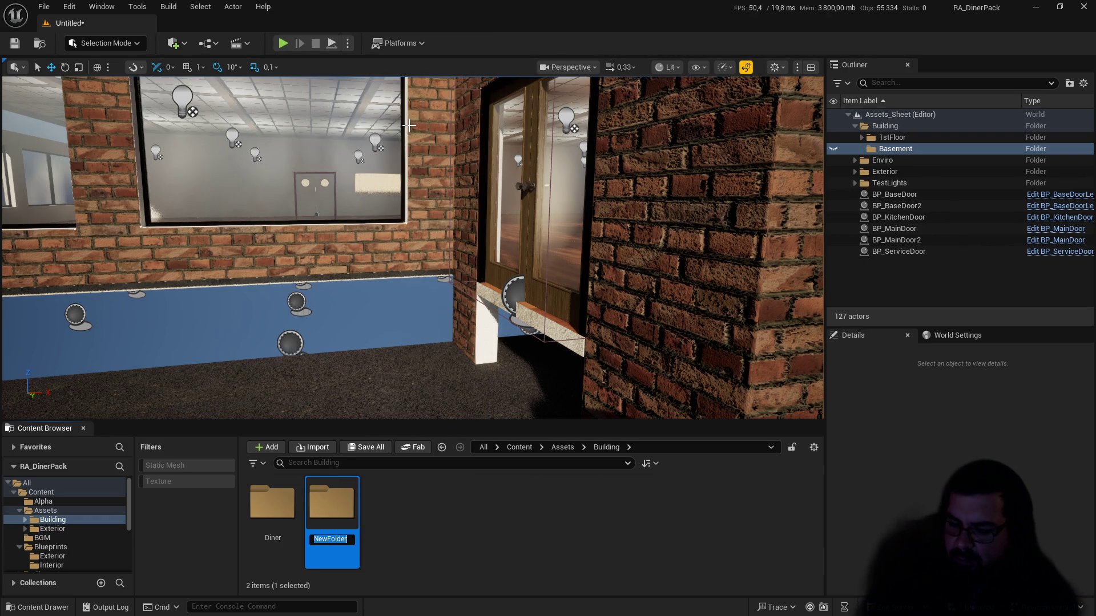
pyautogui.write('Basem')
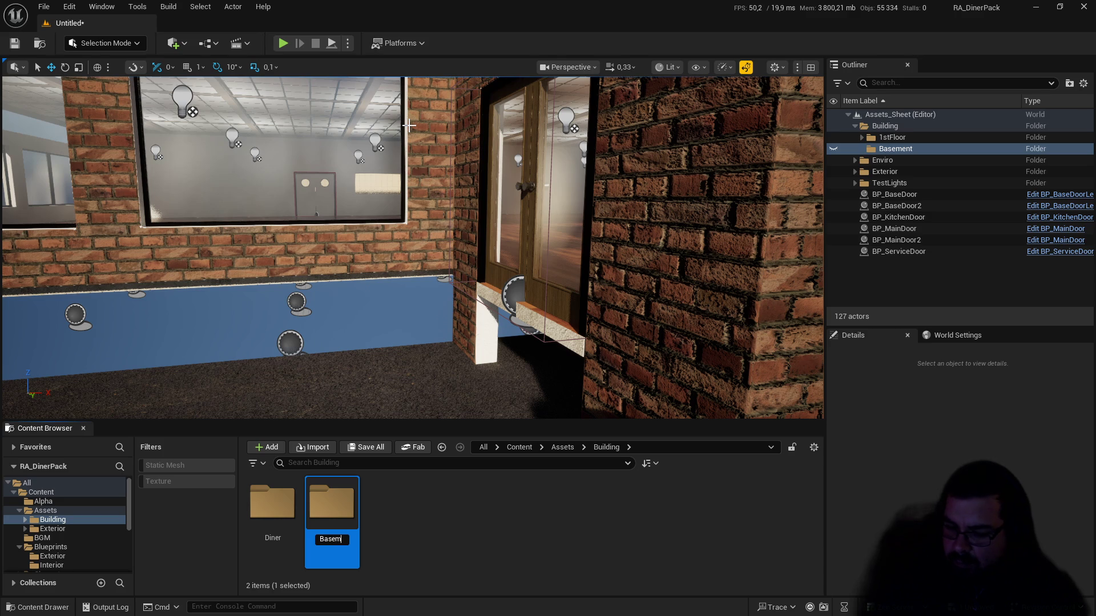
pyautogui.write('ent')
pyautogui.press('Return')
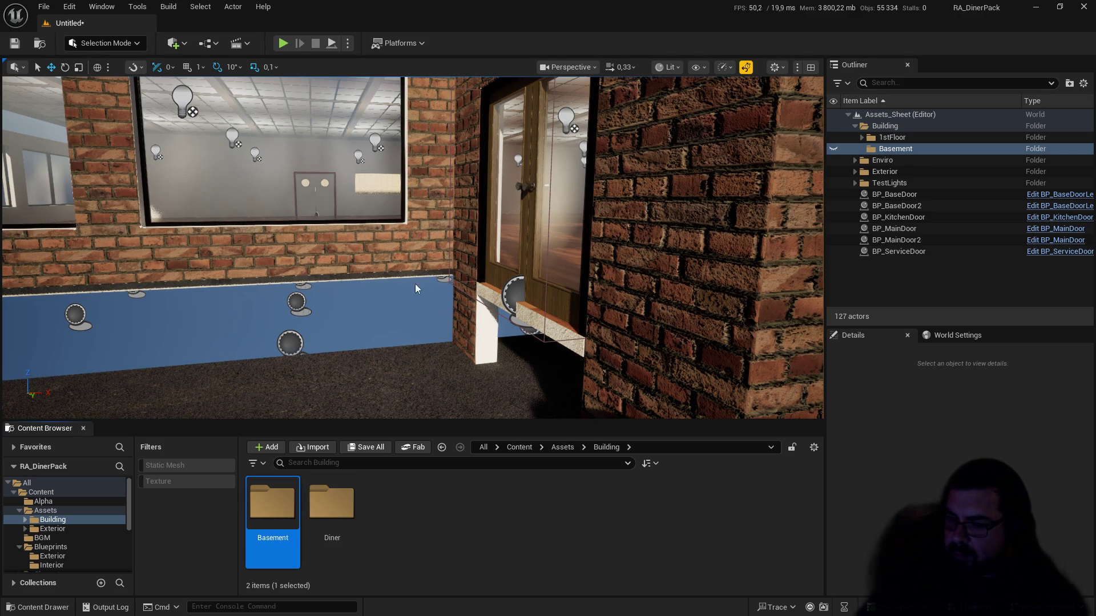
pyautogui.doubleClick(286, 486)
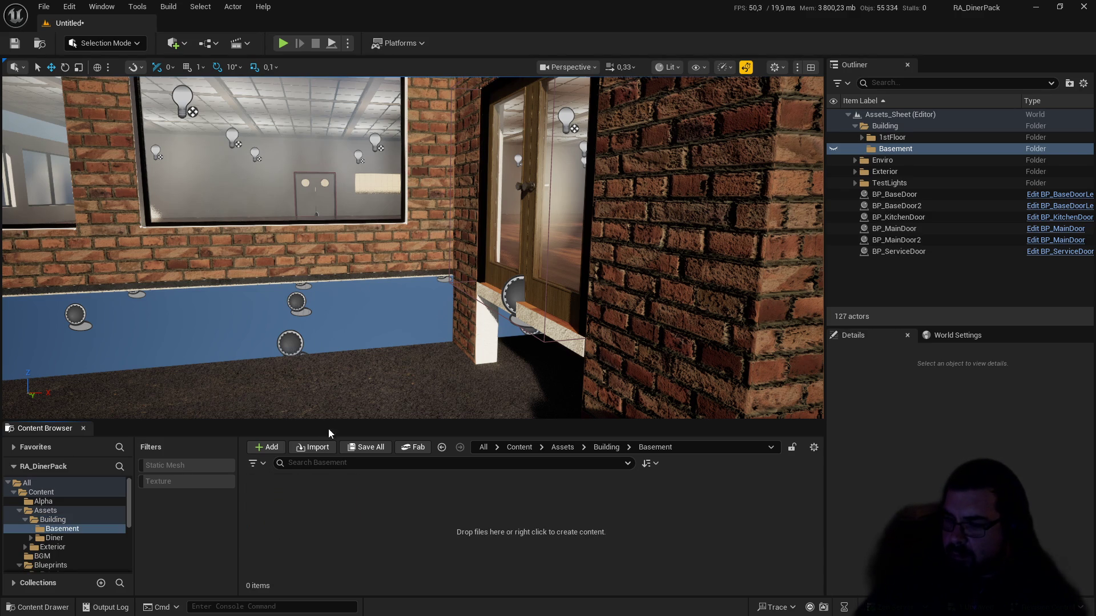
# Step: Import the four basement FBX files into the Basement folder with default settings
pyautogui.click(318, 449)
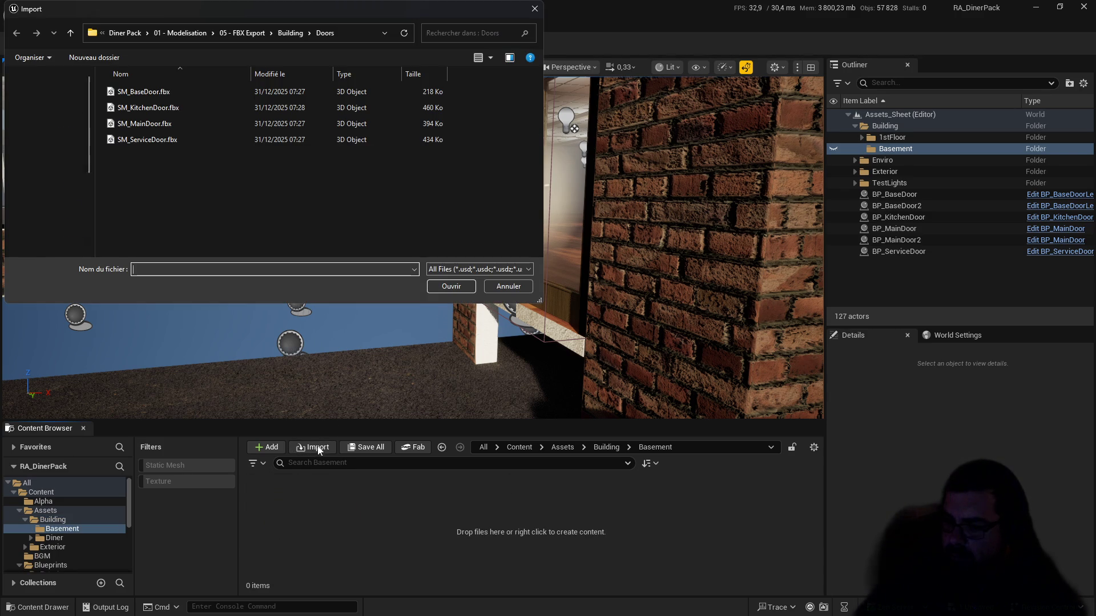
pyautogui.click(303, 36)
pyautogui.doubleClick(163, 93)
pyautogui.moveTo(169, 150); pyautogui.dragTo(172, 78)
pyautogui.click(446, 288)
pyautogui.click(687, 488)
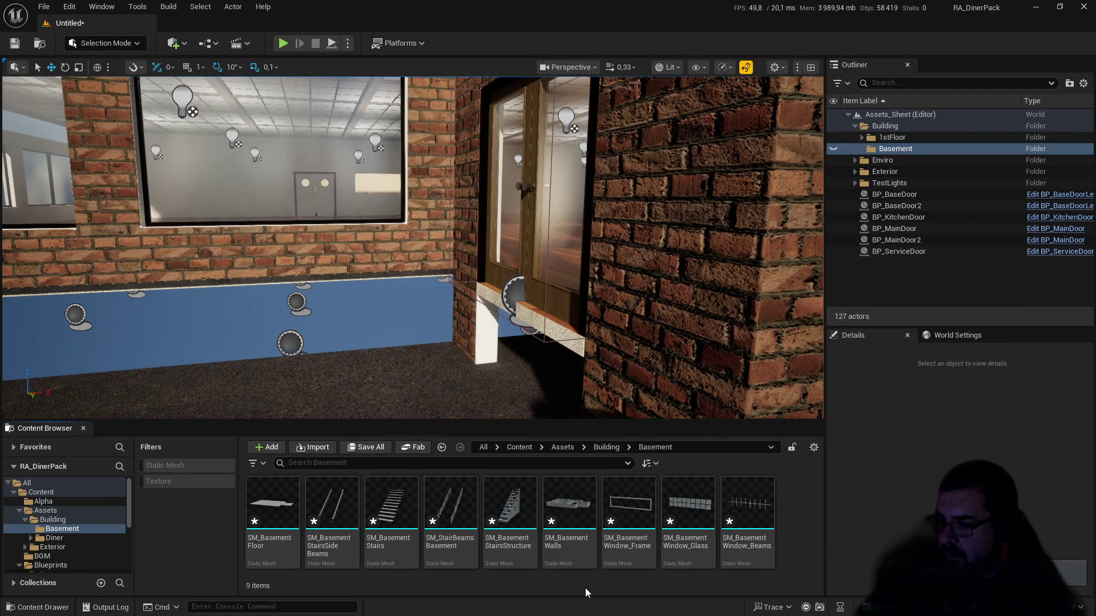
# Step: Set SM_BasementStairs' collision complexity to Use Complex Collision As Simple and save
pyautogui.moveTo(512, 507)
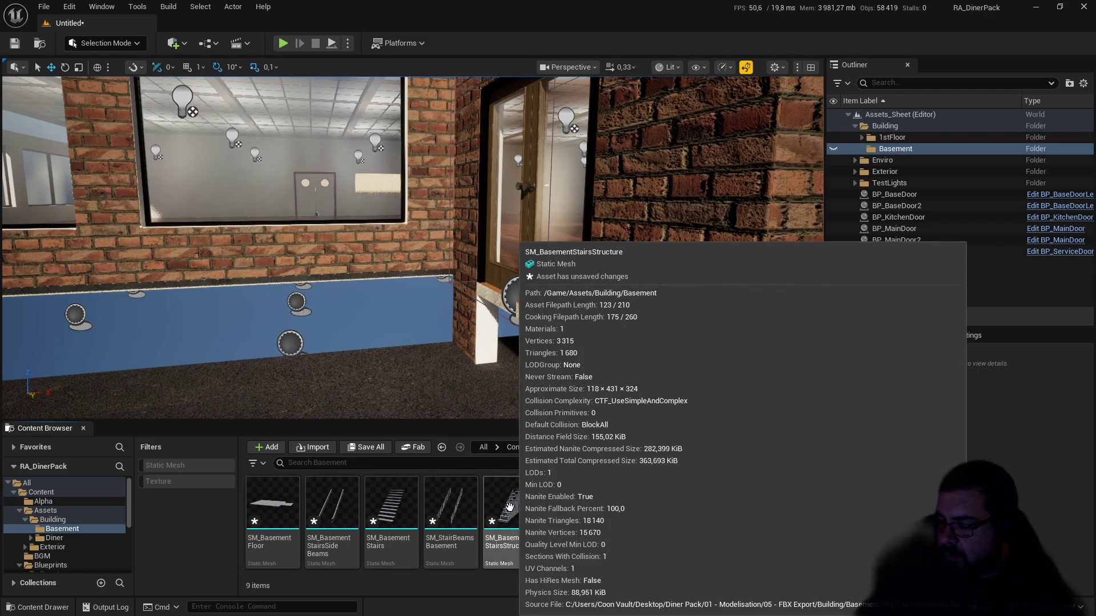
pyautogui.doubleClick(394, 510)
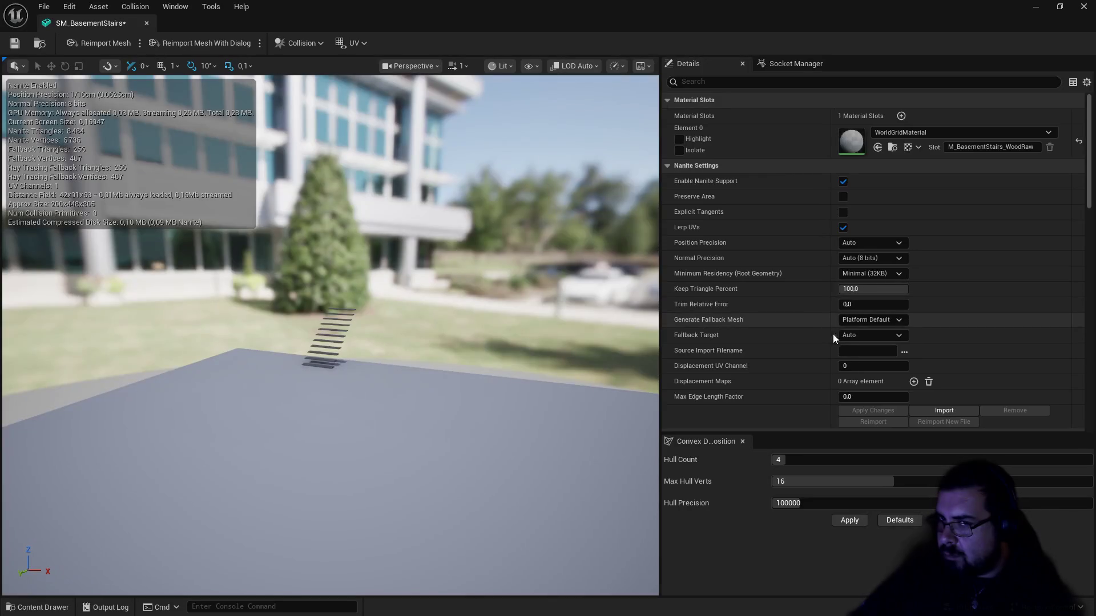
pyautogui.scroll(-12, 851, 402)
pyautogui.scroll(-7, 849, 399)
pyautogui.click(868, 324)
pyautogui.click(863, 368)
pyautogui.click(17, 45)
# Step: Assign MI_WoodOakRawFine to the stairs' Element 0, save, and close the mesh editor
pyautogui.scroll(5, 894, 276)
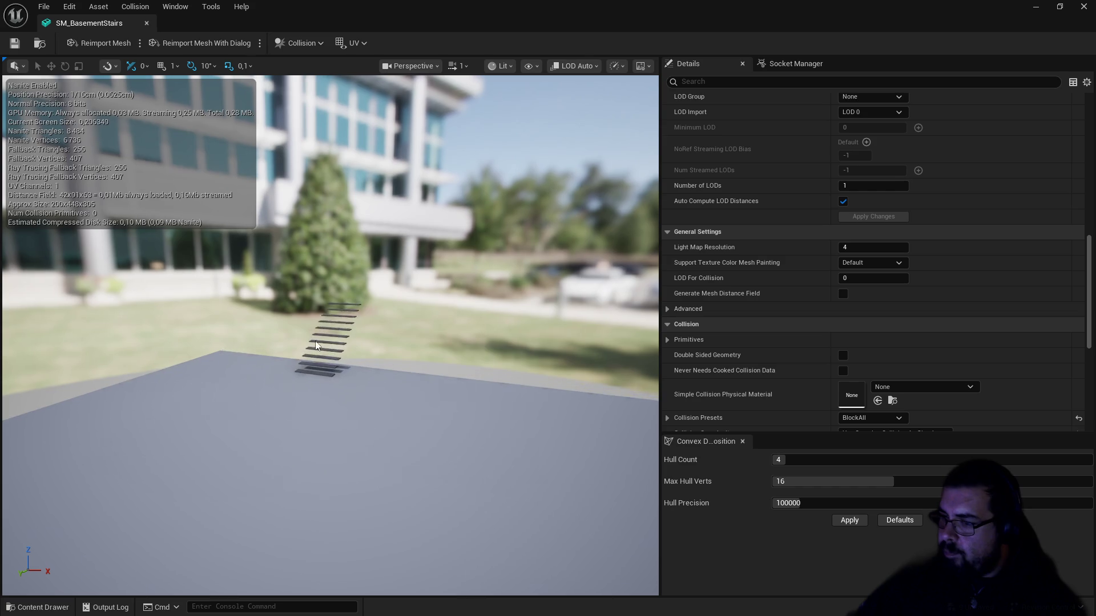
pyautogui.scroll(6, 350, 376)
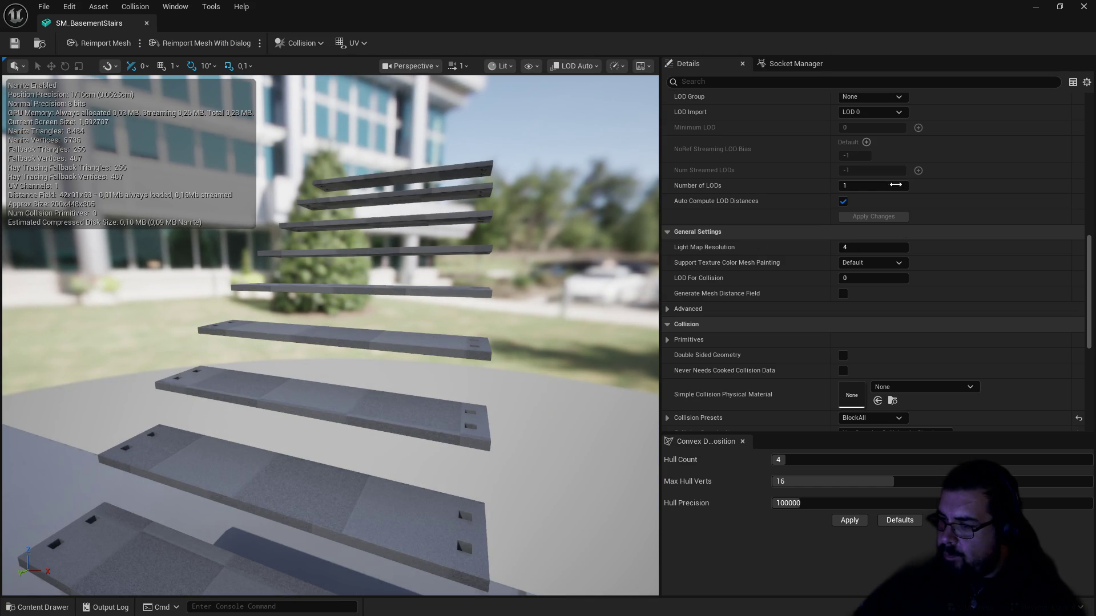
pyautogui.scroll(8, 904, 194)
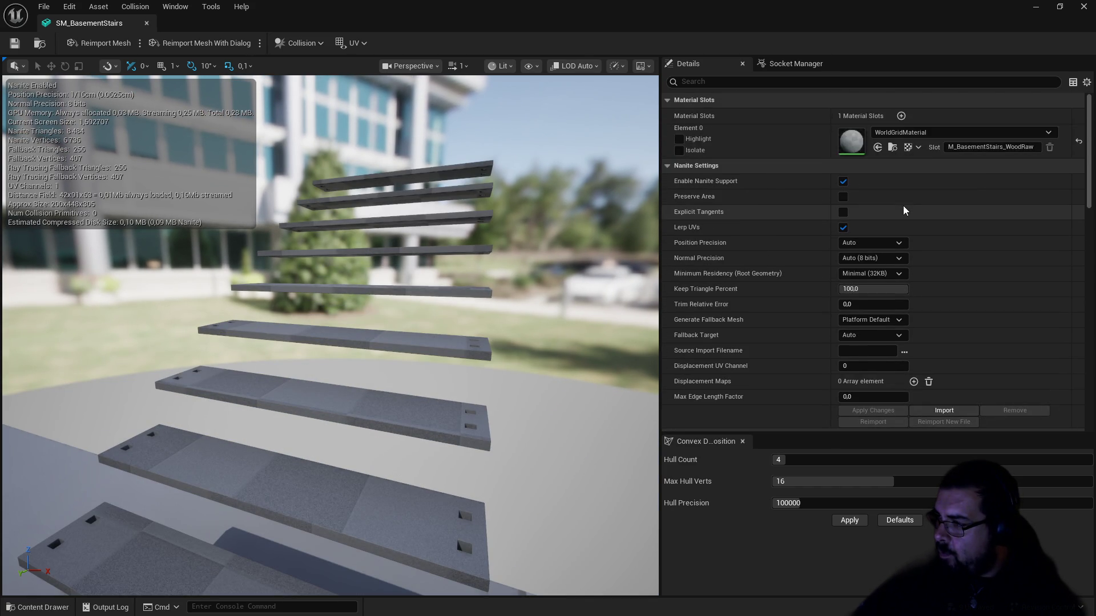
pyautogui.click(916, 133)
pyautogui.write('wo')
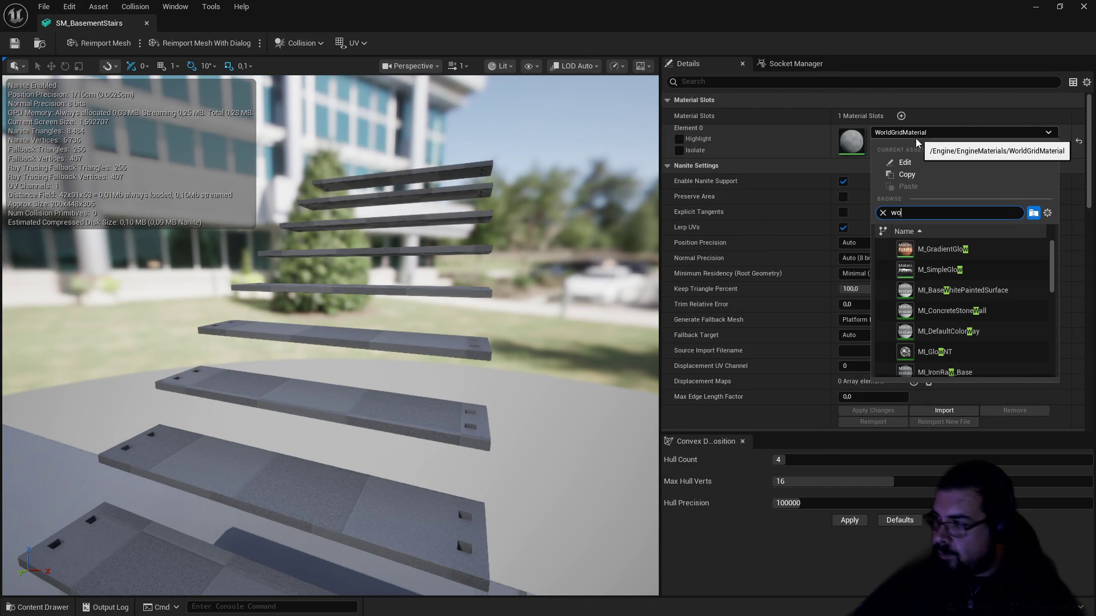
pyautogui.write('od')
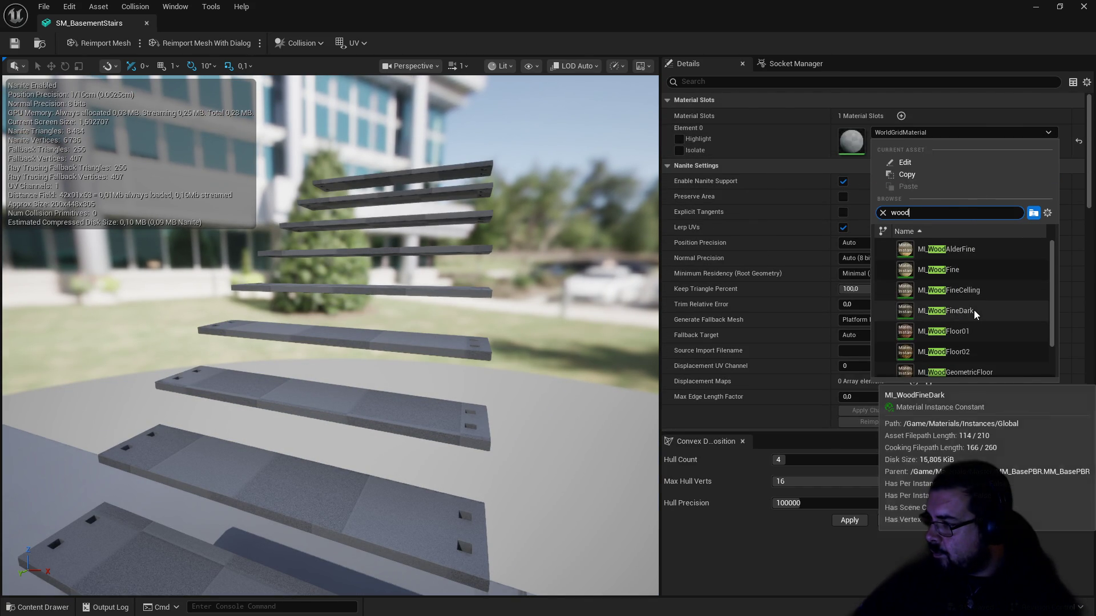
pyautogui.scroll(-2, 975, 335)
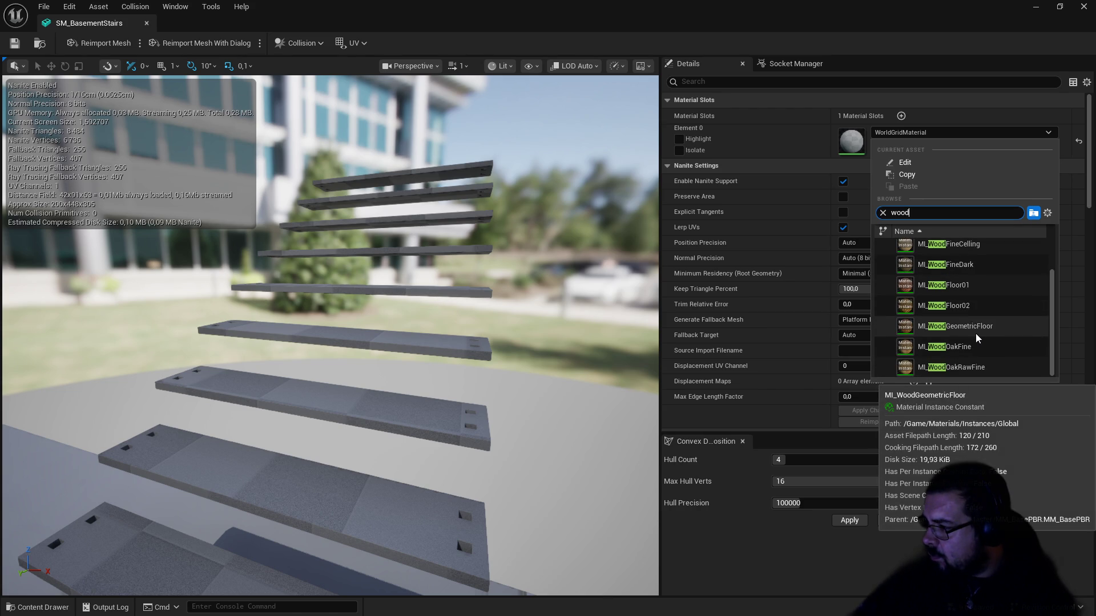
pyautogui.click(970, 367)
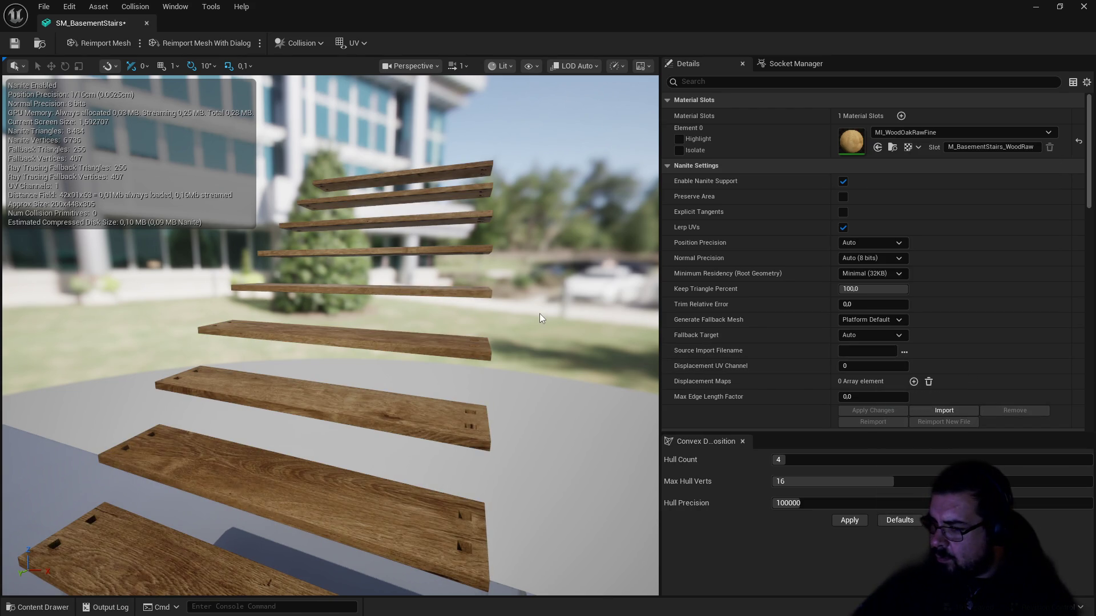
pyautogui.click(14, 44)
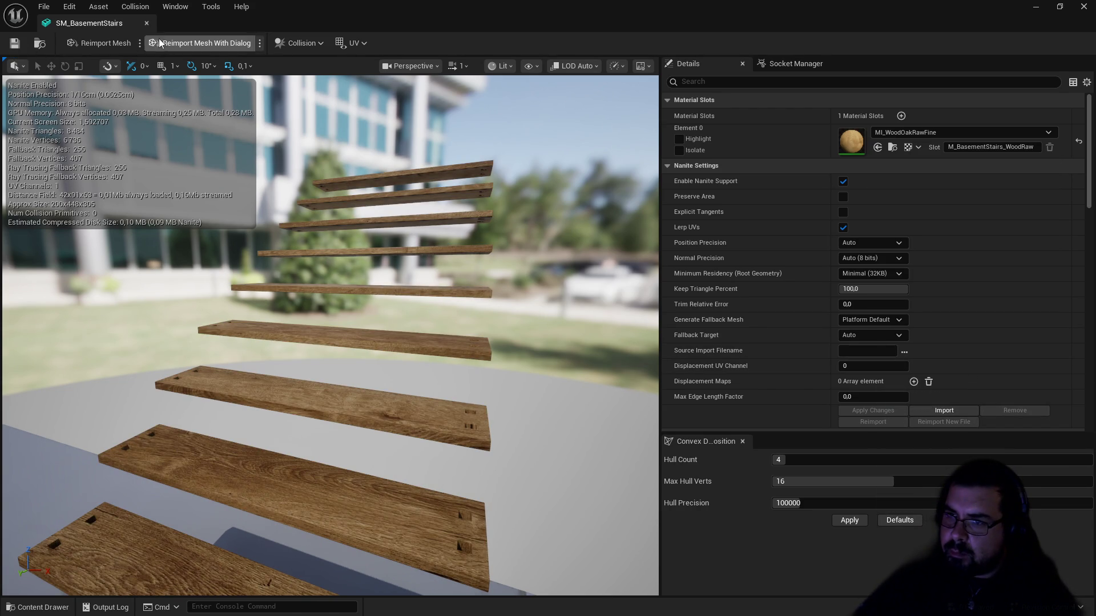
pyautogui.click(147, 23)
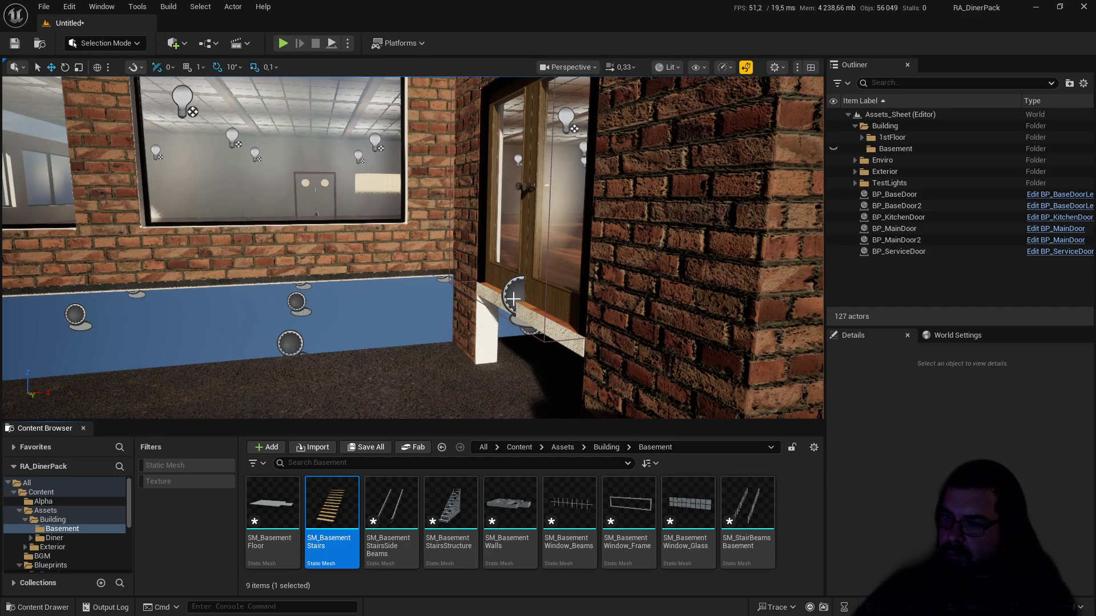
# Step: Open SM_BasementStairsSideBeams and assign MI_BlackMetal to its Element 0
pyautogui.doubleClick(420, 494)
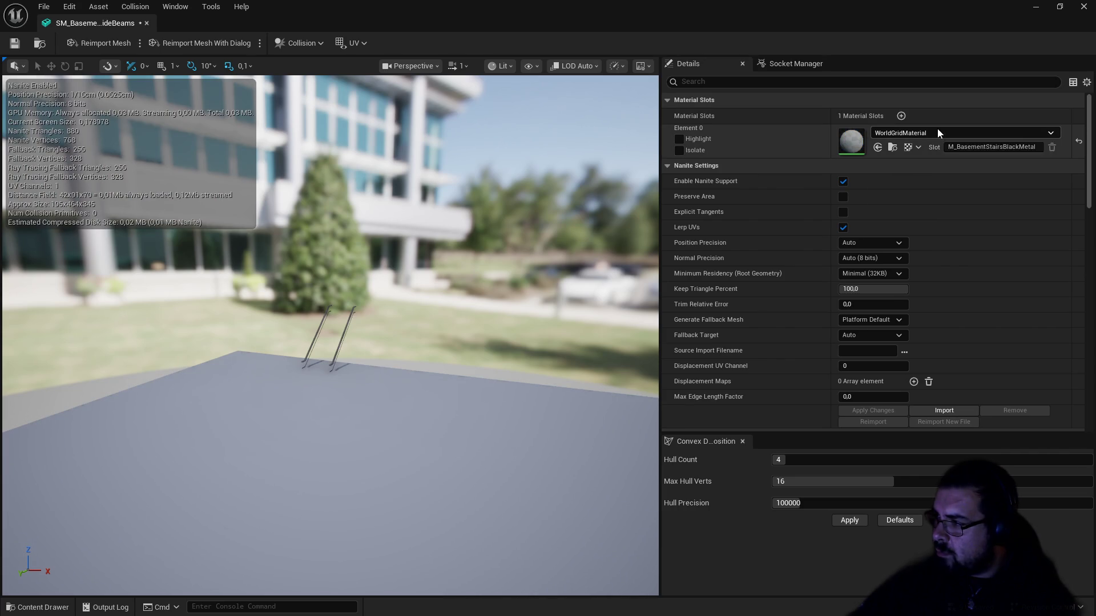
pyautogui.click(937, 131)
pyautogui.write('bm')
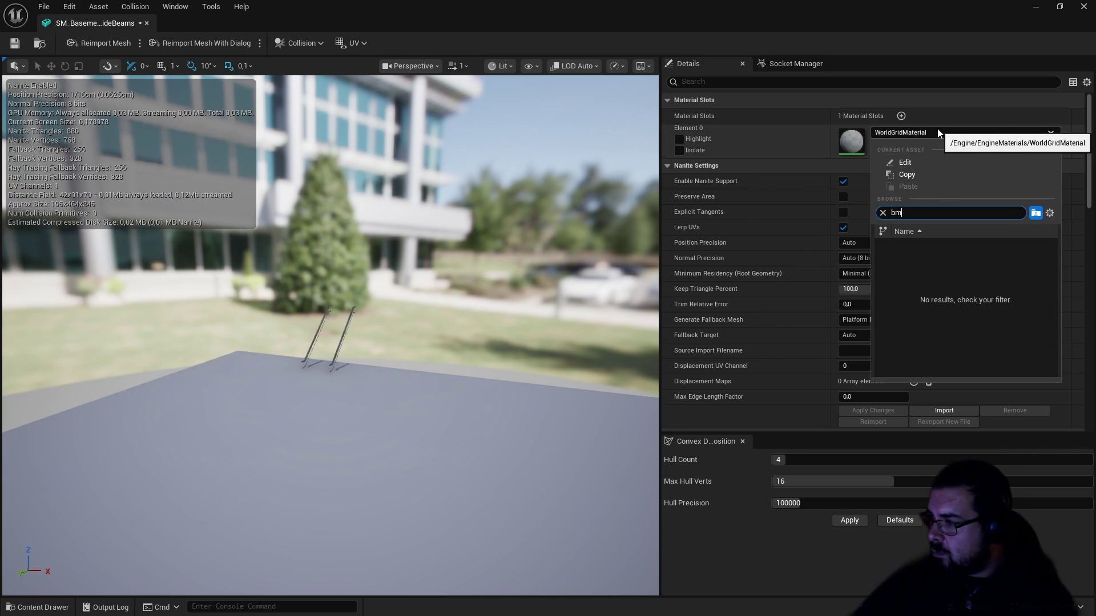
pyautogui.write('la')
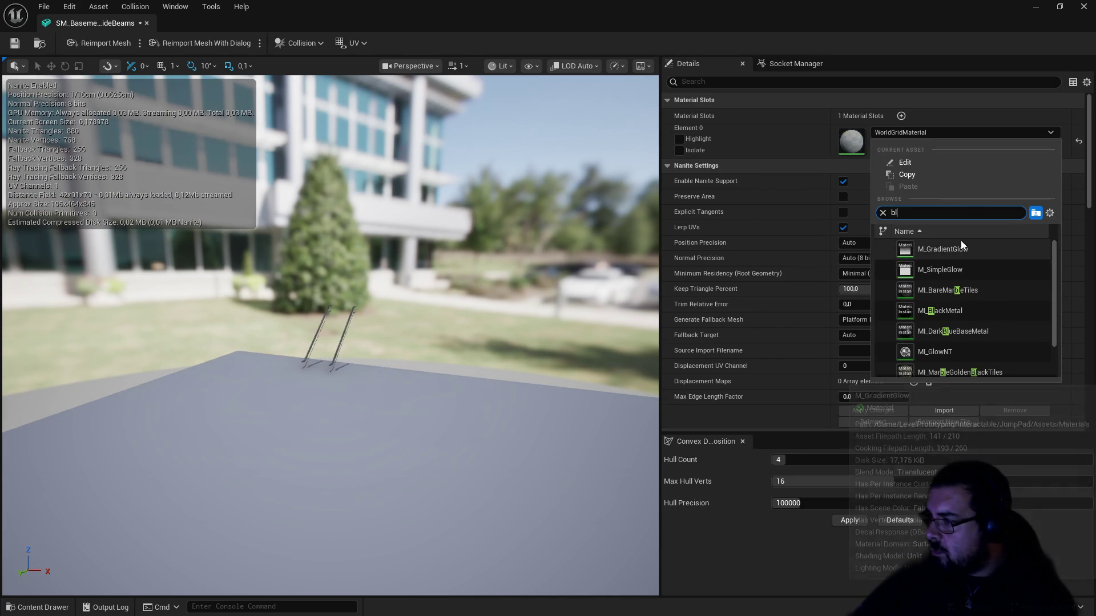
pyautogui.click(958, 249)
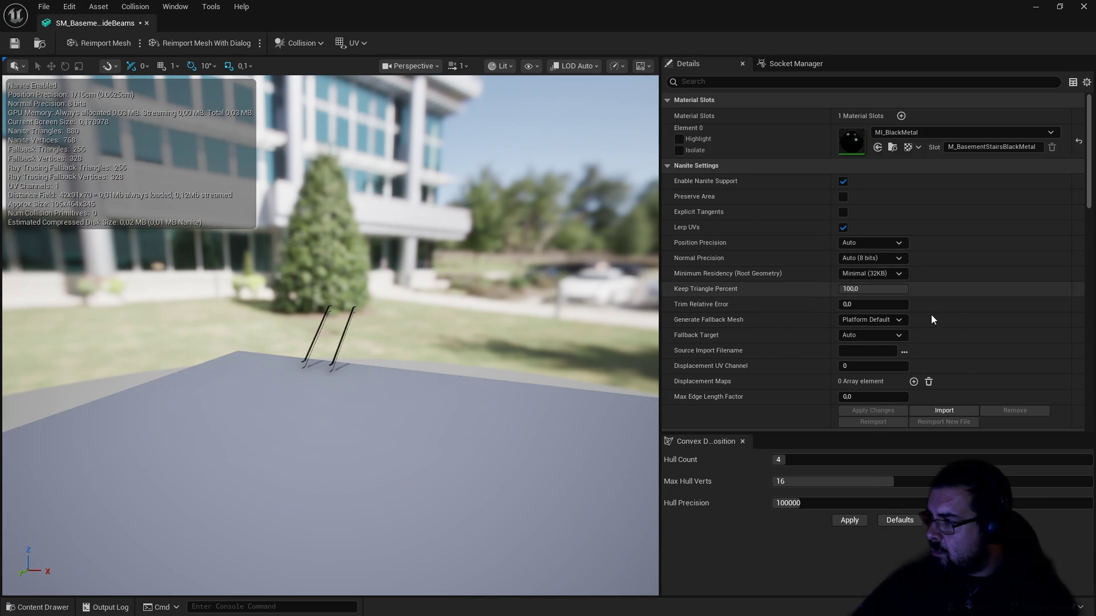
# Step: Set the side beams to Use Complex Collision As Simple, save, close, and open SM_BasementStairsStructure
pyautogui.scroll(-10, 919, 343)
pyautogui.scroll(-8, 902, 391)
pyautogui.click(873, 343)
pyautogui.click(866, 387)
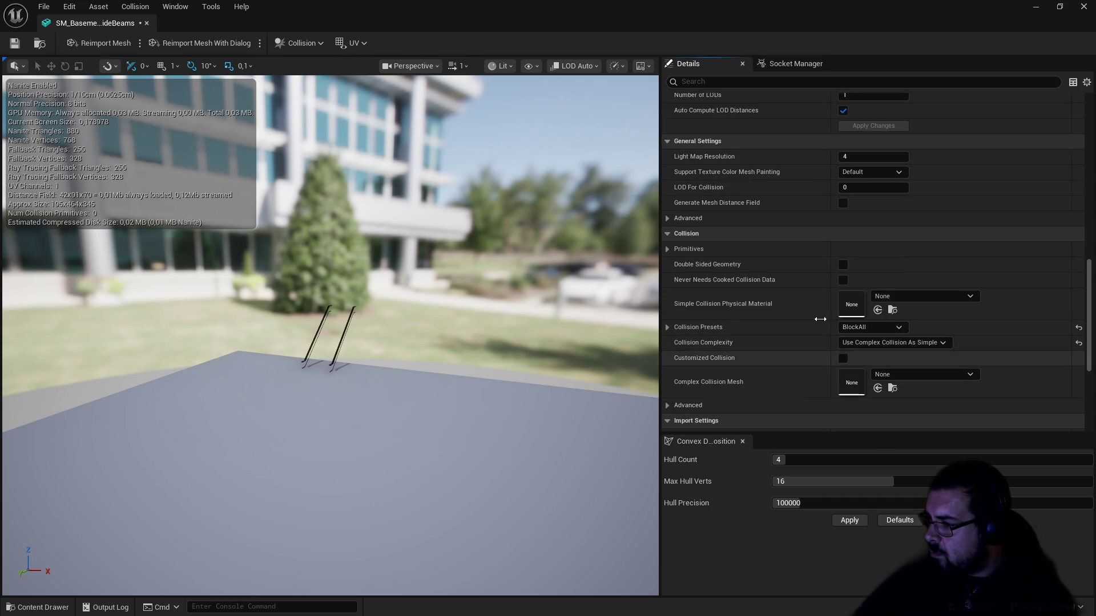
pyautogui.click(16, 45)
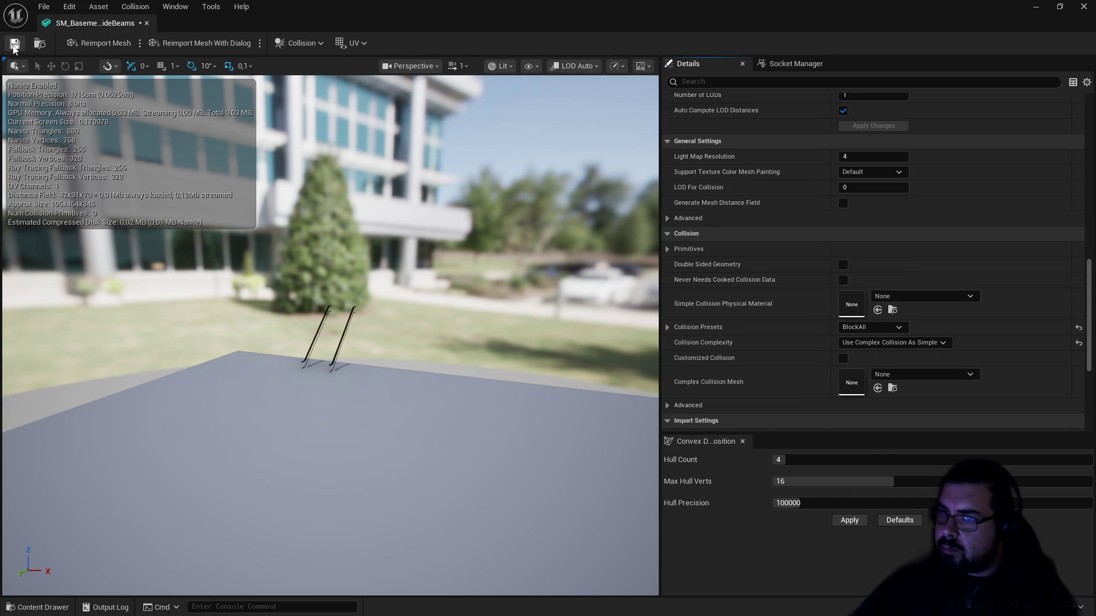
pyautogui.click(147, 23)
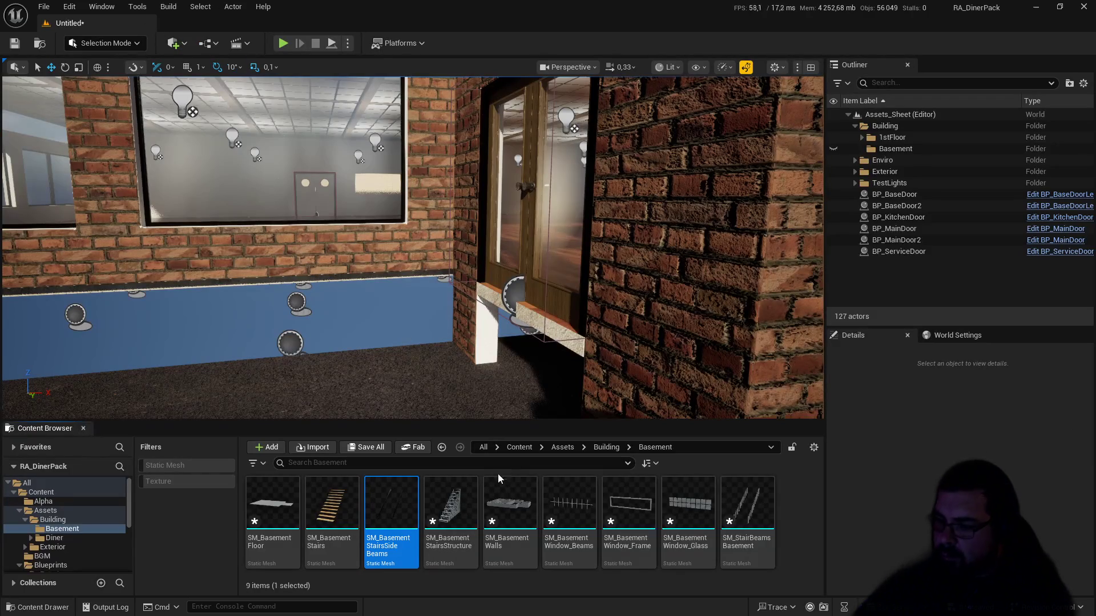
pyautogui.doubleClick(451, 503)
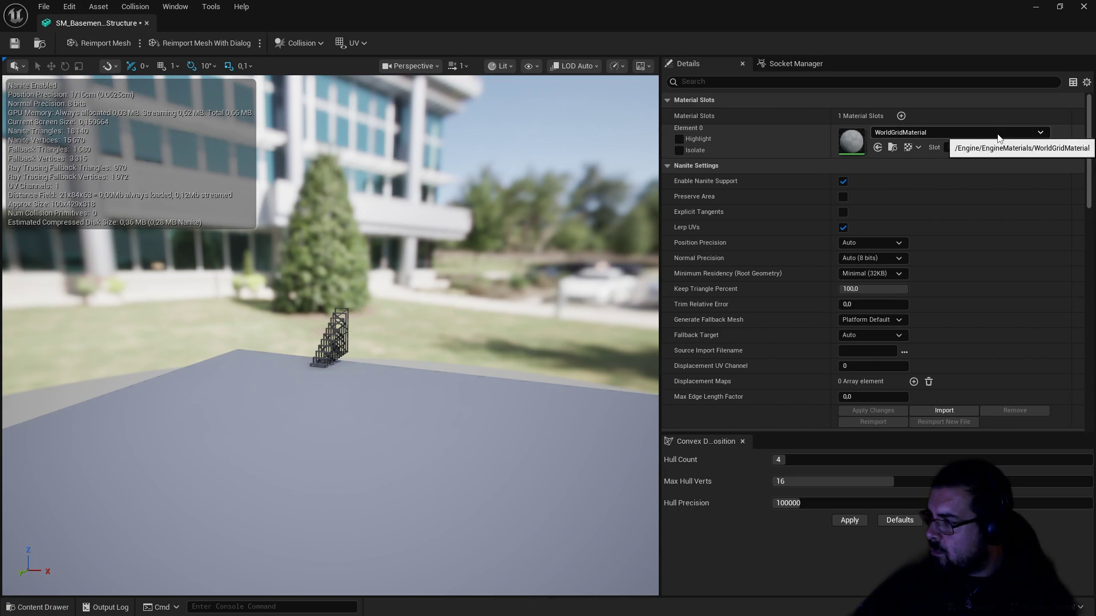
# Step: Assign MI_IronRaw_Base to the stair structure's Element 0
pyautogui.click(999, 136)
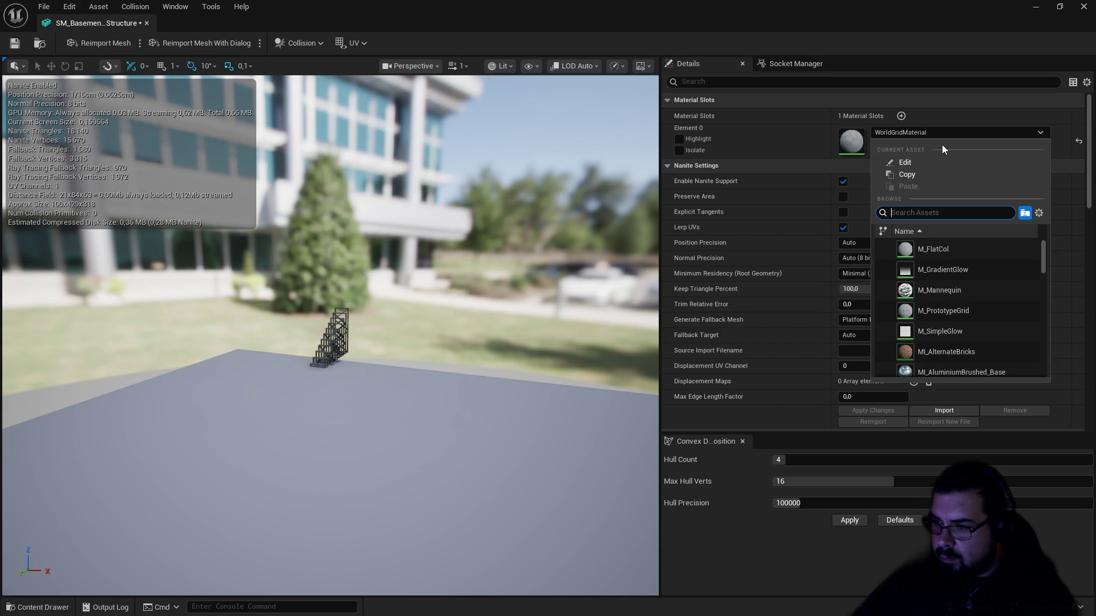
pyautogui.write('ir')
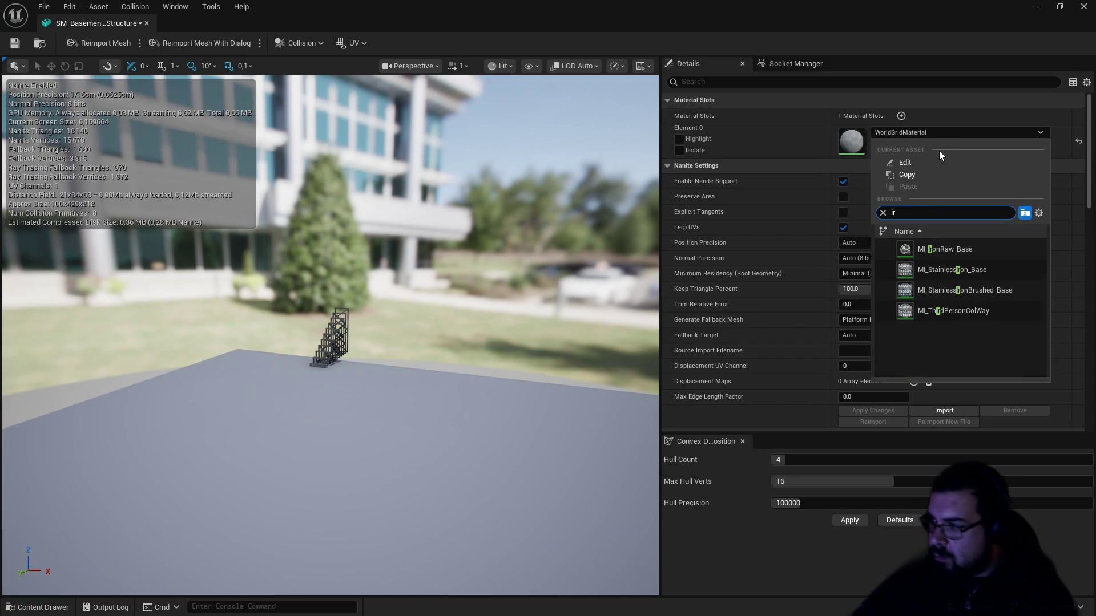
pyautogui.click(945, 249)
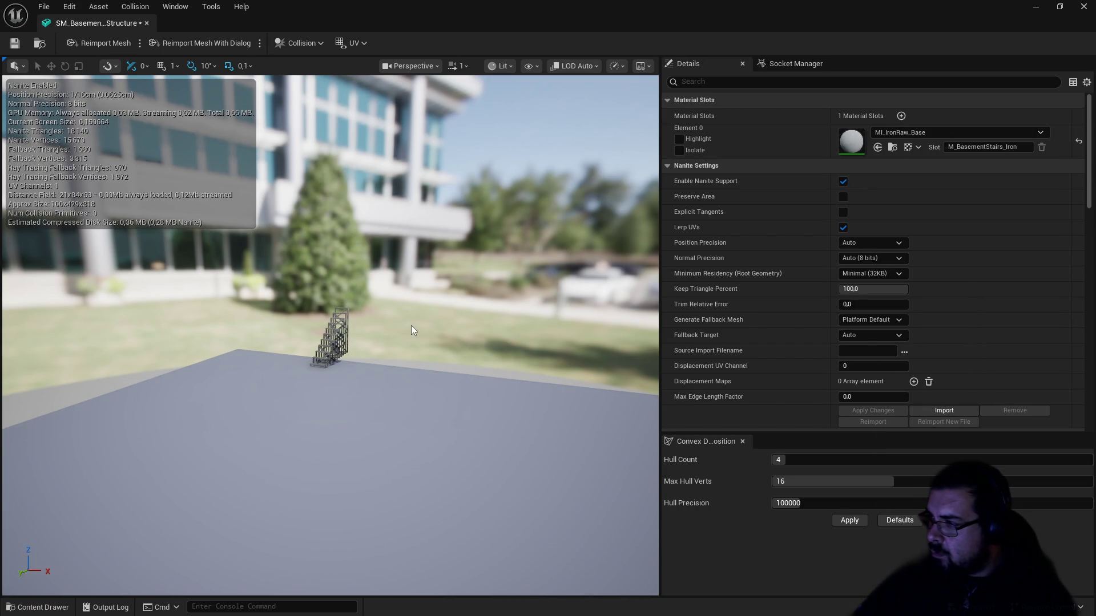
pyautogui.scroll(10, 402, 336)
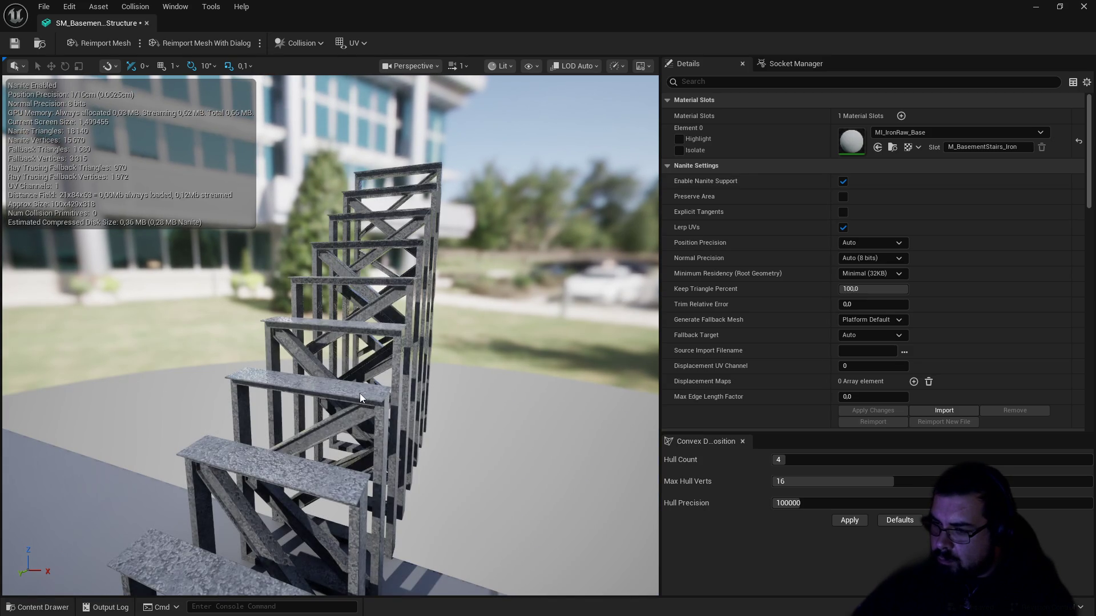
pyautogui.scroll(5, 359, 398)
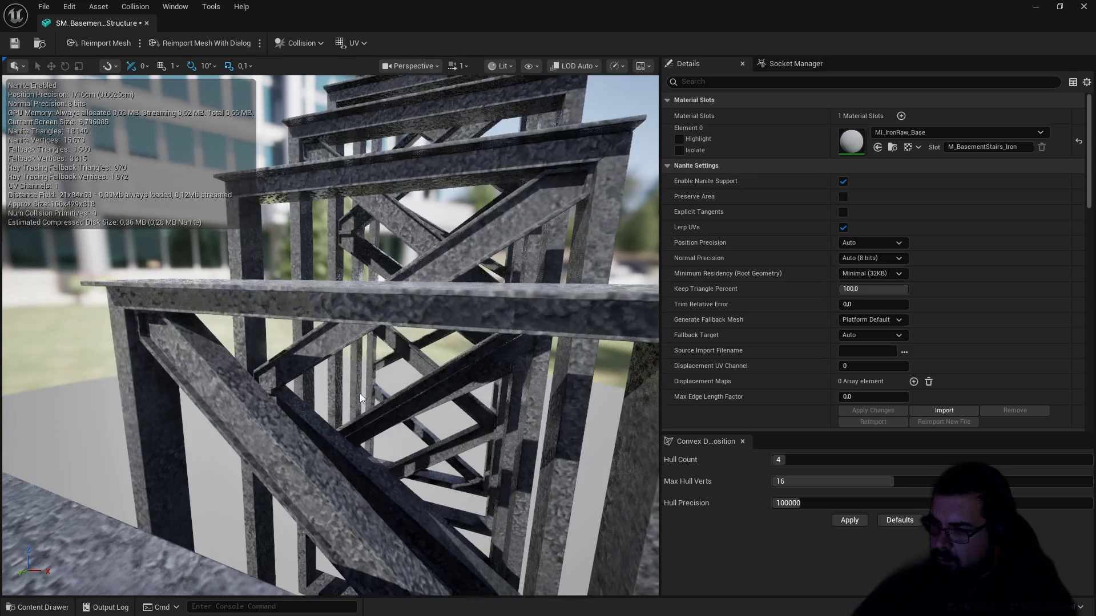
pyautogui.scroll(-3, 365, 393)
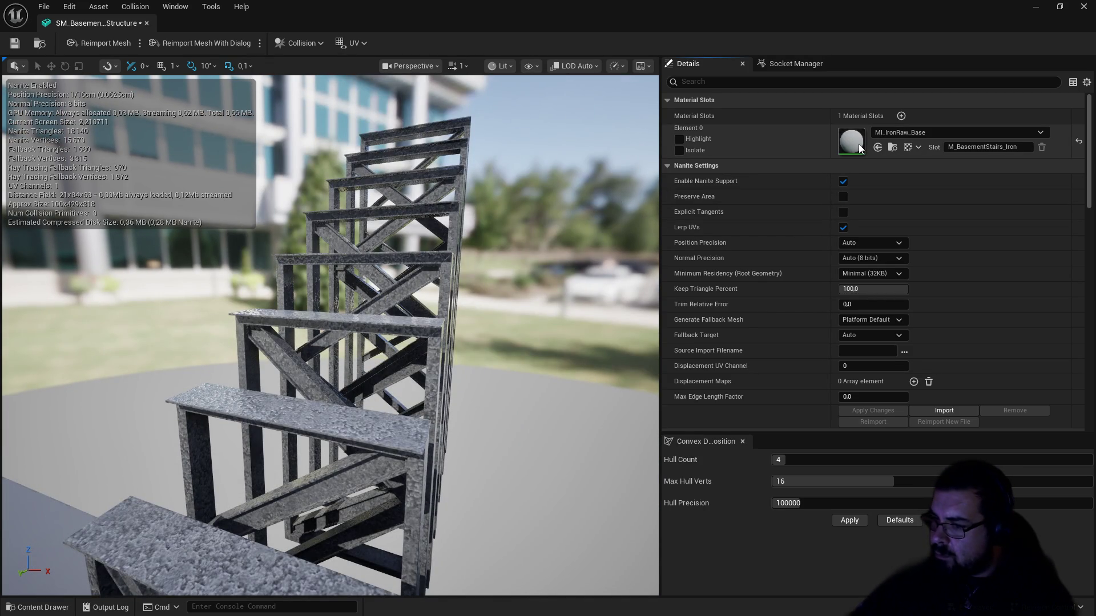
# Step: Set MI_IronRaw_Base's X_Tilling and Y_Tilling to 5, save and close the material
pyautogui.doubleClick(851, 142)
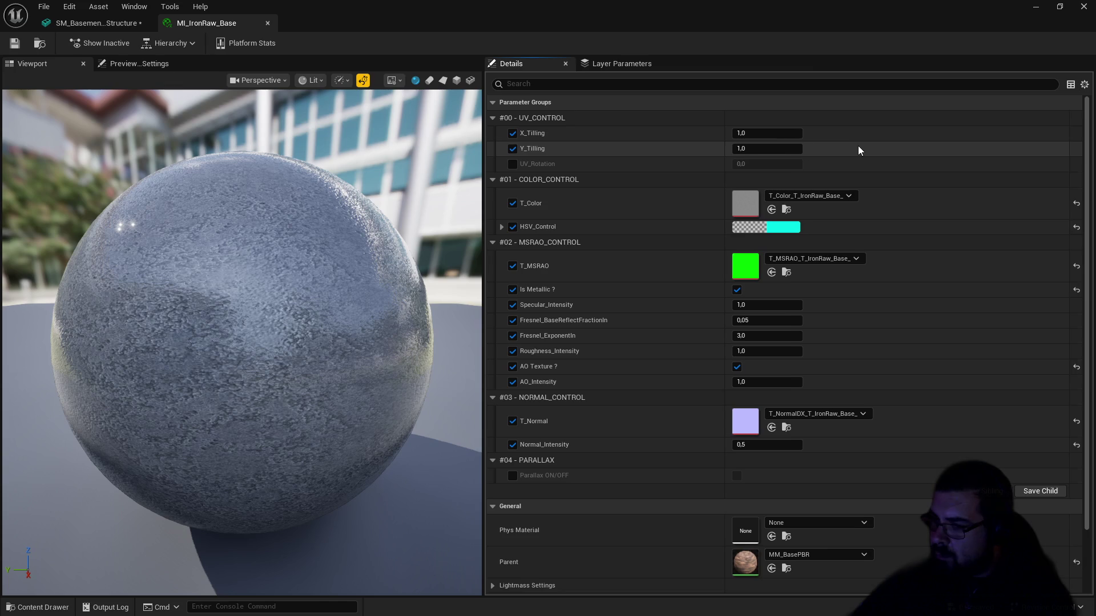
pyautogui.click(762, 135)
pyautogui.write('5')
pyautogui.click(754, 151)
pyautogui.write('5')
pyautogui.press('Return')
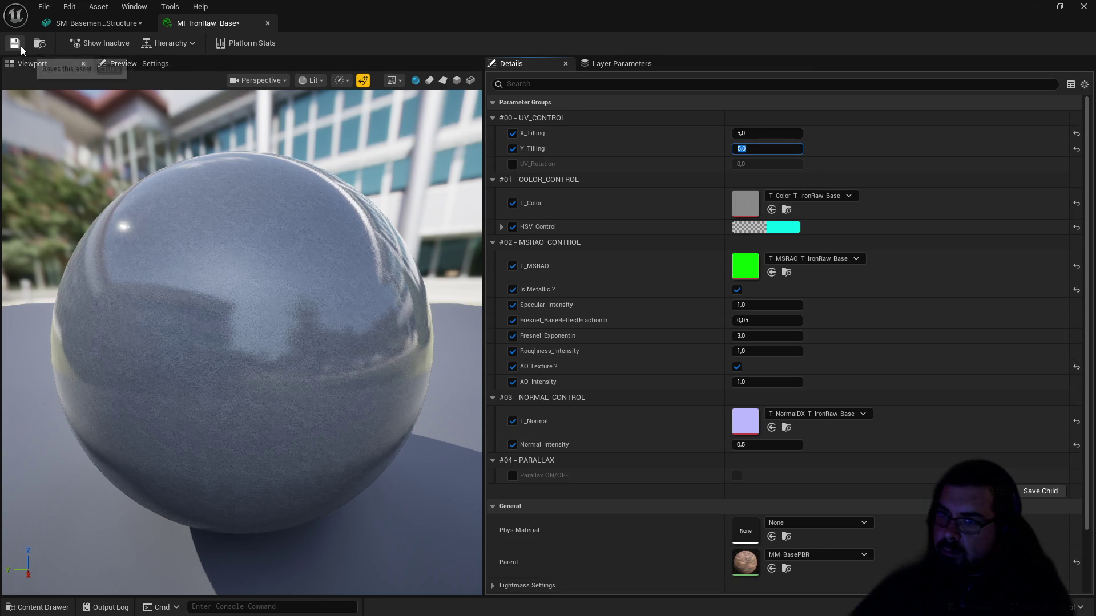
pyautogui.click(15, 43)
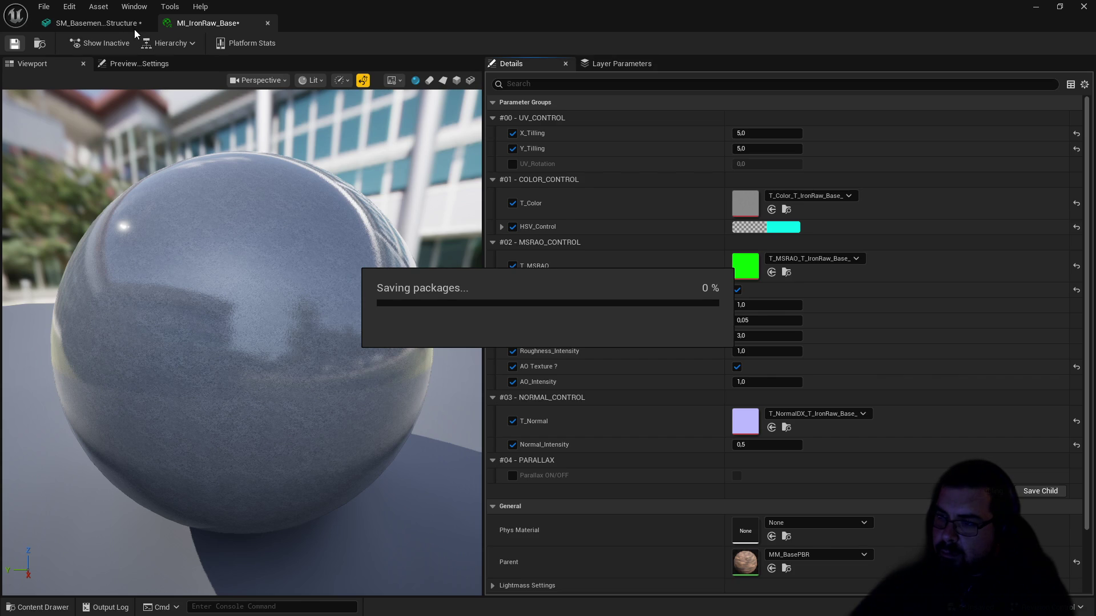
pyautogui.click(267, 24)
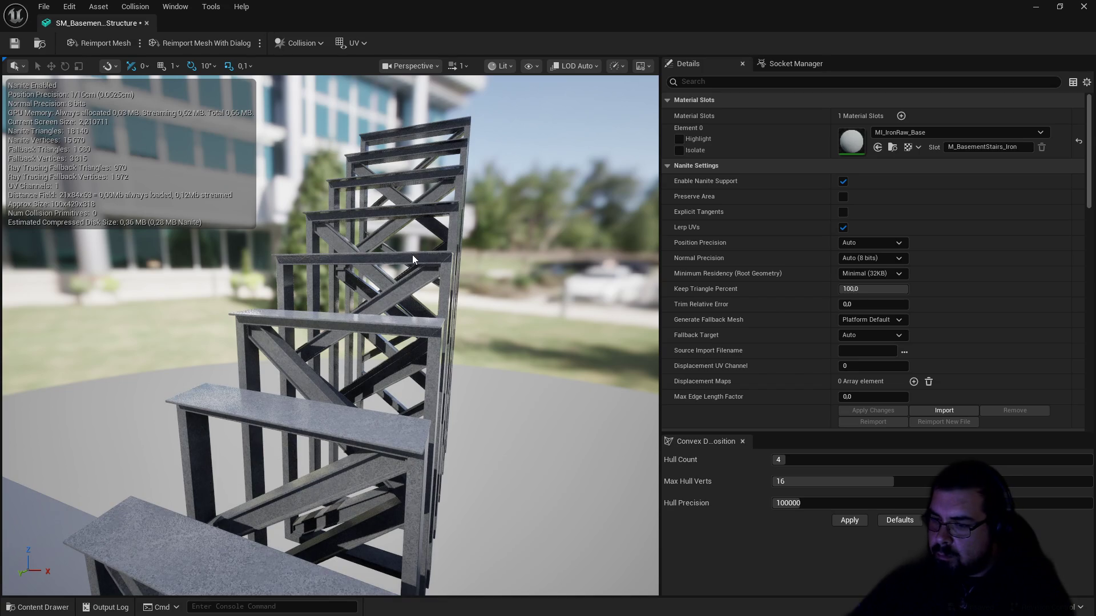
# Step: Reopen MI_IronRaw_Base and try Specular_Intensity values 0.36, 0.6 and 0.4
pyautogui.doubleClick(851, 145)
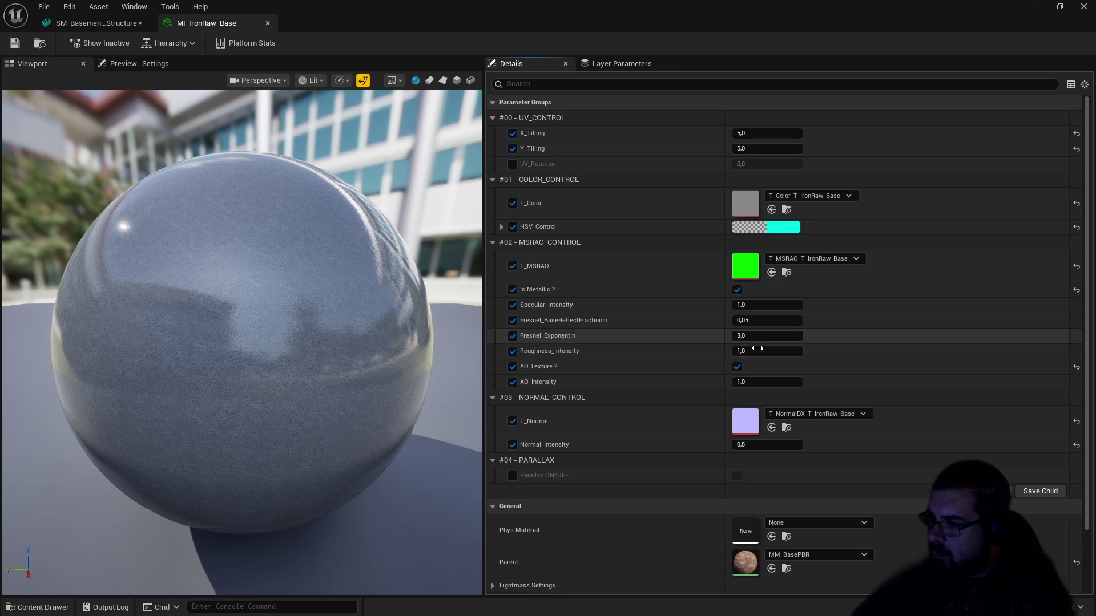
pyautogui.click(747, 306)
pyautogui.write('.3')
pyautogui.write('6')
pyautogui.press('Return')
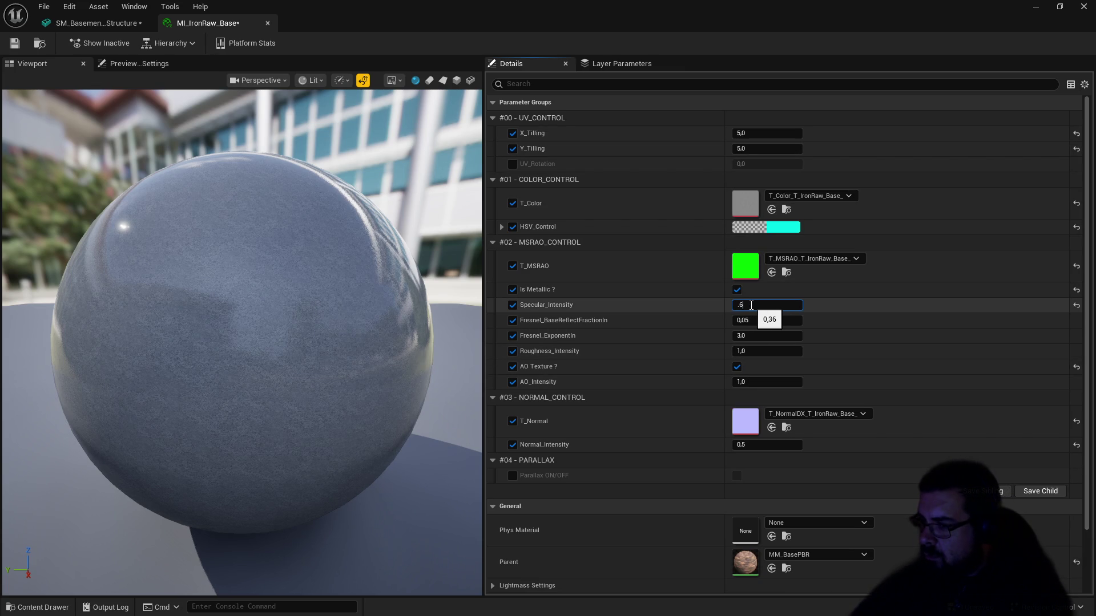
pyautogui.write('6')
pyautogui.press('Return')
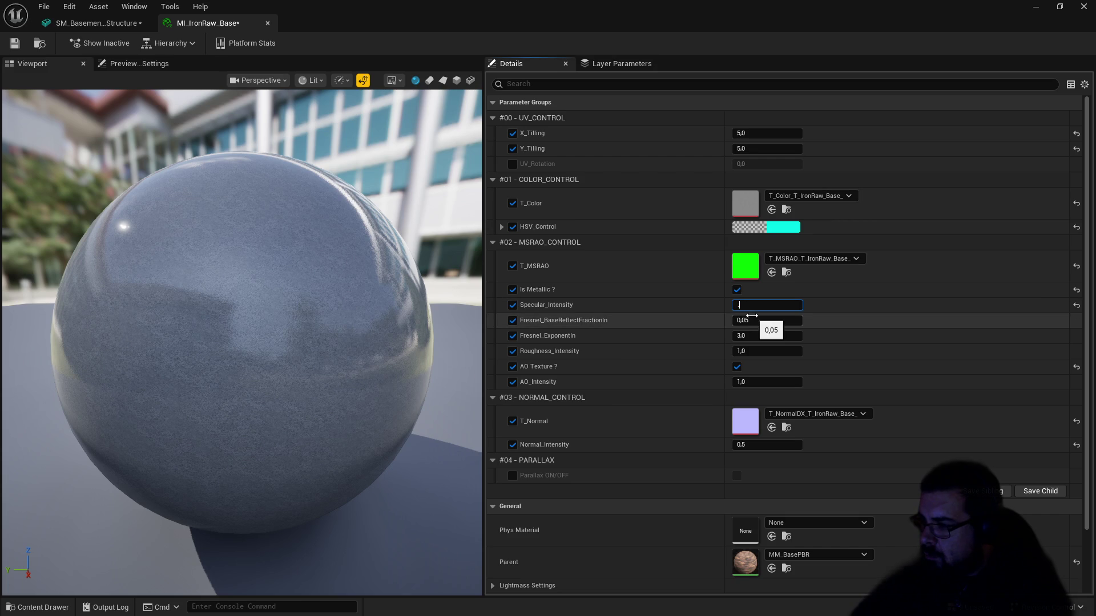
pyautogui.write('0,4')
pyautogui.press('Return')
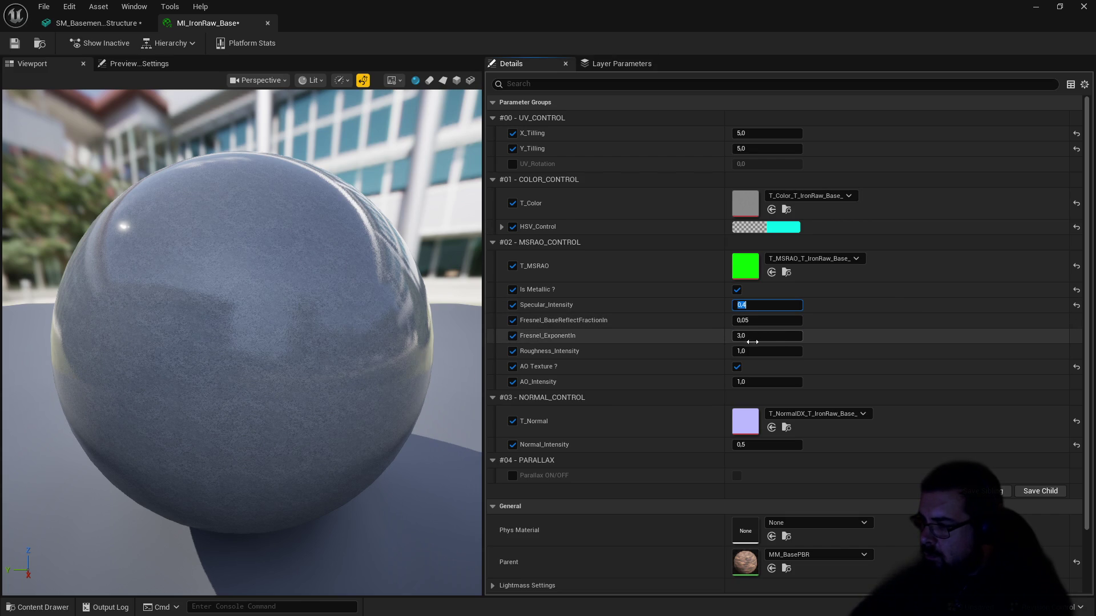
# Step: Experiment with Roughness_Intensity and Specular_Intensity values, ending with Roughness_Intensity at 1.0
pyautogui.click(751, 350)
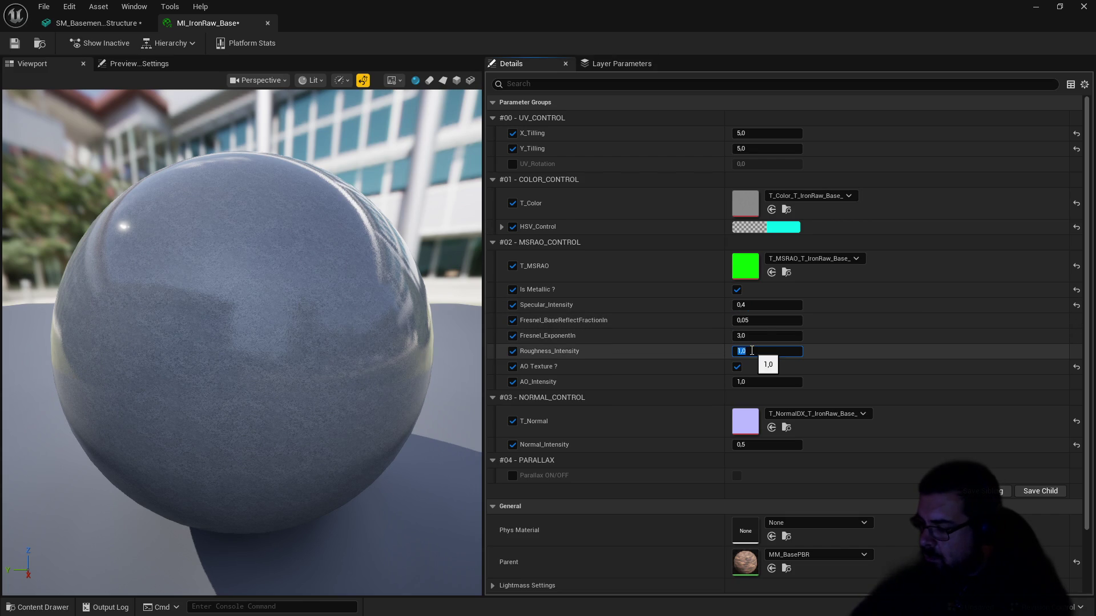
pyautogui.write('6')
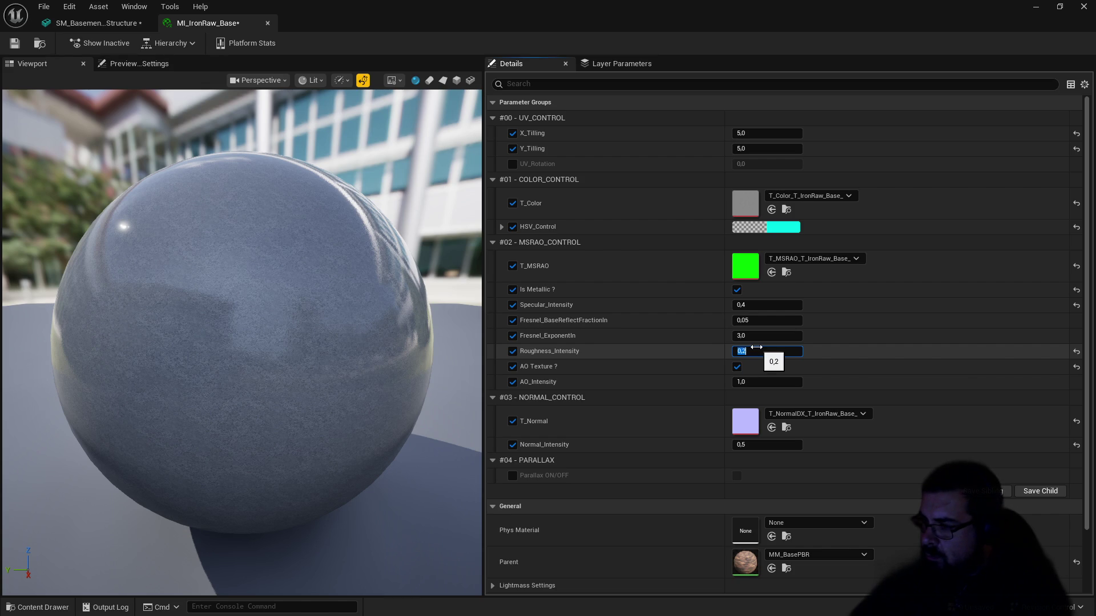
pyautogui.click(850, 355)
pyautogui.moveTo(754, 349); pyautogui.dragTo(727, 350)
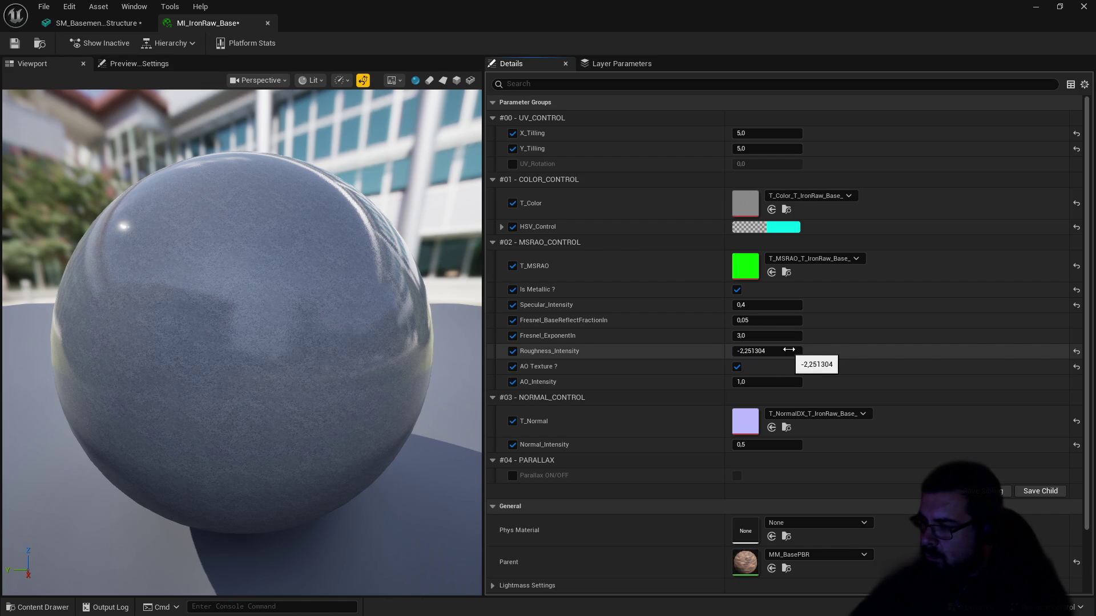
pyautogui.click(763, 349)
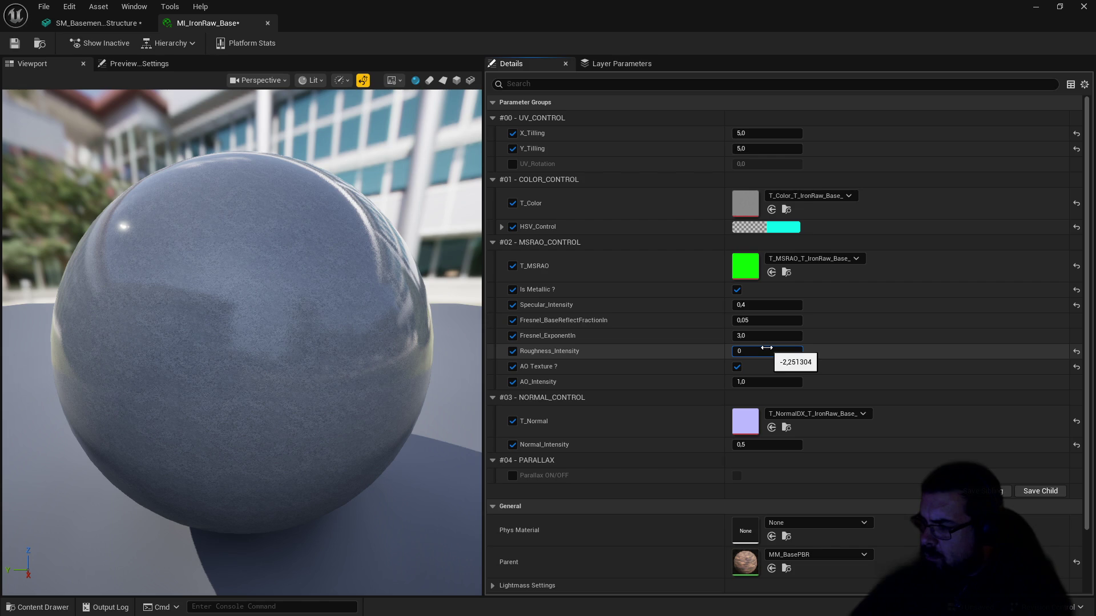
pyautogui.press('Return')
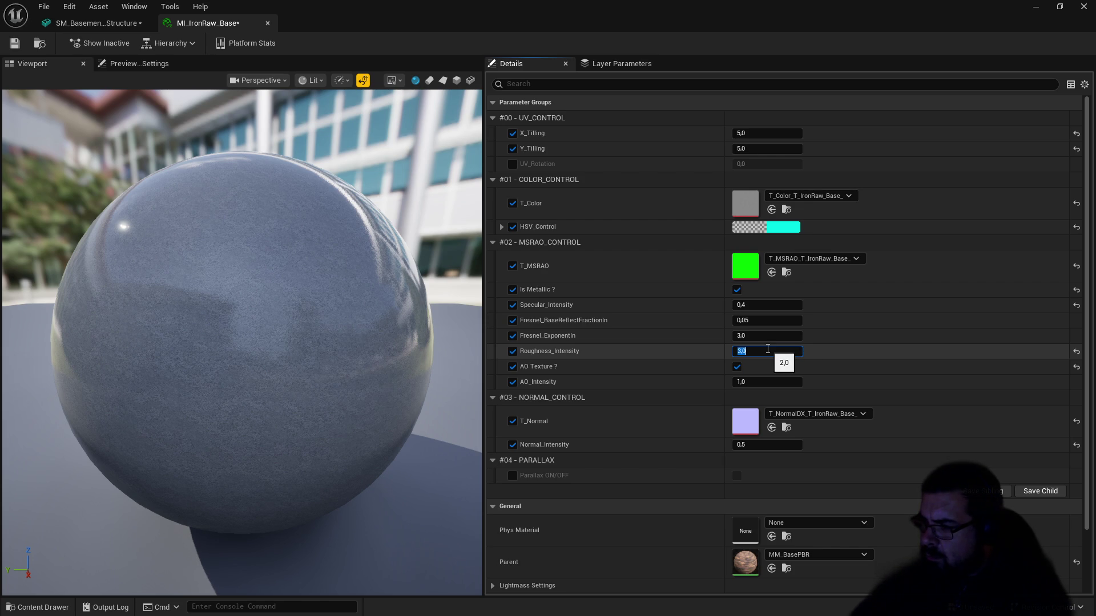
pyautogui.write('7')
pyautogui.click(758, 306)
pyautogui.write('0')
pyautogui.press('Return')
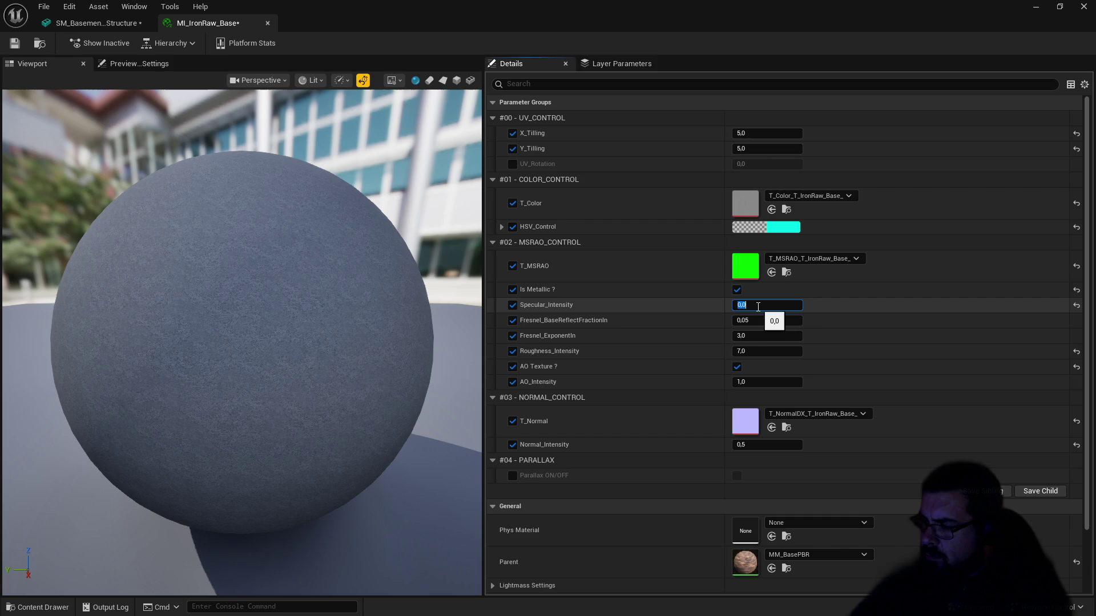
pyautogui.press('Return')
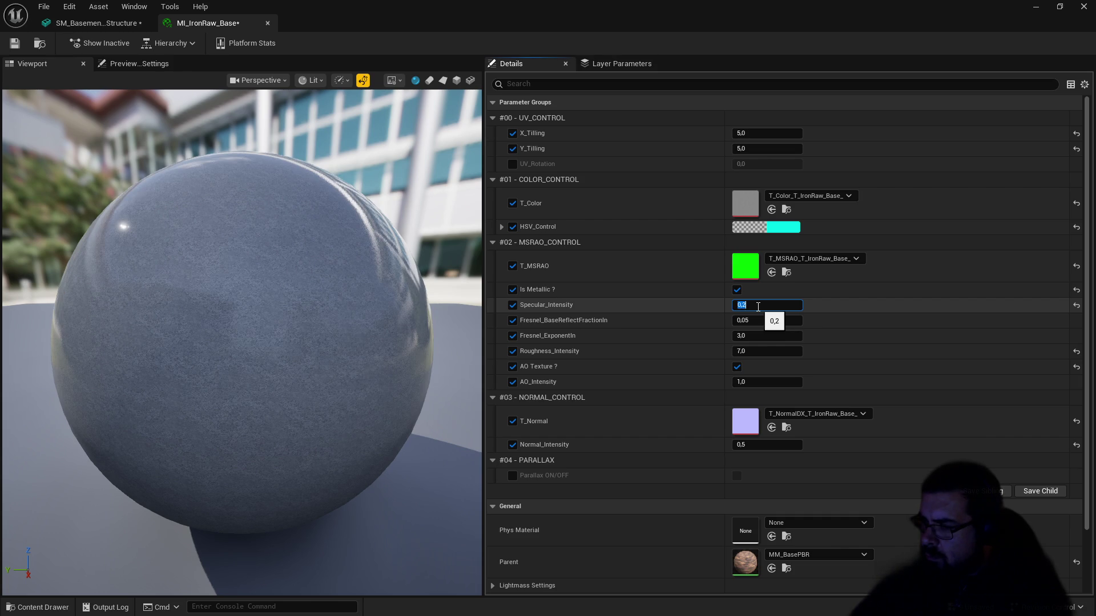
pyautogui.press('Return')
pyautogui.write('0,1')
pyautogui.click(759, 351)
pyautogui.write('1')
pyautogui.press('Return')
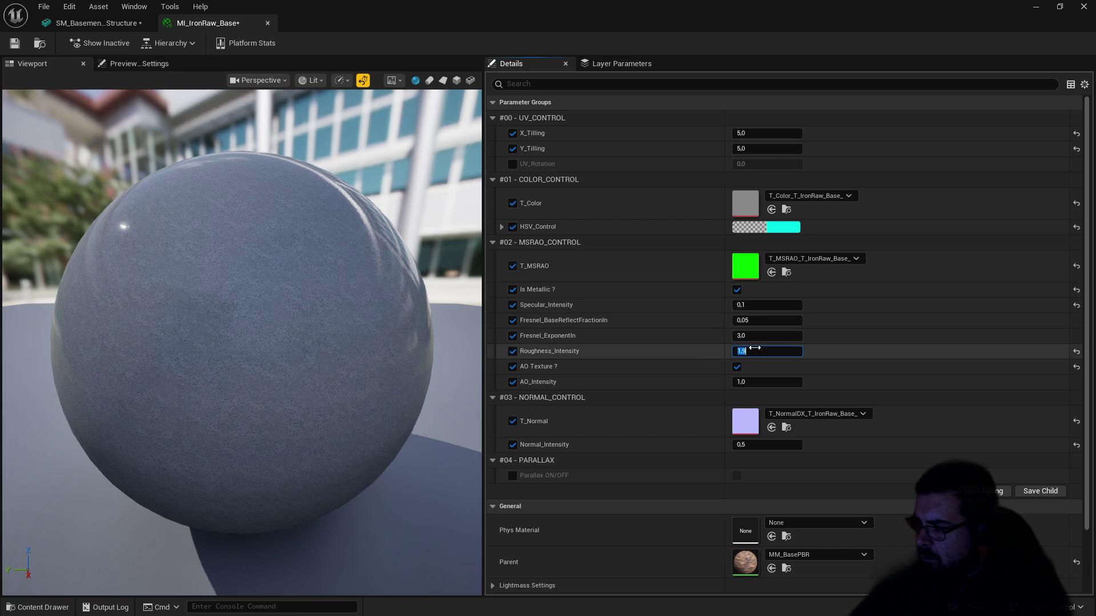
# Step: Toggle Is Metallic off and on, settle Specular_Intensity at 0.4, then save and close
pyautogui.click(737, 290)
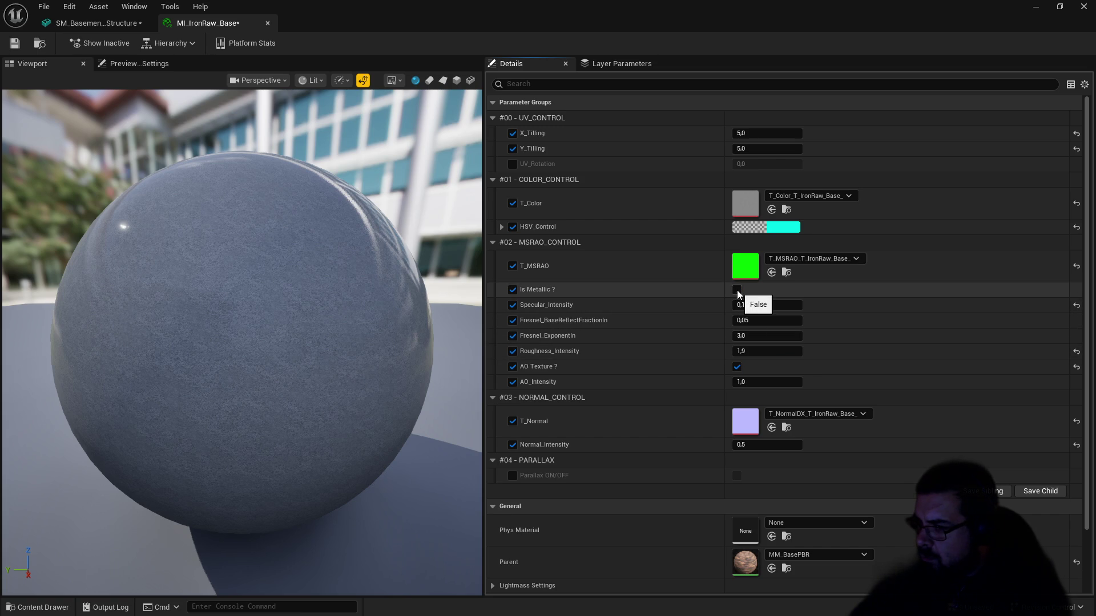
pyautogui.click(737, 290)
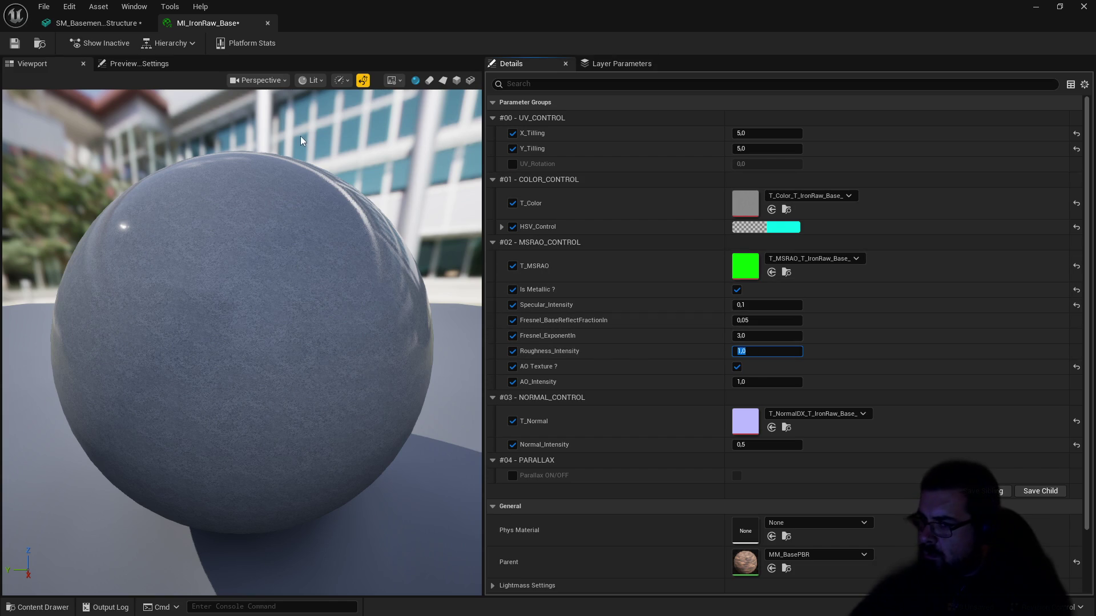
pyautogui.write('1')
pyautogui.press('Return')
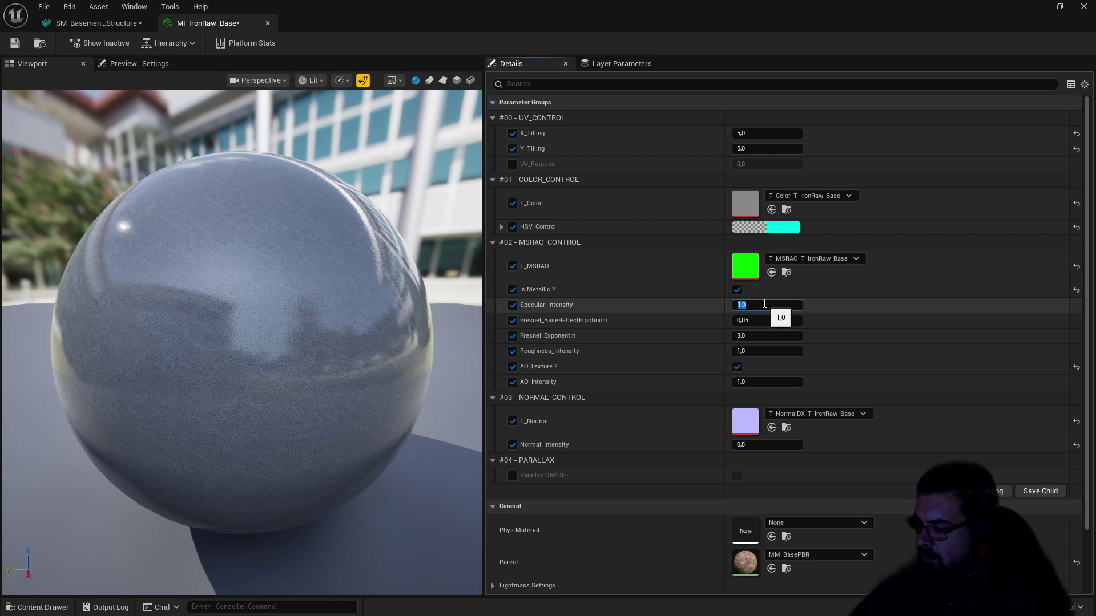
pyautogui.write('0,02')
pyautogui.press('Return')
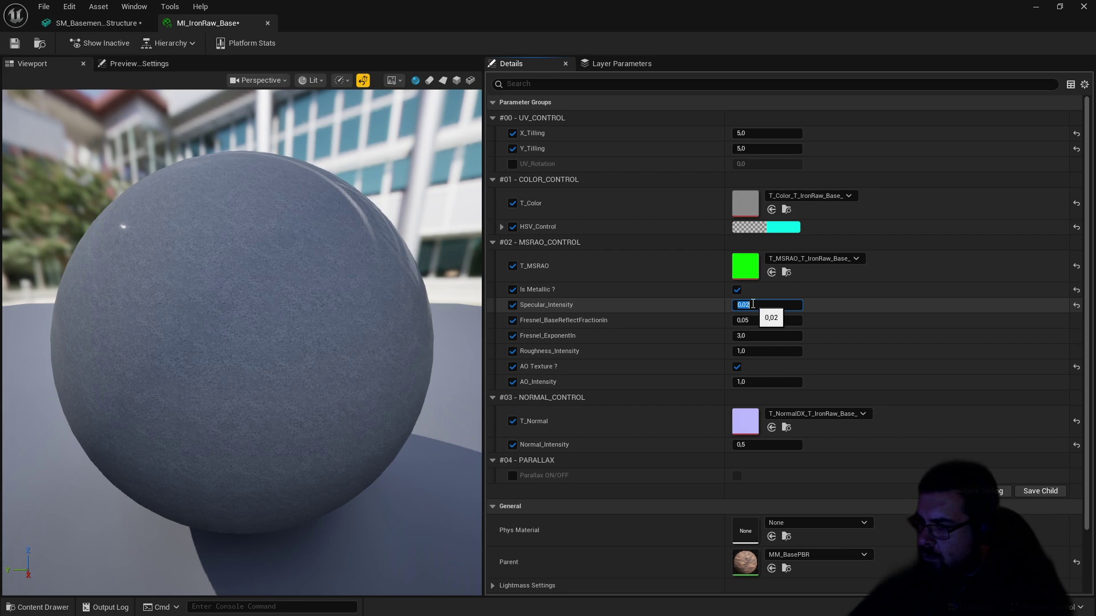
pyautogui.write('1')
pyautogui.press('Return')
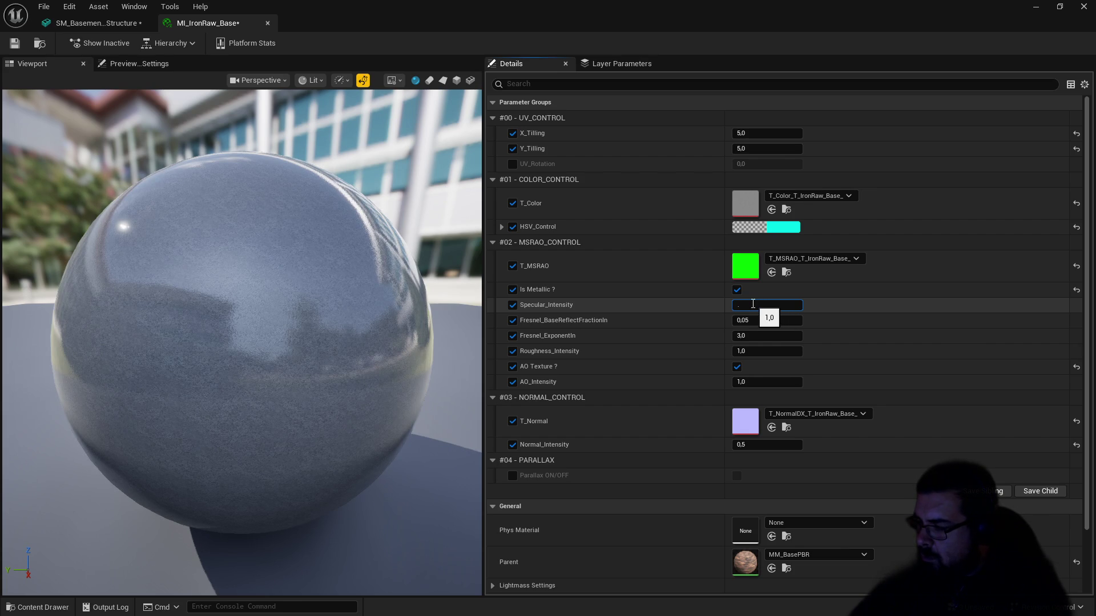
pyautogui.write('0,4')
pyautogui.press('Return')
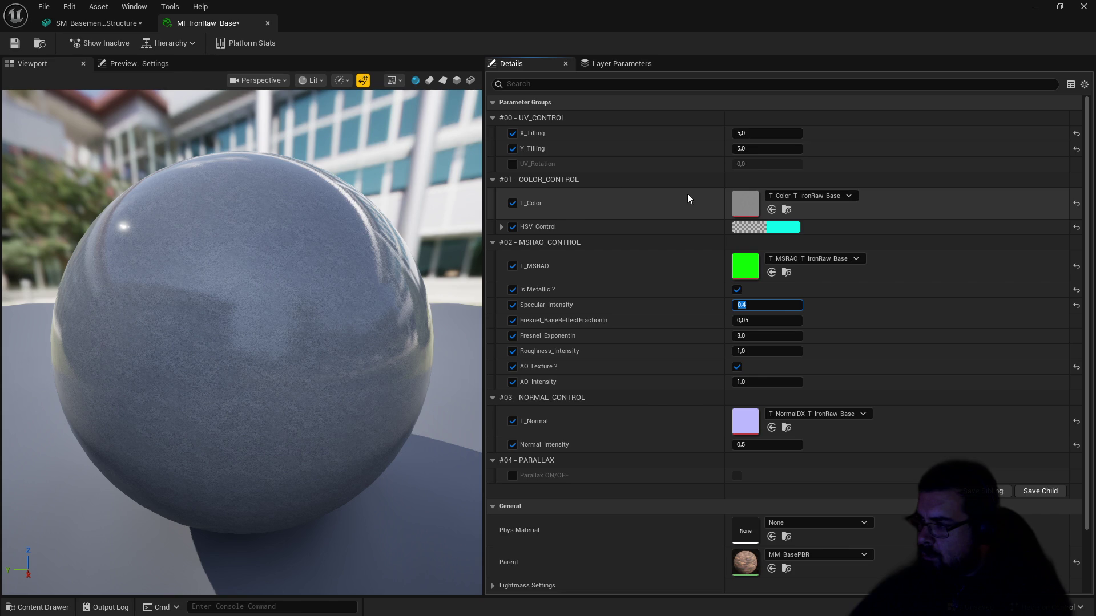
pyautogui.click(14, 43)
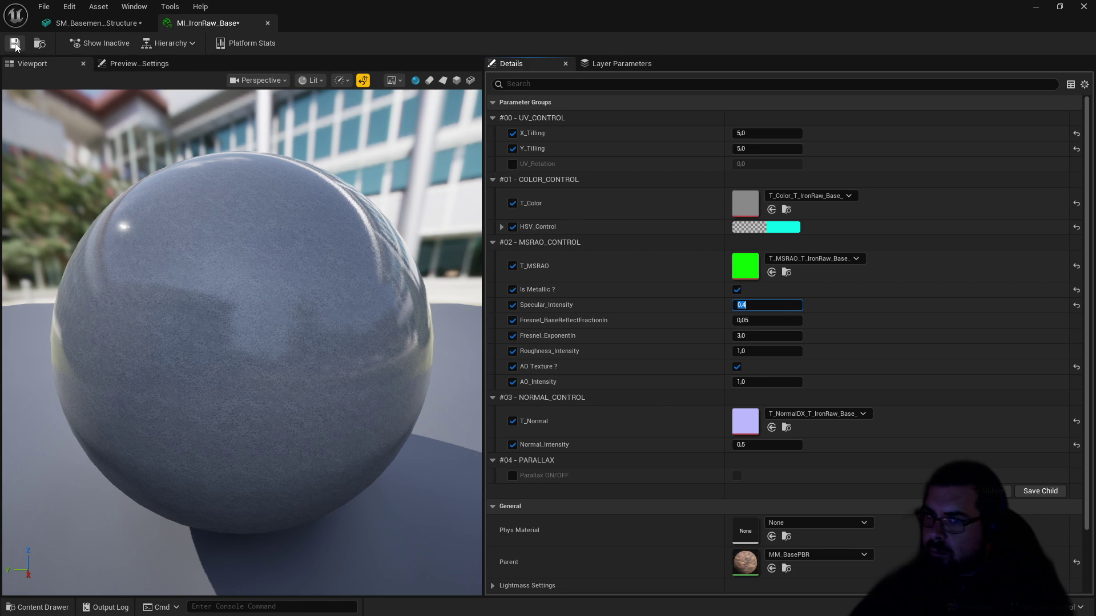
pyautogui.click(267, 22)
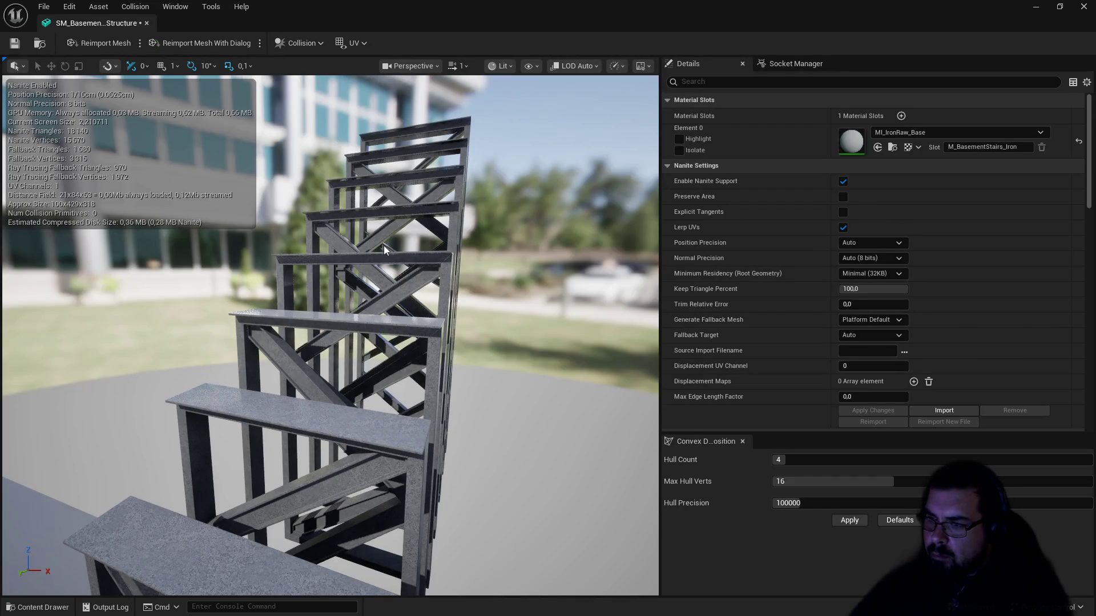
# Step: Assign MI_BasePureMetal to the stair structure's material slot and save the mesh
pyautogui.click(882, 133)
pyautogui.write('pure')
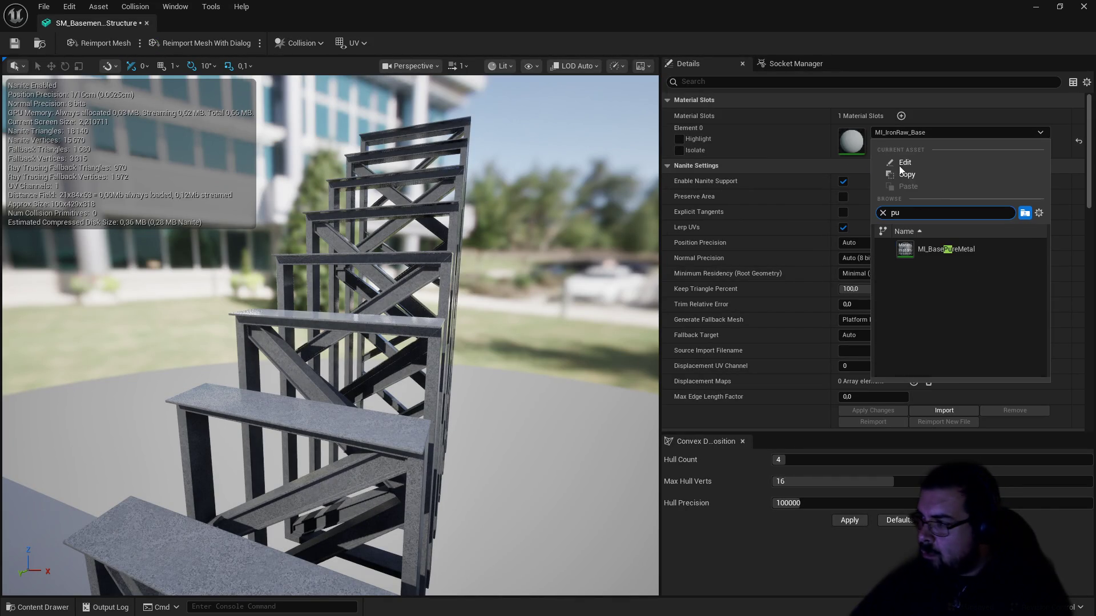
pyautogui.click(971, 251)
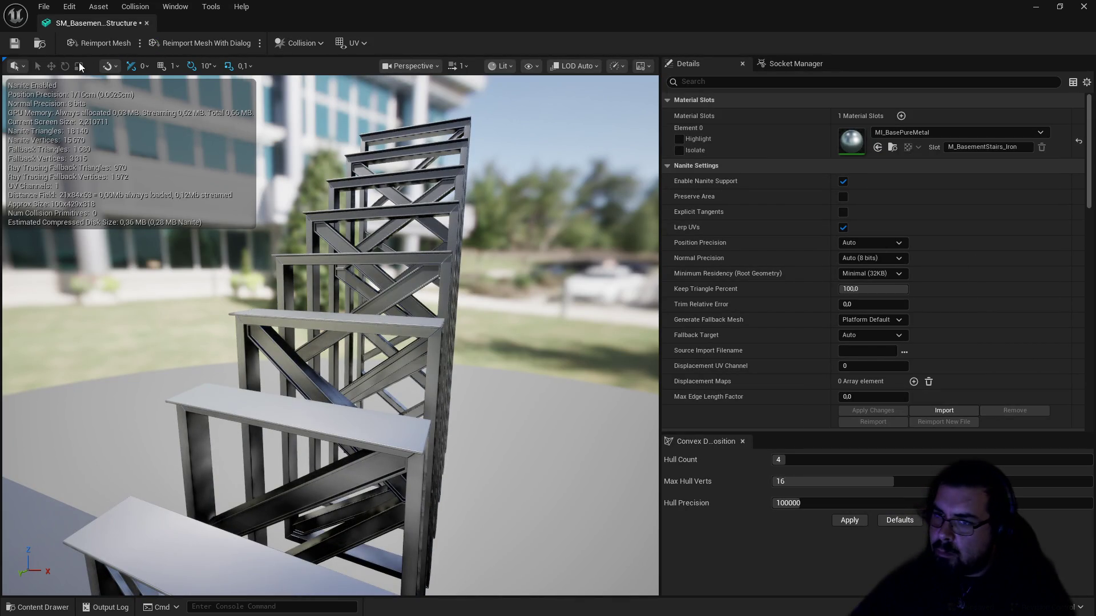
pyautogui.click(15, 48)
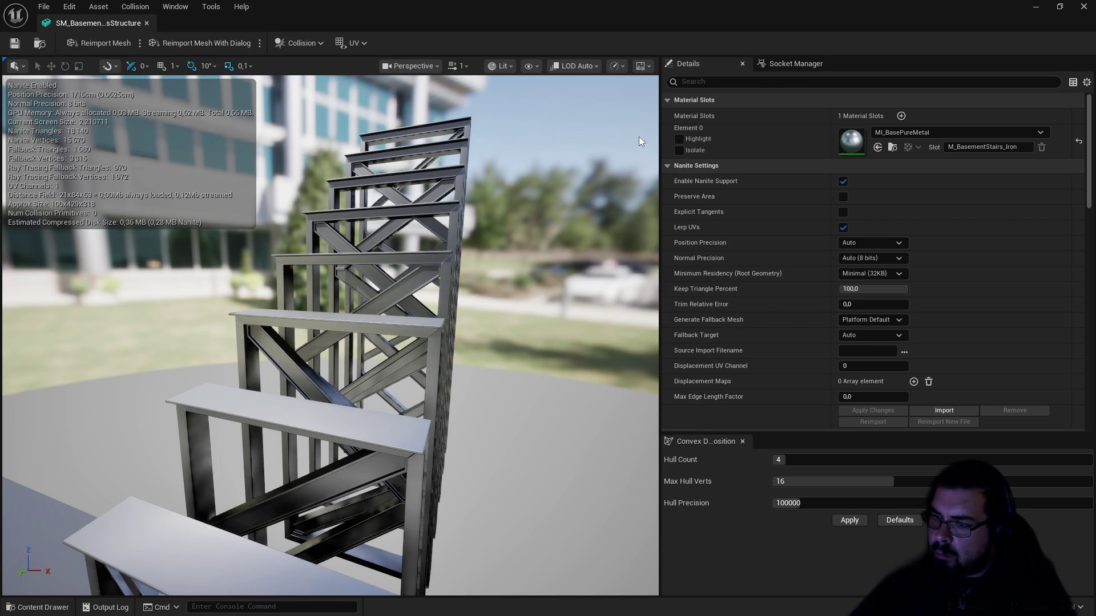
# Step: Darken MI_BasePureMetal's Color to brightness value 0.3 and save
pyautogui.doubleClick(848, 144)
pyautogui.click(790, 133)
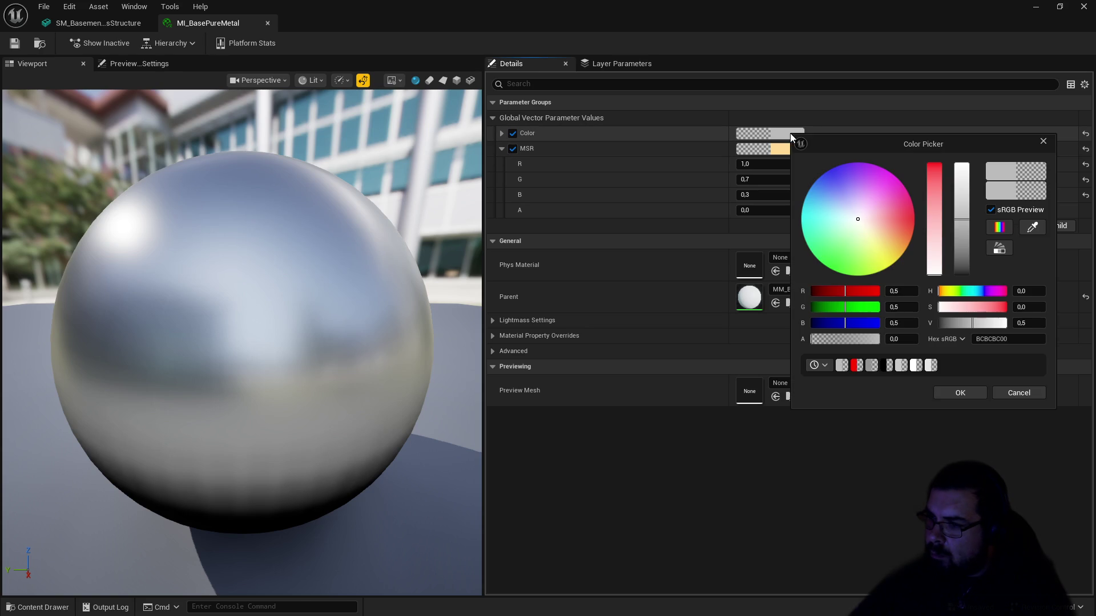
pyautogui.click(1021, 323)
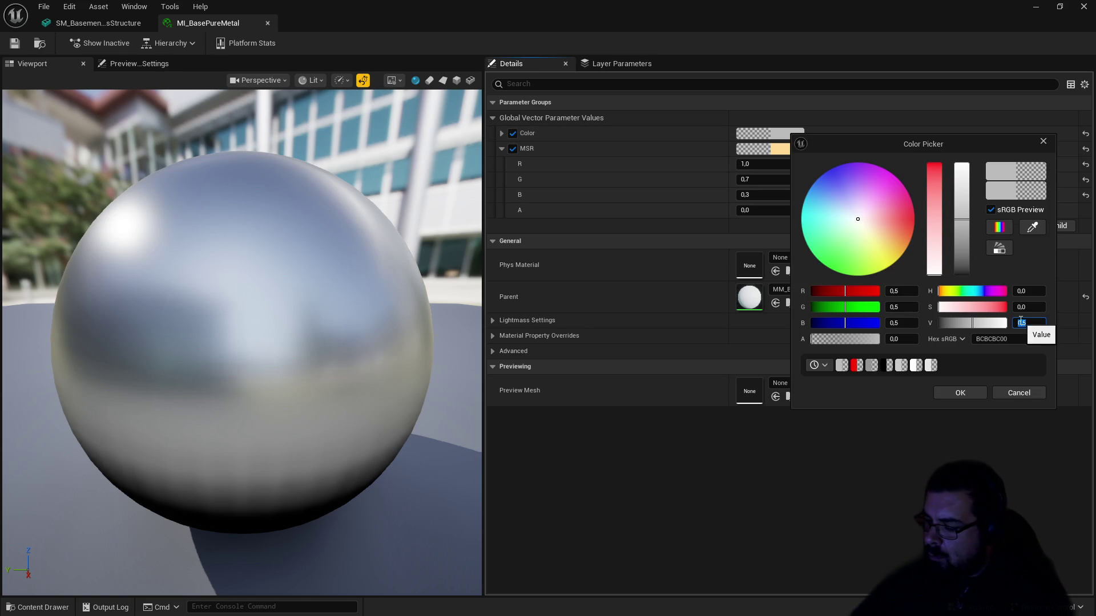
pyautogui.write('0.3')
pyautogui.press('Return')
pyautogui.click(14, 44)
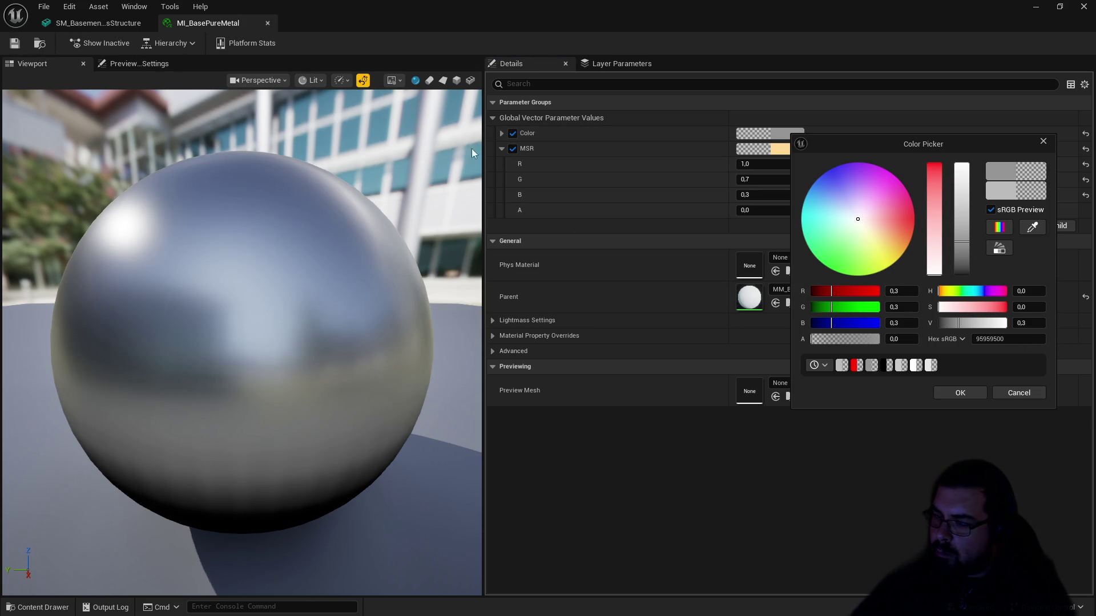
pyautogui.click(968, 392)
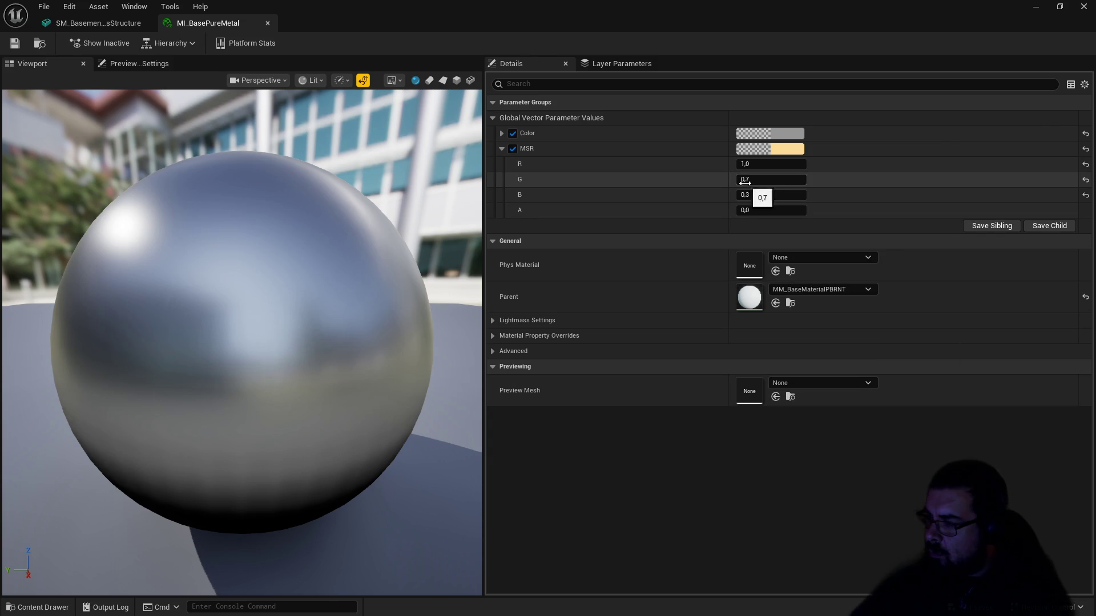
# Step: Set the MSR B value to 0,4, save and close the material instance
pyautogui.click(760, 194)
pyautogui.write('0,4')
pyautogui.press('Return')
pyautogui.write('0,6')
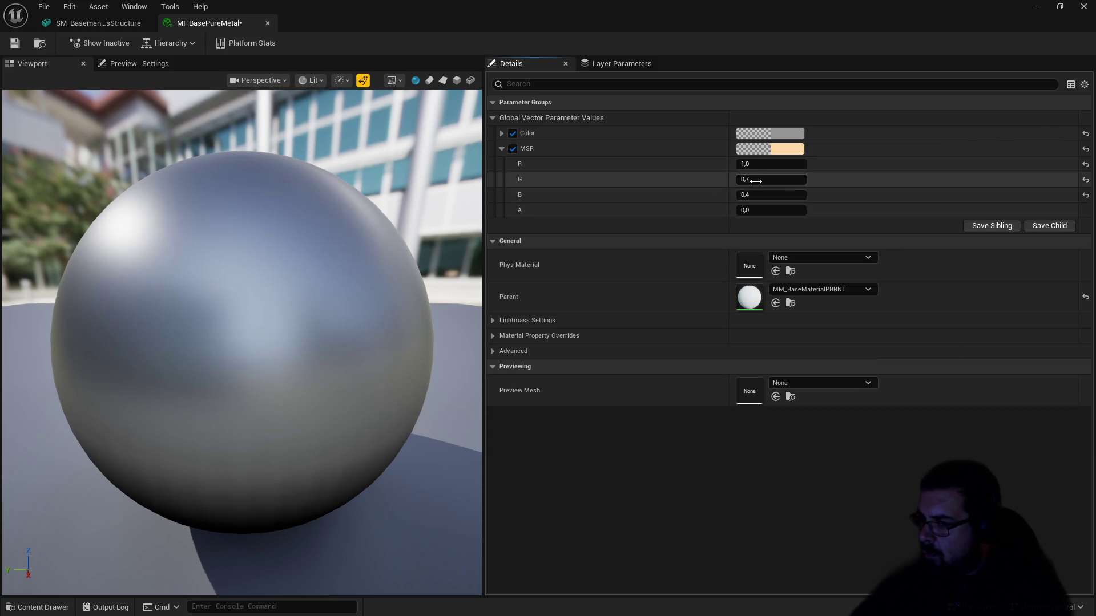
pyautogui.click(21, 46)
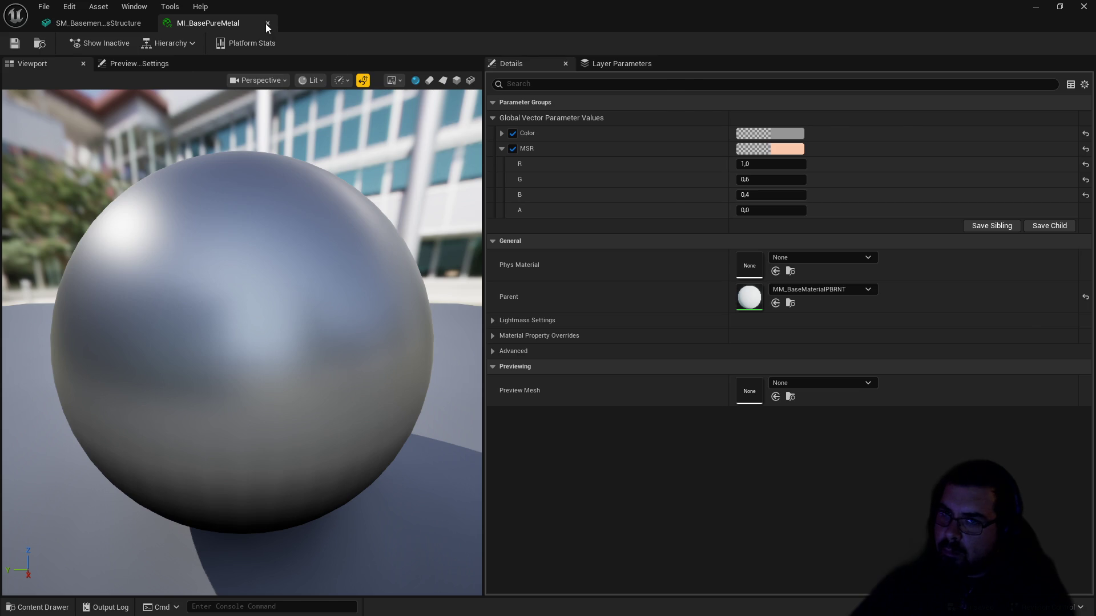
pyautogui.click(266, 23)
# Step: Save the stair structure mesh, then add and delete a simplified collision shape
pyautogui.click(15, 43)
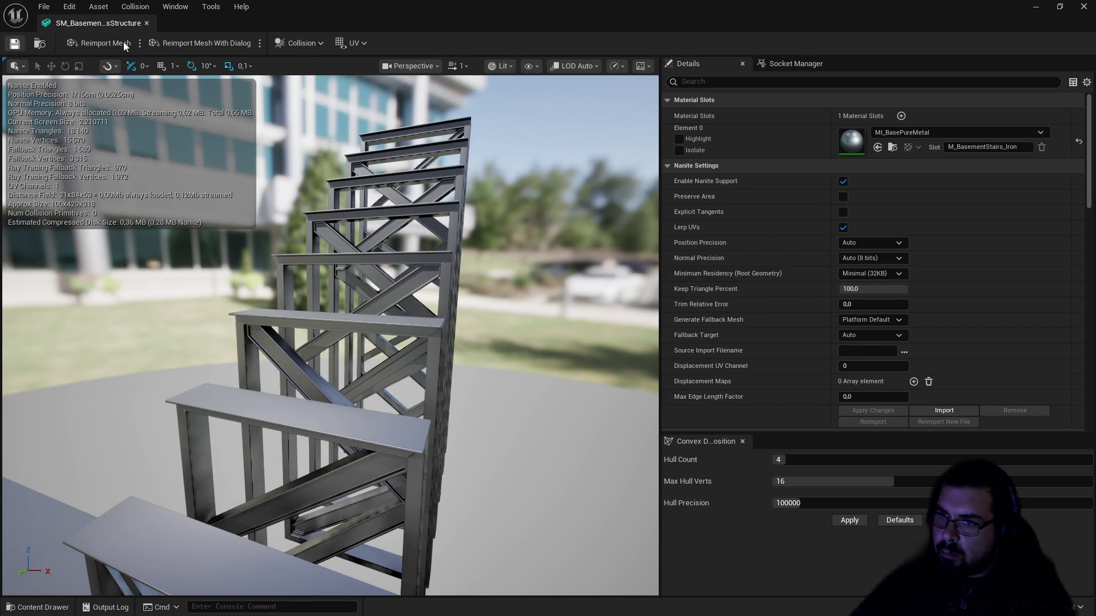
pyautogui.scroll(-3, 923, 323)
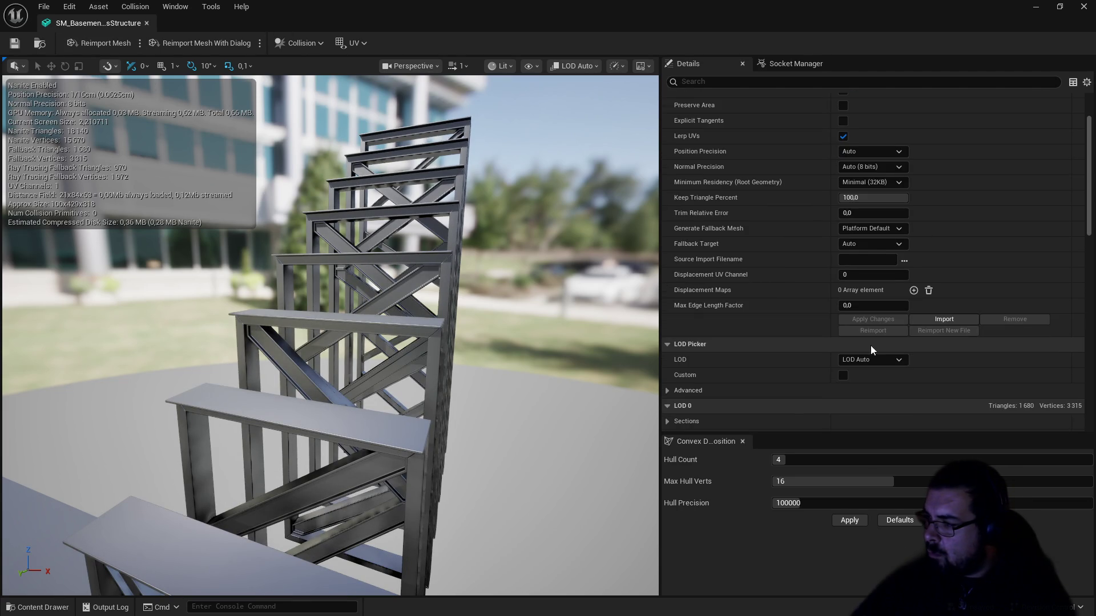
pyautogui.click(305, 46)
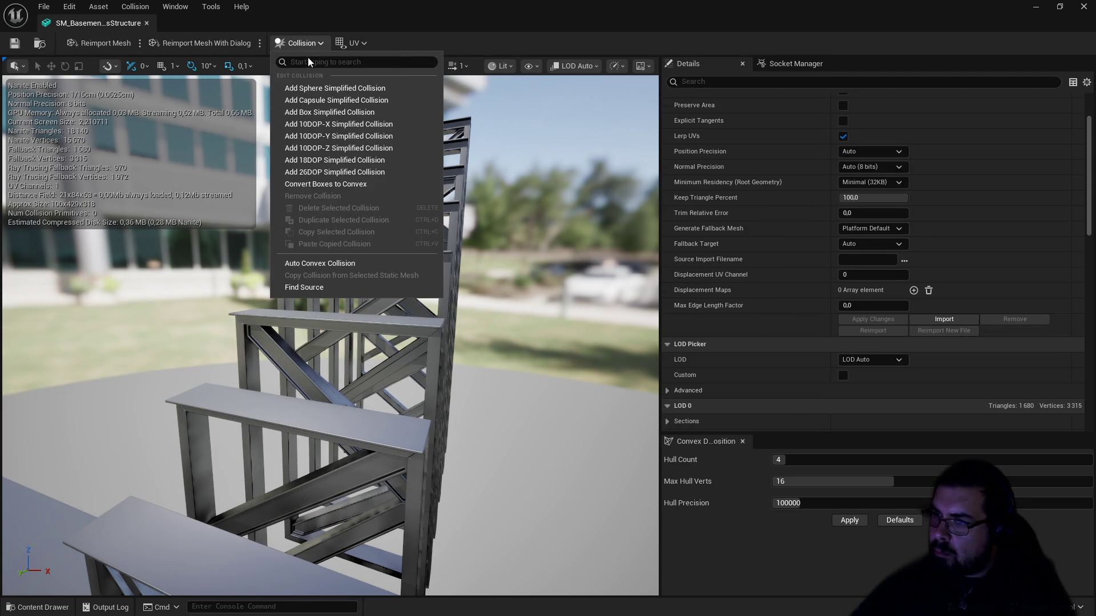
pyautogui.click(316, 111)
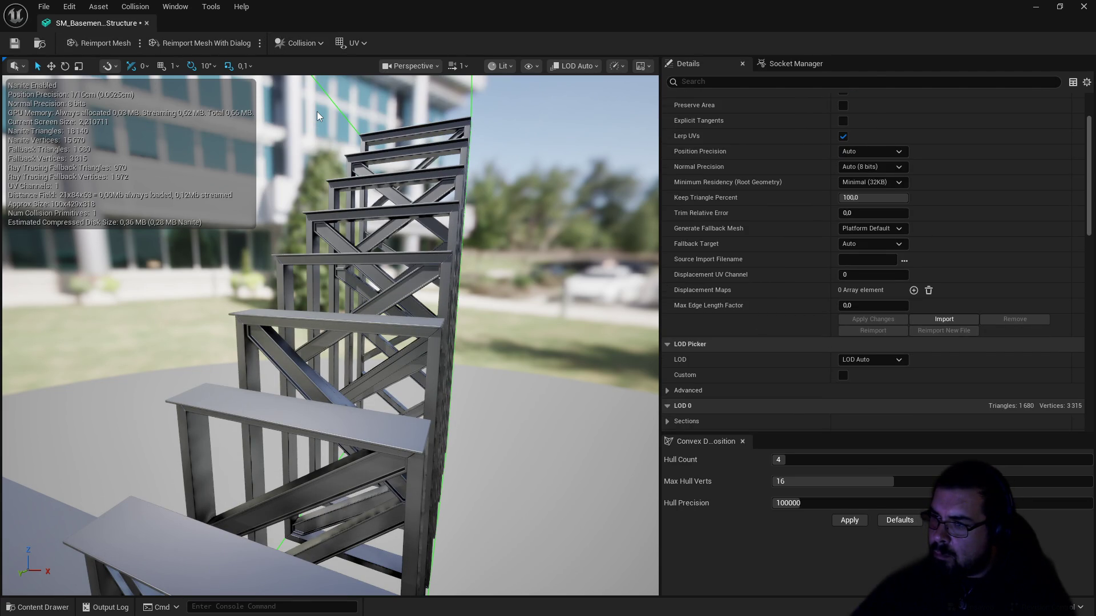
pyautogui.scroll(-10, 776, 373)
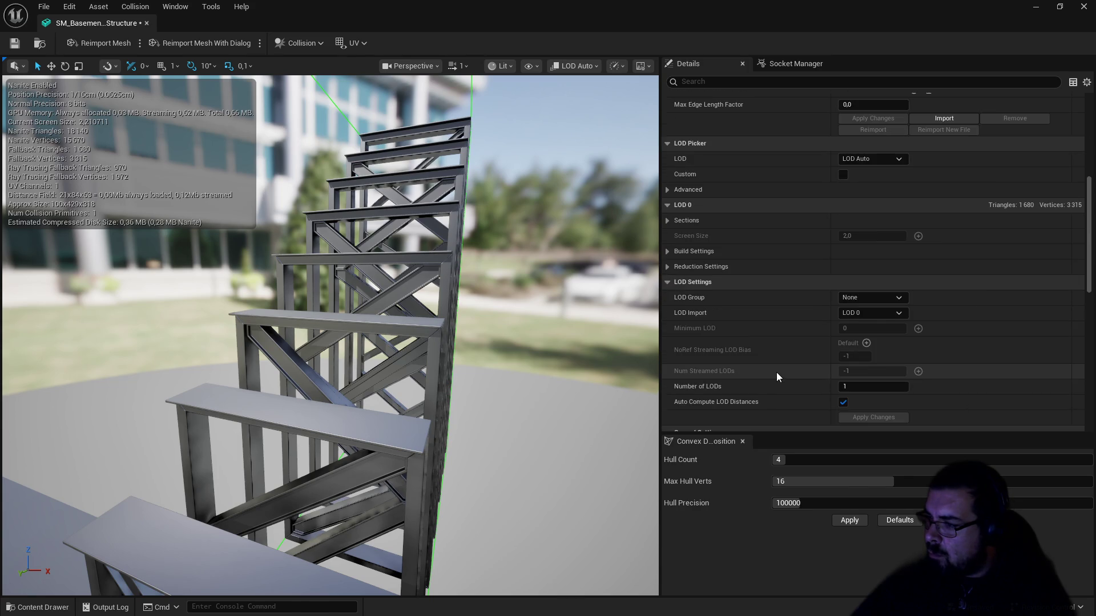
pyautogui.scroll(-6, 786, 363)
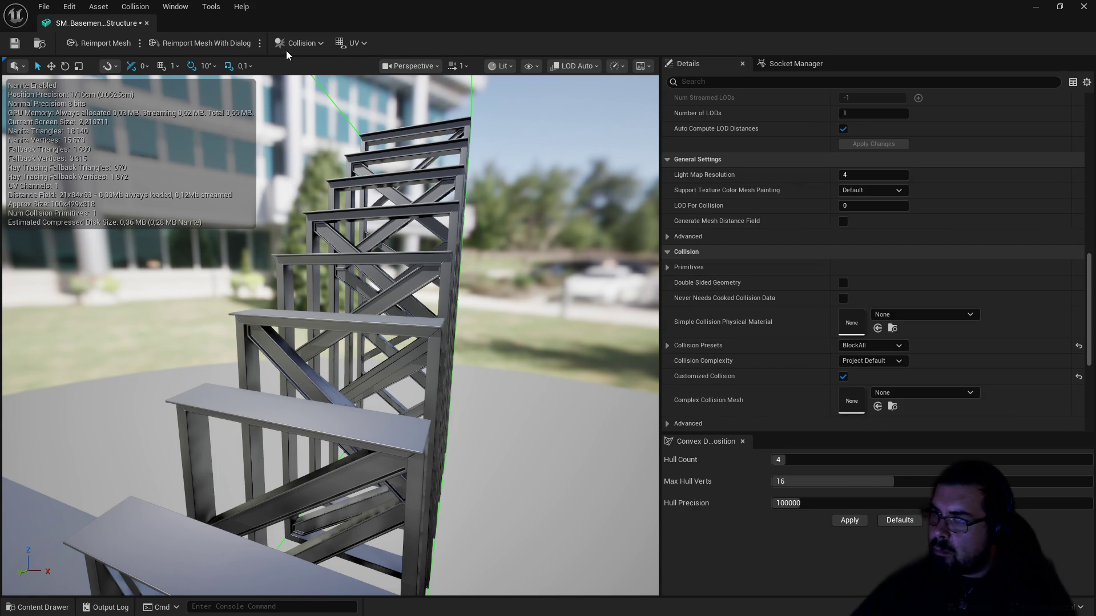
pyautogui.press('Delete')
# Step: Set collision complexity to Use Complex Collision As Simple and close the mesh editor
pyautogui.click(871, 360)
pyautogui.click(873, 403)
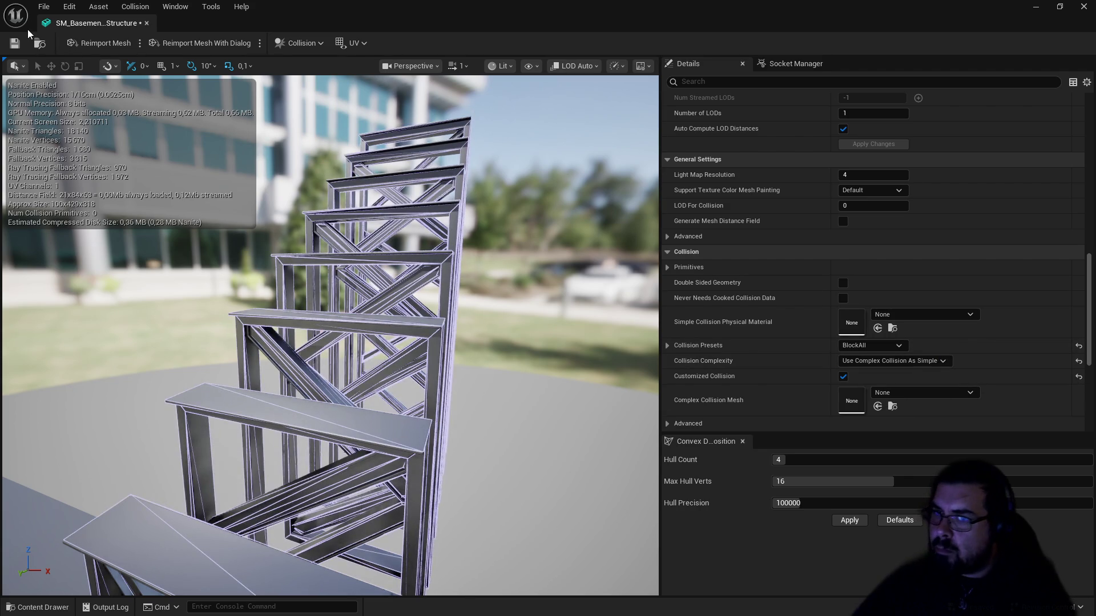
pyautogui.click(146, 22)
# Step: Set SM_BasementWalls to Use Complex Collision As Simple, save and close, then open SM_BasementWindow_Beams
pyautogui.doubleClick(507, 507)
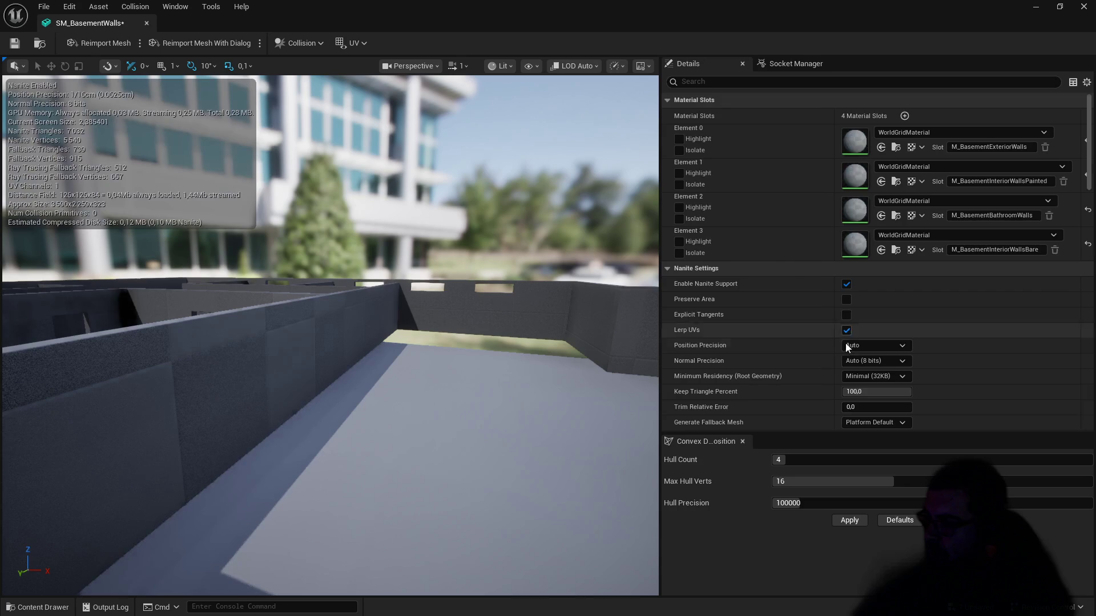
pyautogui.scroll(-10, 839, 354)
pyautogui.scroll(-10, 830, 382)
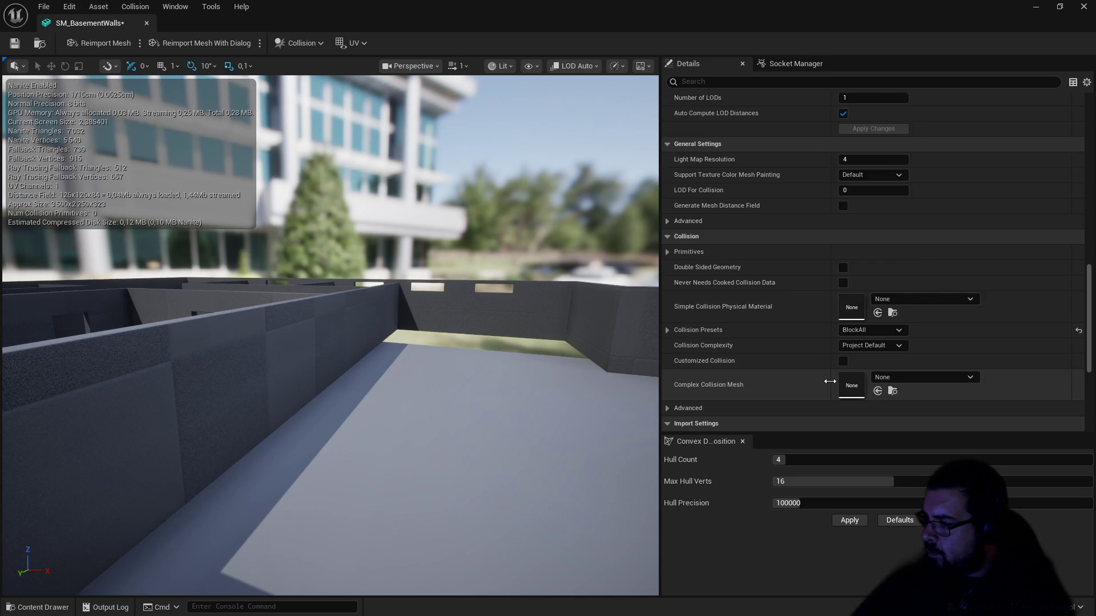
pyautogui.click(873, 256)
pyautogui.click(873, 258)
pyautogui.click(874, 256)
pyautogui.click(890, 297)
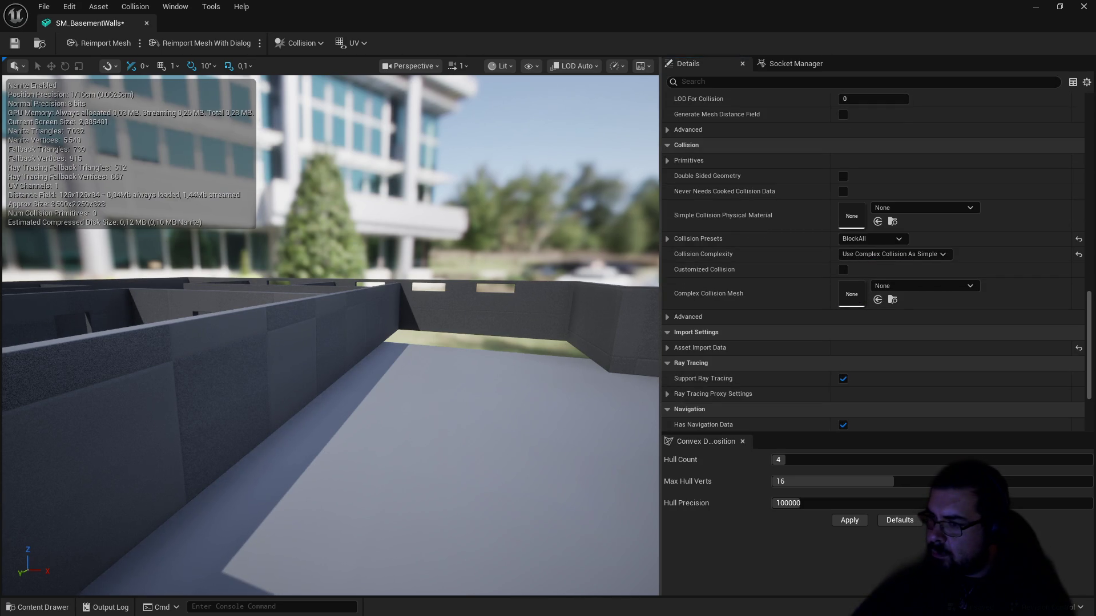
pyautogui.moveTo(461, 256); pyautogui.dragTo(461, 297)
pyautogui.click(15, 43)
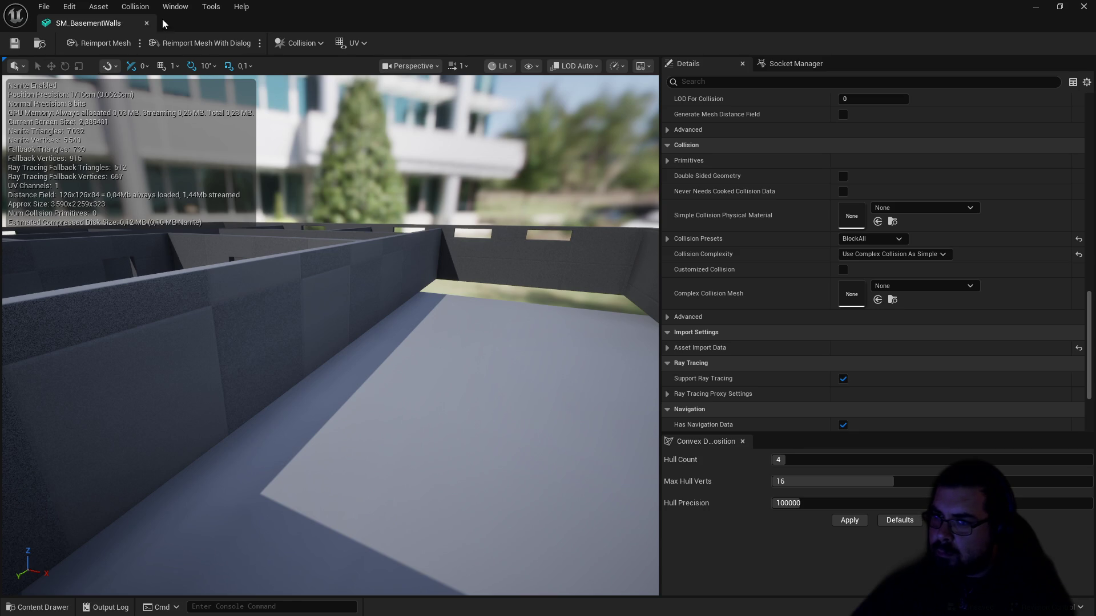
pyautogui.click(147, 23)
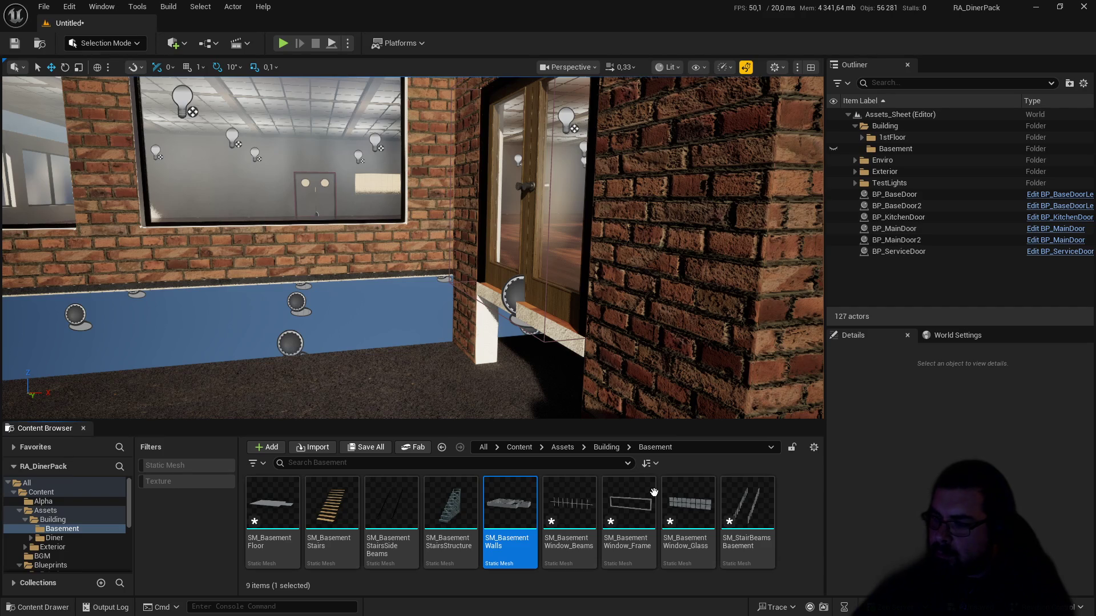
pyautogui.doubleClick(590, 489)
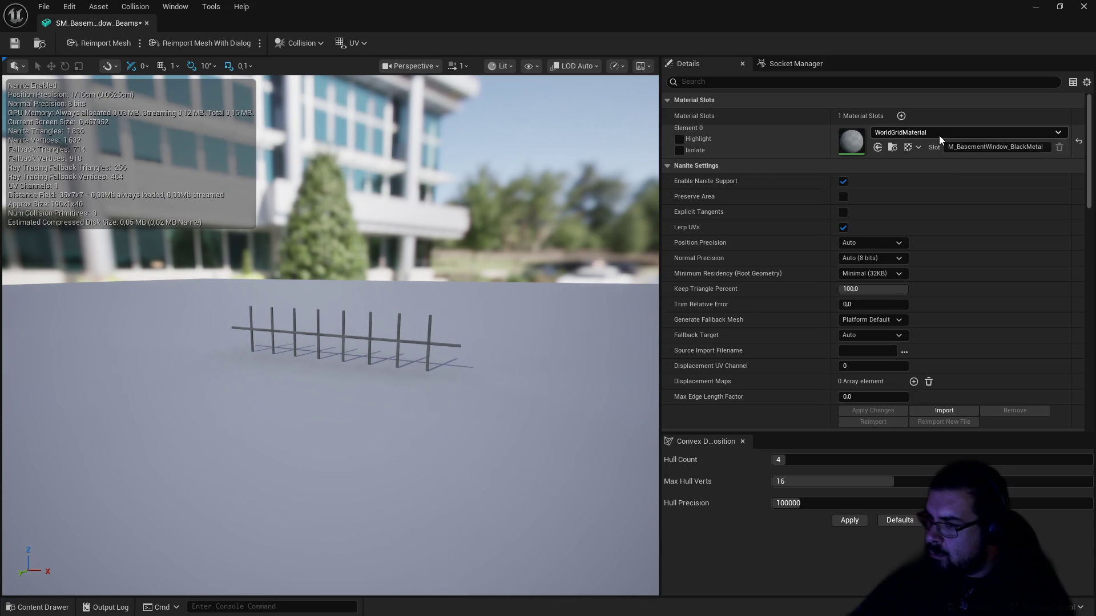
# Step: Assign MI_BlackMetal to SM_BasementWindow_Beams, then save and close the mesh
pyautogui.click(940, 135)
pyautogui.write('blm')
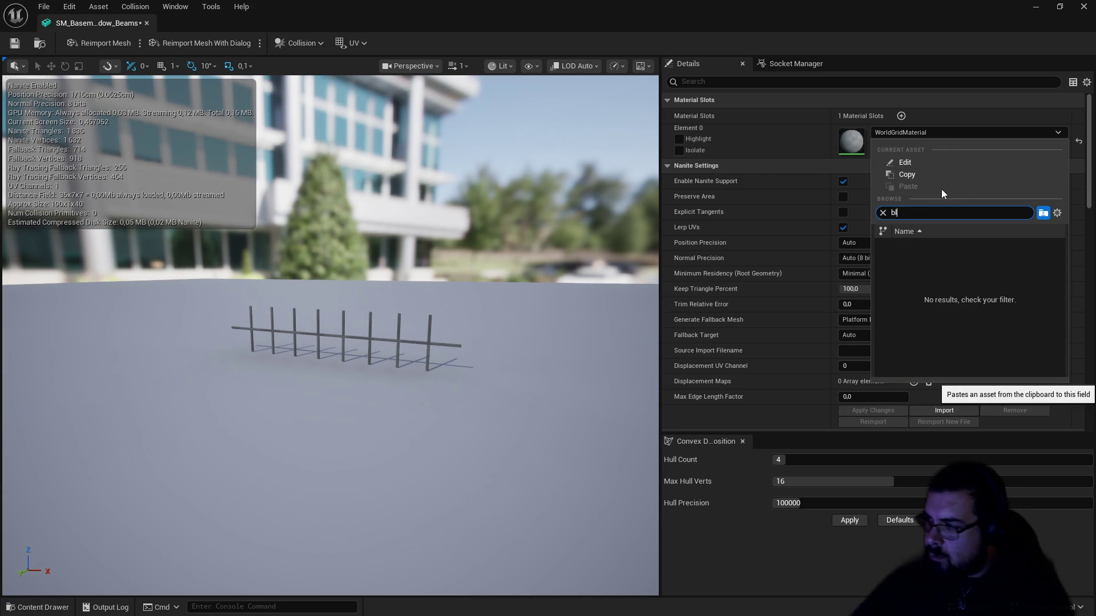
pyautogui.press('BackSpace')
pyautogui.write('a')
pyautogui.click(947, 248)
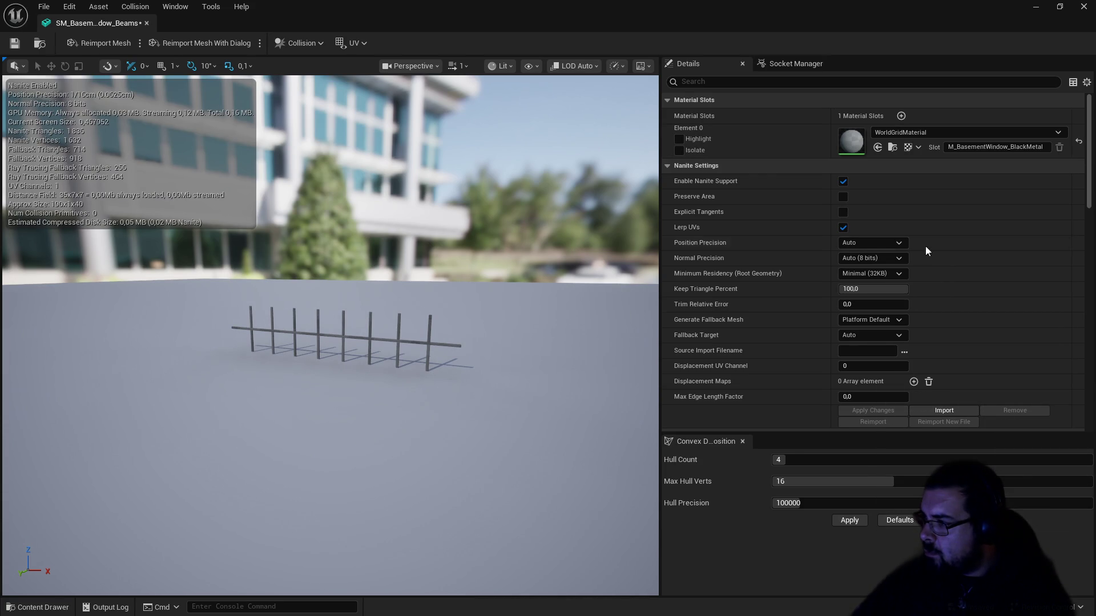
pyautogui.hotkey('ctrl', 's')
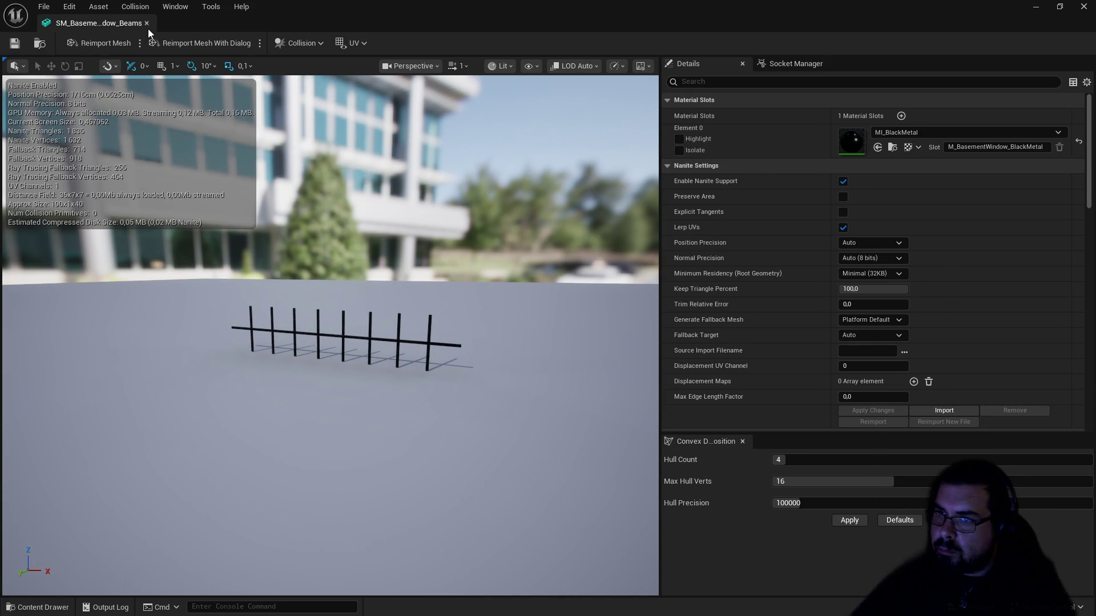
pyautogui.click(146, 23)
# Step: Give SM_BasementWindow_Frame a box simplified collision and save it
pyautogui.doubleClick(628, 502)
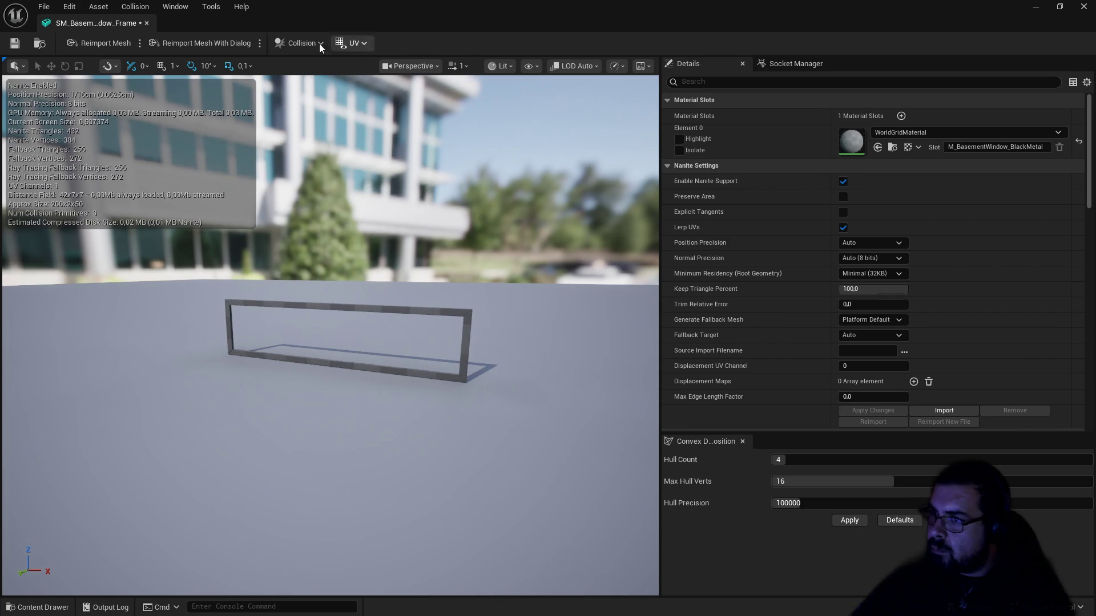
pyautogui.click(316, 44)
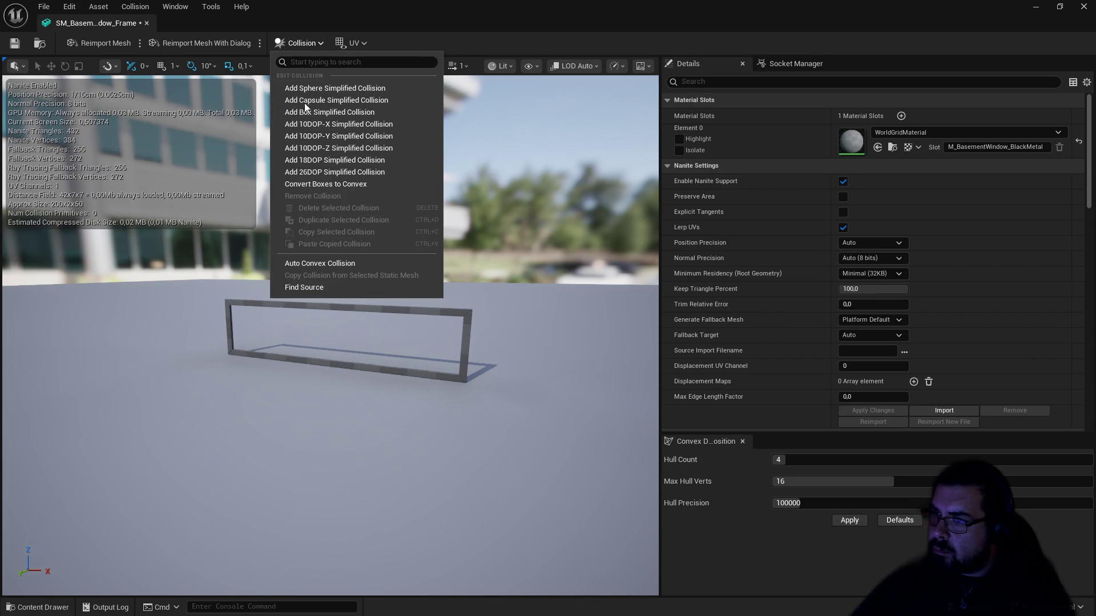
pyautogui.click(316, 112)
pyautogui.click(15, 43)
# Step: Assign MI_BlackMetal to the window frame's material slot, then save and close it
pyautogui.scroll(-3, 859, 377)
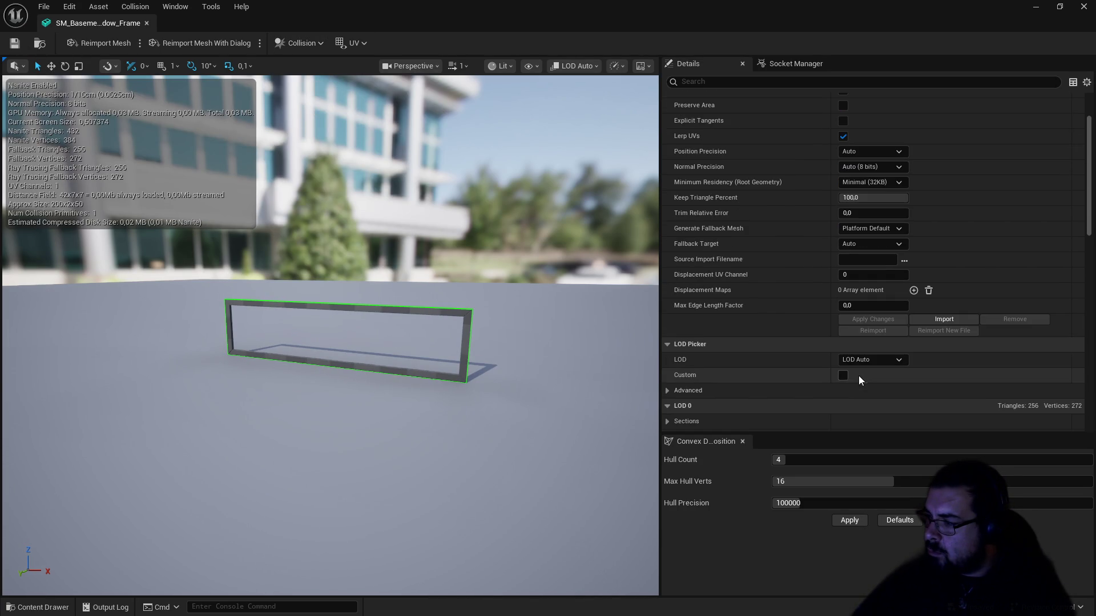
pyautogui.scroll(5, 858, 375)
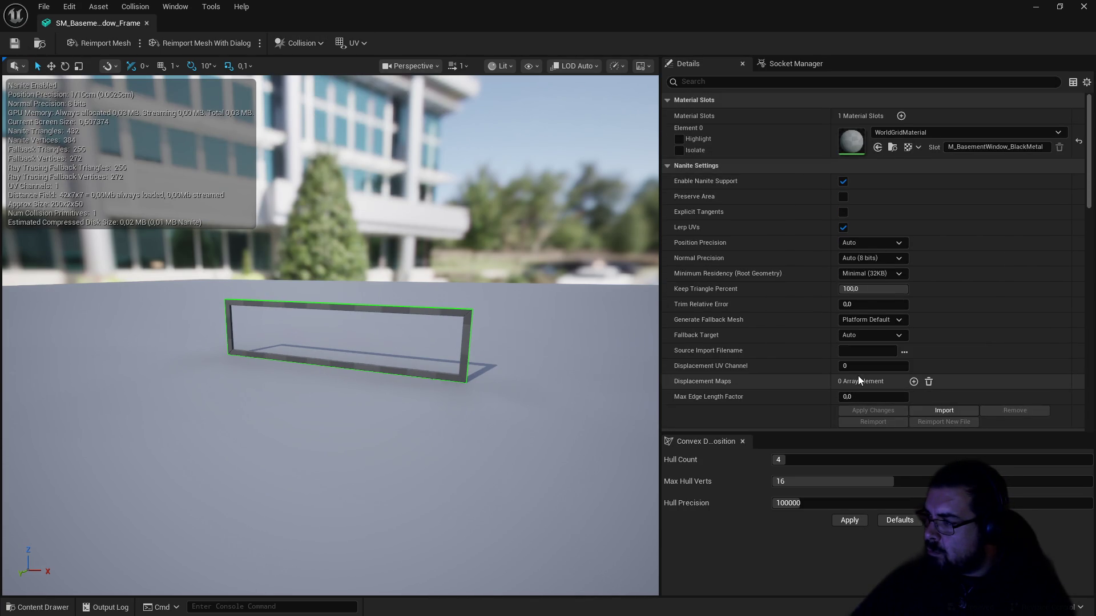
pyautogui.click(916, 137)
pyautogui.write('bl')
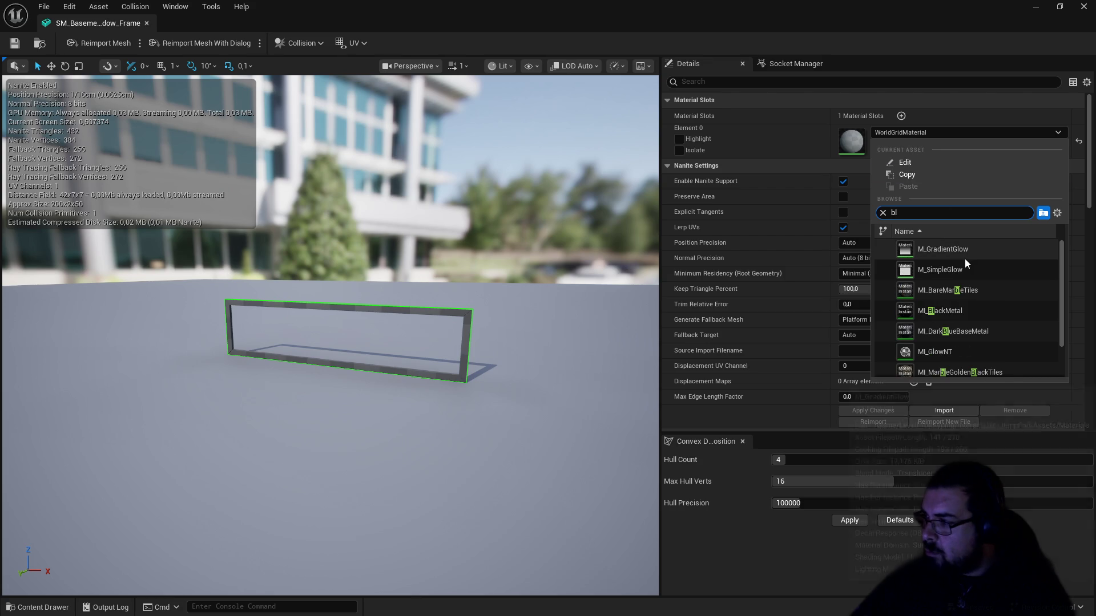
pyautogui.write('a')
pyautogui.click(955, 251)
pyautogui.click(14, 43)
pyautogui.click(147, 23)
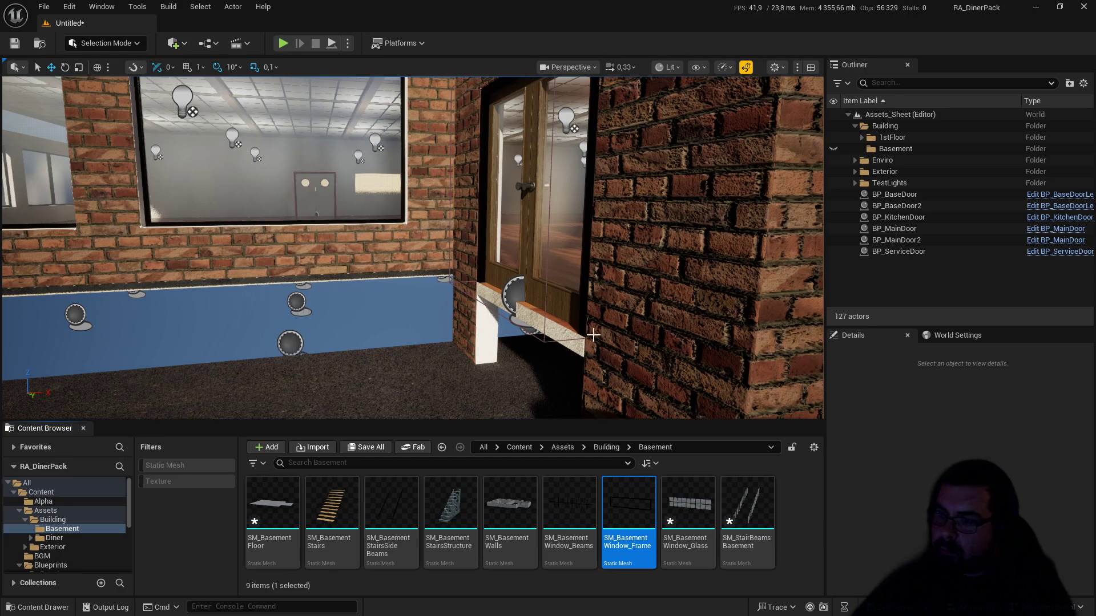
# Step: Set SM_BasementWindow_Glass's Element 0 to MI_WindowGlass and close the mesh
pyautogui.doubleClick(686, 508)
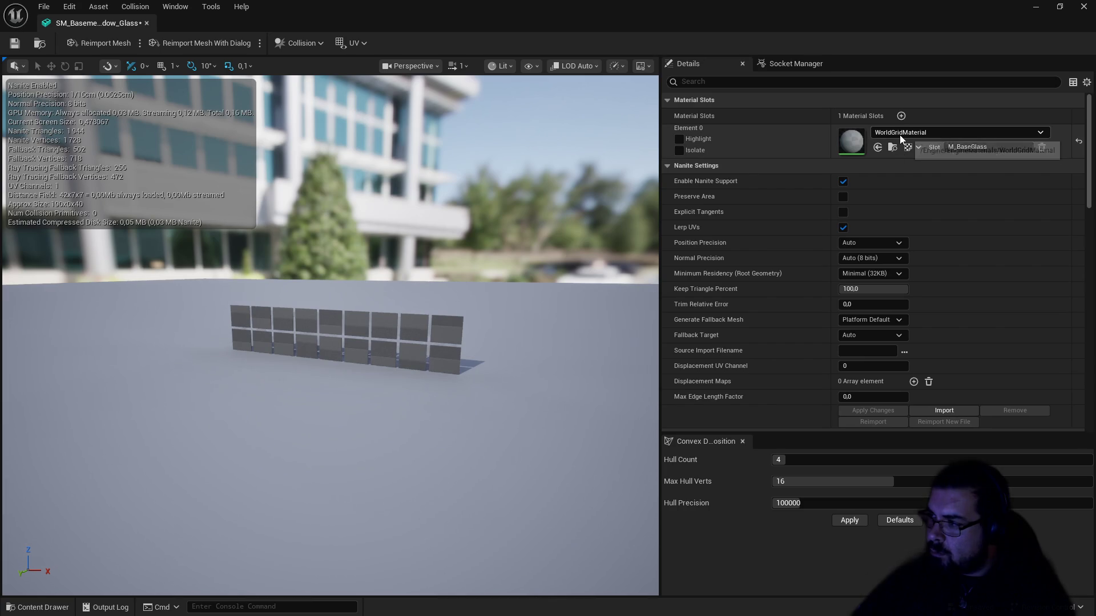
pyautogui.click(899, 134)
pyautogui.write('f')
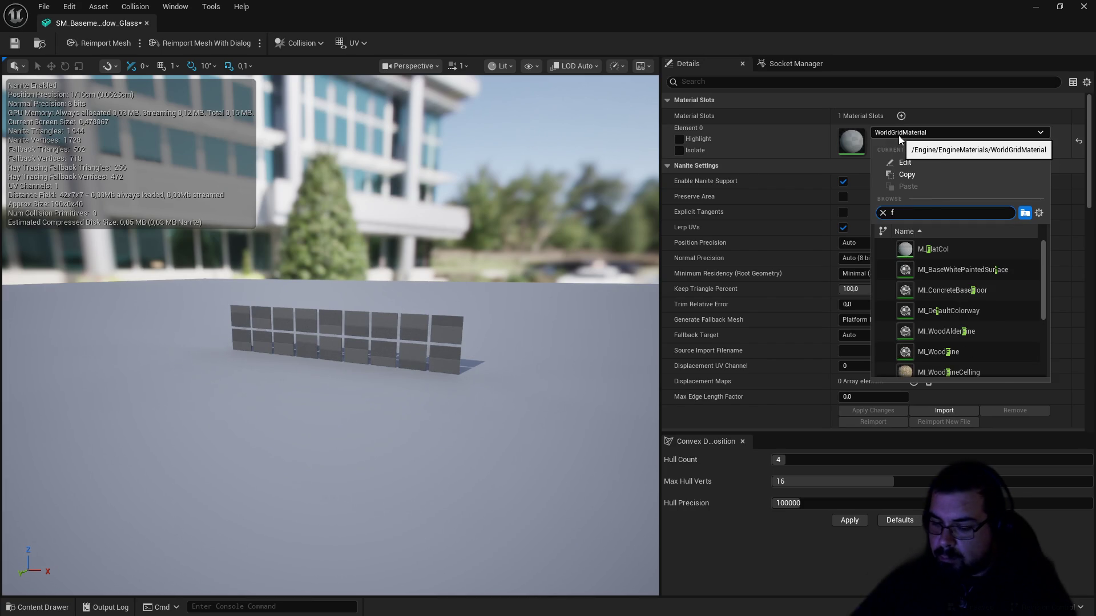
pyautogui.press('BackSpace')
pyautogui.write('gm')
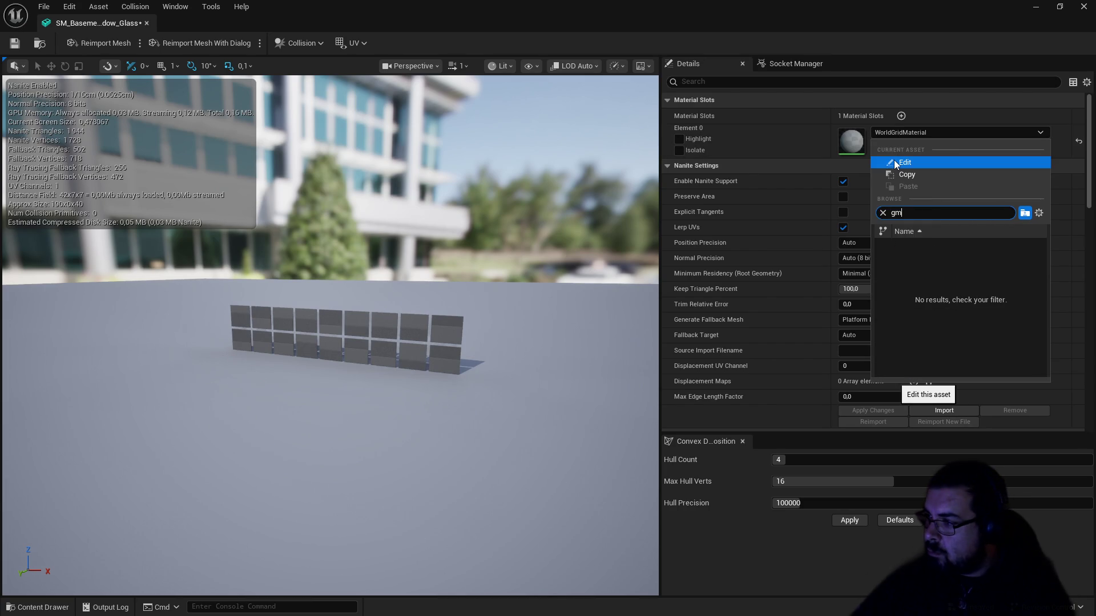
pyautogui.press('BackSpace')
pyautogui.write('l')
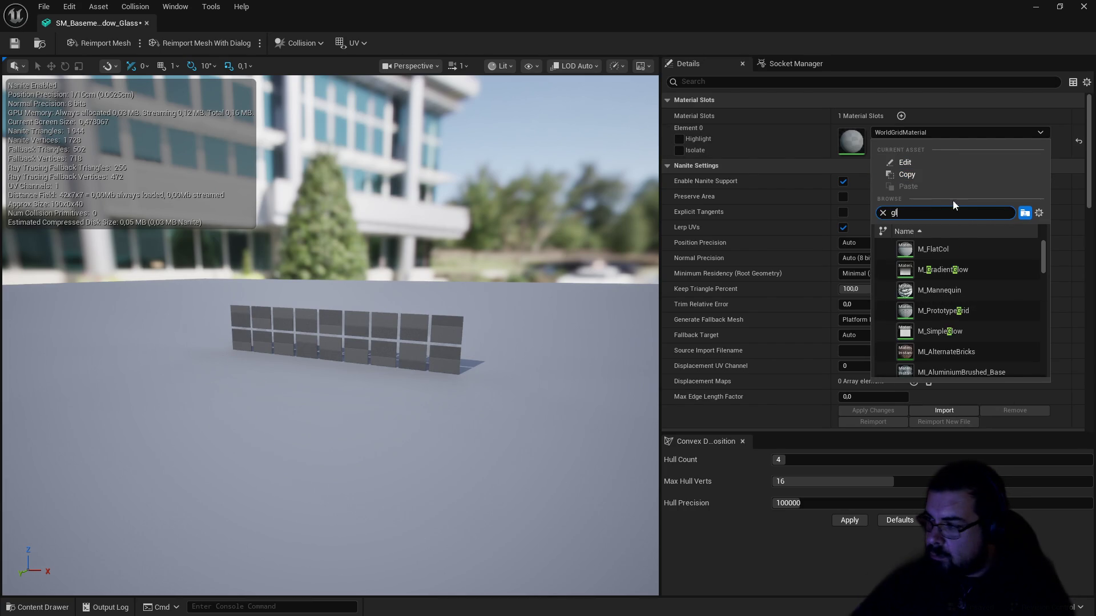
pyautogui.write('ass')
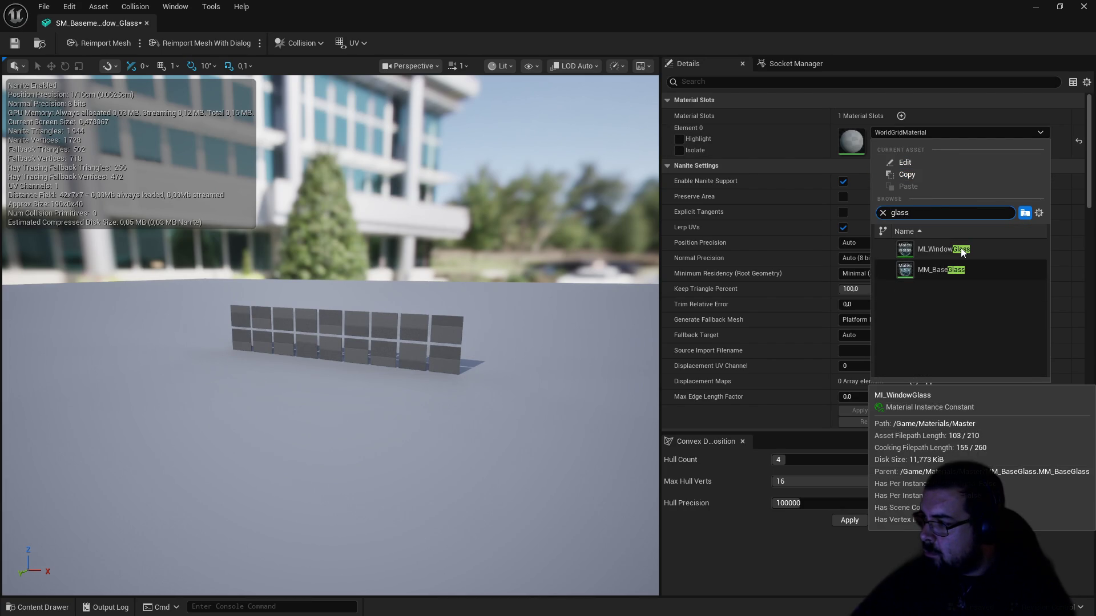
pyautogui.click(933, 249)
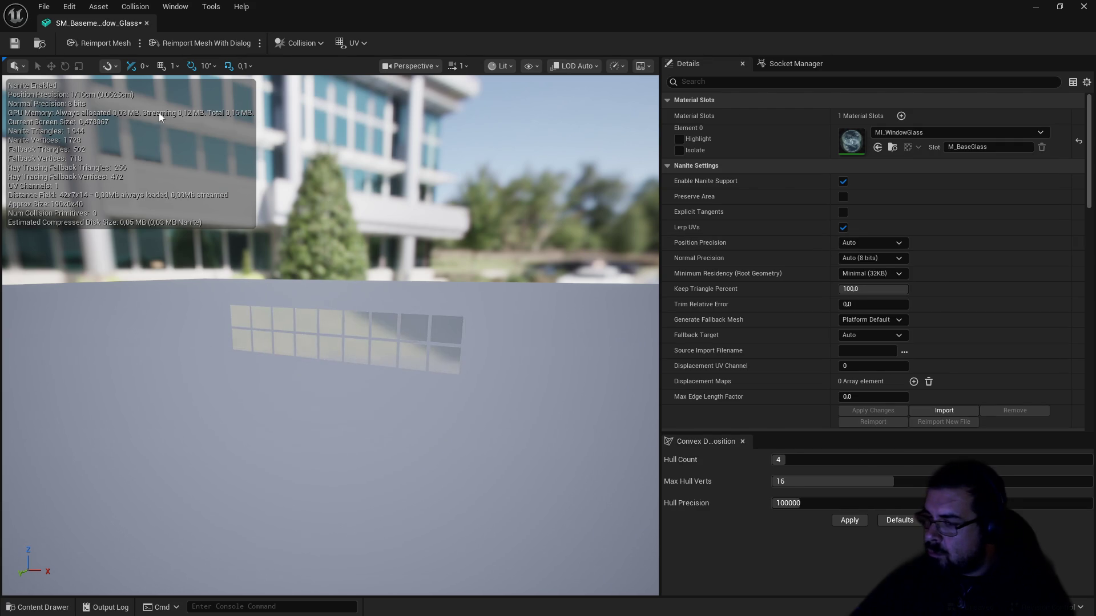
pyautogui.click(146, 23)
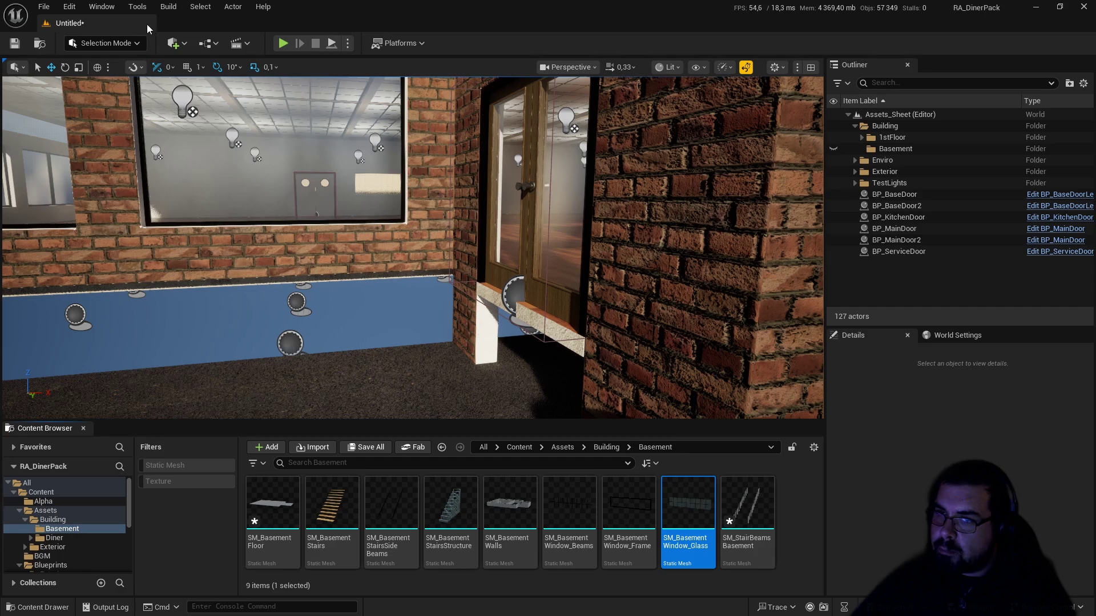
# Step: Assign MI_BlackMetal to SM_StairBeamsBasement, then save and close it
pyautogui.doubleClick(752, 508)
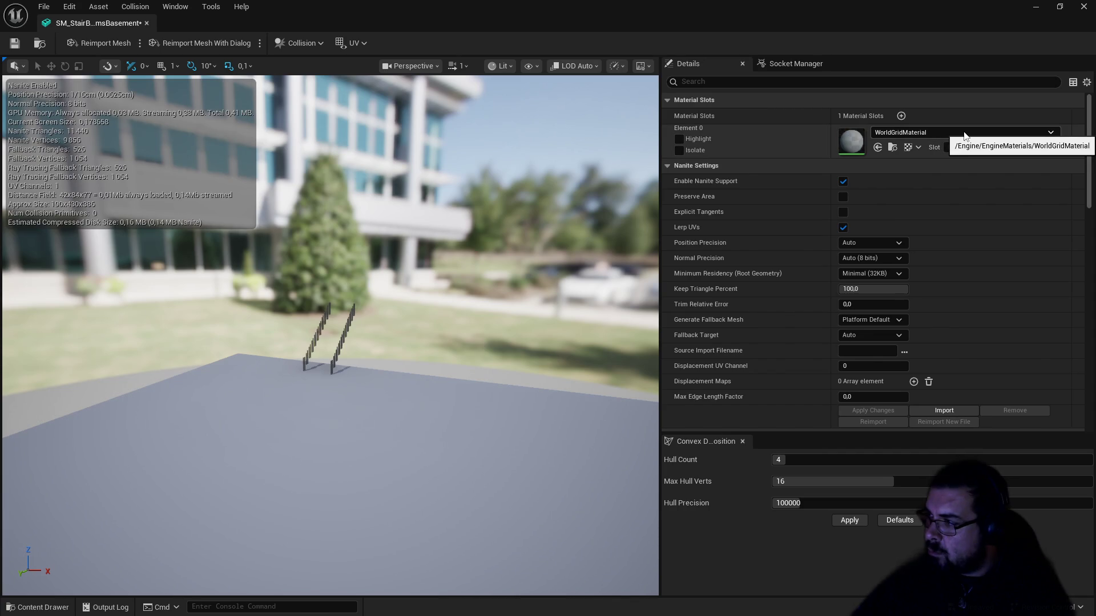
pyautogui.click(964, 136)
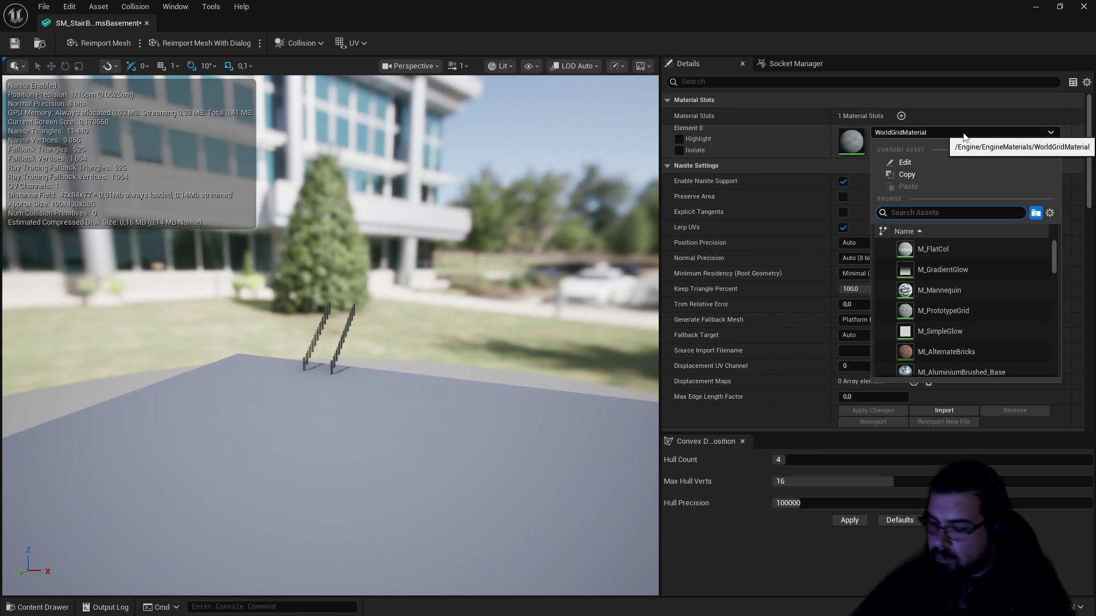
pyautogui.write('bla')
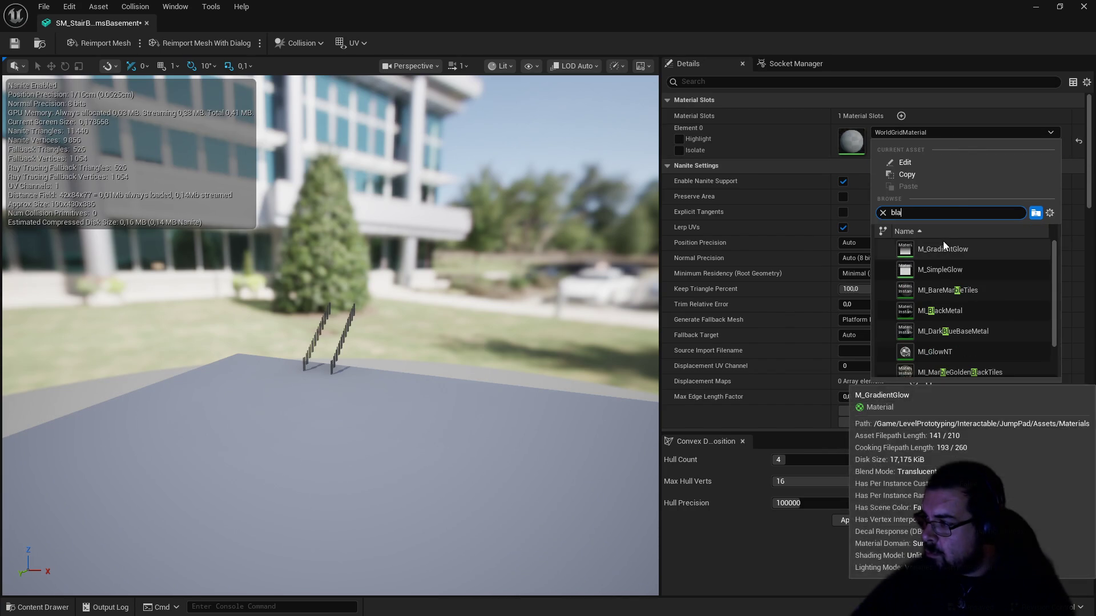
pyautogui.write('ck')
pyautogui.click(947, 252)
pyautogui.click(15, 43)
pyautogui.click(147, 23)
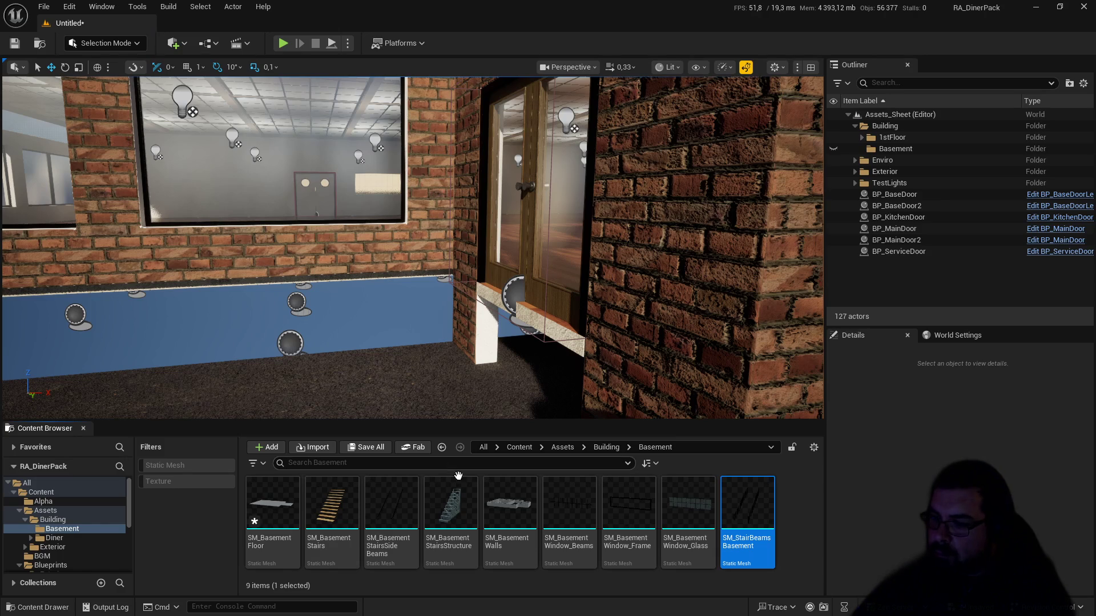
pyautogui.click(274, 504)
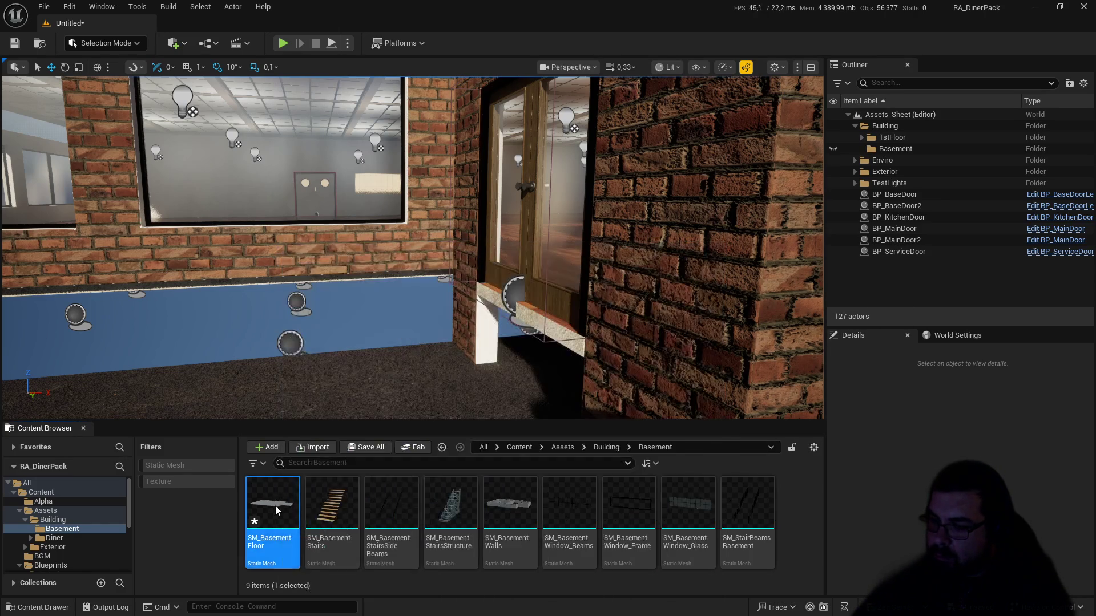
# Step: Set SM_BasementFloor's Element 0 to MI_ConcreteBare, close its editor, and drag it into the level
pyautogui.doubleClick(274, 504)
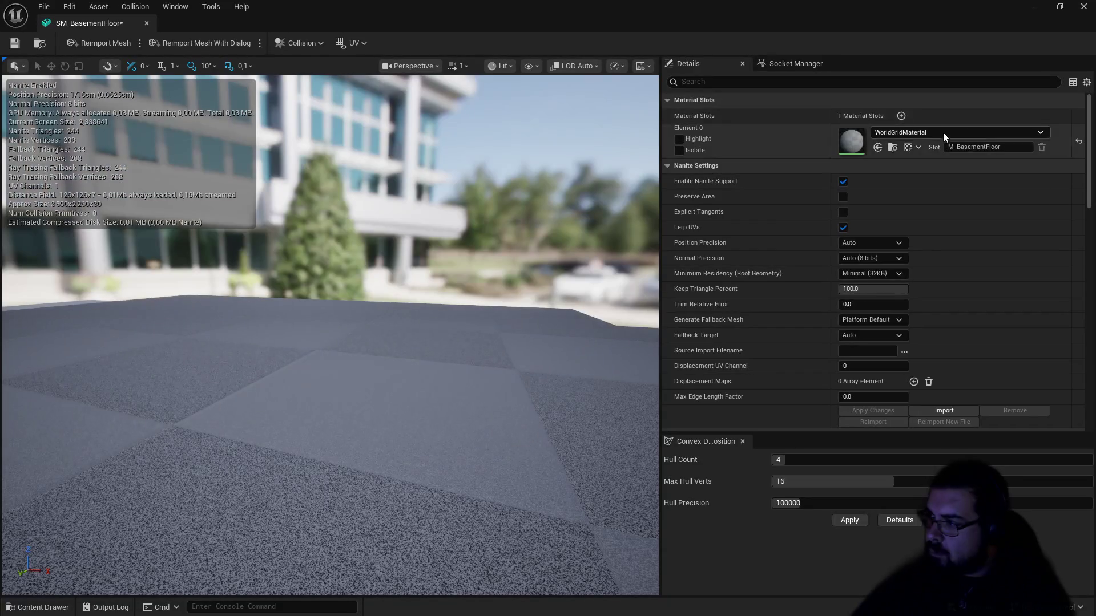
pyautogui.click(943, 134)
pyautogui.write('con')
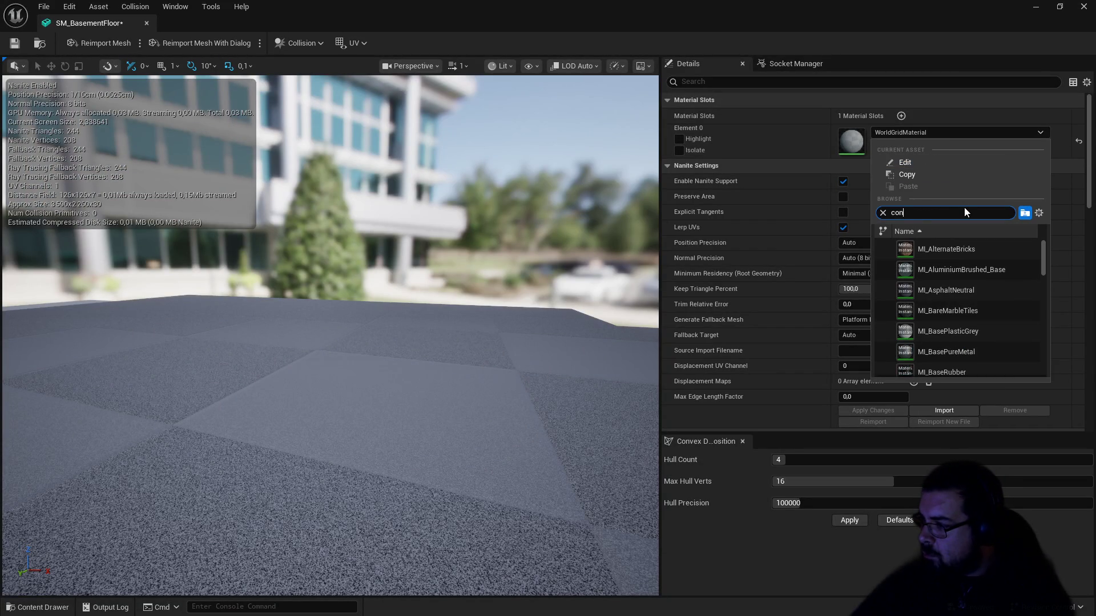
pyautogui.write('cre')
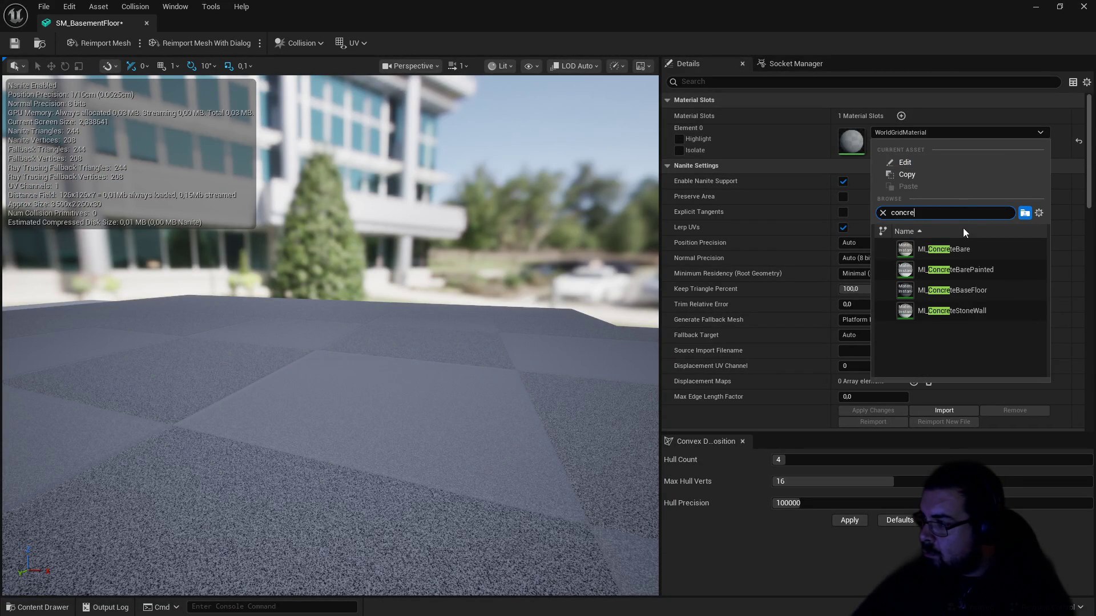
pyautogui.click(965, 250)
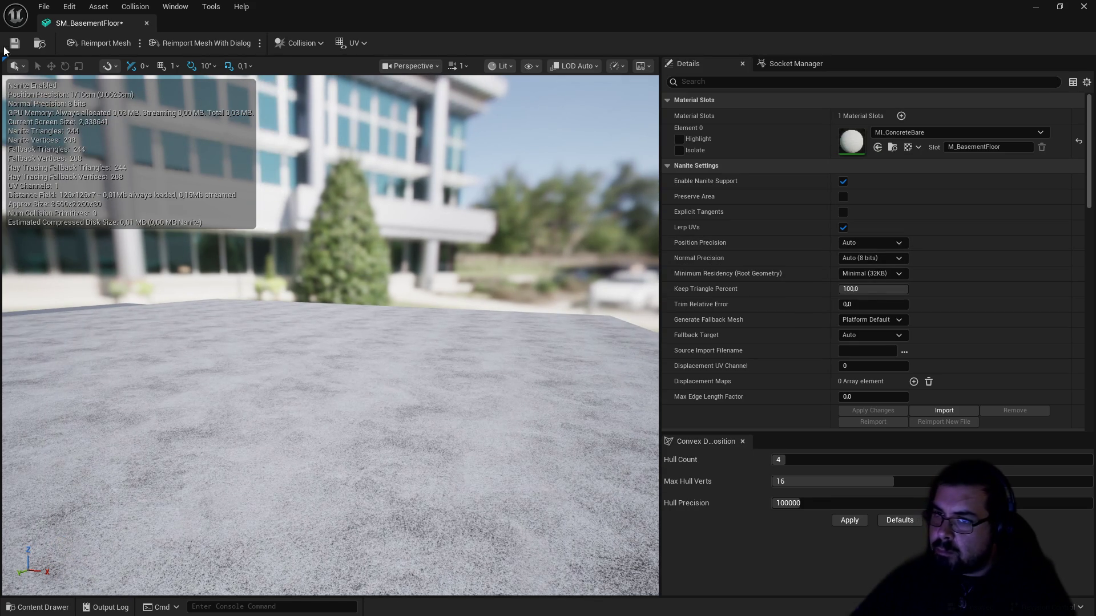
pyautogui.click(146, 25)
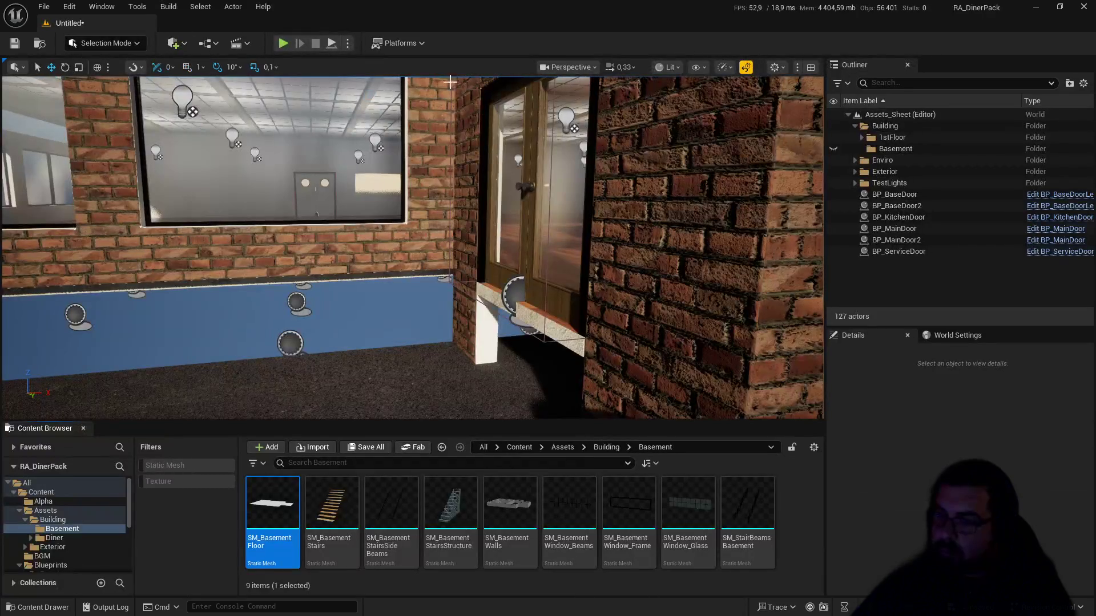
pyautogui.moveTo(275, 394); pyautogui.dragTo(275, 392)
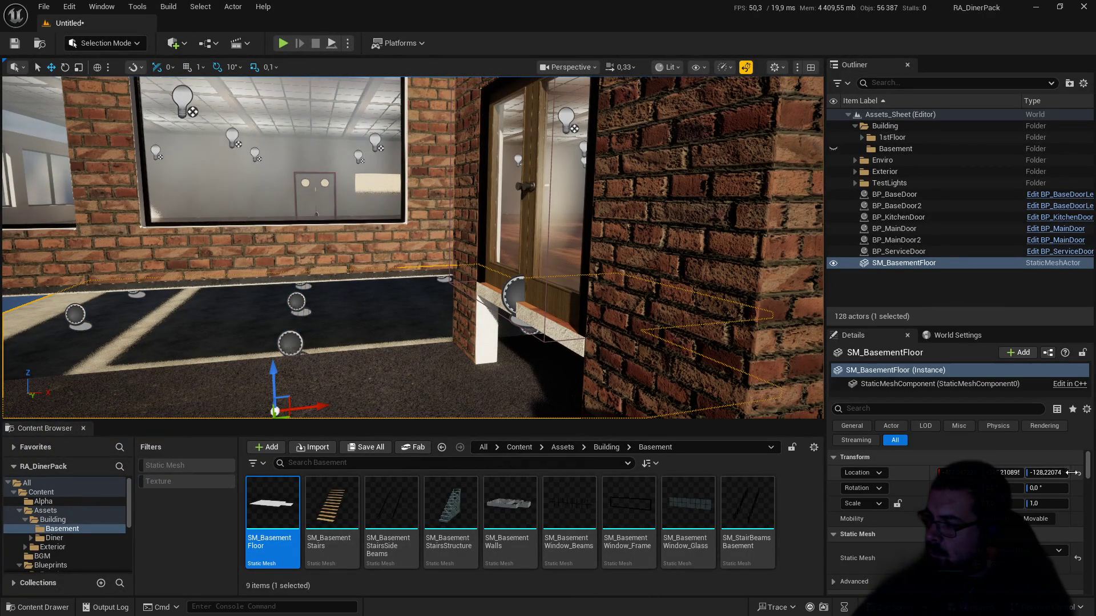
# Step: Reset the placed floor's location to the origin and move the camera to view it
pyautogui.click(1077, 474)
pyautogui.press('w')
pyautogui.press('w')
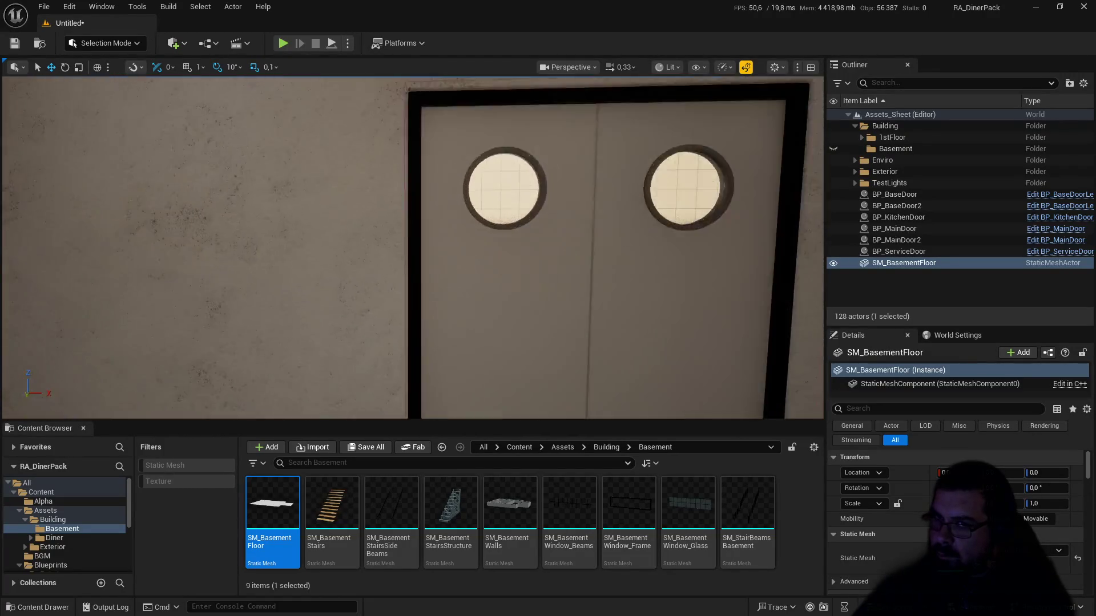
pyautogui.press('s')
pyautogui.press('w')
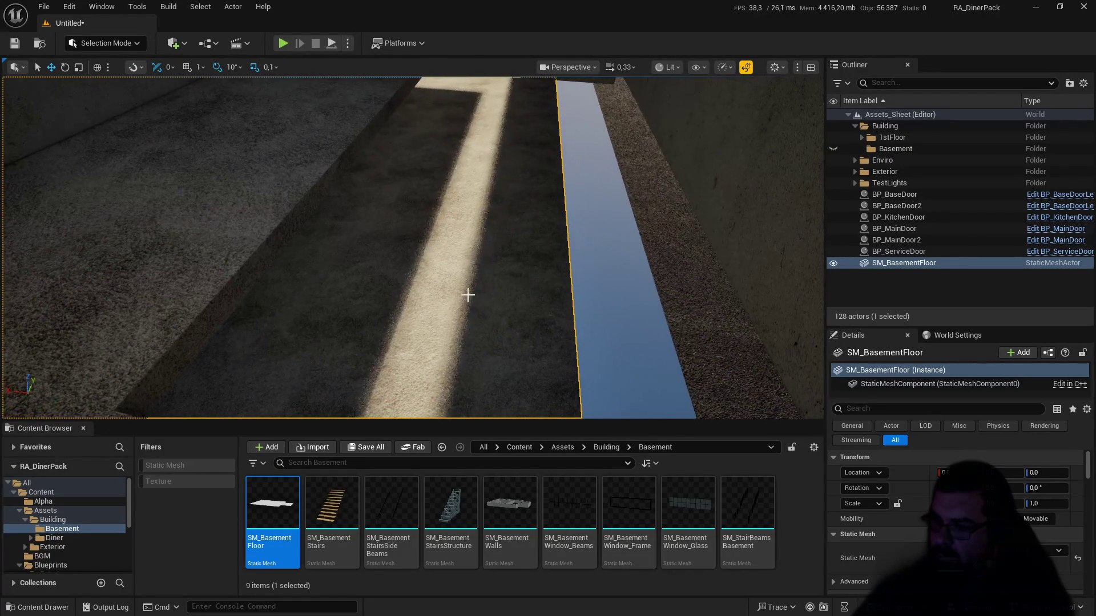
pyautogui.click(336, 519)
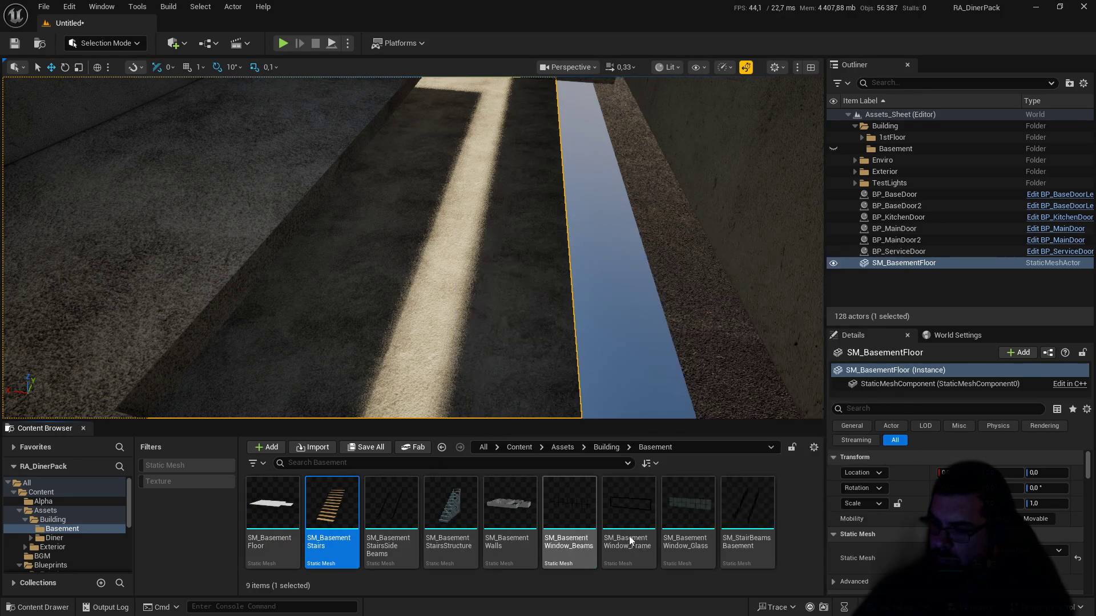
pyautogui.scroll(-1, 86, 502)
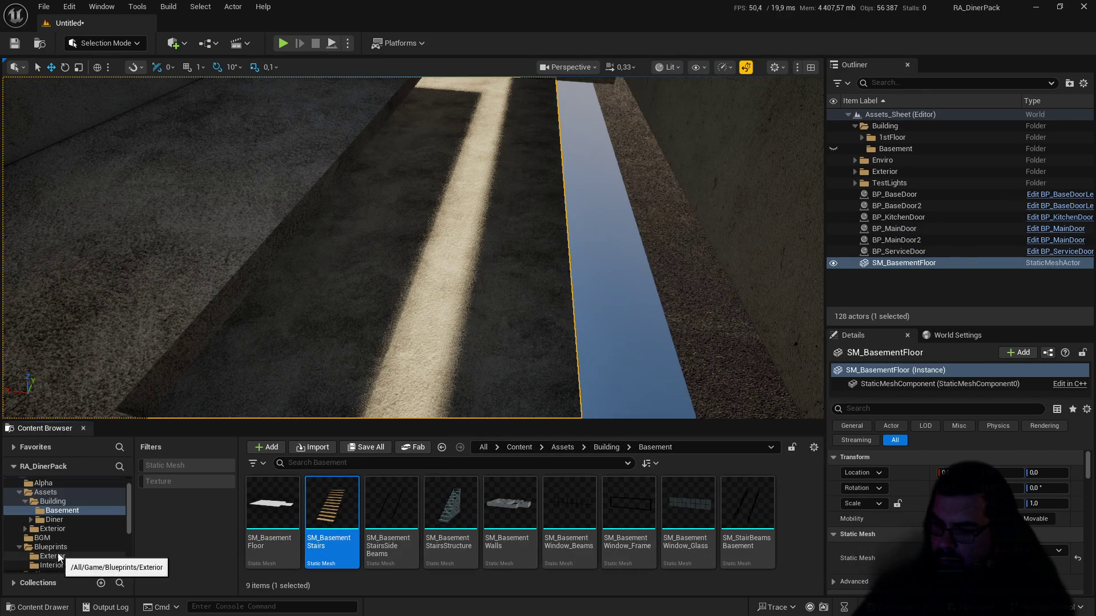
# Step: Create an Actor Blueprint named BP_BasementStairs in Blueprints > Interior and open it
pyautogui.click(67, 554)
pyautogui.click(54, 565)
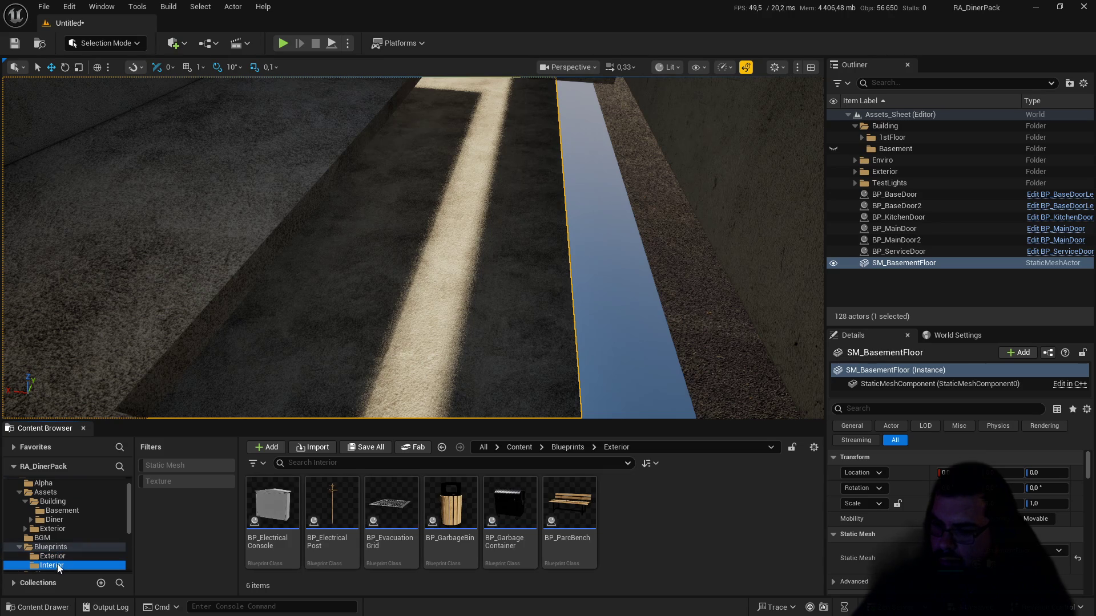
pyautogui.rightClick(772, 516)
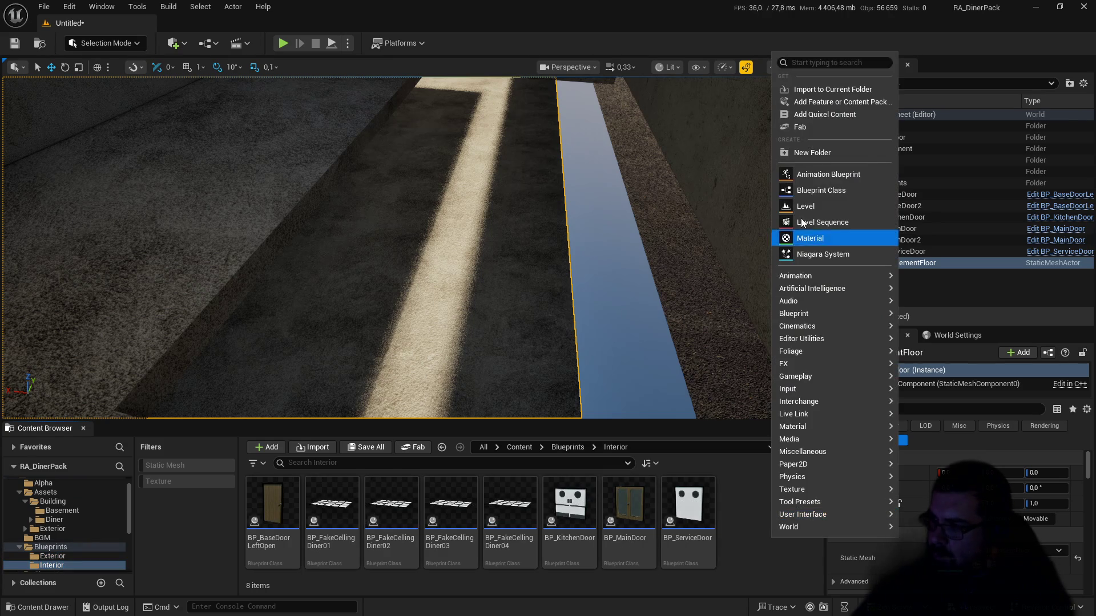
pyautogui.click(833, 190)
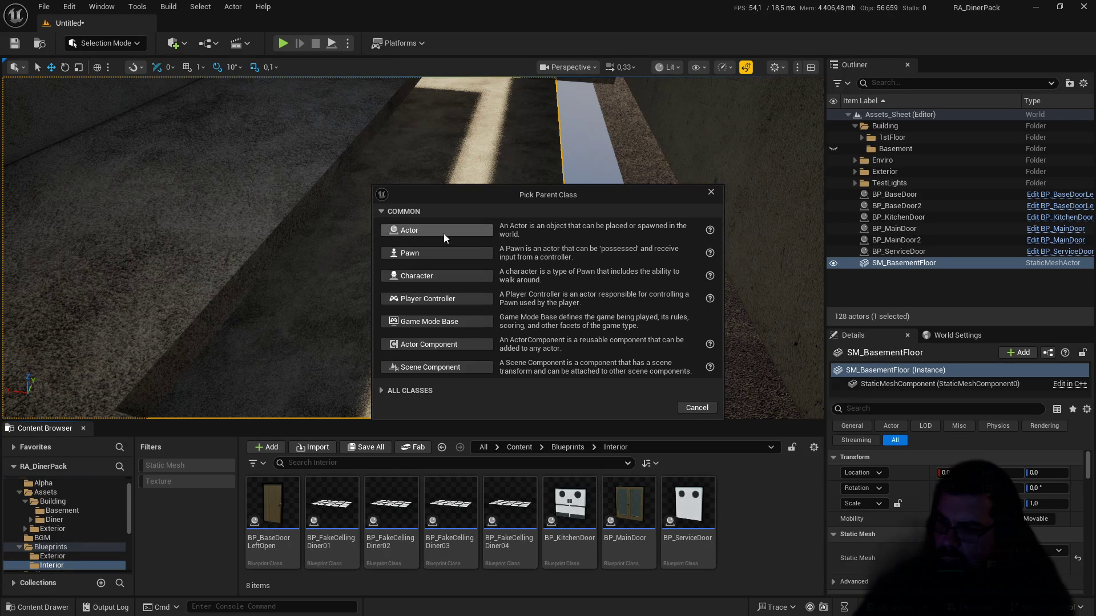
pyautogui.click(437, 230)
pyautogui.write('BP_B')
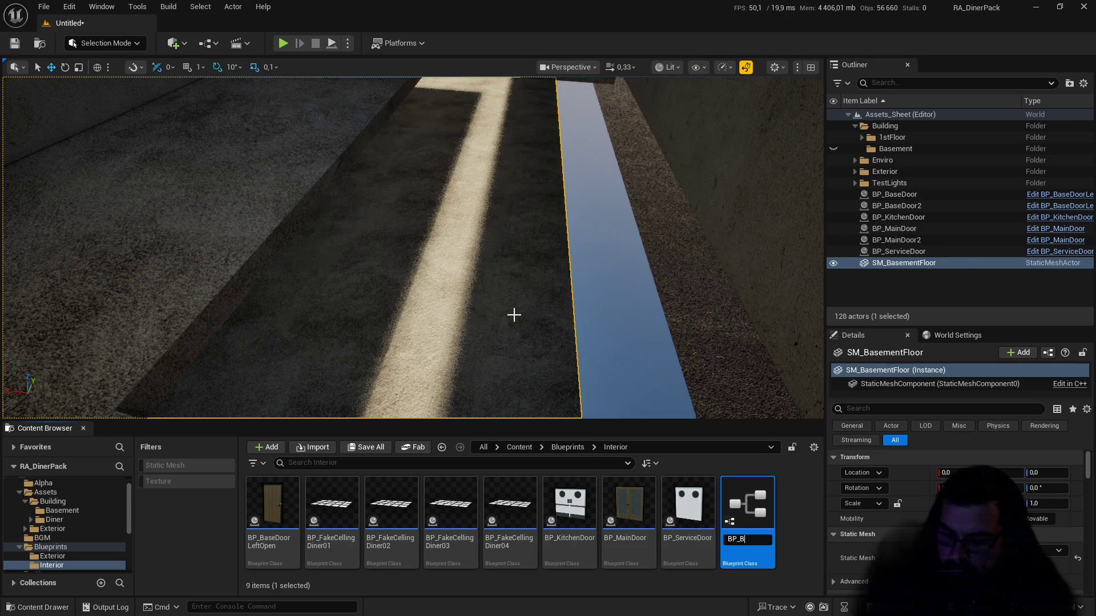
pyautogui.write('asementS')
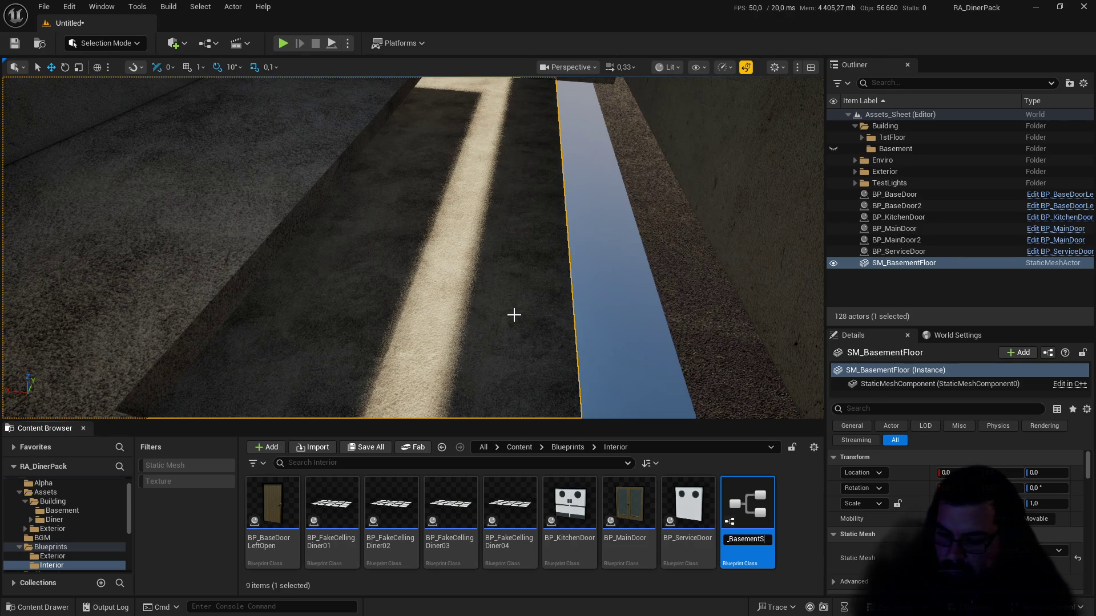
pyautogui.write('tairs')
pyautogui.press('Return')
pyautogui.doubleClick(336, 547)
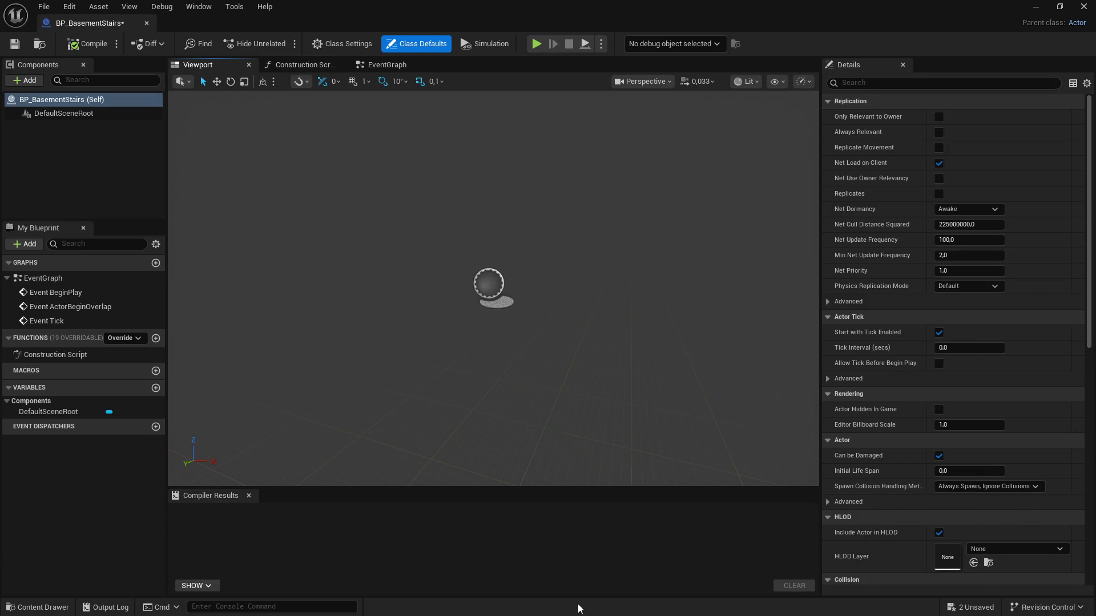
# Step: Skip ahead two songs in VLC, then return to the Blueprint editor
pyautogui.press('super')
pyautogui.click(625, 602)
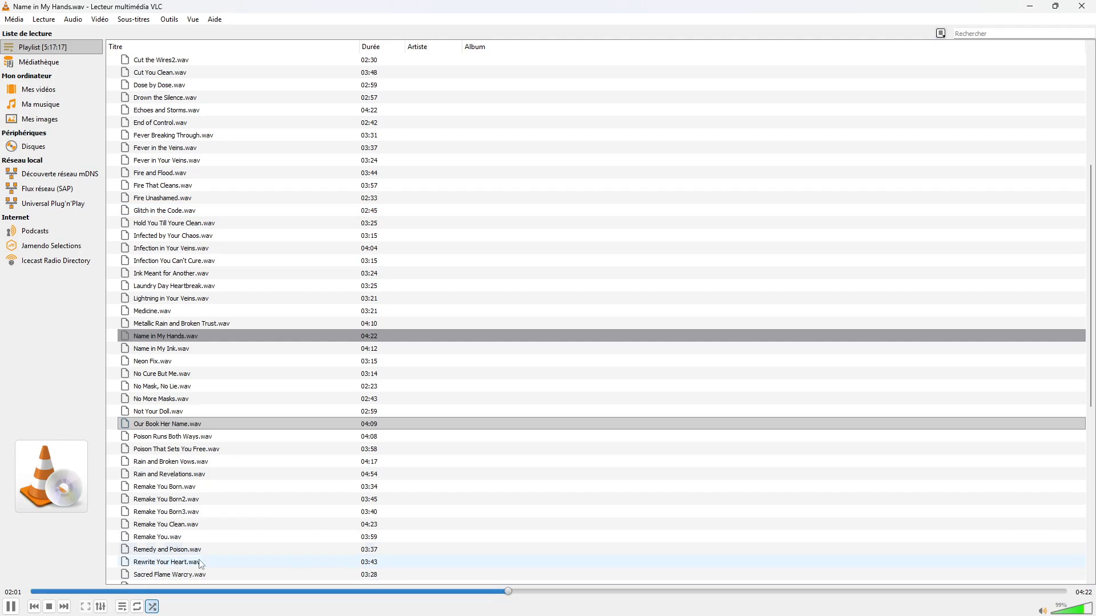
pyautogui.click(64, 607)
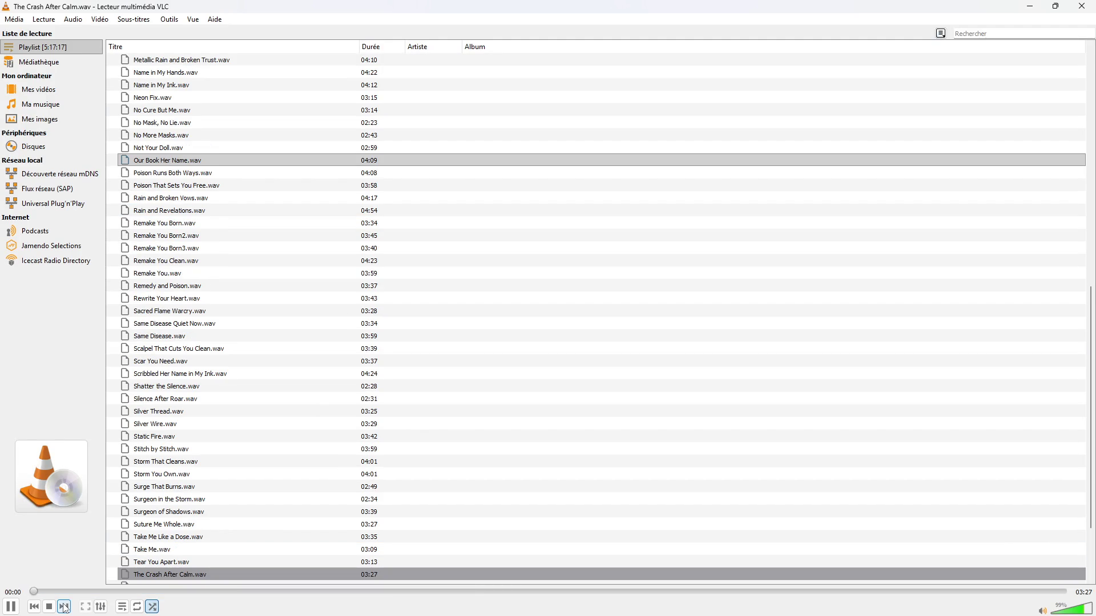
pyautogui.click(64, 607)
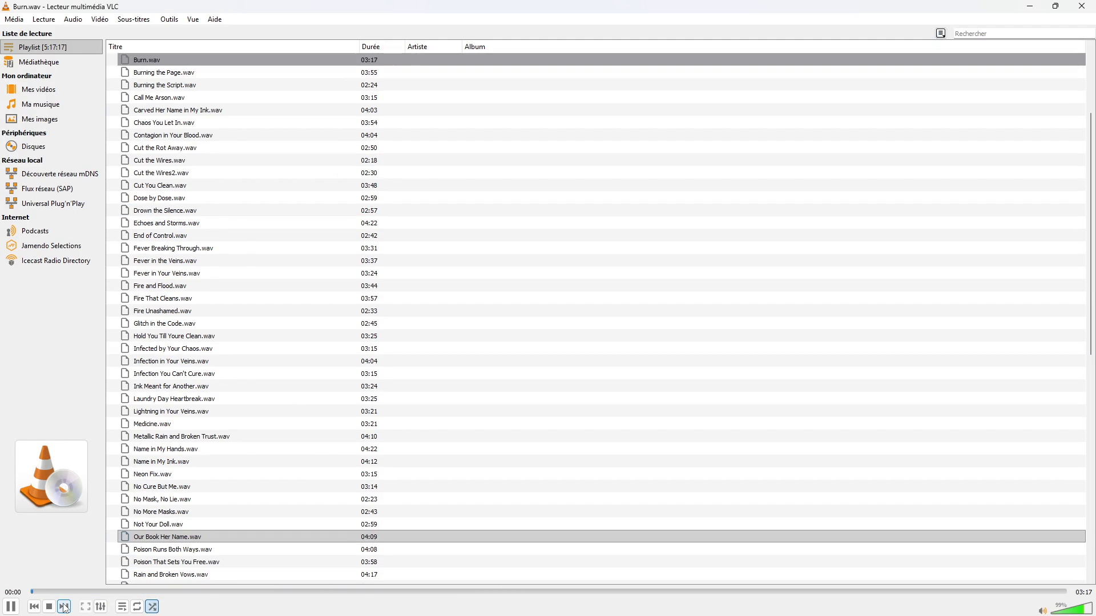
pyautogui.hotkey('alt', 'Tab')
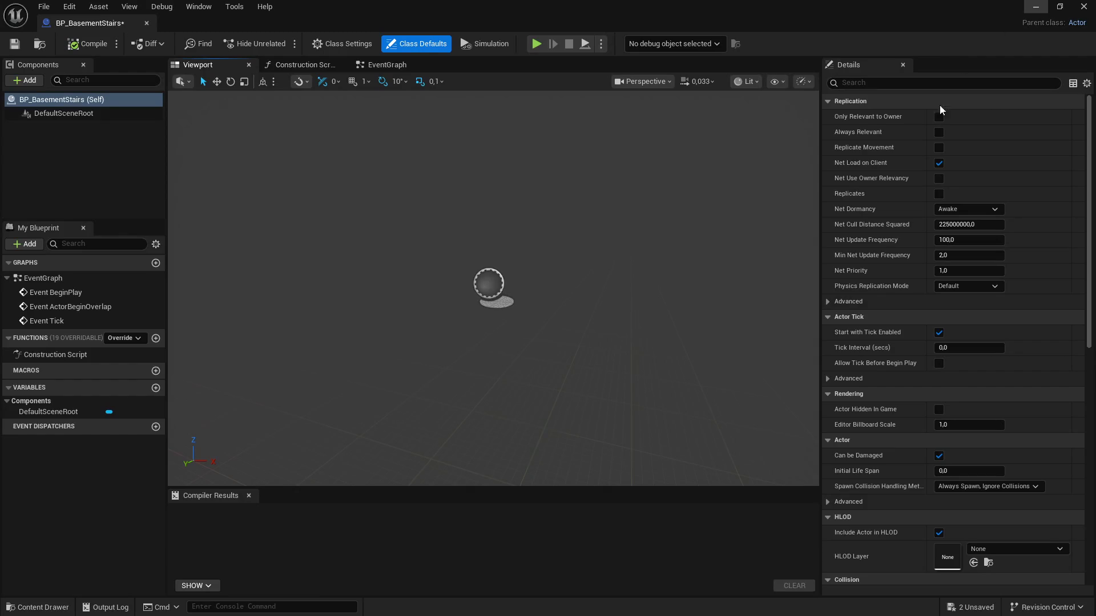
# Step: Add a static mesh component SM_BasementStairs_ displaying the SM_BasementStairs mesh
pyautogui.click(27, 79)
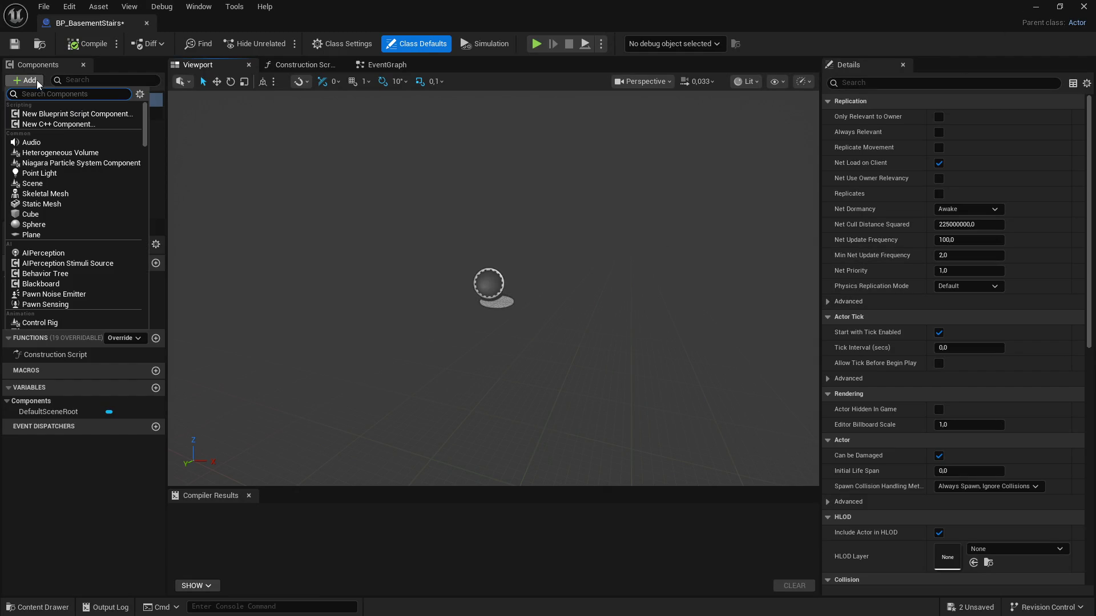
pyautogui.click(60, 204)
pyautogui.write('SM_Basement')
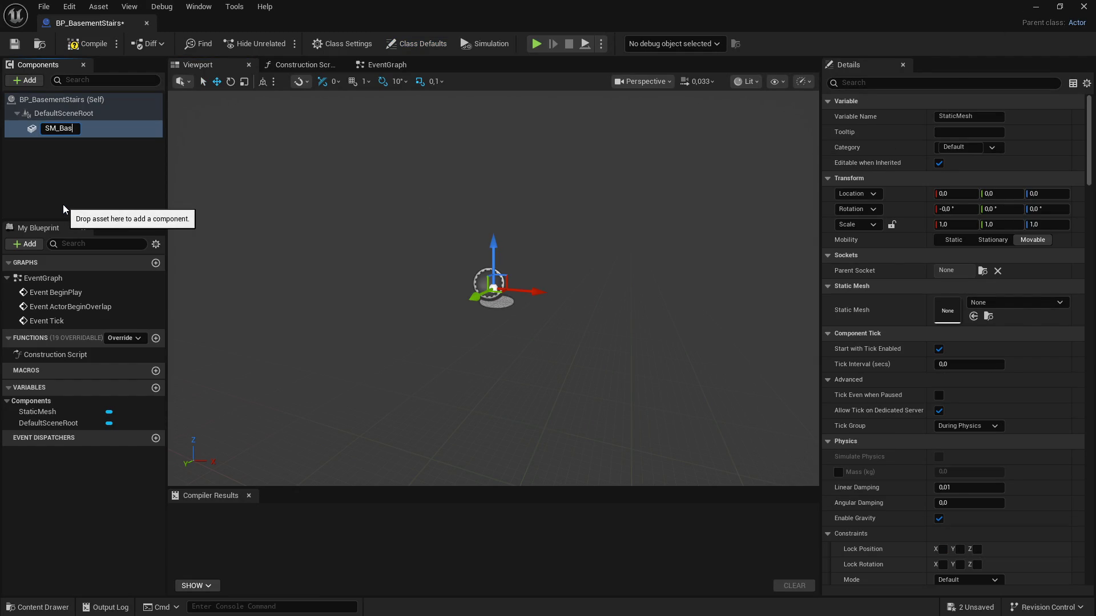
pyautogui.write('Stairs')
pyautogui.write('_')
pyautogui.hotkey('ctrl', 'a')
pyautogui.hotkey('ctrl', 'c')
pyautogui.press('Return')
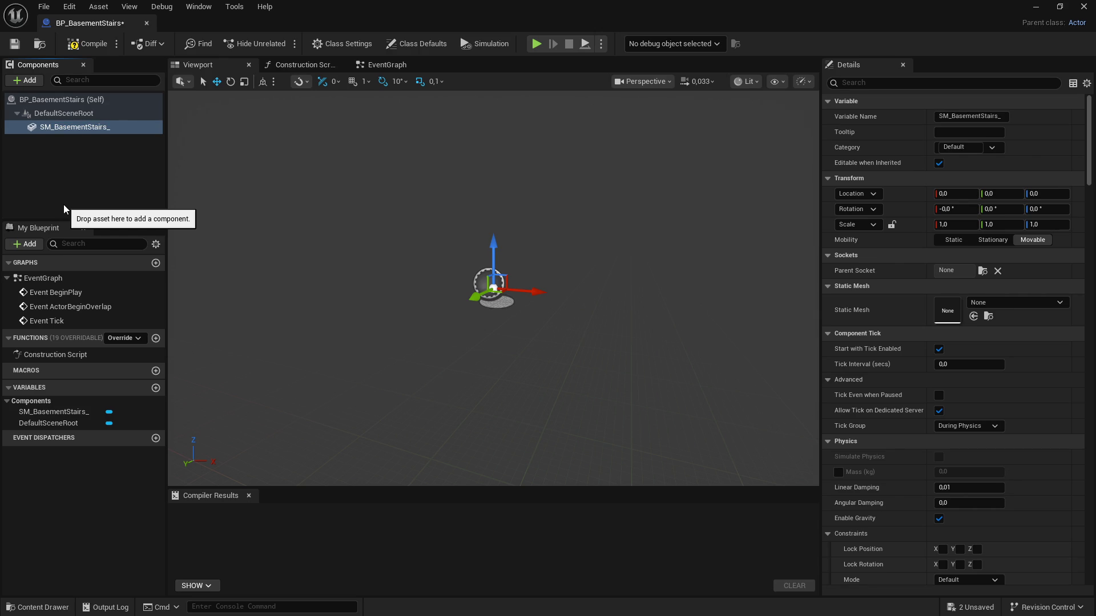
pyautogui.click(1020, 306)
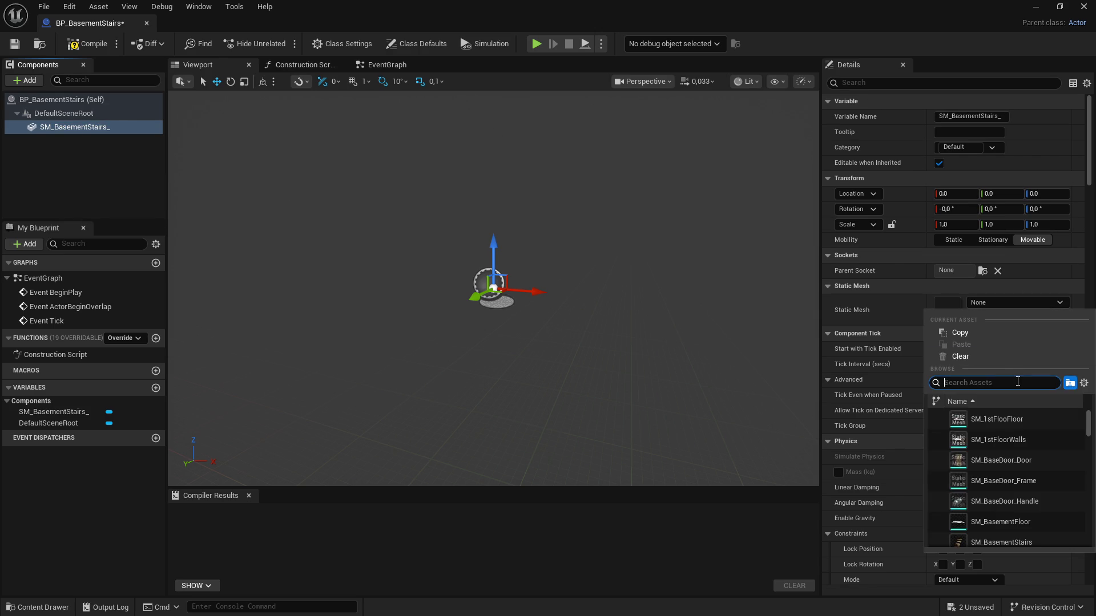
pyautogui.hotkey('ctrl', 'v')
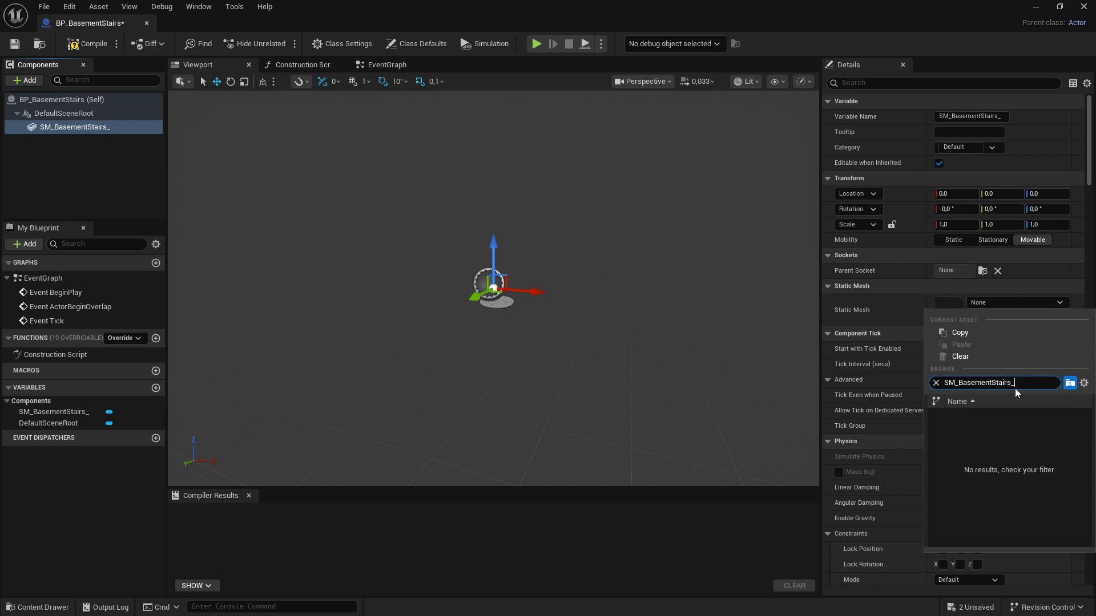
pyautogui.press('BackSpace')
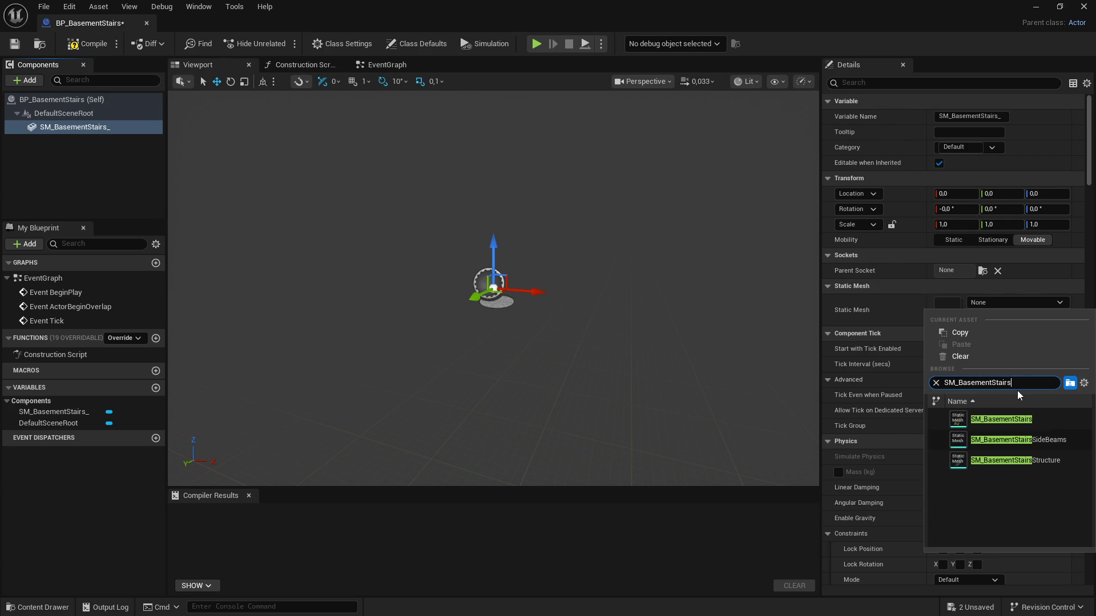
pyautogui.click(1009, 421)
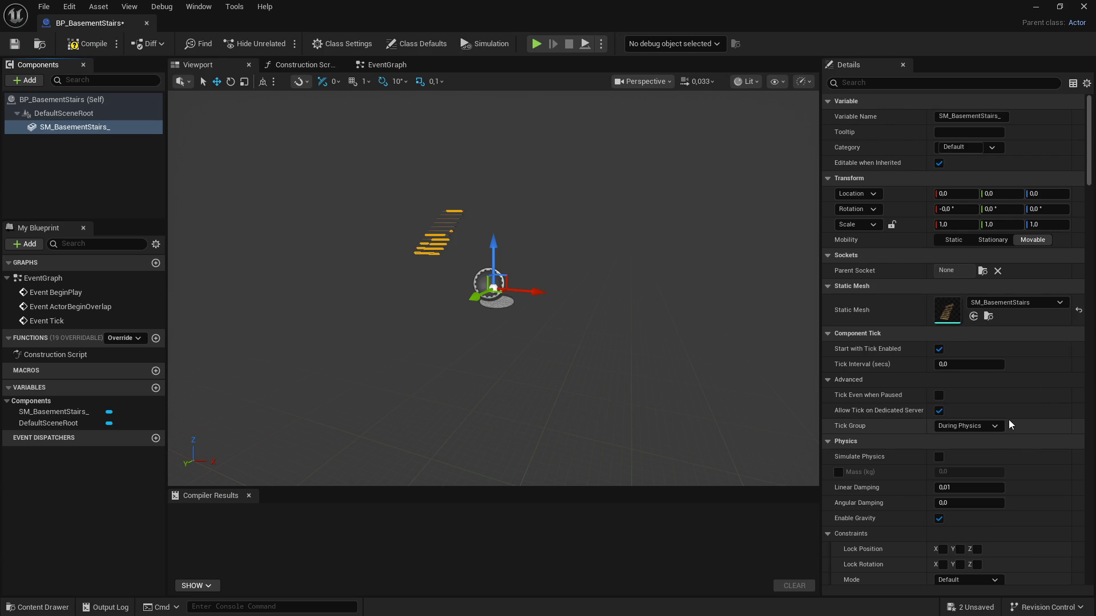
# Step: Rename the component to SM_BasementStairs by removing its trailing underscore
pyautogui.click(101, 128)
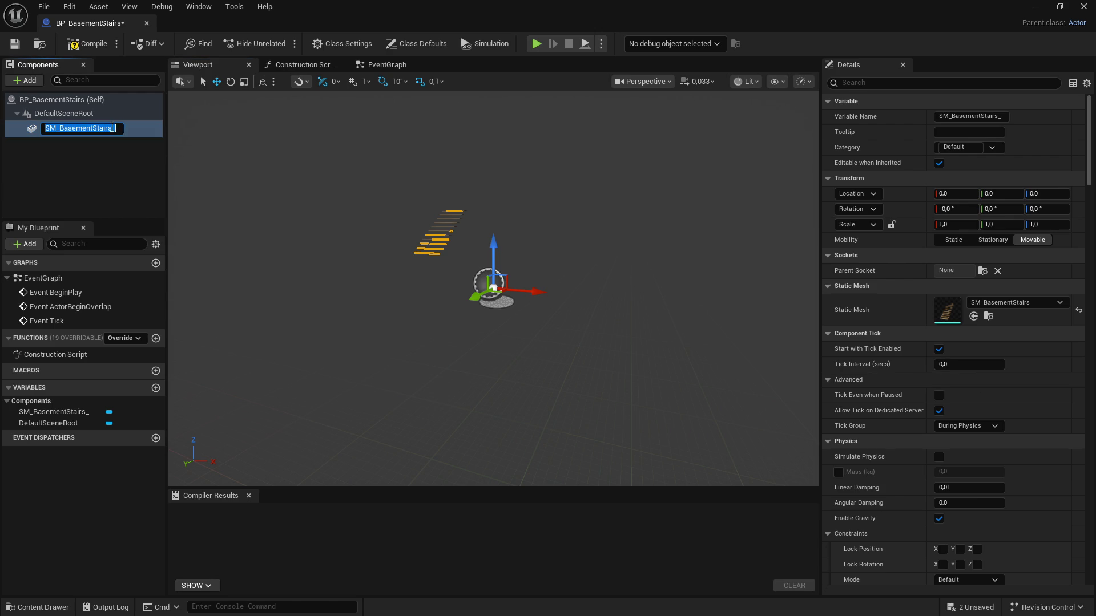
pyautogui.click(102, 133)
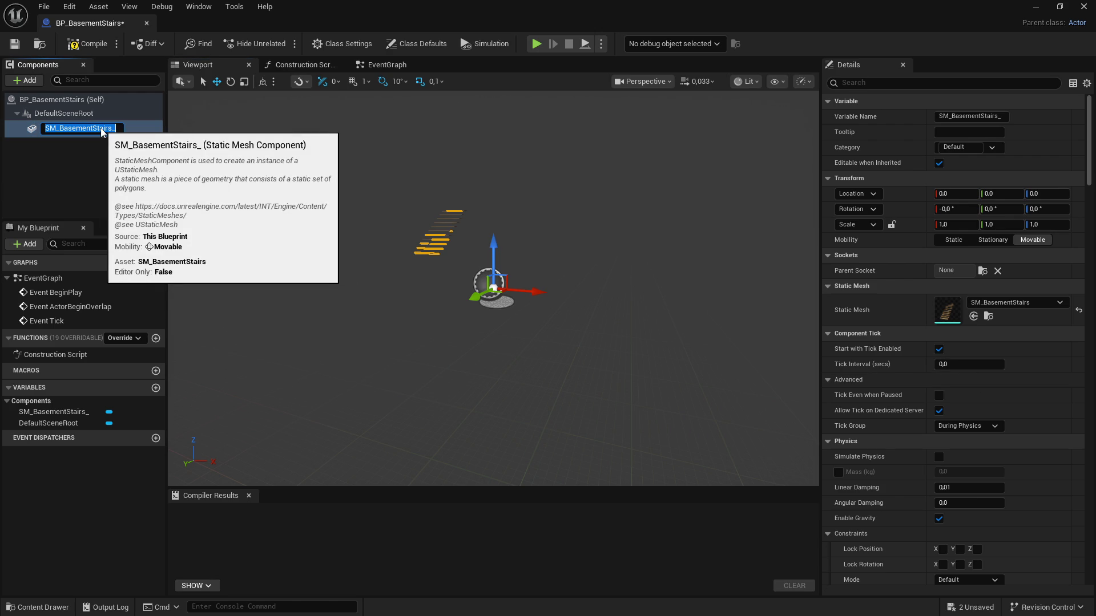
pyautogui.click(117, 129)
pyautogui.press('BackSpace')
pyautogui.press('Return')
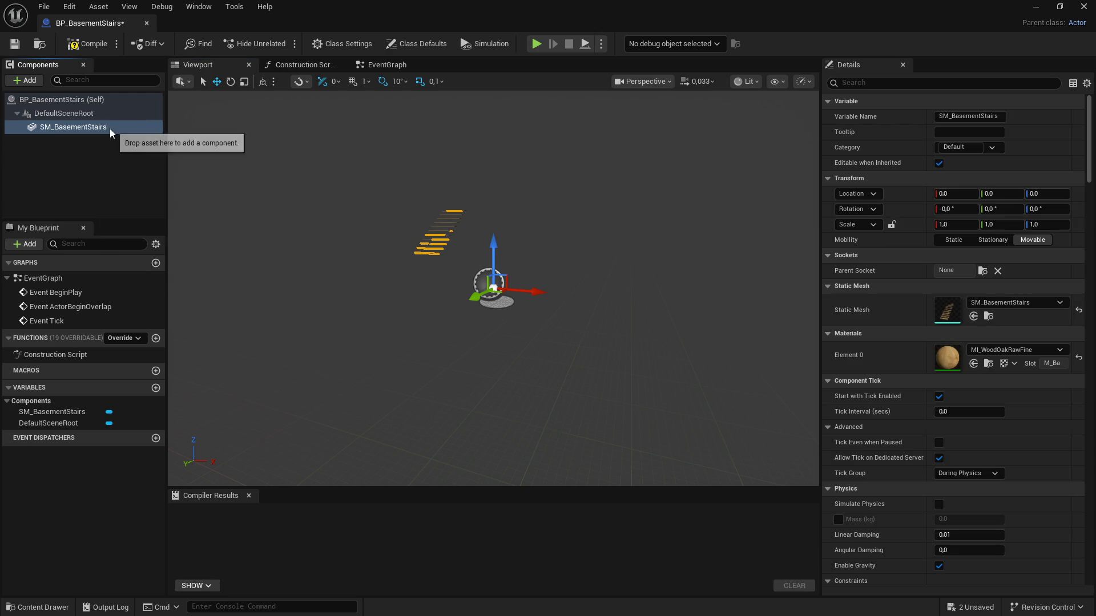
pyautogui.click(67, 104)
# Step: Add a static mesh component SM_BasementStairs_Beams using the SM_BasementStairsSideBeams mesh
pyautogui.click(28, 80)
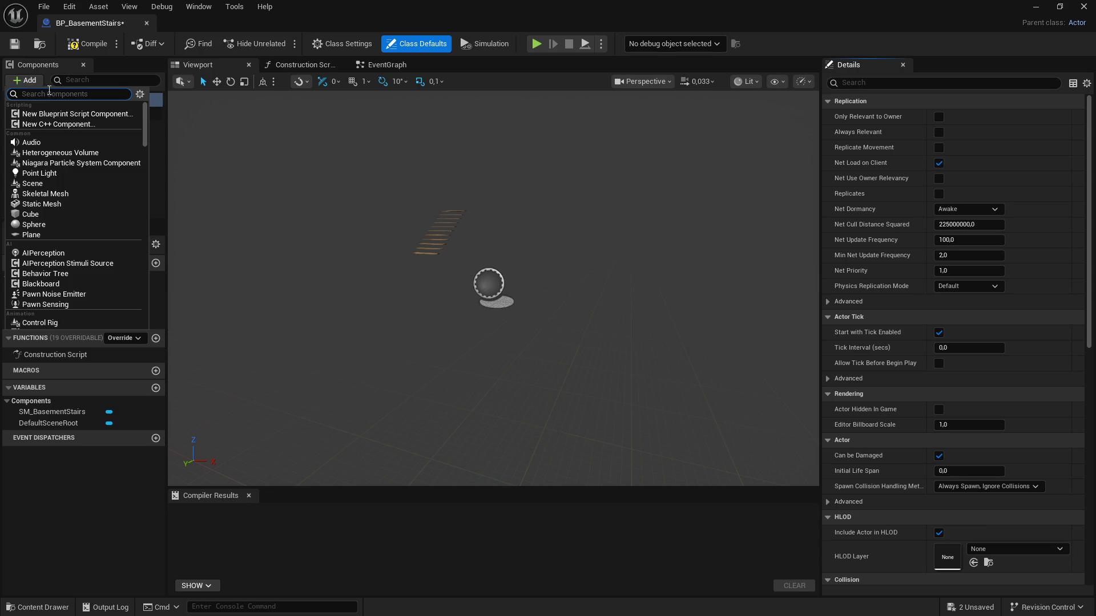
pyautogui.click(49, 204)
pyautogui.write('SM_BasementStairs_')
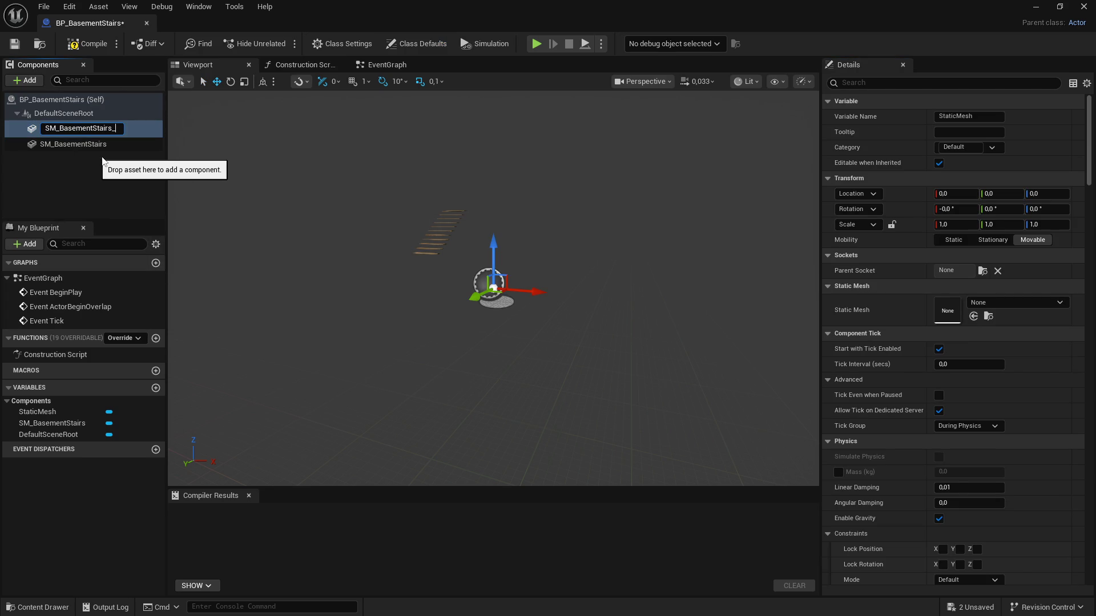
pyautogui.write('Beams')
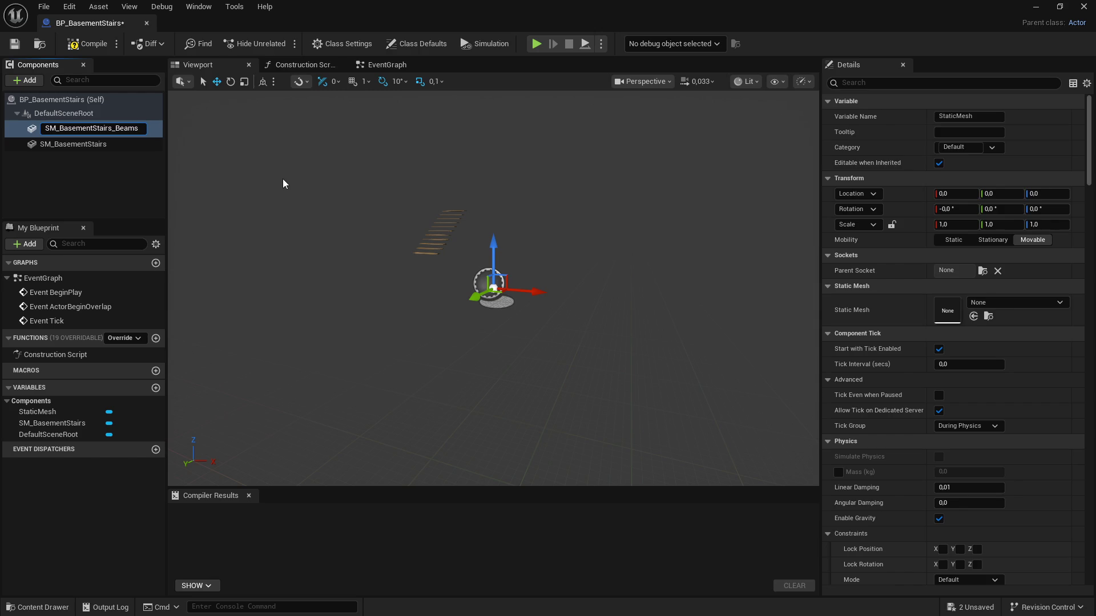
pyautogui.press('Return')
pyautogui.click(982, 303)
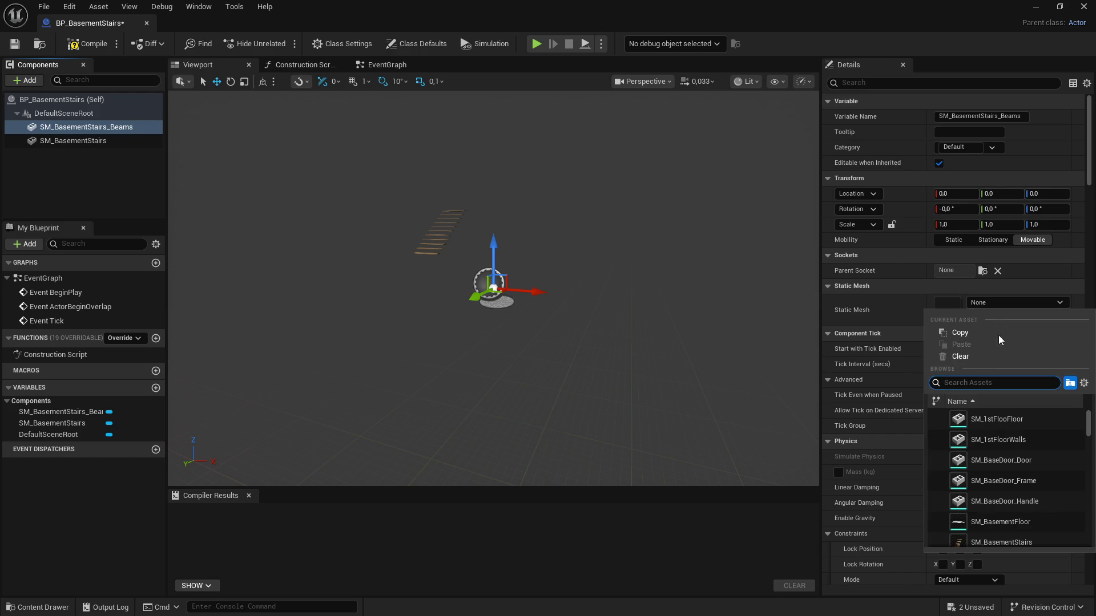
pyautogui.write('SM_BasementStairs_')
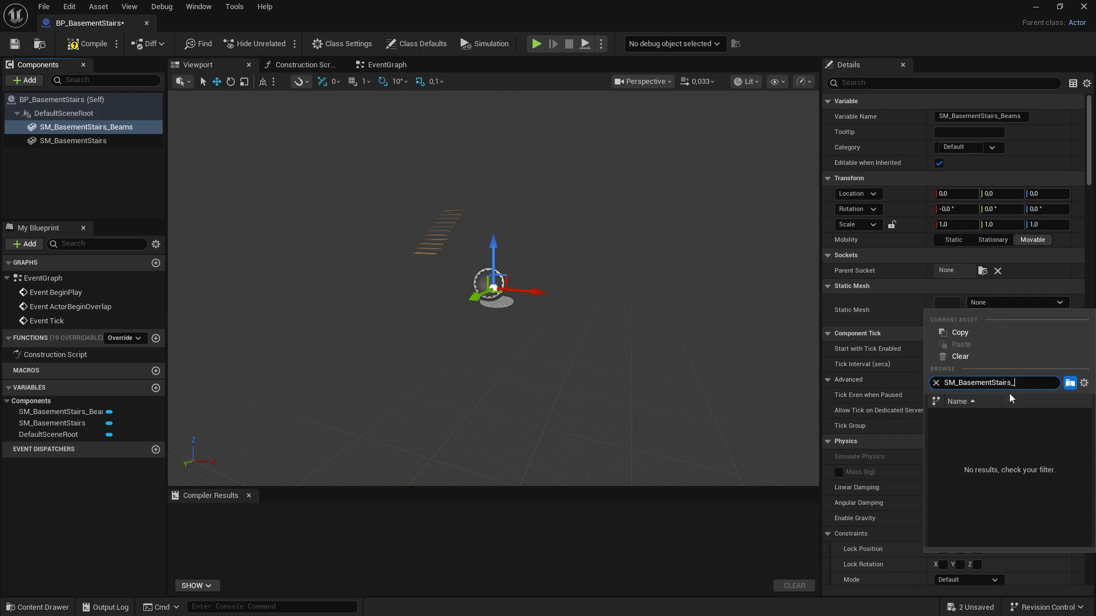
pyautogui.press('BackSpace')
pyautogui.click(1033, 441)
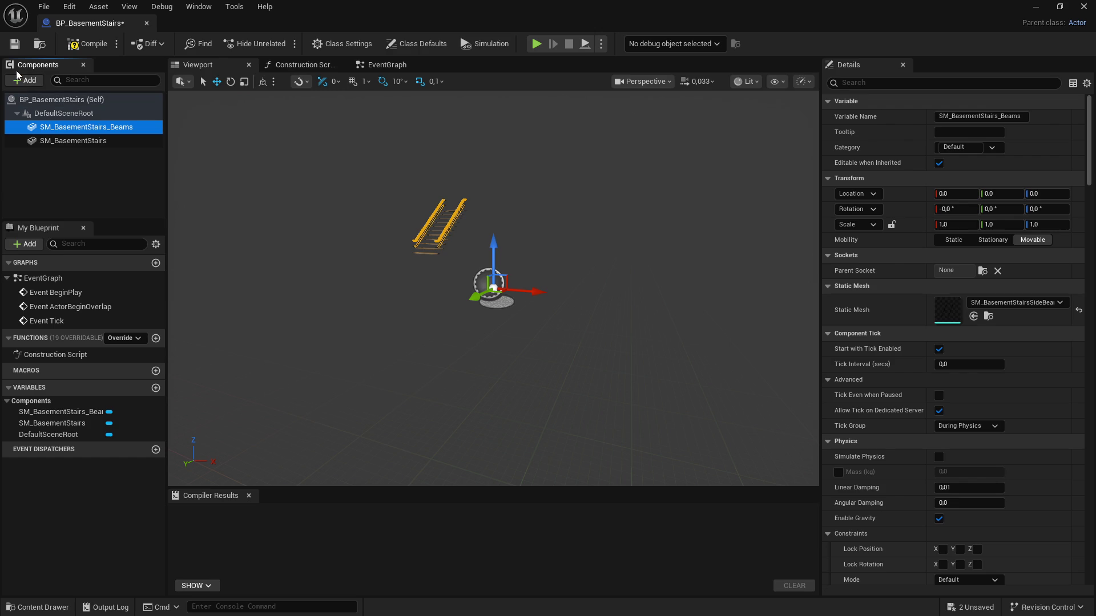
# Step: Compile BP_BasementStairs and save all work with File > Save All
pyautogui.click(88, 43)
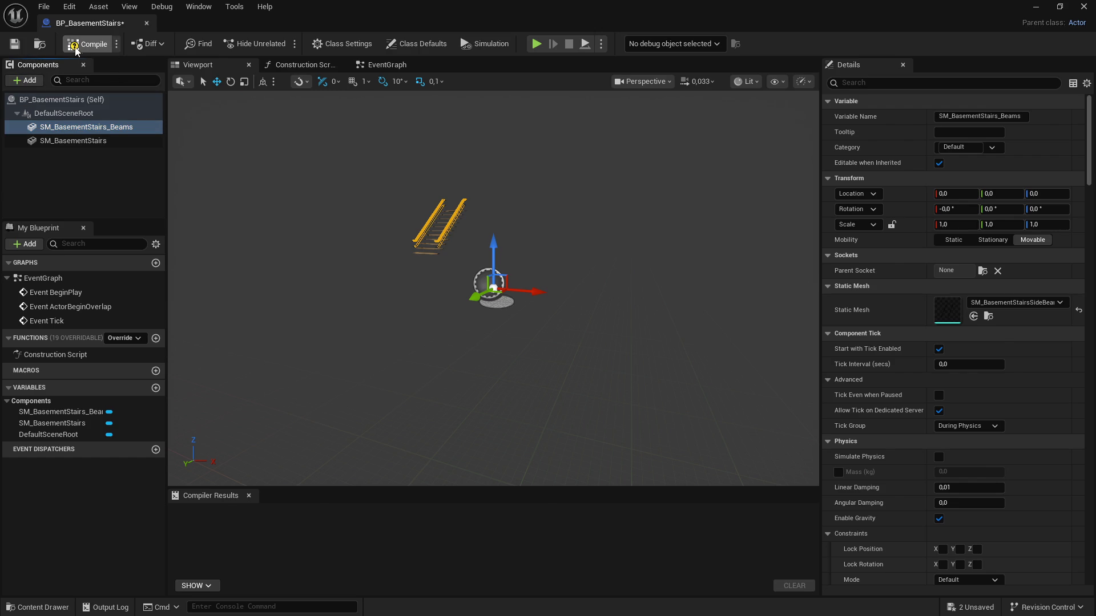
pyautogui.click(51, 103)
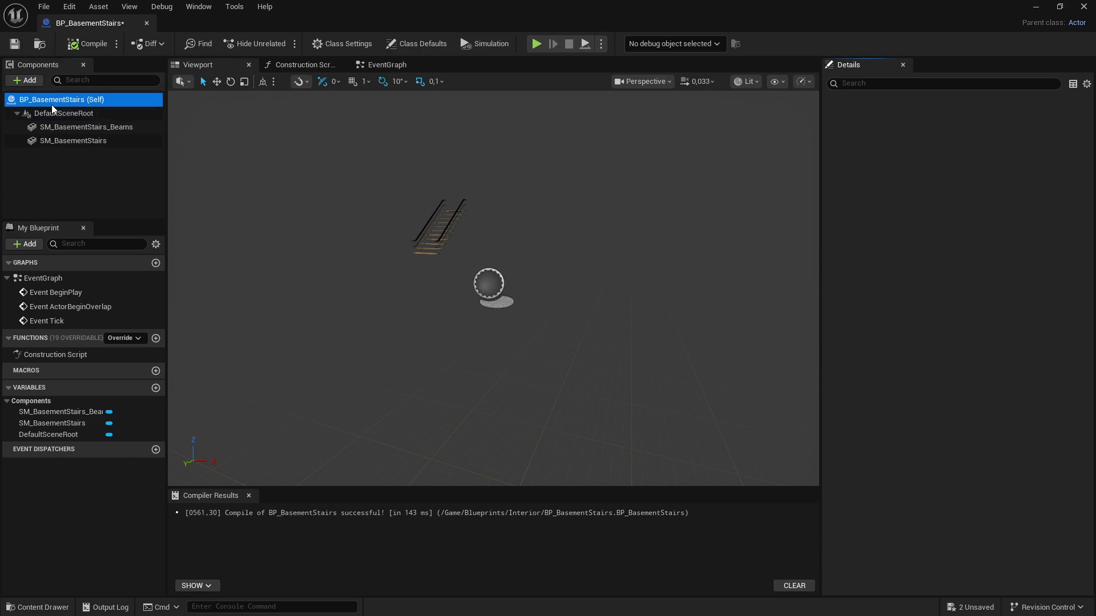
pyautogui.click(48, 7)
pyautogui.click(73, 86)
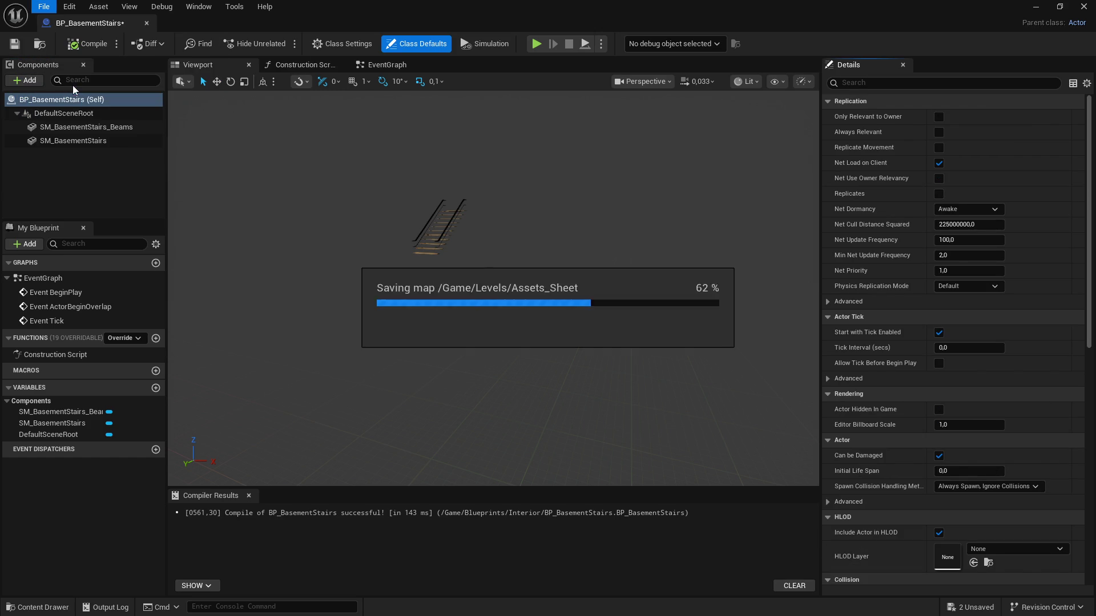
pyautogui.click(34, 80)
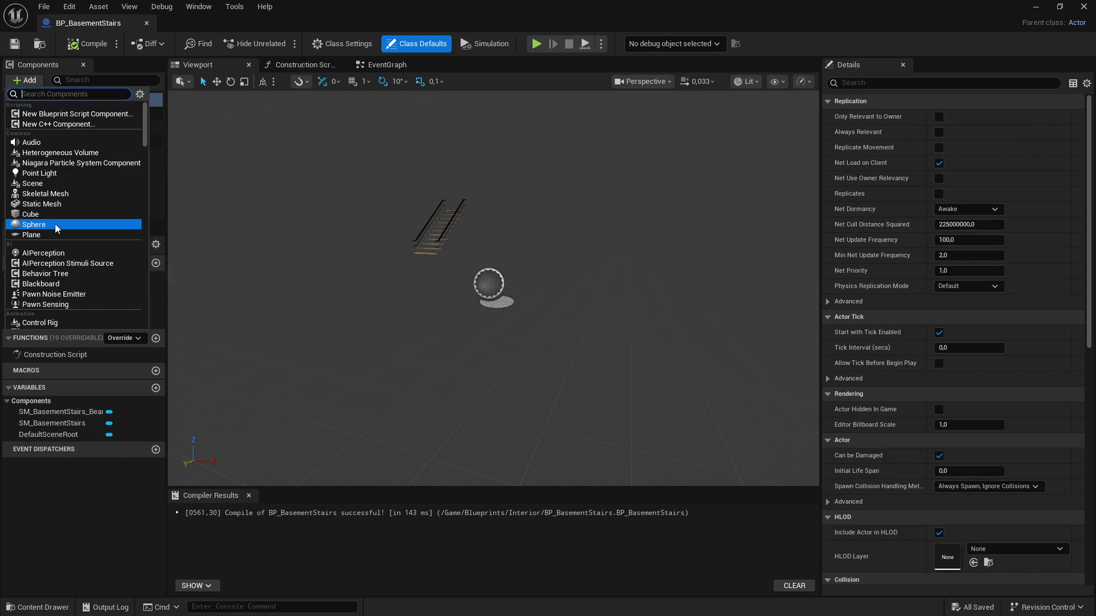
# Step: Add SM_BasementStairs_Structure with the SM_BasementStairsStructure mesh, then compile and save
pyautogui.click(50, 206)
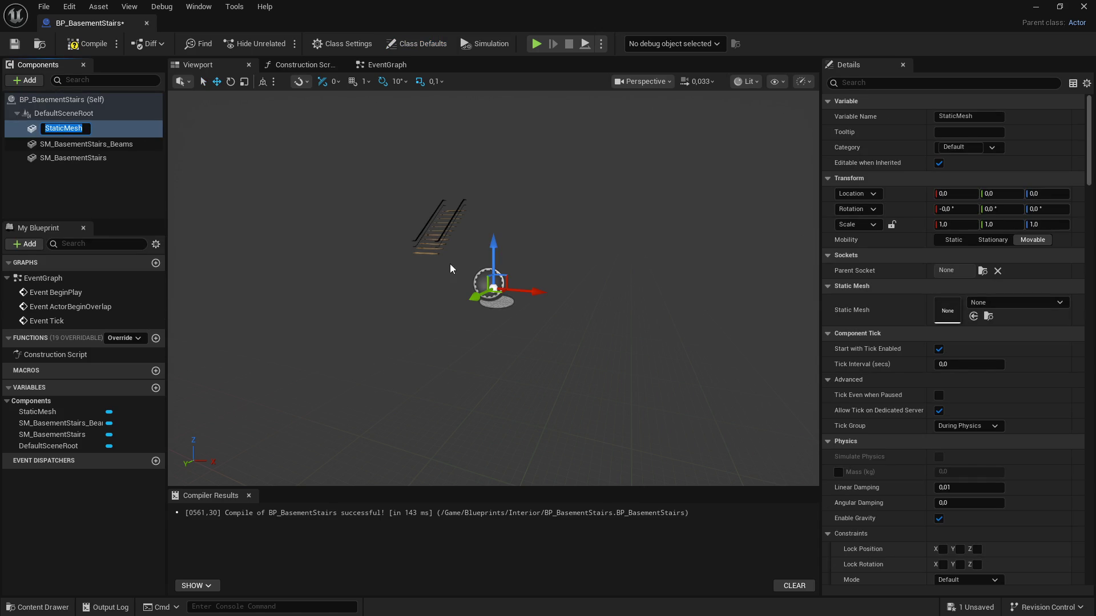
pyautogui.write('SM_BasementStairs_')
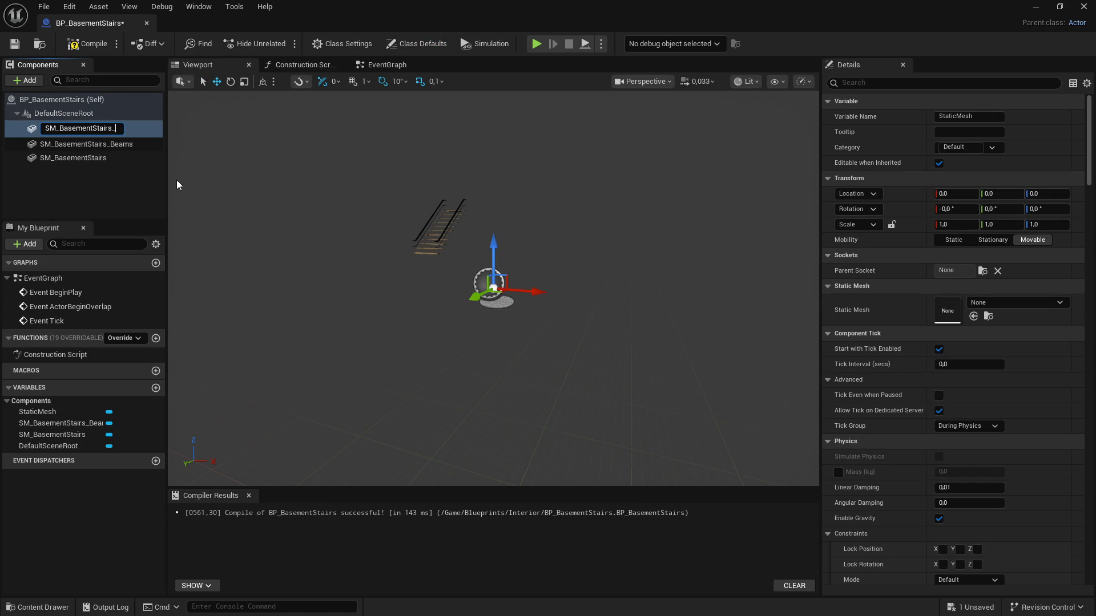
pyautogui.write('Struct')
pyautogui.write('ure')
pyautogui.press('Return')
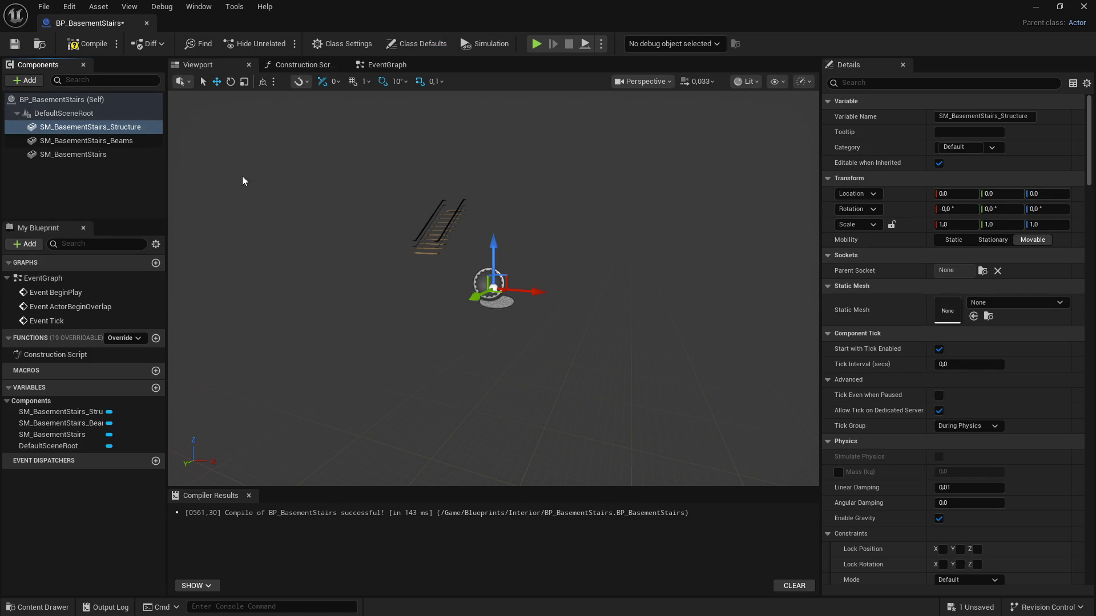
pyautogui.click(999, 302)
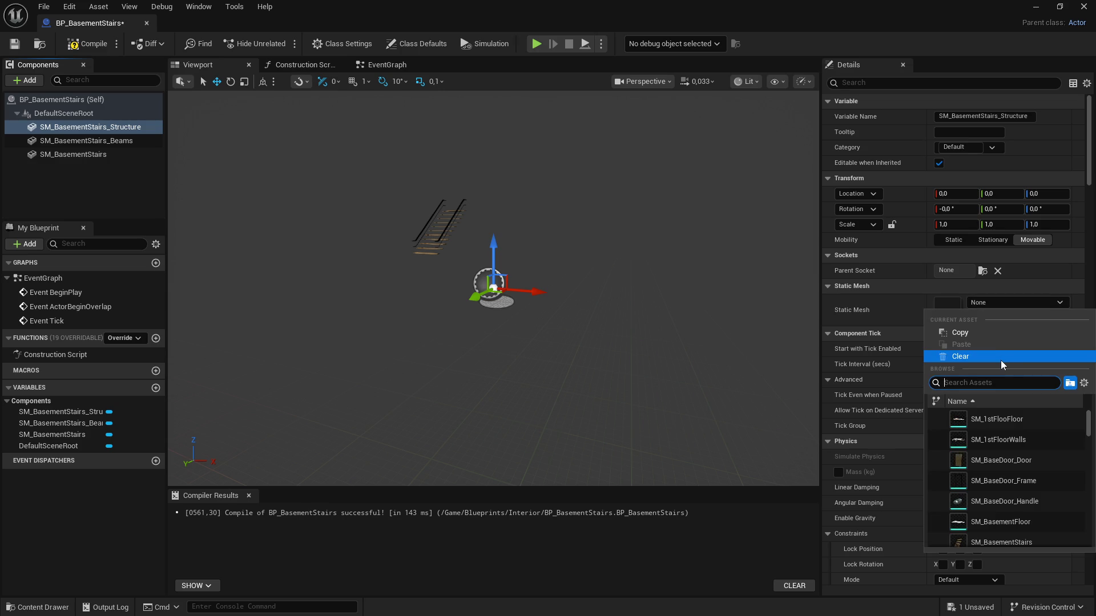
pyautogui.scroll(-3, 1030, 432)
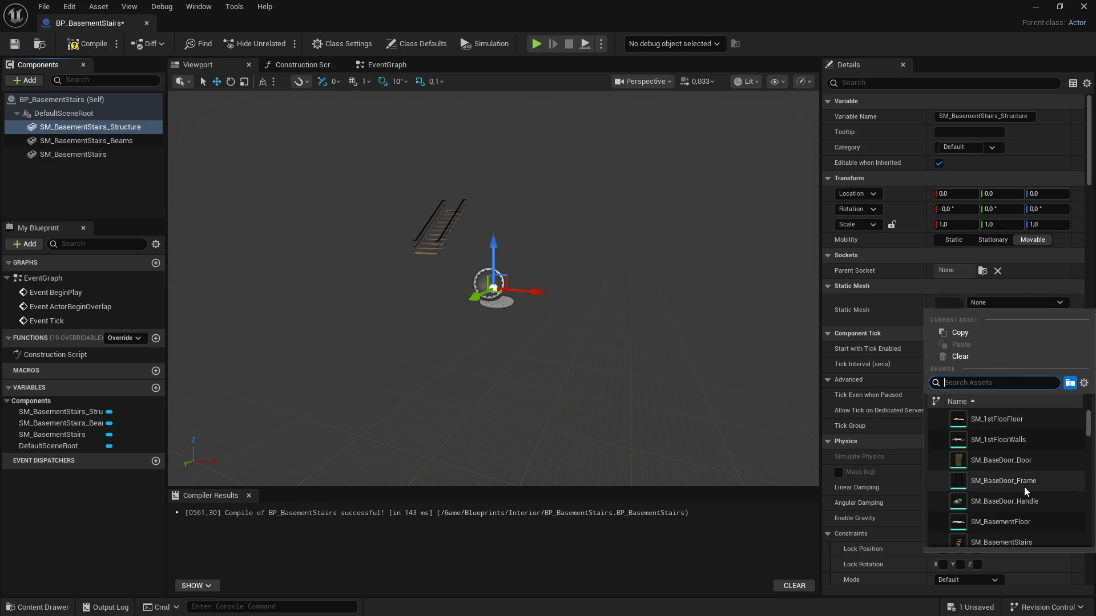
pyautogui.scroll(-1, 1022, 495)
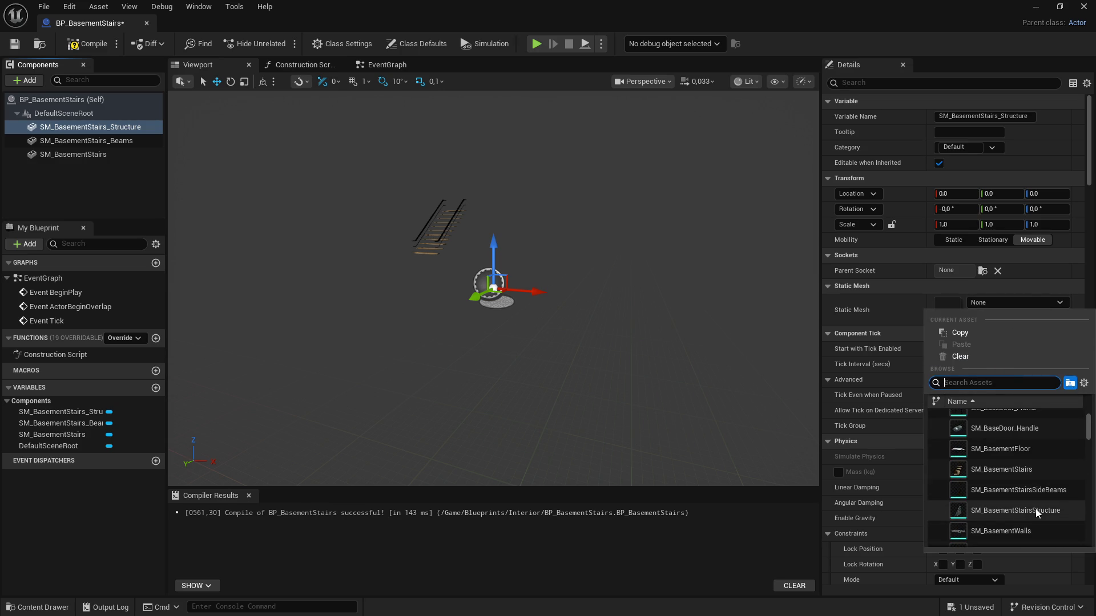
pyautogui.click(1036, 508)
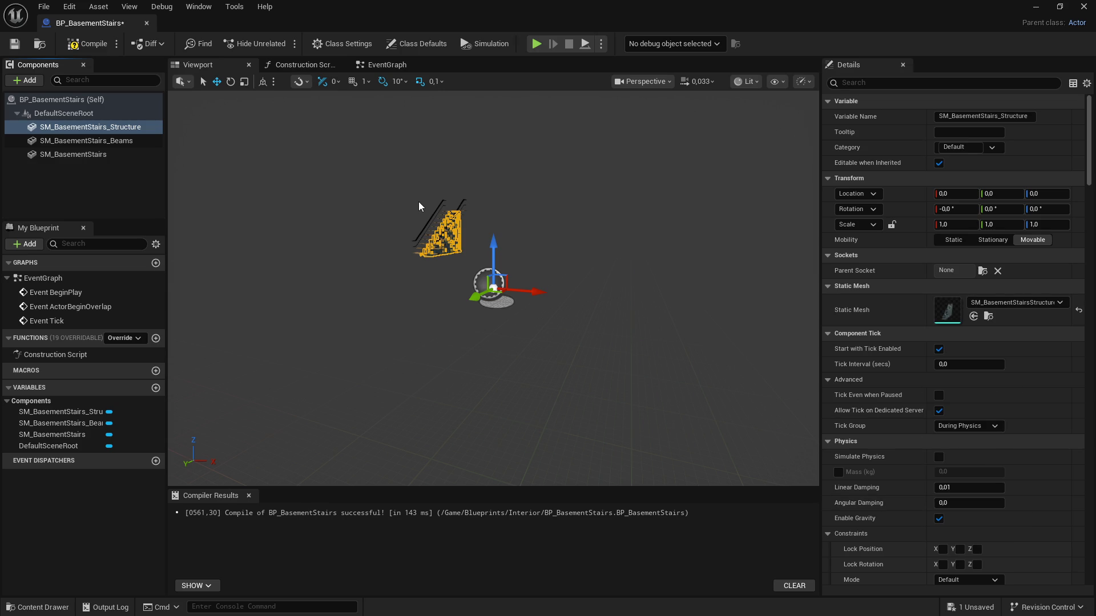
pyautogui.click(88, 44)
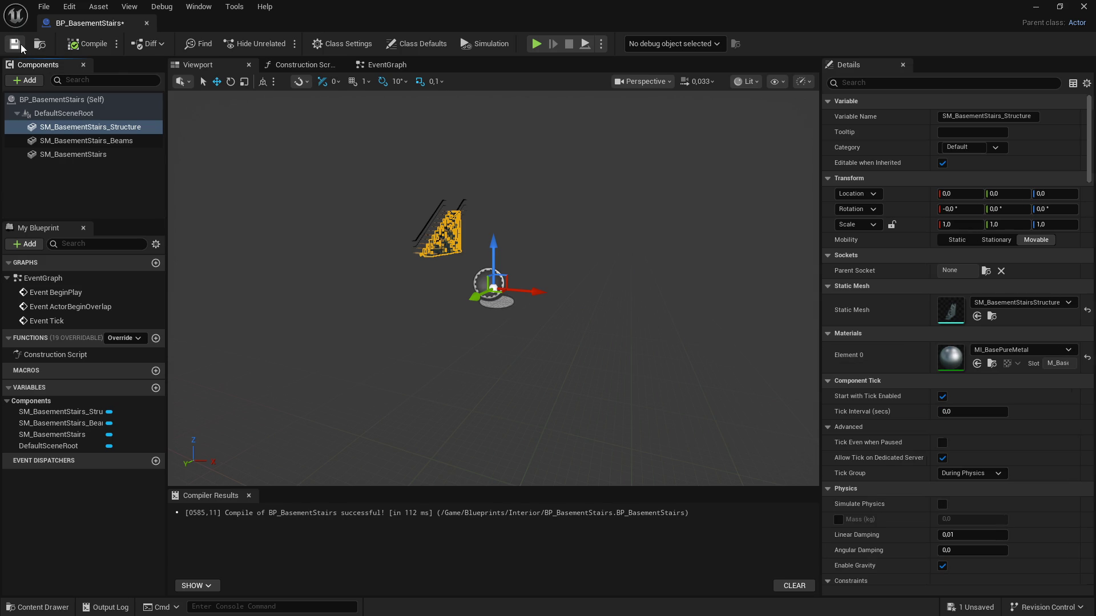
# Step: Raise the viewport camera speed to 0.33 and fly the view to the staircase
pyautogui.moveTo(414, 223); pyautogui.dragTo(415, 177)
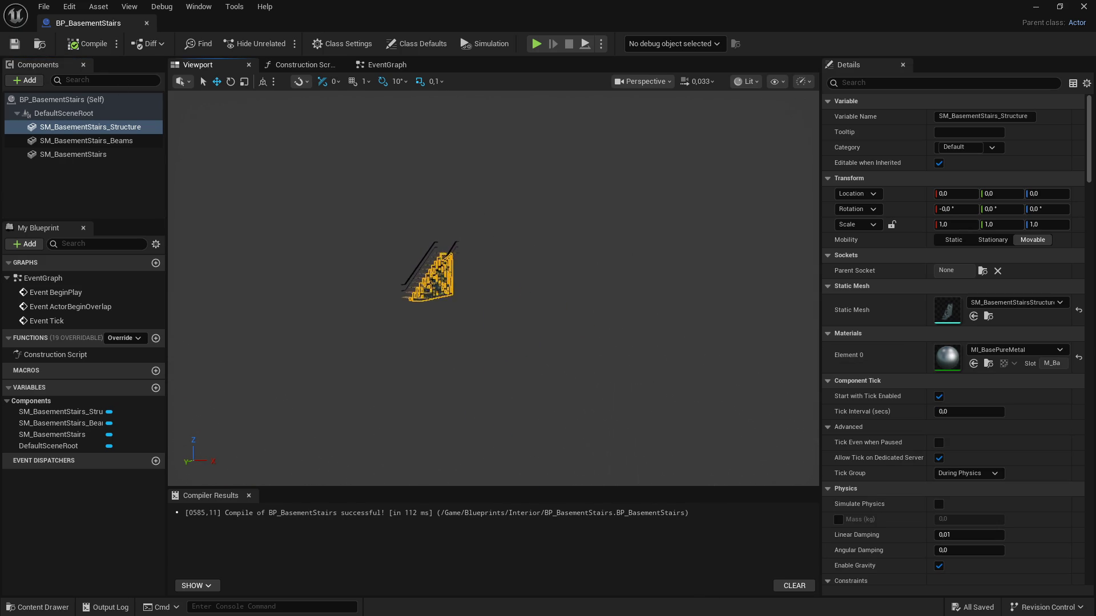
pyautogui.click(700, 82)
pyautogui.moveTo(665, 121); pyautogui.dragTo(680, 121)
pyautogui.moveTo(628, 257)
pyautogui.mouseDown()
pyautogui.moveTo(588, 257)
pyautogui.moveTo(588, 211)
pyautogui.mouseUp()
pyautogui.moveTo(500, 305)
pyautogui.mouseDown()
pyautogui.moveTo(500, 271)
pyautogui.moveTo(500, 305)
pyautogui.mouseUp()
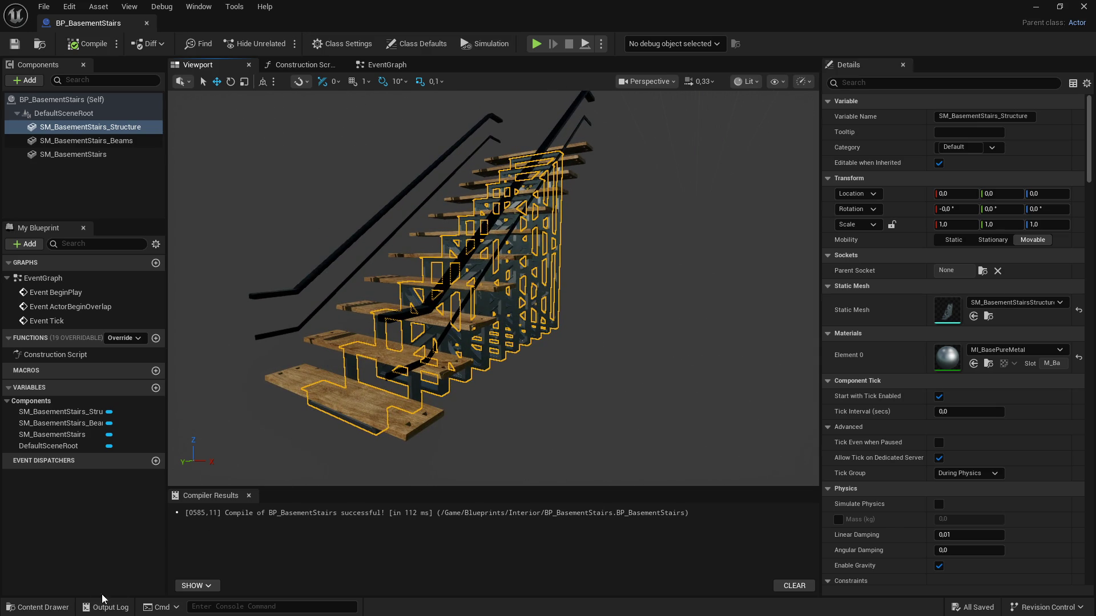
pyautogui.click(55, 608)
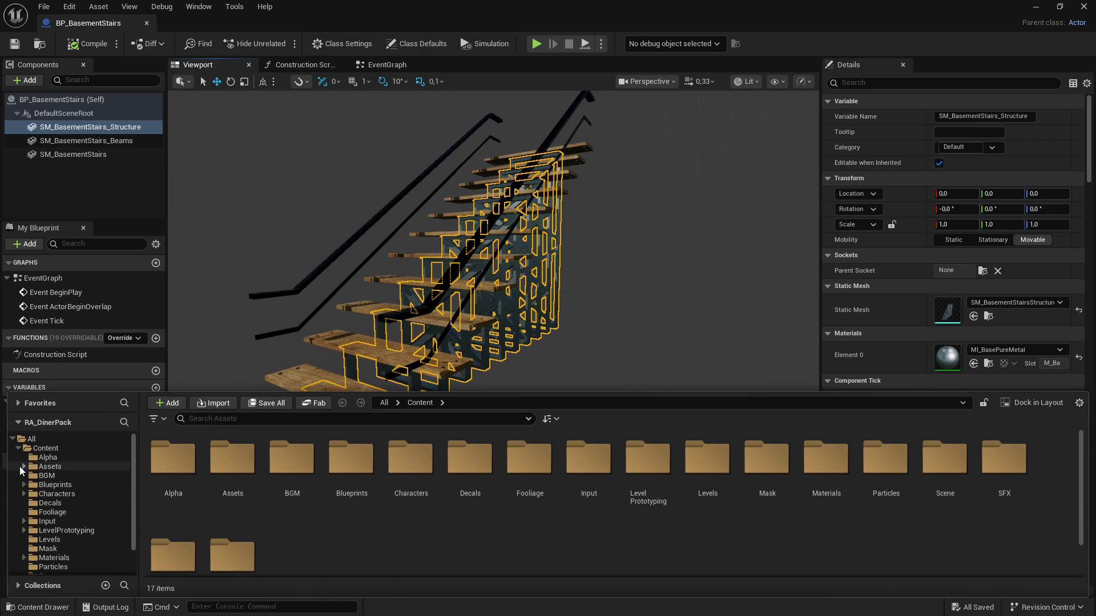
# Step: Browse the Content Drawer to Building > Basement, then select DefaultSceneRoot and show the Add component list
pyautogui.click(42, 485)
pyautogui.click(43, 476)
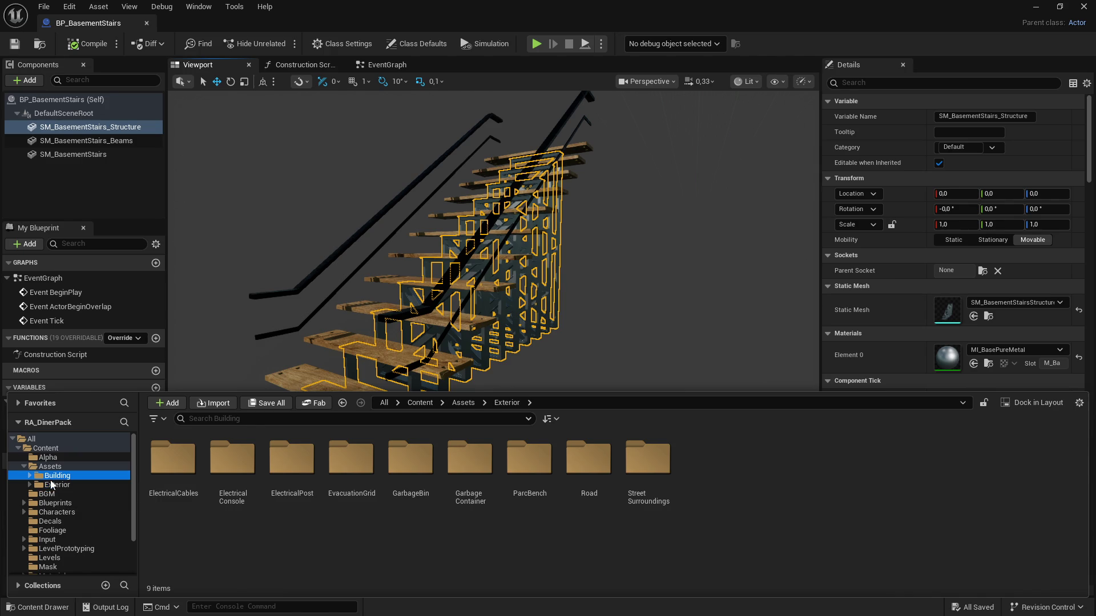
pyautogui.doubleClick(173, 460)
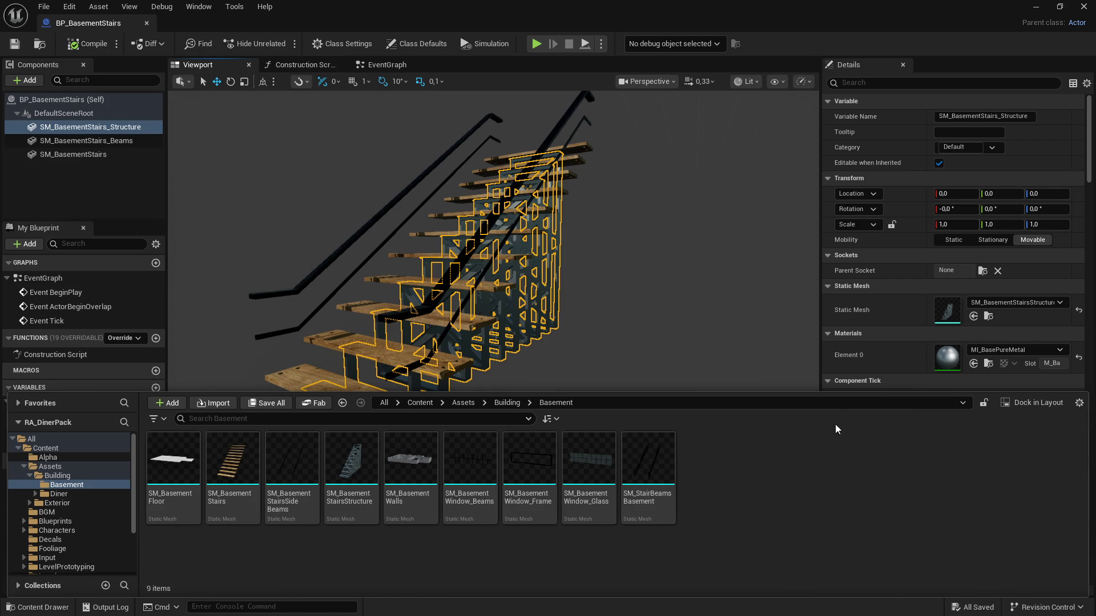
pyautogui.click(65, 113)
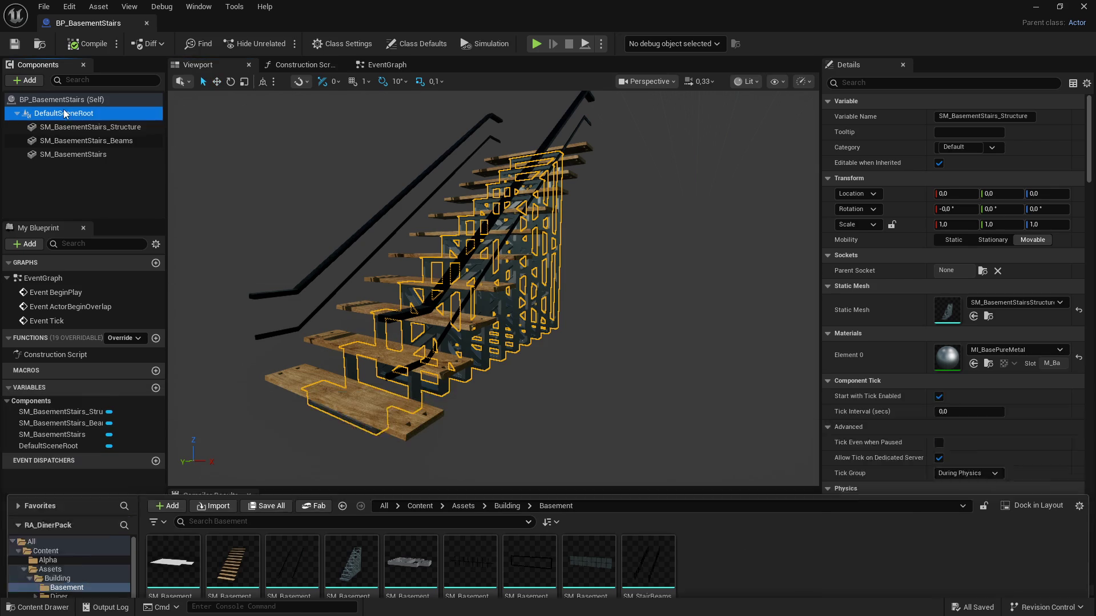
pyautogui.click(26, 80)
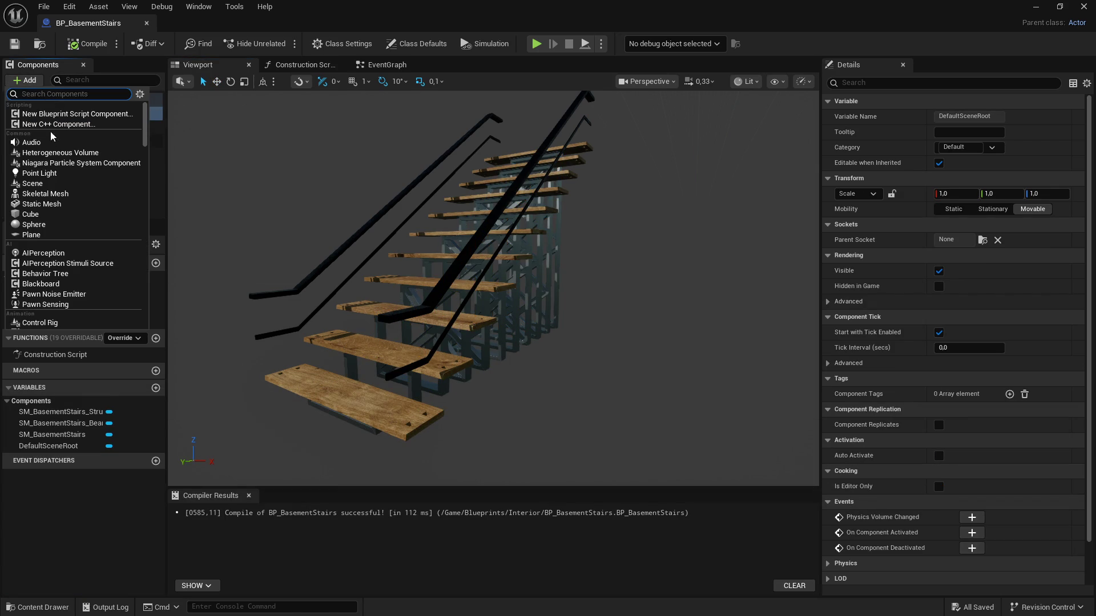
# Step: Add a static mesh component SM_BasementStairs_SideBeams, undoing a first wrong mesh pick
pyautogui.click(50, 203)
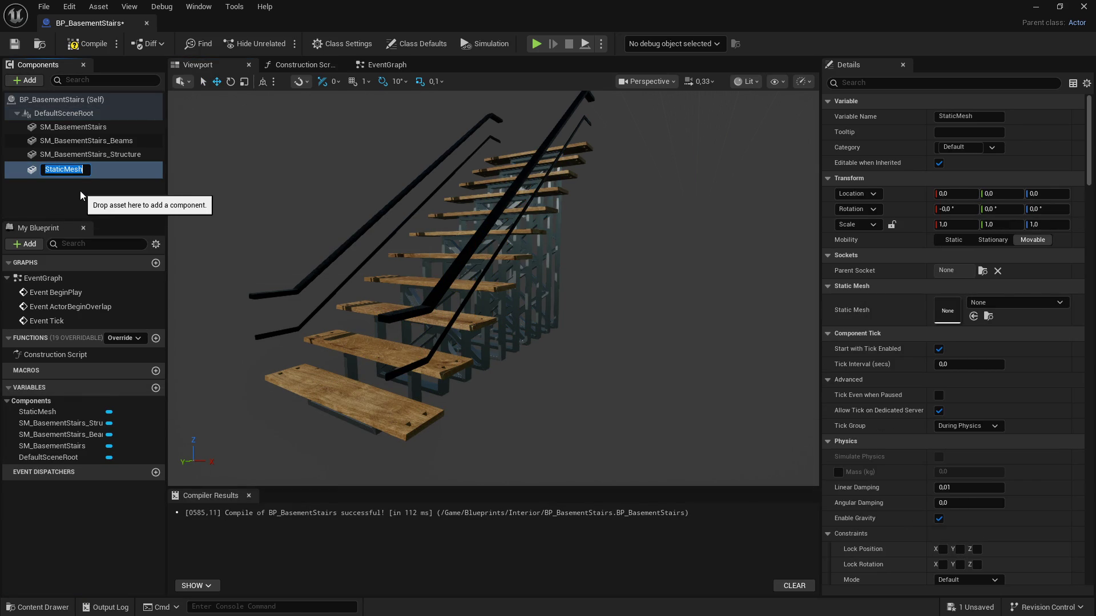
pyautogui.write('SM_BasementStairs_')
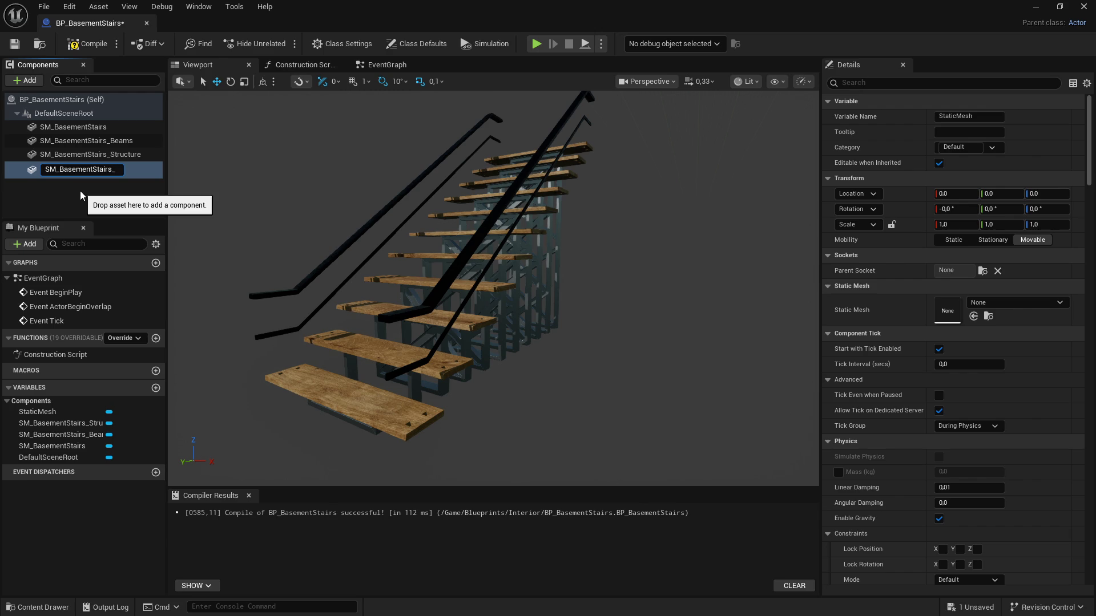
pyautogui.write('SideB')
pyautogui.write('eams')
pyautogui.press('Return')
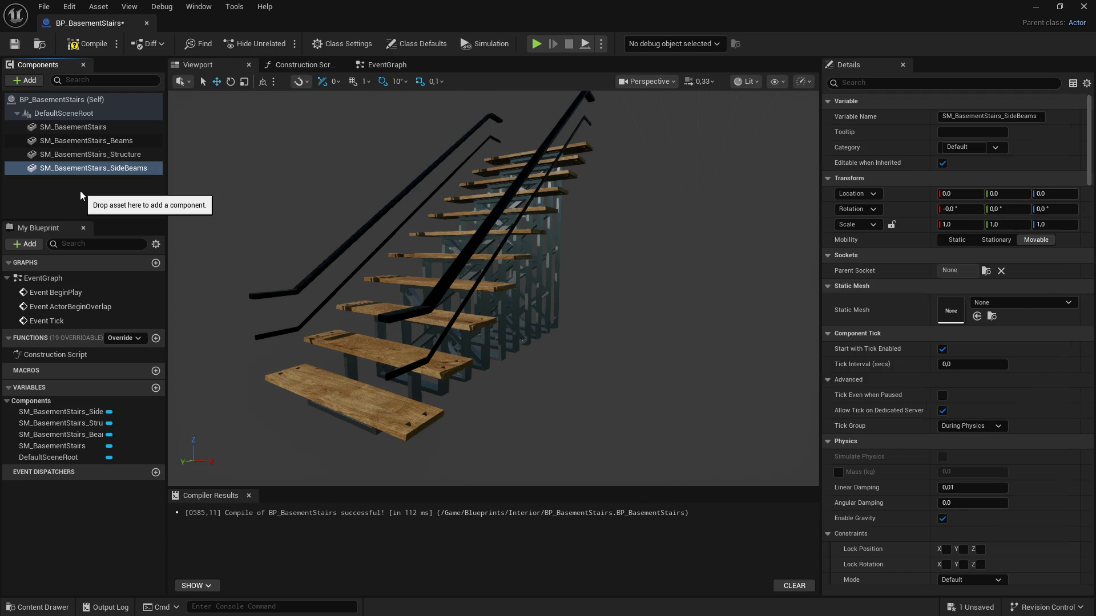
pyautogui.click(988, 306)
pyautogui.write('s')
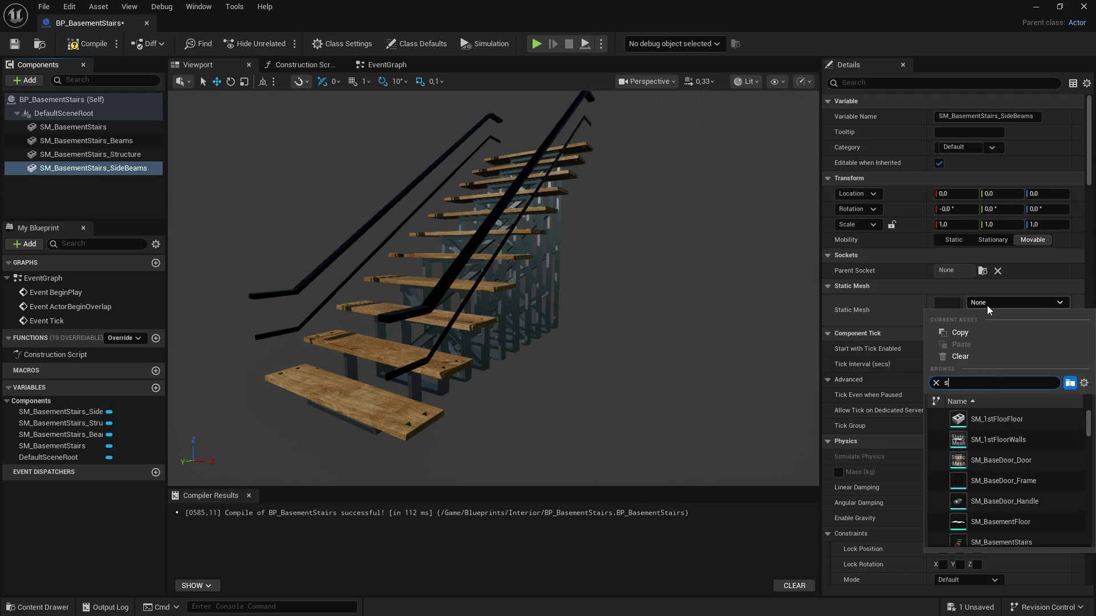
pyautogui.write('tai')
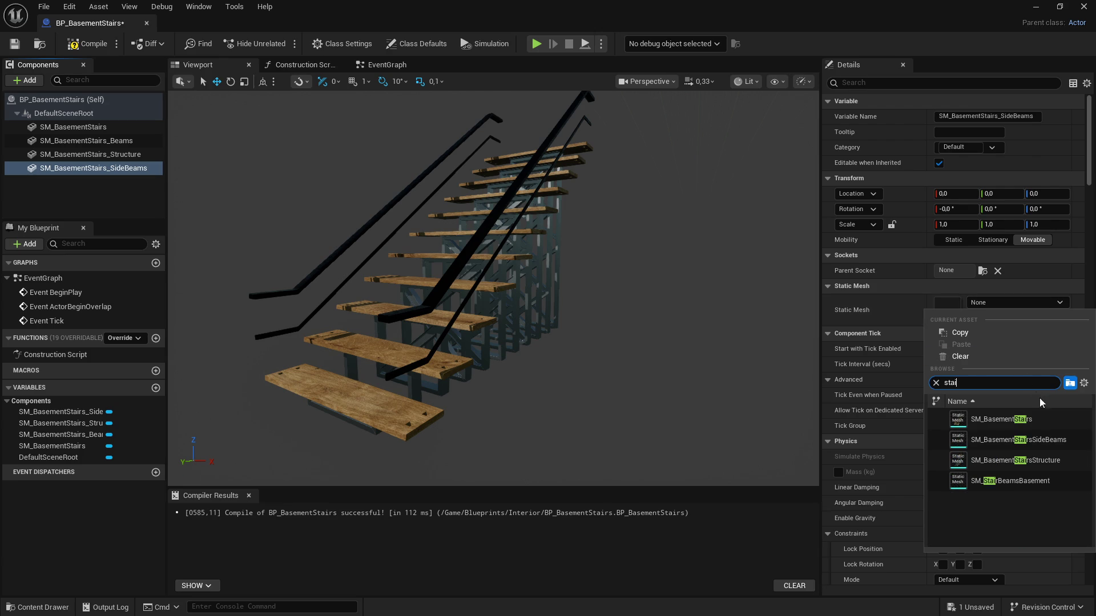
pyautogui.click(1058, 443)
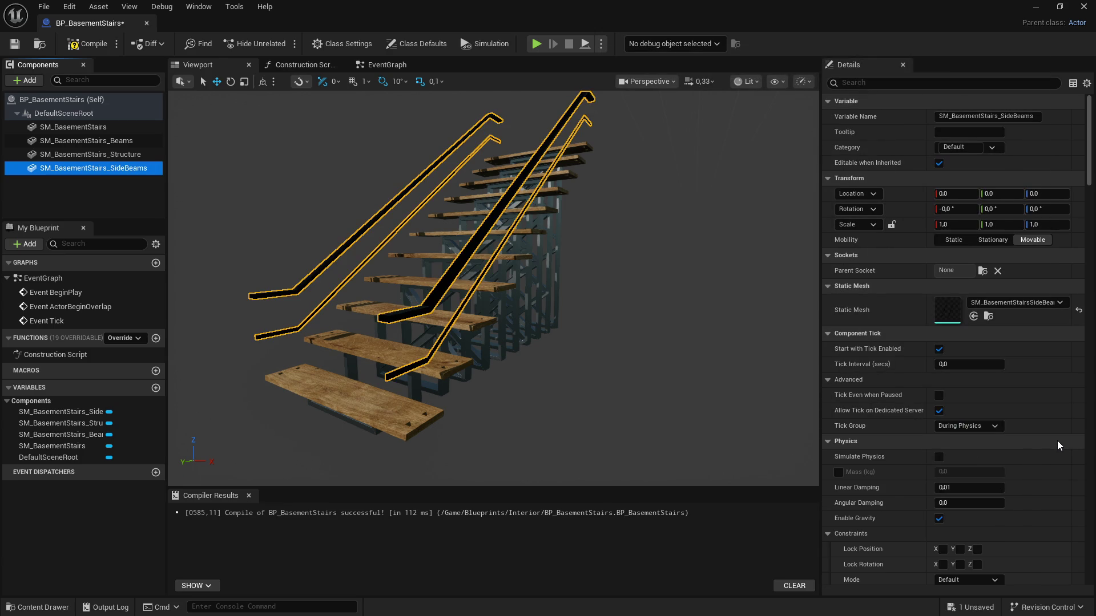
pyautogui.hotkey('ctrl', 'z')
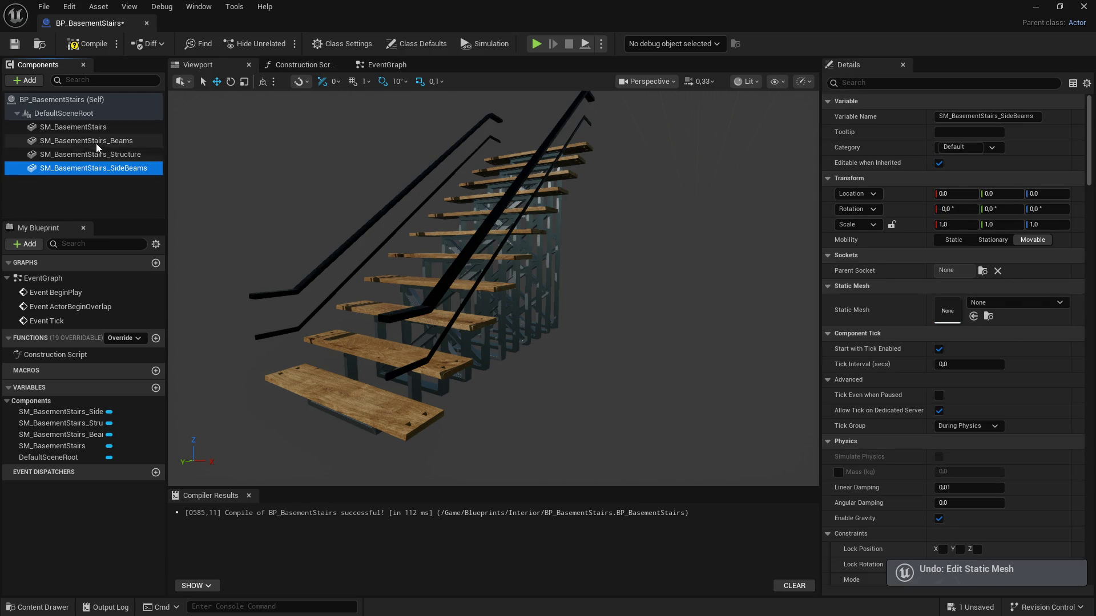
# Step: Assign SM_StairBeamsBasement to the component, compile the Blueprint, and close its tab
pyautogui.click(994, 303)
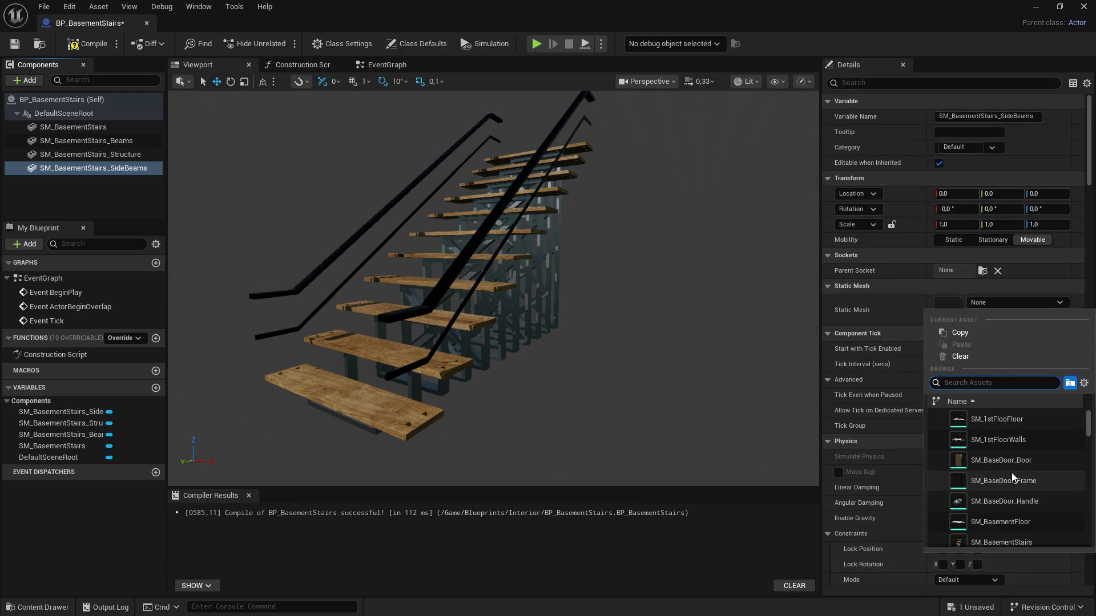
pyautogui.write('base')
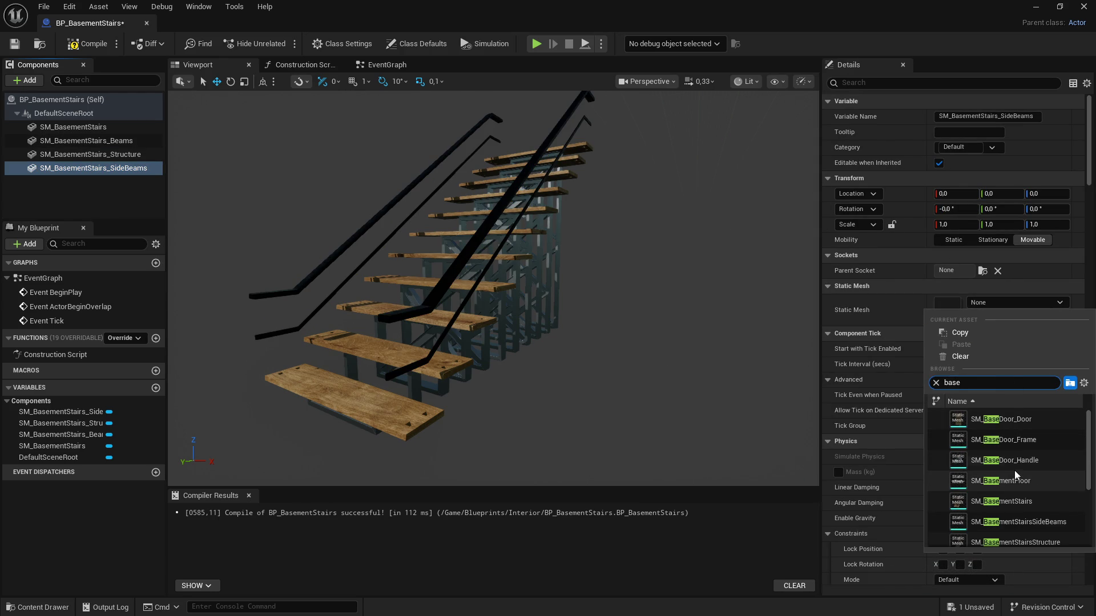
pyautogui.write('ment')
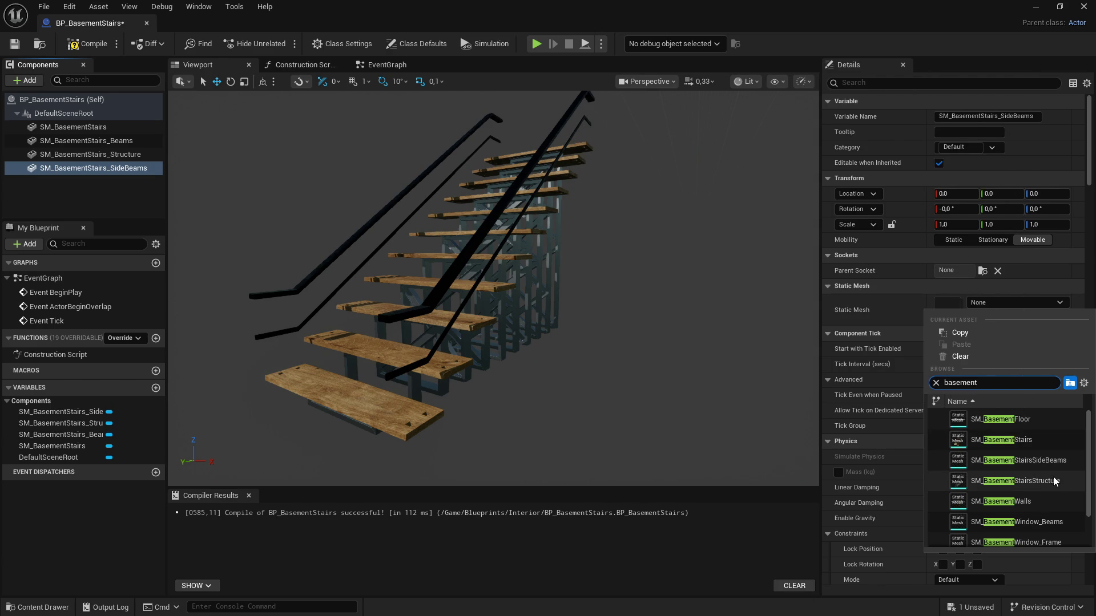
pyautogui.moveTo(1049, 515)
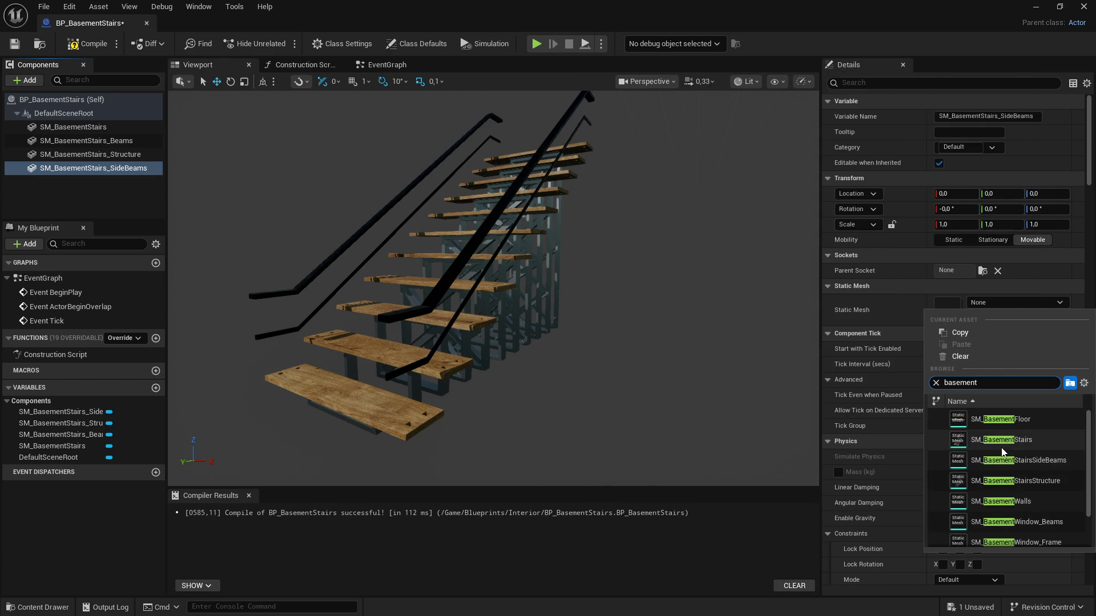
pyautogui.scroll(-3, 1007, 486)
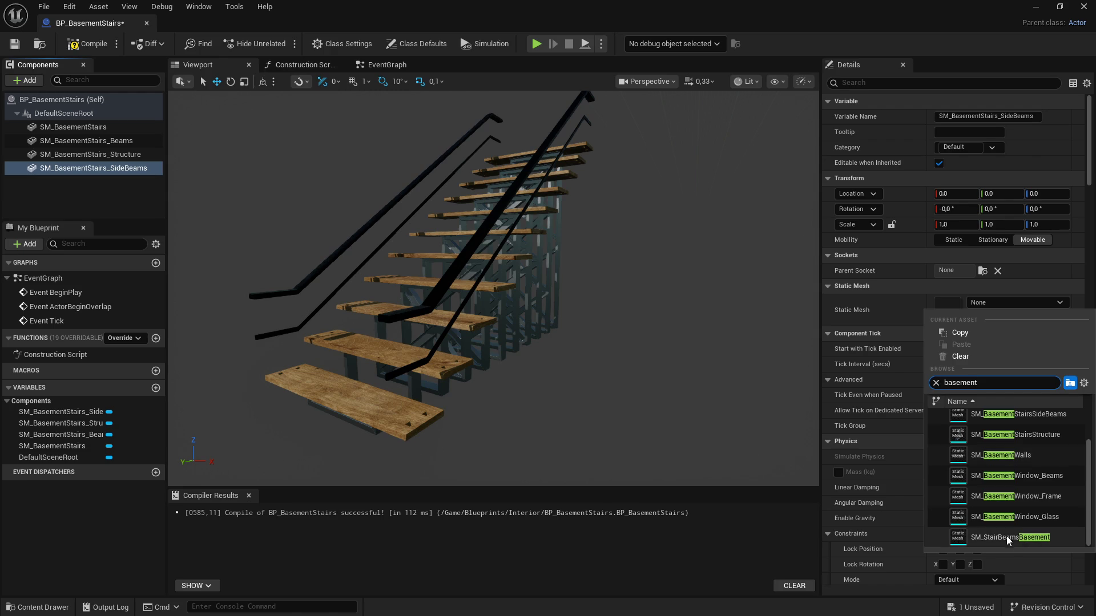
pyautogui.click(1006, 536)
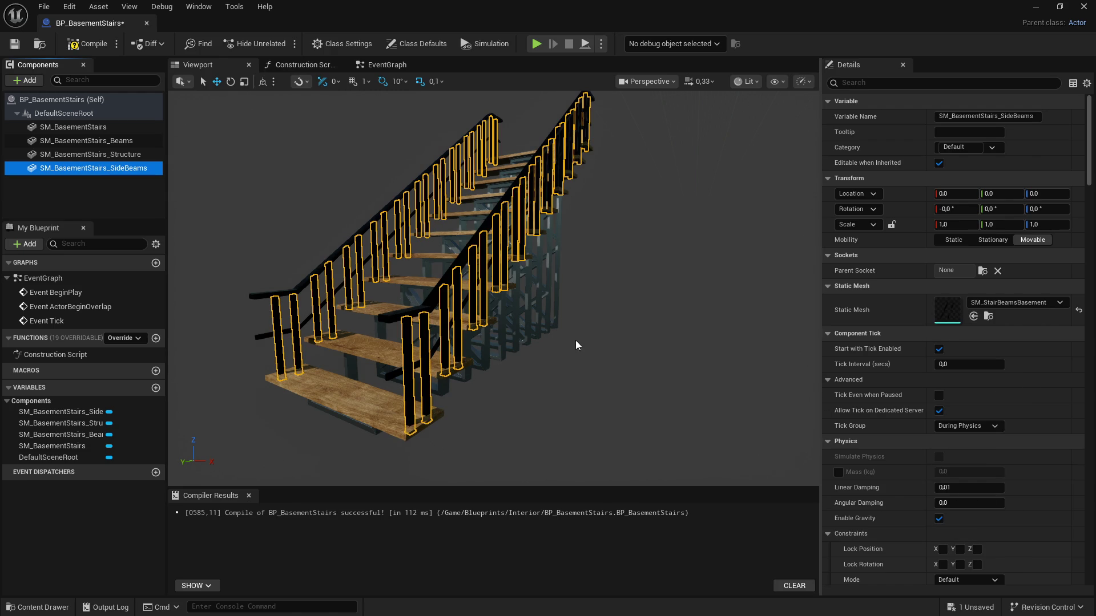
pyautogui.moveTo(607, 300); pyautogui.dragTo(628, 297)
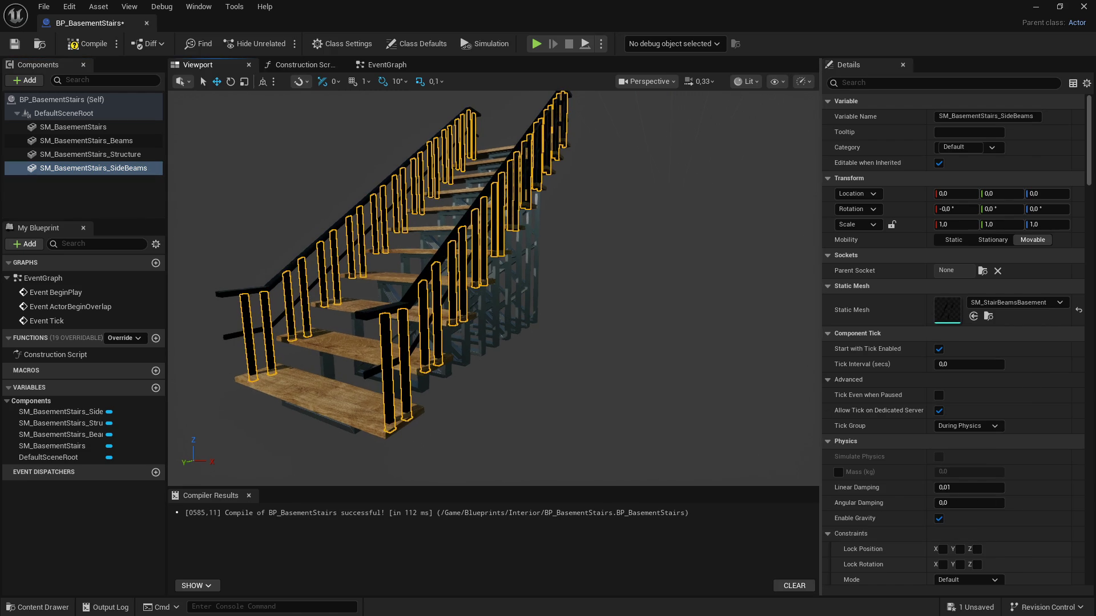
pyautogui.click(101, 44)
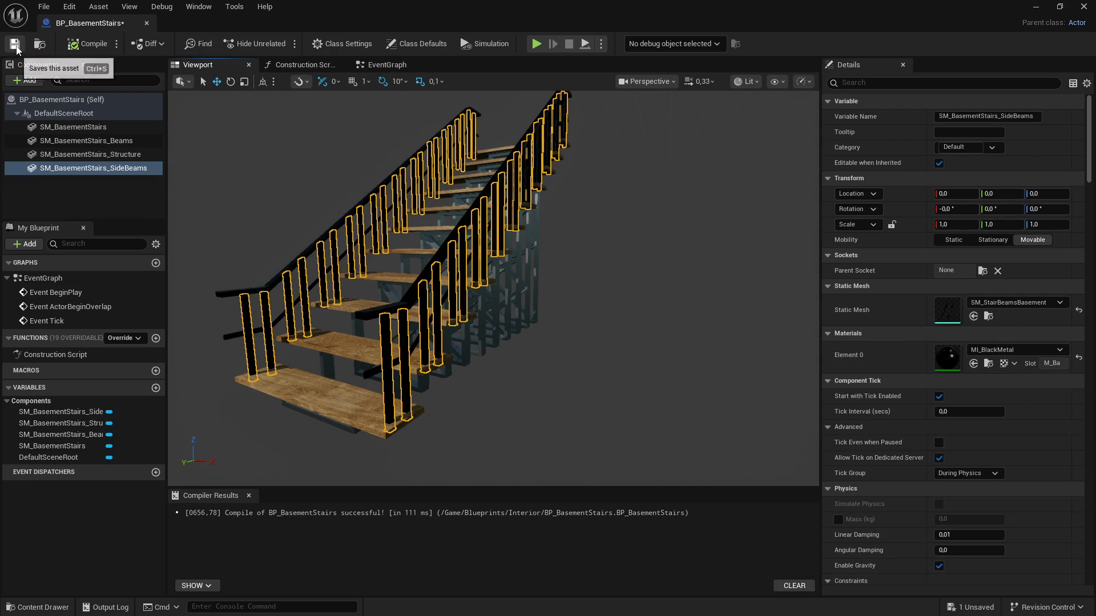
pyautogui.click(146, 23)
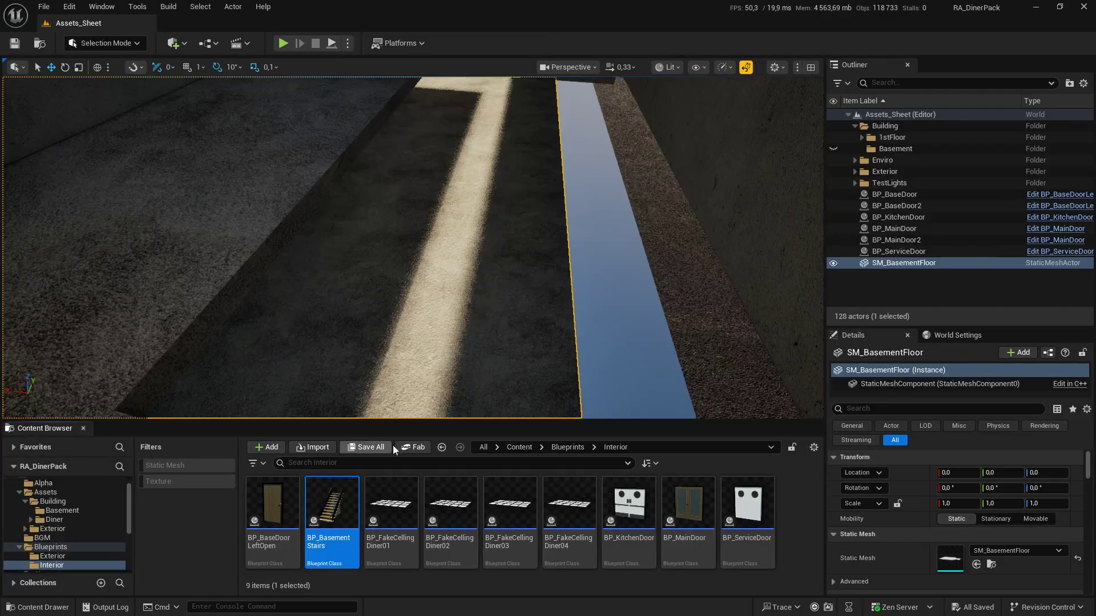
# Step: Place BP_BasementStairs at the level origin and play-test walking the stairs
pyautogui.moveTo(332, 503); pyautogui.dragTo(367, 365)
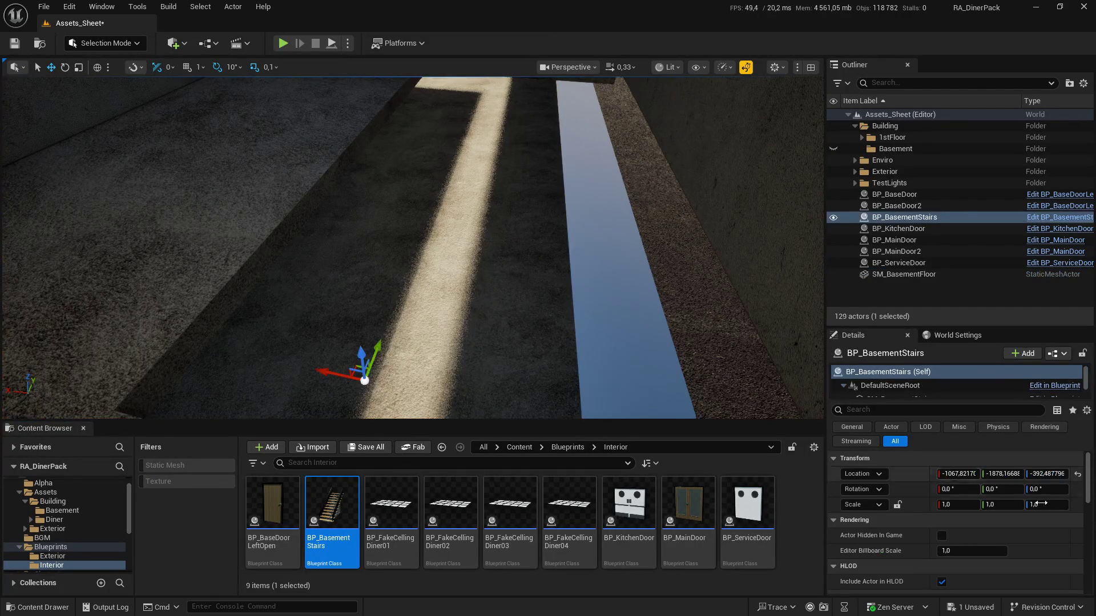
pyautogui.click(1078, 475)
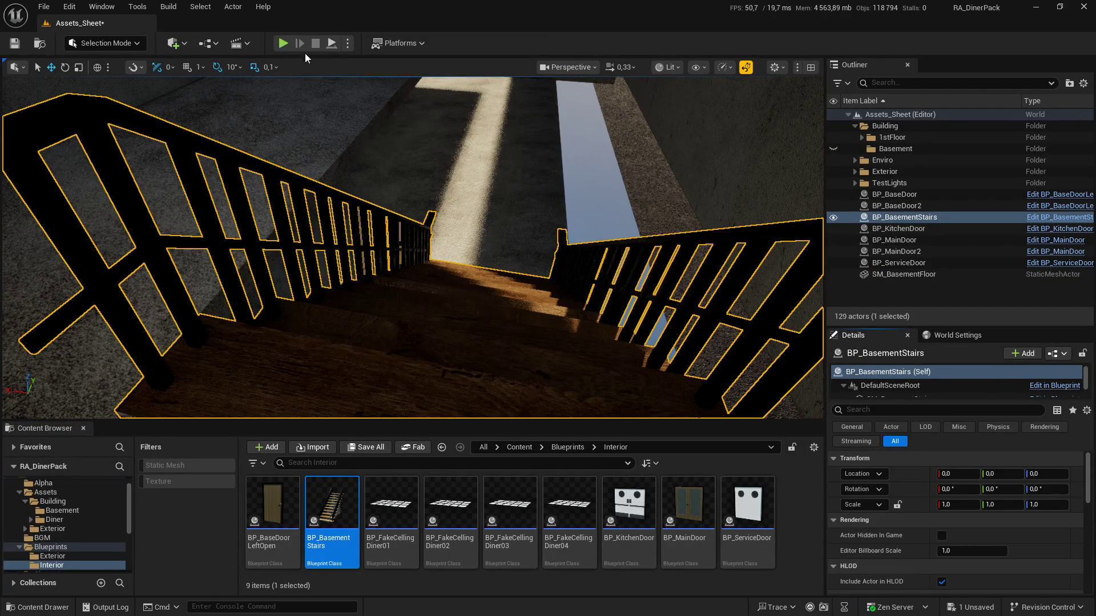
pyautogui.hotkey('alt', 'p')
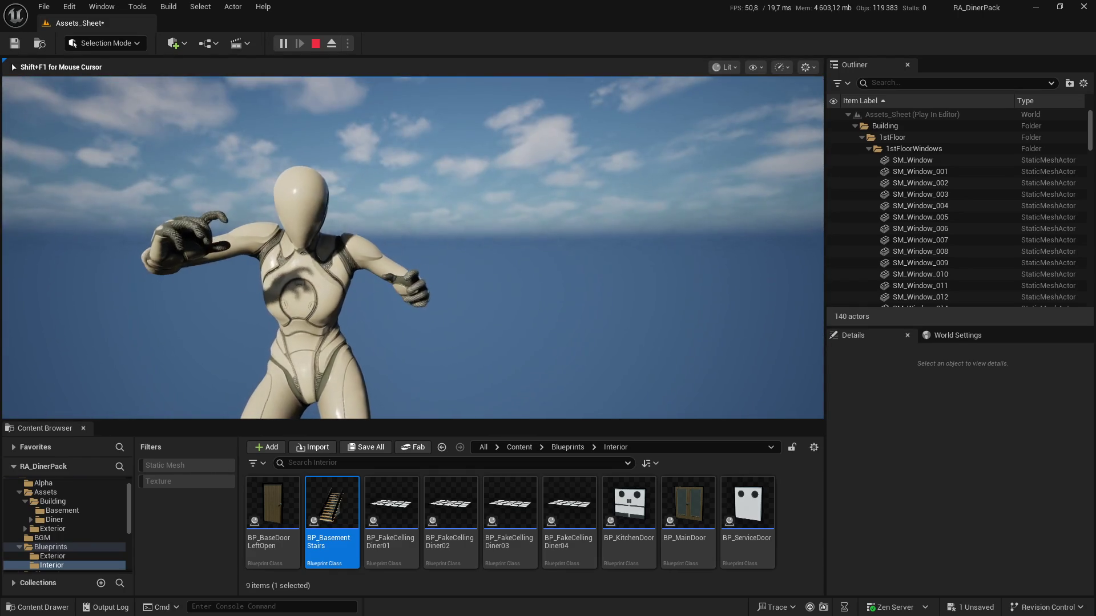
pyautogui.press('Escape')
# Step: Open SM_BasementFloor from Assets > Building > Basement in the mesh editor
pyautogui.moveTo(463, 150); pyautogui.dragTo(463, 123)
pyautogui.moveTo(534, 338)
pyautogui.mouseDown()
pyautogui.moveTo(574, 330)
pyautogui.moveTo(534, 337)
pyautogui.mouseUp()
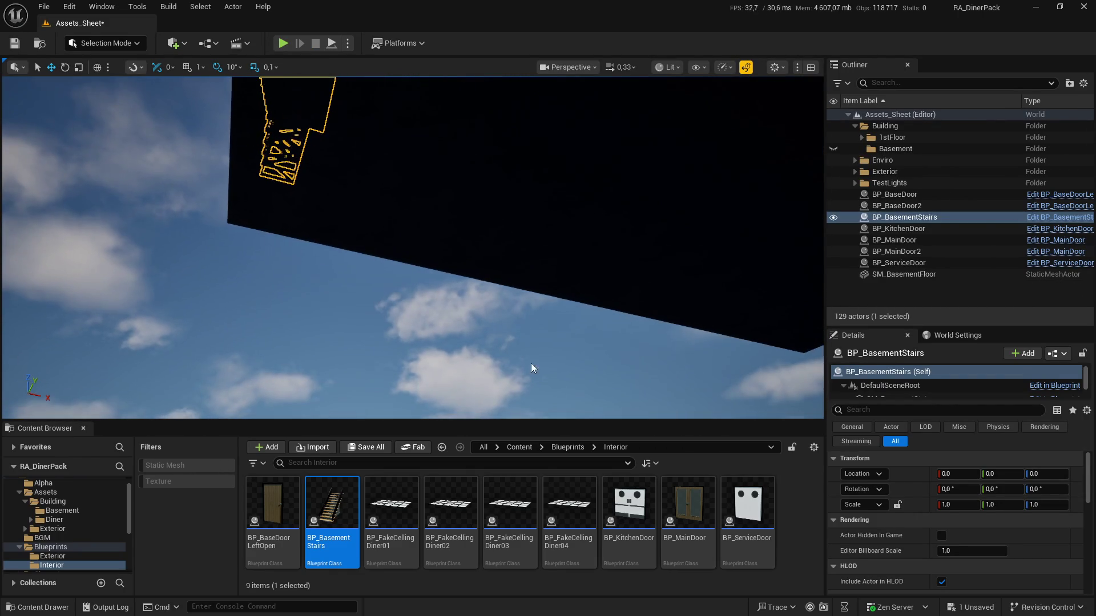
pyautogui.click(114, 492)
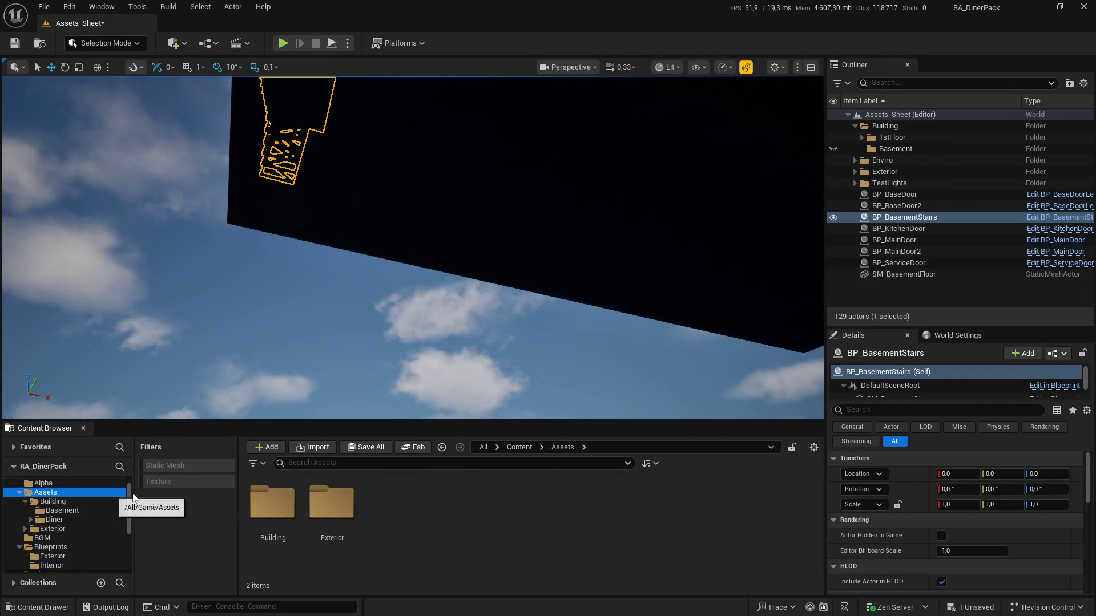
pyautogui.doubleClick(292, 511)
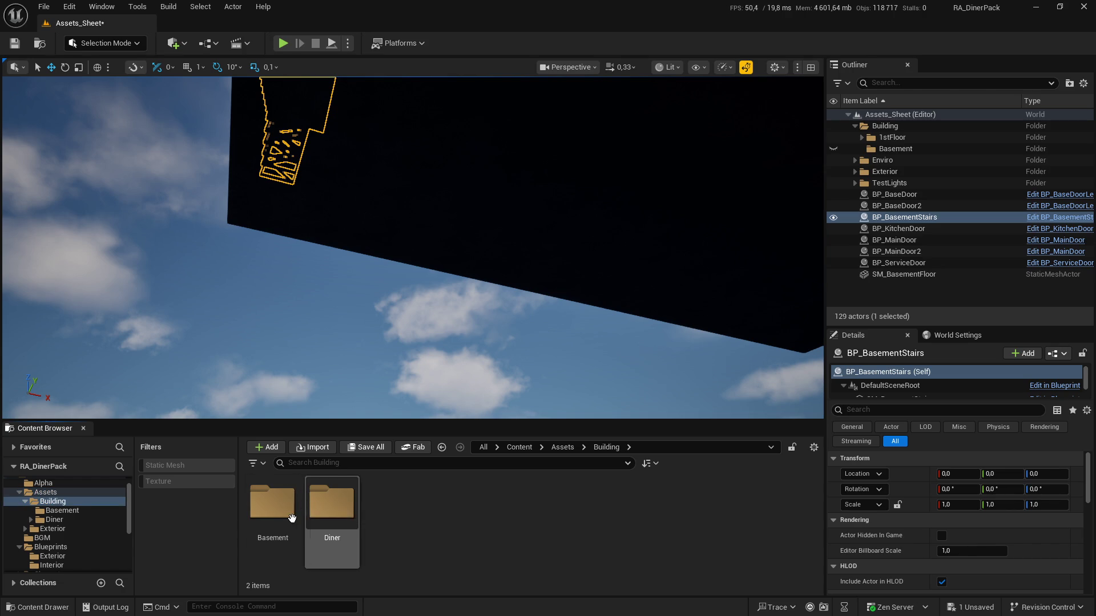
pyautogui.doubleClick(292, 511)
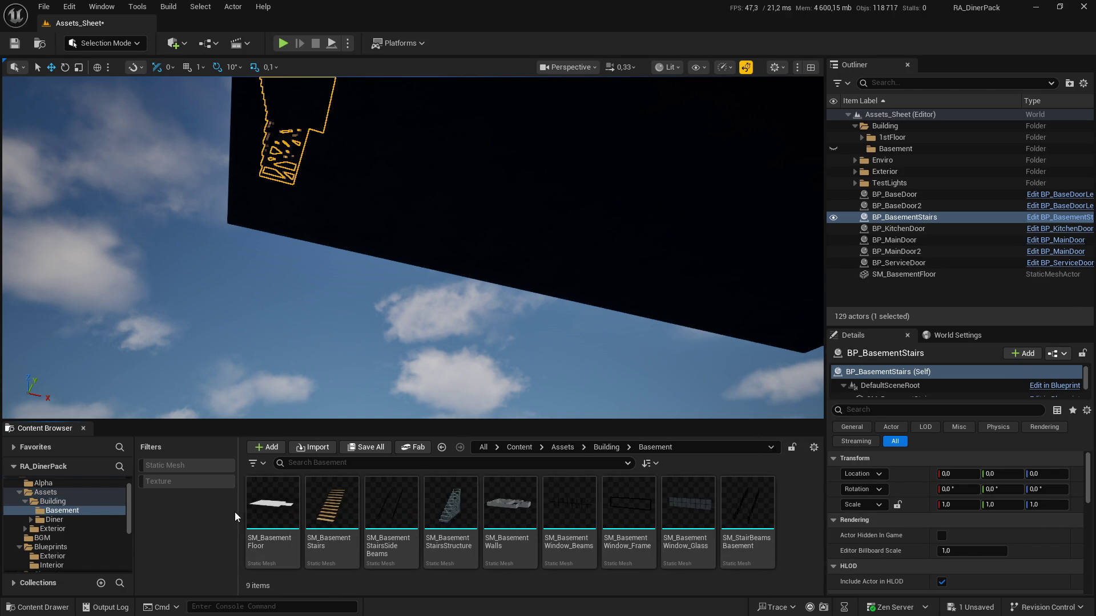
pyautogui.doubleClick(282, 510)
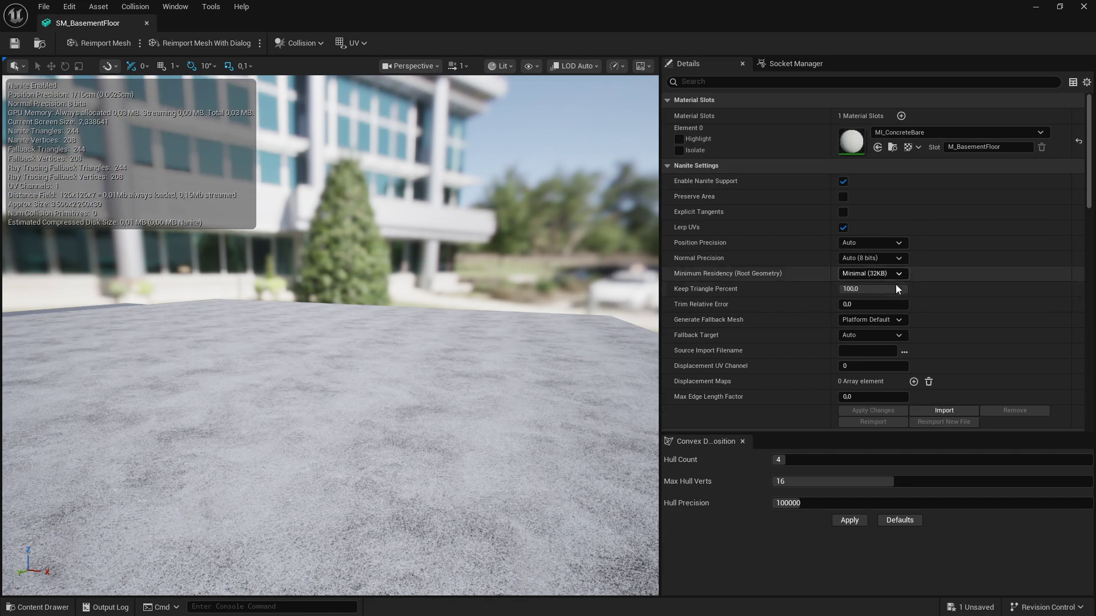
# Step: Give the SM_BasementFloor mesh a simple box collision
pyautogui.scroll(-5, 883, 371)
pyautogui.scroll(-1, 882, 372)
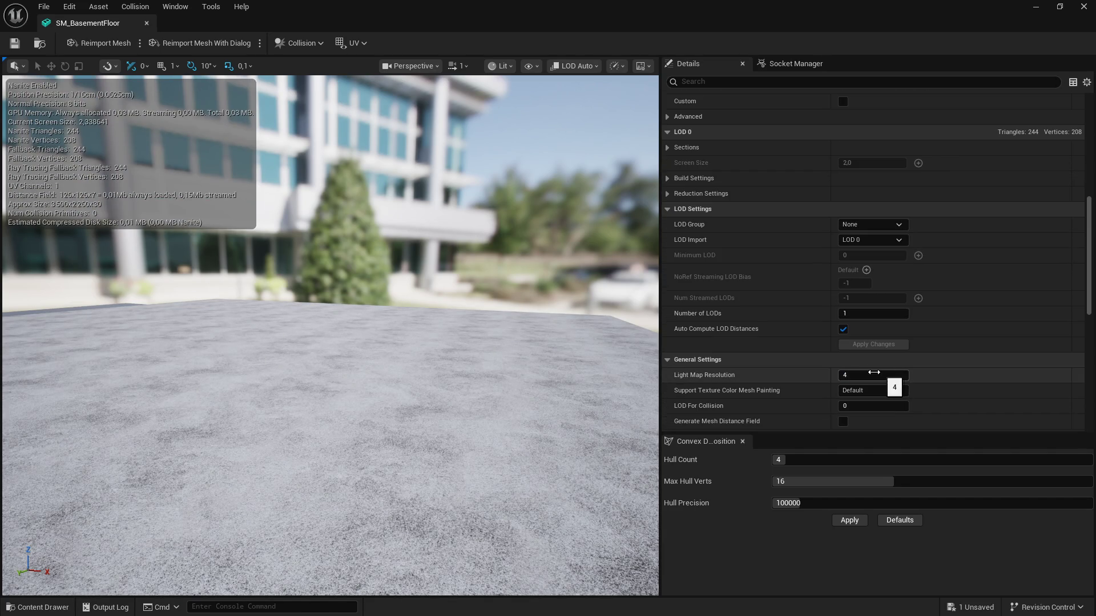
pyautogui.click(280, 45)
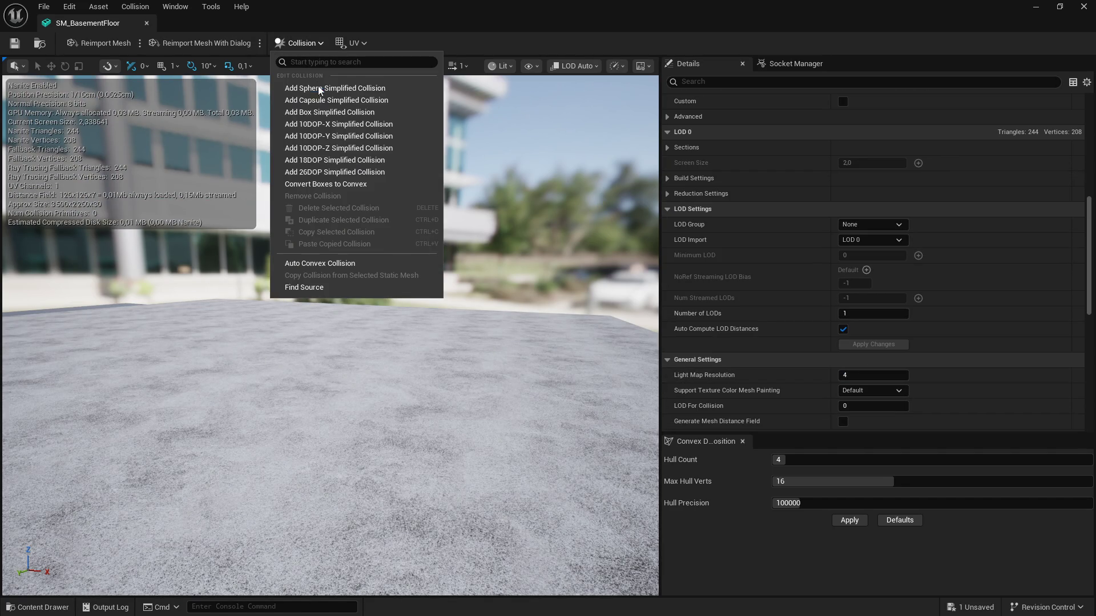
pyautogui.click(319, 111)
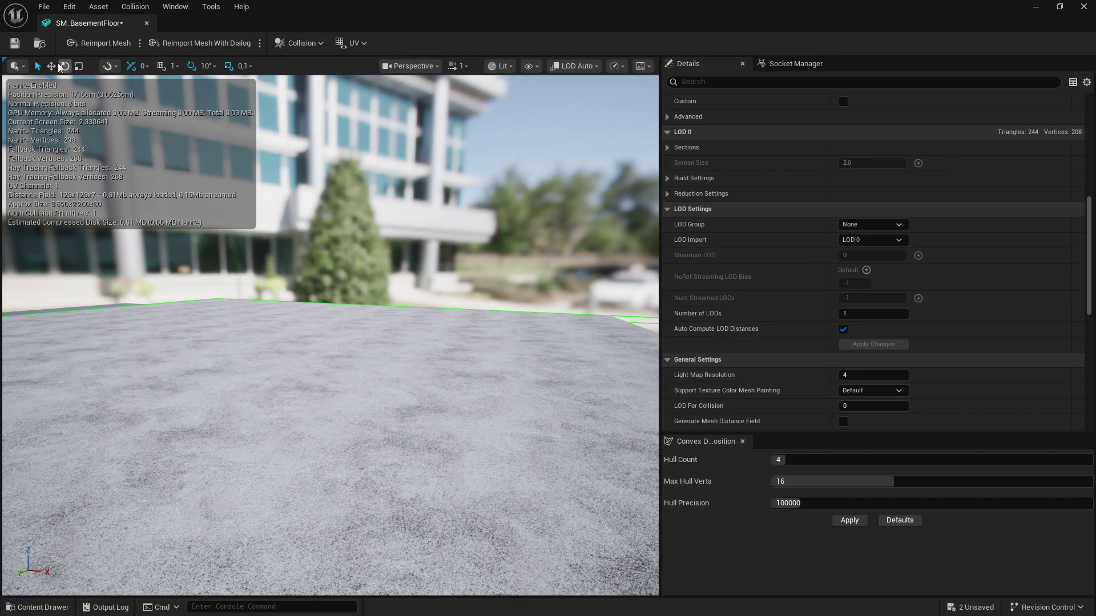
# Step: Review the floor mesh's remaining Details settings and close its editor
pyautogui.scroll(-9, 925, 351)
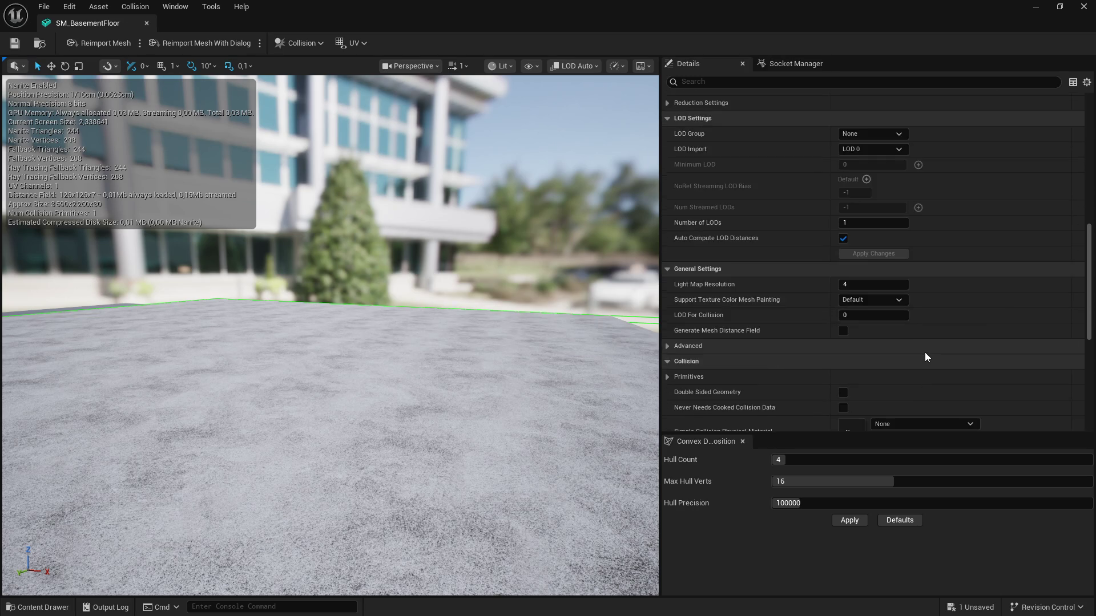
pyautogui.scroll(-3, 920, 356)
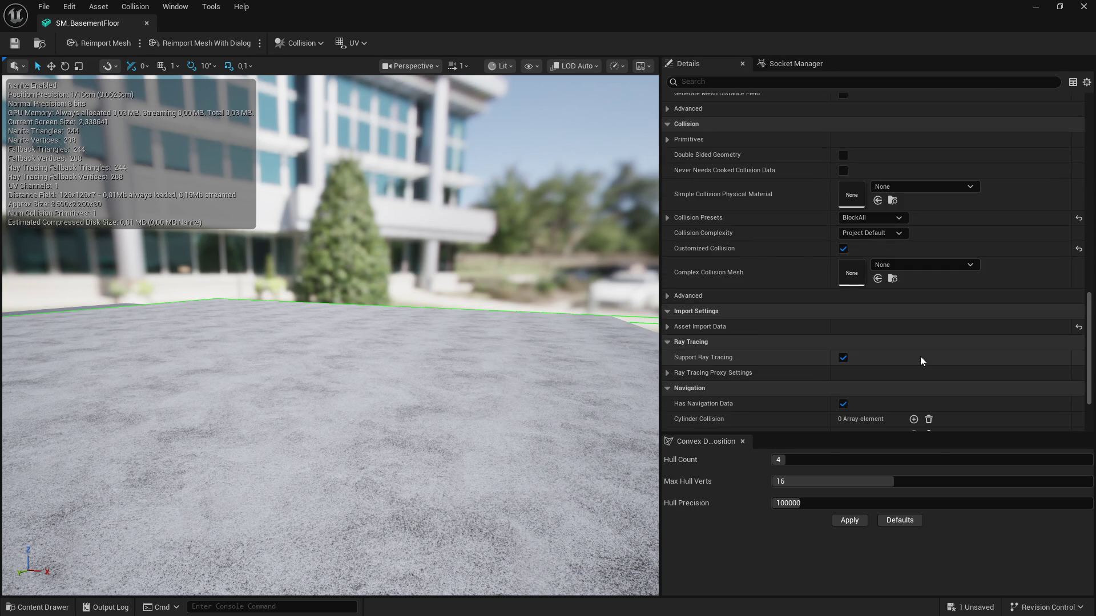
pyautogui.scroll(-3, 858, 328)
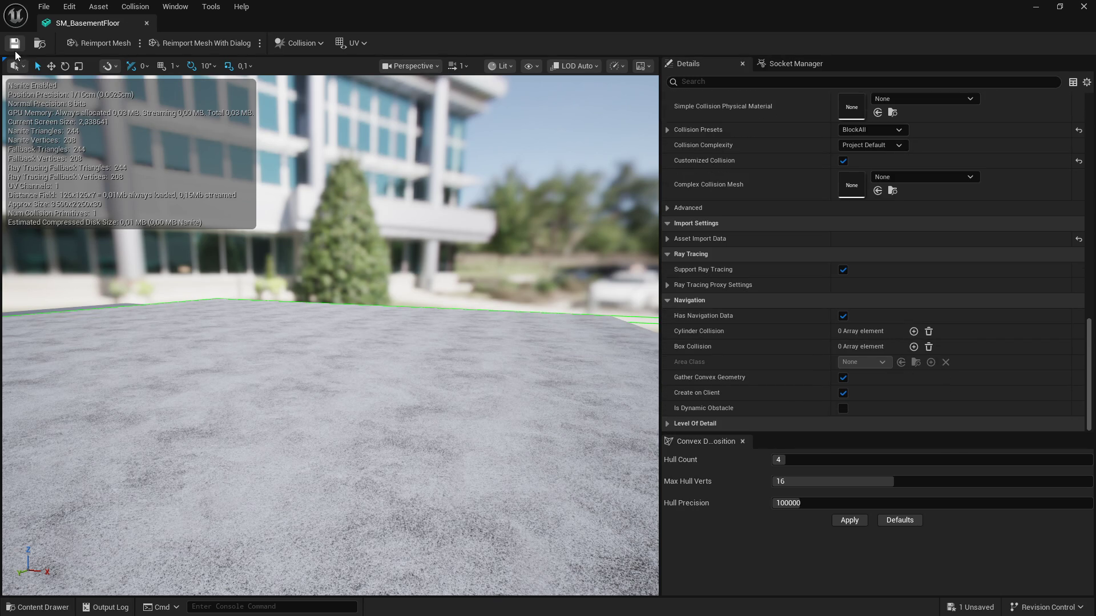
pyautogui.click(146, 24)
pyautogui.moveTo(374, 105); pyautogui.dragTo(416, 74)
# Step: Play-test walking down the stairs across the basement, then place SM_BasementWalls in the level
pyautogui.moveTo(411, 245)
pyautogui.mouseDown()
pyautogui.moveTo(457, 234)
pyautogui.moveTo(411, 241)
pyautogui.mouseUp()
pyautogui.click(282, 42)
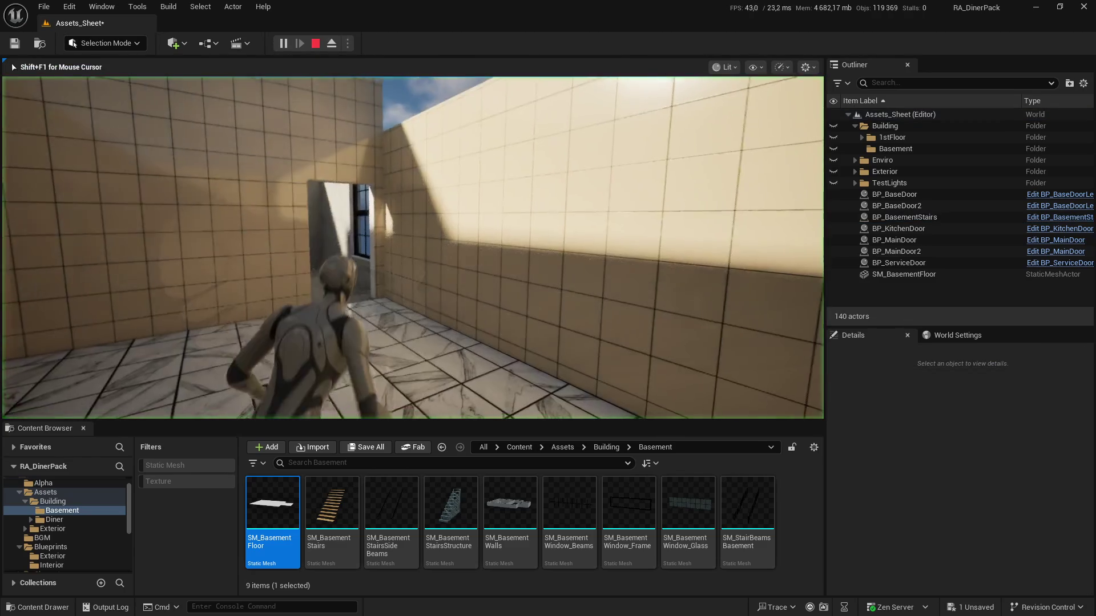
pyautogui.press('w')
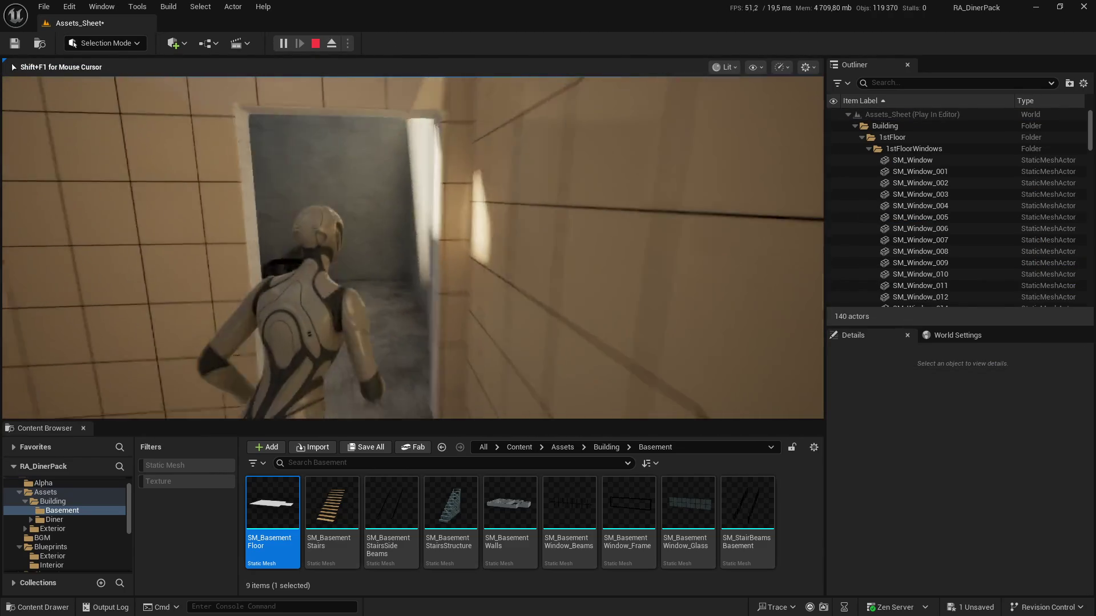
pyautogui.press('w')
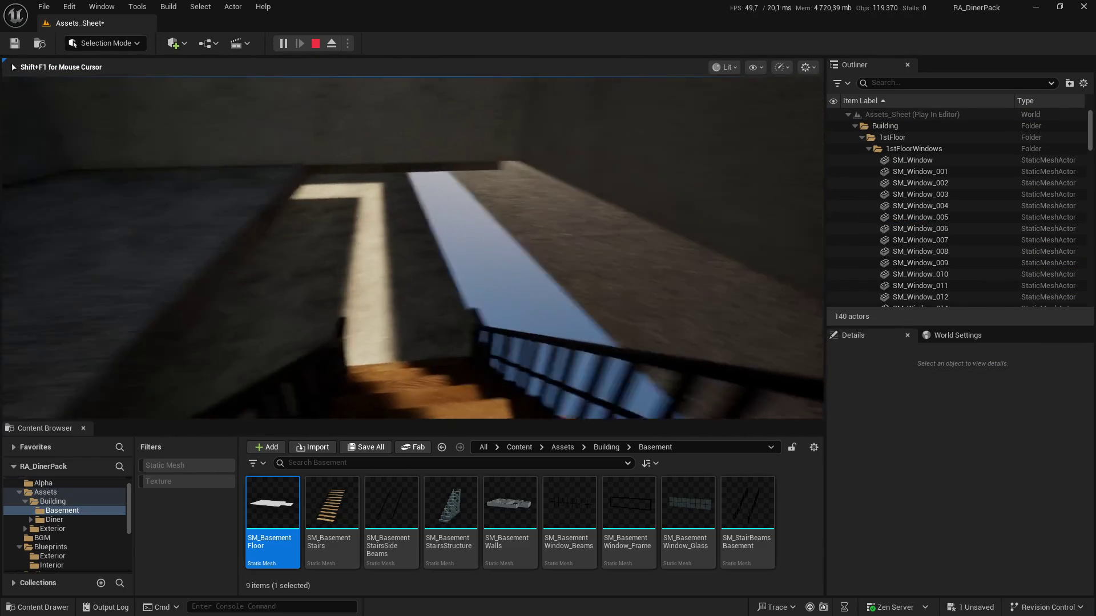
pyautogui.press('w')
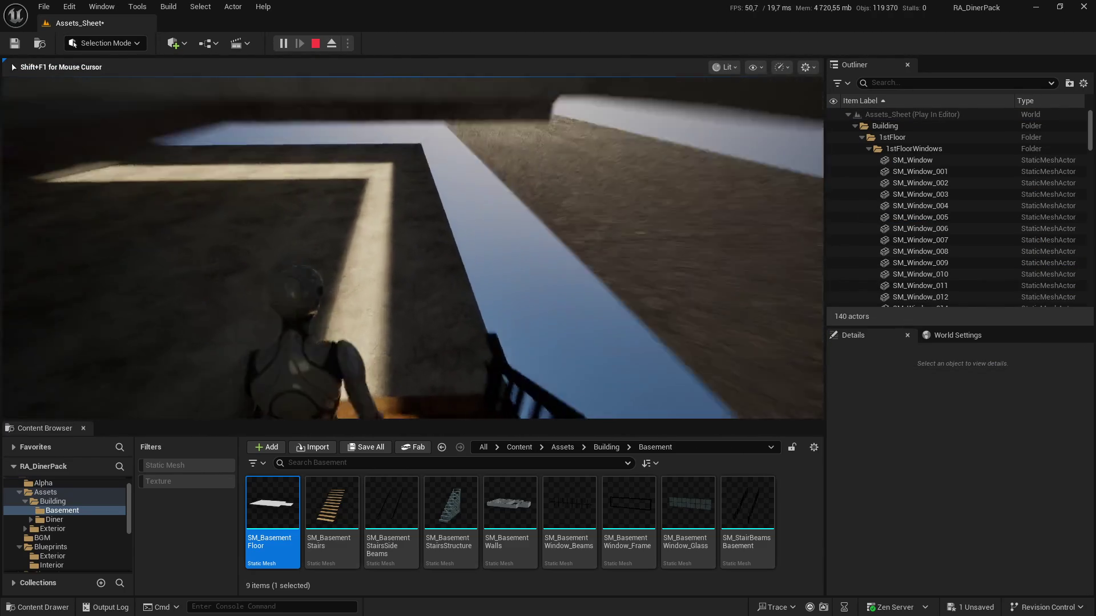
pyautogui.press('w')
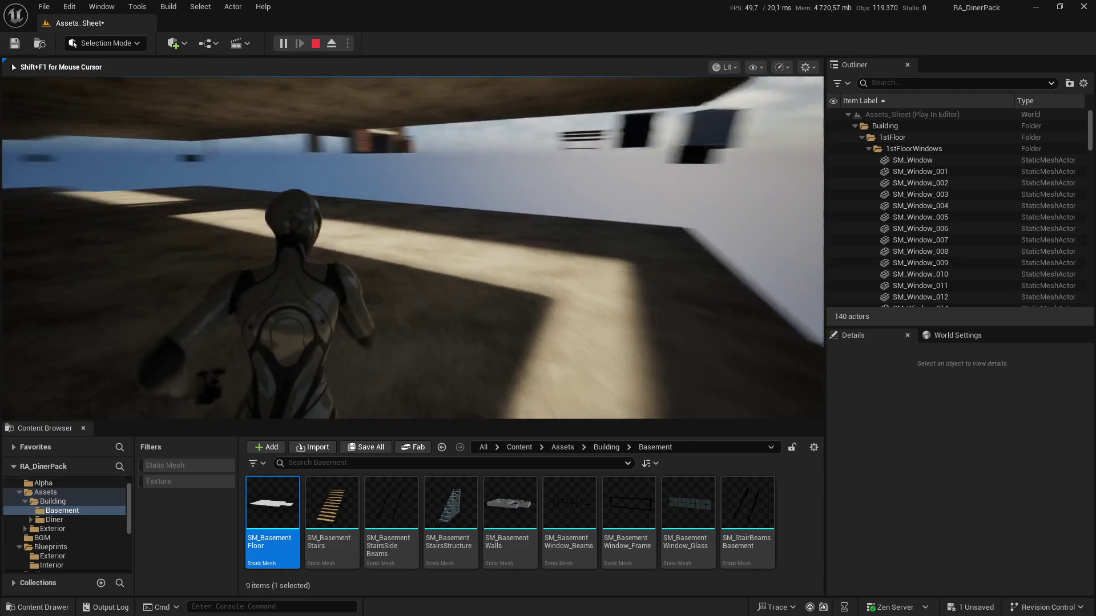
pyautogui.press('w')
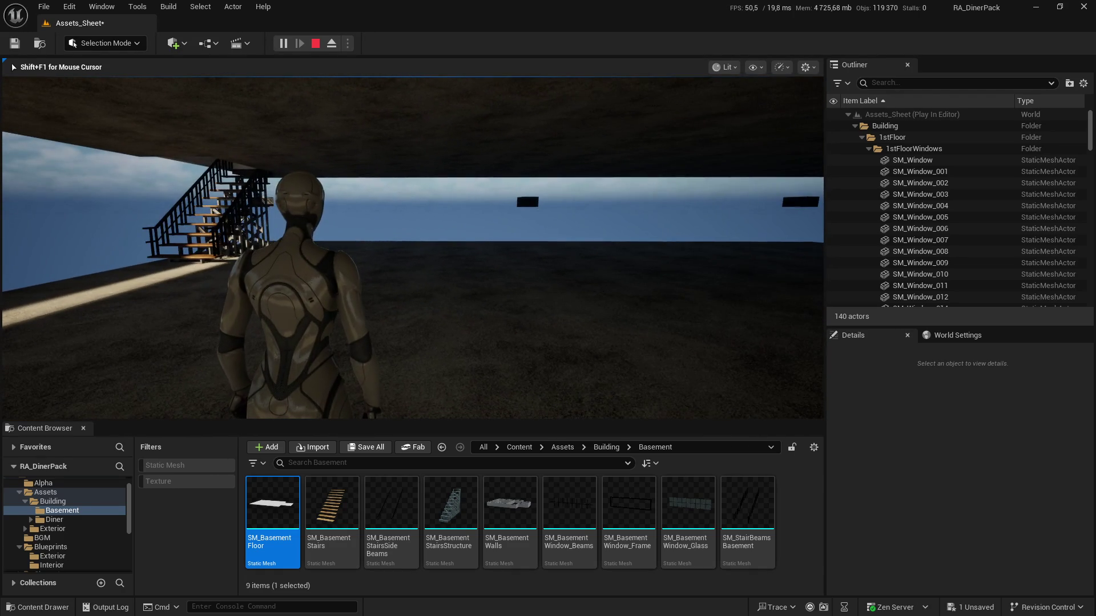
pyautogui.press('Escape')
pyautogui.moveTo(510, 503)
pyautogui.mouseDown()
pyautogui.moveTo(448, 308)
pyautogui.moveTo(446, 328)
pyautogui.mouseUp()
# Step: Reset SM_BasementWalls to location 0,0,0 and play-test walking toward the stair opening
pyautogui.click(1078, 473)
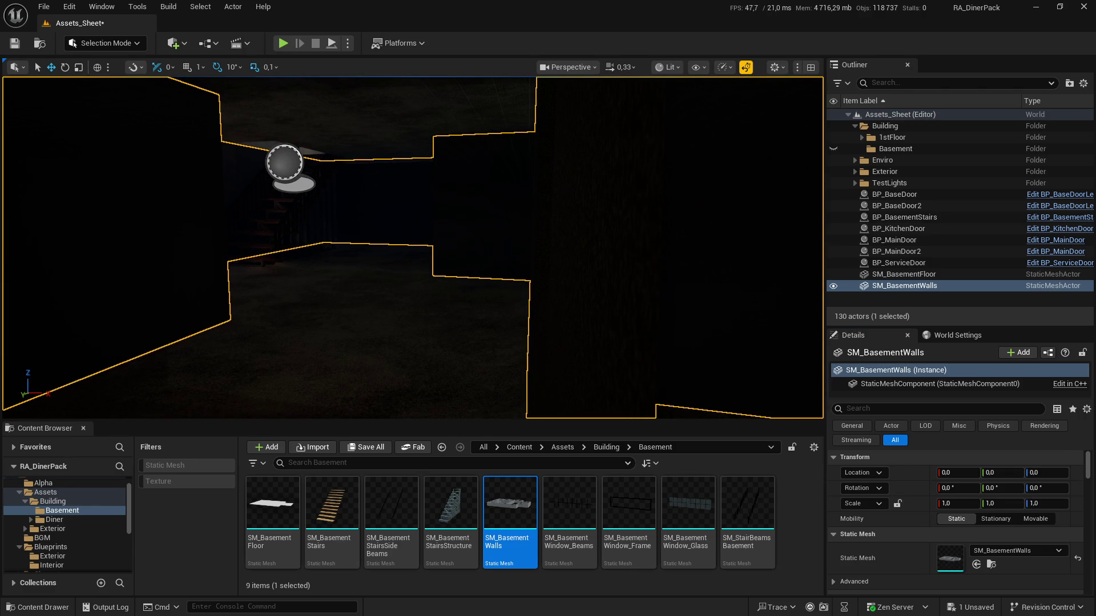
pyautogui.moveTo(424, 155); pyautogui.dragTo(424, 155)
pyautogui.click(284, 44)
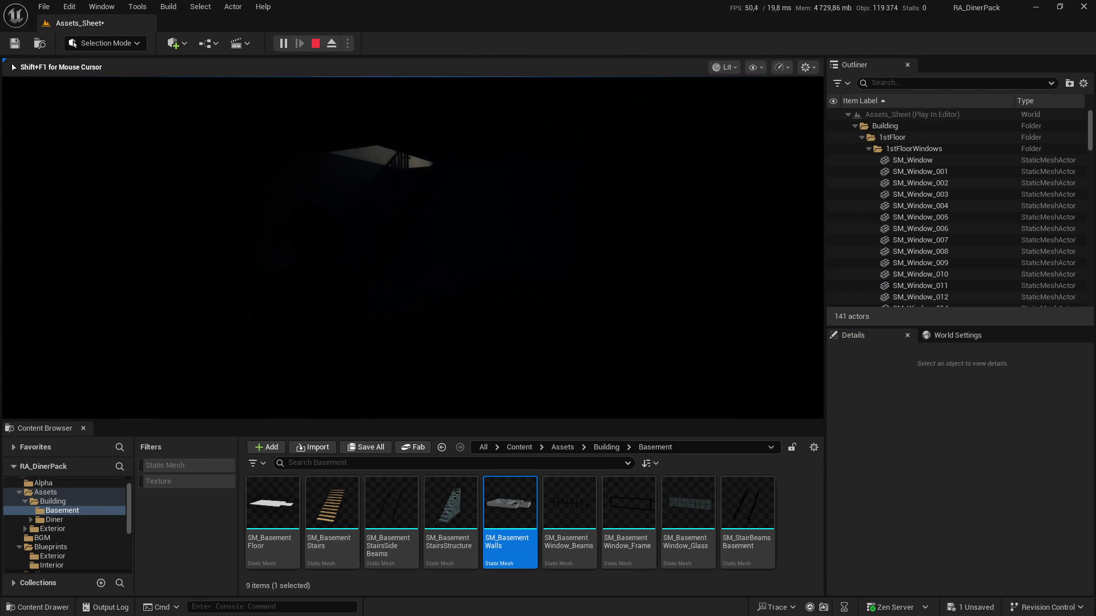
pyautogui.press('w')
pyautogui.press('w')
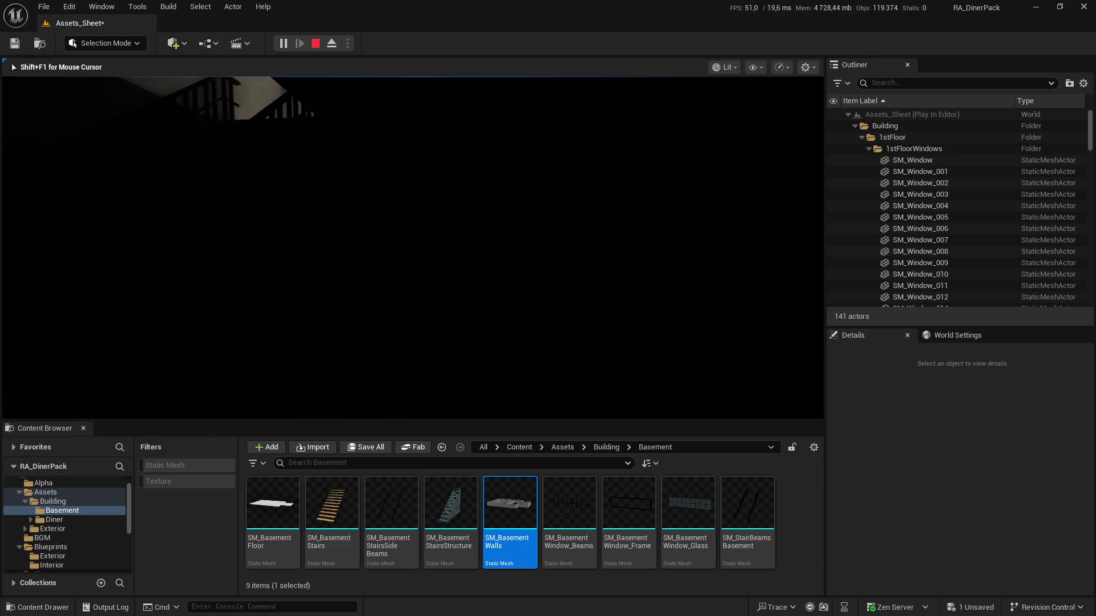
pyautogui.press('Escape')
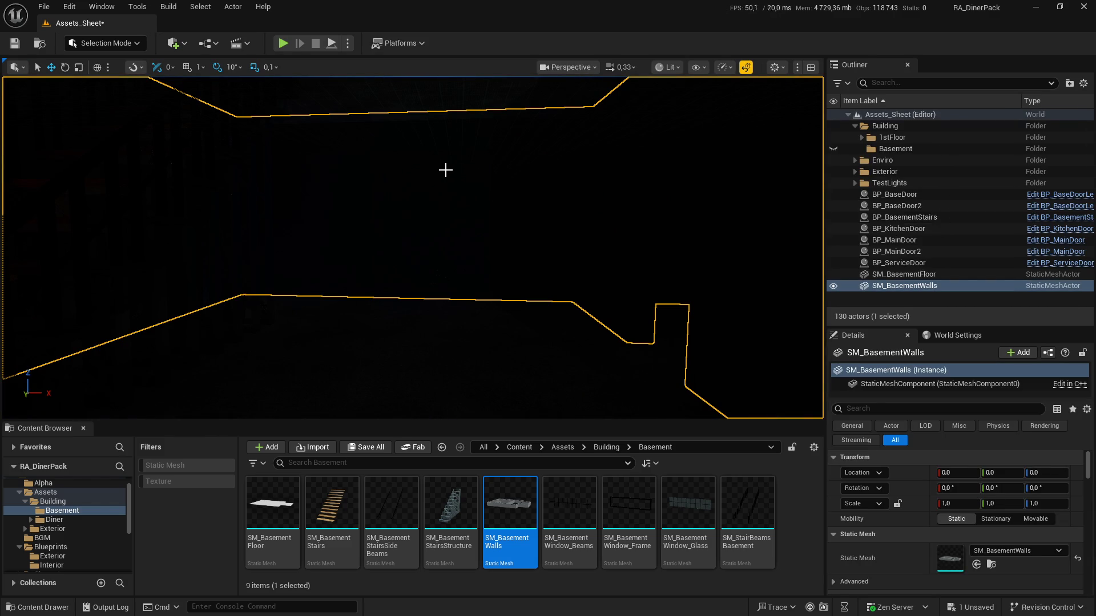
# Step: Expand TestLights, select the first point light, then open the SM_BasementWalls mesh editor
pyautogui.click(855, 184)
pyautogui.click(891, 194)
pyautogui.scroll(-5, 930, 224)
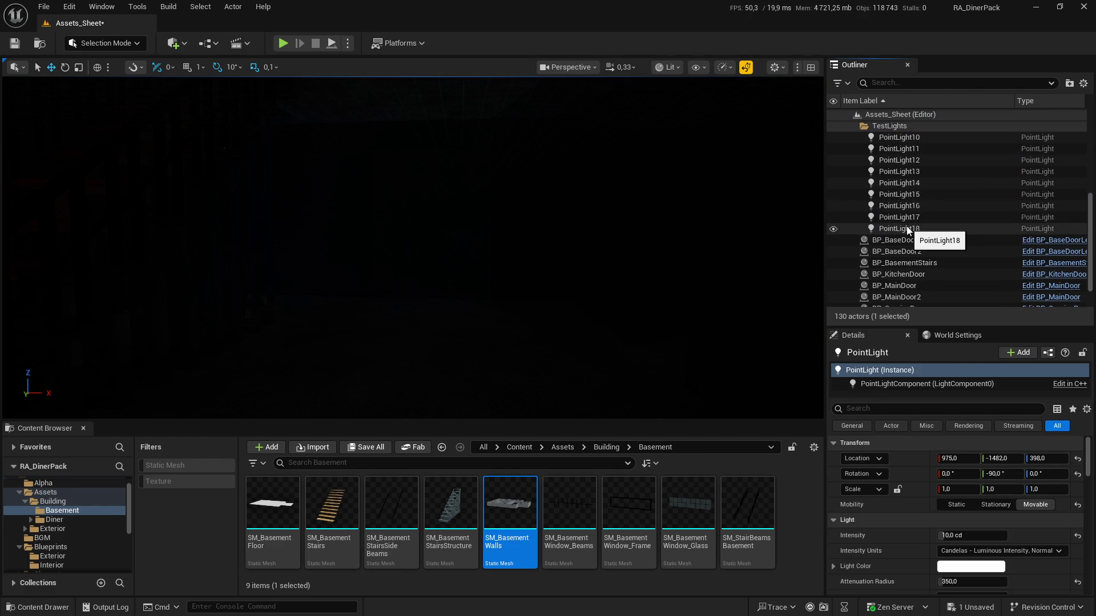
pyautogui.moveTo(552, 175)
pyautogui.mouseDown()
pyautogui.moveTo(713, 177)
pyautogui.moveTo(542, 177)
pyautogui.moveTo(685, 177)
pyautogui.moveTo(674, 171)
pyautogui.moveTo(673, 205)
pyautogui.mouseUp()
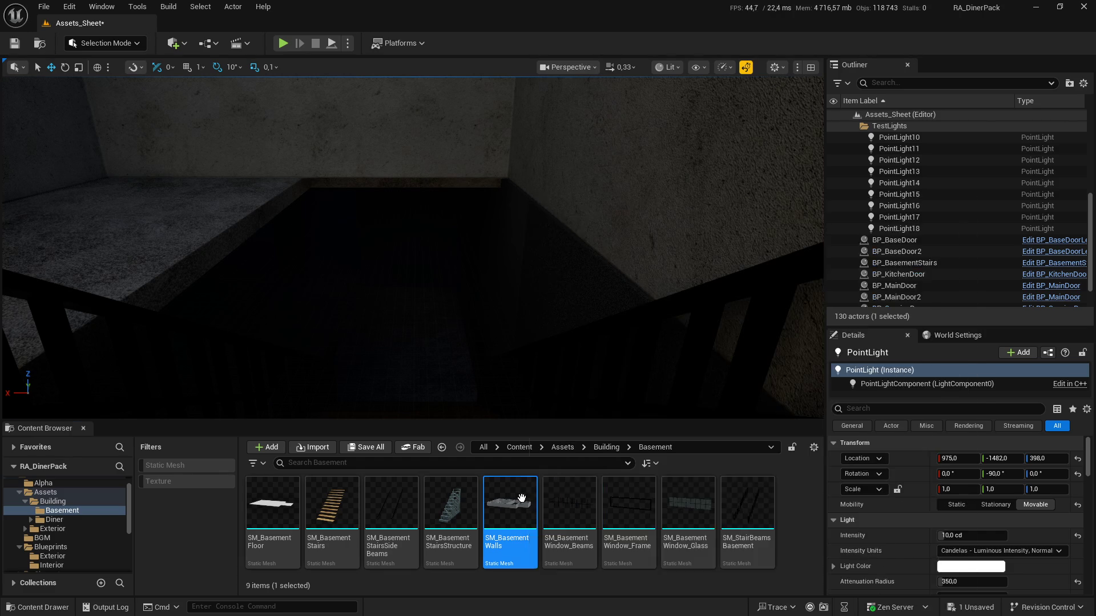
pyautogui.doubleClick(524, 503)
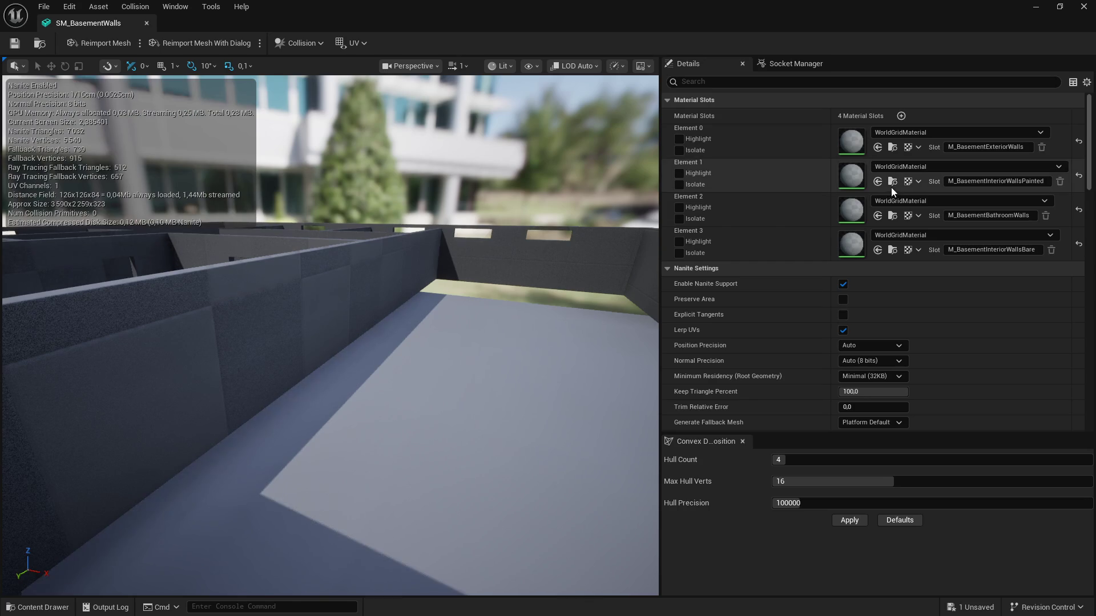
# Step: Check Element 0's material list without changing it, then close the SM_BasementWalls editor
pyautogui.click(973, 135)
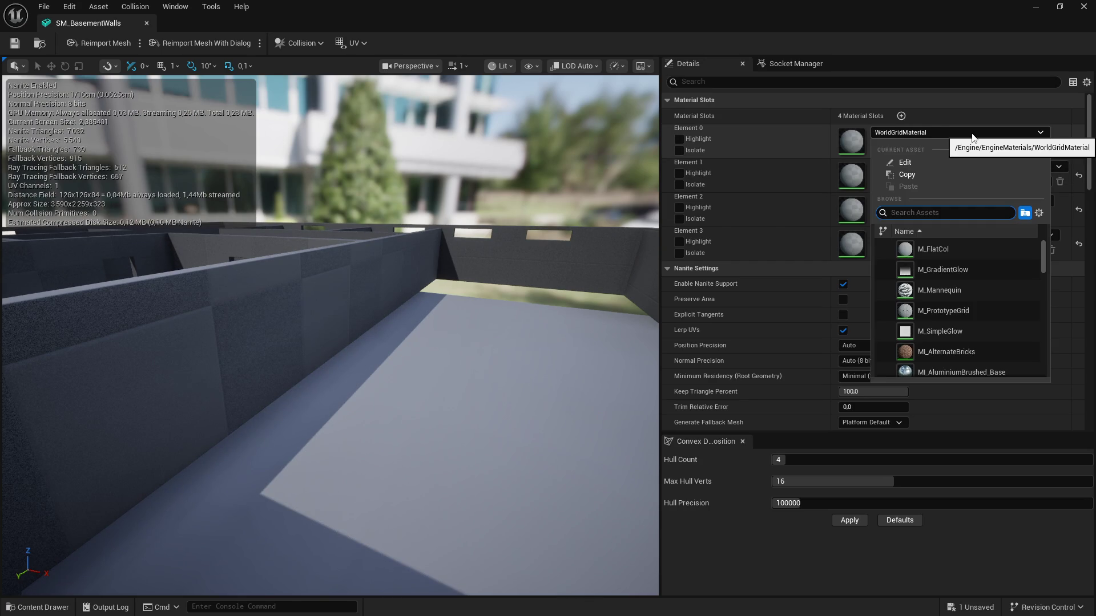
pyautogui.click(973, 135)
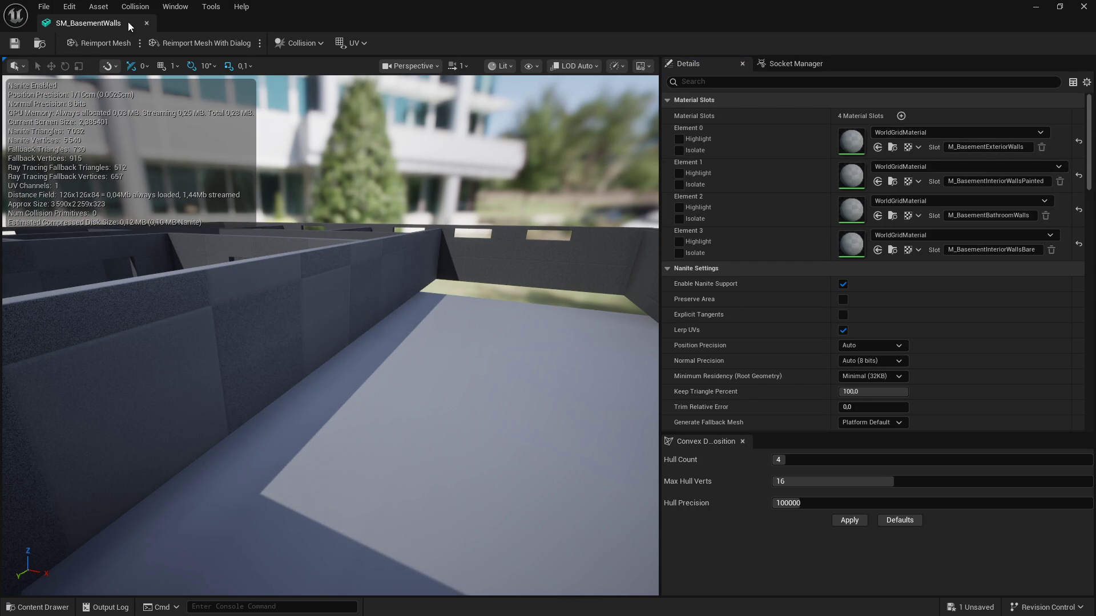
pyautogui.click(147, 24)
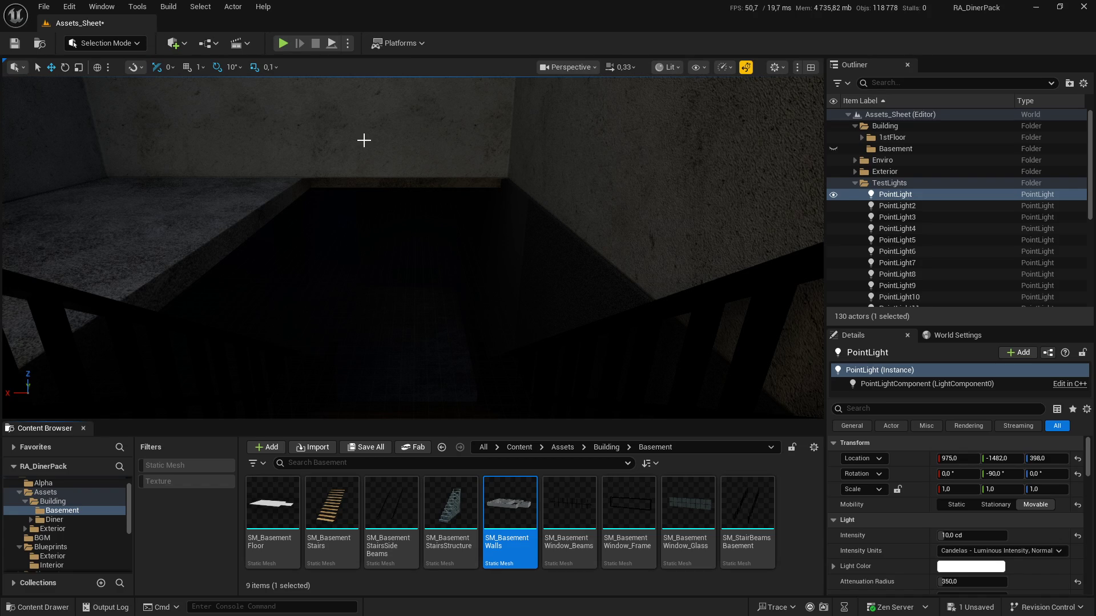
pyautogui.moveTo(495, 263)
pyautogui.mouseDown()
pyautogui.moveTo(495, 239)
pyautogui.moveTo(479, 228)
pyautogui.moveTo(432, 255)
pyautogui.mouseUp()
# Step: Select the first-floor walls to inspect their material slots
pyautogui.click(432, 255)
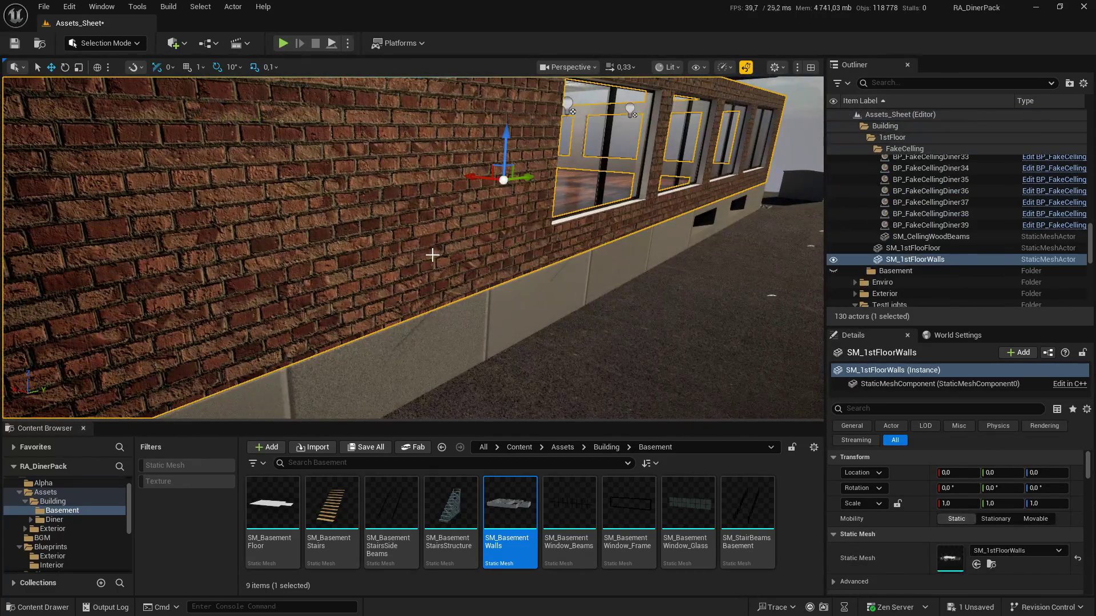
pyautogui.scroll(-5, 981, 489)
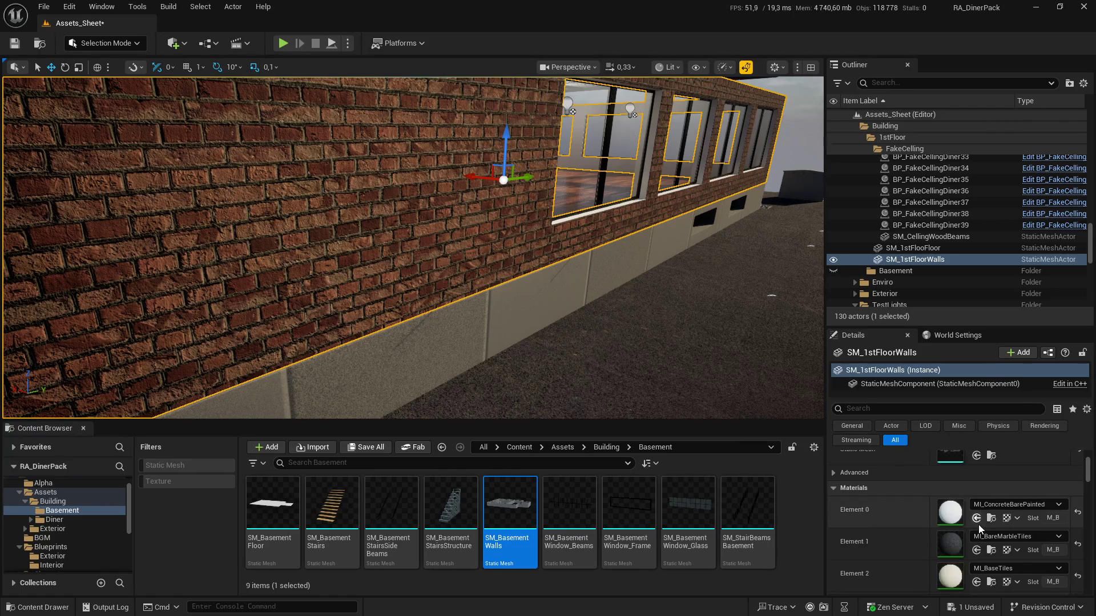
pyautogui.scroll(-1, 978, 528)
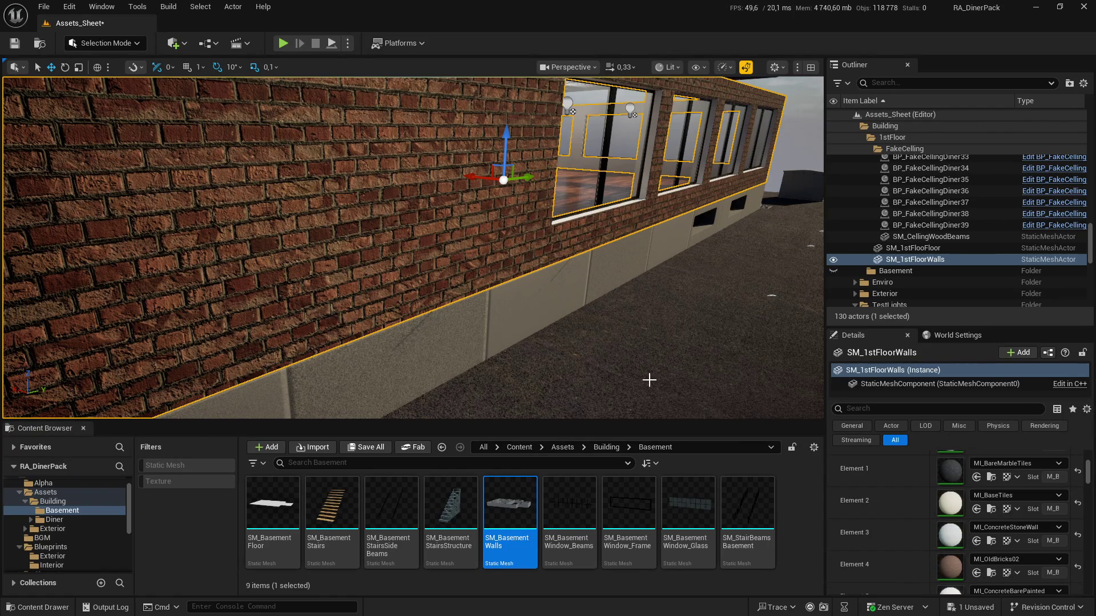
# Step: Assign MI_OldBricks02 to SM_BasementWalls Element 0 via an 'ldbr' search and close the editor
pyautogui.click(452, 348)
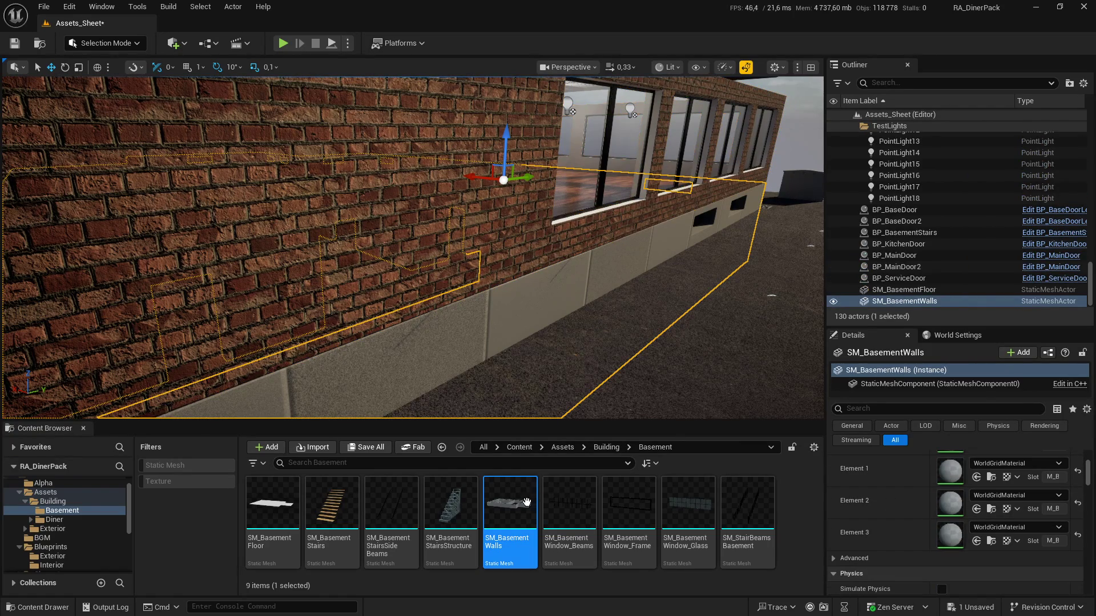
pyautogui.doubleClick(500, 526)
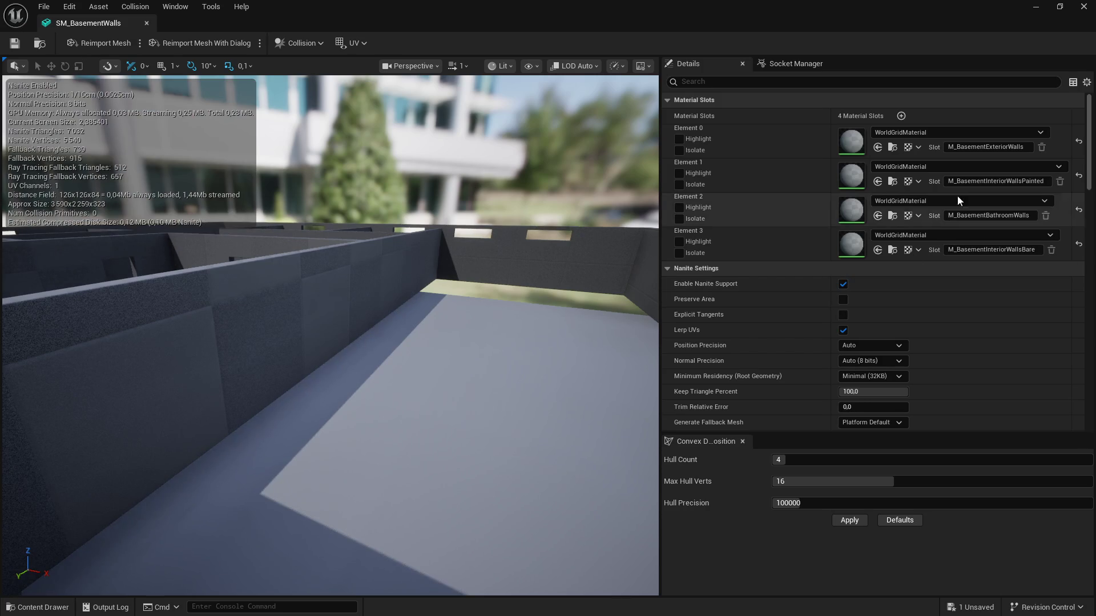
pyautogui.click(1005, 132)
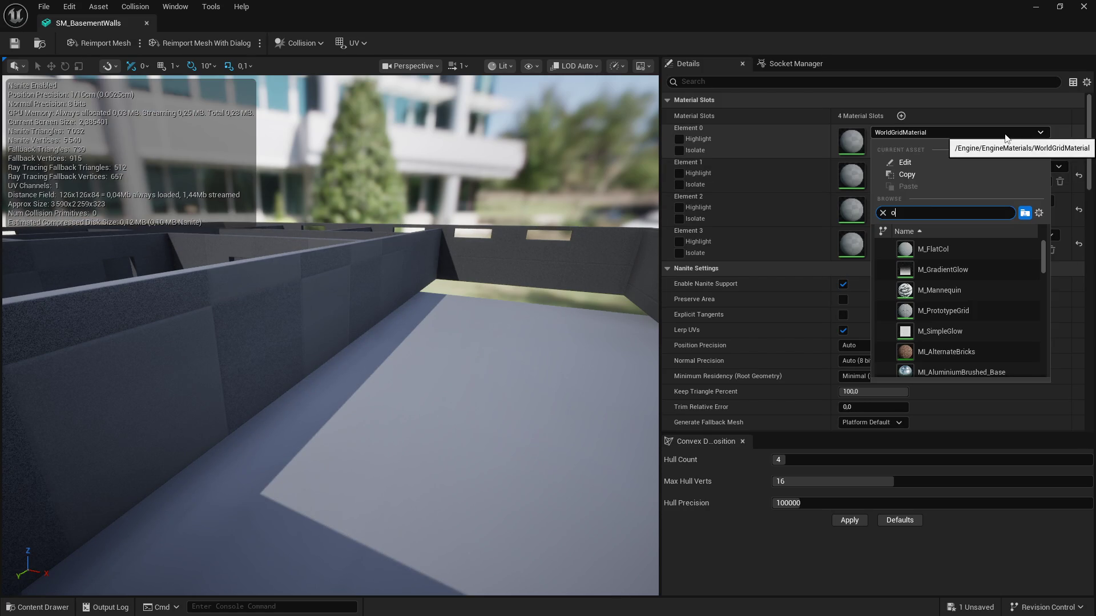
pyautogui.write('ldbr')
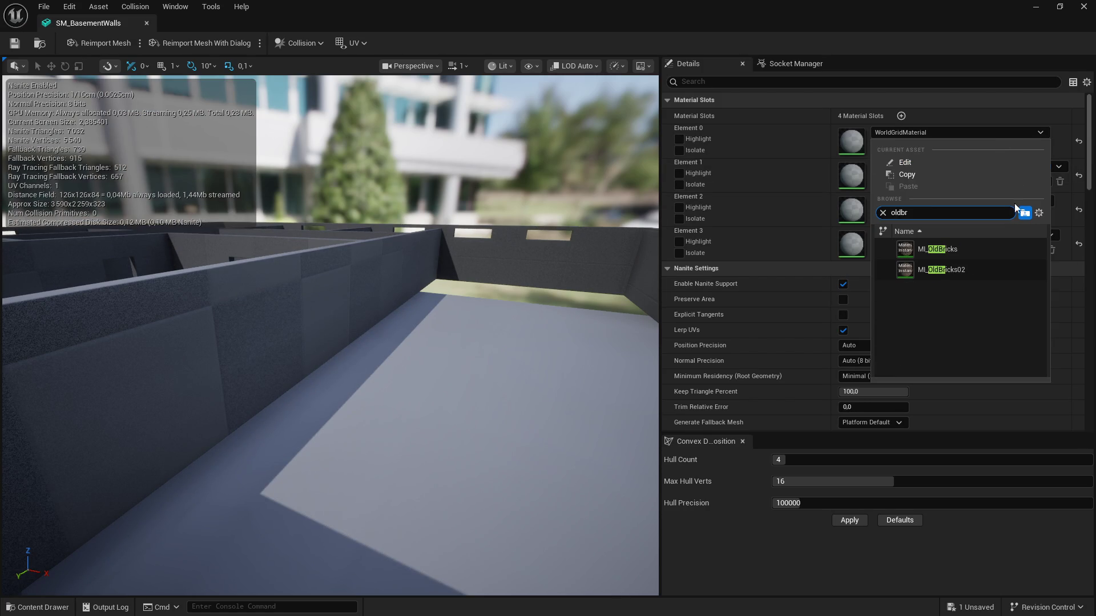
pyautogui.click(974, 274)
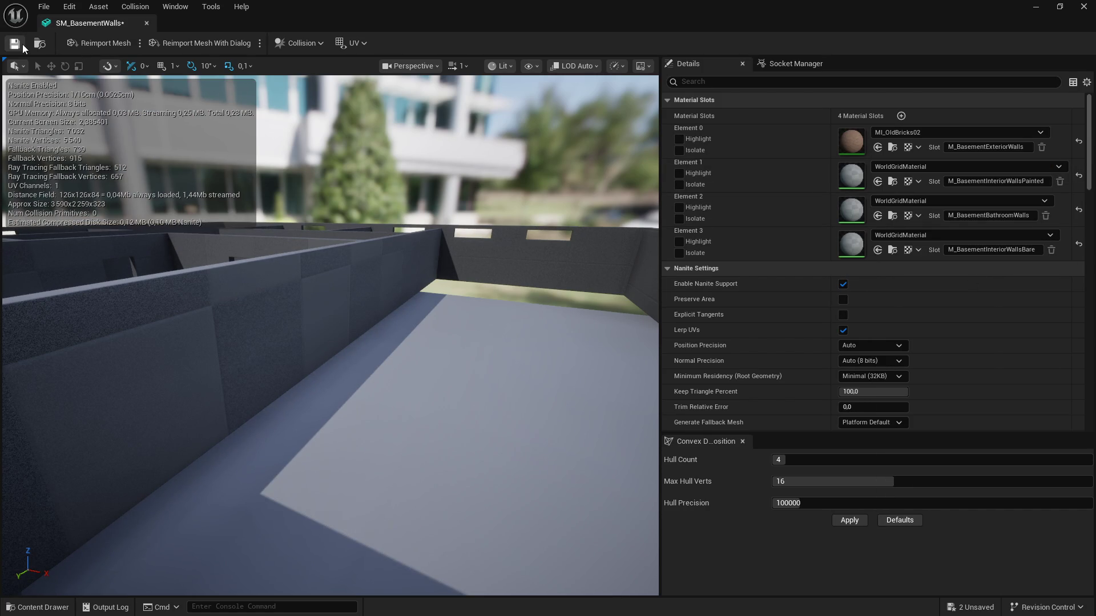
pyautogui.click(146, 24)
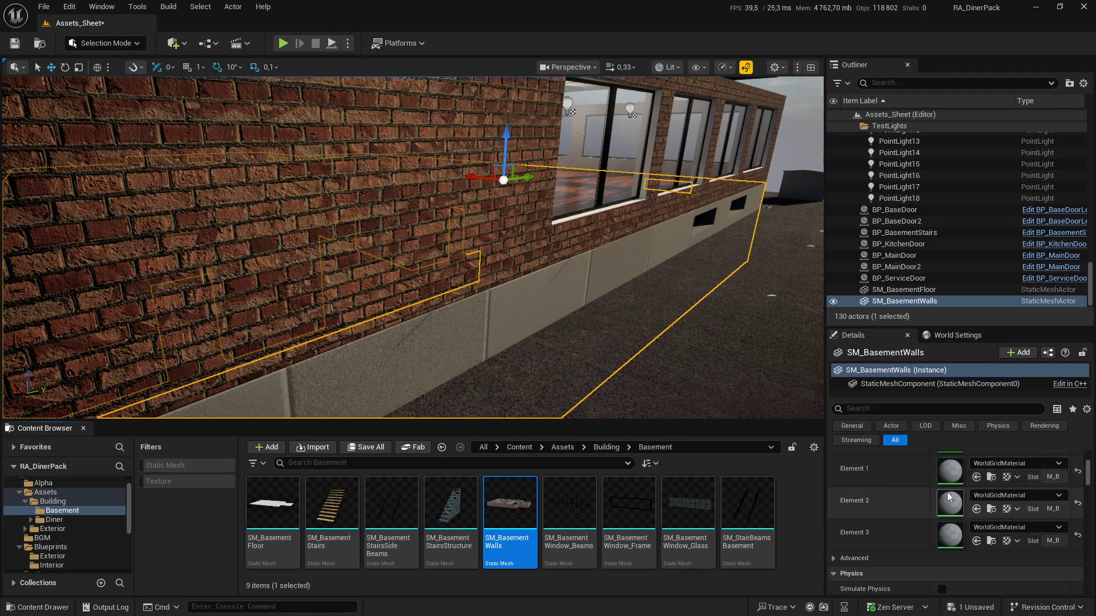
# Step: Fly around the building to frame the basement window in the brick exterior wall
pyautogui.scroll(2, 1023, 481)
pyautogui.moveTo(519, 387)
pyautogui.mouseDown()
pyautogui.moveTo(464, 389)
pyautogui.moveTo(137, 323)
pyautogui.moveTo(143, 360)
pyautogui.moveTo(114, 357)
pyautogui.mouseUp()
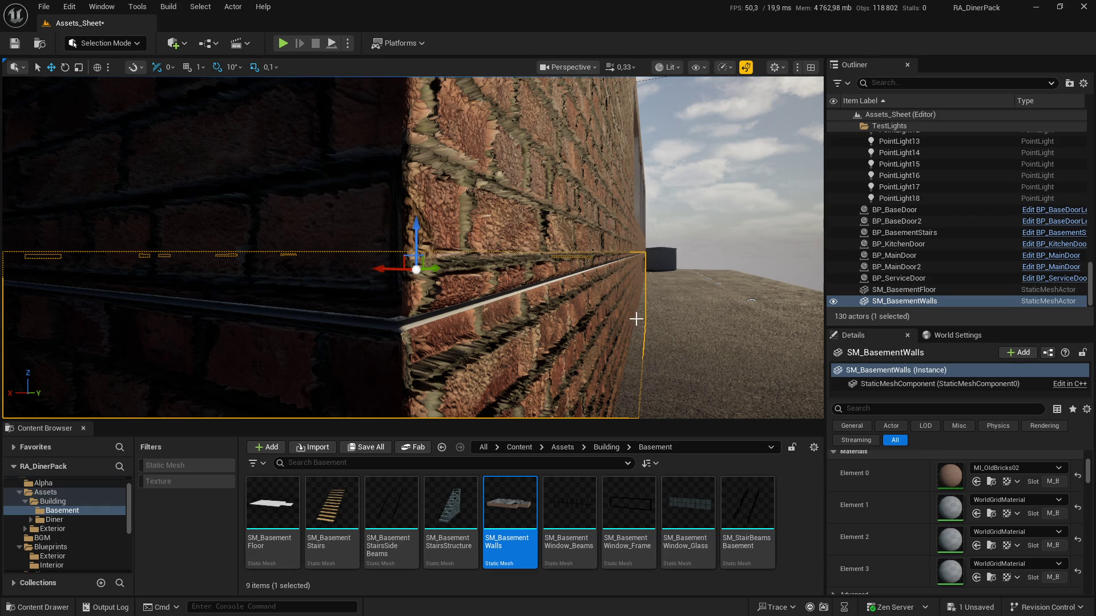
pyautogui.moveTo(114, 357)
pyautogui.mouseDown()
pyautogui.moveTo(103, 388)
pyautogui.moveTo(109, 366)
pyautogui.moveTo(86, 366)
pyautogui.moveTo(86, 312)
pyautogui.moveTo(71, 311)
pyautogui.moveTo(128, 312)
pyautogui.mouseUp()
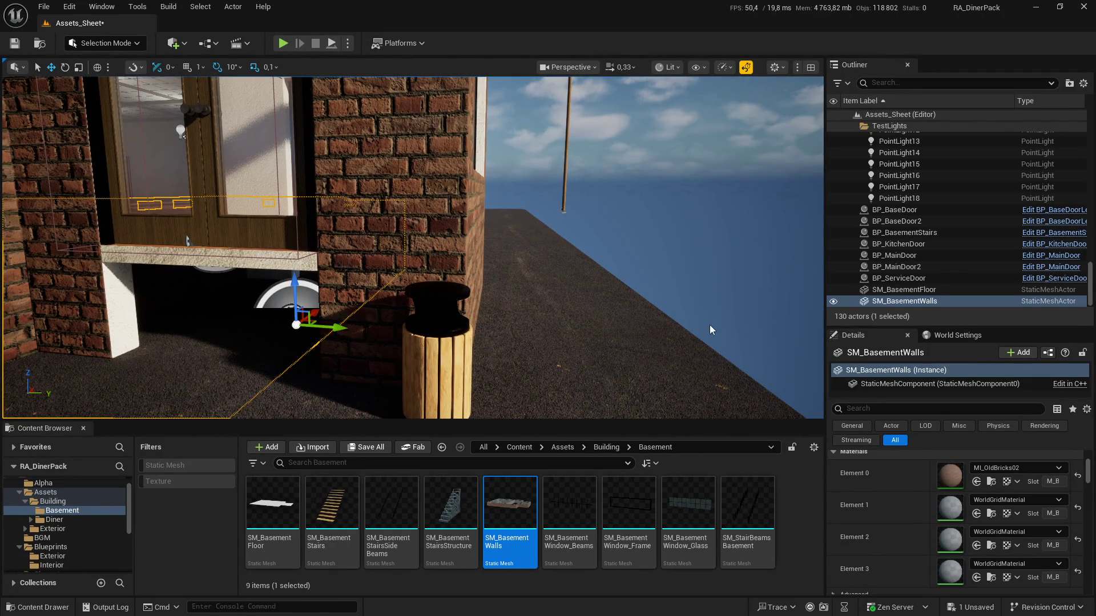
pyautogui.moveTo(565, 298)
pyautogui.mouseDown()
pyautogui.moveTo(548, 285)
pyautogui.moveTo(505, 285)
pyautogui.moveTo(555, 295)
pyautogui.mouseUp()
pyautogui.click(699, 199)
pyautogui.moveTo(699, 198)
pyautogui.mouseDown()
pyautogui.moveTo(739, 247)
pyautogui.moveTo(796, 268)
pyautogui.moveTo(698, 200)
pyautogui.mouseUp()
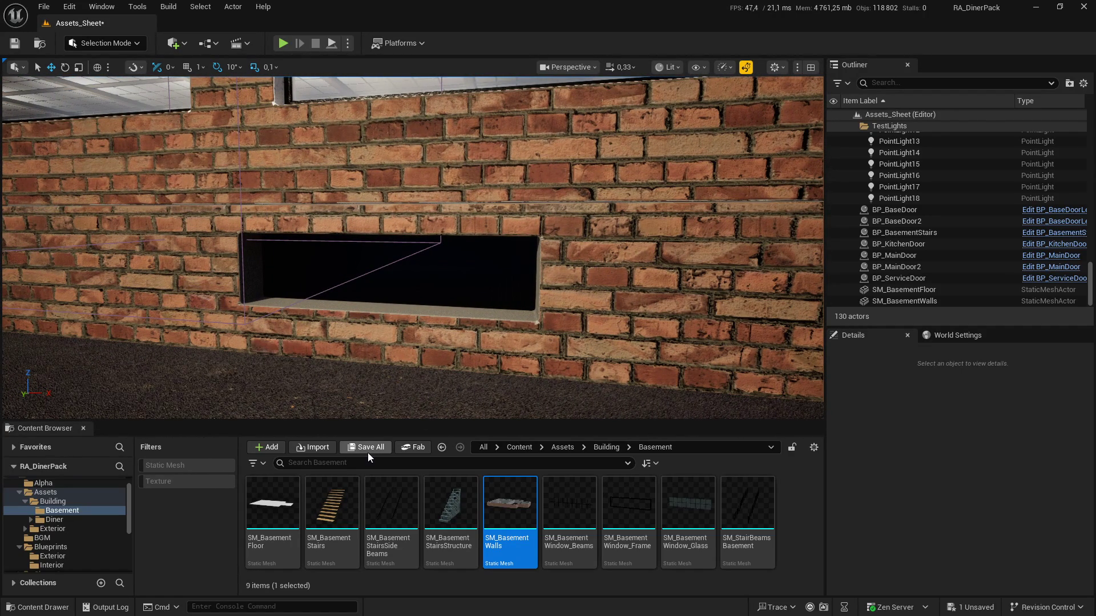
pyautogui.moveTo(399, 323); pyautogui.dragTo(526, 337)
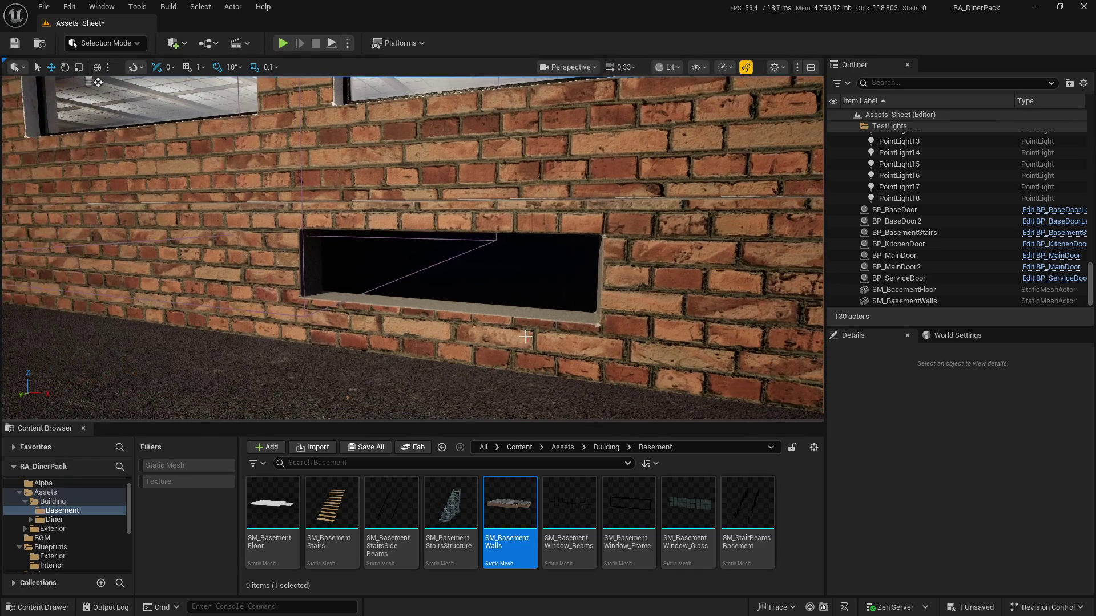
# Step: Open SM_BasementWalls and assign MI_ConcreteBarePainted to Element 1 via a 'concre' search
pyautogui.doubleClick(510, 502)
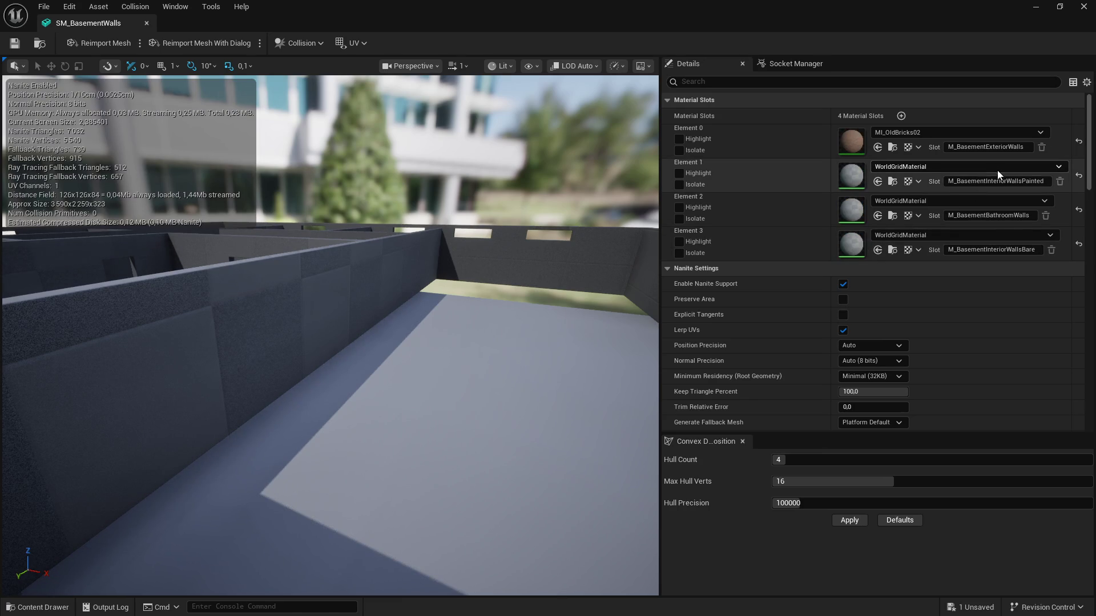
pyautogui.click(1000, 168)
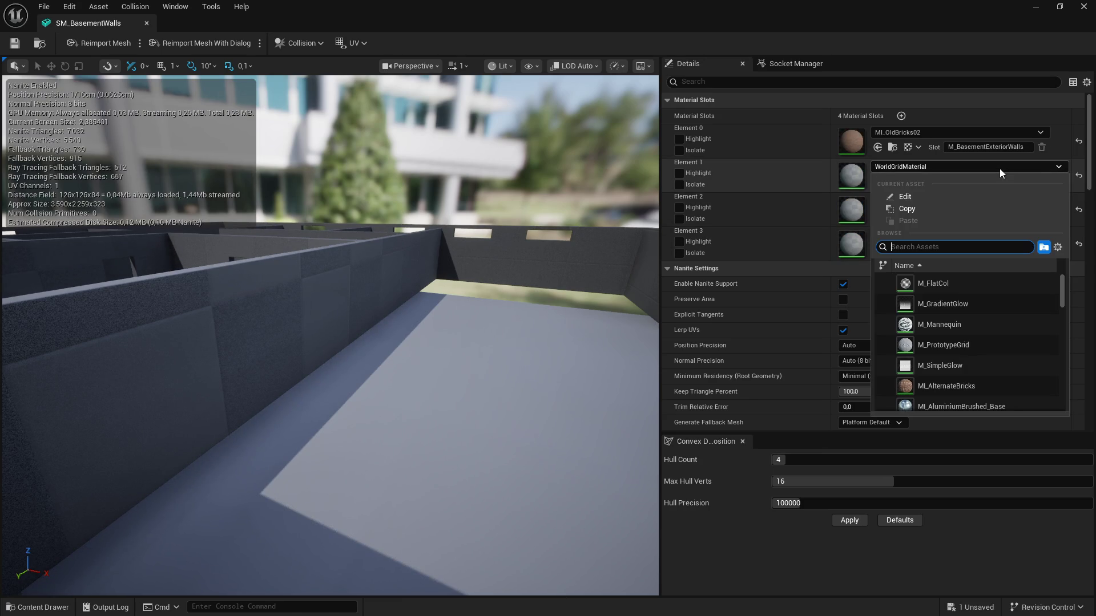
pyautogui.write('co')
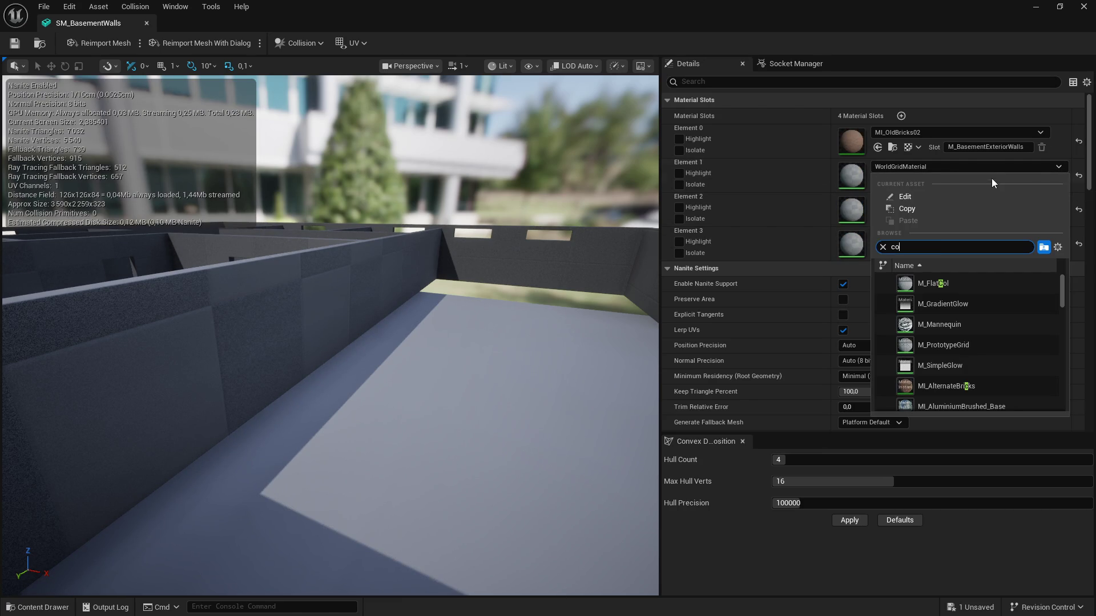
pyautogui.write('ncre')
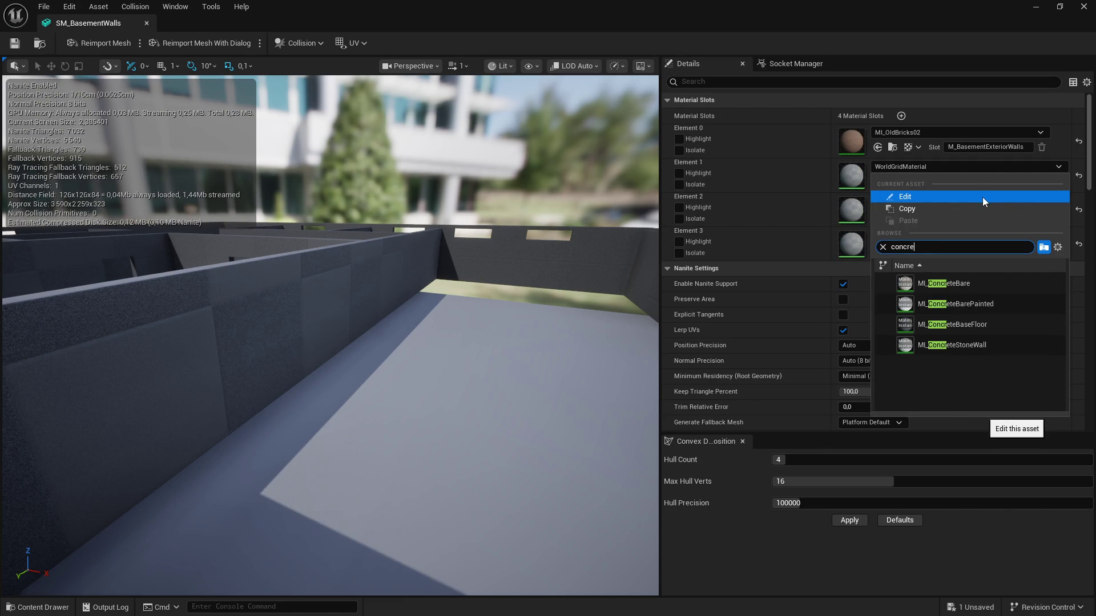
pyautogui.click(987, 303)
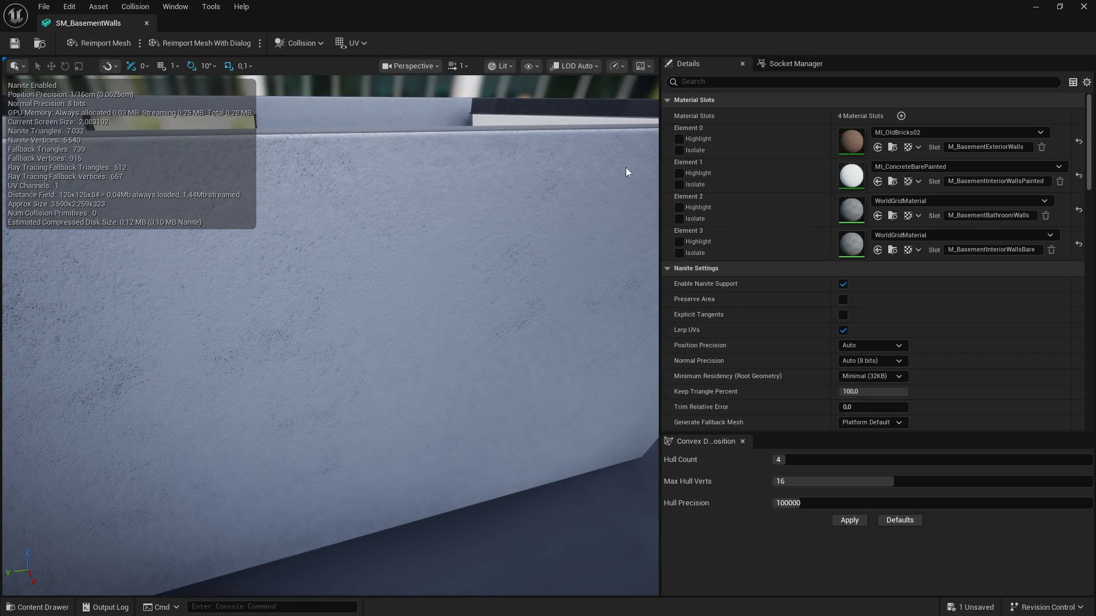
# Step: Assign MI_BareMarbleTiles to Element 2 via a 'marb' search and save the mesh
pyautogui.click(982, 202)
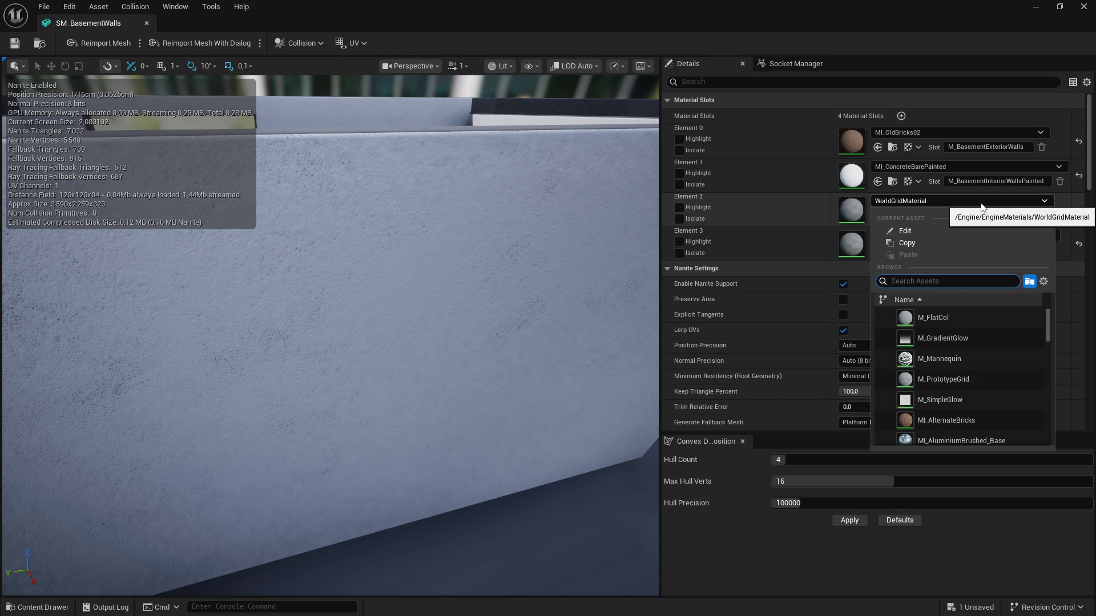
pyautogui.write('marb')
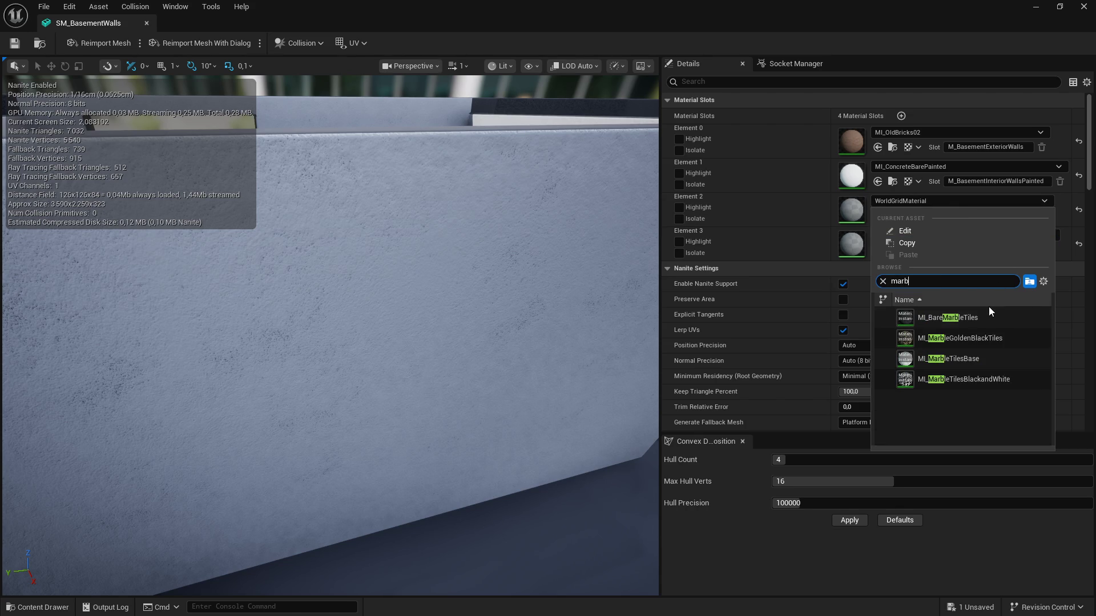
pyautogui.click(986, 318)
pyautogui.moveTo(551, 227)
pyautogui.mouseDown()
pyautogui.moveTo(457, 320)
pyautogui.moveTo(525, 234)
pyautogui.moveTo(513, 240)
pyautogui.moveTo(538, 227)
pyautogui.mouseUp()
pyautogui.click(16, 43)
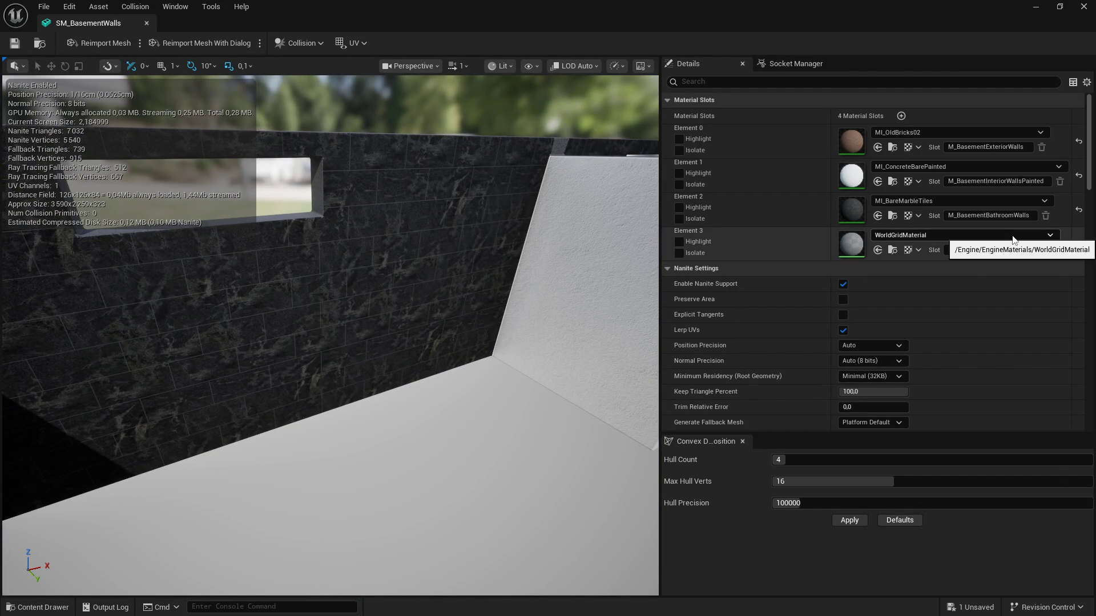
# Step: Search 'concre' in Element 3's material picker and assign MI_ConcreteBare
pyautogui.click(1013, 237)
pyautogui.write('cob')
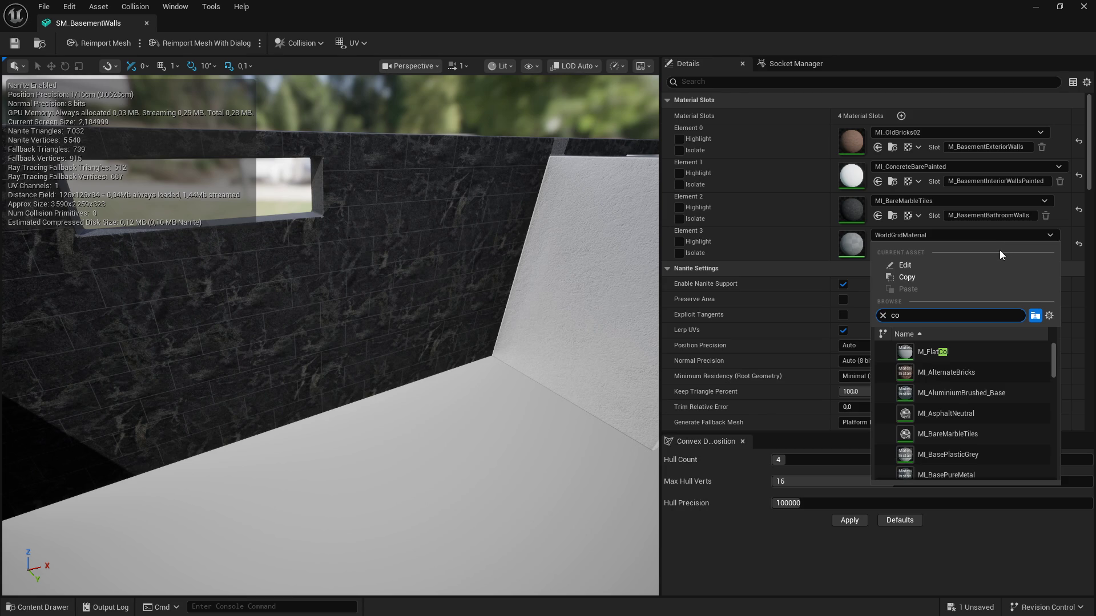
pyautogui.press('BackSpace')
pyautogui.press('BackSpace')
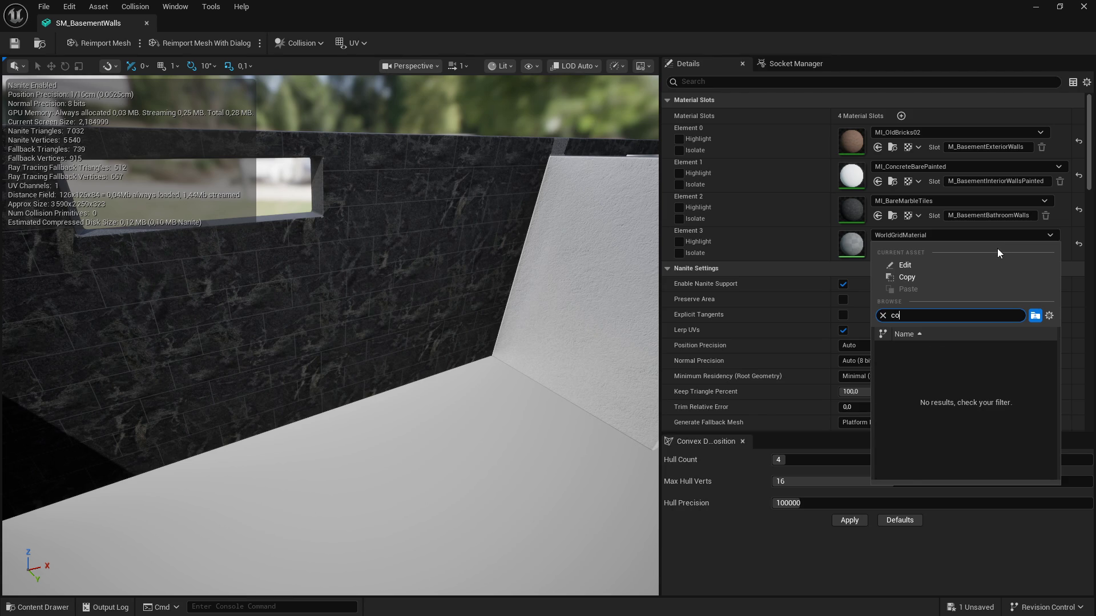
pyautogui.write(',')
pyautogui.press('BackSpace')
pyautogui.write('ncre')
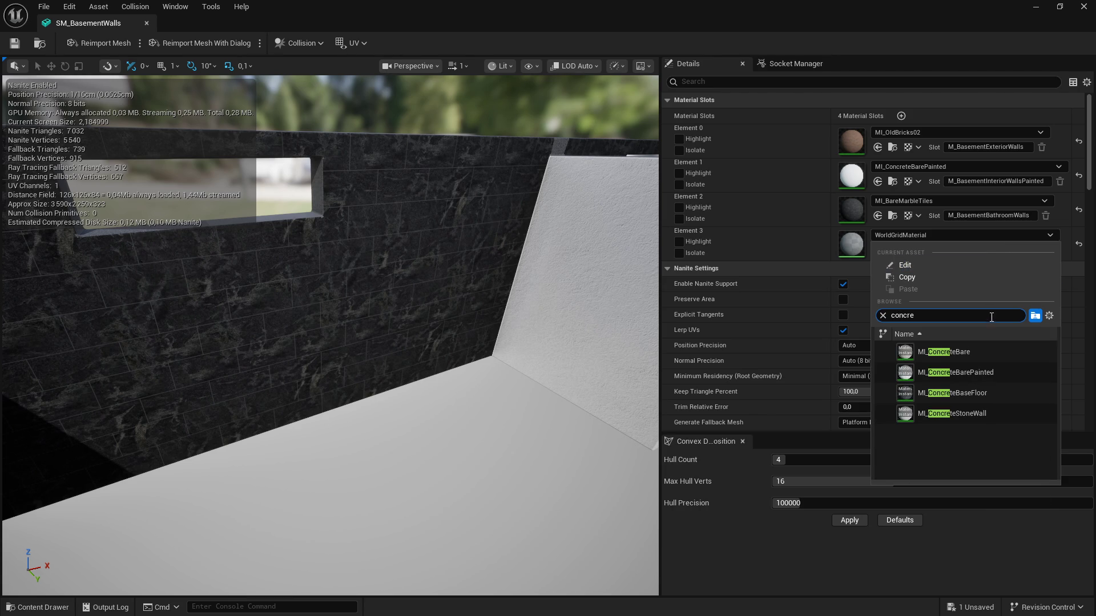
pyautogui.click(974, 351)
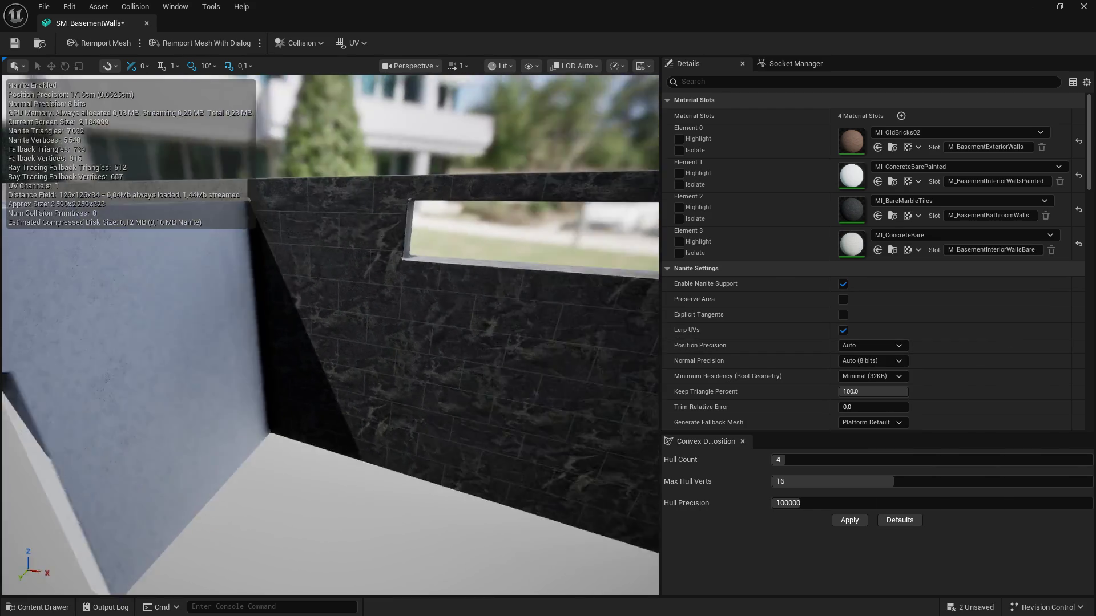
# Step: Save SM_BasementWalls and return to the level editor
pyautogui.moveTo(339, 204); pyautogui.dragTo(339, 204)
pyautogui.click(15, 43)
pyautogui.click(147, 22)
pyautogui.moveTo(329, 103); pyautogui.dragTo(330, 103)
# Step: Select SM_BasementWalls in the level and open its asset in the mesh editor
pyautogui.click(329, 102)
pyautogui.scroll(-2, 988, 577)
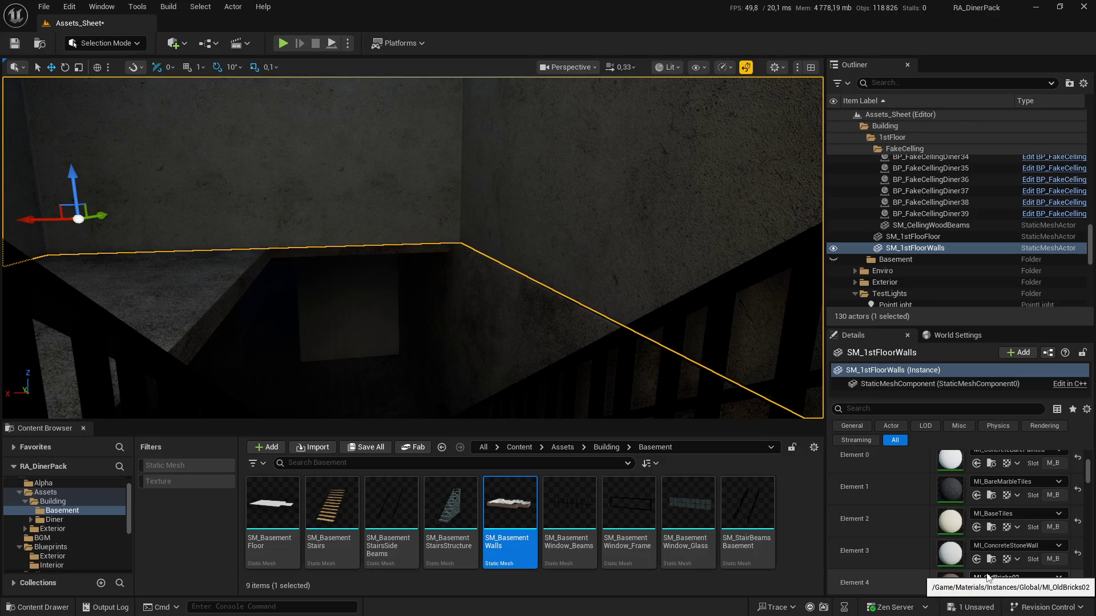
pyautogui.scroll(-3, 987, 576)
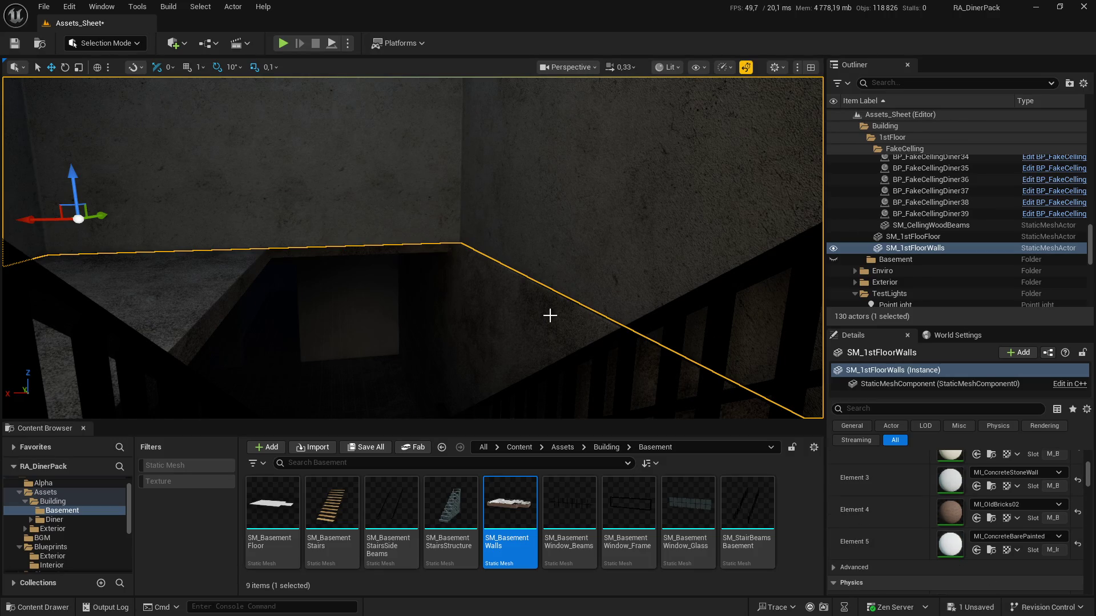
pyautogui.click(514, 314)
pyautogui.click(1015, 472)
pyautogui.click(1015, 471)
pyautogui.doubleClick(522, 485)
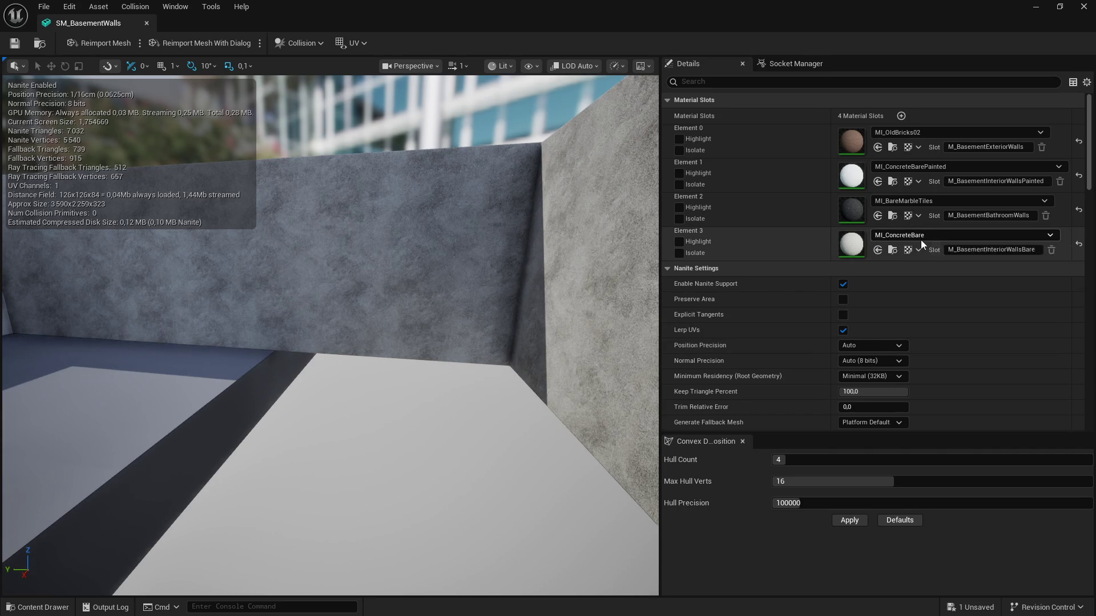
# Step: Replace Element 3 with MI_ConcreteStoneWall via an 'oncr' search, save, and close the editor
pyautogui.click(922, 244)
pyautogui.write('oncr')
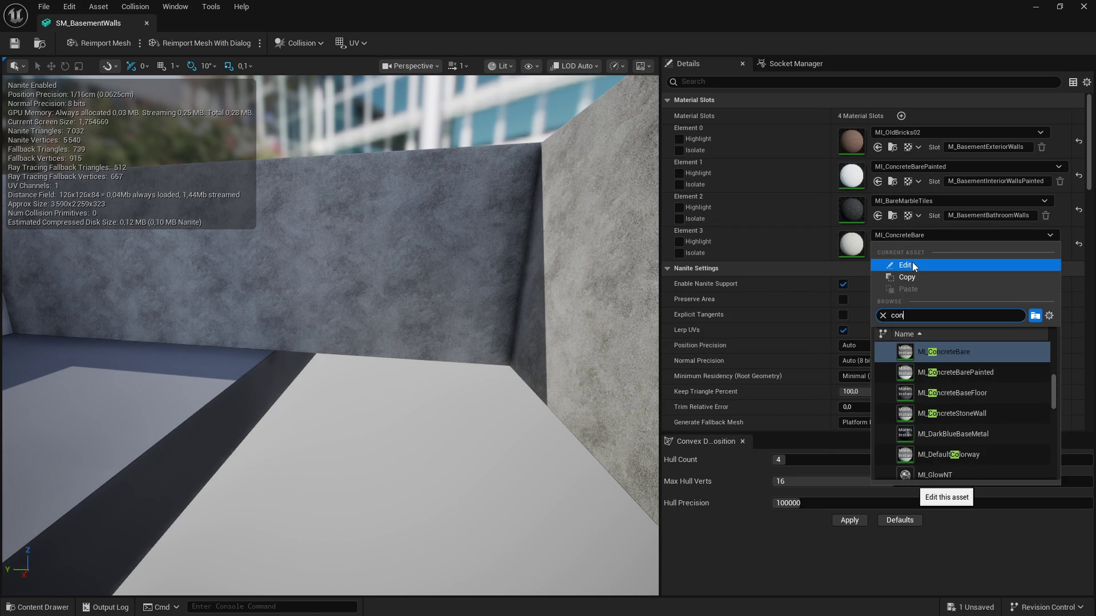
pyautogui.click(952, 413)
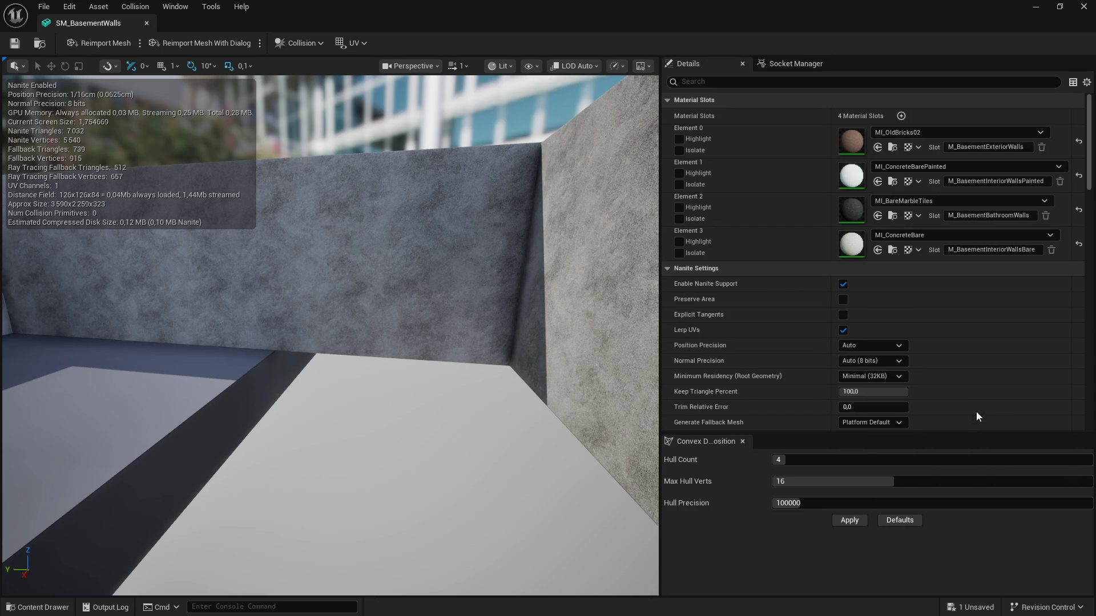
pyautogui.click(16, 45)
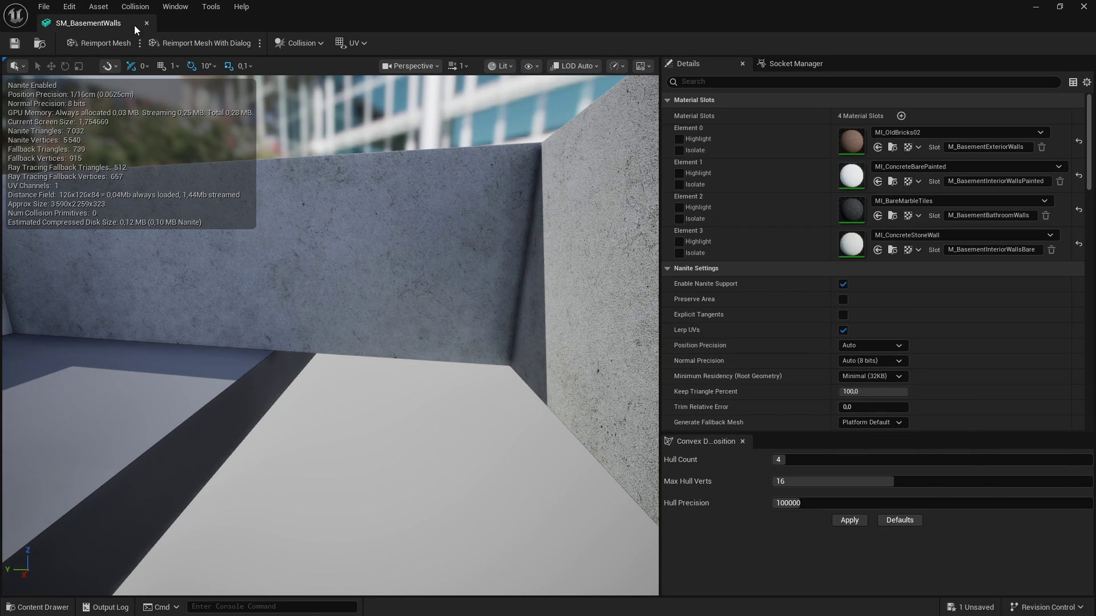
pyautogui.click(146, 24)
pyautogui.moveTo(387, 163); pyautogui.dragTo(324, 197)
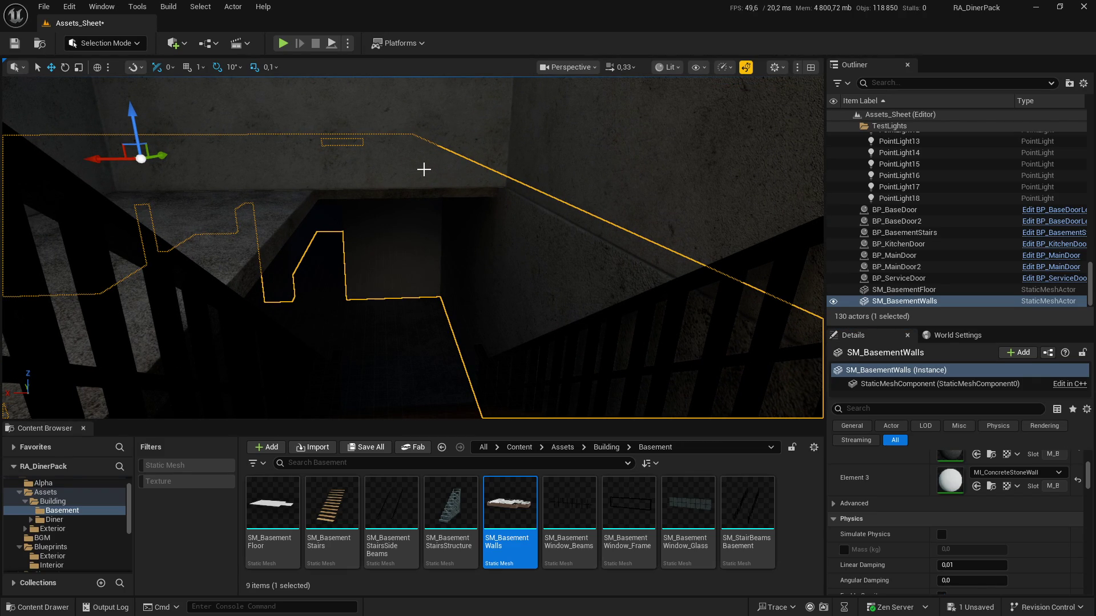
# Step: Save all, then fly the camera through the basement to the doorway, brick exterior and window opening
pyautogui.click(11, 46)
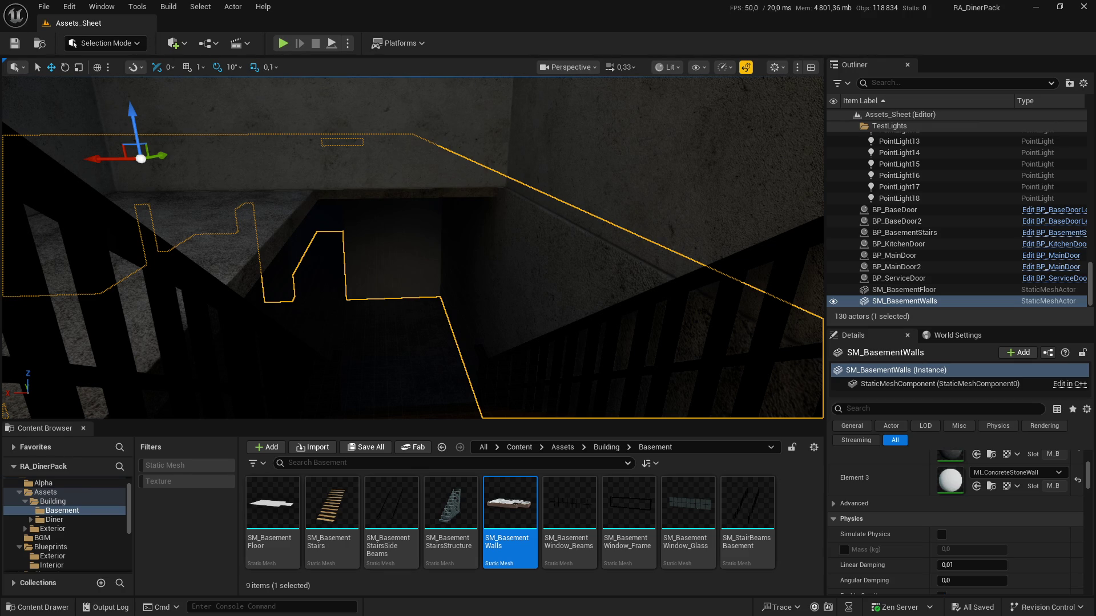
pyautogui.press('w')
pyautogui.press('w')
pyautogui.press('w')
pyautogui.press('w')
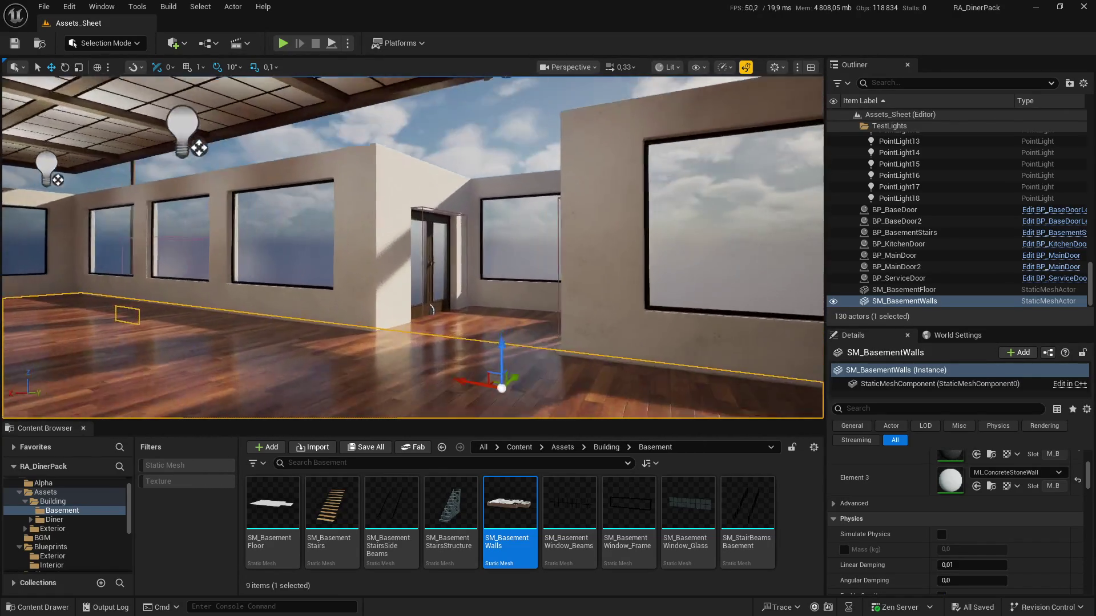
pyautogui.press('w')
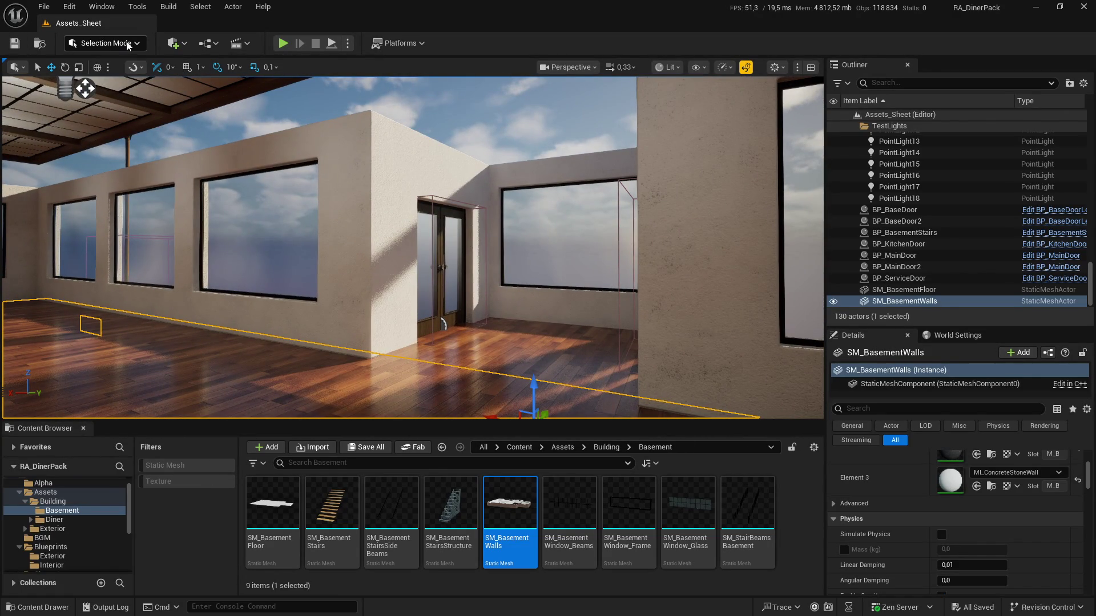
pyautogui.press('w')
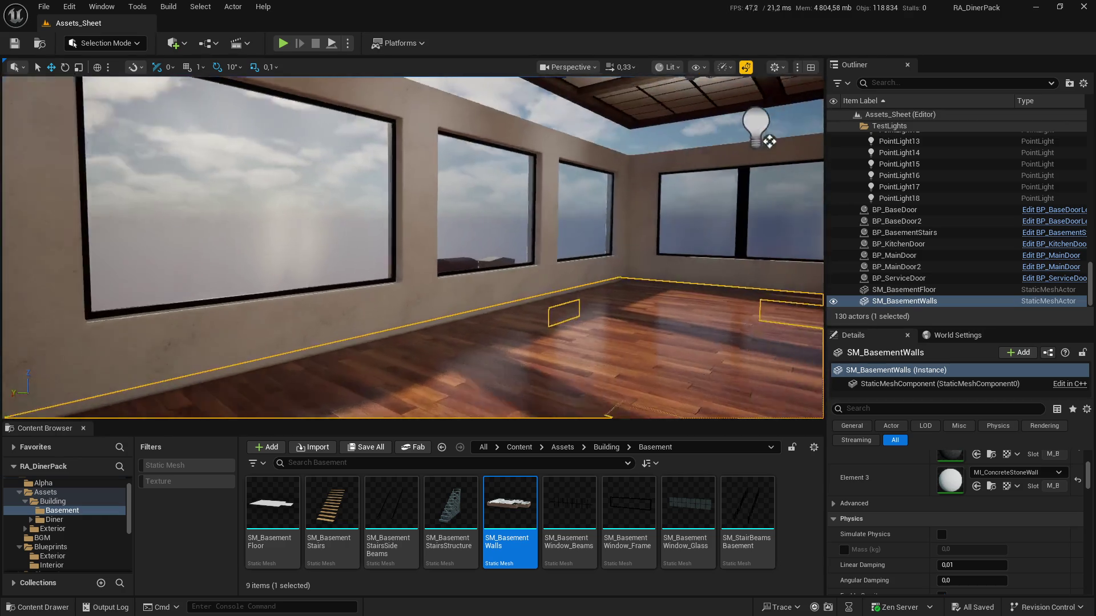
pyautogui.press('w')
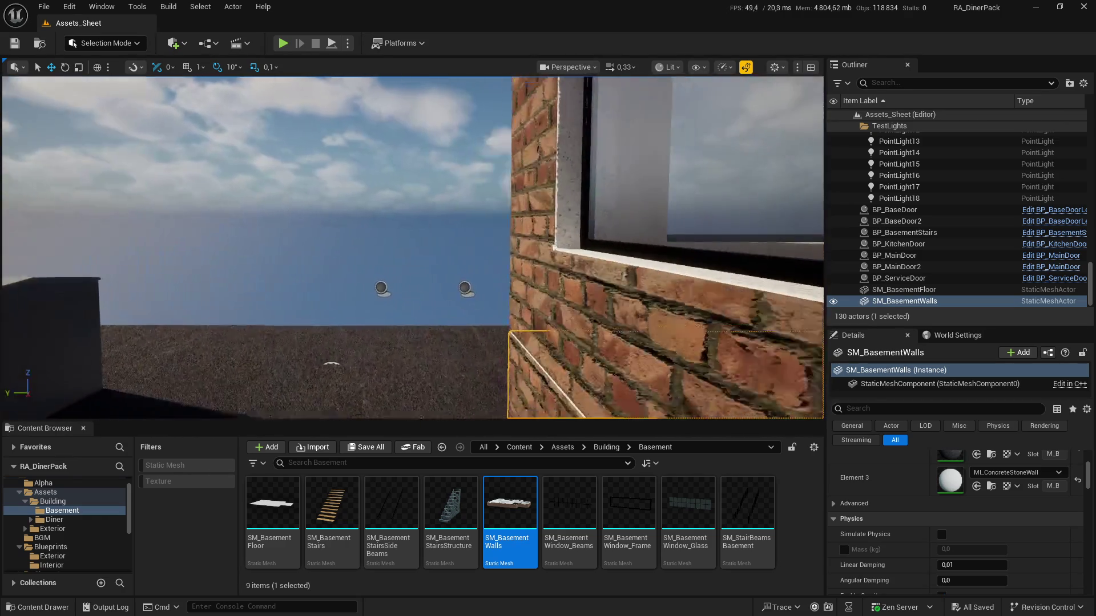
pyautogui.press('w')
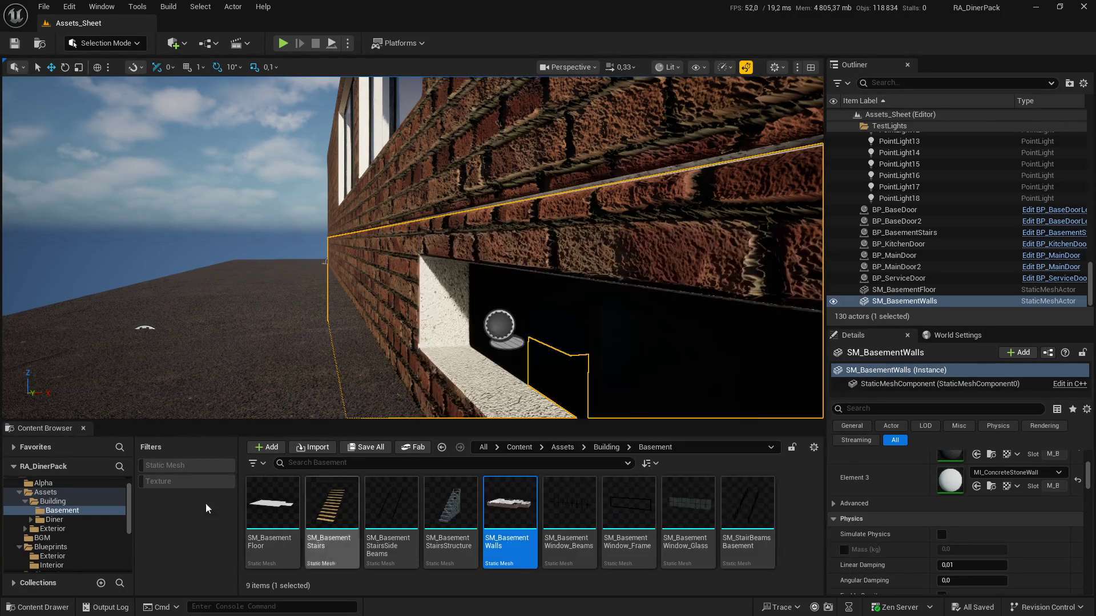
# Step: Show the Blueprints > Interior folder in the Content Browser, listing its nine Blueprints
pyautogui.scroll(1, 48, 512)
pyautogui.scroll(-4, 57, 504)
pyautogui.click(61, 493)
pyautogui.click(52, 510)
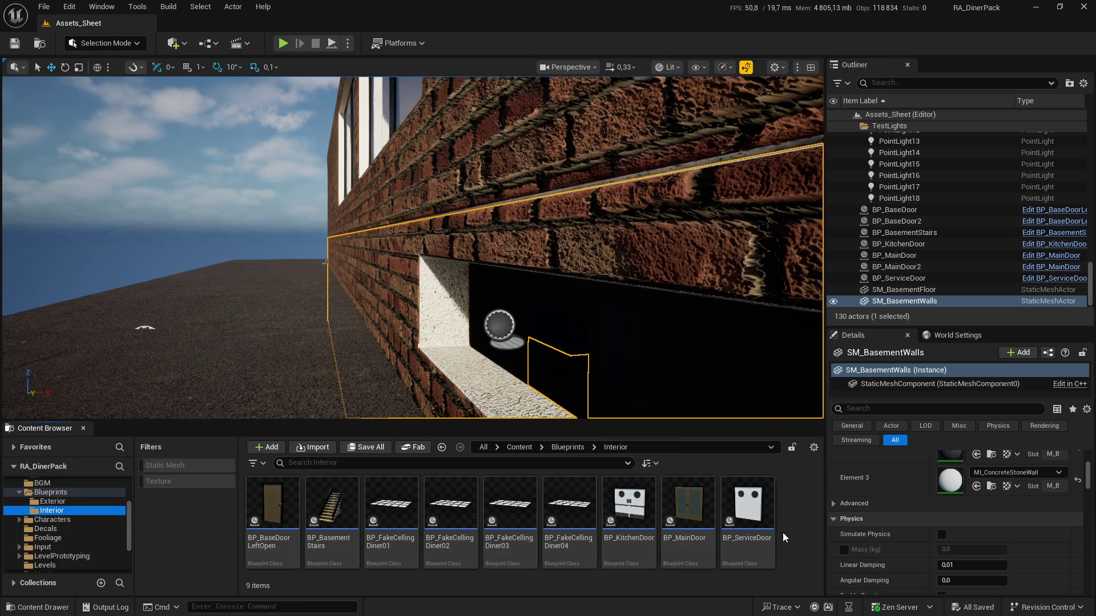
# Step: Add a new Blueprint Class asset to the Interior folder, picking a parent class for it
pyautogui.rightClick(793, 522)
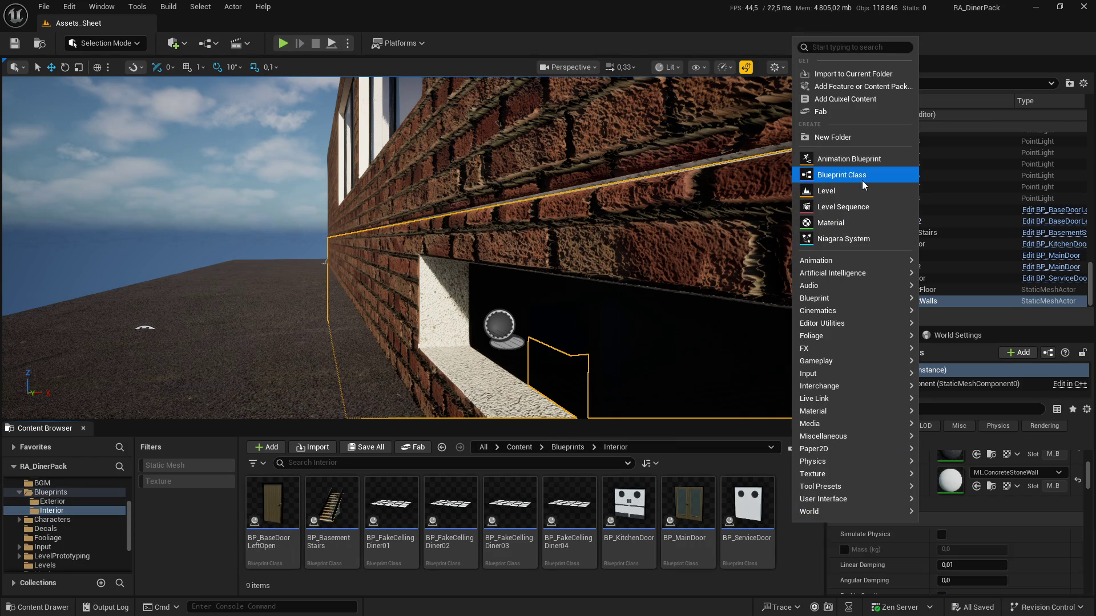
pyautogui.click(862, 180)
pyautogui.click(420, 227)
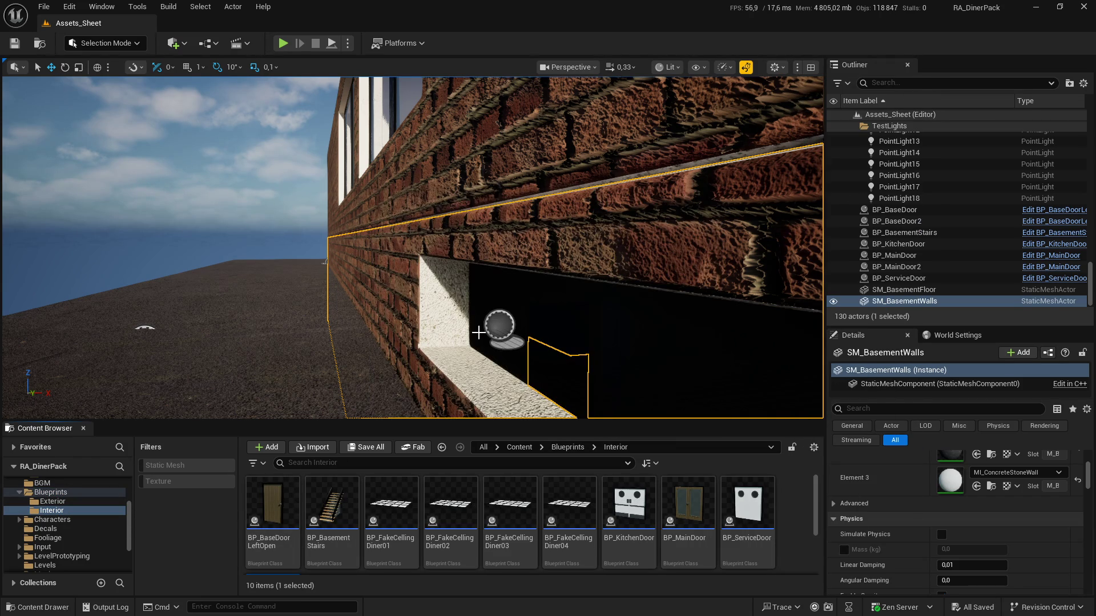
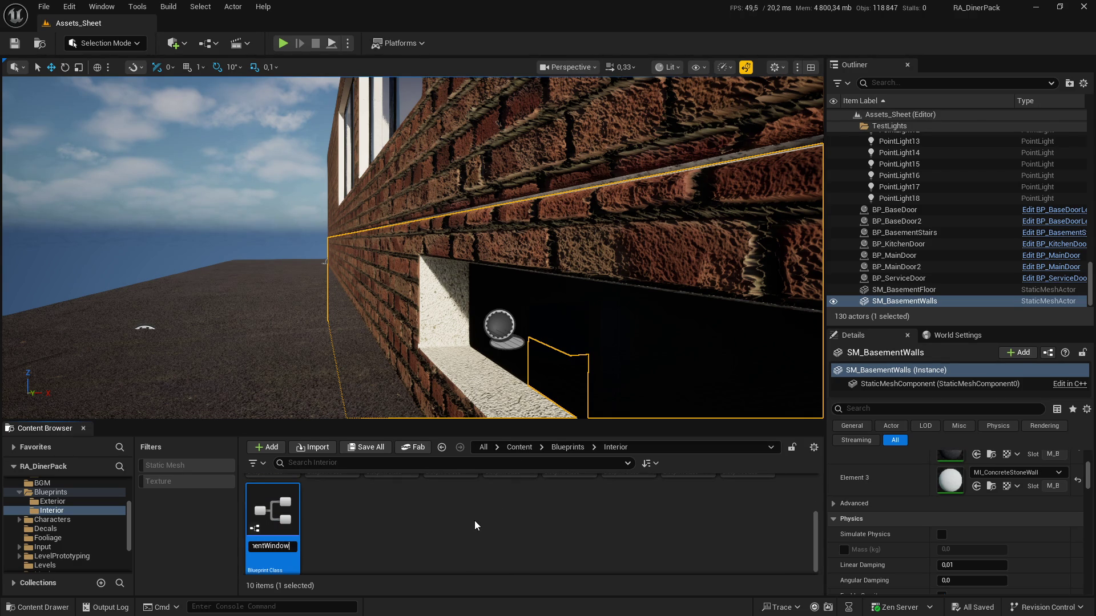
# Step: Name the blueprint BP_BasementWindows and open it for editing
pyautogui.press('Return')
pyautogui.scroll(-2, 436, 511)
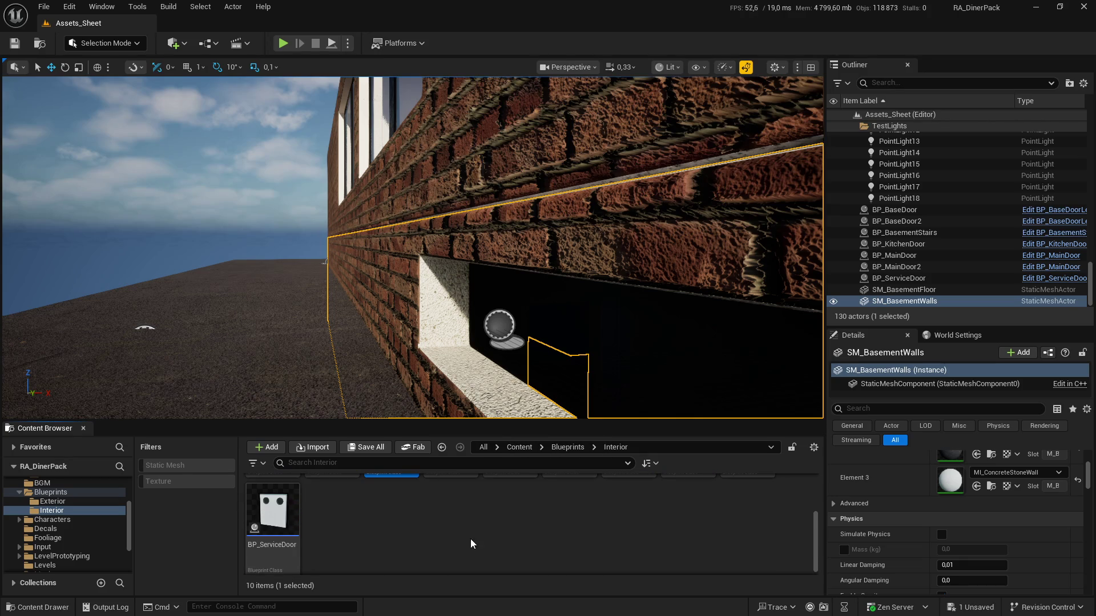
pyautogui.scroll(2, 402, 557)
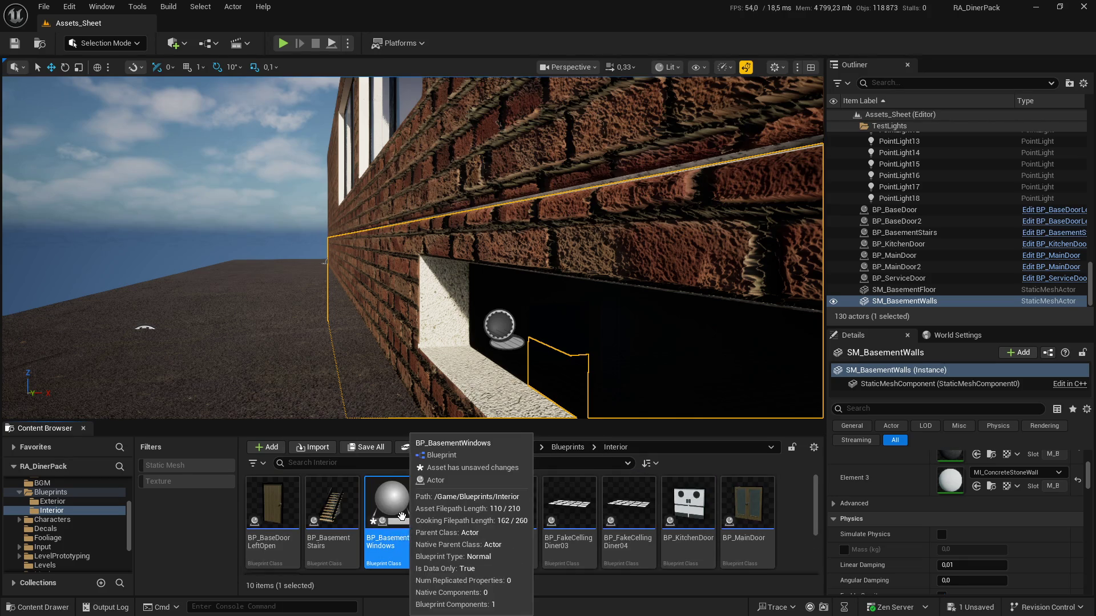
pyautogui.doubleClick(402, 517)
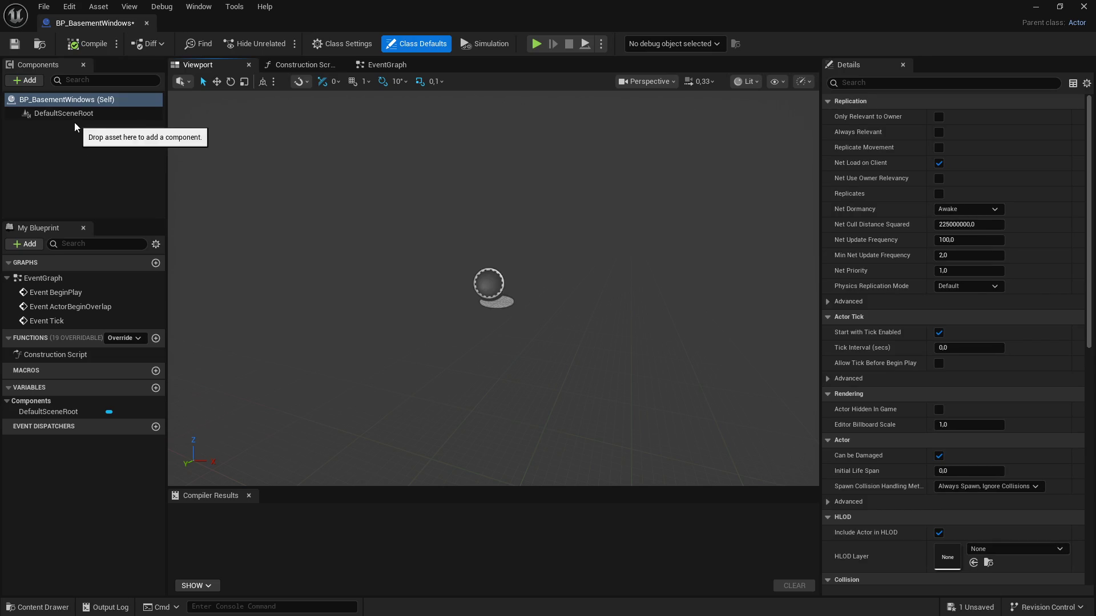
# Step: Add a static mesh component named SM_BasementWindow_Glass
pyautogui.click(24, 80)
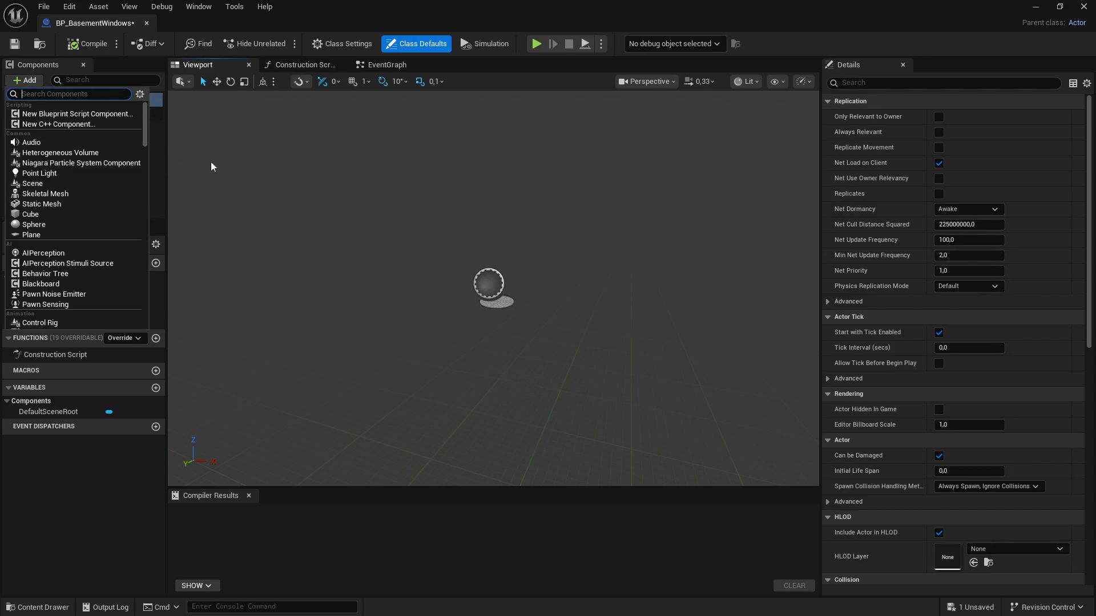
pyautogui.click(65, 204)
pyautogui.write('SM_BasementWindow_')
pyautogui.hotkey('ctrl', 'a')
pyautogui.hotkey('ctrl', 'c')
pyautogui.press('End')
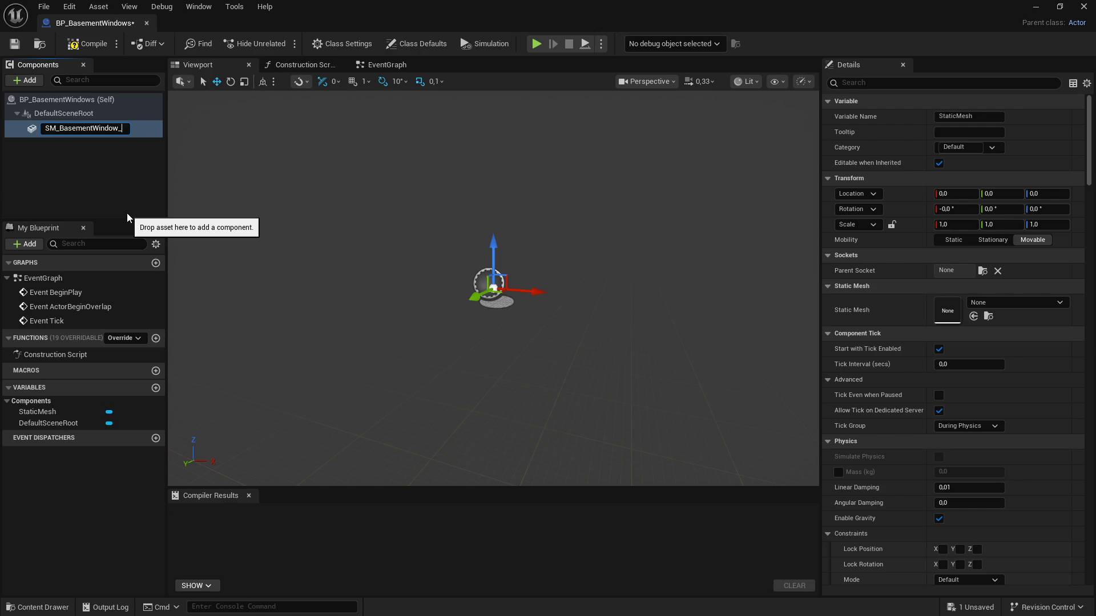
pyautogui.write('Glas')
pyautogui.write('s')
pyautogui.press('Return')
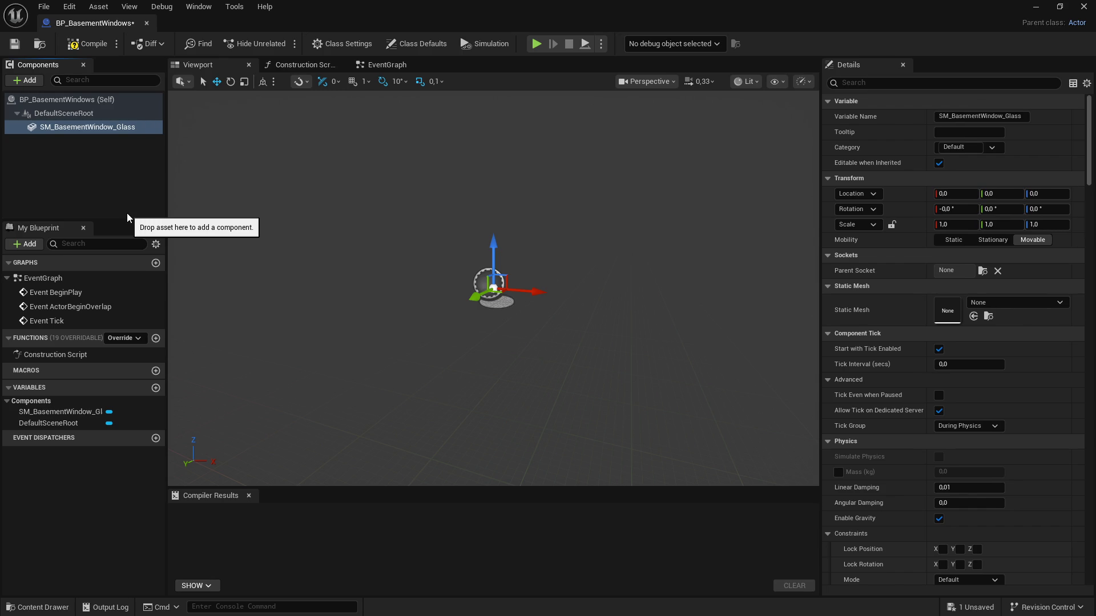
# Step: Assign the SM_BasementWindow_Glass mesh to the new component
pyautogui.click(1007, 305)
pyautogui.hotkey('ctrl', 'v')
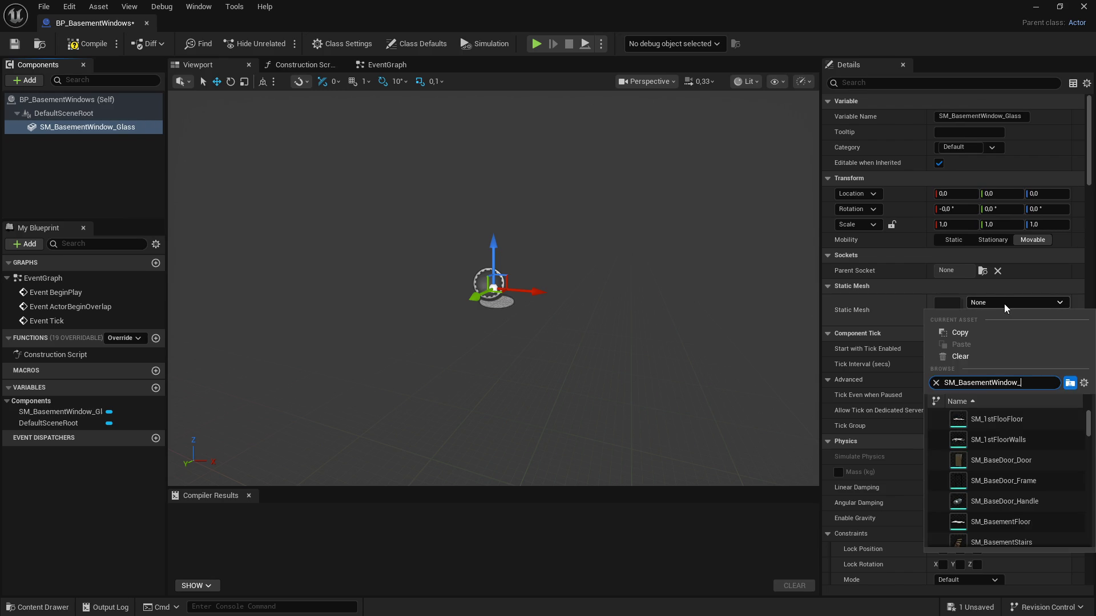
pyautogui.click(1036, 461)
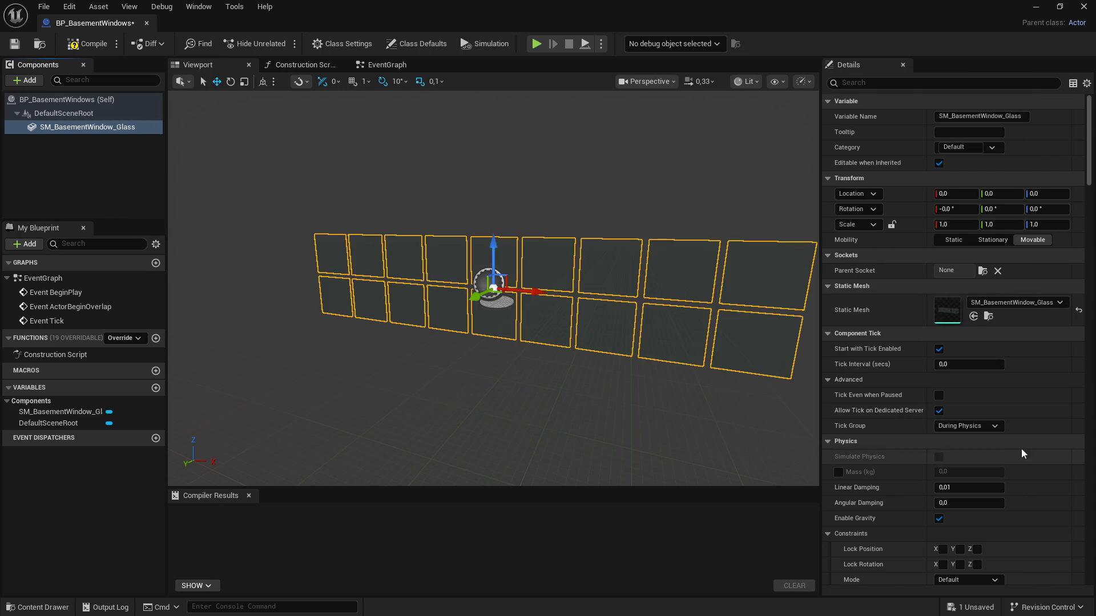
pyautogui.click(58, 98)
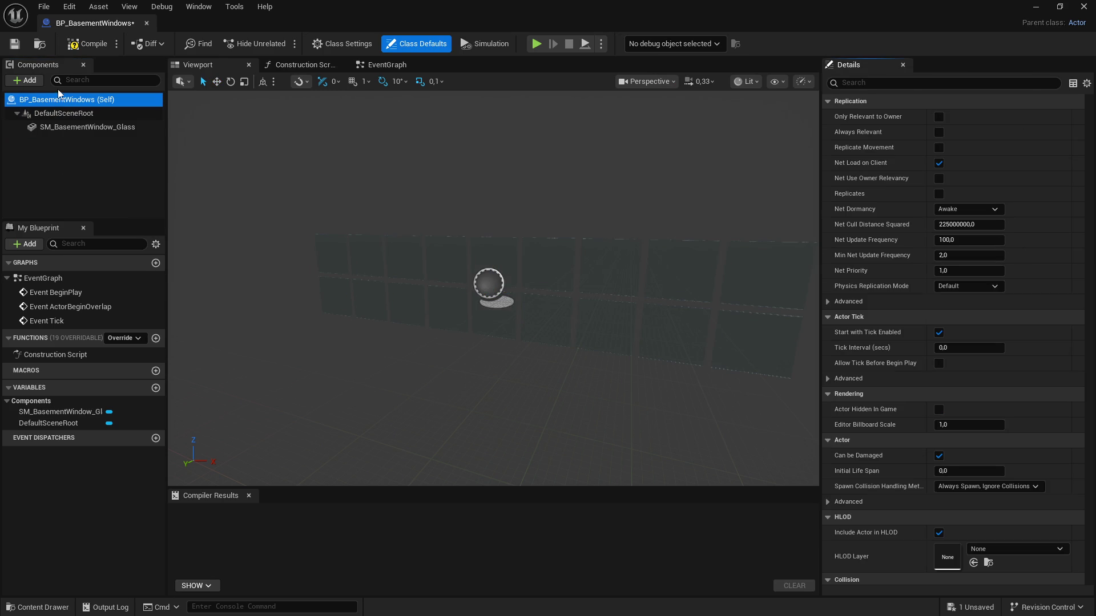
# Step: Add a second static mesh component named SM_BasementWindow_Beams
pyautogui.click(25, 80)
pyautogui.click(58, 204)
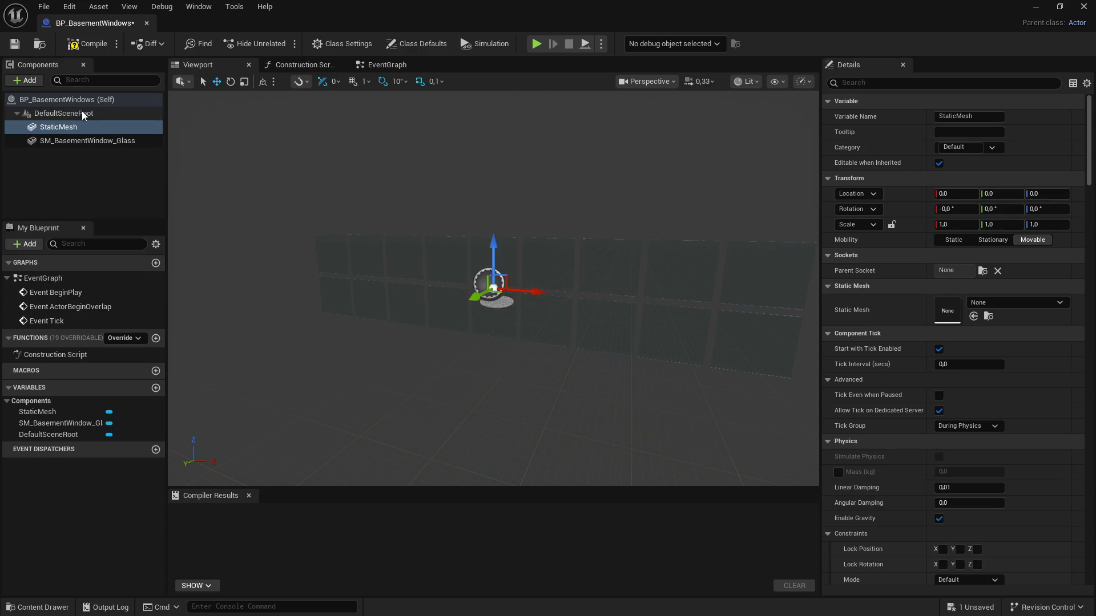
pyautogui.click(72, 127)
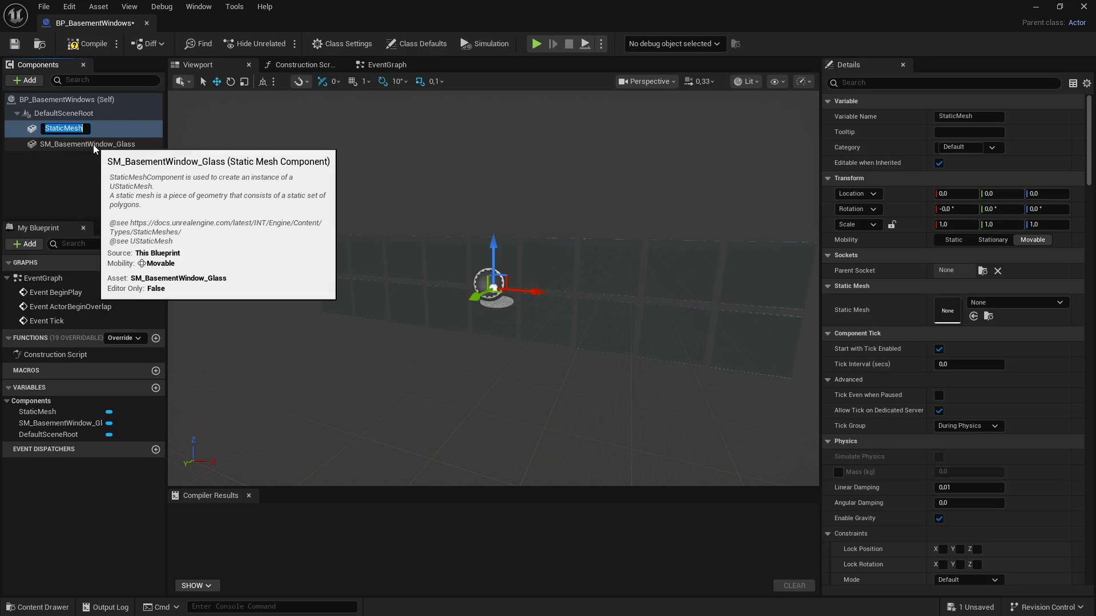
pyautogui.write('SM_BasementWindow_Neams')
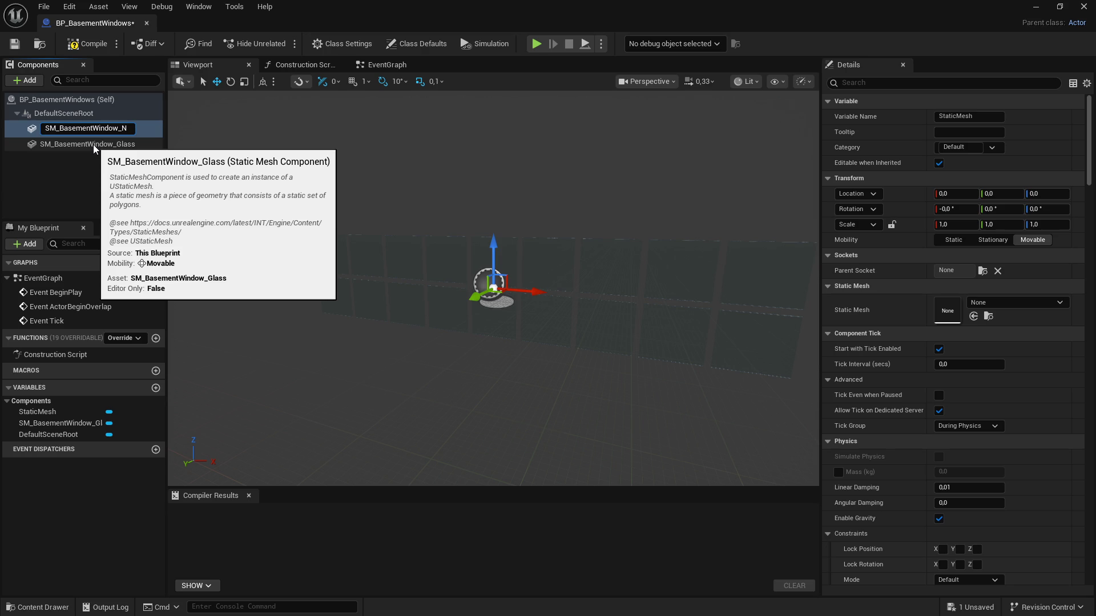
pyautogui.press('BackSpace')
pyautogui.press('BackSpace')
pyautogui.press('BackSpace')
pyautogui.write('Beams')
pyautogui.press('Return')
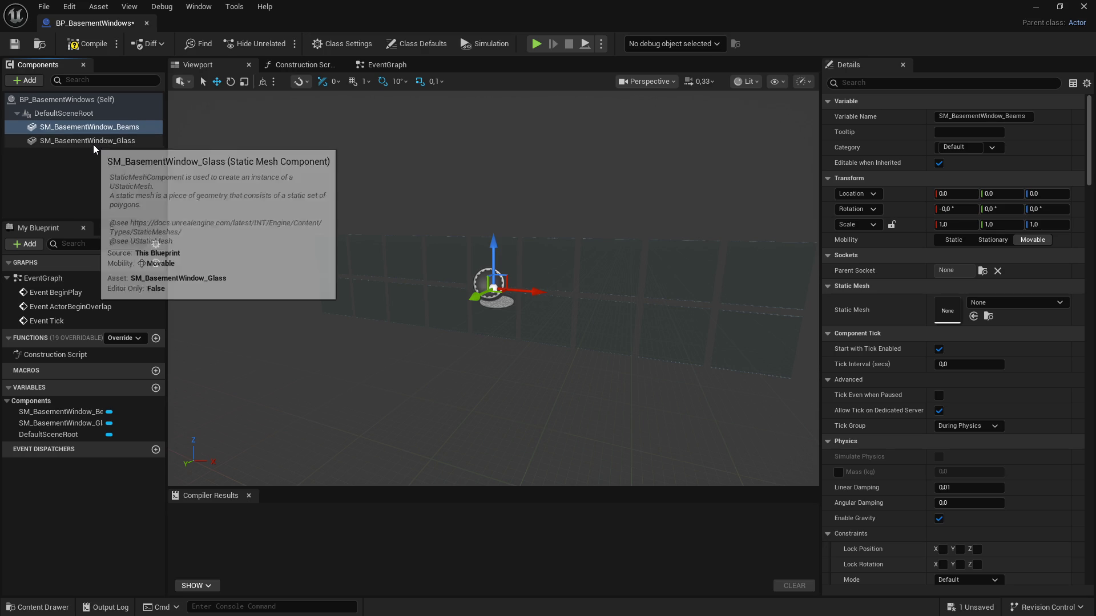
# Step: Assign the SM_BasementWindow_Beams mesh to it and compile the blueprint
pyautogui.click(987, 304)
pyautogui.write('SM_BasementWindow_')
pyautogui.click(1028, 419)
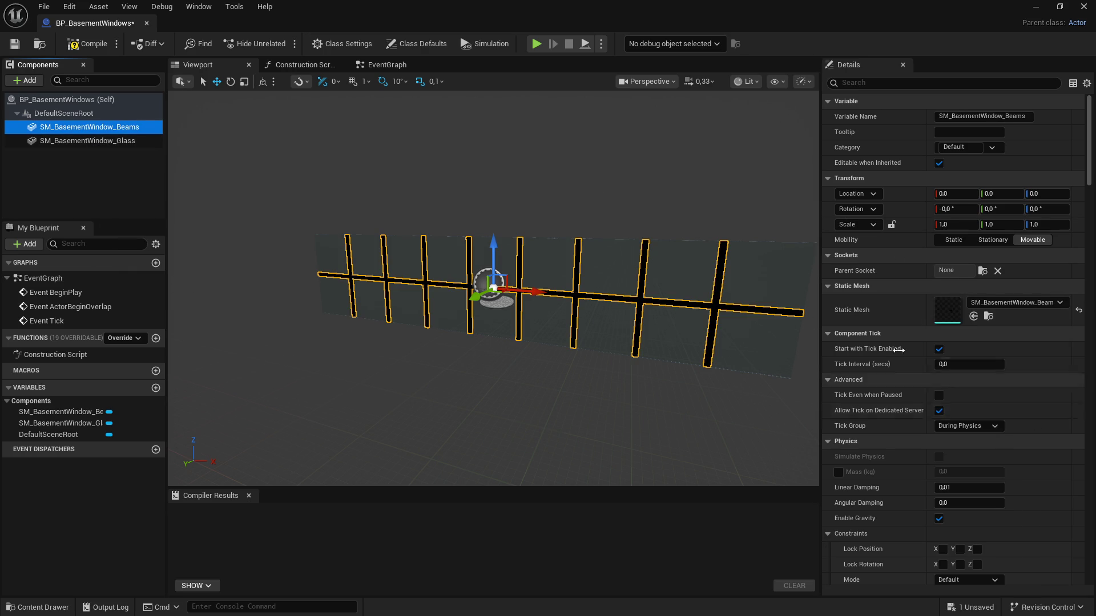
pyautogui.click(96, 47)
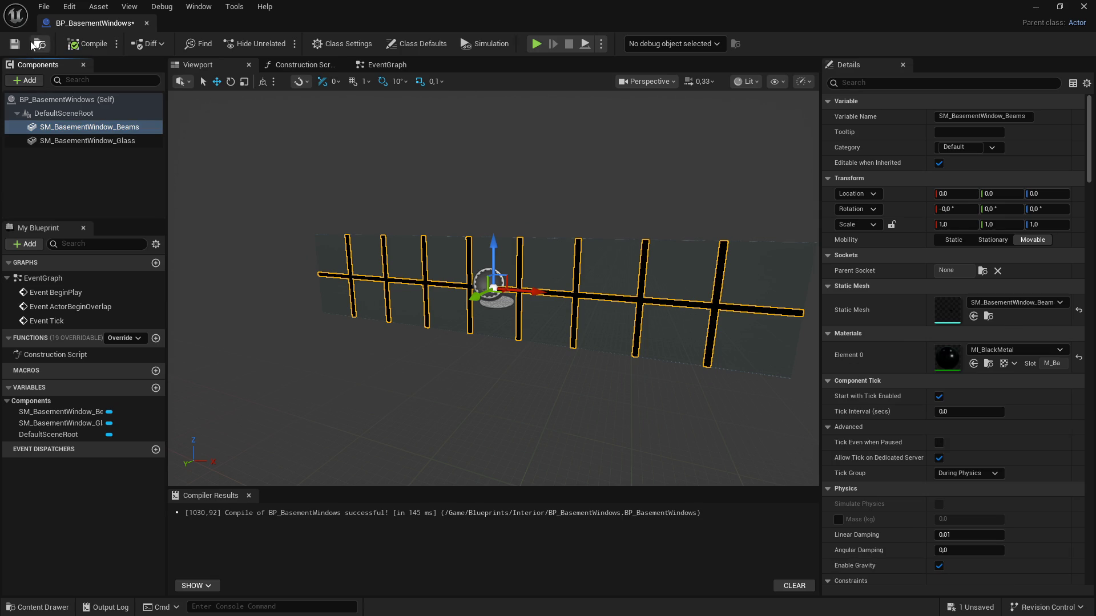
pyautogui.click(103, 103)
pyautogui.rightClick(81, 100)
pyautogui.click(26, 80)
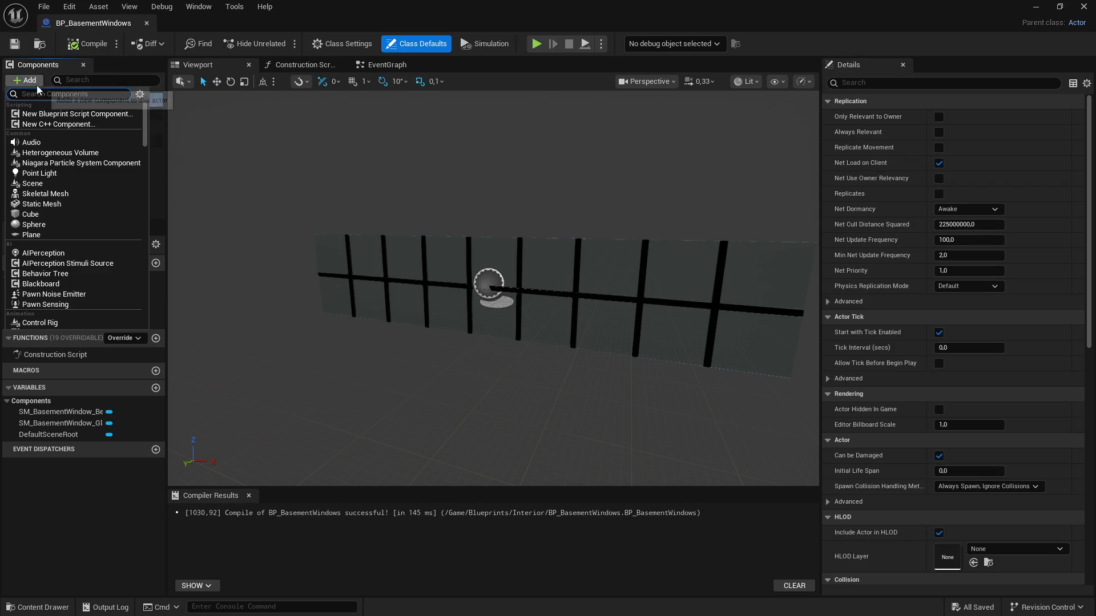
# Step: Add a third static mesh component named SM_BasementWindow_Frame
pyautogui.click(42, 203)
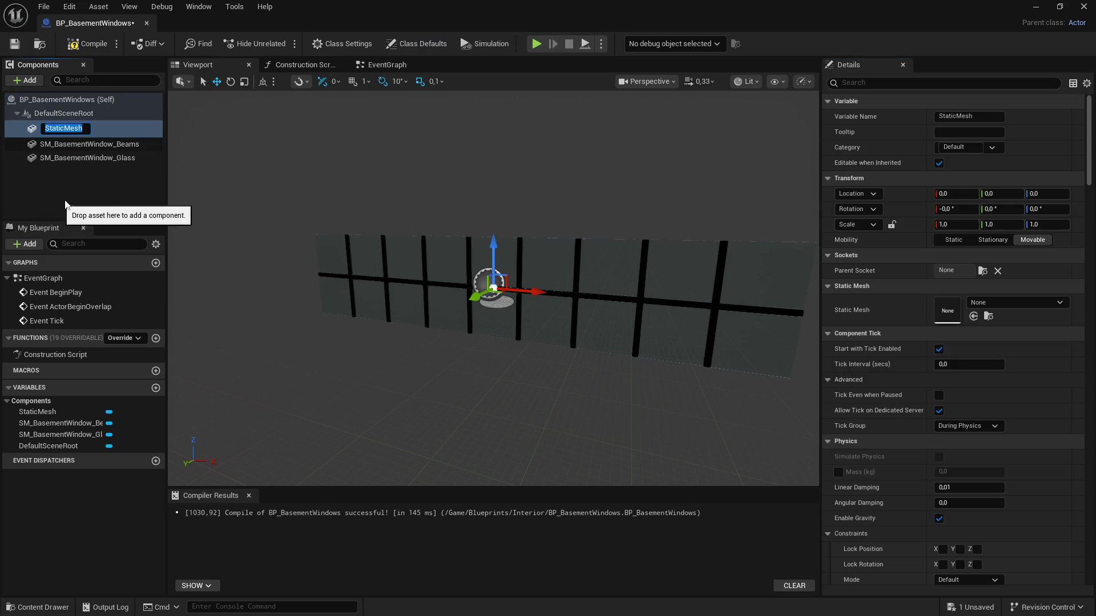
pyautogui.write('SM_BasementWindow_')
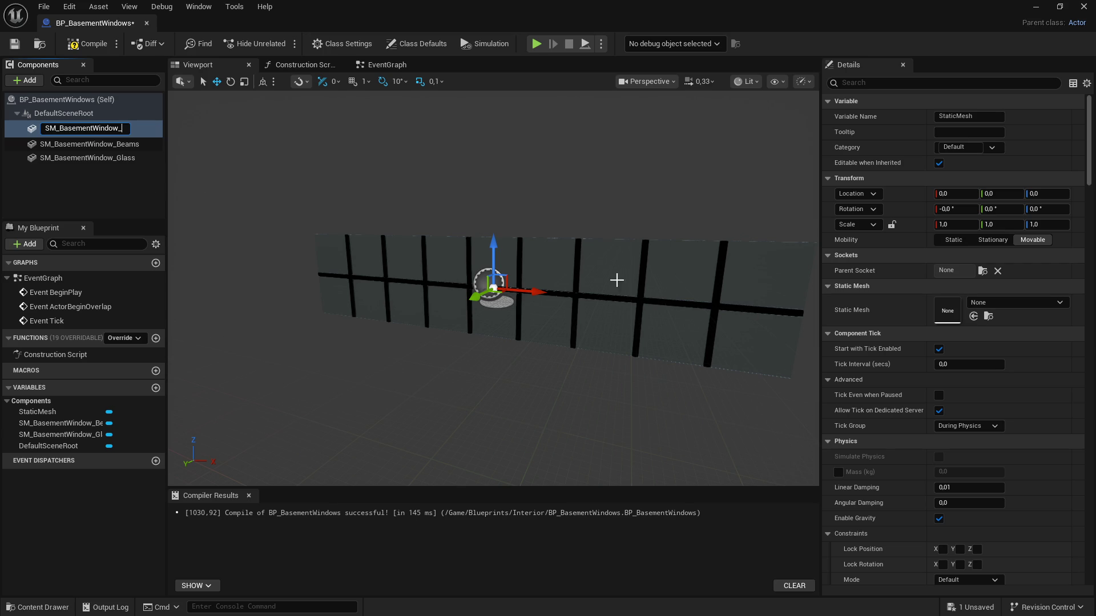
pyautogui.press('Return')
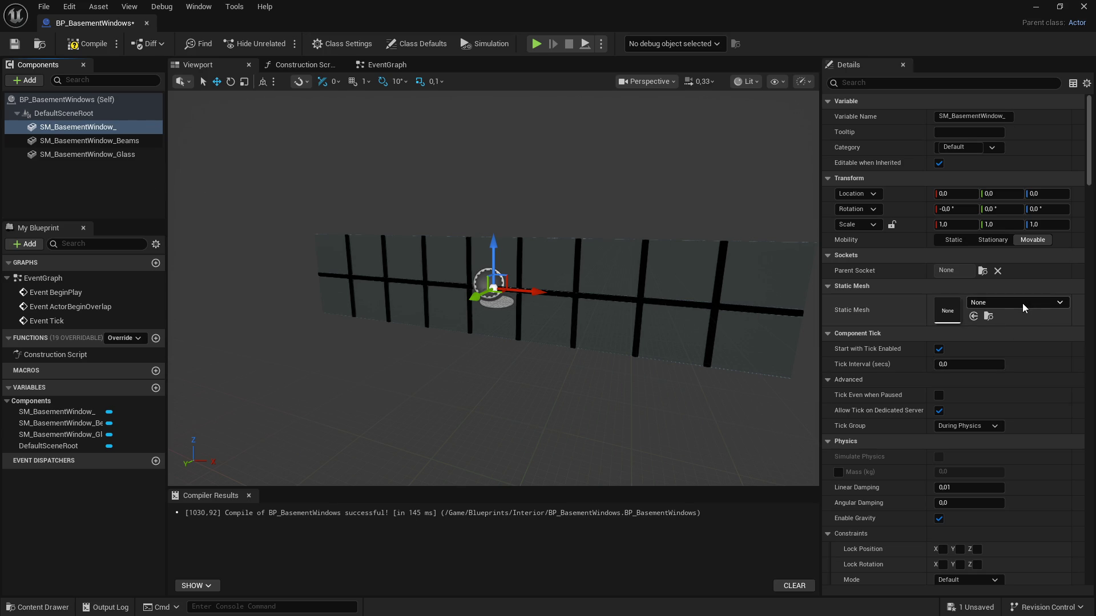
pyautogui.click(102, 131)
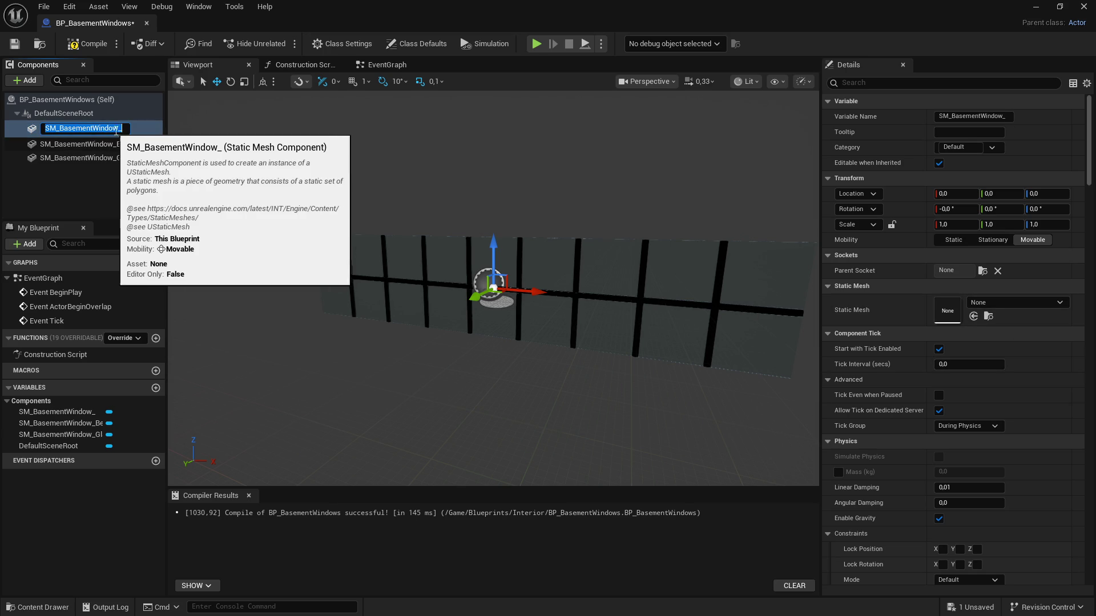
pyautogui.click(107, 132)
pyautogui.write('Frame')
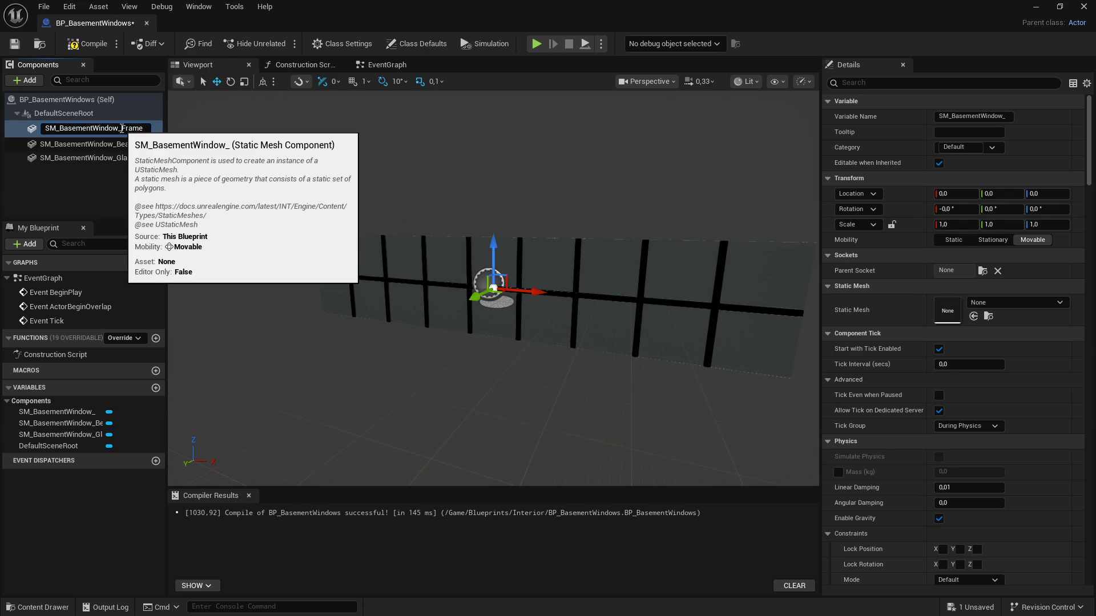
pyautogui.press('Return')
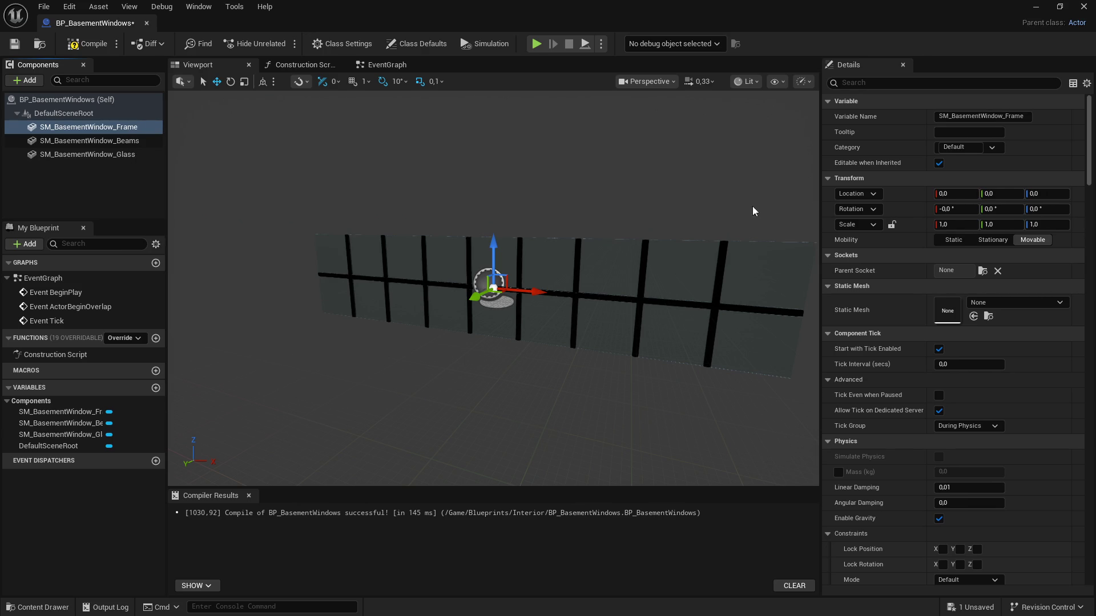
# Step: Assign the SM_BasementWindow_Frame mesh, compile and save, and close the blueprint editor
pyautogui.click(998, 303)
pyautogui.write('SM_BasementWindow_')
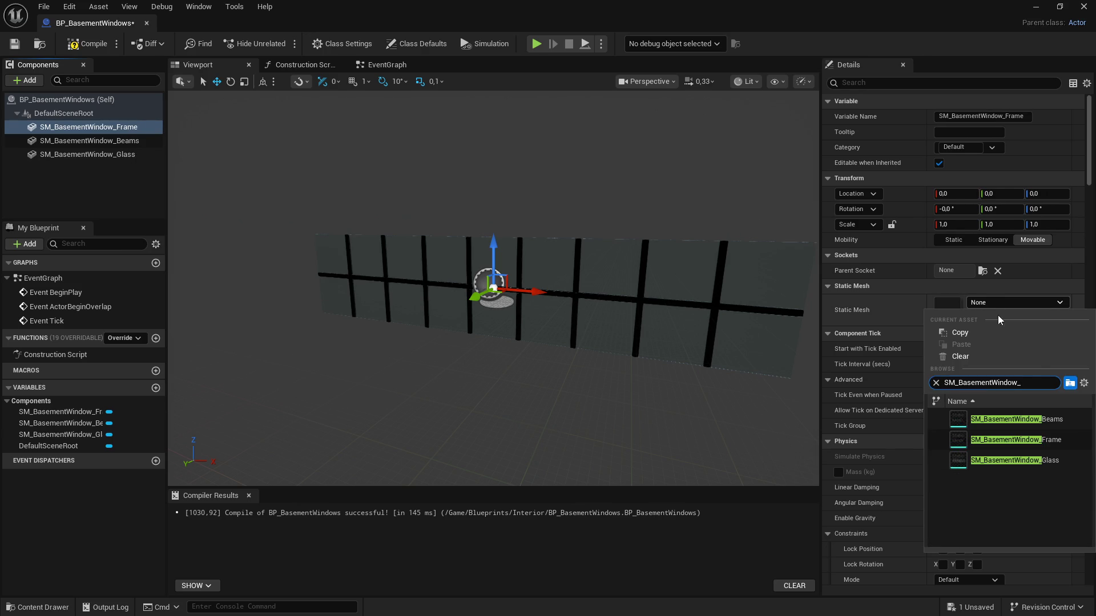
pyautogui.click(1043, 439)
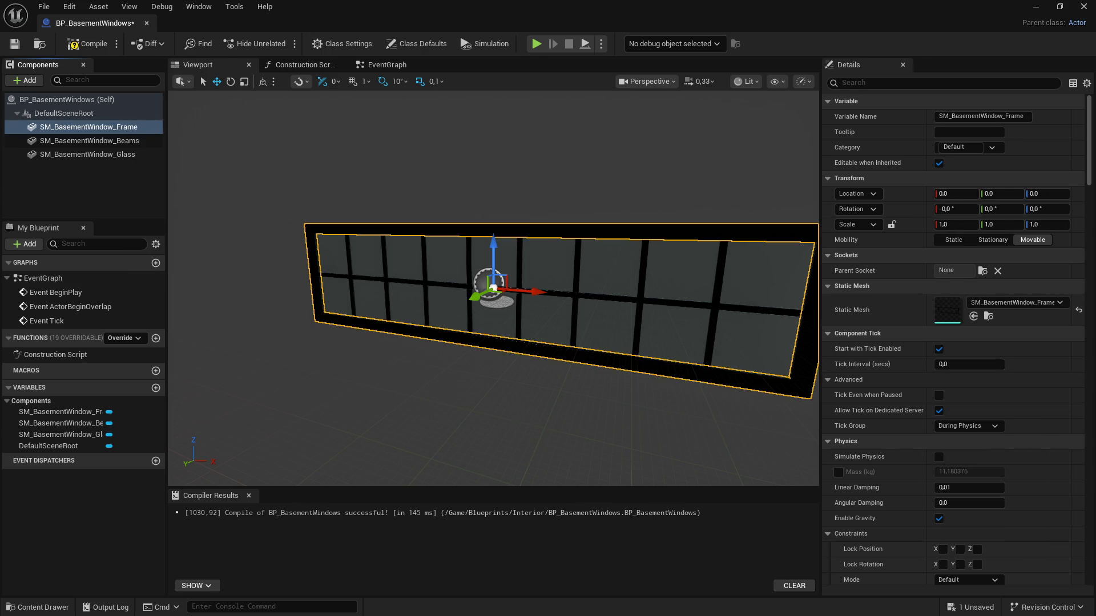
pyautogui.click(15, 43)
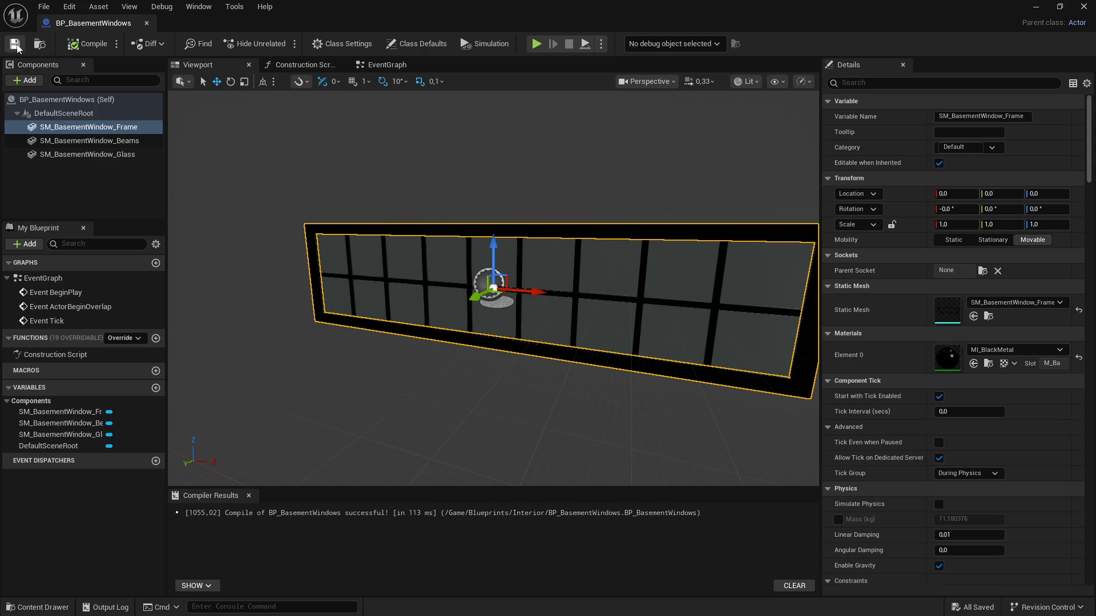
pyautogui.click(147, 24)
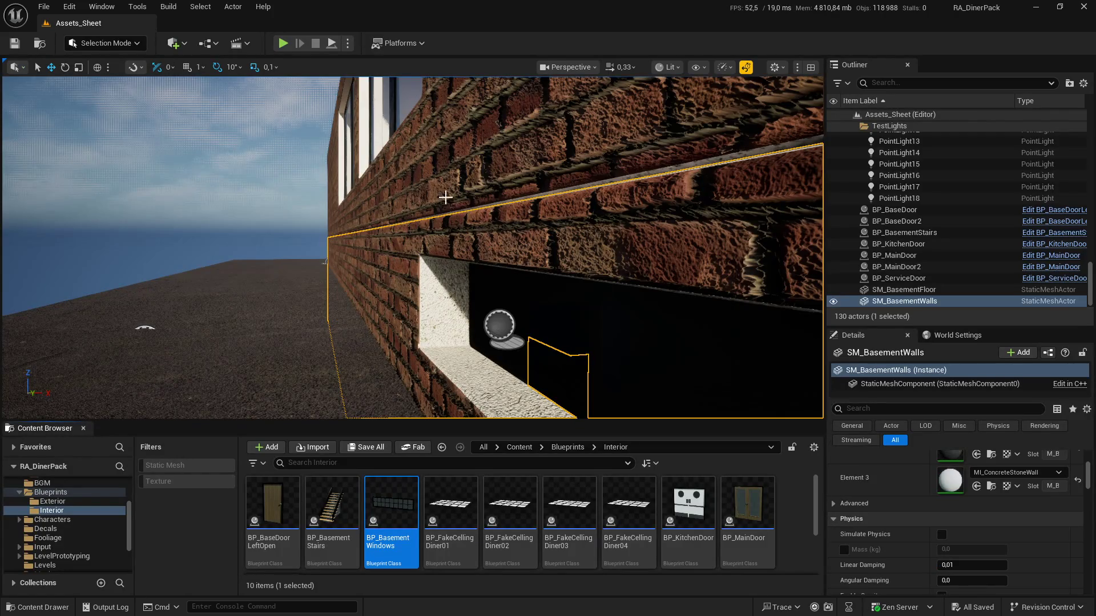
# Step: Drop a BP_BasementWindows actor into the level, then move, raise and rotate it into the wall opening
pyautogui.moveTo(512, 281)
pyautogui.mouseDown()
pyautogui.moveTo(616, 302)
pyautogui.moveTo(565, 273)
pyautogui.mouseUp()
pyautogui.moveTo(373, 473)
pyautogui.mouseDown()
pyautogui.moveTo(303, 384)
pyautogui.moveTo(298, 231)
pyautogui.mouseUp()
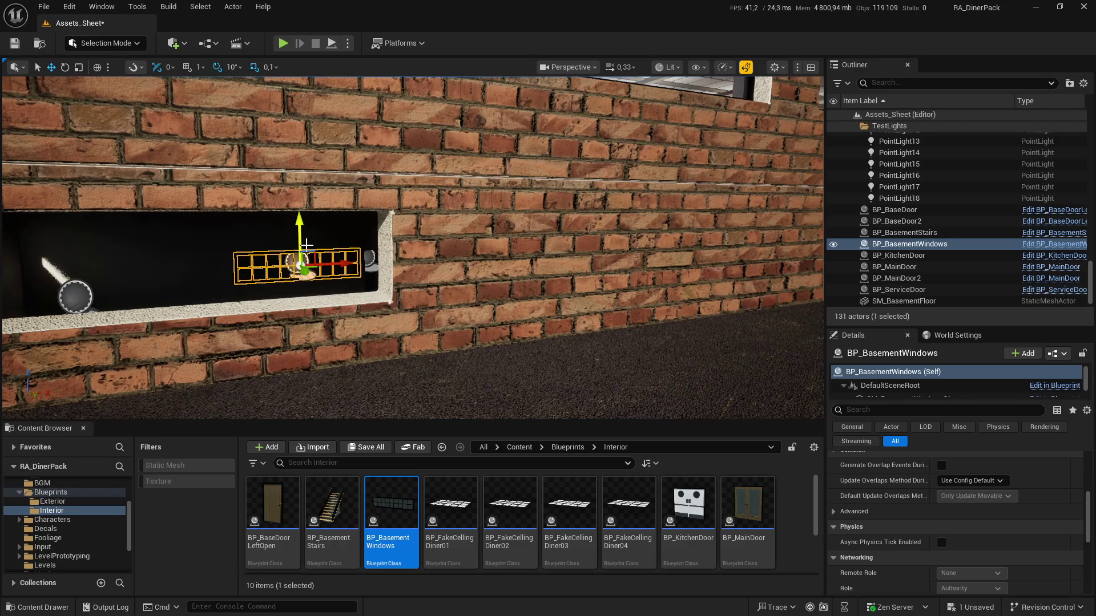
pyautogui.moveTo(306, 274); pyautogui.dragTo(492, 339)
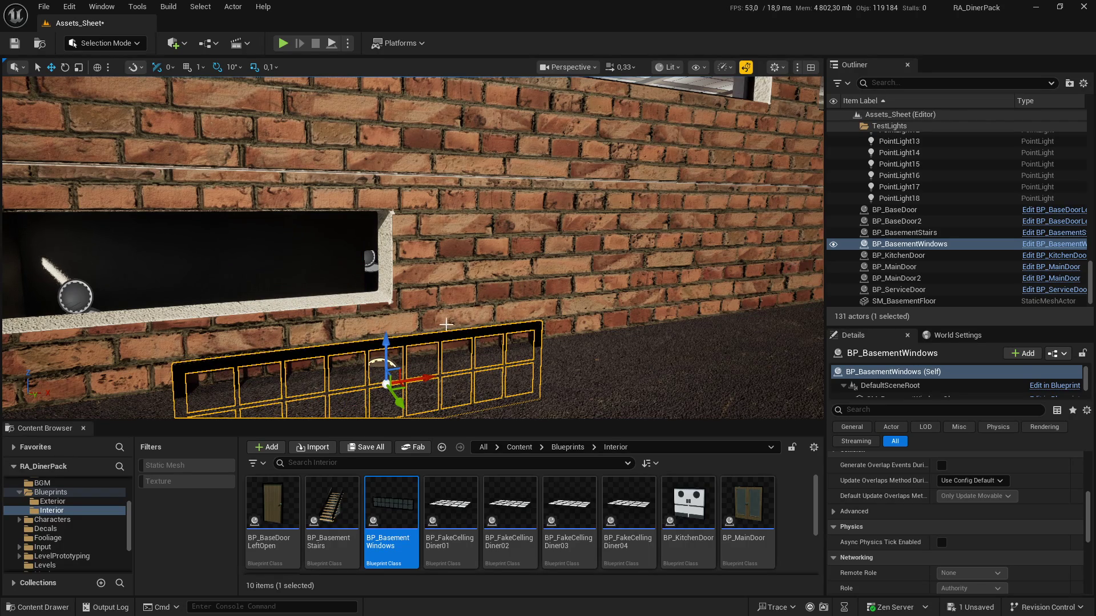
pyautogui.moveTo(386, 341); pyautogui.dragTo(377, 253)
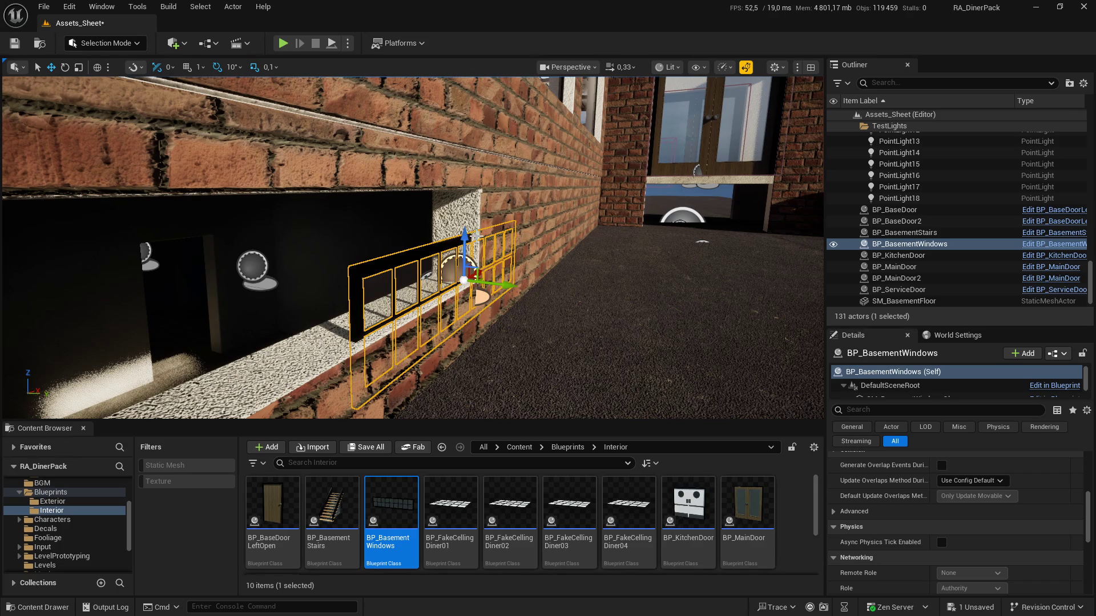
pyautogui.moveTo(475, 235)
pyautogui.mouseDown()
pyautogui.moveTo(455, 194)
pyautogui.moveTo(461, 207)
pyautogui.mouseUp()
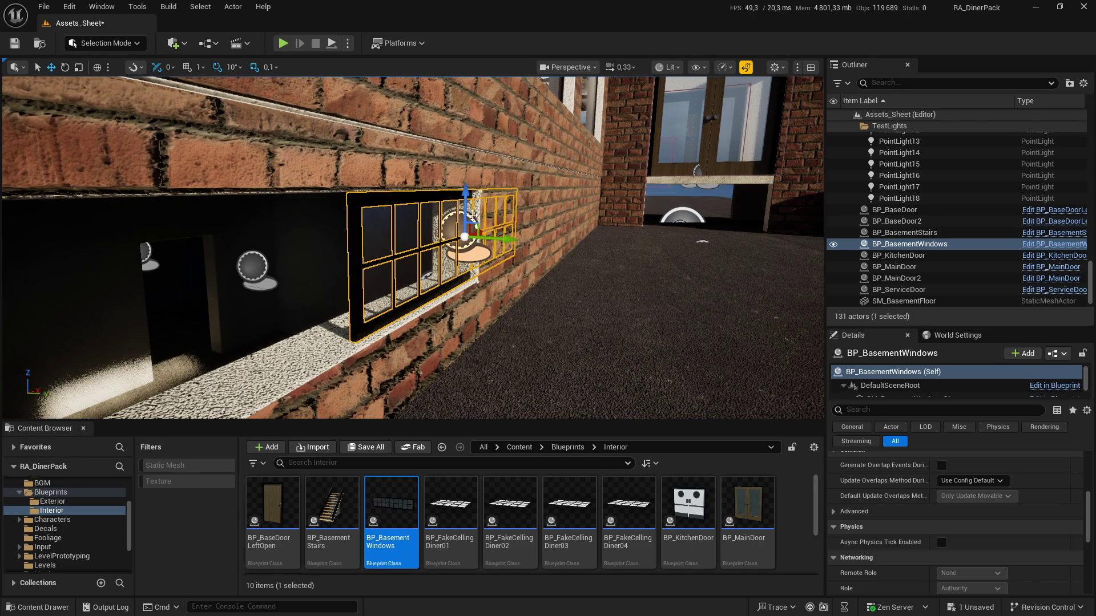
pyautogui.scroll(5, 953, 501)
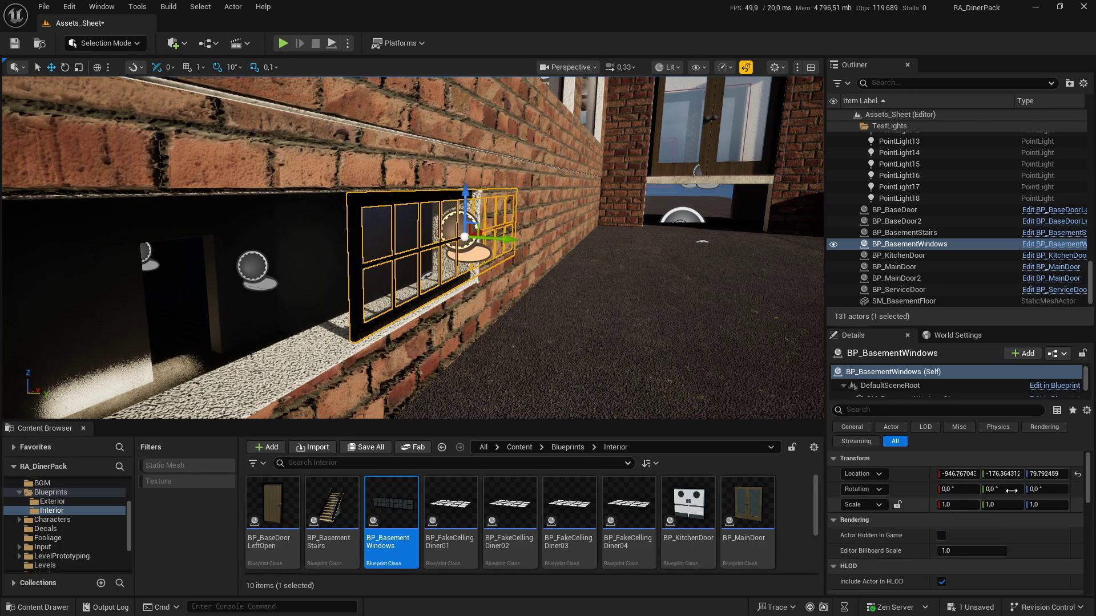
# Step: Set the window's Z location to 80 and slow the camera speed to 0.033
pyautogui.click(1041, 475)
pyautogui.write('80')
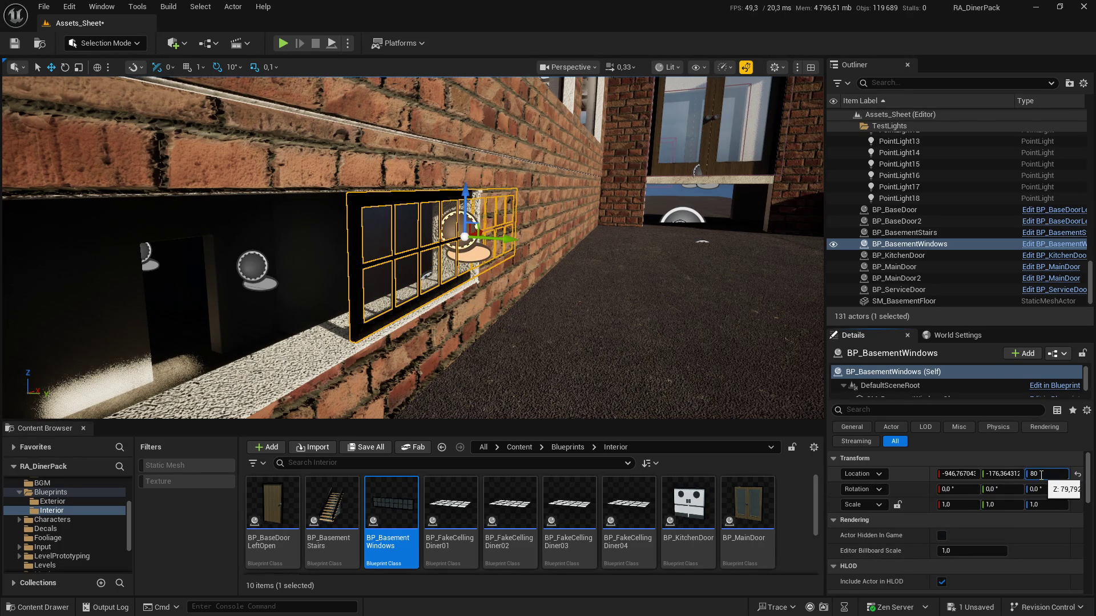
pyautogui.press('Return')
pyautogui.moveTo(464, 398); pyautogui.dragTo(440, 337)
pyautogui.click(625, 67)
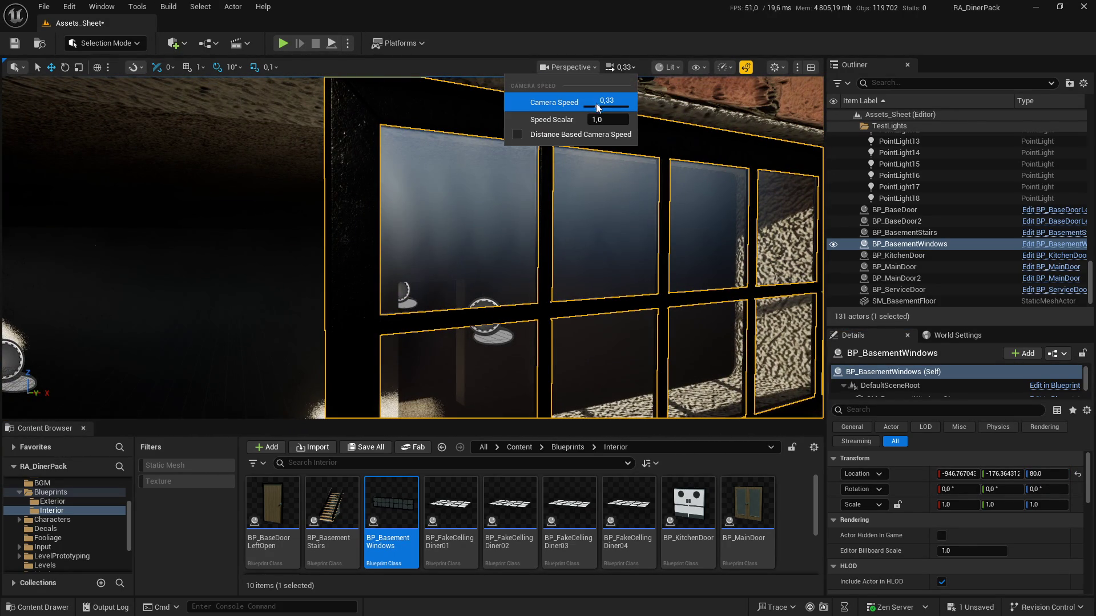
pyautogui.press('Escape')
pyautogui.click(610, 68)
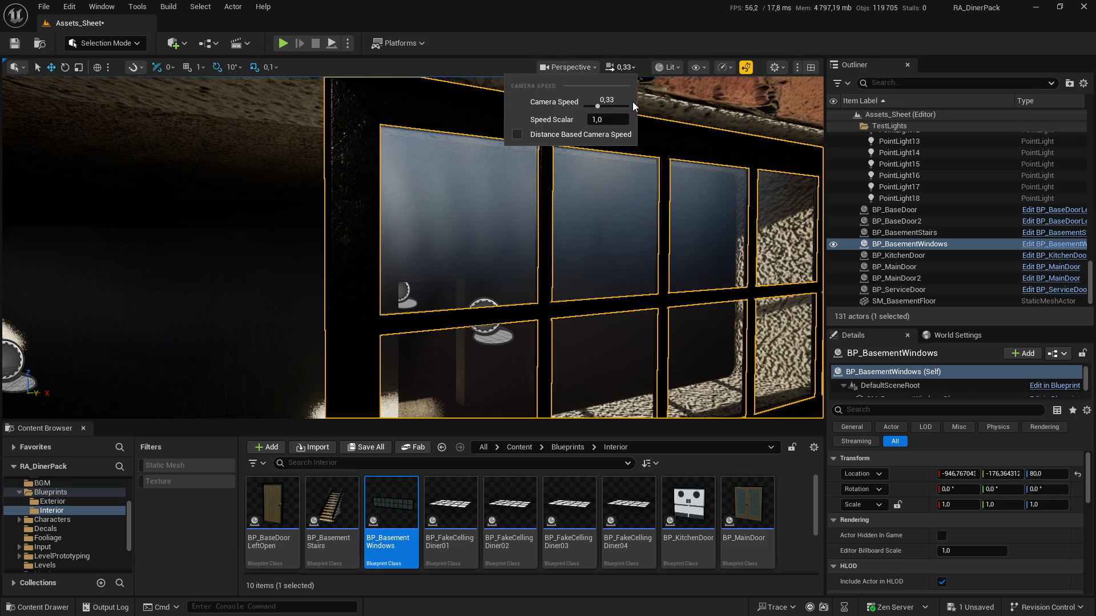
pyautogui.moveTo(605, 106); pyautogui.dragTo(585, 106)
# Step: Check the window against the wall and set its Y location to -180
pyautogui.moveTo(555, 282); pyautogui.dragTo(549, 325)
pyautogui.press('f')
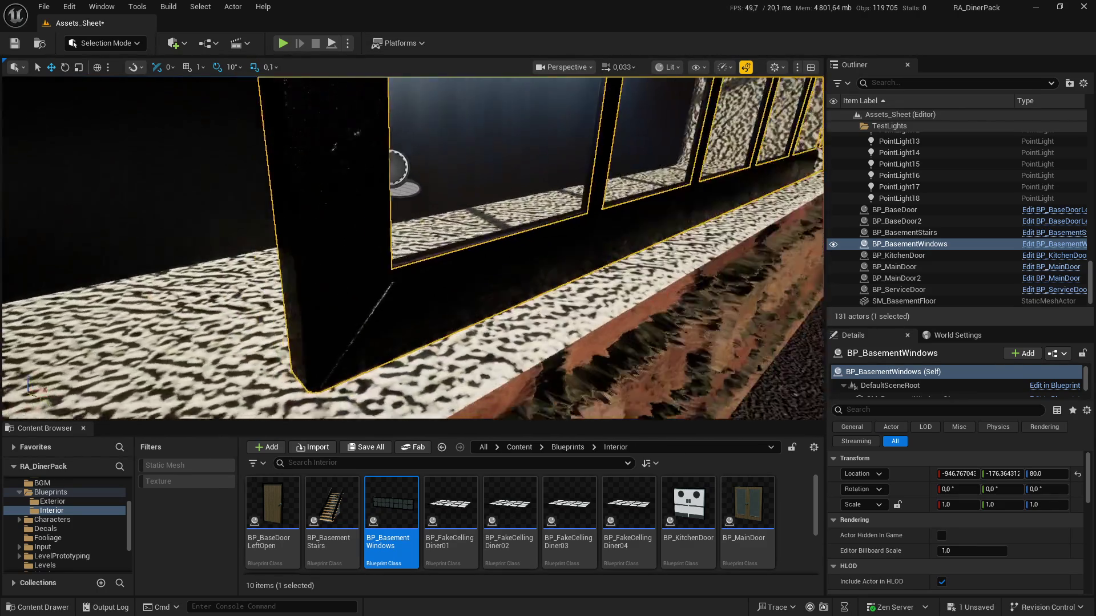
pyautogui.moveTo(628, 245)
pyautogui.mouseDown()
pyautogui.moveTo(531, 263)
pyautogui.moveTo(557, 226)
pyautogui.mouseUp()
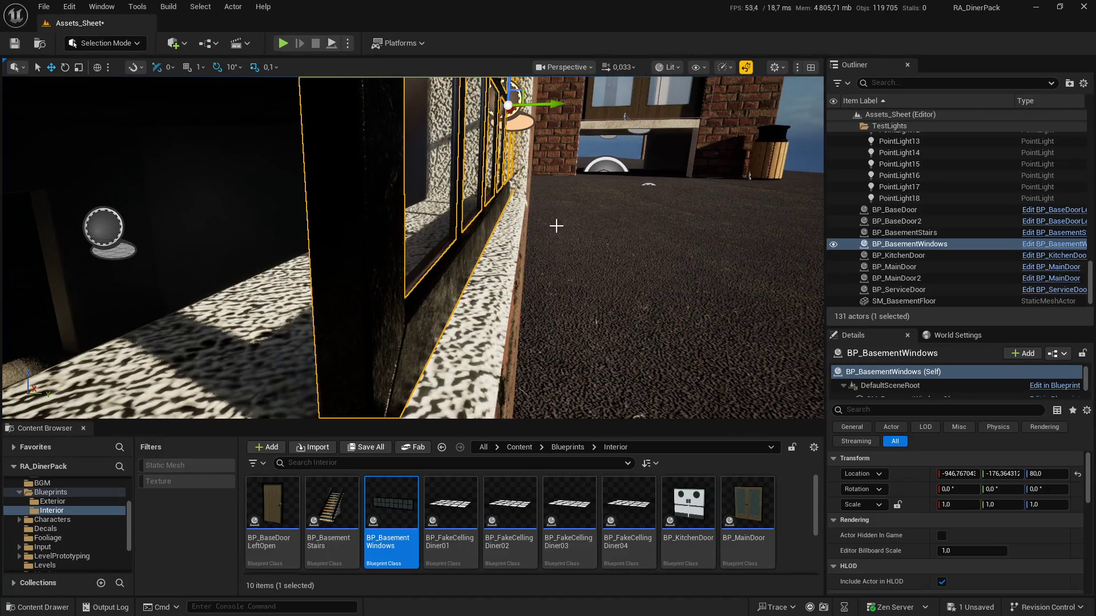
pyautogui.moveTo(552, 105); pyautogui.dragTo(565, 107)
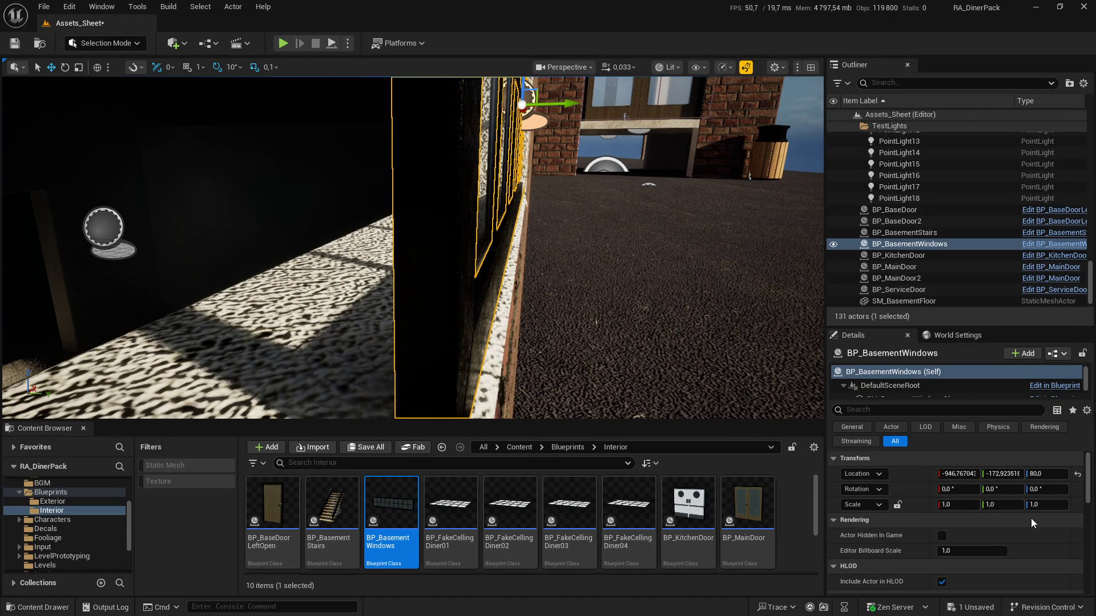
pyautogui.click(1000, 474)
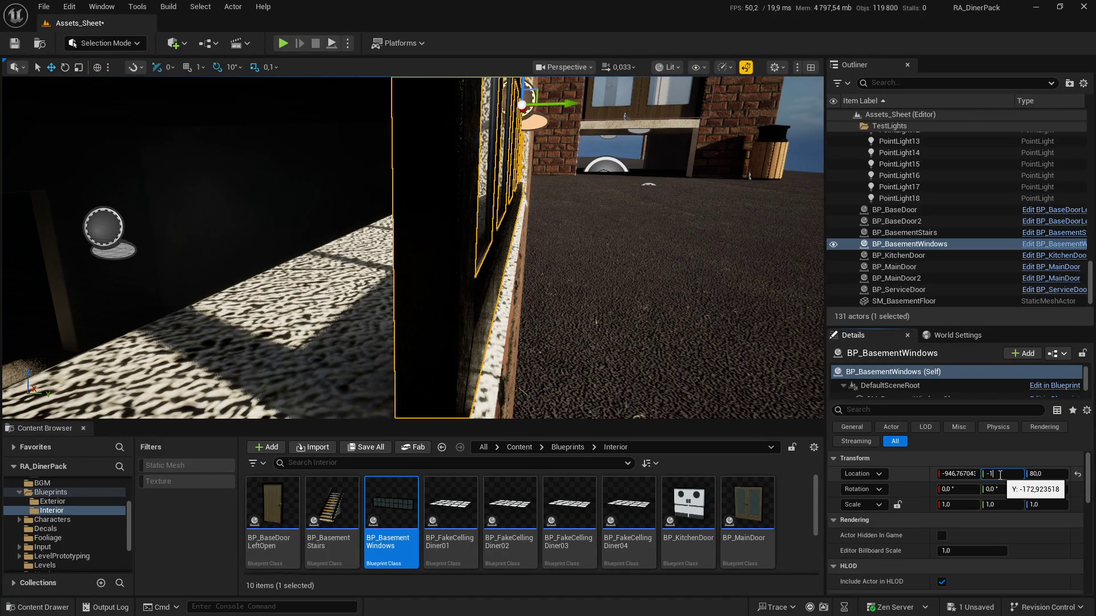
pyautogui.write('70')
pyautogui.press('Return')
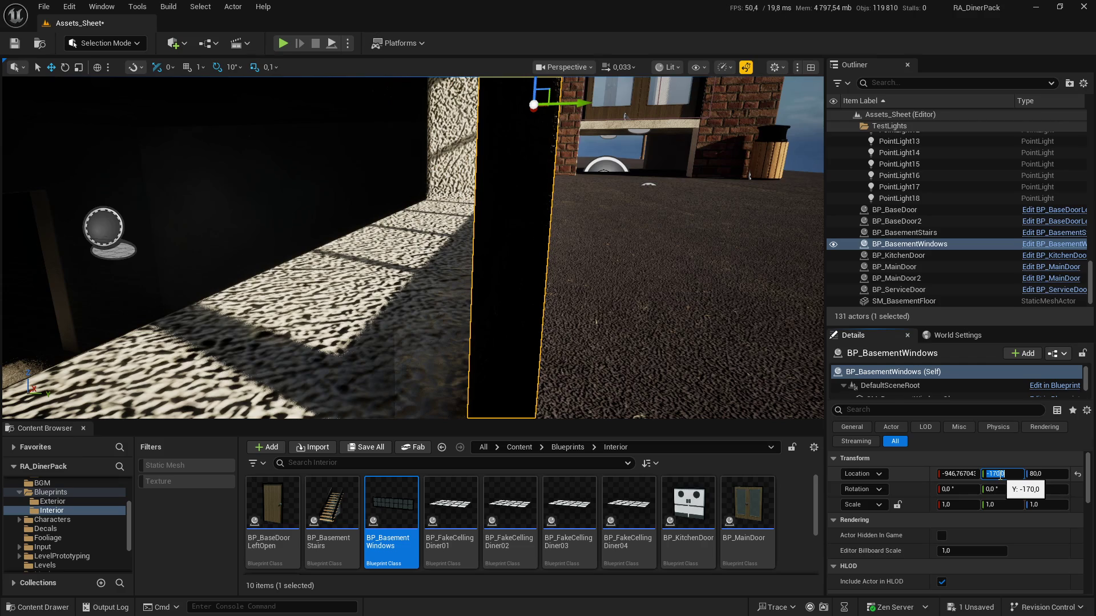
pyautogui.write('2')
pyautogui.press('Return')
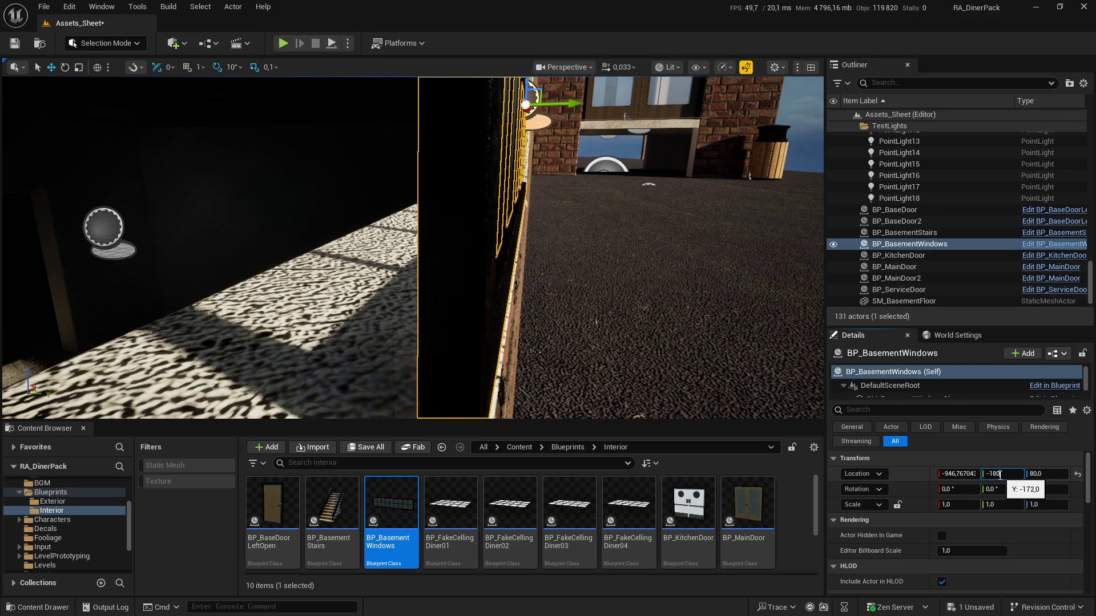
pyautogui.press('Return')
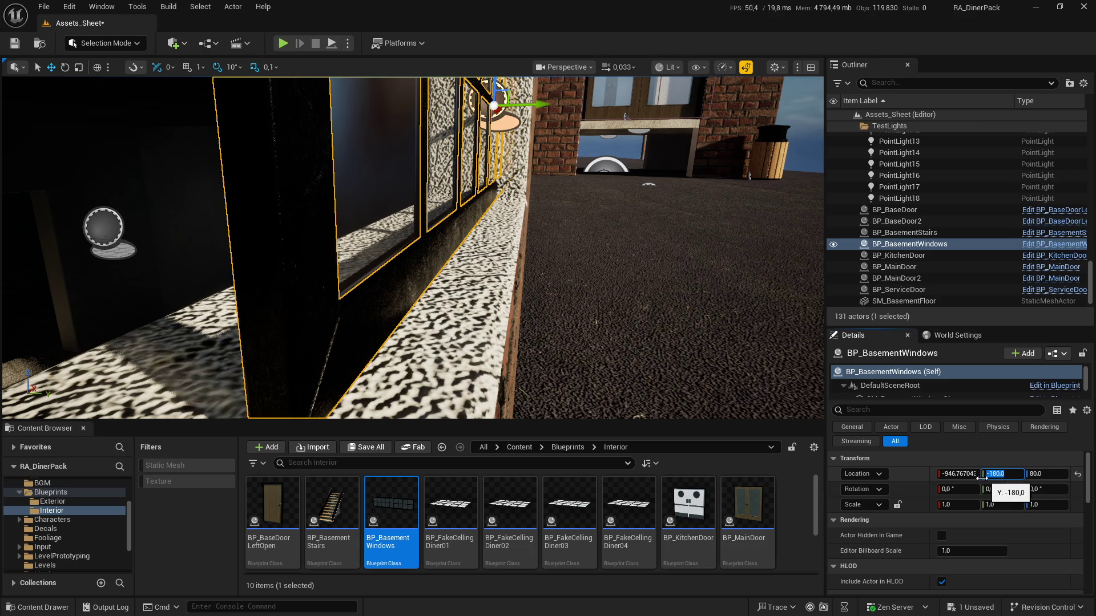
pyautogui.click(565, 279)
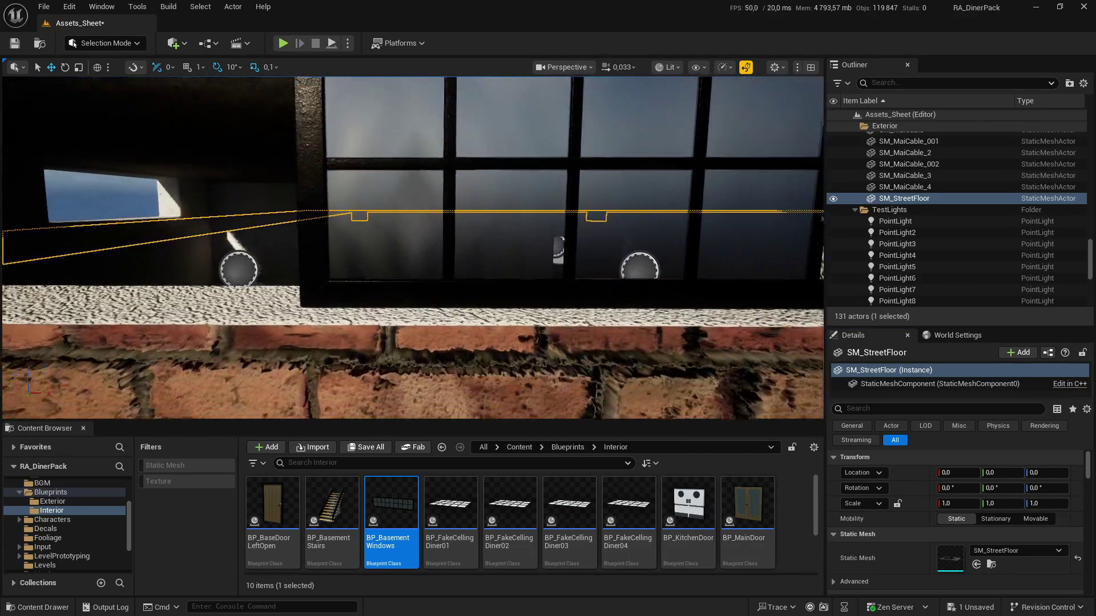
# Step: Slide the window along X into its opening and round its X location to -1040
pyautogui.click(551, 281)
pyautogui.press('f')
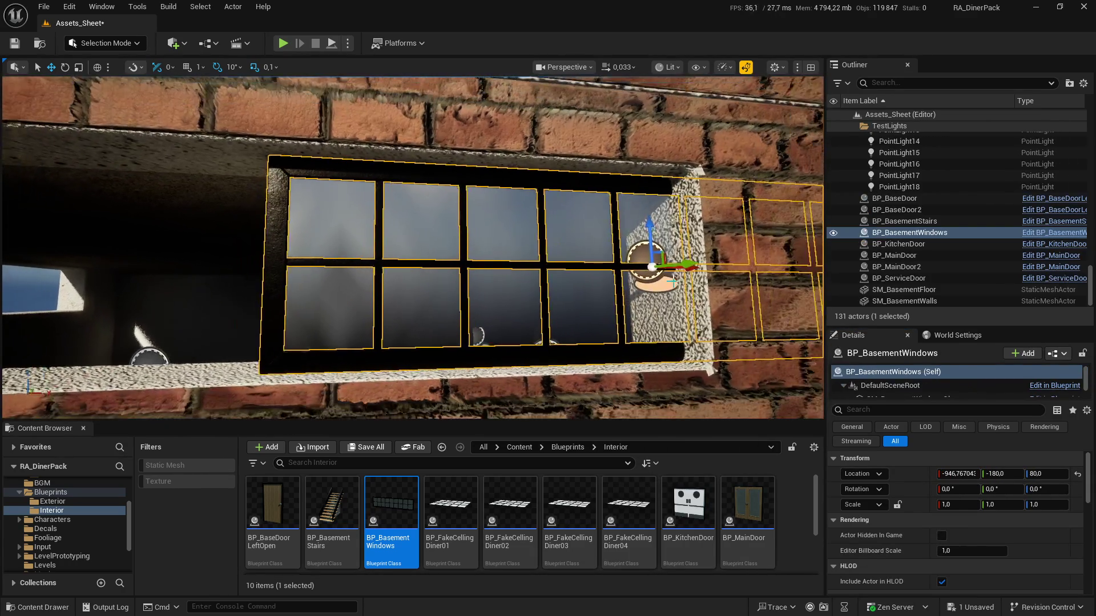
pyautogui.moveTo(710, 262)
pyautogui.mouseDown()
pyautogui.moveTo(533, 264)
pyautogui.moveTo(440, 343)
pyautogui.moveTo(379, 279)
pyautogui.moveTo(353, 285)
pyautogui.mouseUp()
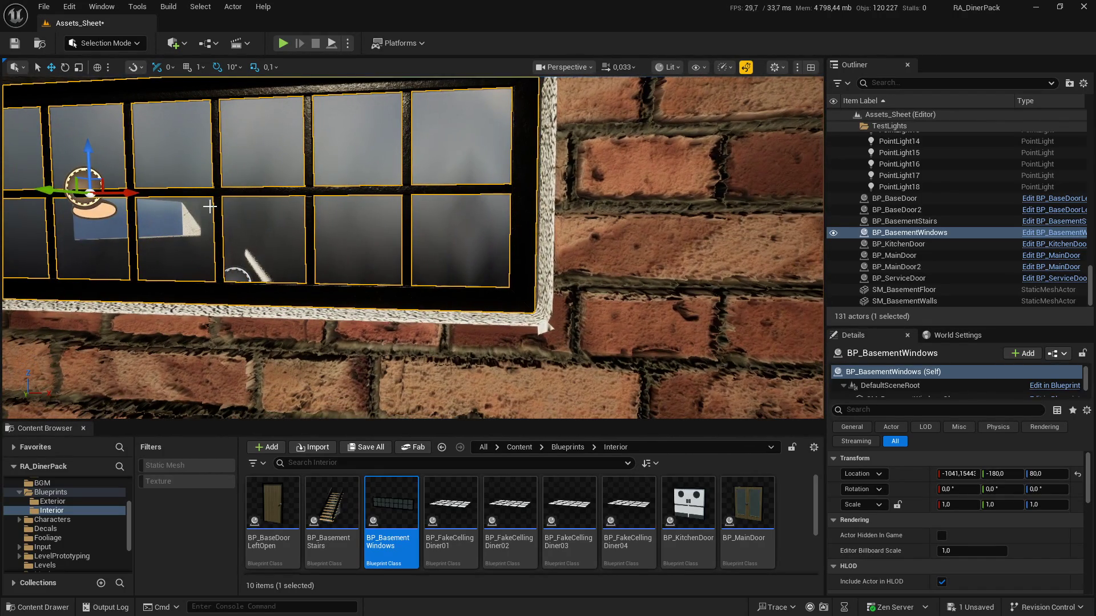
pyautogui.moveTo(126, 198); pyautogui.dragTo(132, 200)
pyautogui.moveTo(411, 245); pyautogui.dragTo(411, 245)
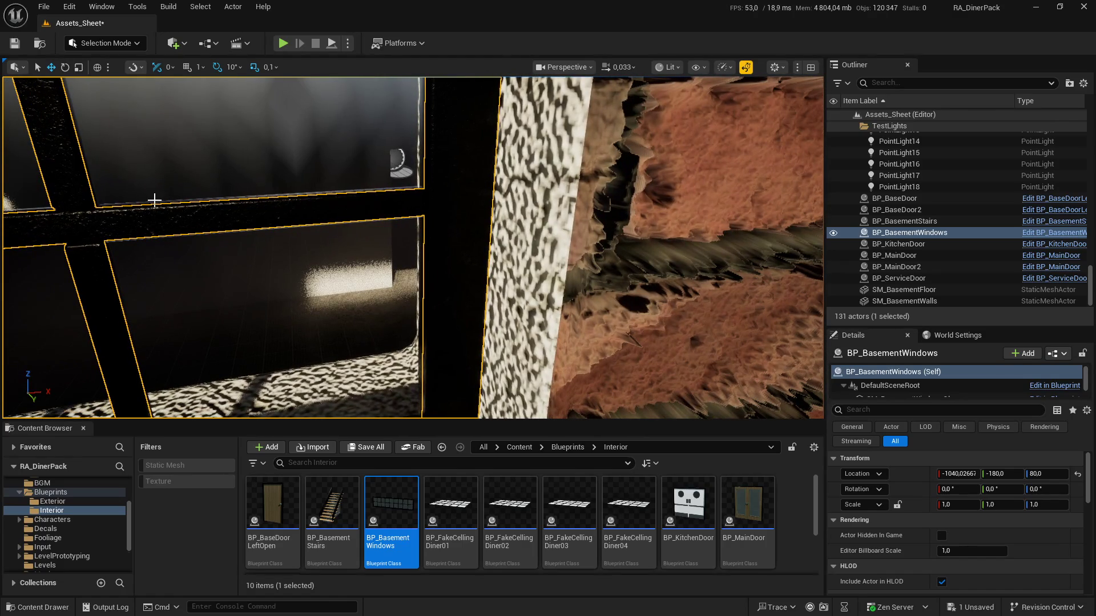
pyautogui.click(963, 475)
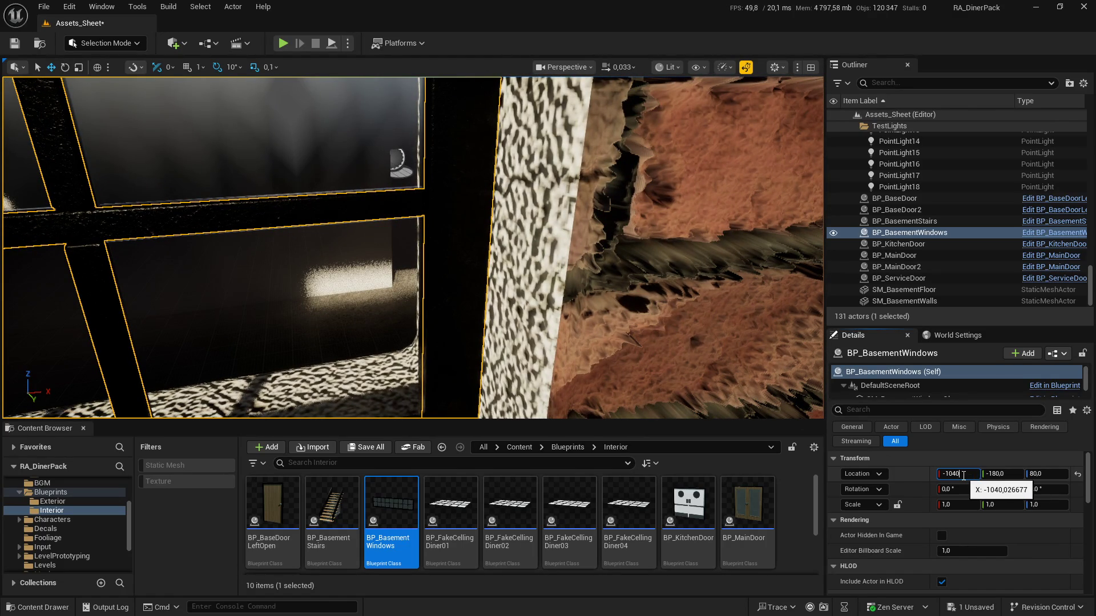
pyautogui.press('Return')
# Step: Raise the camera speed to 1 and Alt-drag a duplicate, BP_BasementWindows2, to the next opening
pyautogui.moveTo(469, 323); pyautogui.dragTo(493, 339)
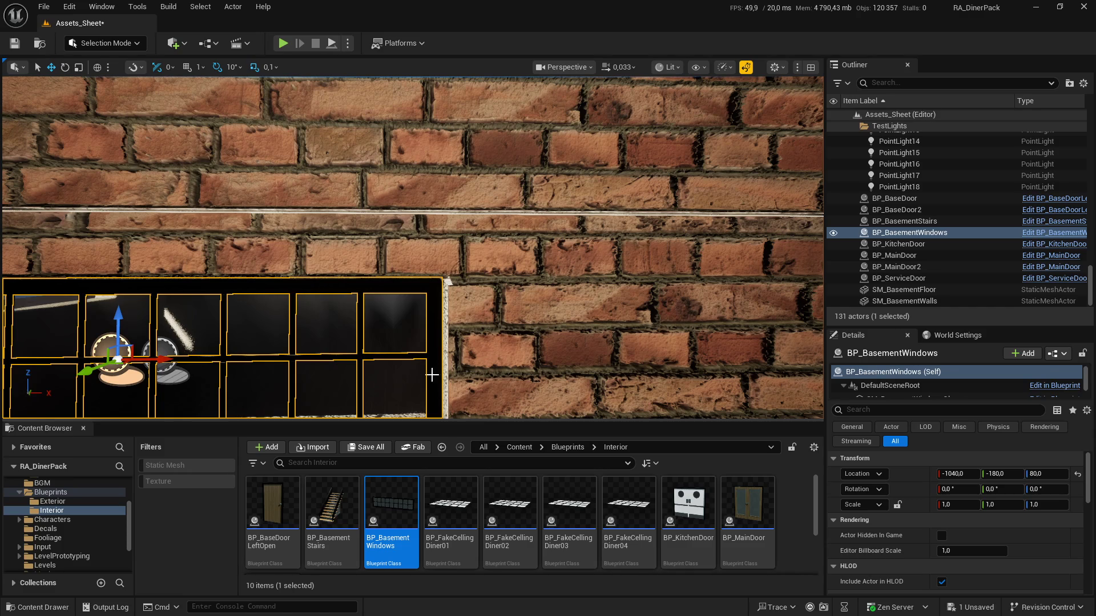
pyautogui.scroll(3, 60, 523)
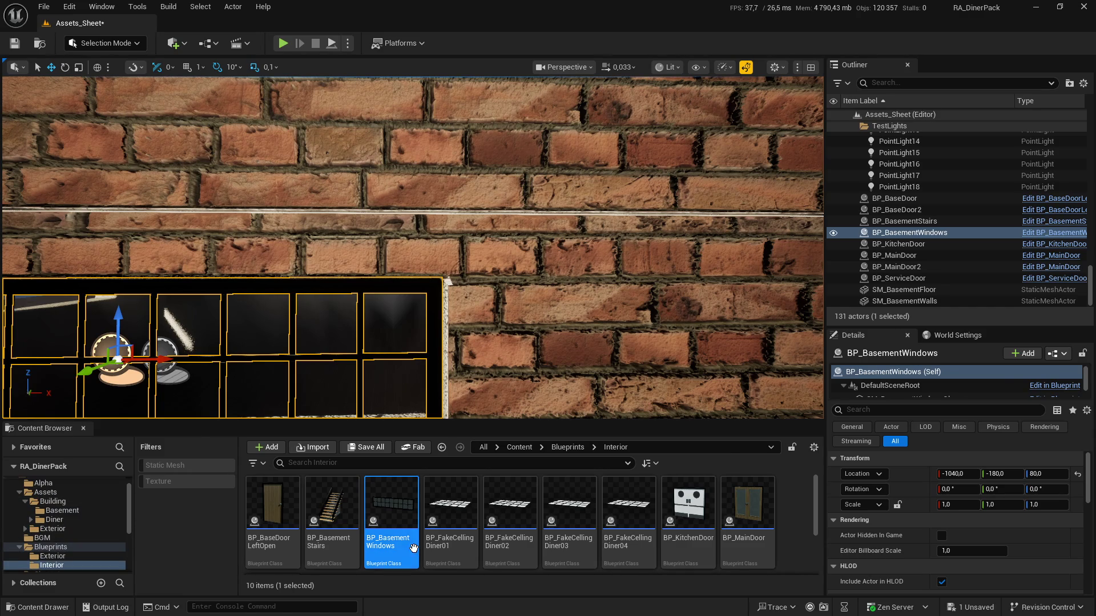
pyautogui.press('super')
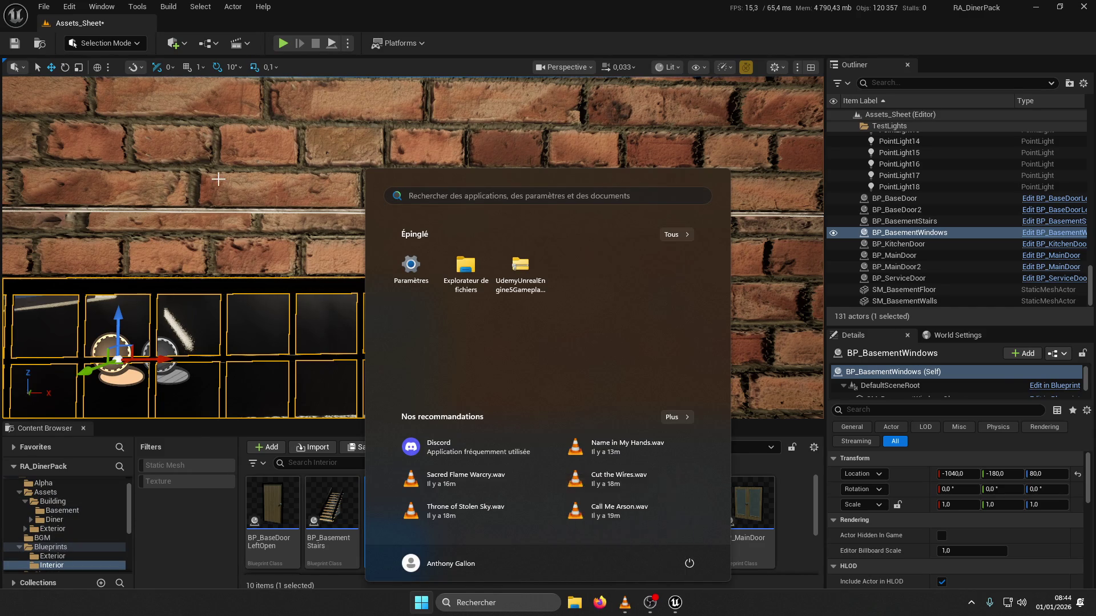
pyautogui.press('Escape')
pyautogui.rightClick(229, 194)
pyautogui.scroll(3, 411, 249)
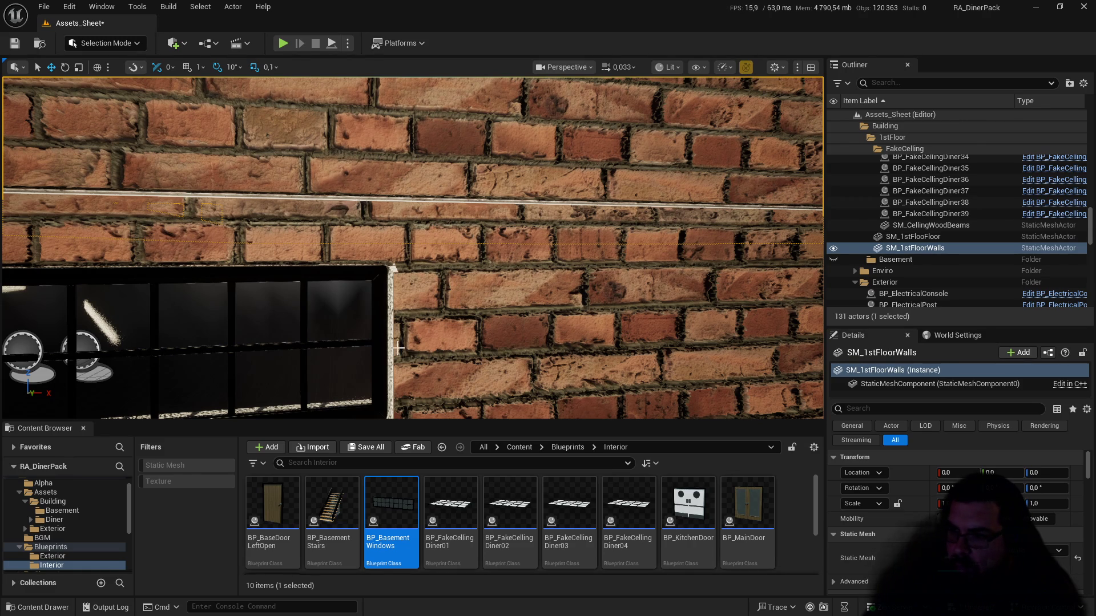
pyautogui.click(367, 349)
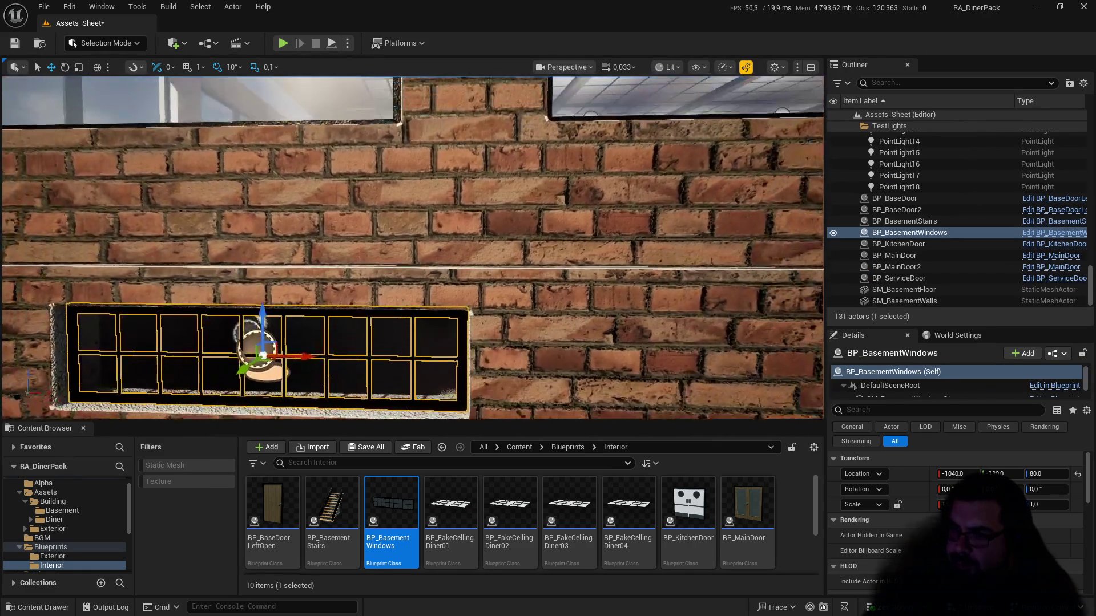
pyautogui.moveTo(411, 248)
pyautogui.mouseDown()
pyautogui.moveTo(411, 285)
pyautogui.moveTo(354, 303)
pyautogui.moveTo(634, 94)
pyautogui.mouseUp()
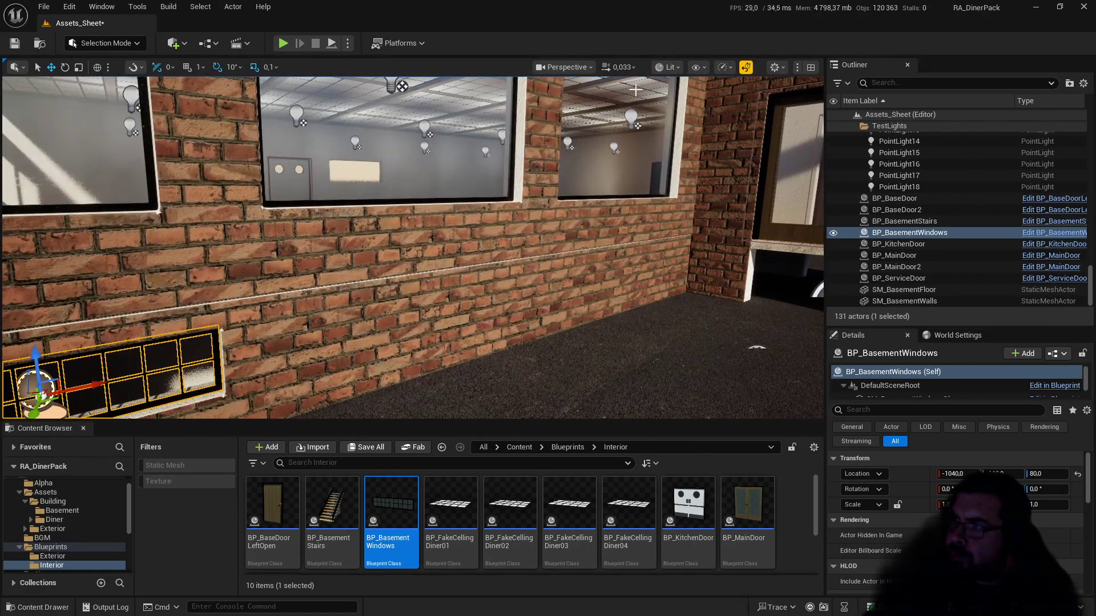
pyautogui.click(627, 71)
pyautogui.click(602, 108)
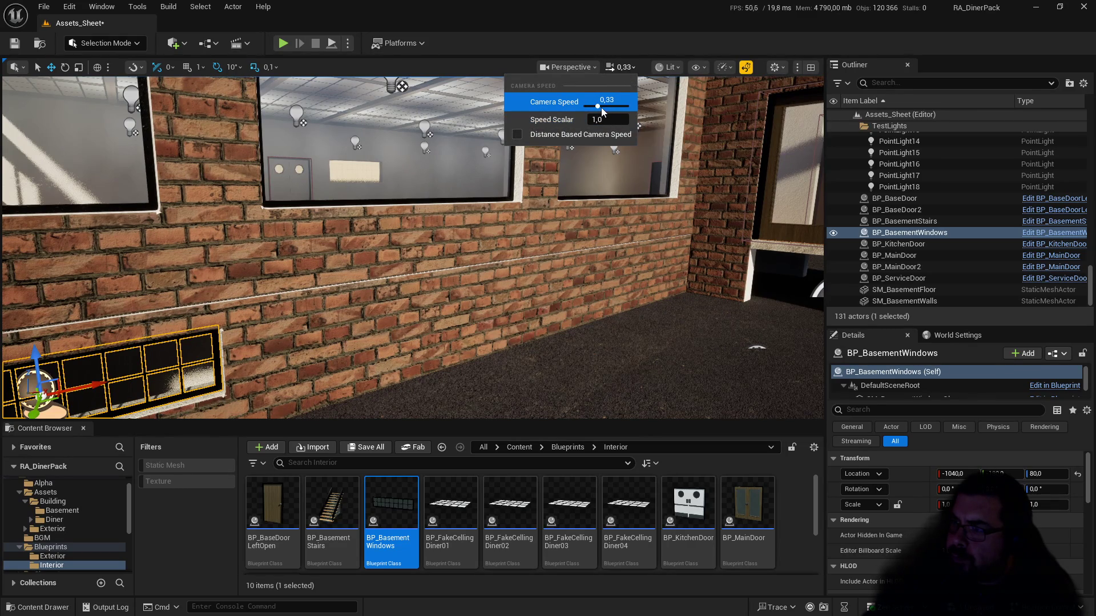
pyautogui.moveTo(604, 107)
pyautogui.mouseDown()
pyautogui.moveTo(571, 172)
pyautogui.moveTo(485, 217)
pyautogui.mouseUp()
pyautogui.moveTo(222, 246)
pyautogui.mouseDown()
pyautogui.moveTo(240, 246)
pyautogui.moveTo(222, 246)
pyautogui.mouseUp()
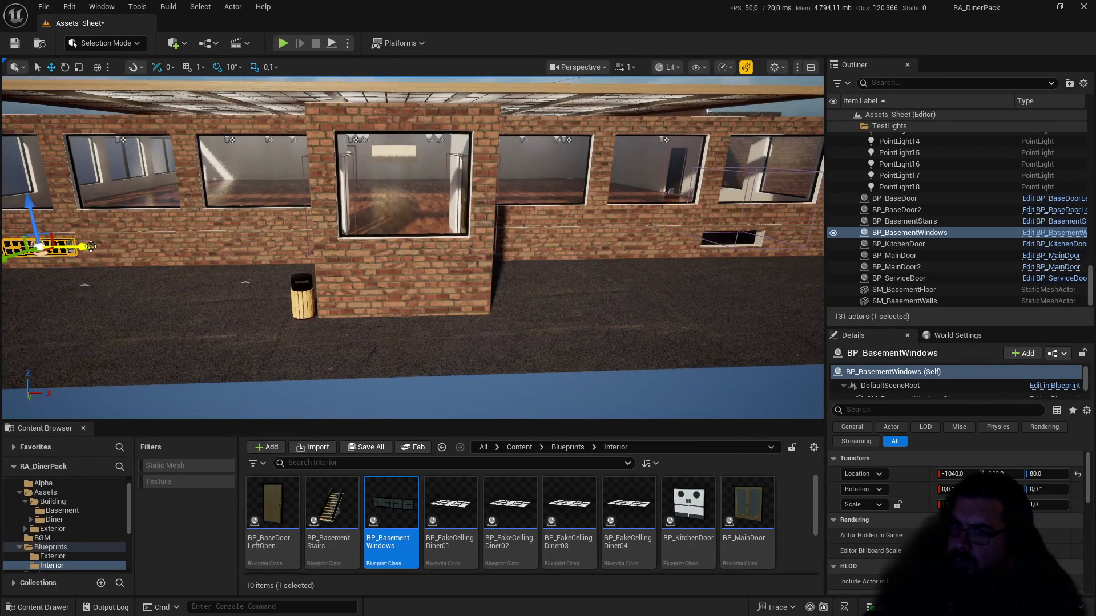
pyautogui.keyDown('alt'); pyautogui.moveTo(91, 247); pyautogui.dragTo(799, 254); pyautogui.keyUp('alt')
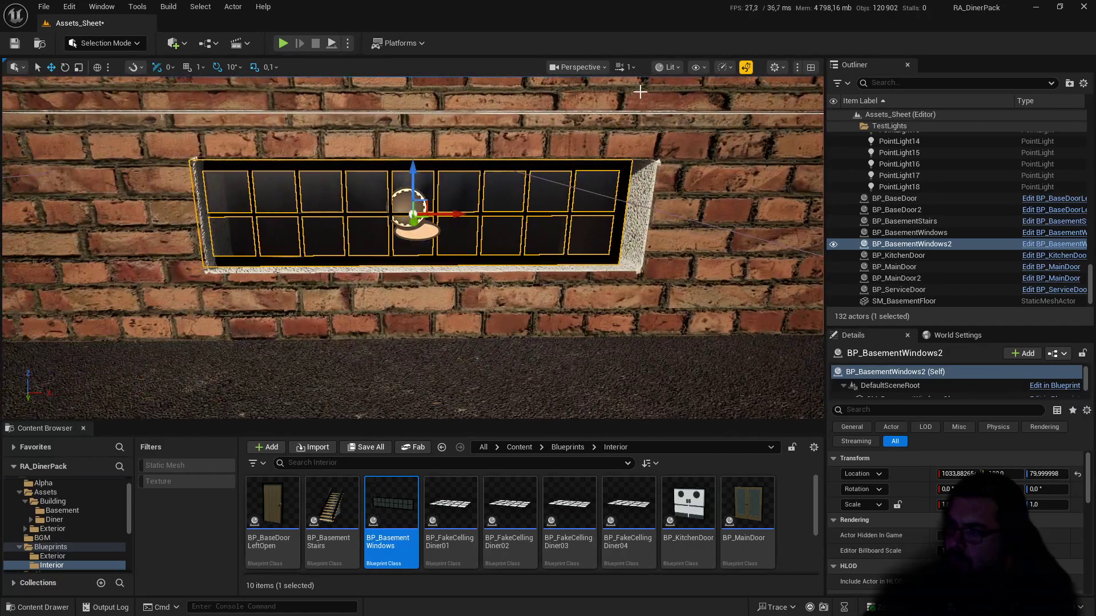
# Step: Slow the camera speed to 0.1 and set the copy's X location to 1033
pyautogui.click(628, 67)
pyautogui.click(594, 104)
pyautogui.click(624, 67)
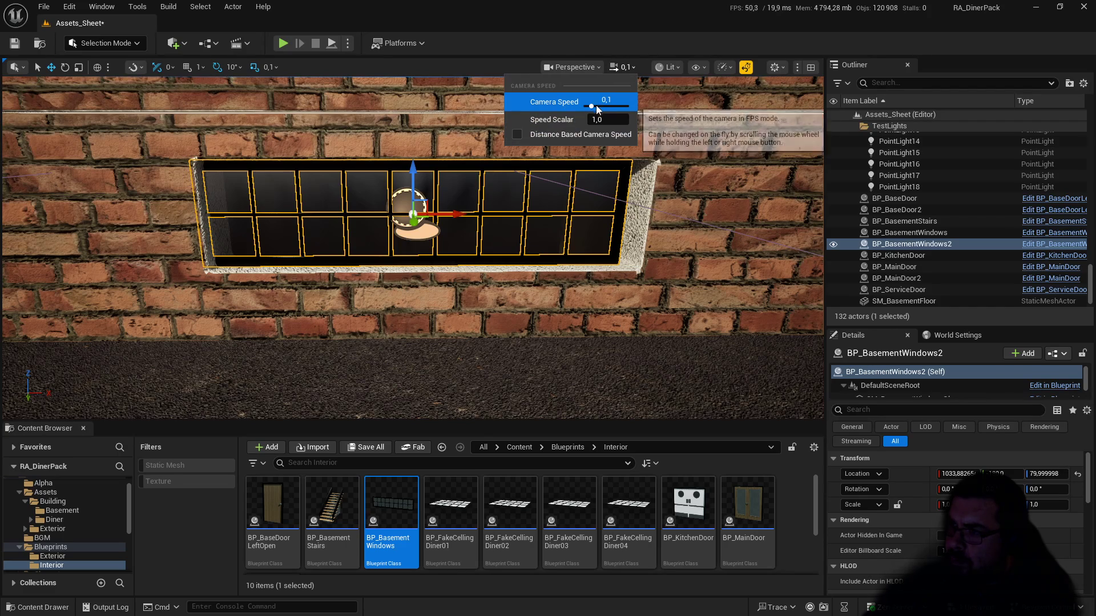
pyautogui.moveTo(597, 104); pyautogui.dragTo(413, 162)
pyautogui.click(938, 473)
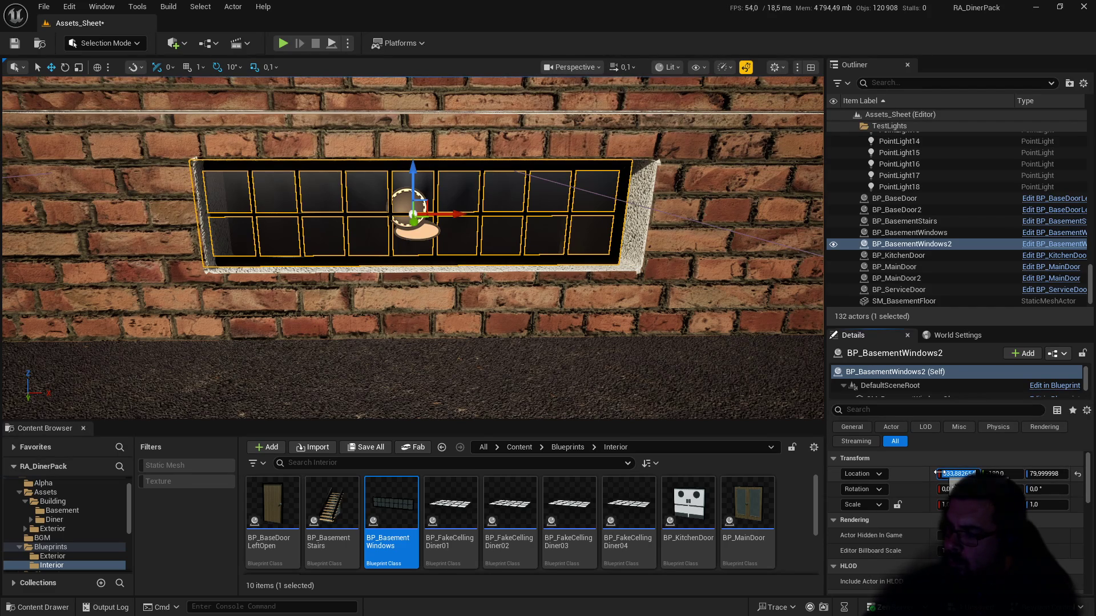
pyautogui.write('1033')
pyautogui.press('Return')
# Step: Turn on grid snapping, snap the copy to X 1040, and drag out a third copy, BP_BasementWindows3
pyautogui.click(185, 68)
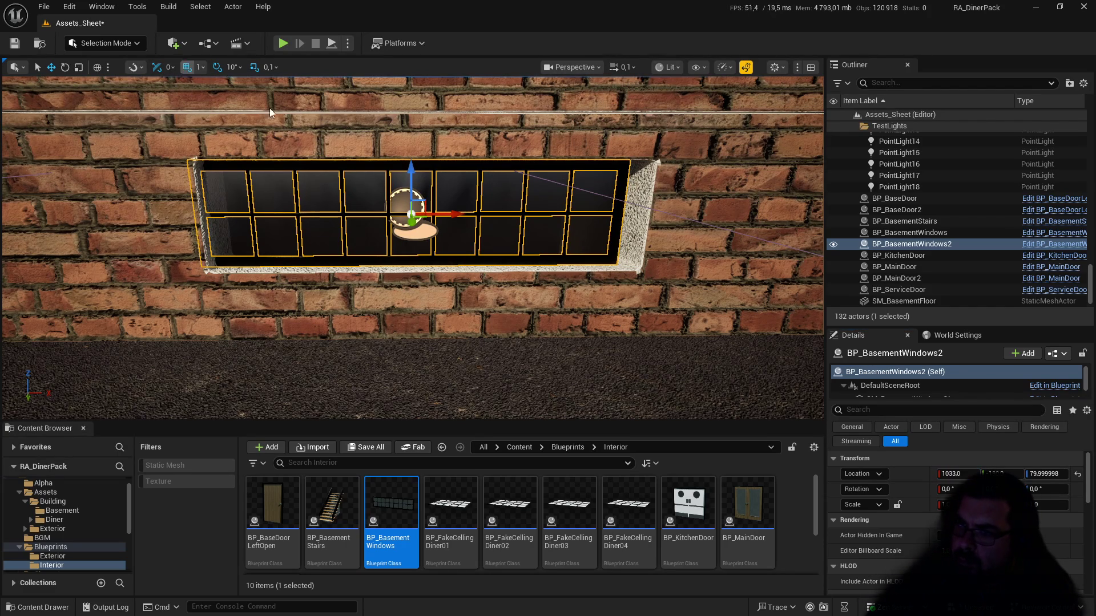
pyautogui.moveTo(458, 216); pyautogui.dragTo(472, 215)
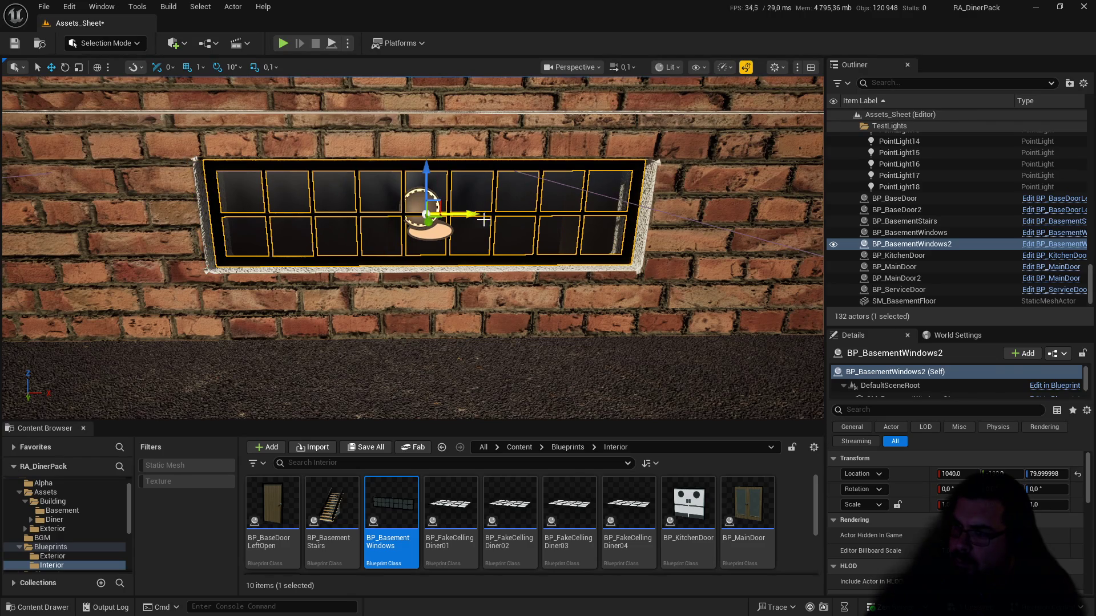
pyautogui.scroll(10, 412, 247)
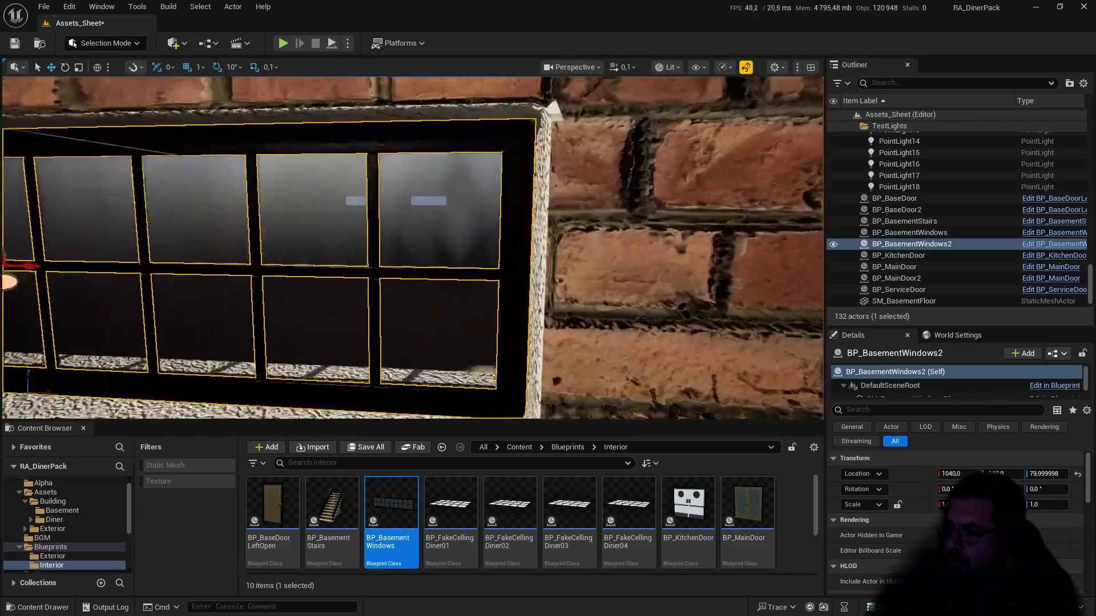
pyautogui.scroll(-6, 412, 247)
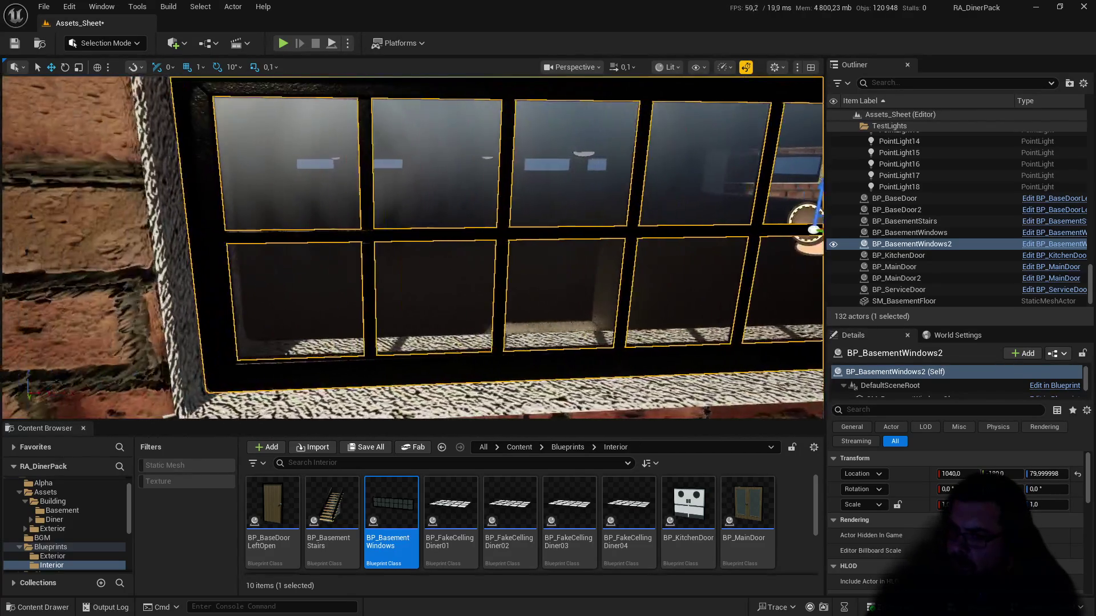
pyautogui.scroll(-1, 547, 234)
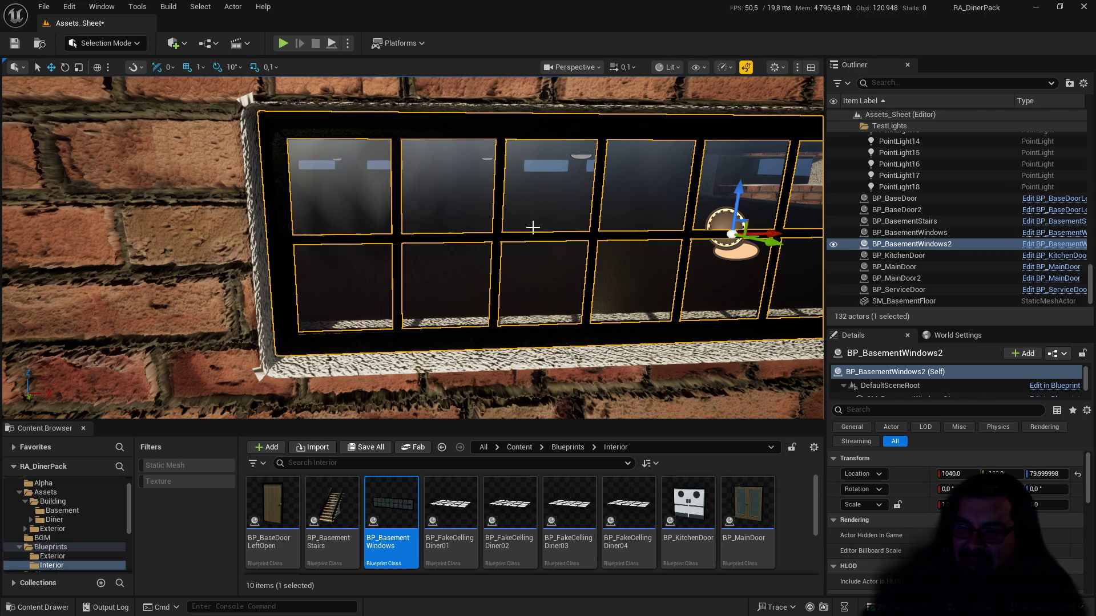
pyautogui.moveTo(556, 238)
pyautogui.mouseDown()
pyautogui.moveTo(468, 240)
pyautogui.moveTo(560, 206)
pyautogui.moveTo(605, 214)
pyautogui.moveTo(173, 238)
pyautogui.moveTo(377, 252)
pyautogui.moveTo(634, 312)
pyautogui.mouseUp()
pyautogui.moveTo(510, 292); pyautogui.dragTo(657, 261)
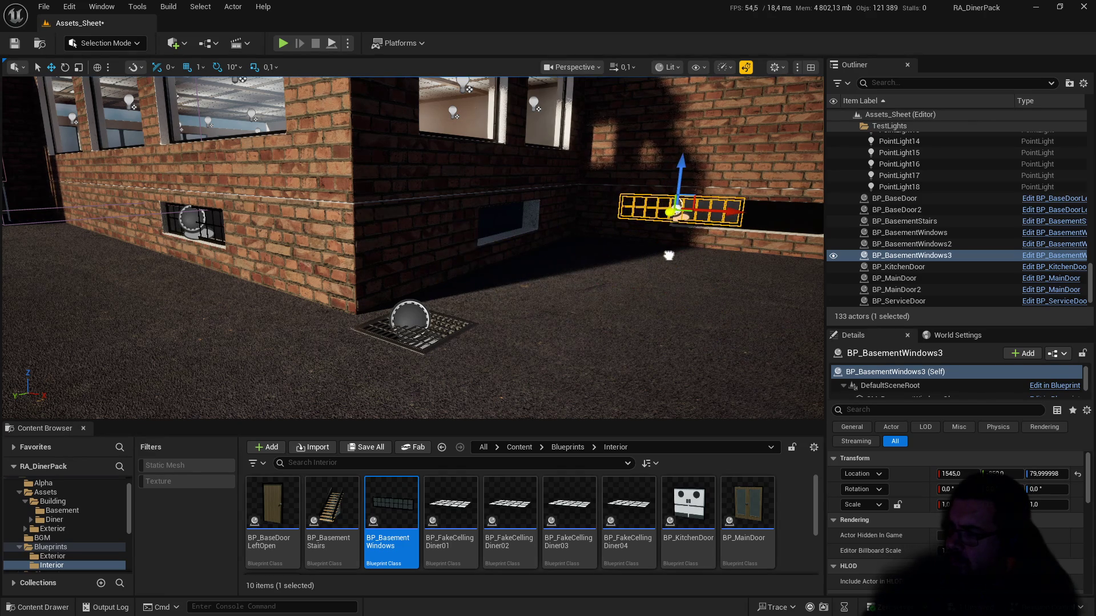
# Step: Fly up to the wall, nudge BP_BasementWindows3 into its opening, then open Diner Pack.blend
pyautogui.press('w')
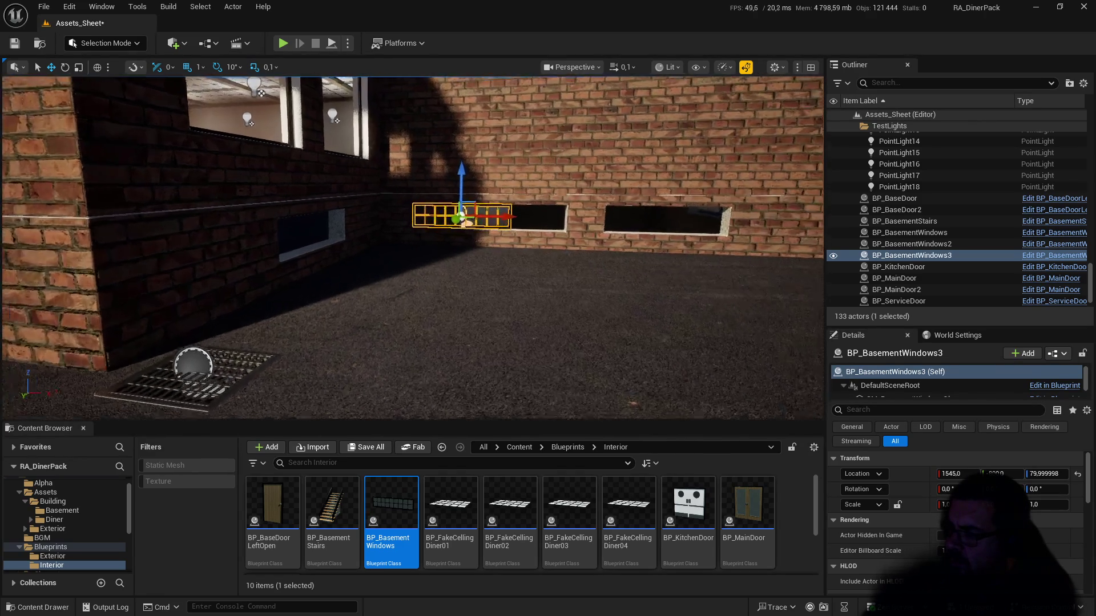
pyautogui.press('w')
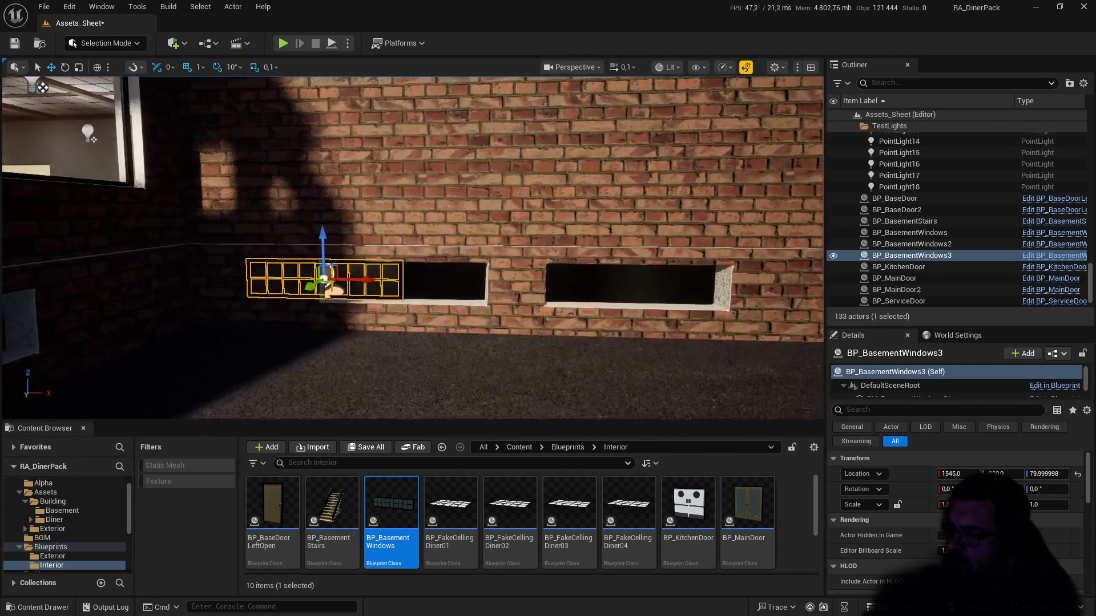
pyautogui.press('w')
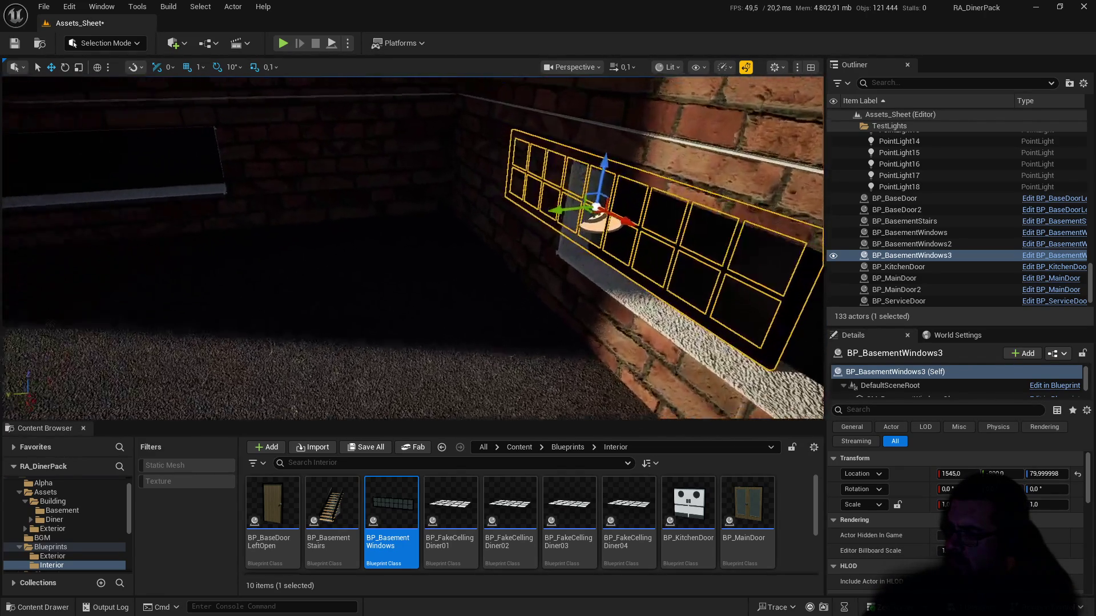
pyautogui.moveTo(517, 222); pyautogui.dragTo(496, 224)
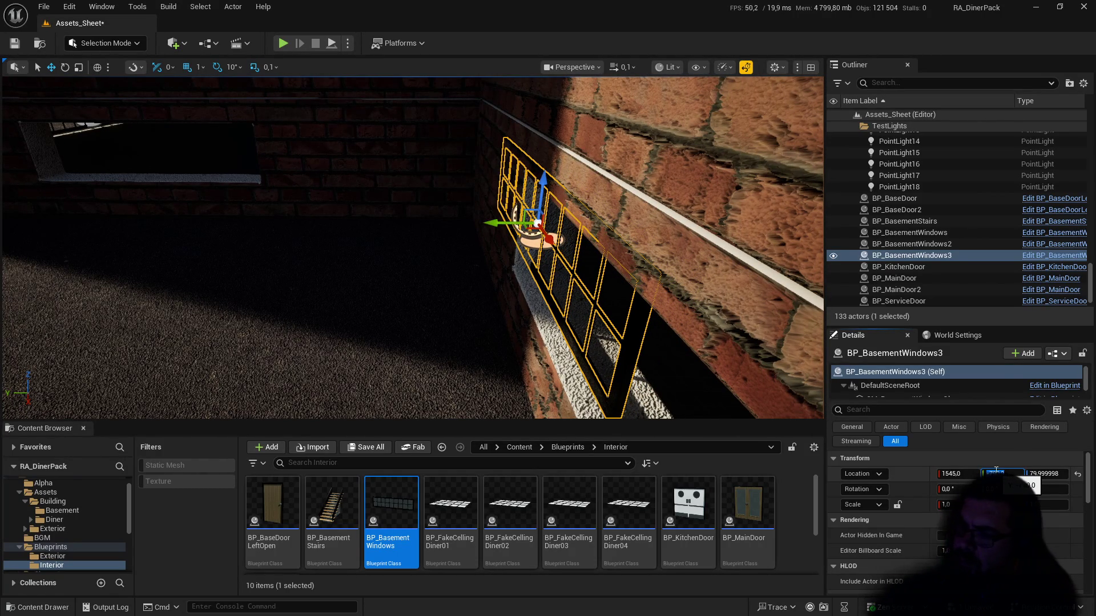
pyautogui.moveTo(477, 274)
pyautogui.mouseDown()
pyautogui.moveTo(559, 276)
pyautogui.moveTo(371, 201)
pyautogui.moveTo(690, 255)
pyautogui.mouseUp()
pyautogui.scroll(-10, 579, 263)
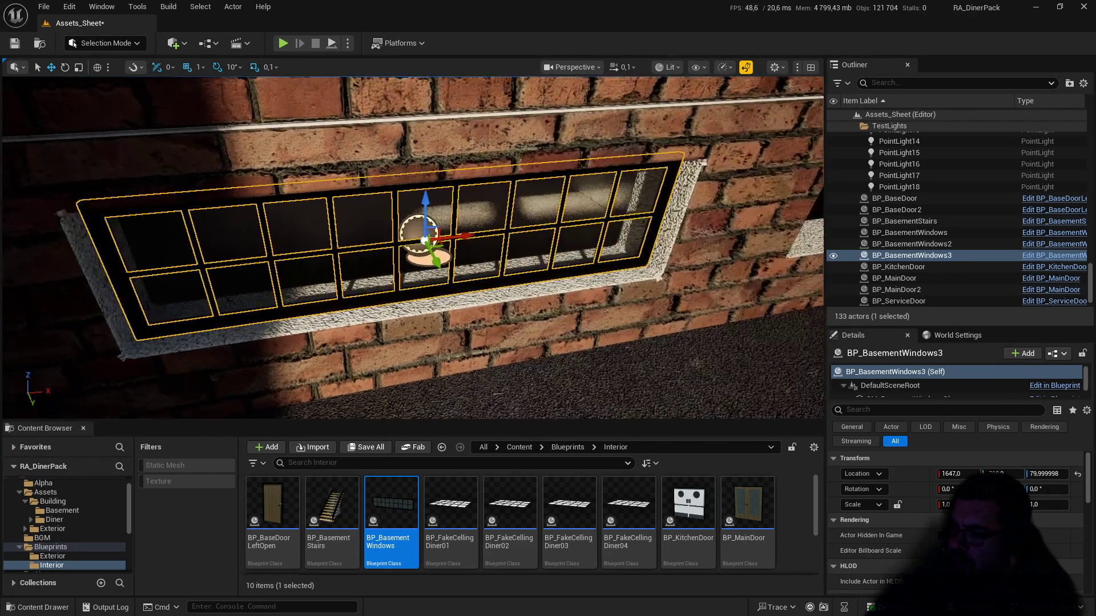
pyautogui.scroll(-1, 580, 262)
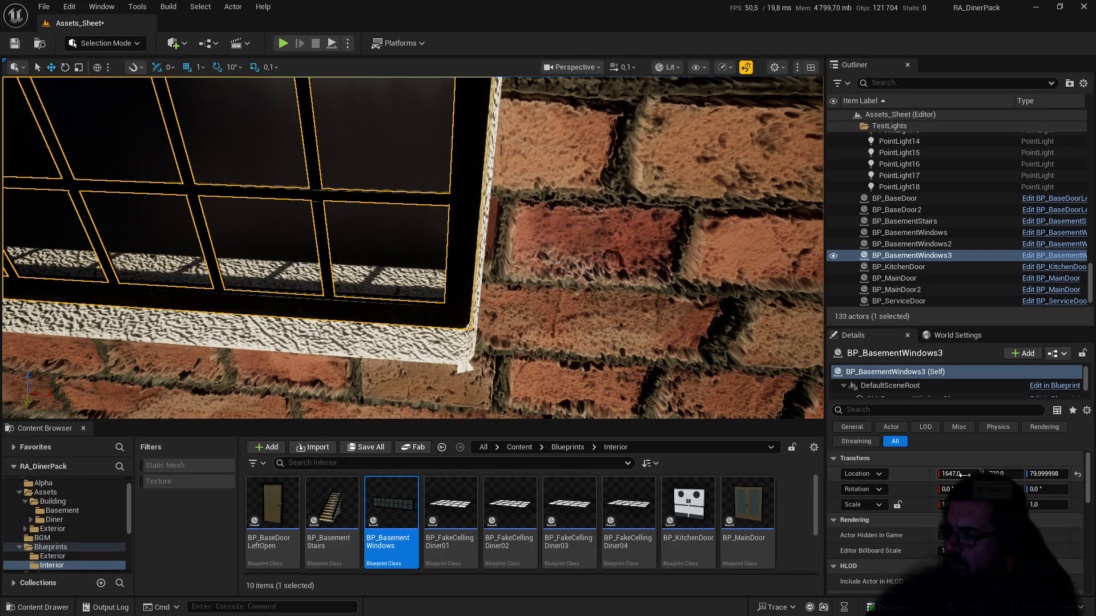
pyautogui.moveTo(435, 291)
pyautogui.mouseDown()
pyautogui.moveTo(440, 225)
pyautogui.moveTo(474, 232)
pyautogui.moveTo(439, 245)
pyautogui.moveTo(474, 285)
pyautogui.moveTo(504, 281)
pyautogui.mouseUp()
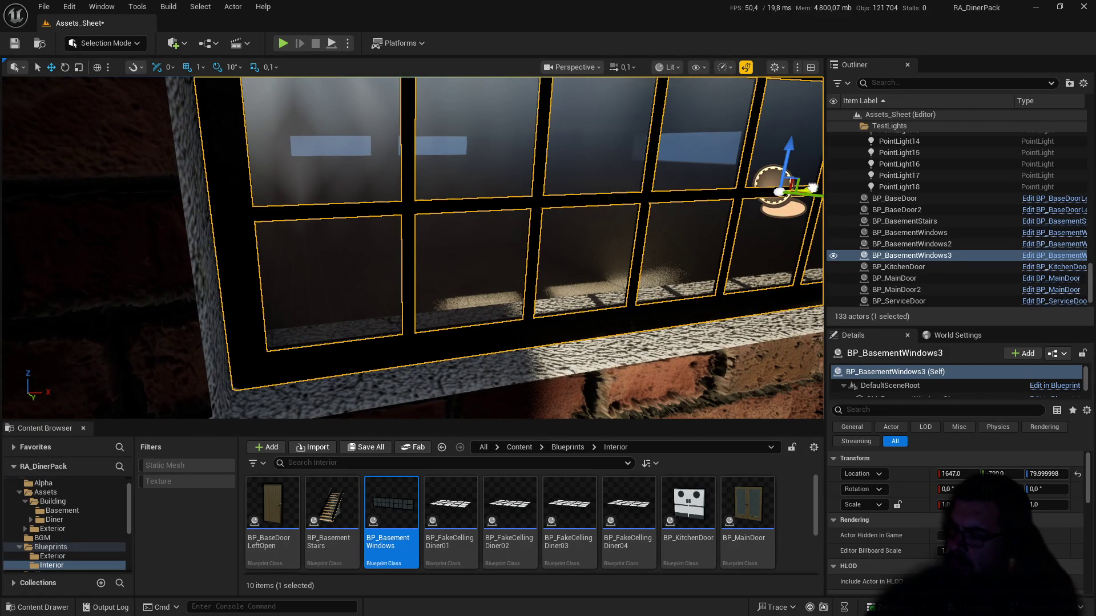
pyautogui.moveTo(812, 188); pyautogui.dragTo(811, 187)
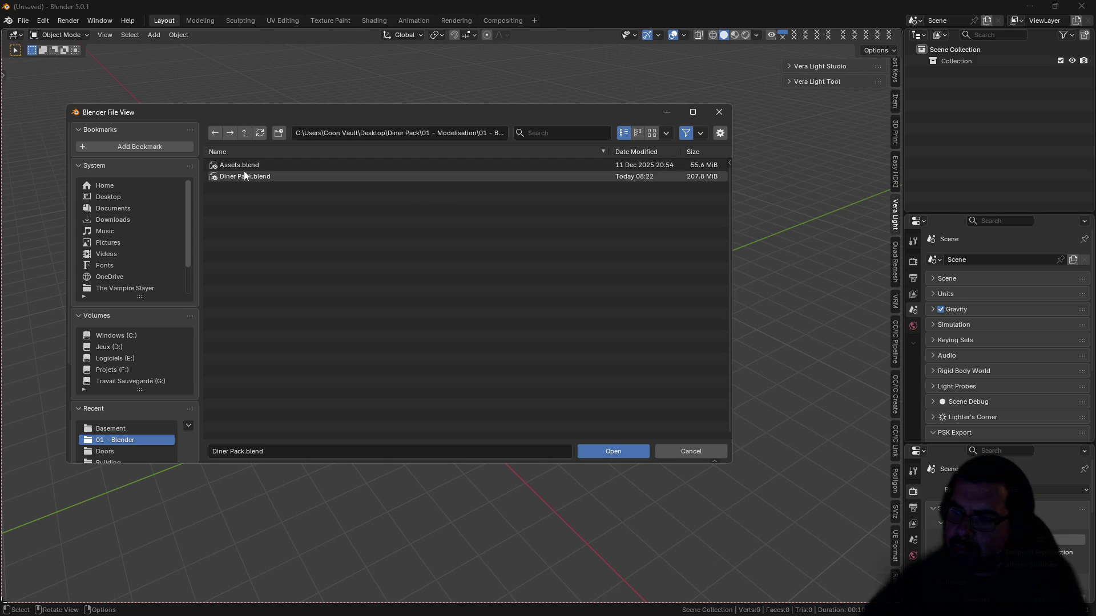
pyautogui.doubleClick(244, 173)
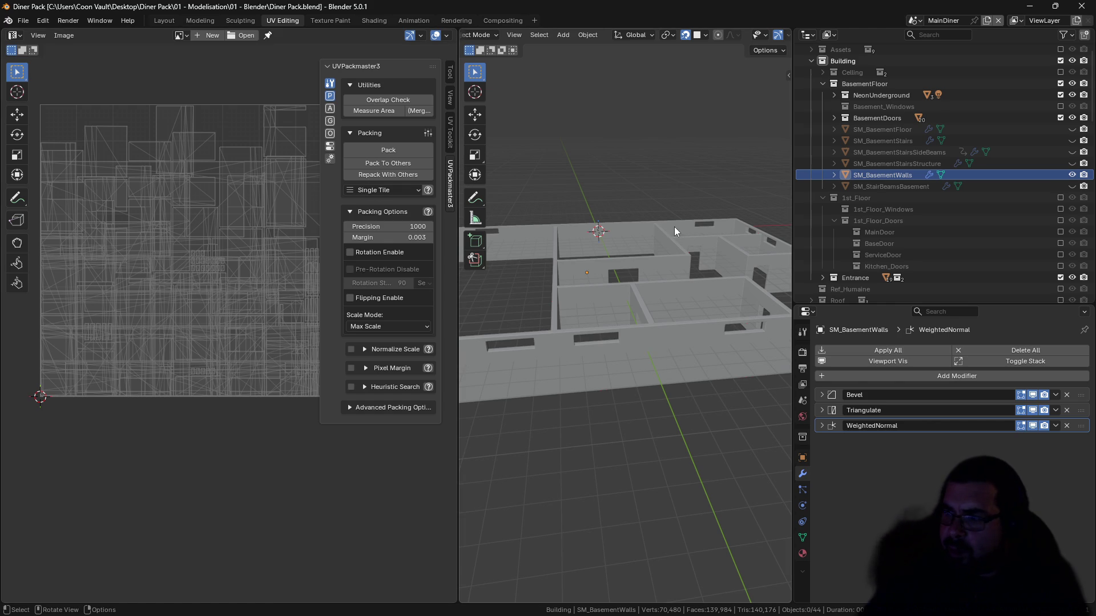
# Step: Select SM_BasementWalls and change its Bevel modifier Amount from 0.02 m to 0.0025 m
pyautogui.click(623, 266)
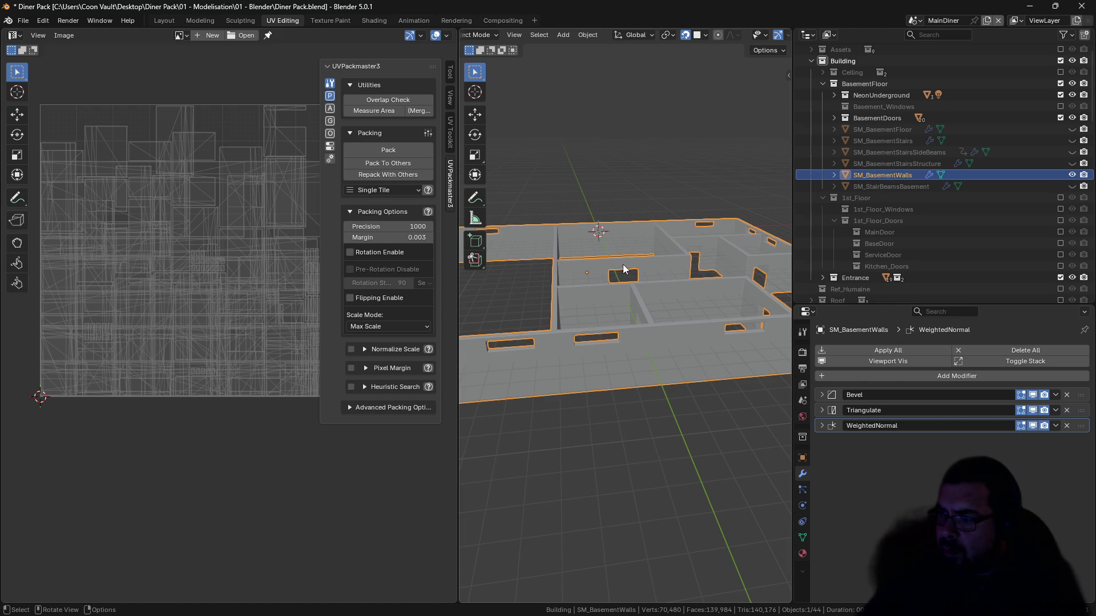
pyautogui.click(822, 395)
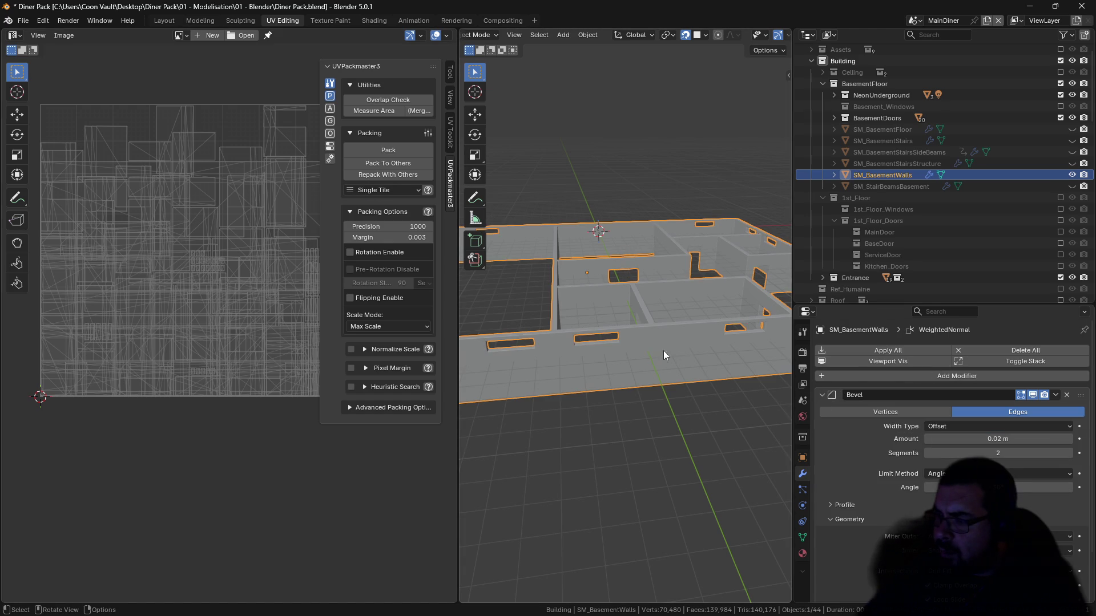
pyautogui.scroll(2, 638, 354)
pyautogui.scroll(2, 638, 355)
pyautogui.scroll(3, 611, 392)
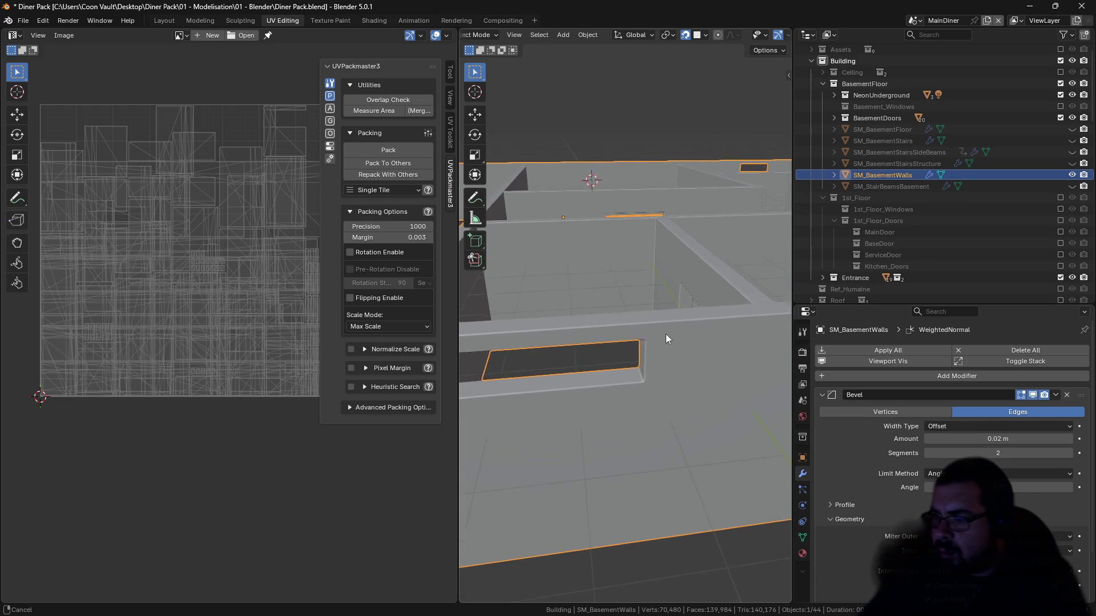
pyautogui.scroll(5, 676, 312)
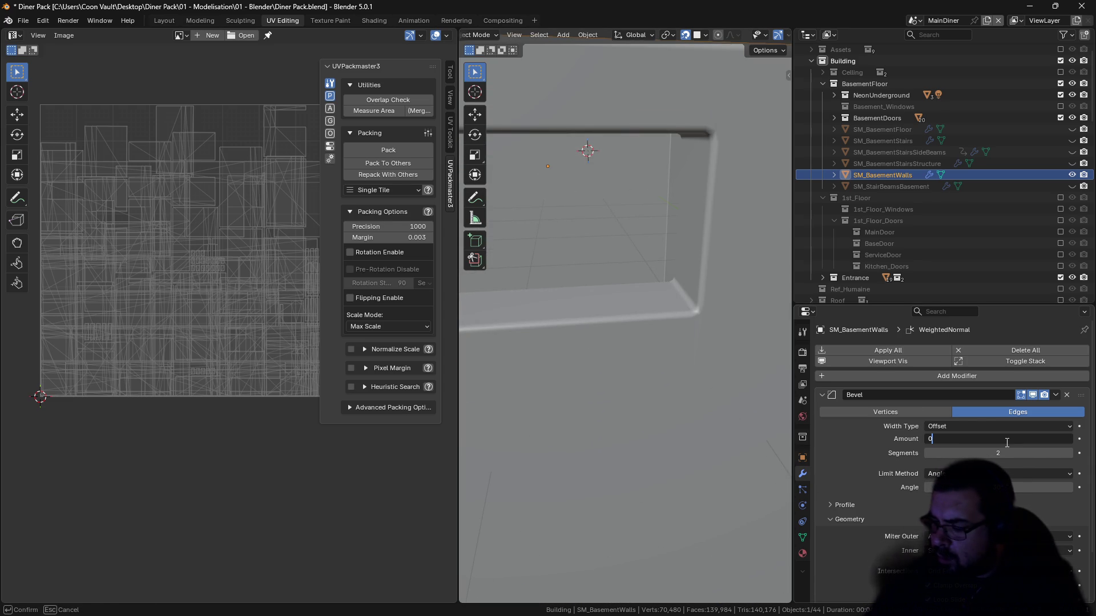
pyautogui.write('0.0025')
pyautogui.press('Return')
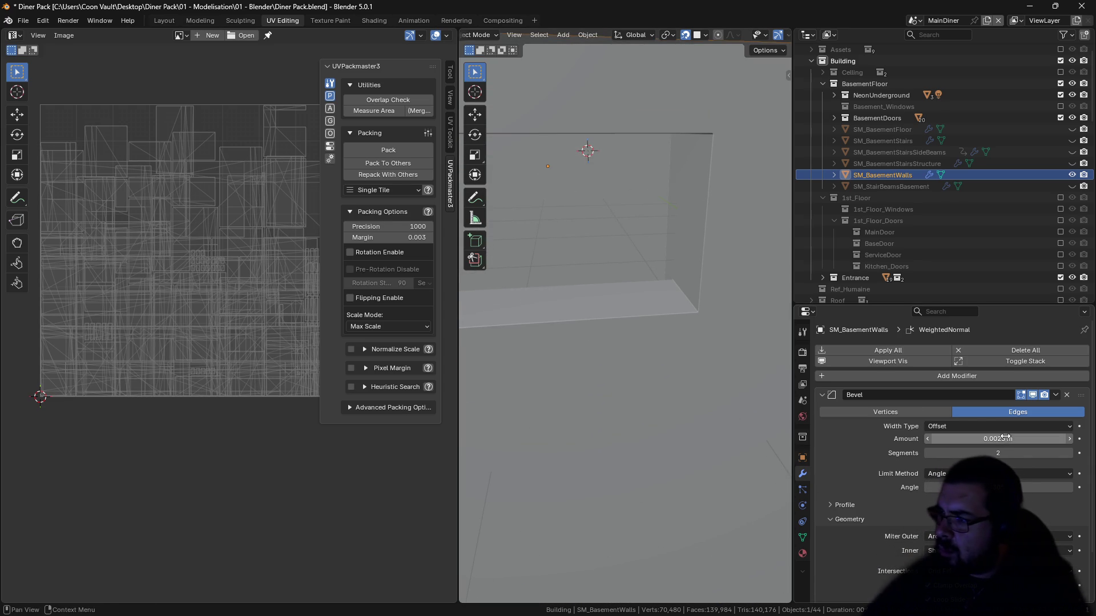
pyautogui.scroll(-5, 644, 142)
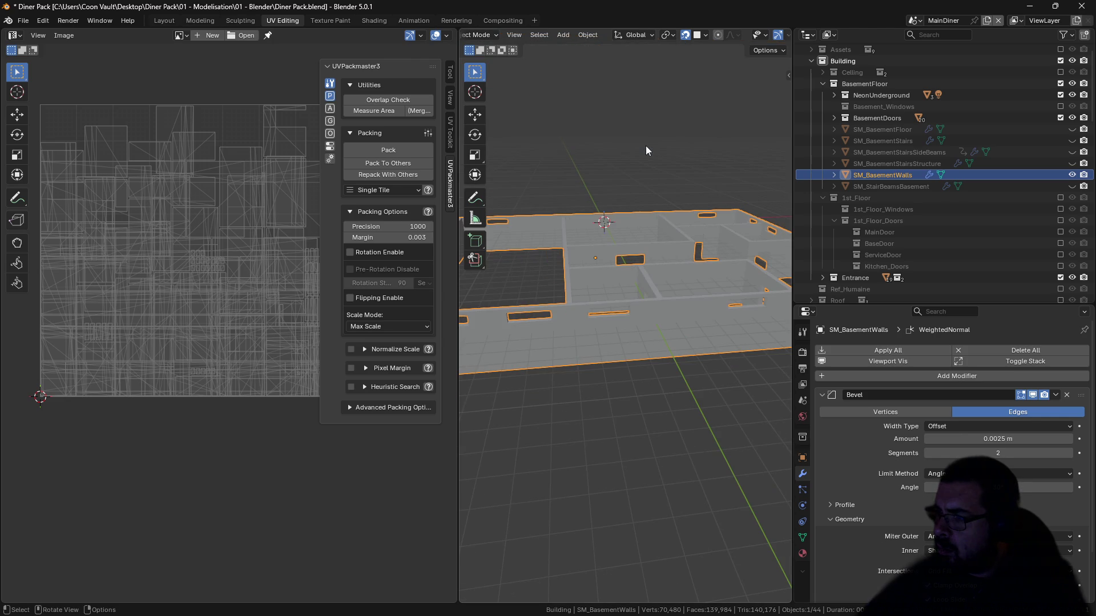
pyautogui.click(23, 21)
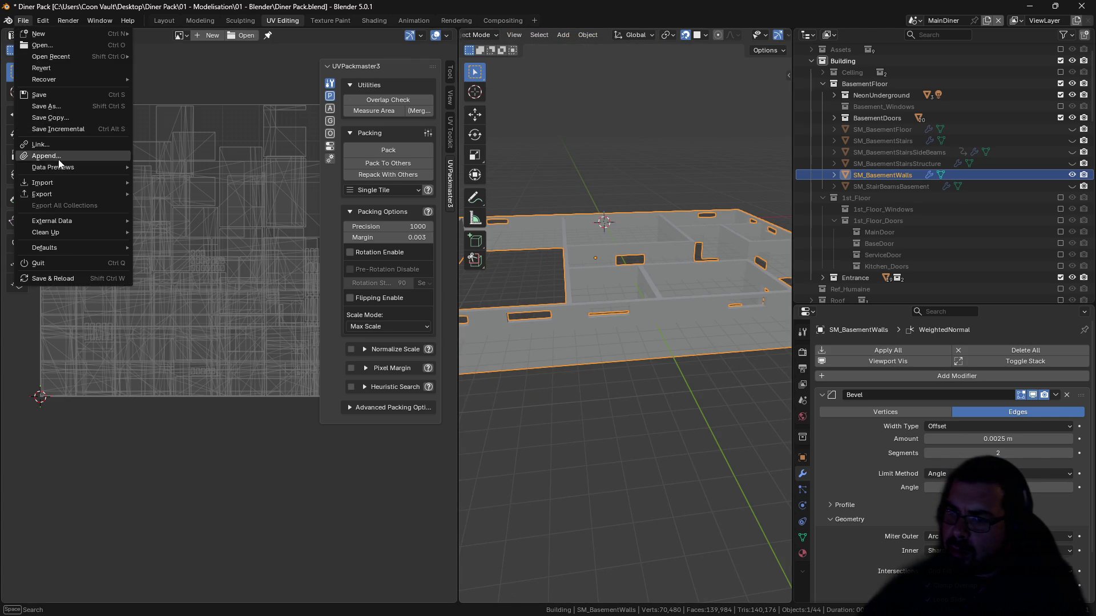
# Step: Export the walls over SM_BasementWalls.fbx in the Basement folder, with Selected Objects and Mesh only
pyautogui.moveTo(58, 192)
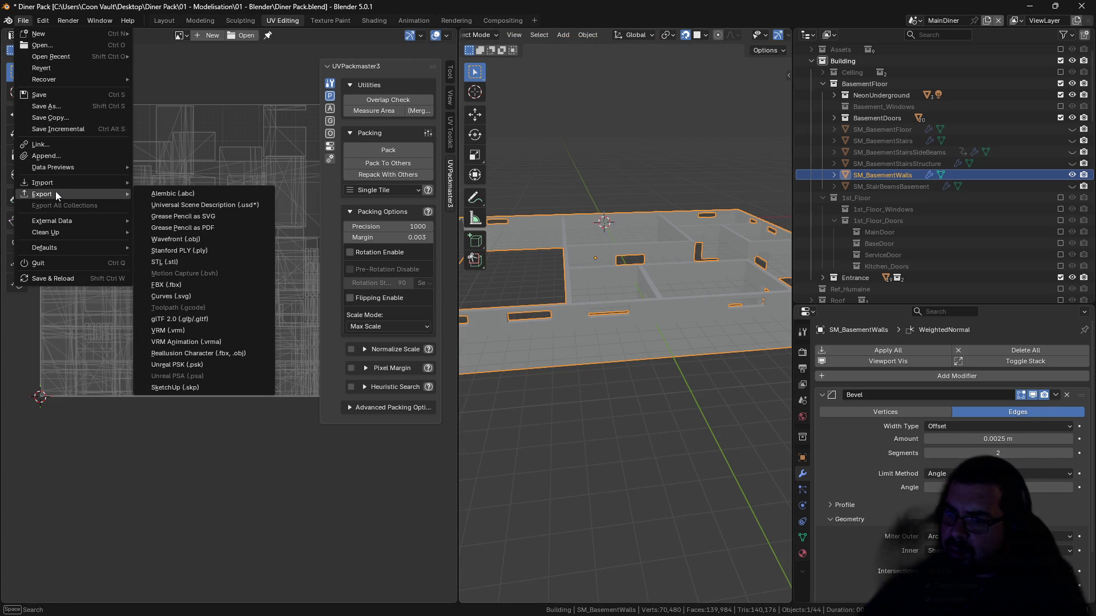
pyautogui.click(174, 282)
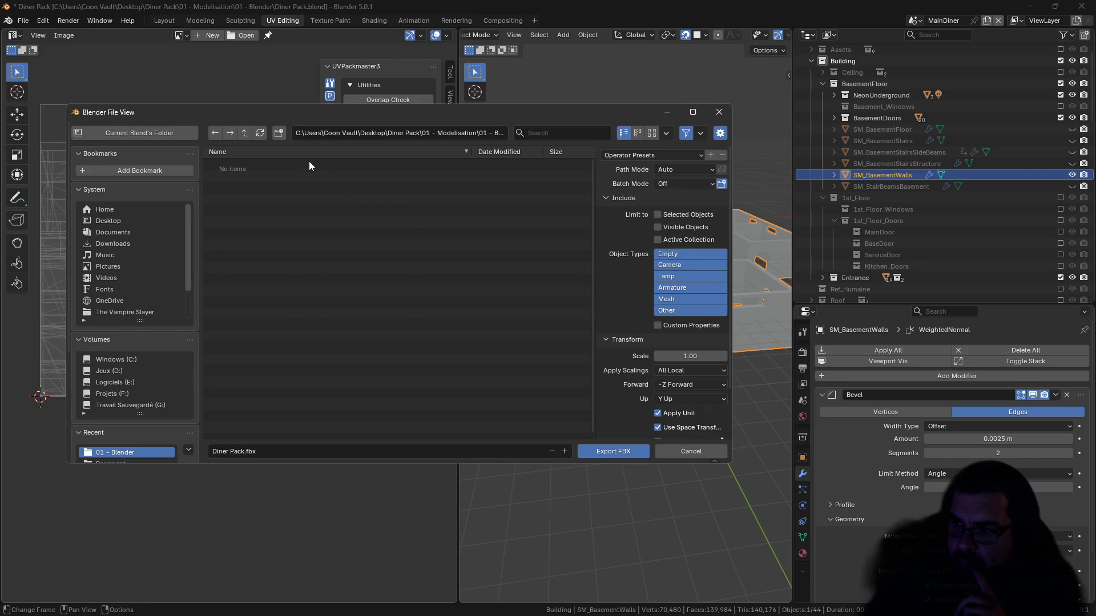
pyautogui.click(247, 133)
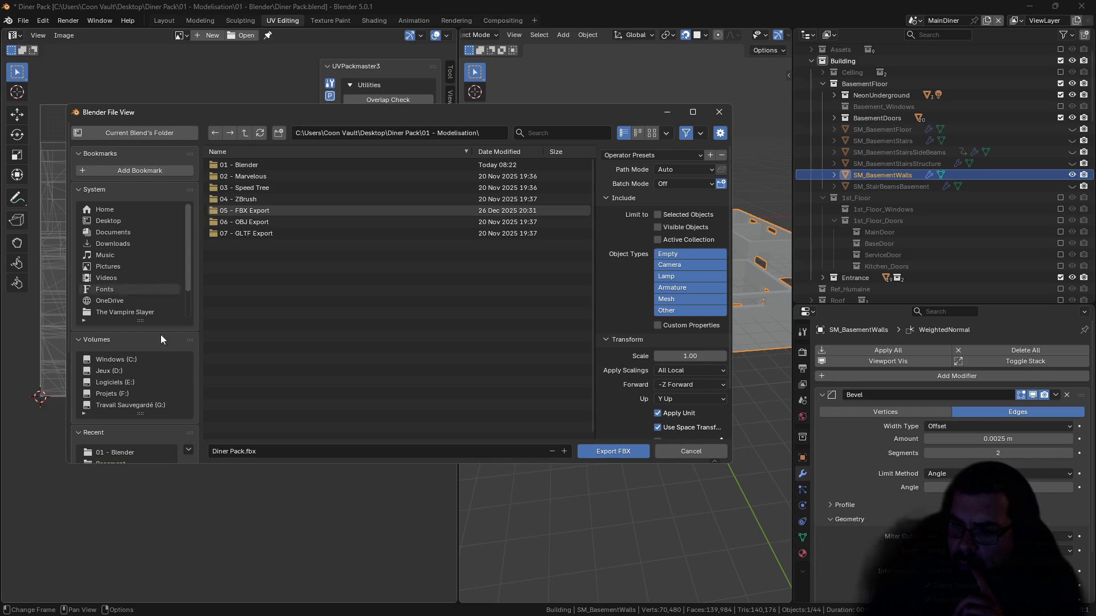
pyautogui.moveTo(125, 413); pyautogui.dragTo(135, 396)
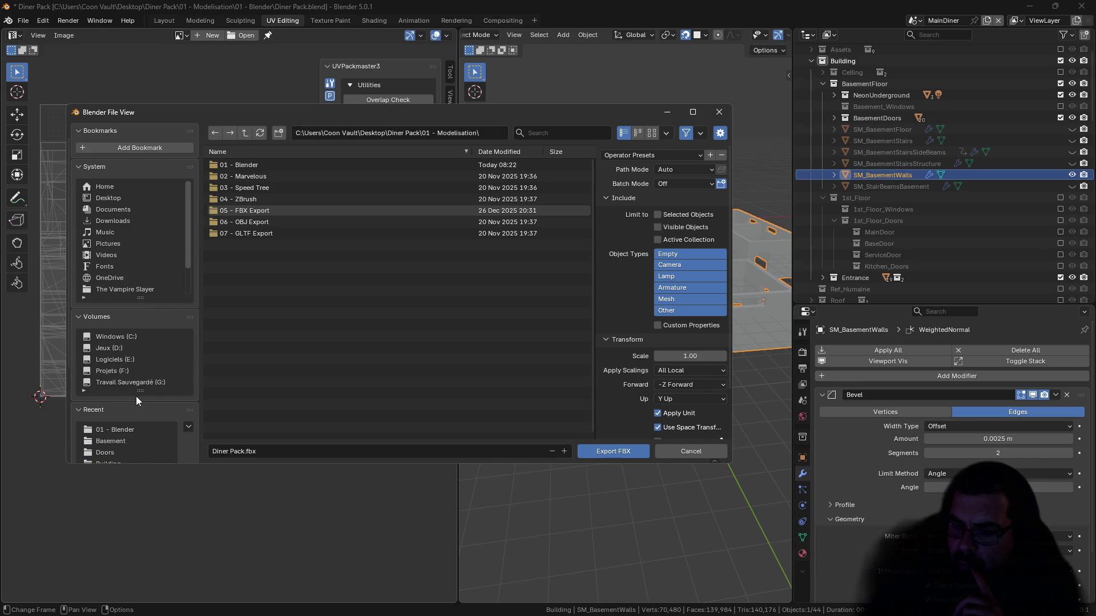
pyautogui.click(113, 441)
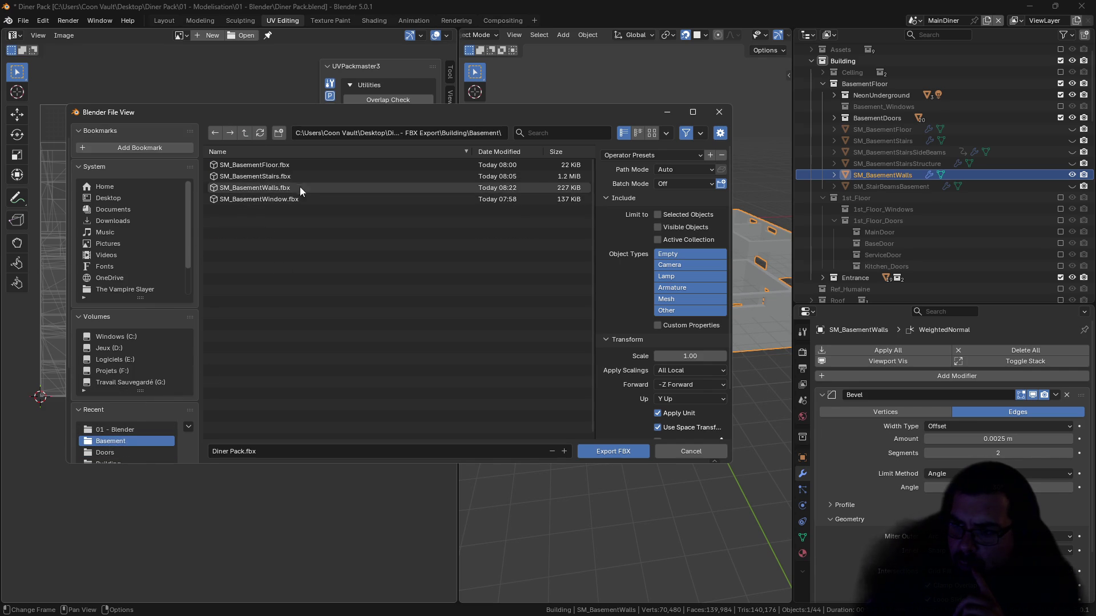
pyautogui.click(268, 185)
pyautogui.click(659, 157)
pyautogui.click(642, 195)
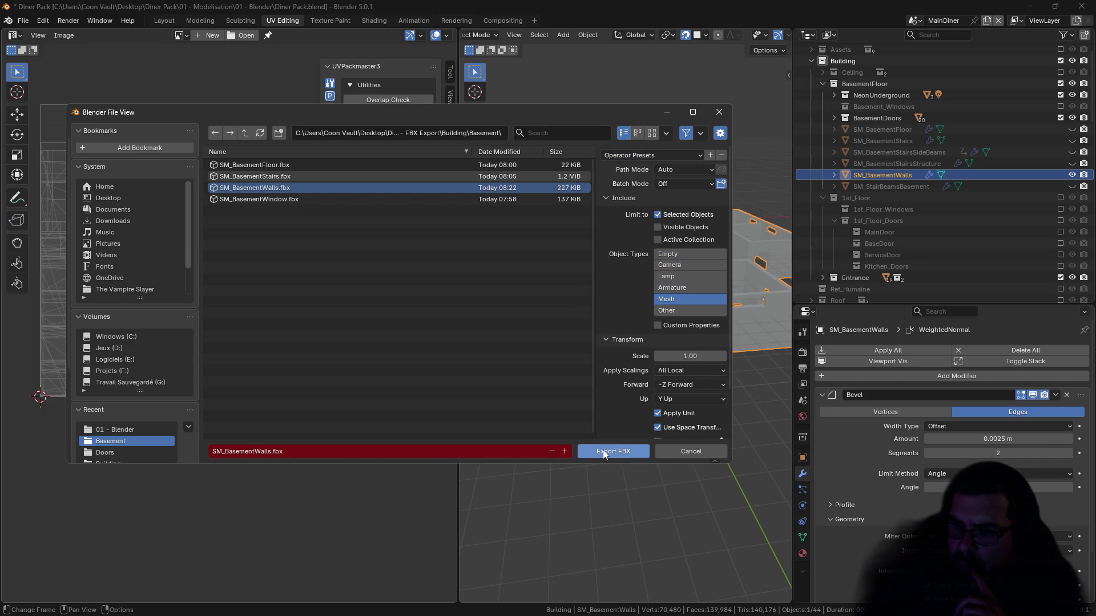
pyautogui.click(603, 450)
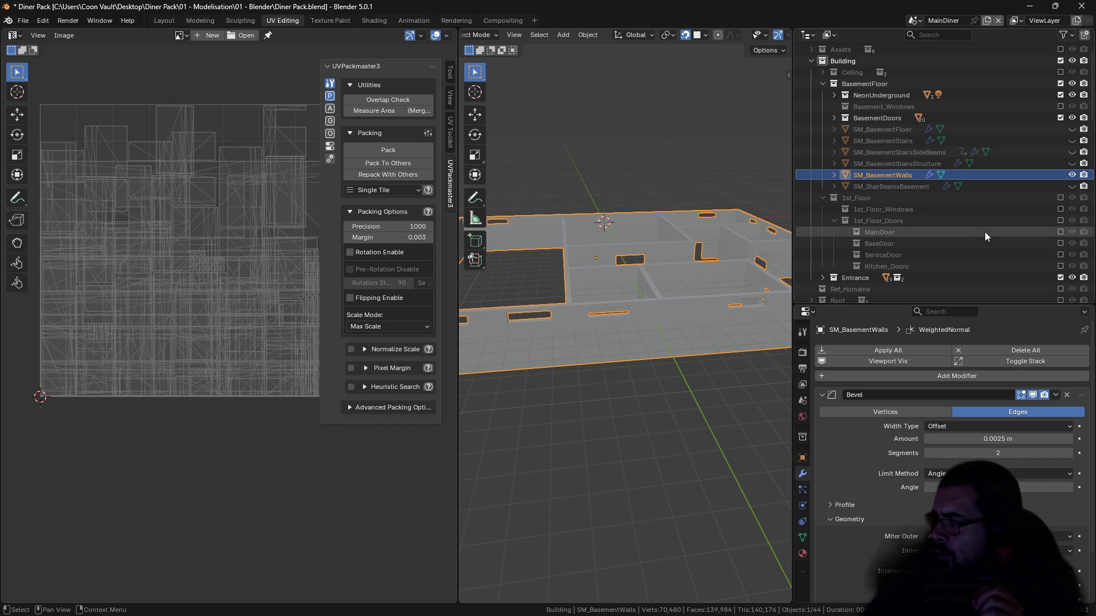
# Step: Show the 1st_Floor collection and give SM_1stFloor a 0.0025 m bevel (0.01/4)
pyautogui.click(1060, 198)
pyautogui.click(873, 277)
pyautogui.click(966, 439)
pyautogui.write('0.01')
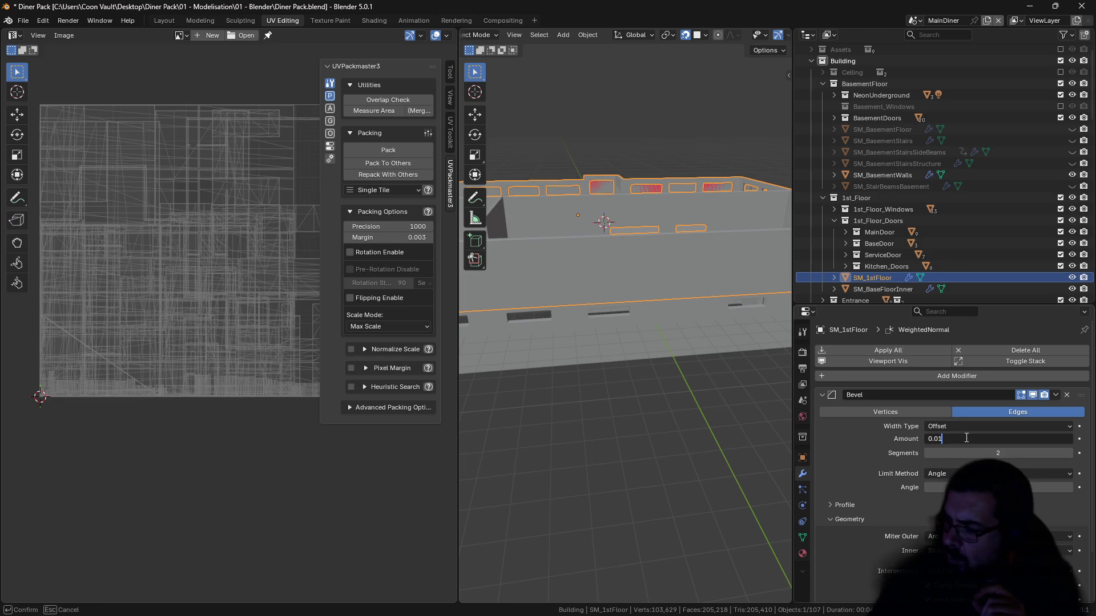
pyautogui.write('/4')
pyautogui.press('Return')
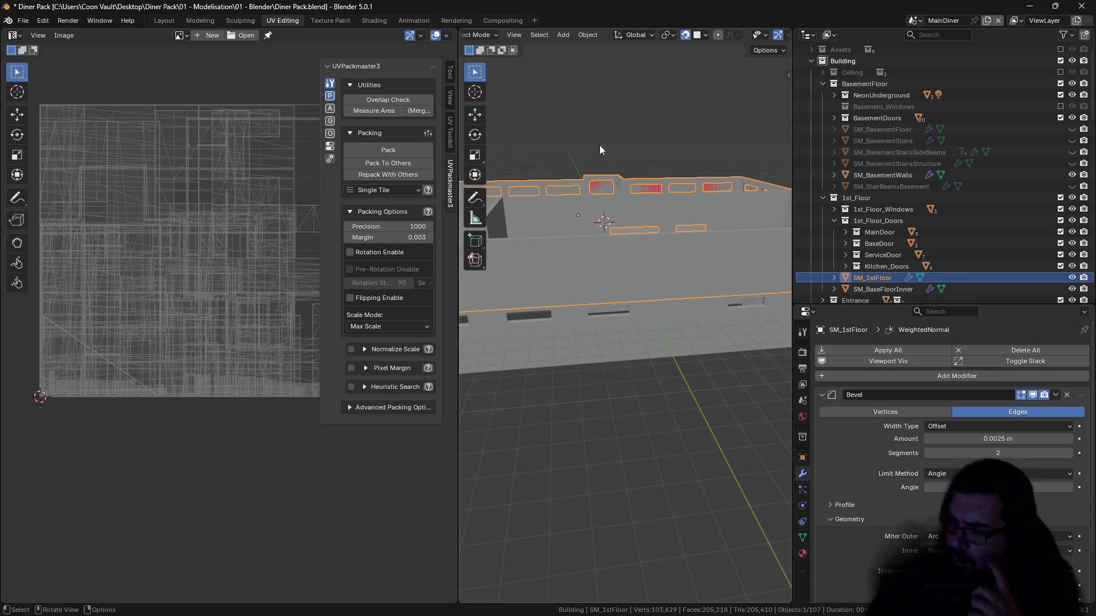
# Step: Export SM_1stFloor as FBX, overwriting SM_1stFloorWalls.fbx in the Building folder
pyautogui.click(23, 20)
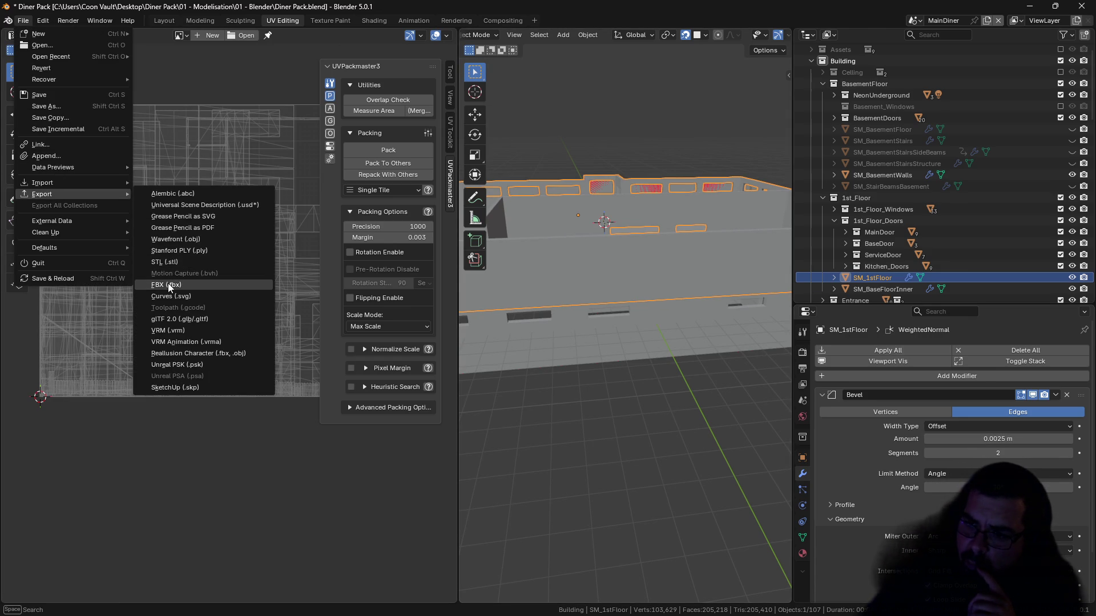
pyautogui.click(169, 284)
pyautogui.click(245, 133)
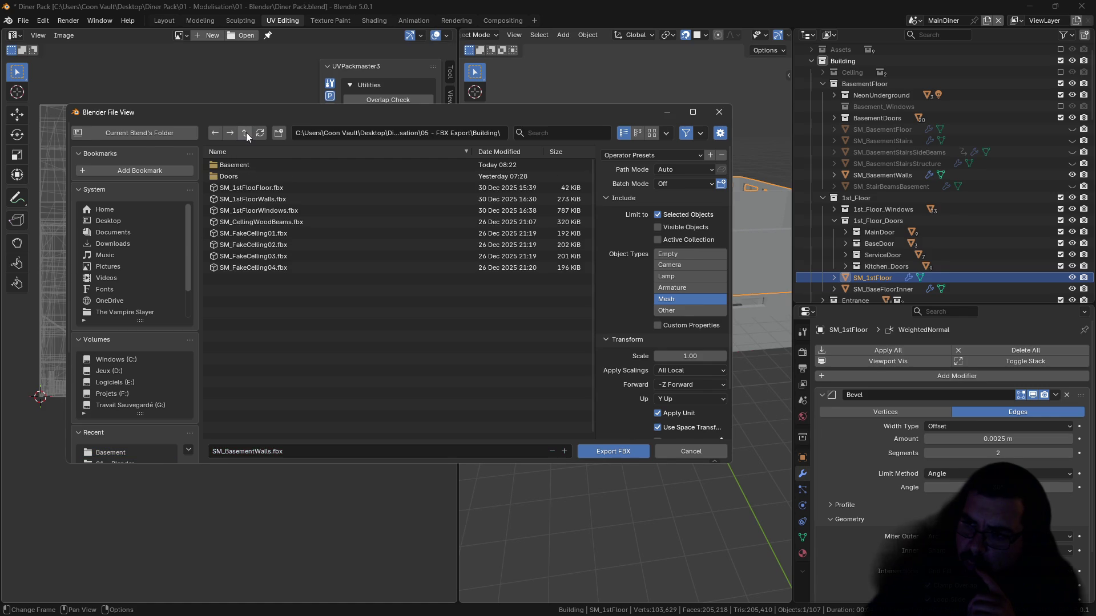
pyautogui.click(252, 195)
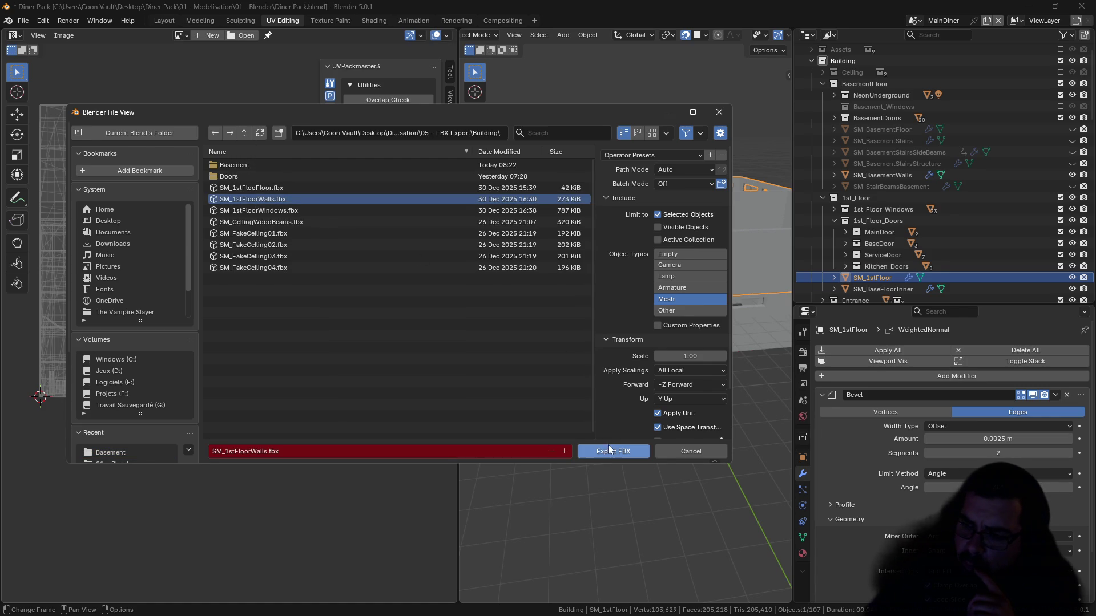
pyautogui.click(609, 449)
# Step: Save Diner Pack.blend and put Blender away to reveal the desktop
pyautogui.click(32, 23)
pyautogui.click(25, 22)
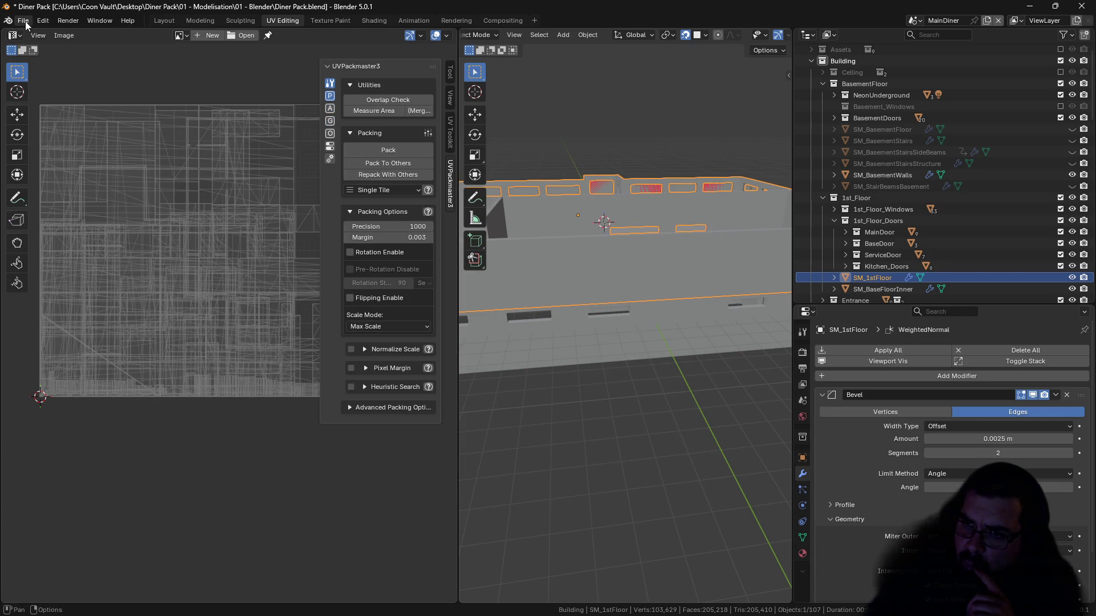
pyautogui.click(25, 21)
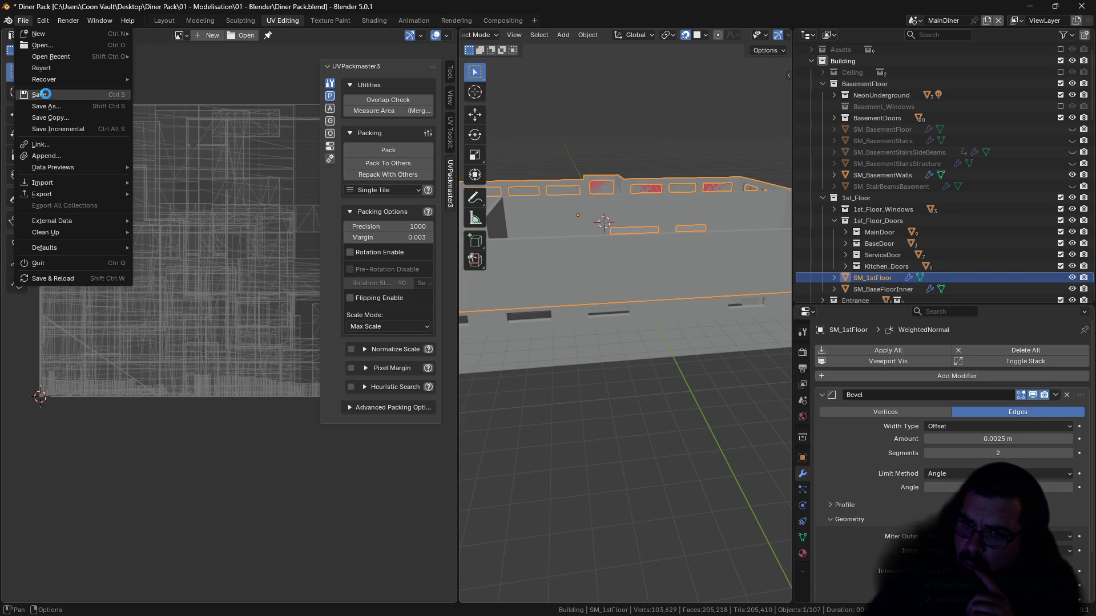
pyautogui.click(41, 94)
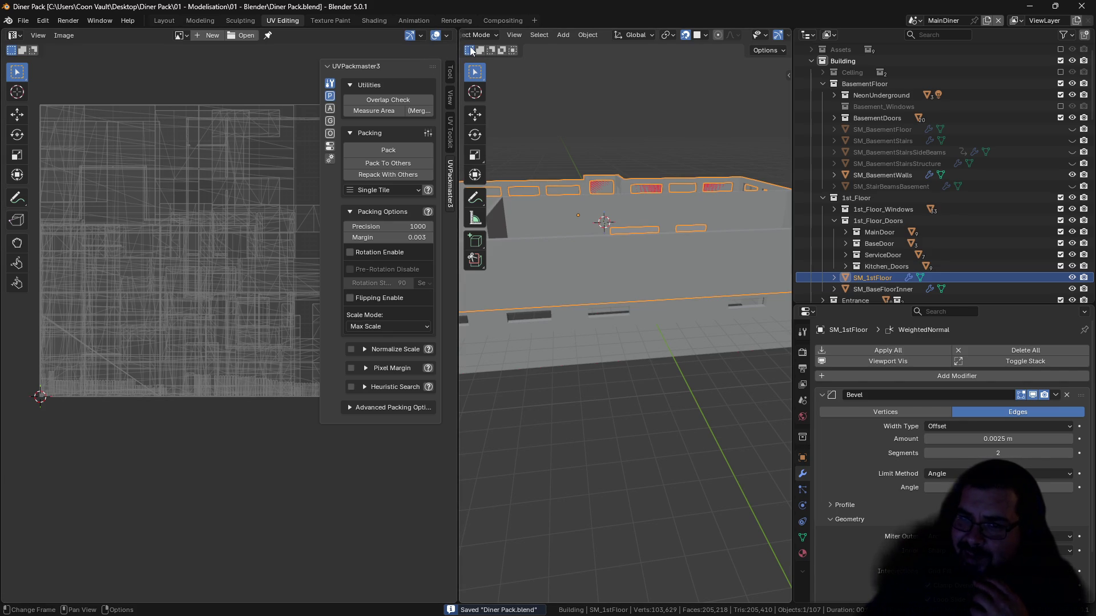
pyautogui.click(1029, 7)
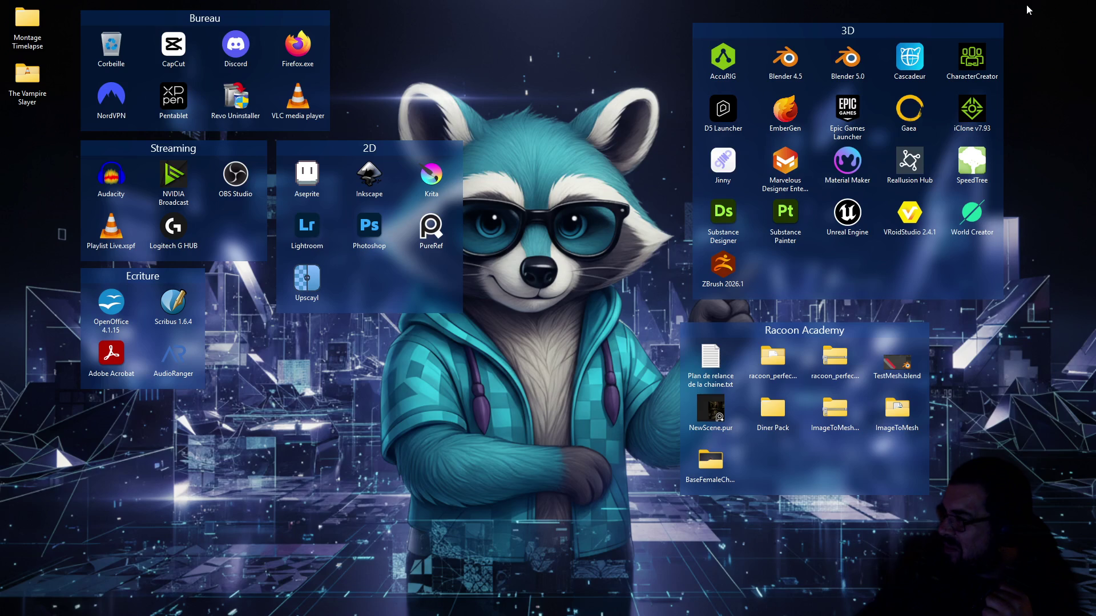
# Step: Minimize Blender and switch back to the Unreal Engine editor showing the Assets_Sheet level
pyautogui.click(698, 606)
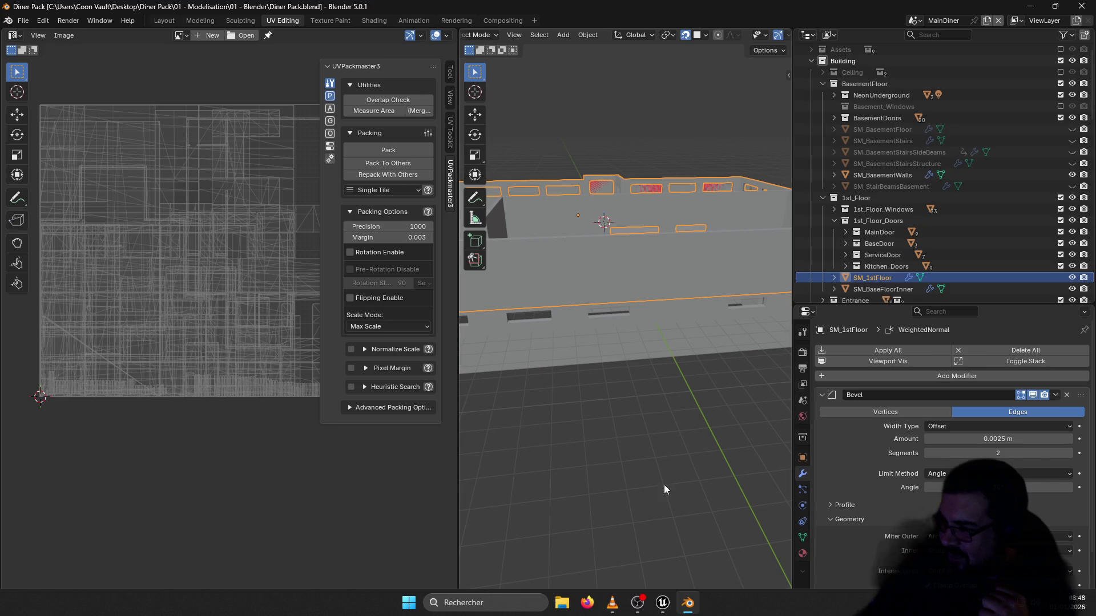
pyautogui.click(1031, 9)
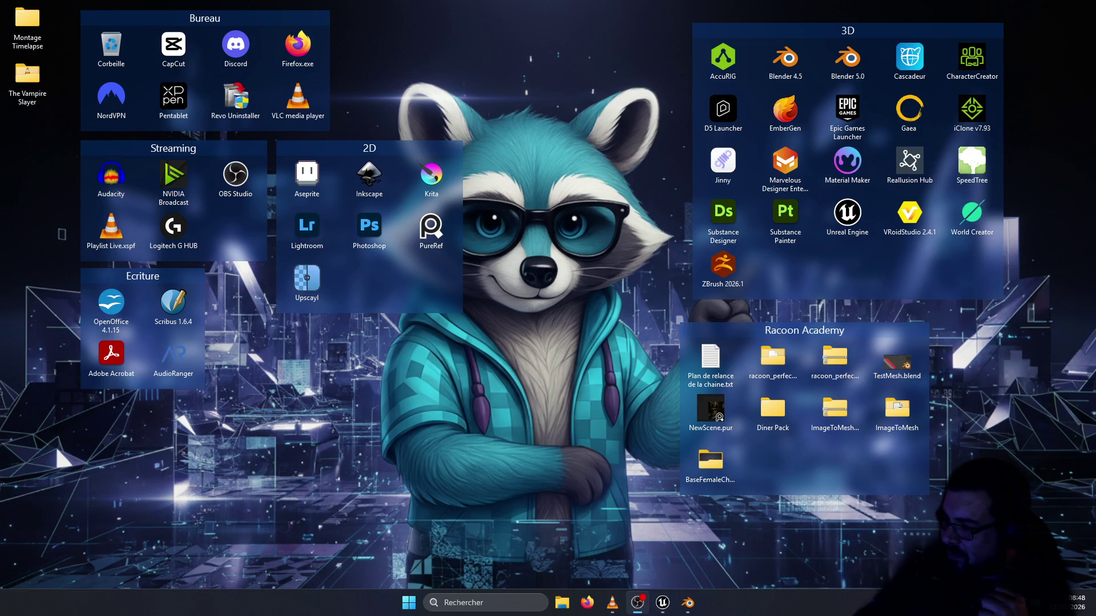
pyautogui.moveTo(663, 602)
pyautogui.click(658, 525)
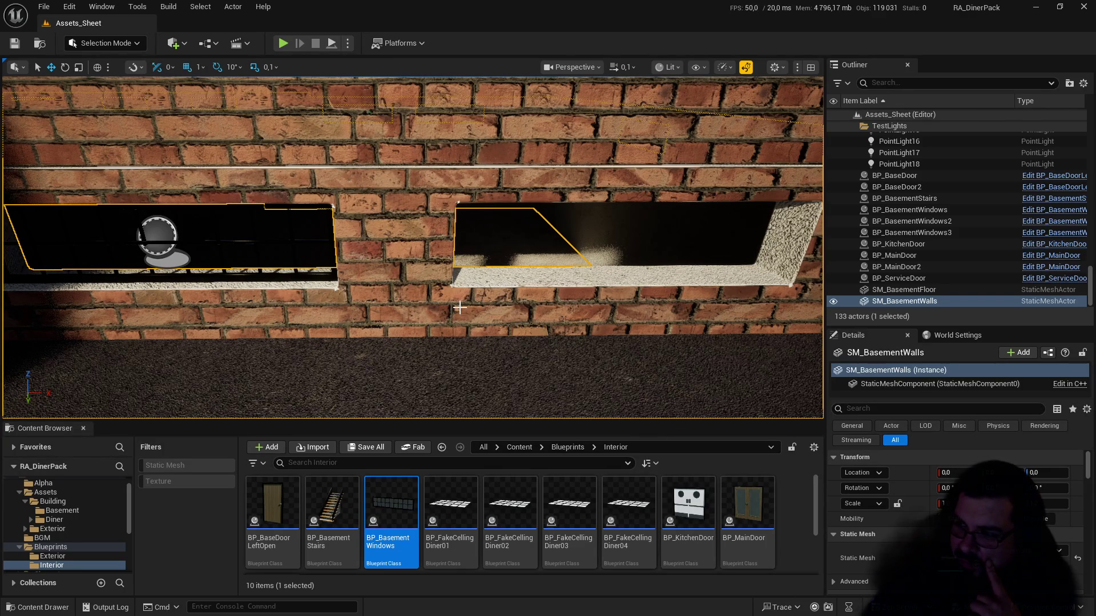
# Step: Reimport SM_BasementWalls from the Basement folder and save the asset
pyautogui.click(63, 511)
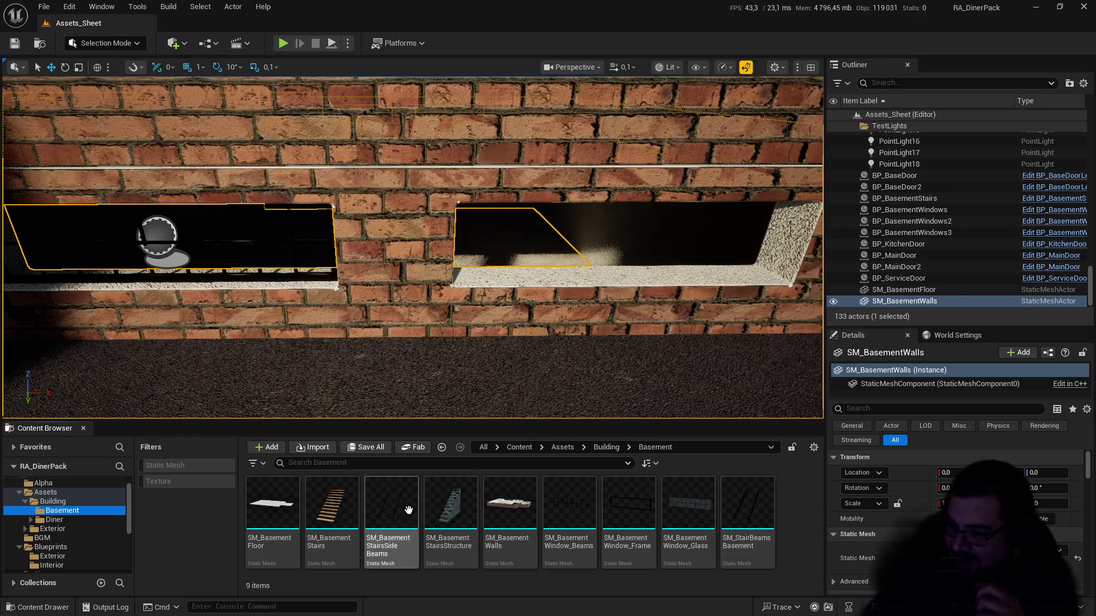
pyautogui.rightClick(513, 500)
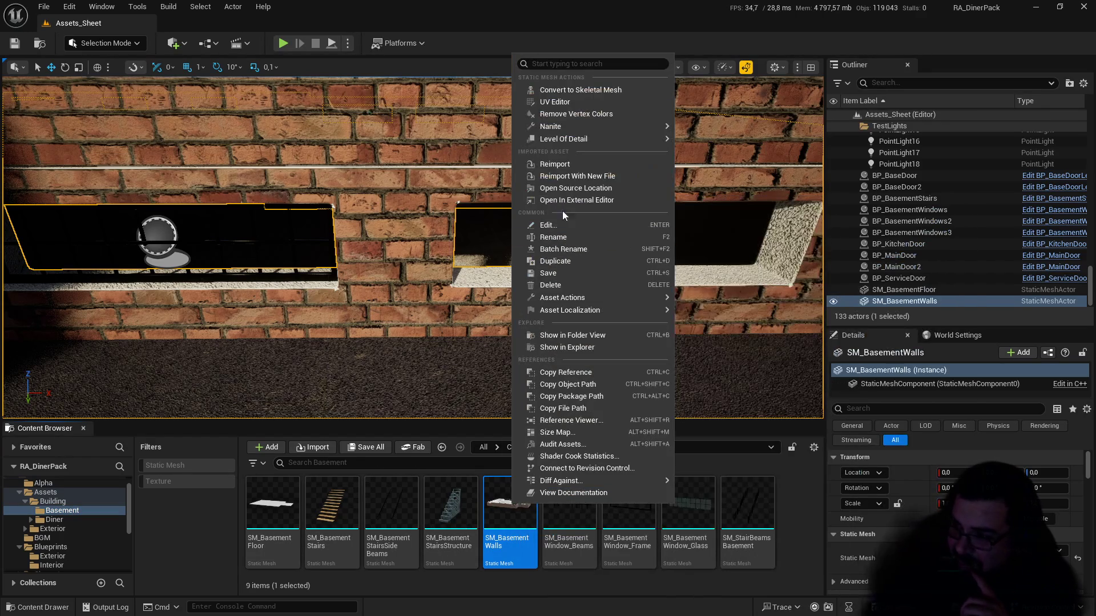
pyautogui.click(557, 165)
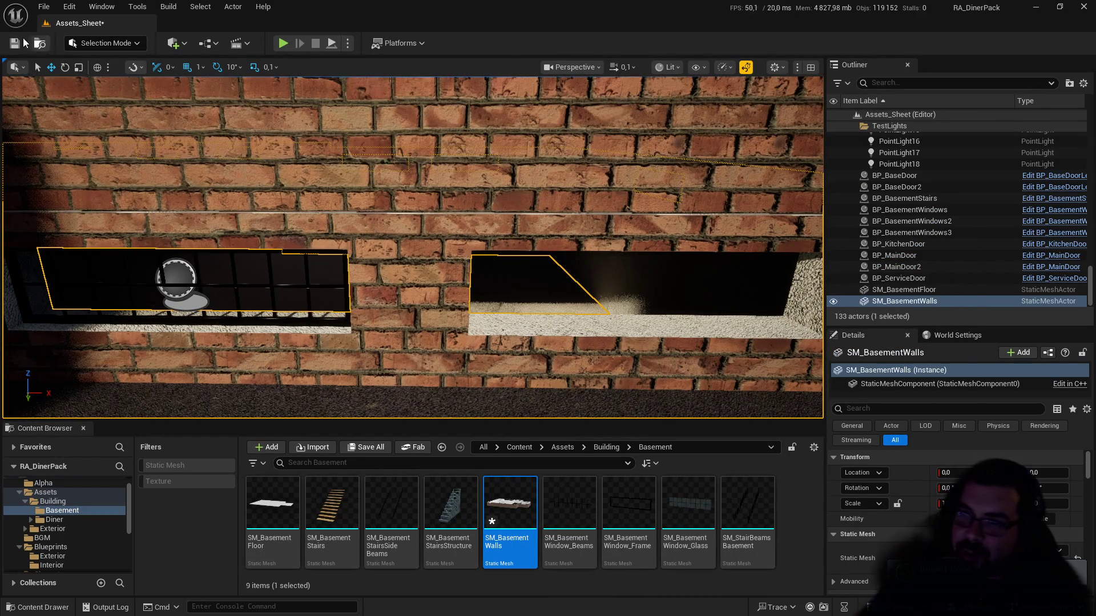
pyautogui.click(14, 43)
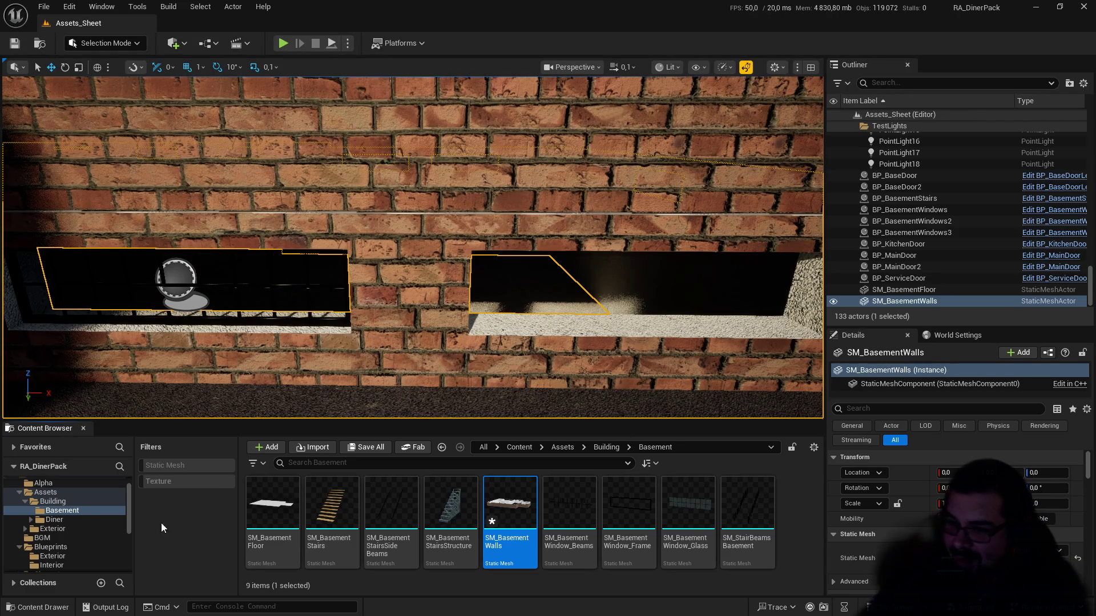
# Step: Reimport SM_1stFloorWalls from the Building/Diner/1stFloor folder
pyautogui.click(74, 499)
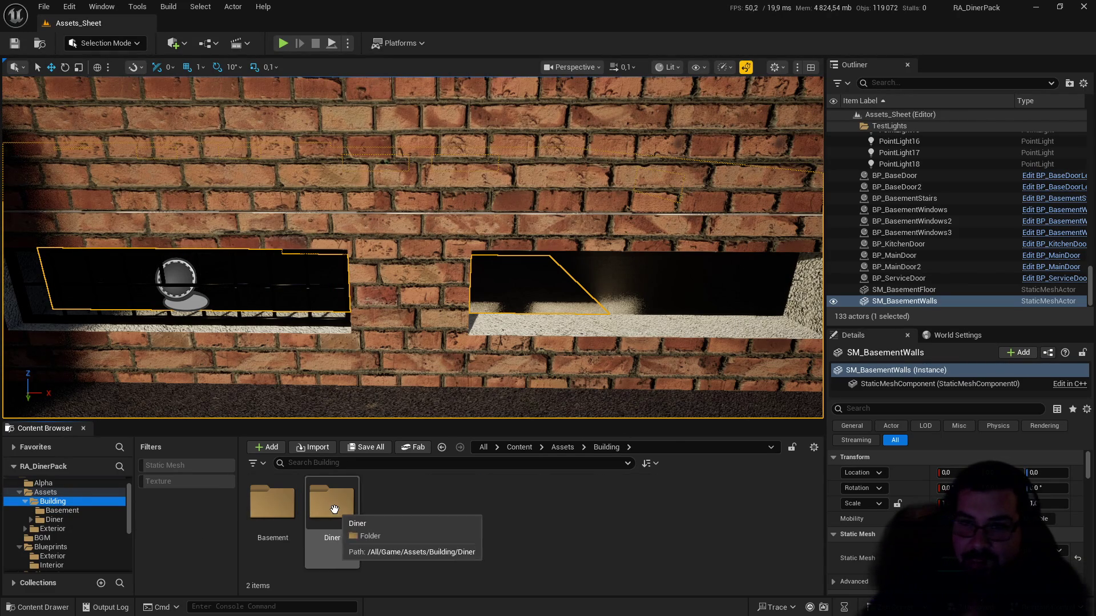
pyautogui.doubleClick(335, 510)
pyautogui.doubleClick(289, 505)
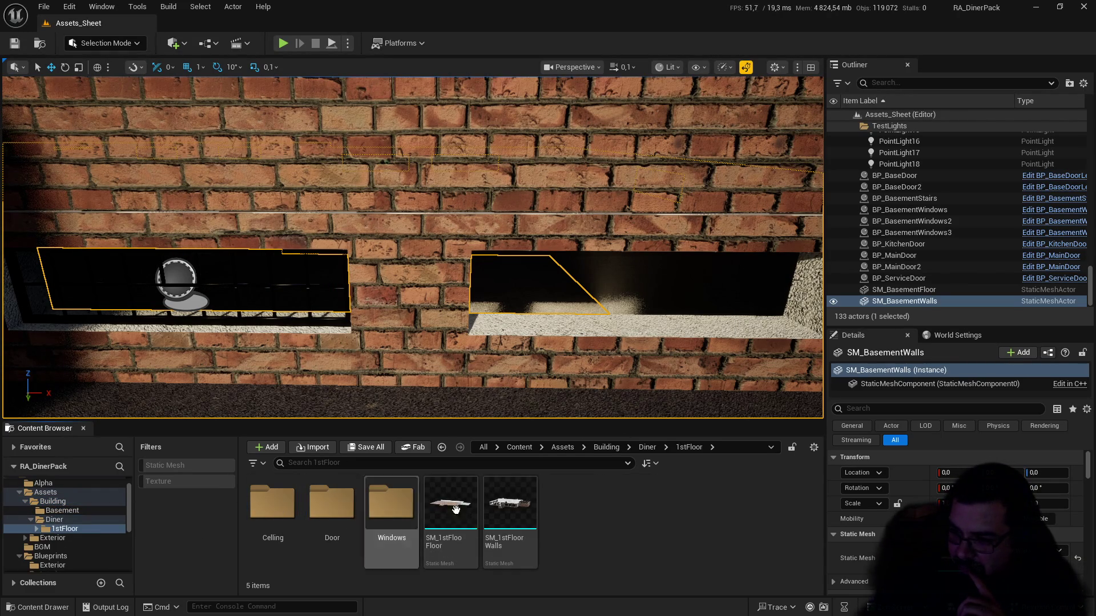
pyautogui.click(517, 516)
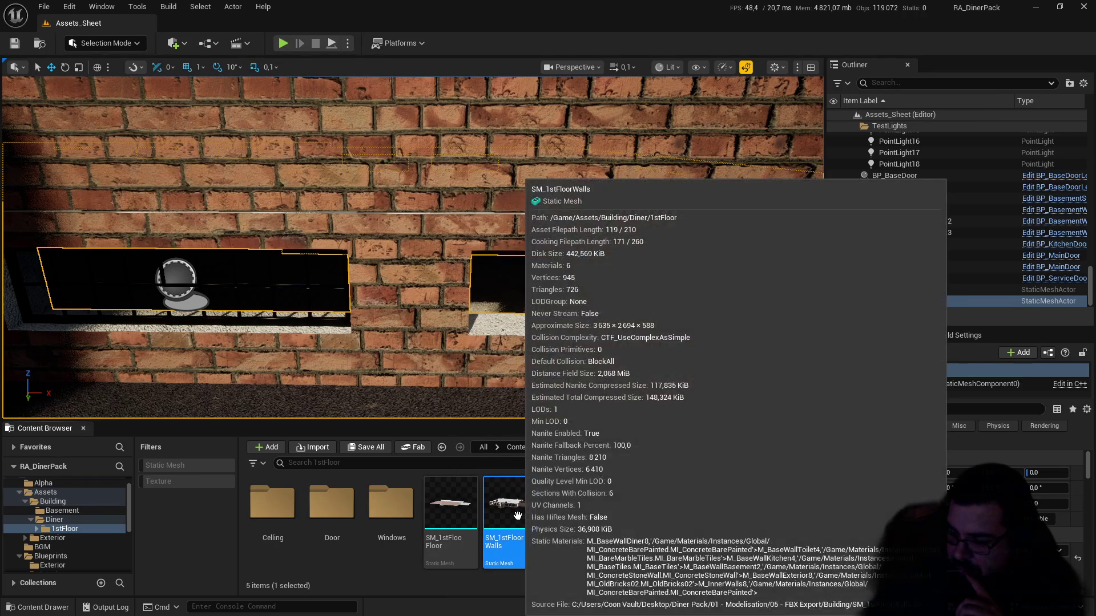
pyautogui.rightClick(517, 515)
pyautogui.click(578, 176)
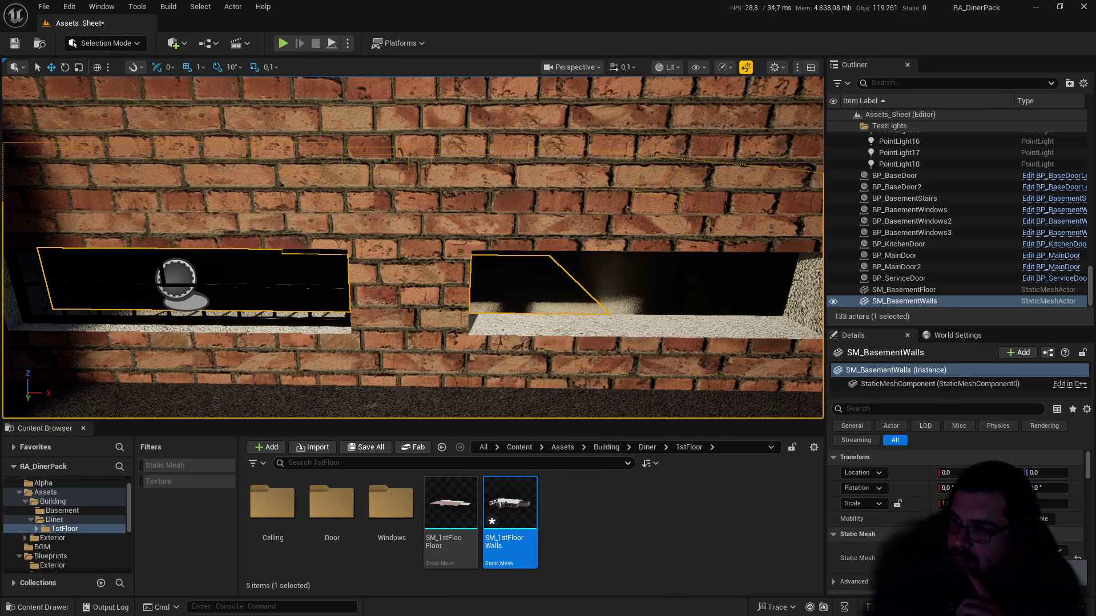
# Step: Save the level and select the window grid in the left basement opening
pyautogui.moveTo(354, 229); pyautogui.dragTo(338, 226)
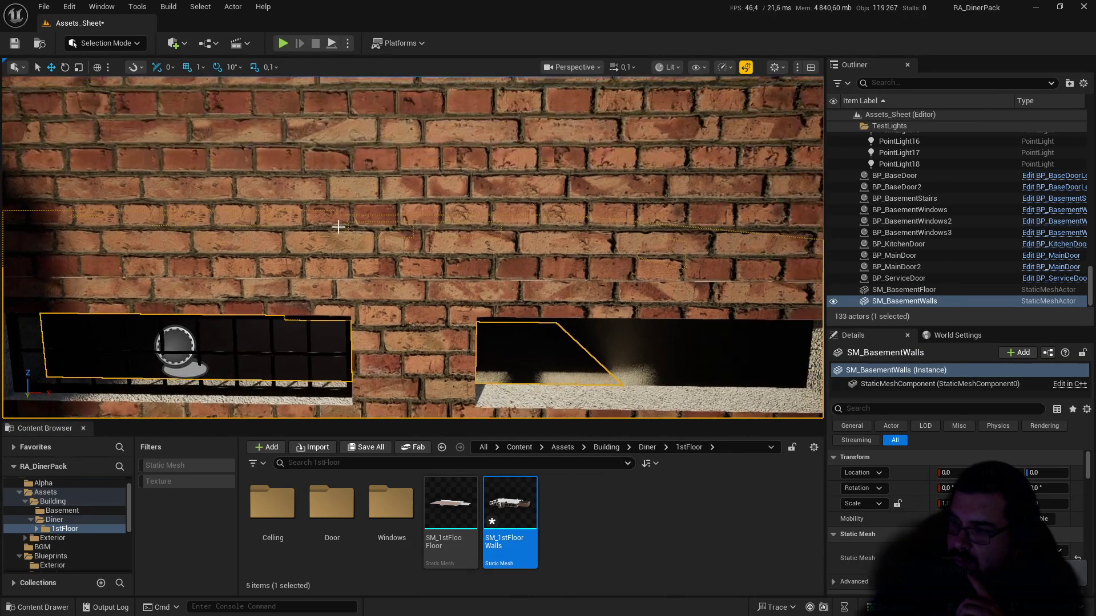
pyautogui.hotkey('ctrl', 's')
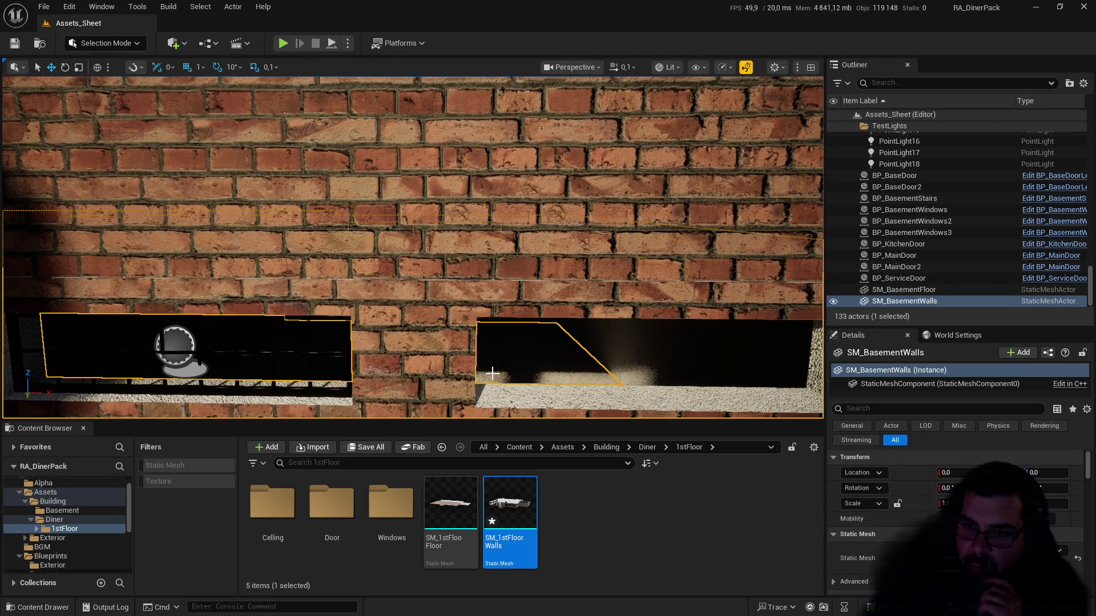
pyautogui.click(294, 362)
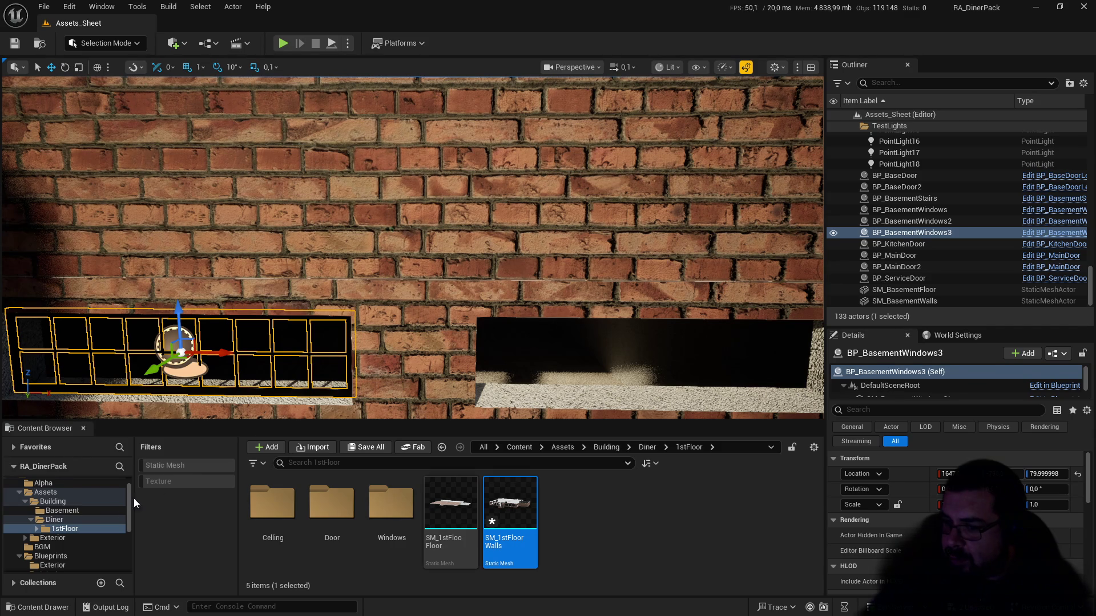
# Step: Browse to the Content/Materials/Master folder
pyautogui.scroll(-3, 71, 521)
pyautogui.scroll(-3, 69, 525)
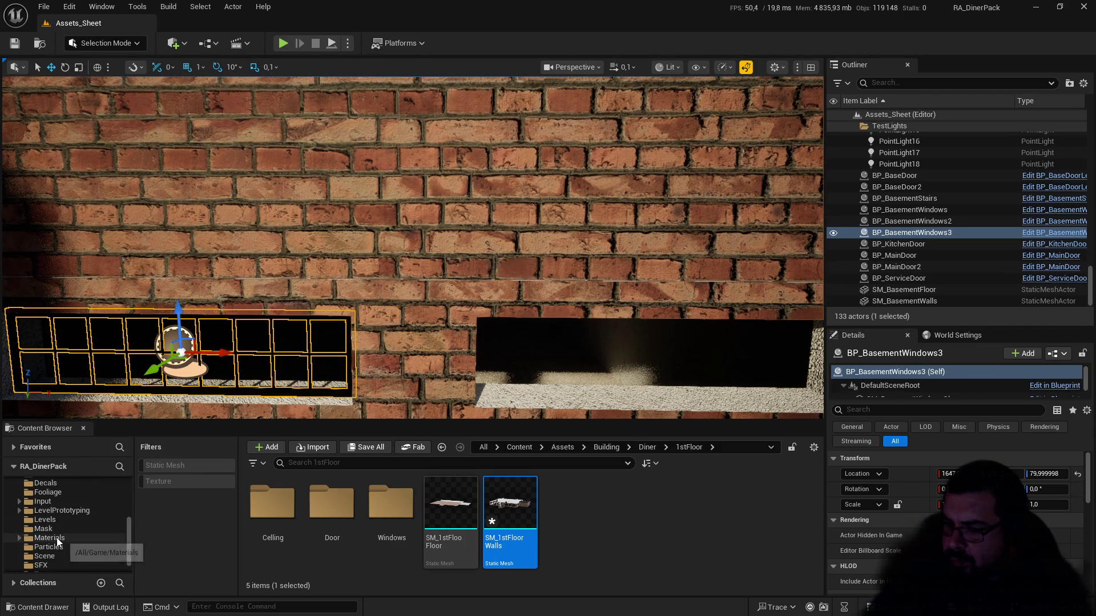
pyautogui.click(56, 538)
pyautogui.click(326, 507)
pyautogui.doubleClick(326, 507)
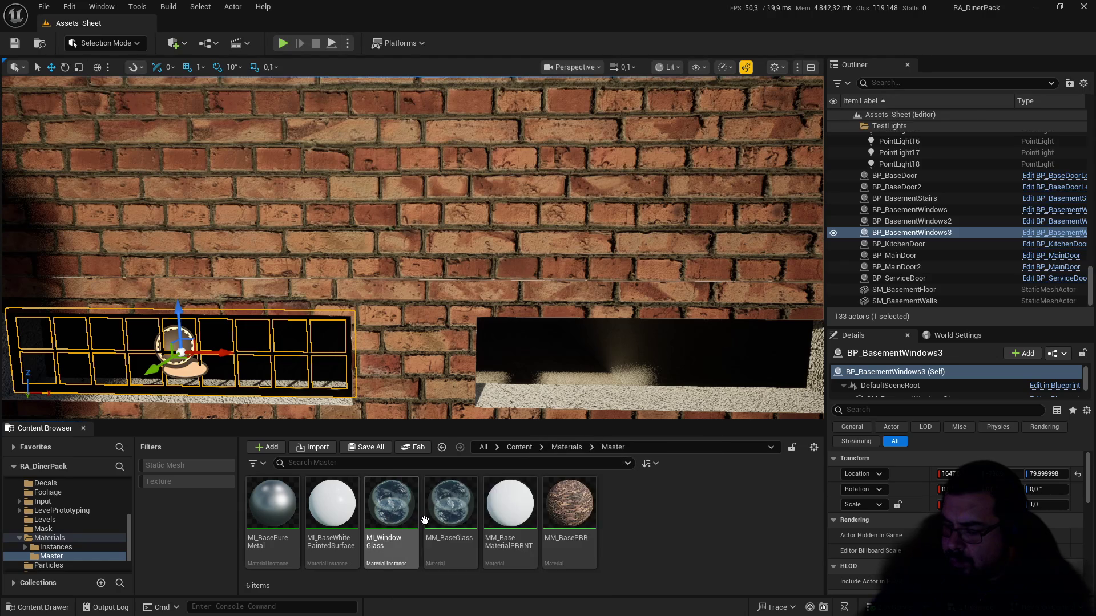
# Step: Create a material instance of MM_BaseGlass named MI_TaintedGlass and open it
pyautogui.rightClick(452, 507)
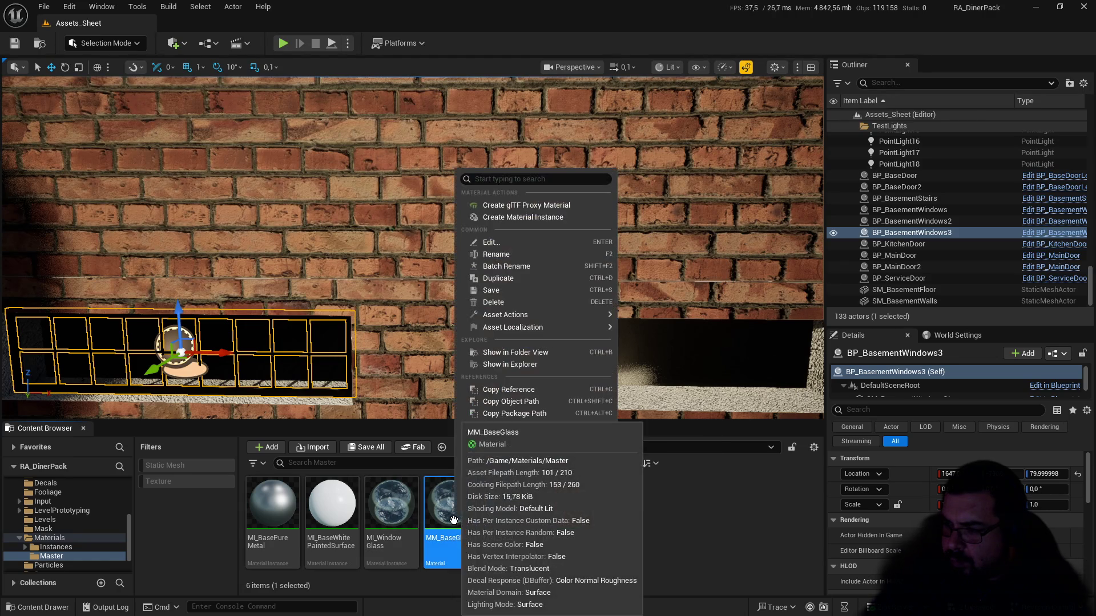
pyautogui.click(547, 217)
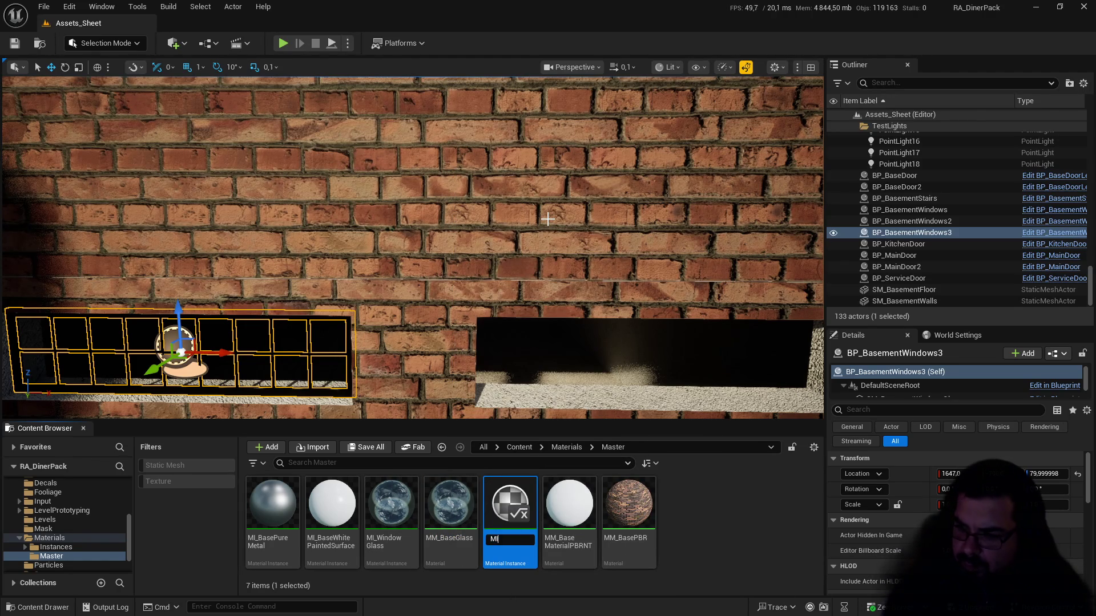
pyautogui.write('MI_Tai')
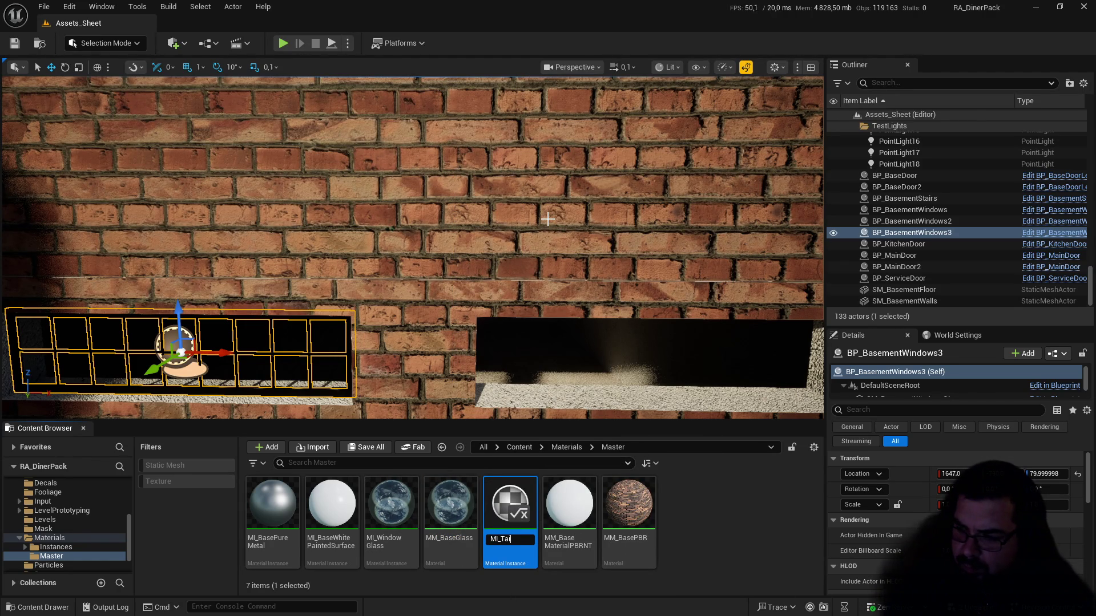
pyautogui.write('nted')
pyautogui.write('Gla')
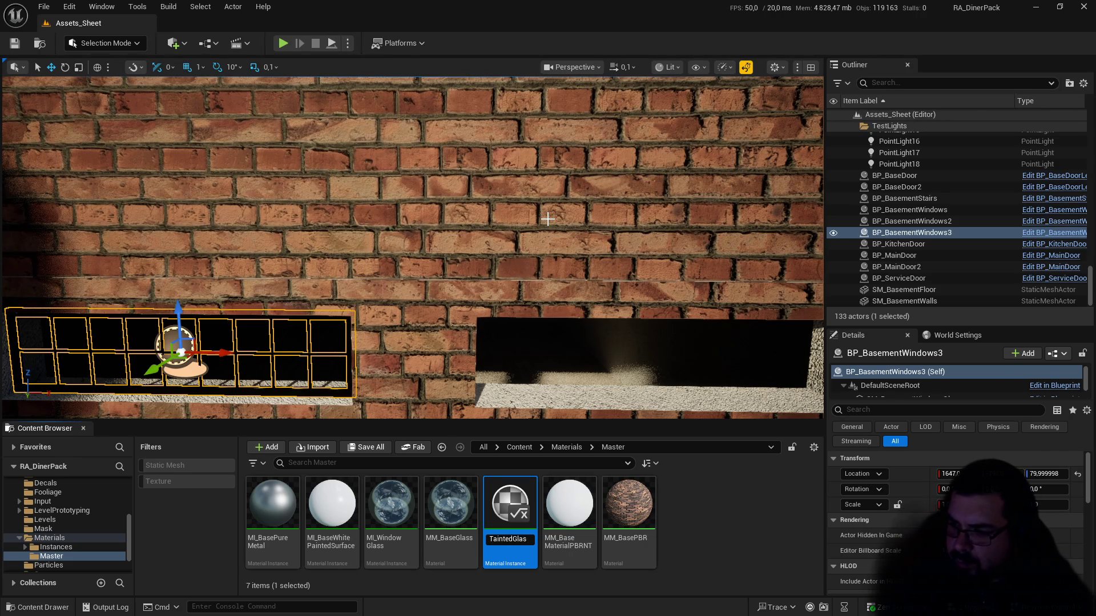
pyautogui.write('s')
pyautogui.press('Return')
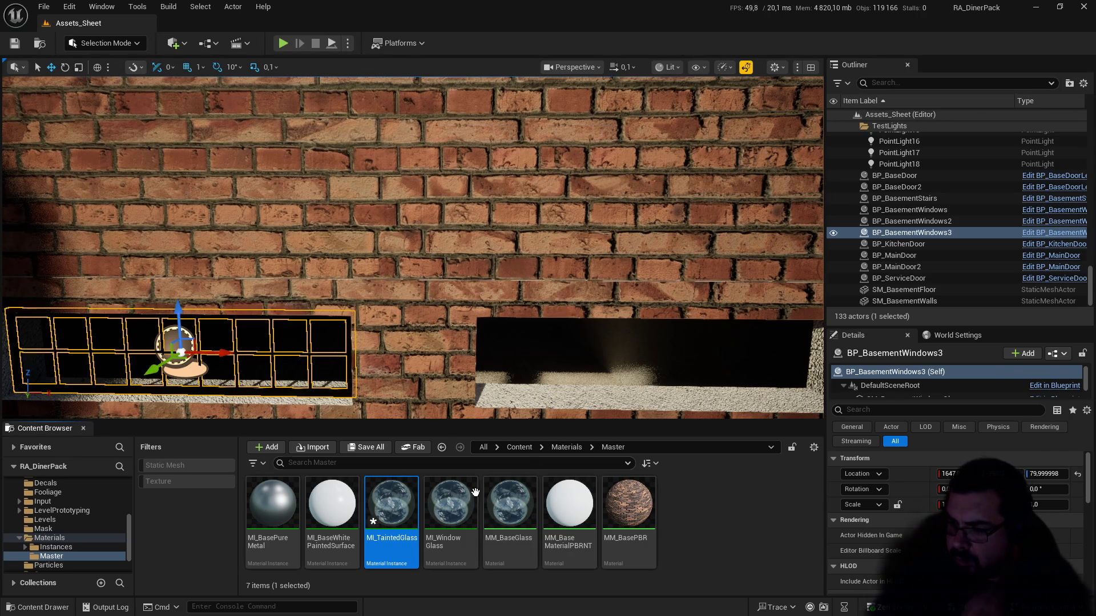
pyautogui.doubleClick(394, 505)
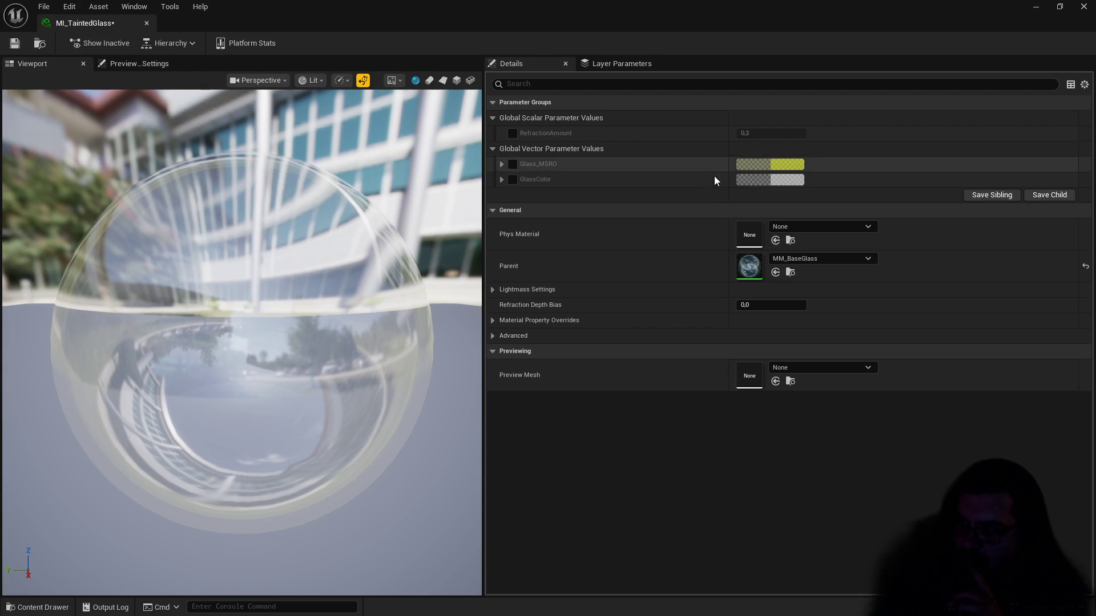
# Step: Override Glass_MSRO, RefractionAmount and GlassColor, setting RefractionAmount to 1
pyautogui.click(512, 164)
pyautogui.click(513, 133)
pyautogui.click(512, 179)
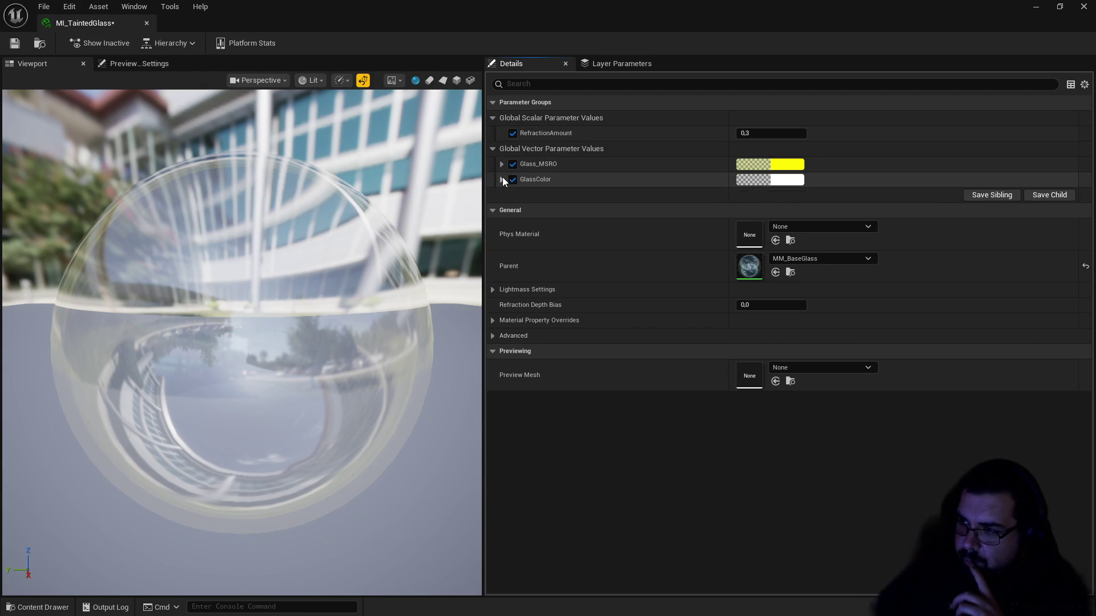
pyautogui.click(502, 180)
pyautogui.click(501, 164)
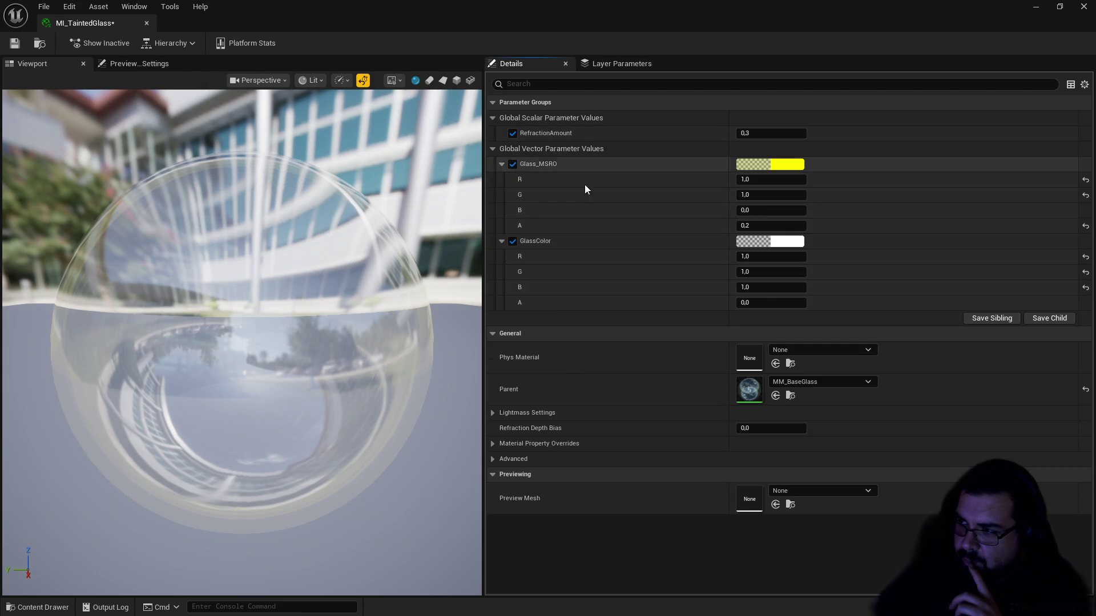
pyautogui.click(751, 133)
pyautogui.write('1')
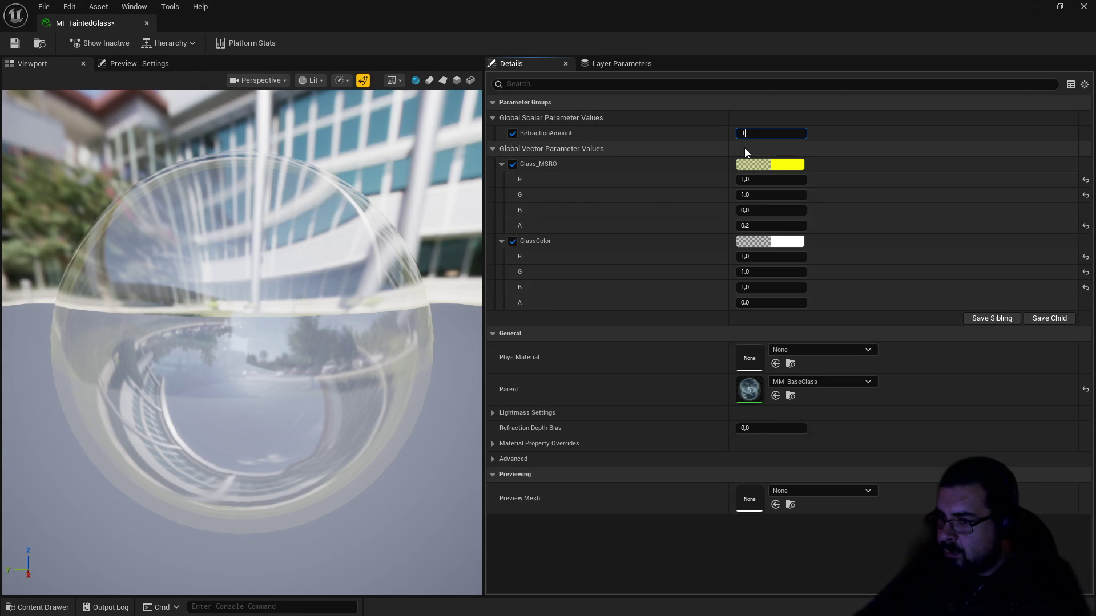
pyautogui.press('Return')
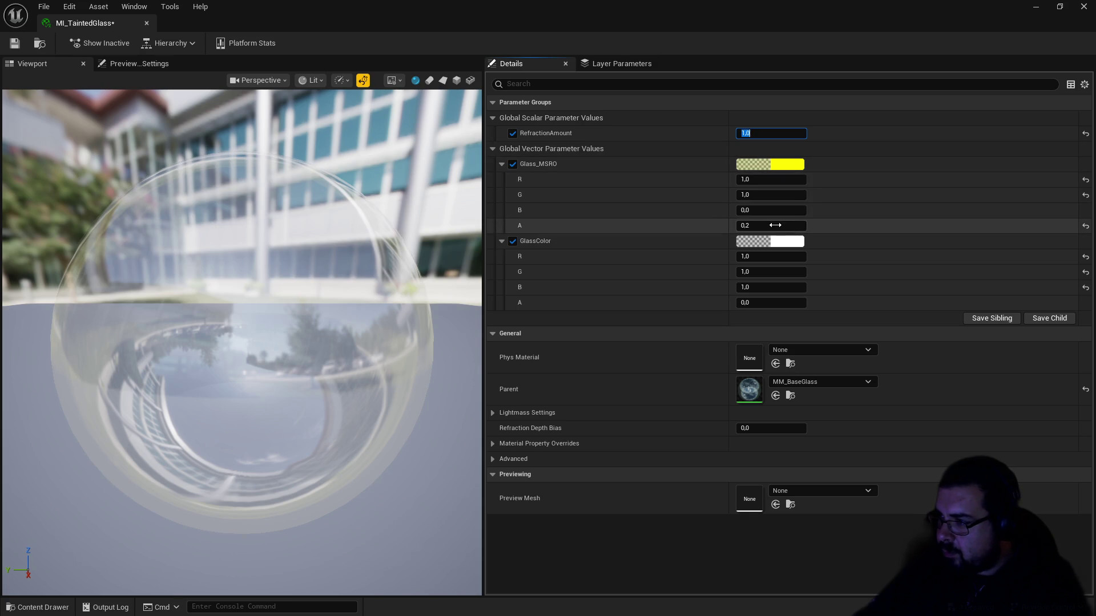
# Step: Try Glass_MSRO values such as green 0.7–0.8, blue 0.1–0.3 and alpha 0.6–0.7
pyautogui.click(757, 196)
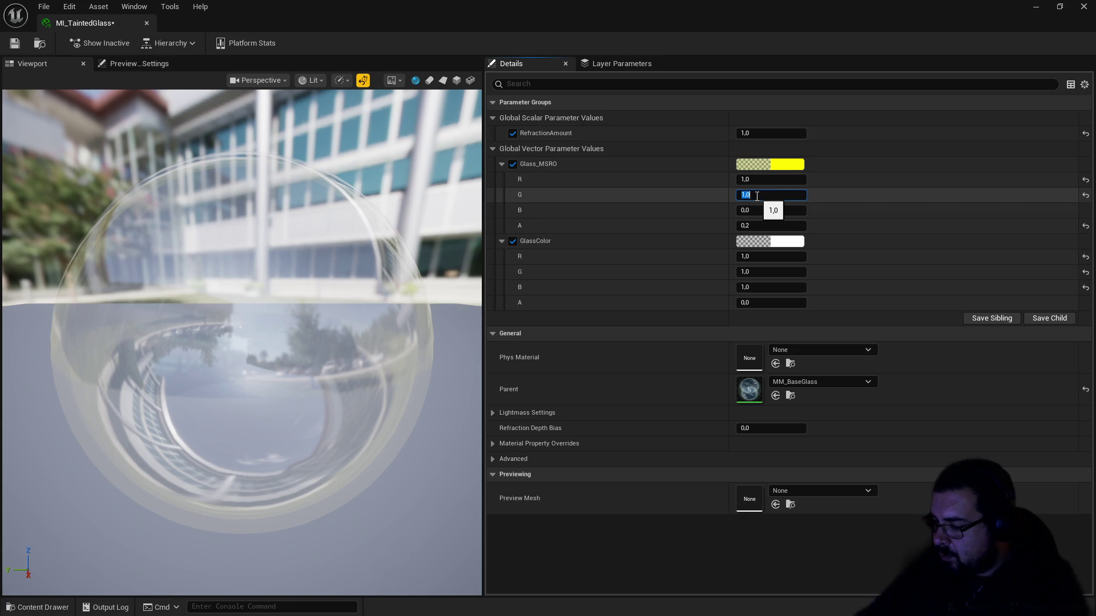
pyautogui.press('BackSpace')
pyautogui.write('0,7')
pyautogui.press('Return')
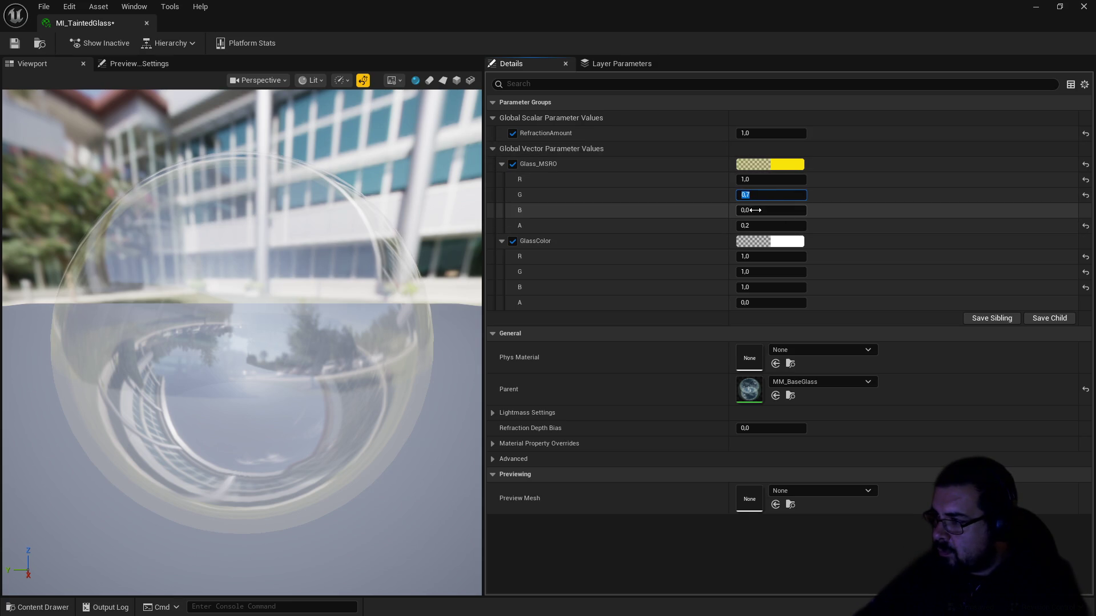
pyautogui.press('Return')
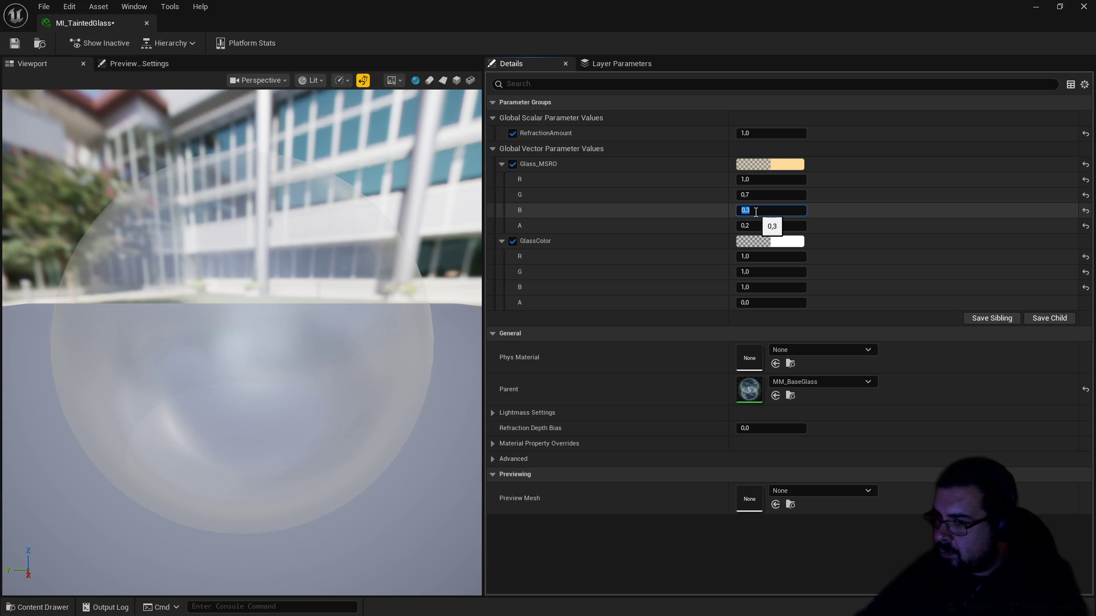
pyautogui.click(765, 226)
pyautogui.press('BackSpace')
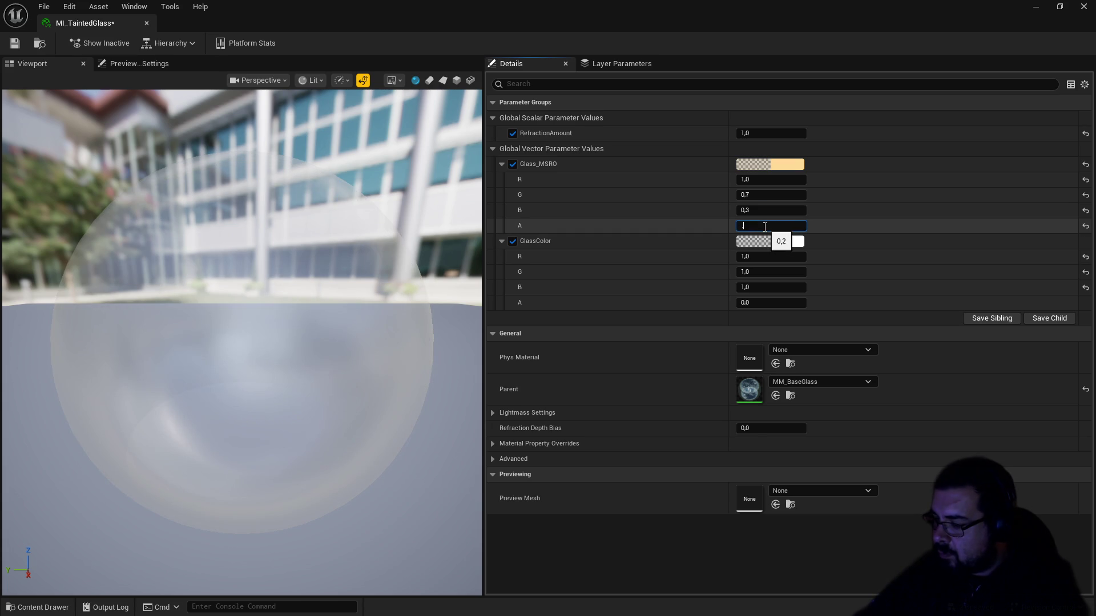
pyautogui.write(',6')
pyautogui.press('Return')
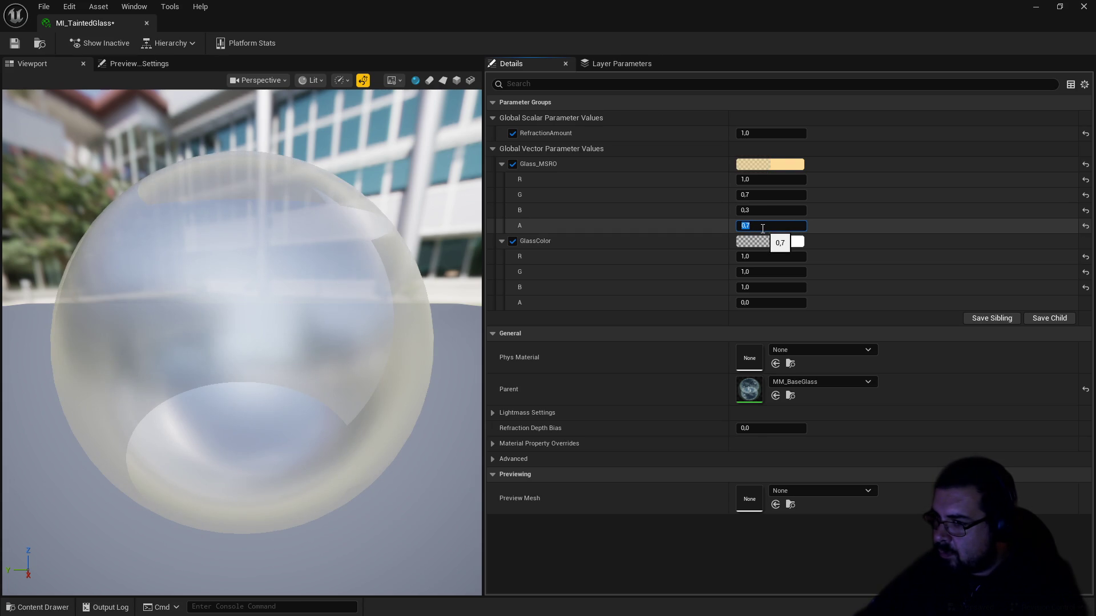
pyautogui.press('Return')
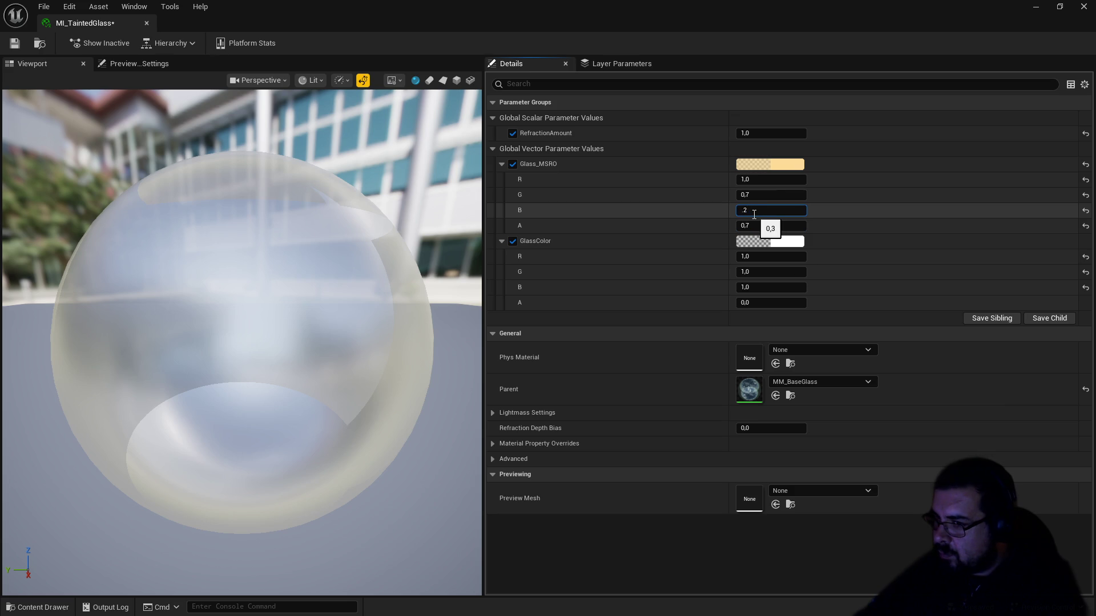
pyautogui.press('Return')
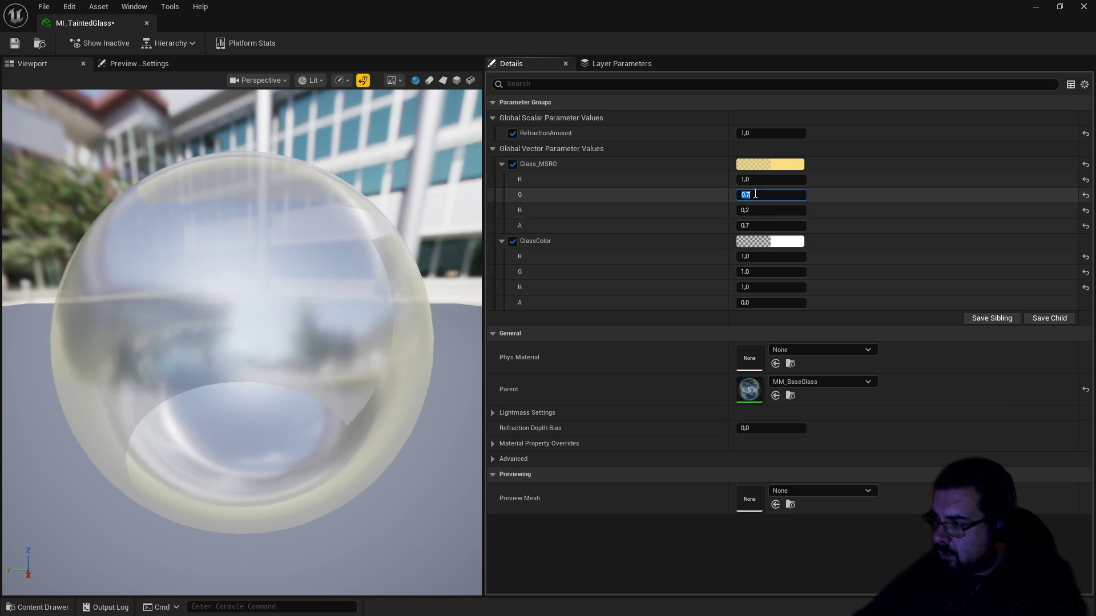
pyautogui.write('8')
pyautogui.press('Return')
pyautogui.write('.9')
pyautogui.click(764, 211)
pyautogui.write('.1')
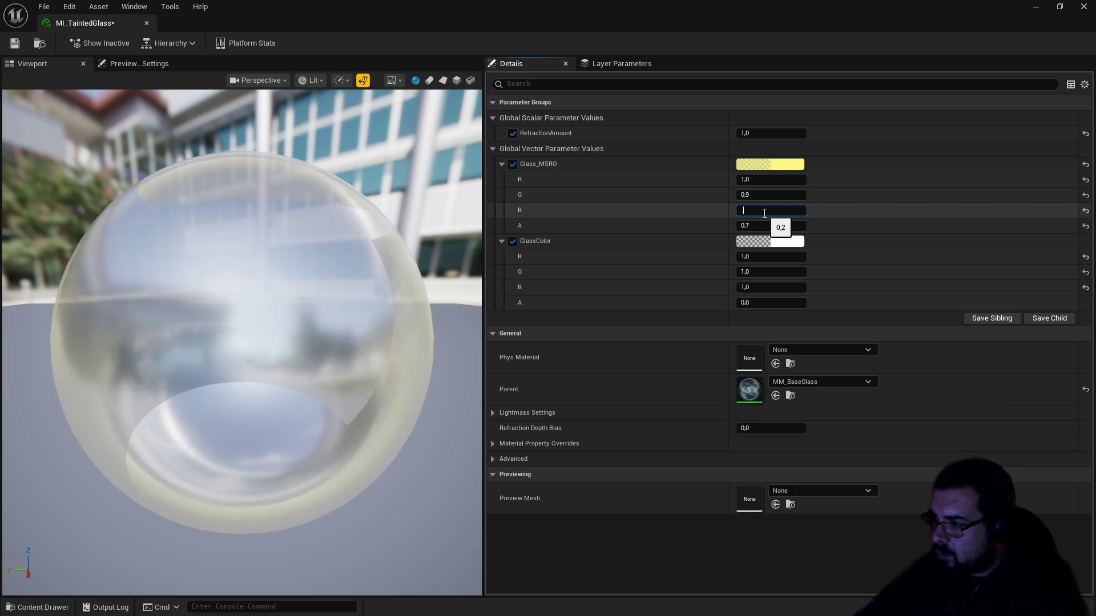
pyautogui.press('Return')
# Step: Settle Glass_MSRO at 1 / 0.9 / 0.1 / 0.8 and save the material instance
pyautogui.click(759, 195)
pyautogui.write('1')
pyautogui.click(755, 210)
pyautogui.write('0')
pyautogui.press('Return')
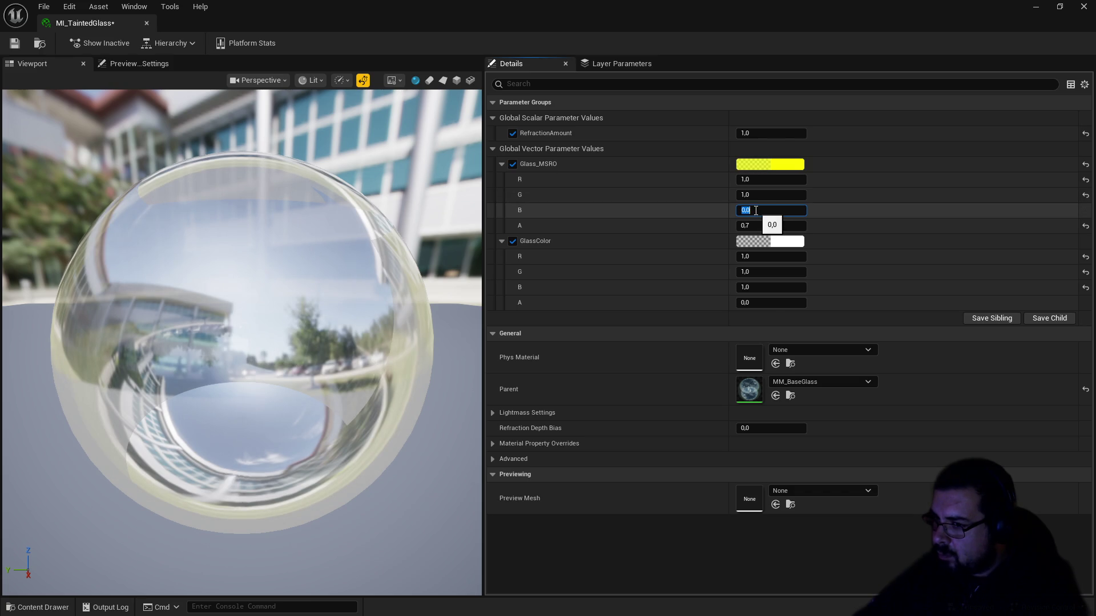
pyautogui.click(756, 195)
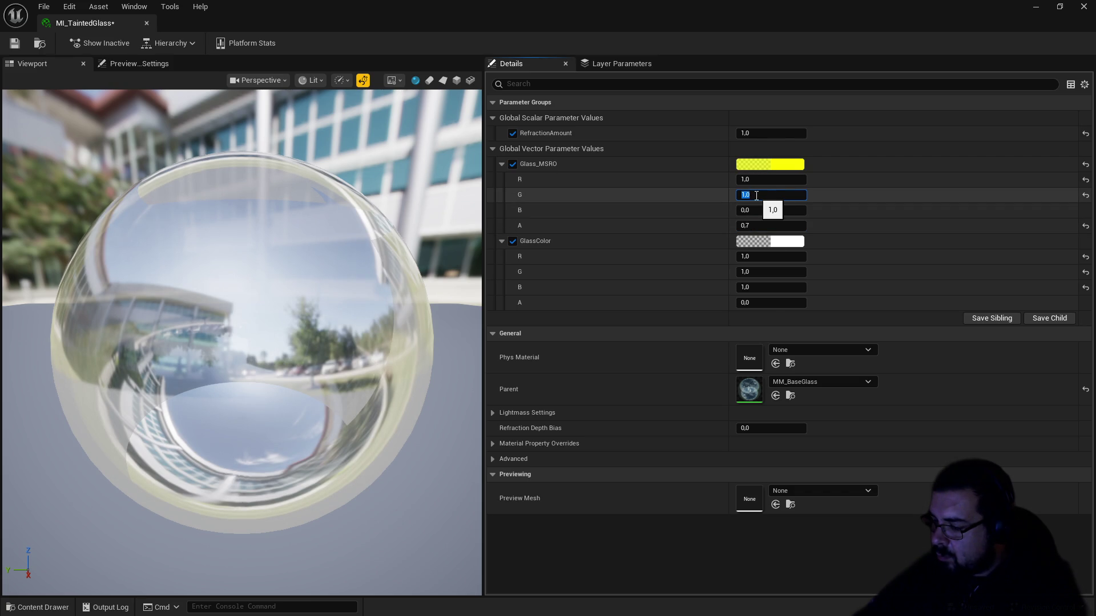
pyautogui.write(',8')
pyautogui.press('Return')
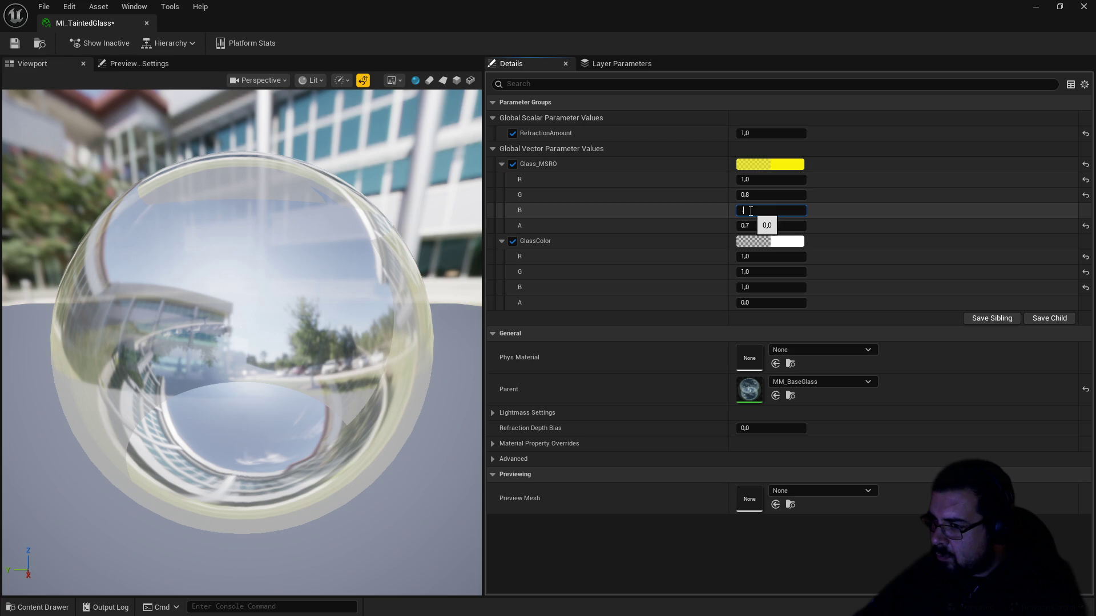
pyautogui.write('.52')
pyautogui.press('Return')
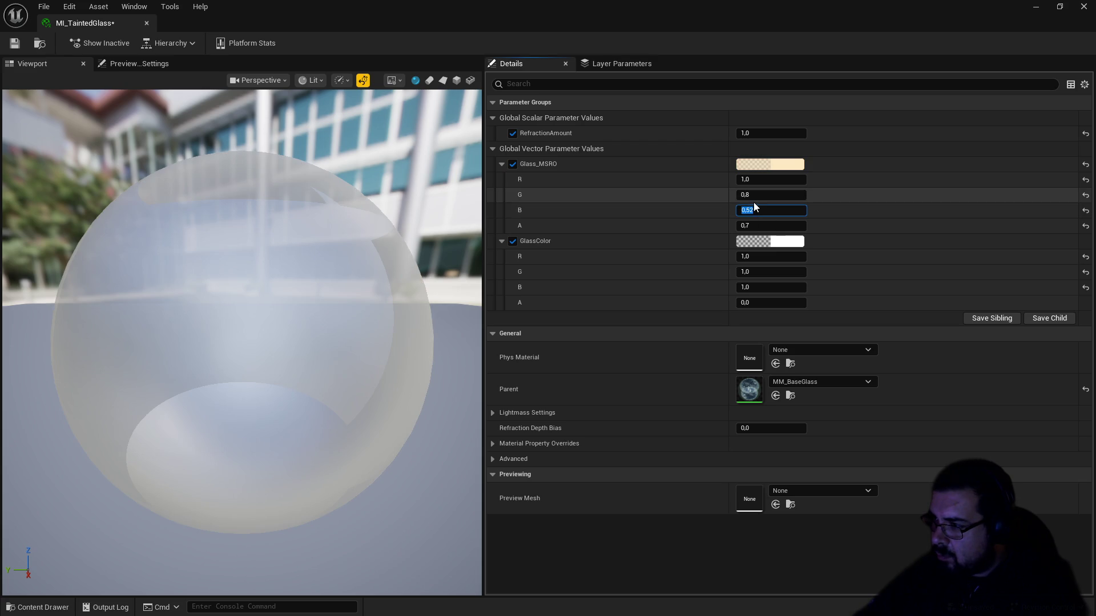
pyautogui.write('.1')
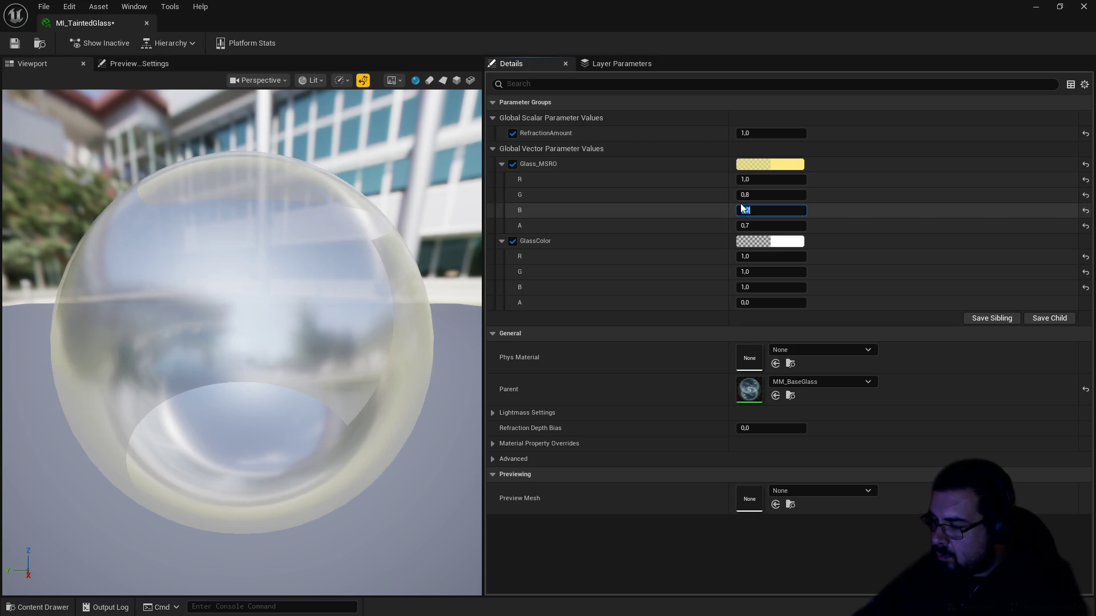
pyautogui.click(759, 196)
pyautogui.write('.9')
pyautogui.press('Return')
pyautogui.click(756, 225)
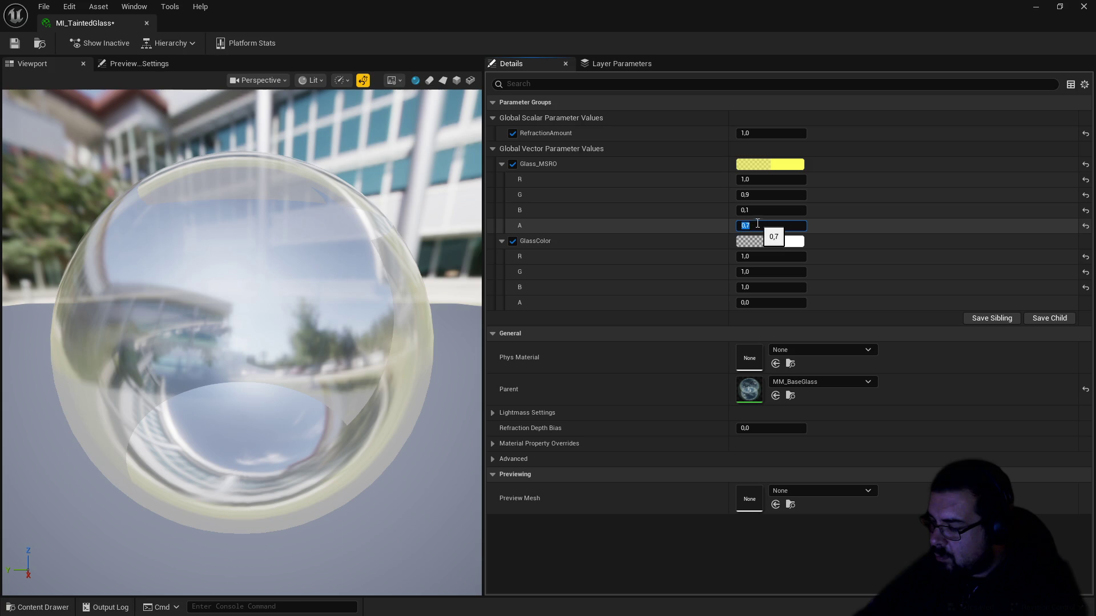
pyautogui.write('.6')
pyautogui.press('Return')
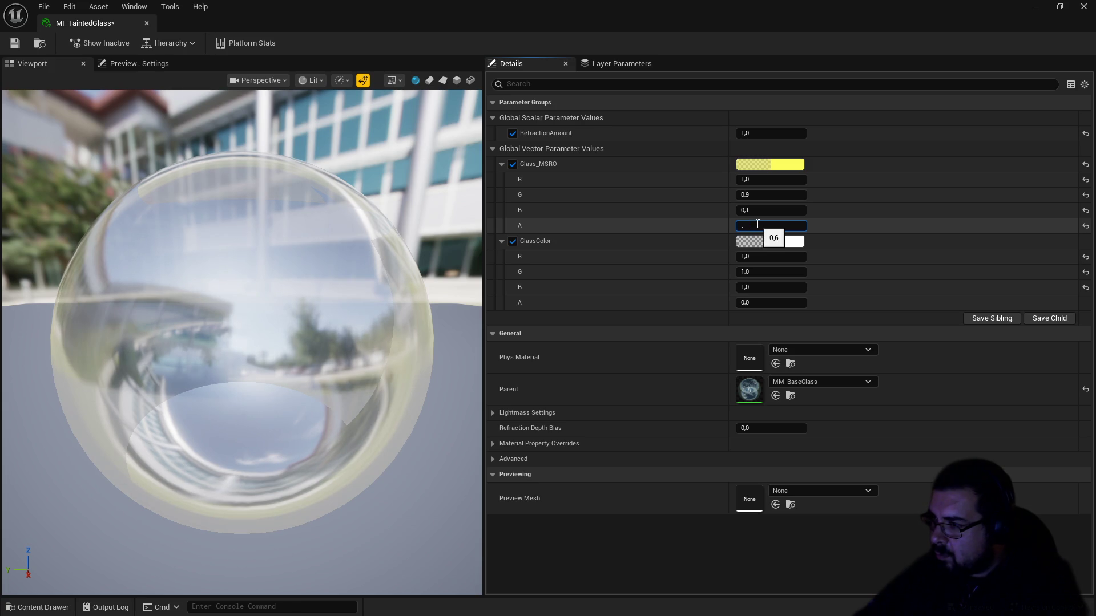
pyautogui.write('8')
pyautogui.press('Return')
pyautogui.click(14, 43)
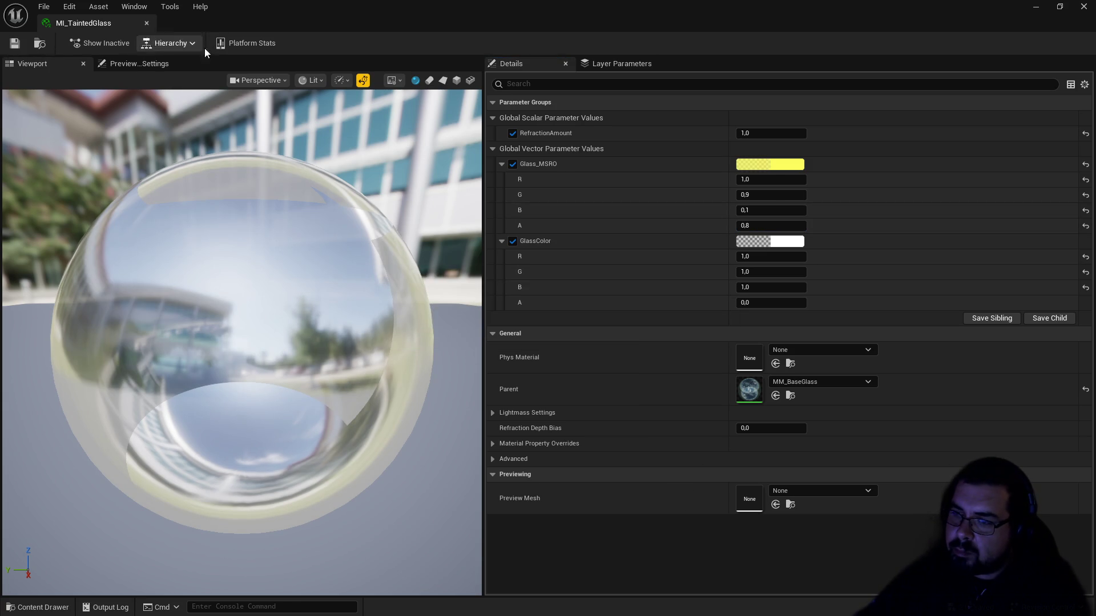
# Step: Darken GlassColor to a value of 0.6, save MI_TaintedGlass and close its editor
pyautogui.click(788, 241)
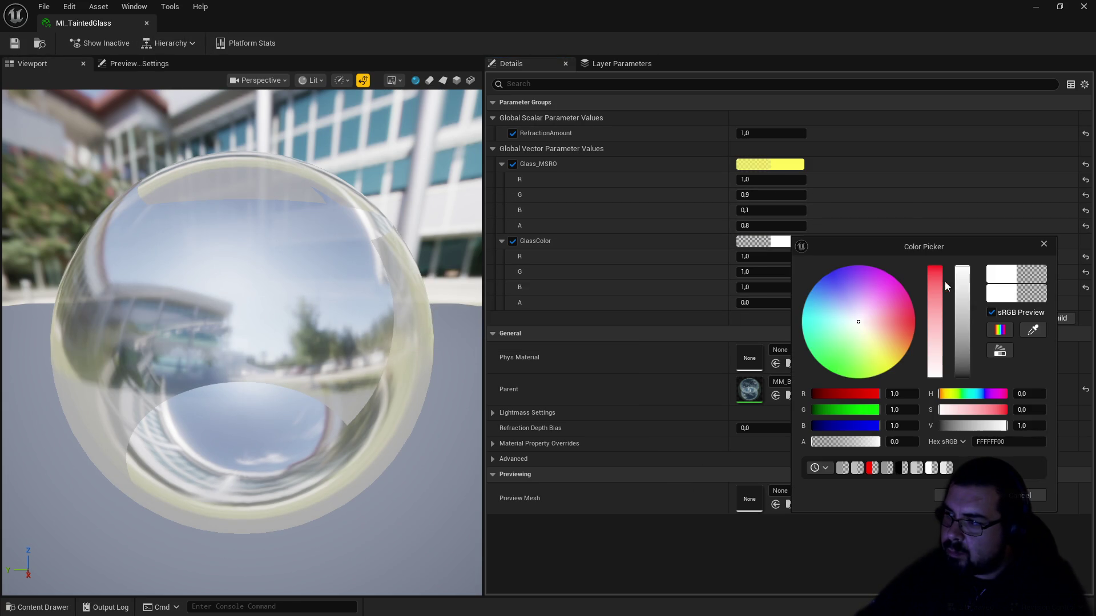
pyautogui.click(1026, 426)
pyautogui.write('.6')
pyautogui.press('Return')
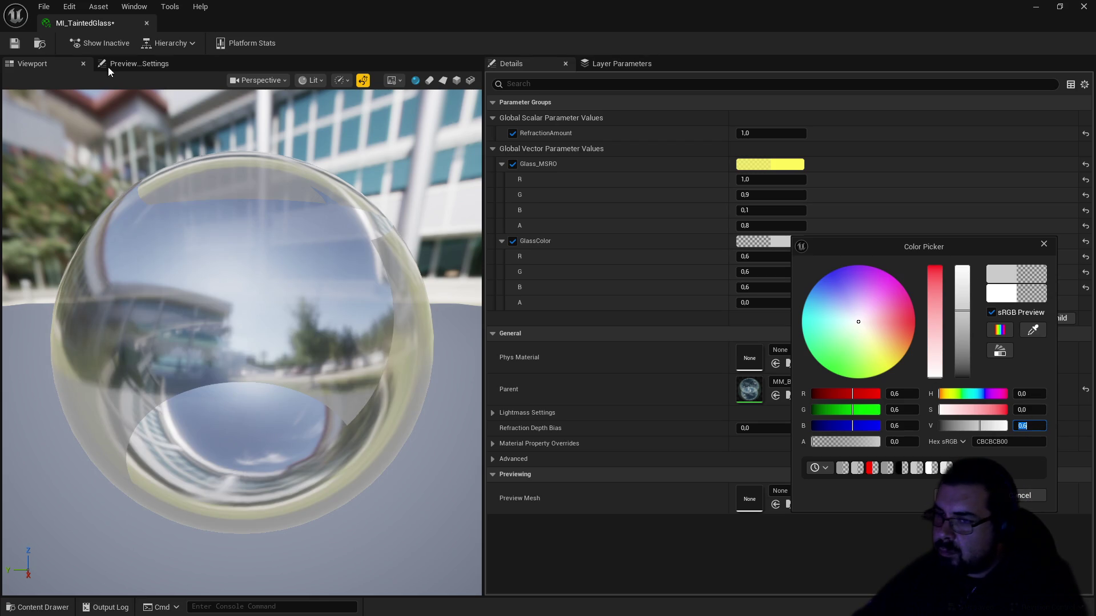
pyautogui.click(14, 43)
pyautogui.click(146, 25)
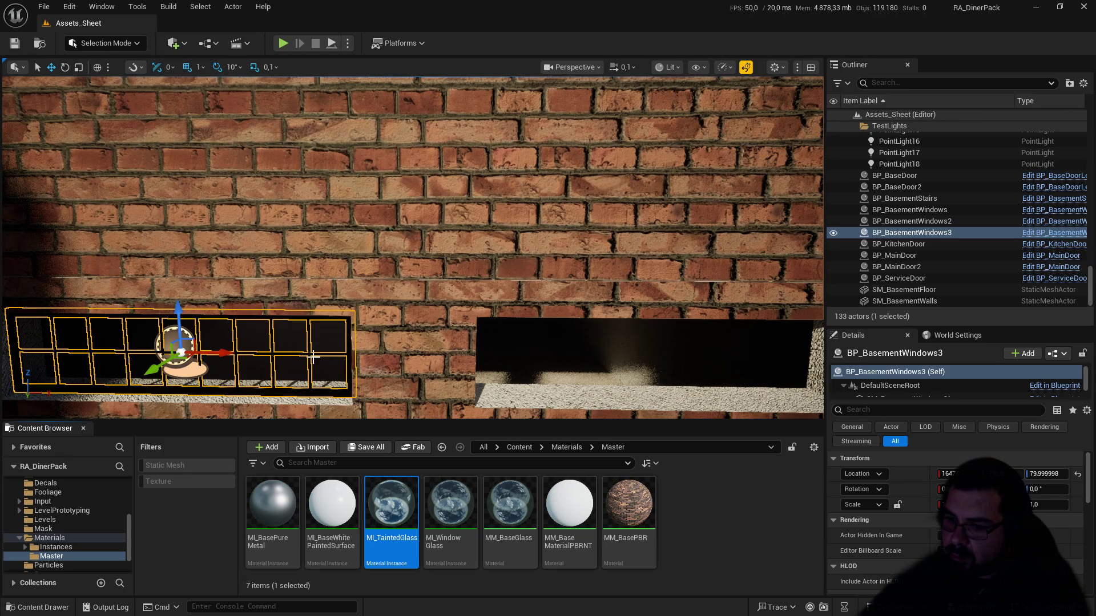
# Step: Navigate to Assets > Building > Basement and open SM_BasementWindow_Glass
pyautogui.scroll(5, 91, 510)
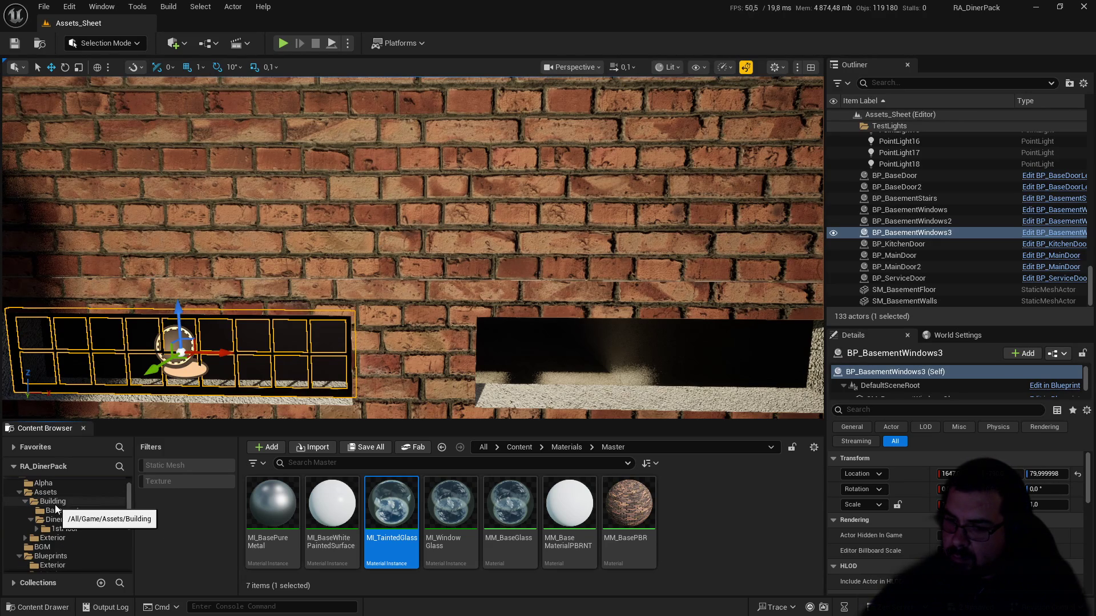
pyautogui.click(53, 496)
pyautogui.click(327, 495)
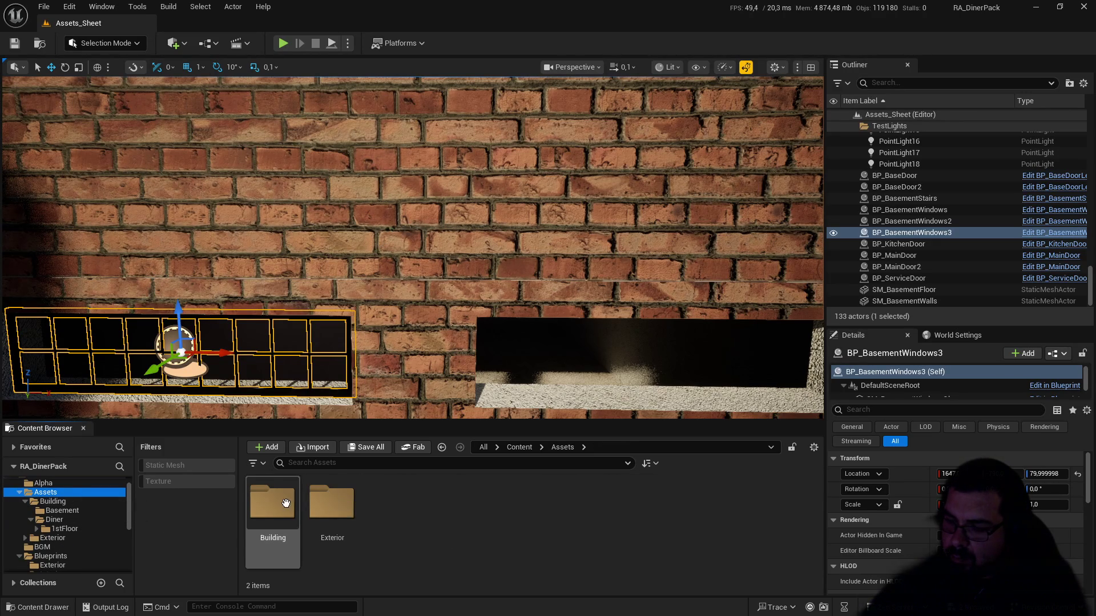
pyautogui.doubleClick(272, 501)
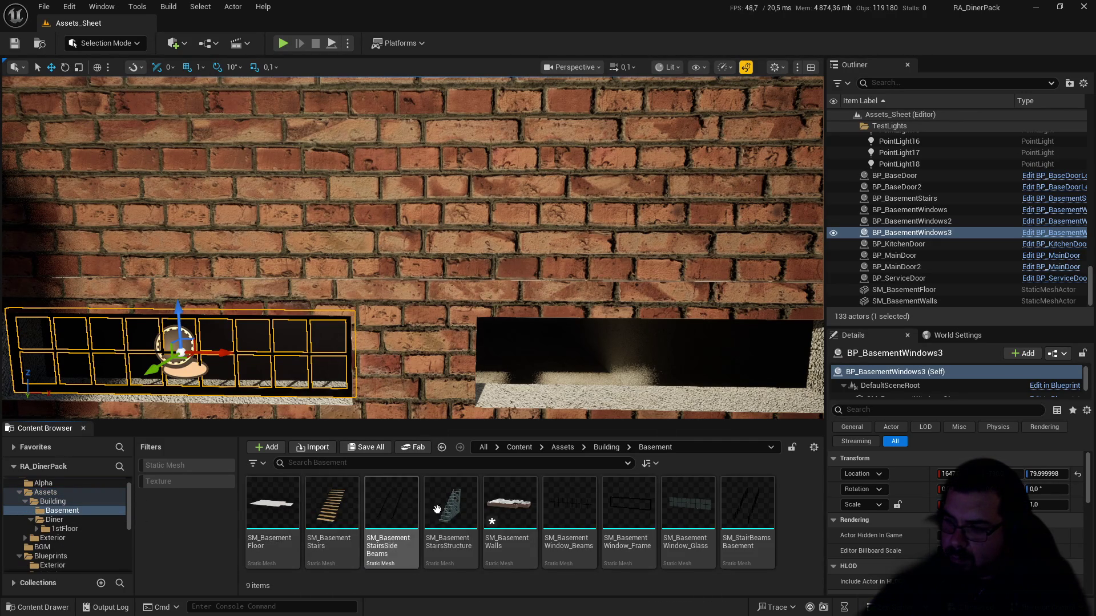
pyautogui.doubleClick(684, 522)
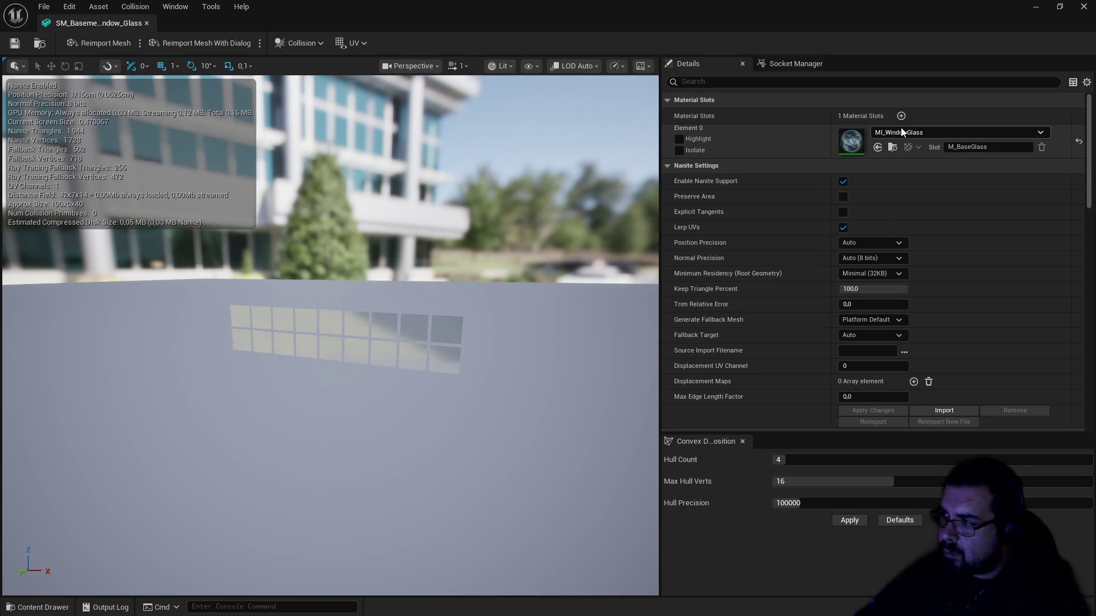
# Step: Assign MI_TaintedGlass to the glass slot, save and close the mesh, then start a Play test
pyautogui.click(901, 132)
pyautogui.write('tai,')
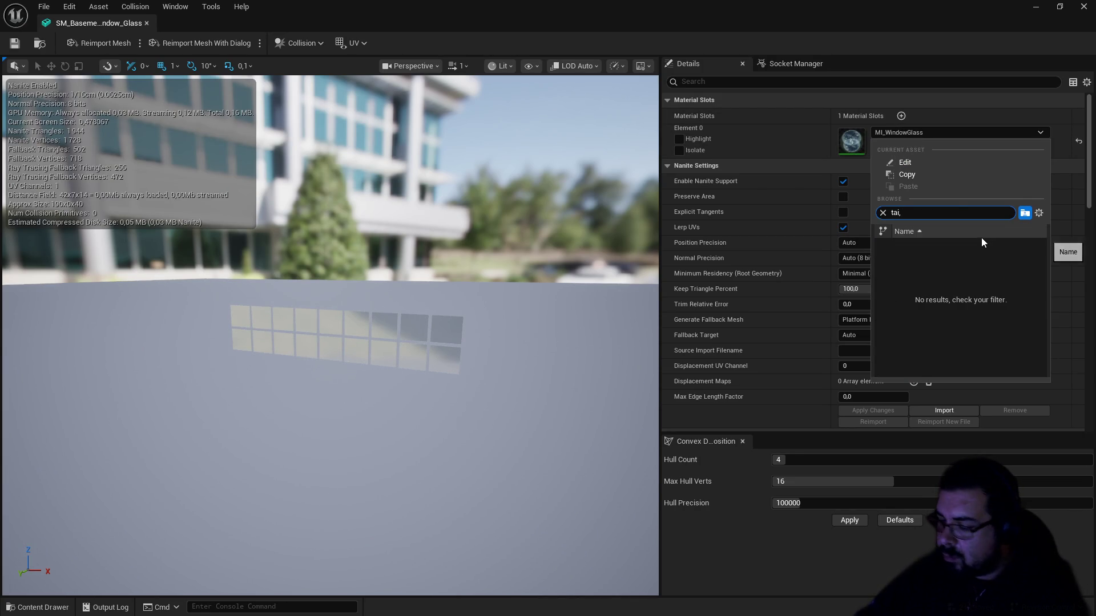
pyautogui.press('BackSpace')
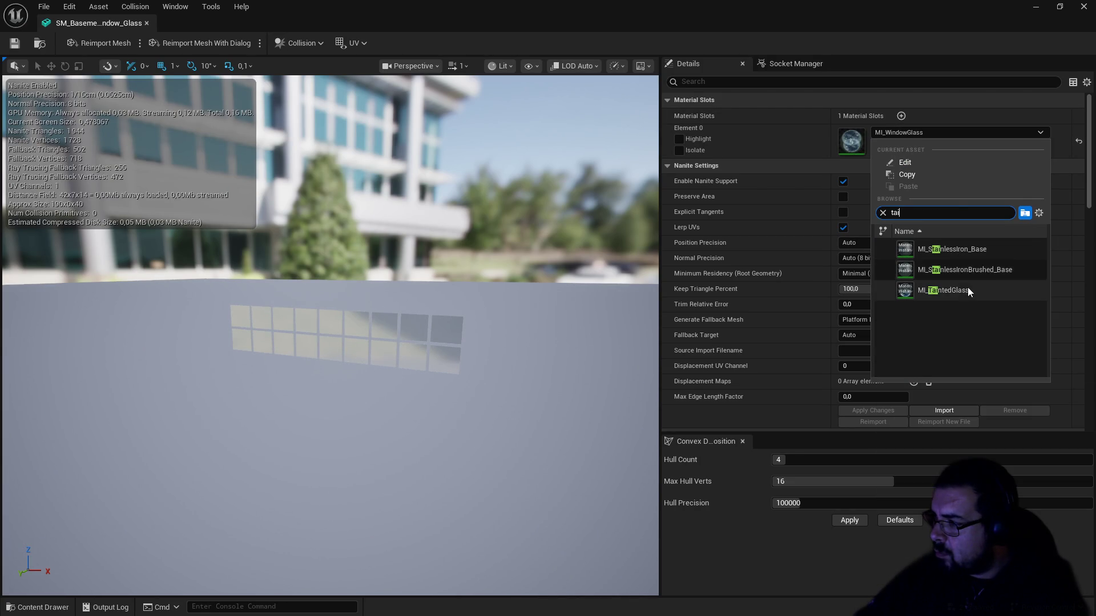
pyautogui.click(970, 289)
pyautogui.hotkey('ctrl', 's')
pyautogui.click(147, 23)
pyautogui.moveTo(303, 256)
pyautogui.mouseDown()
pyautogui.moveTo(397, 224)
pyautogui.moveTo(343, 226)
pyautogui.moveTo(408, 227)
pyautogui.mouseUp()
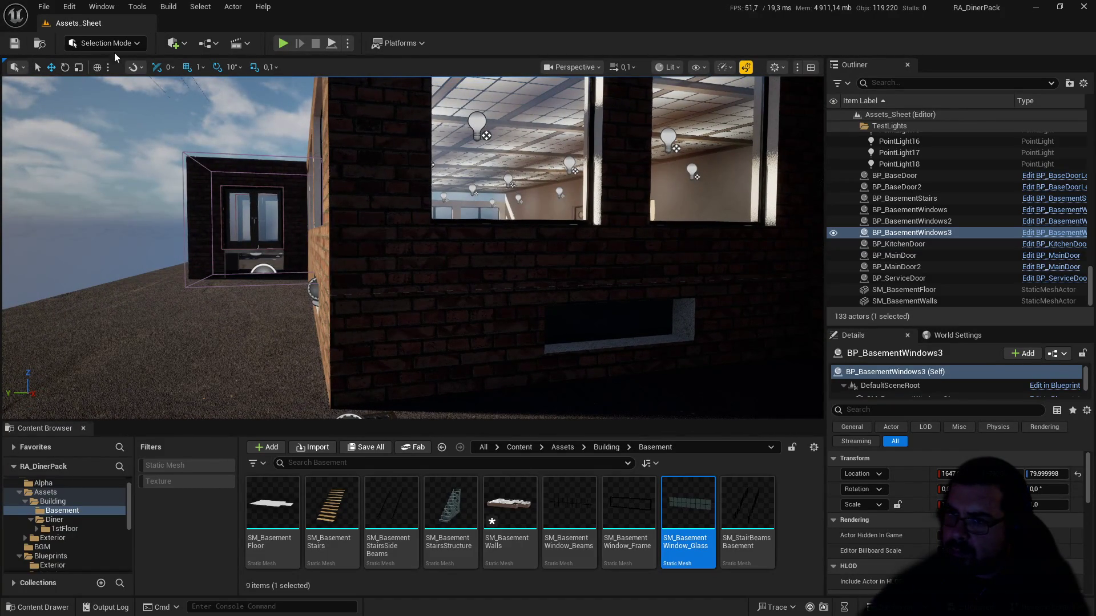
pyautogui.click(283, 43)
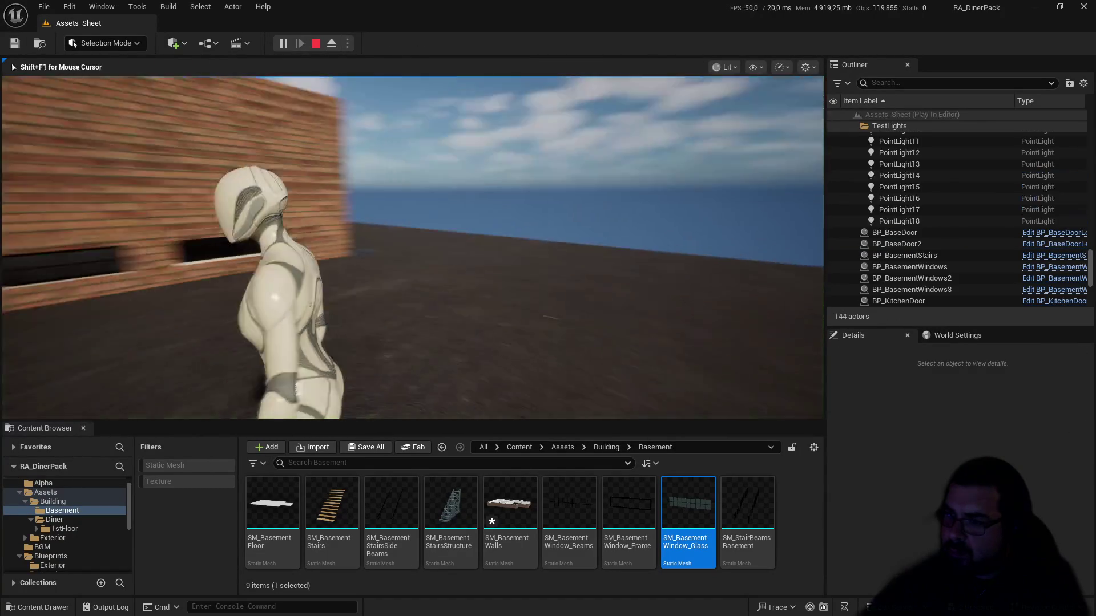
pyautogui.press('w')
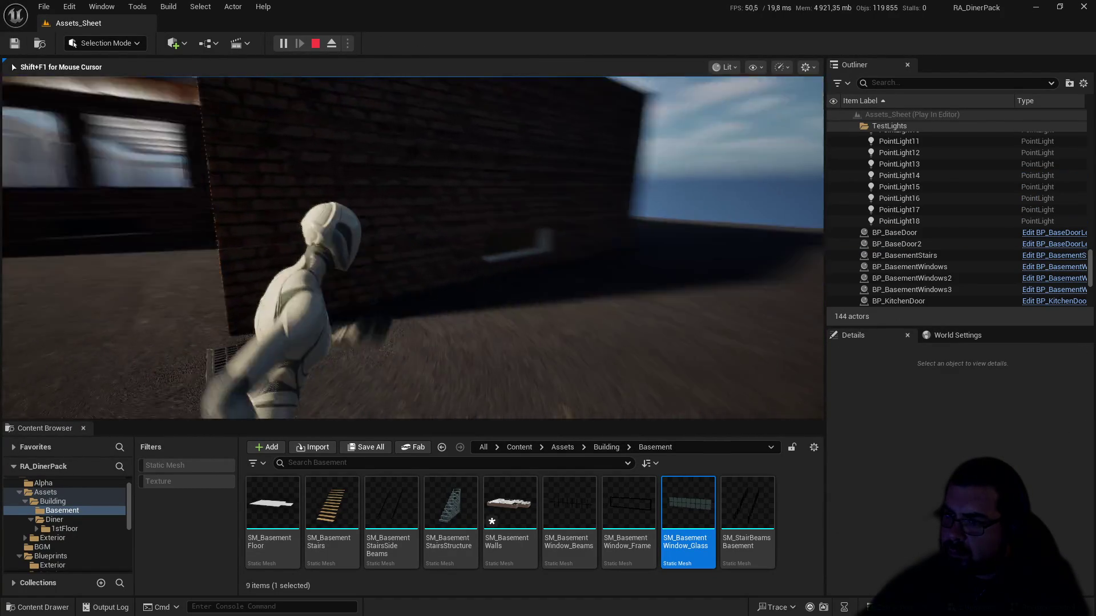
pyautogui.press('w')
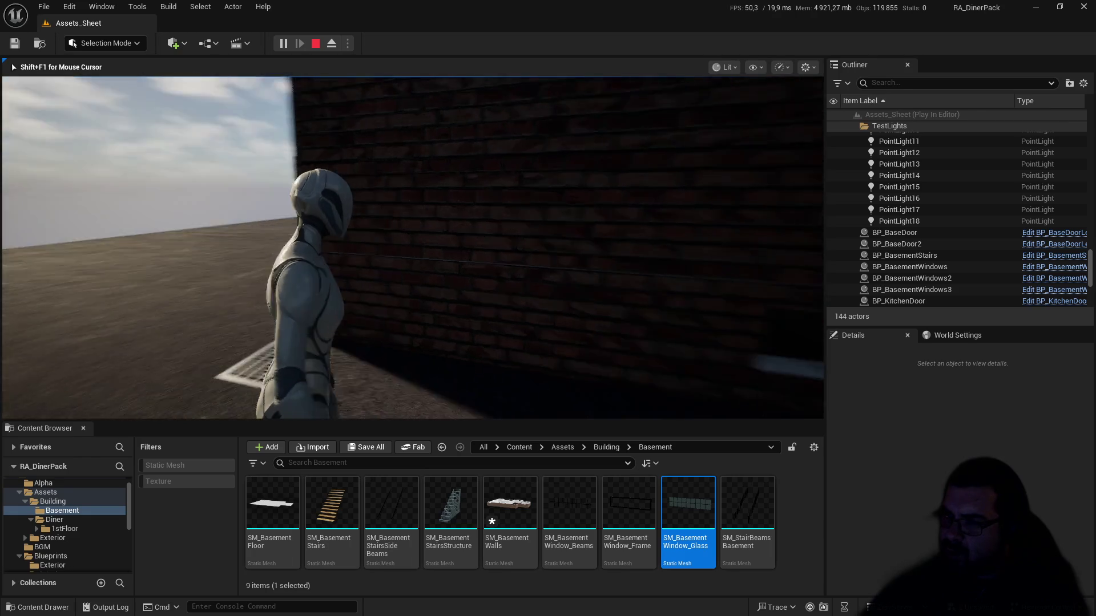
pyautogui.press('w')
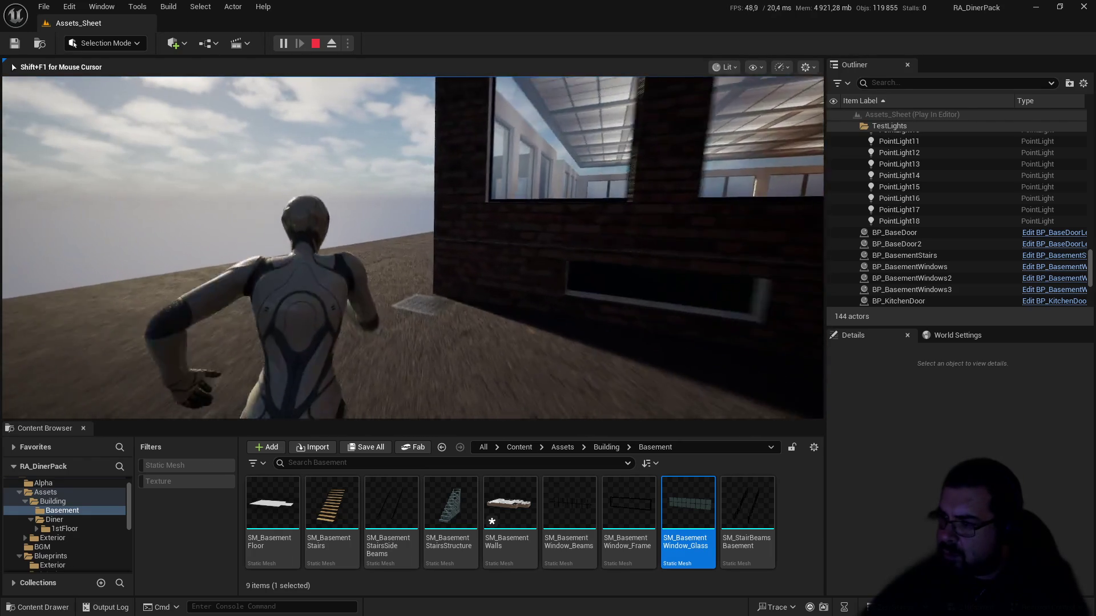
pyautogui.press('w')
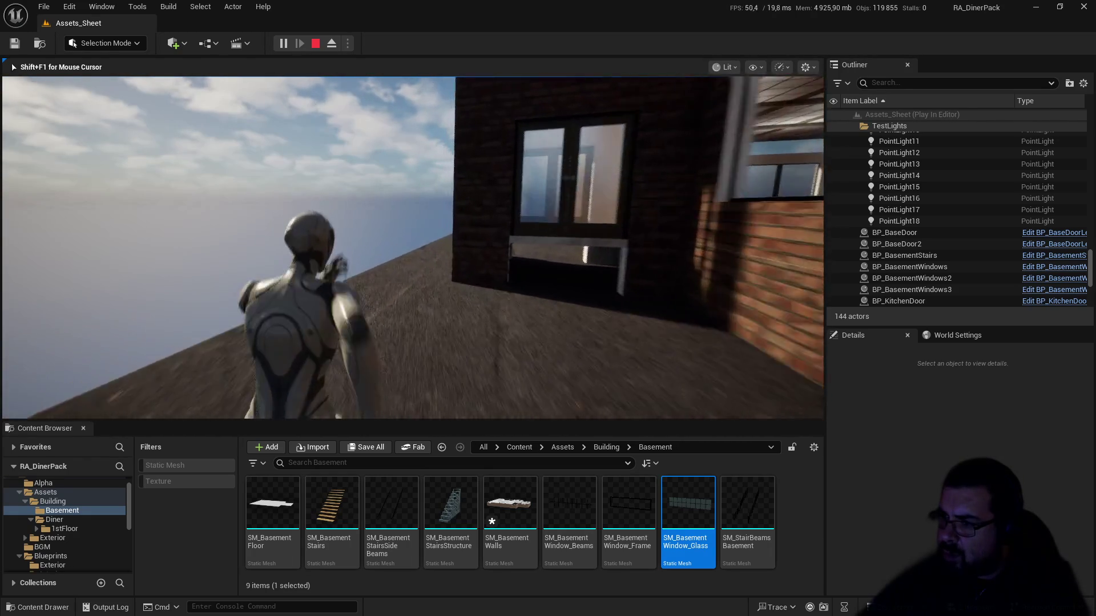
pyautogui.press('w')
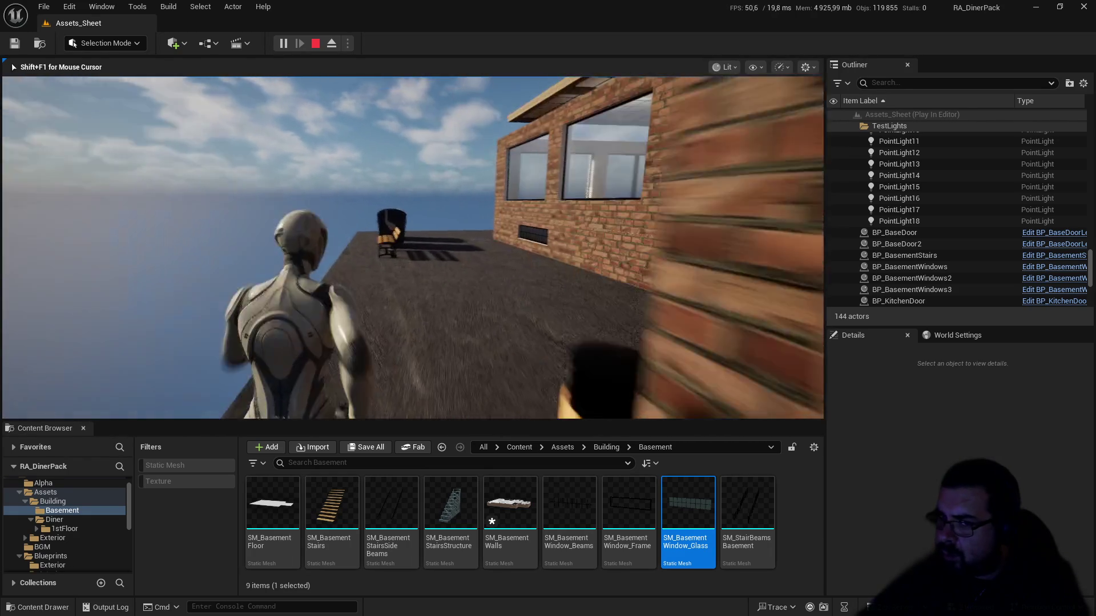
pyautogui.press('w')
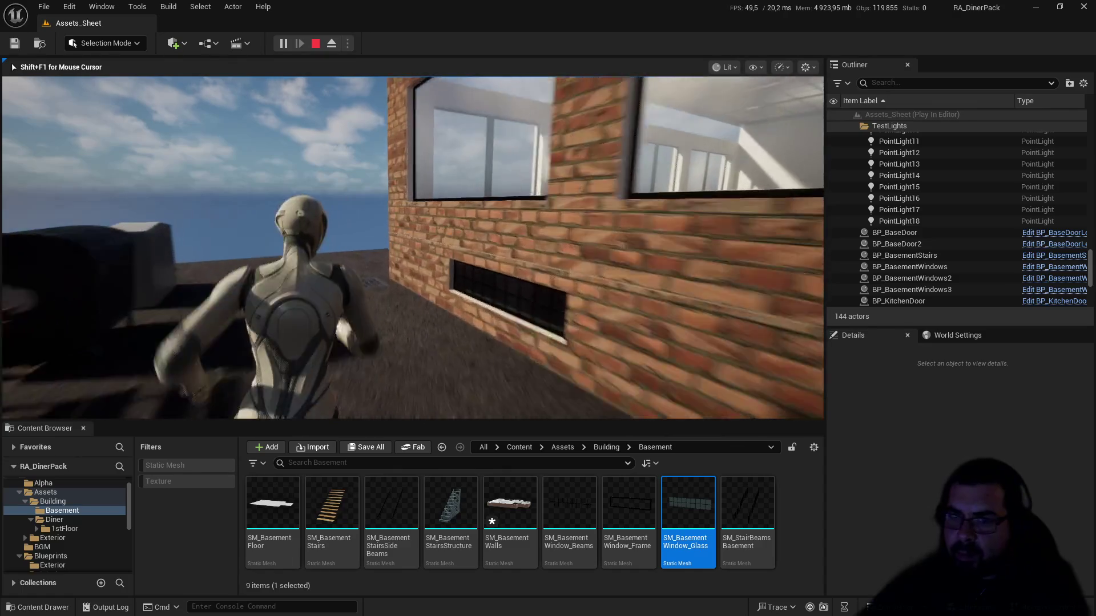
pyautogui.press('w')
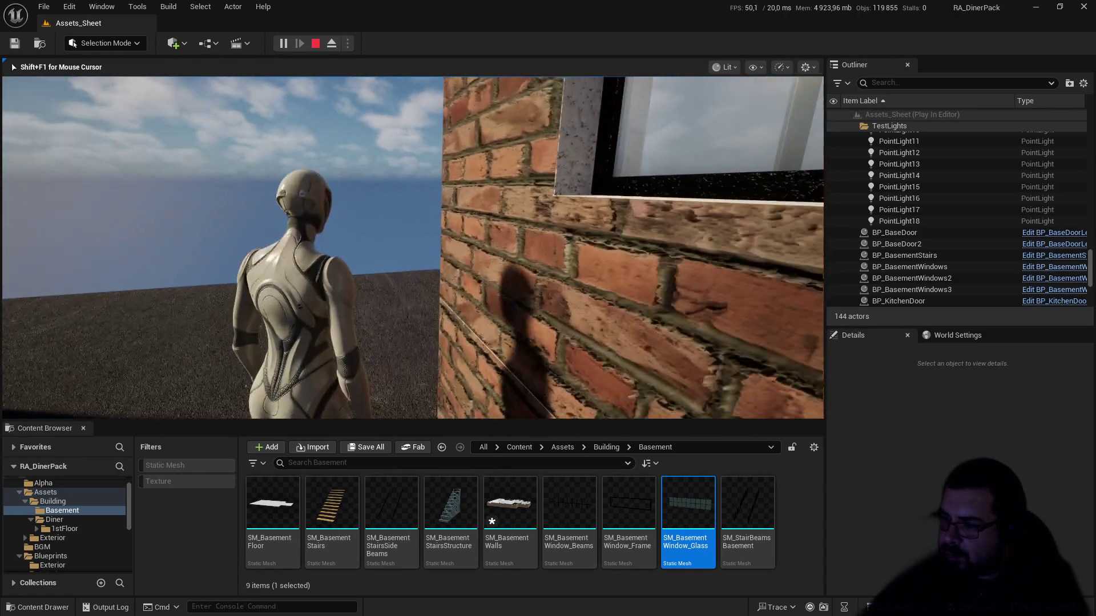
pyautogui.press('w')
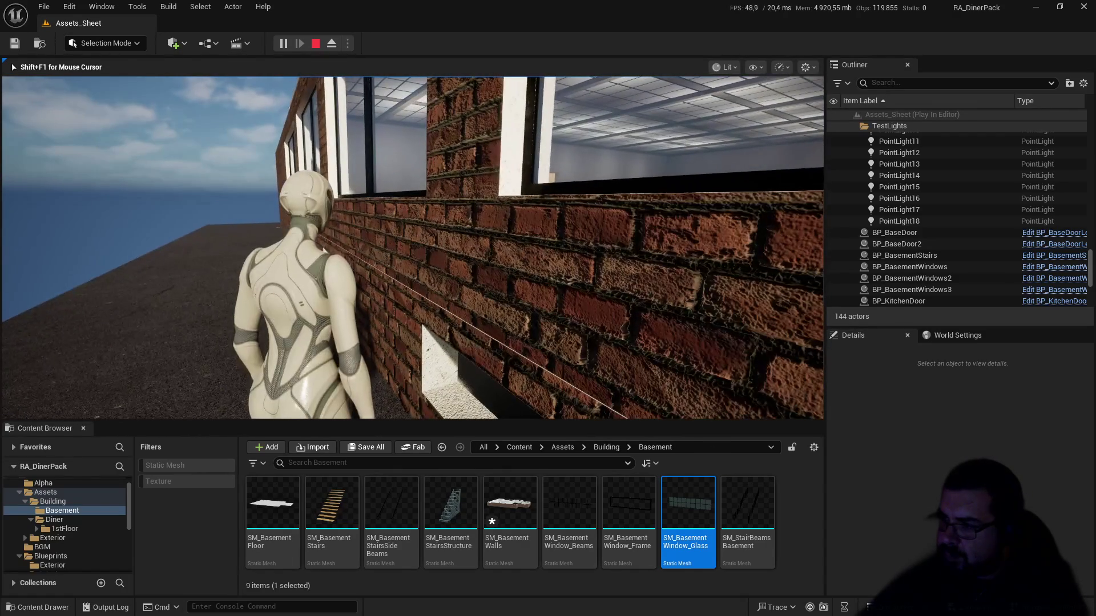
pyautogui.press('Escape')
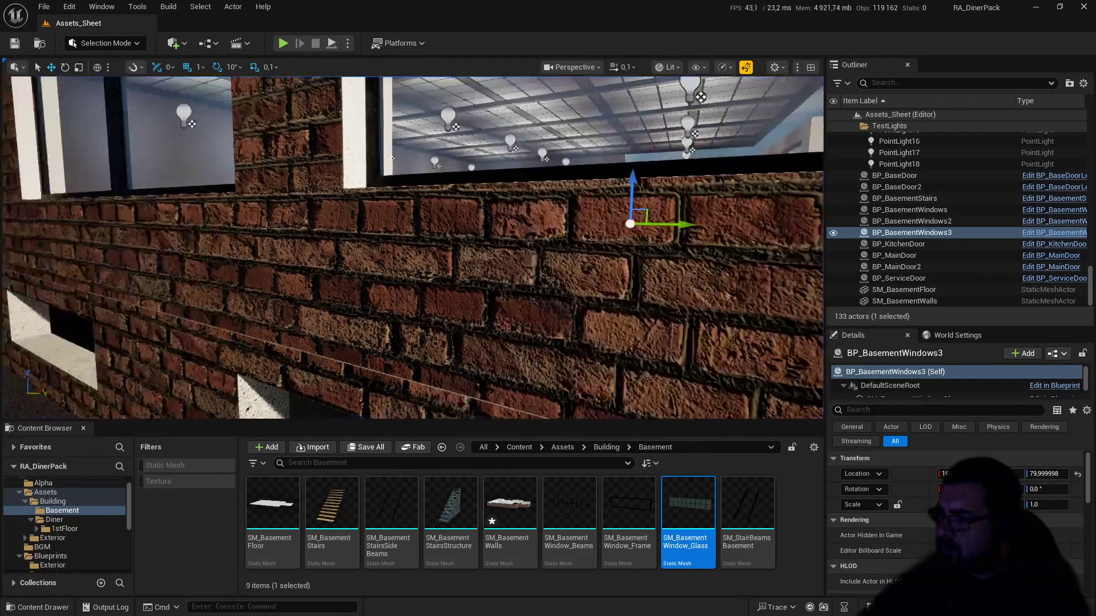
pyautogui.press('f')
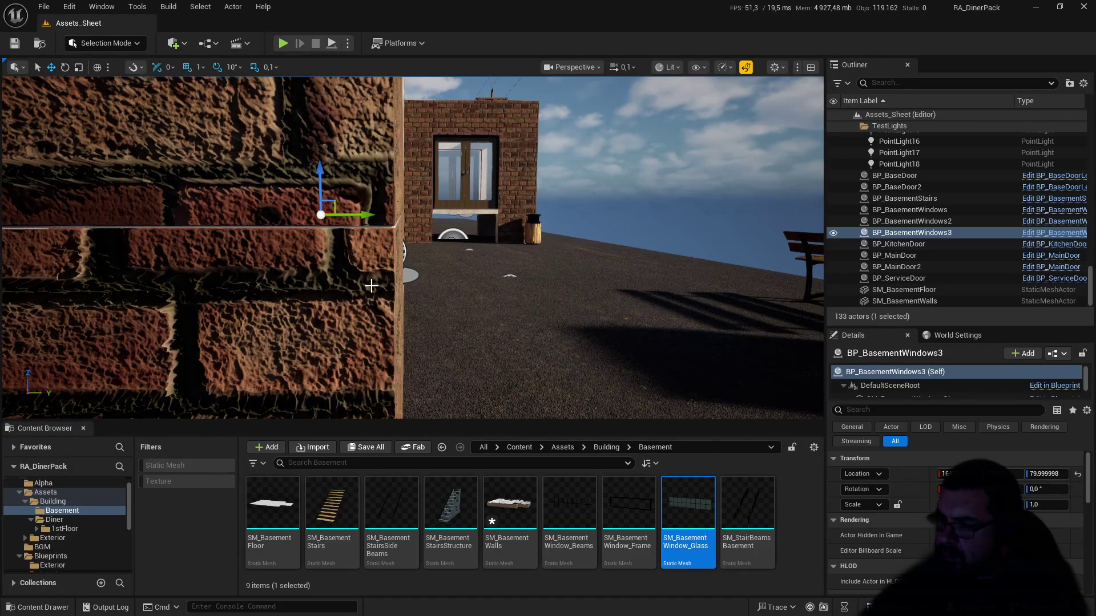
# Step: Raise viewport camera speed to 1, fly to the basement window and select BP_BasementWindows3
pyautogui.click(371, 285)
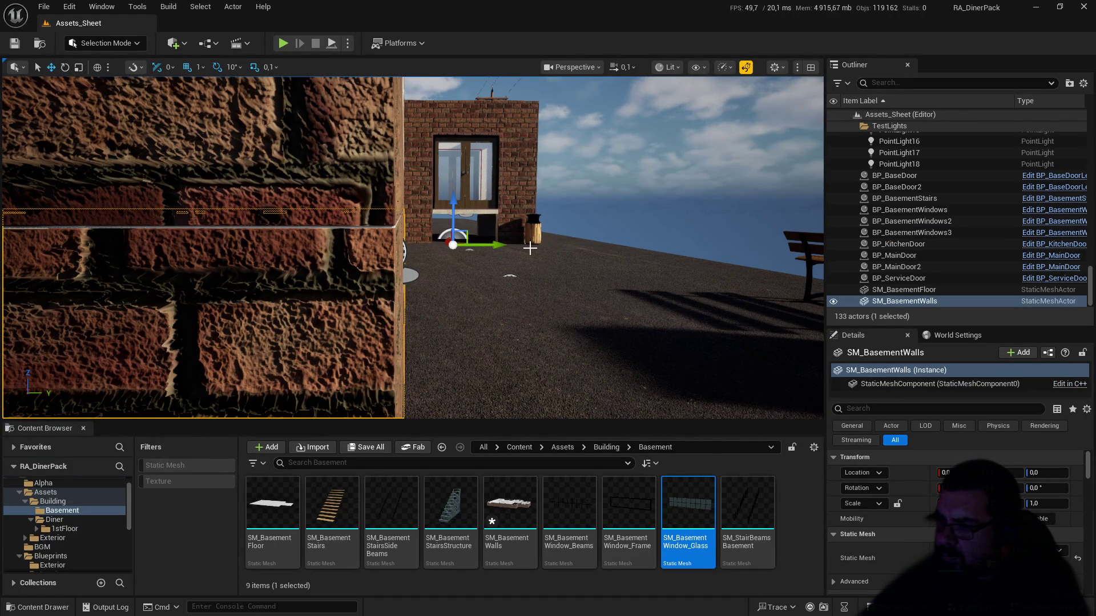
pyautogui.press('f')
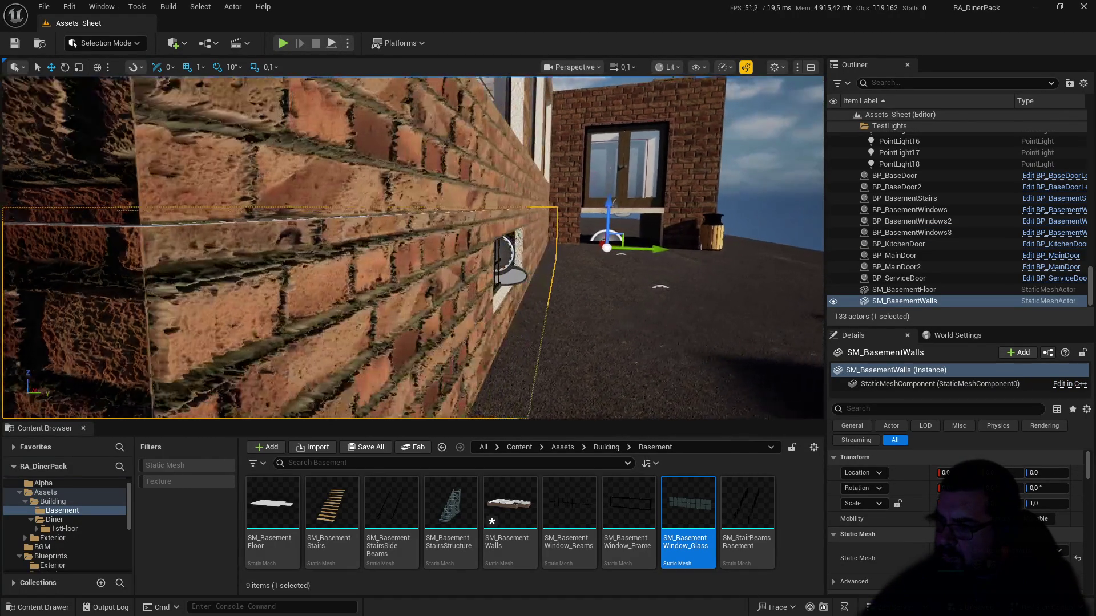
pyautogui.press('s')
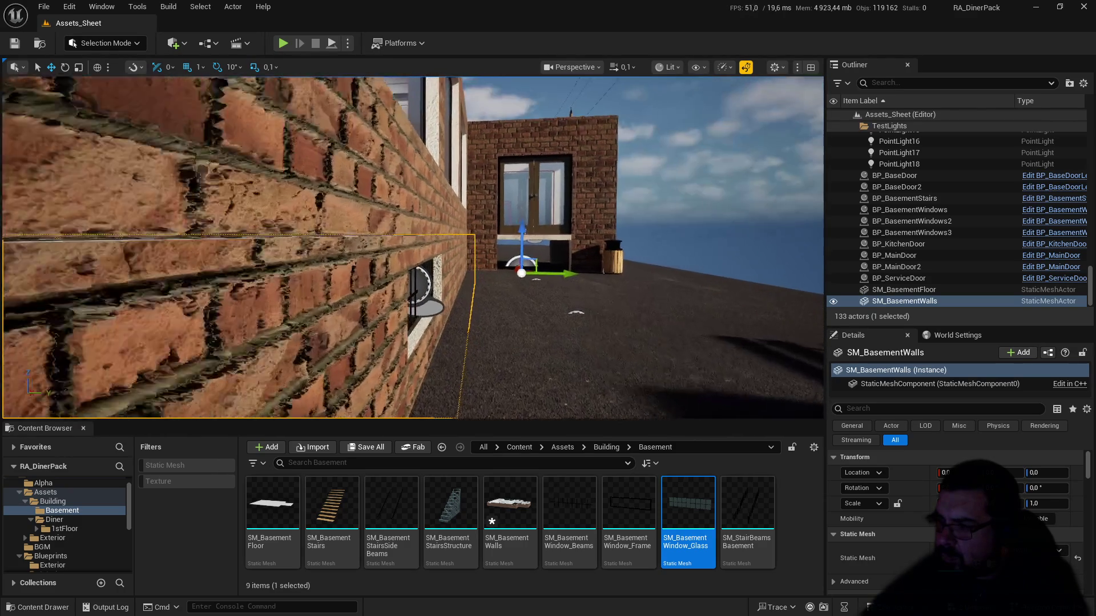
pyautogui.press('w')
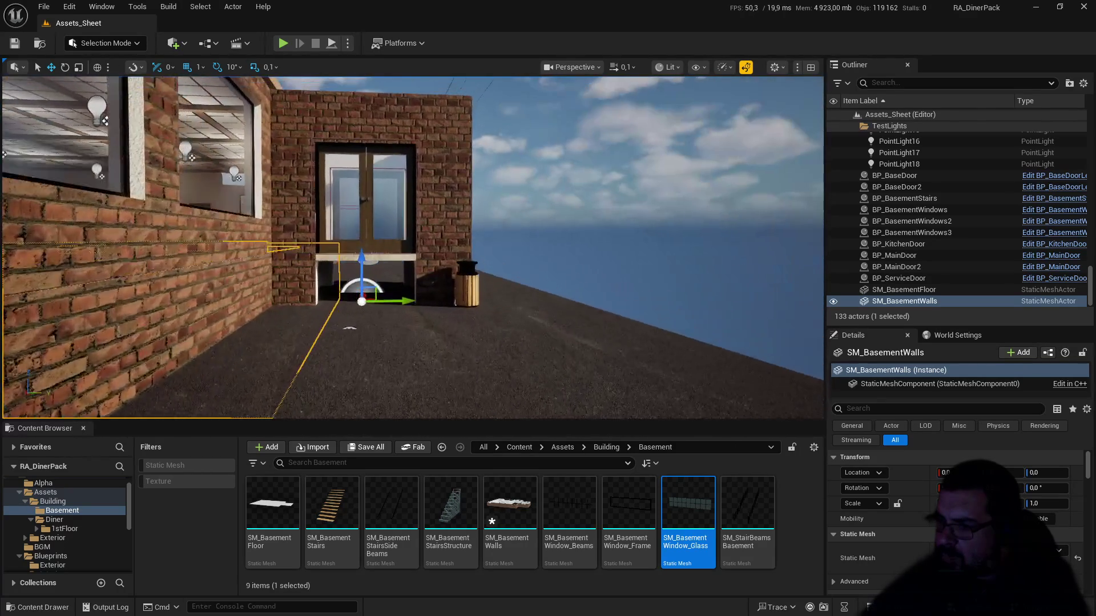
pyautogui.press('w')
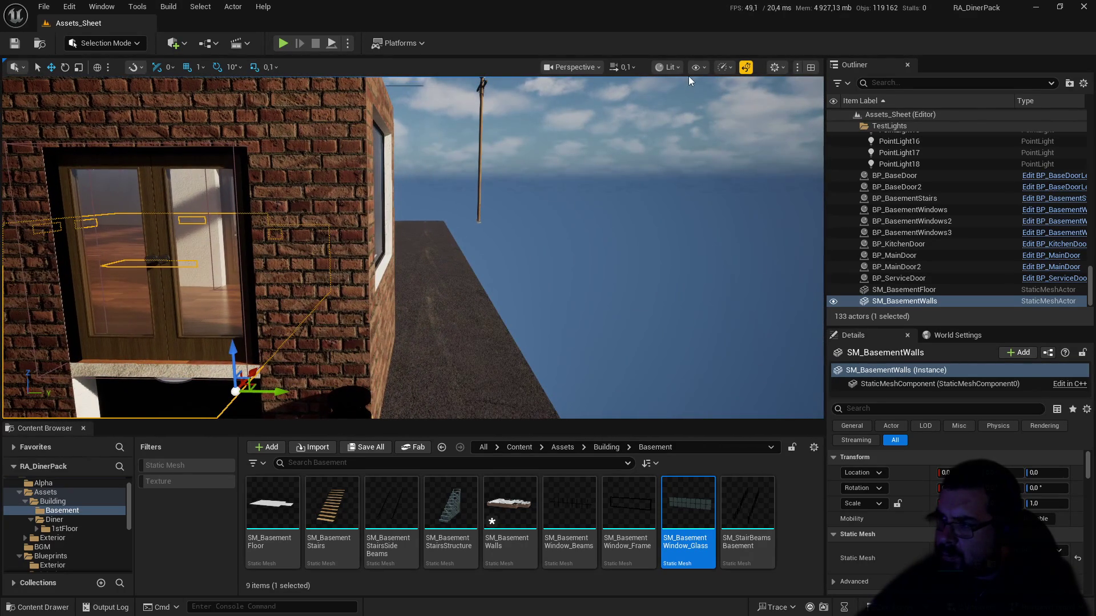
pyautogui.click(627, 66)
pyautogui.click(604, 106)
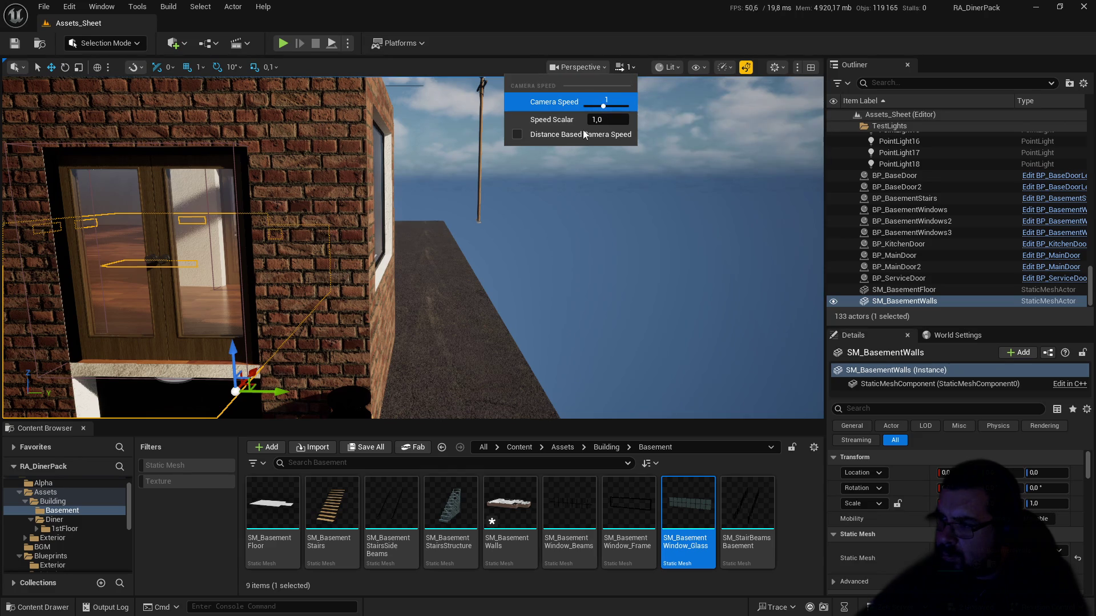
pyautogui.press('s')
pyautogui.press('w')
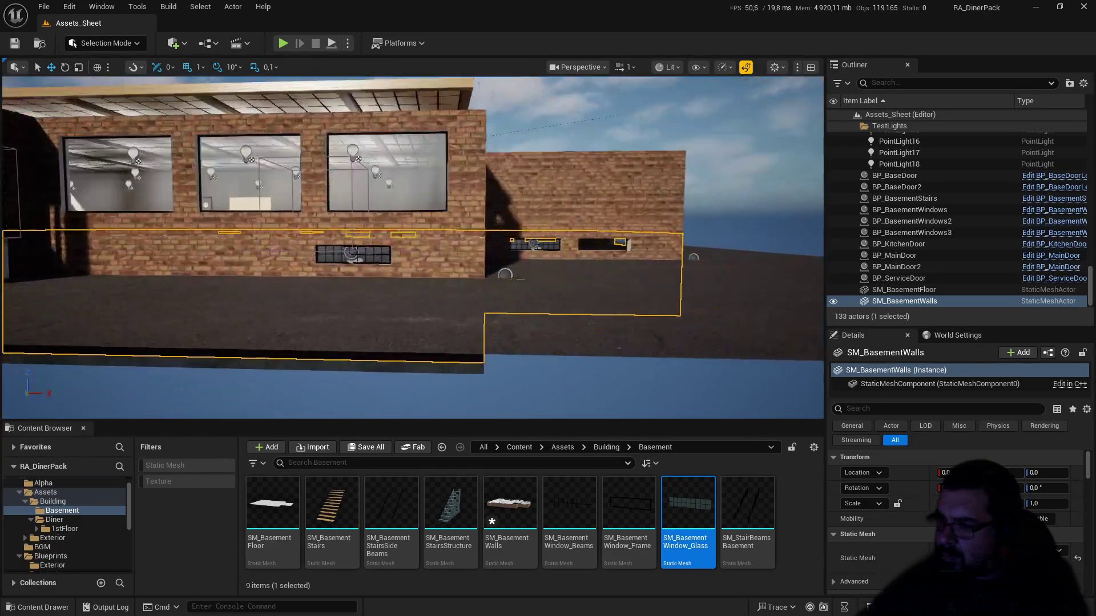
pyautogui.press('w')
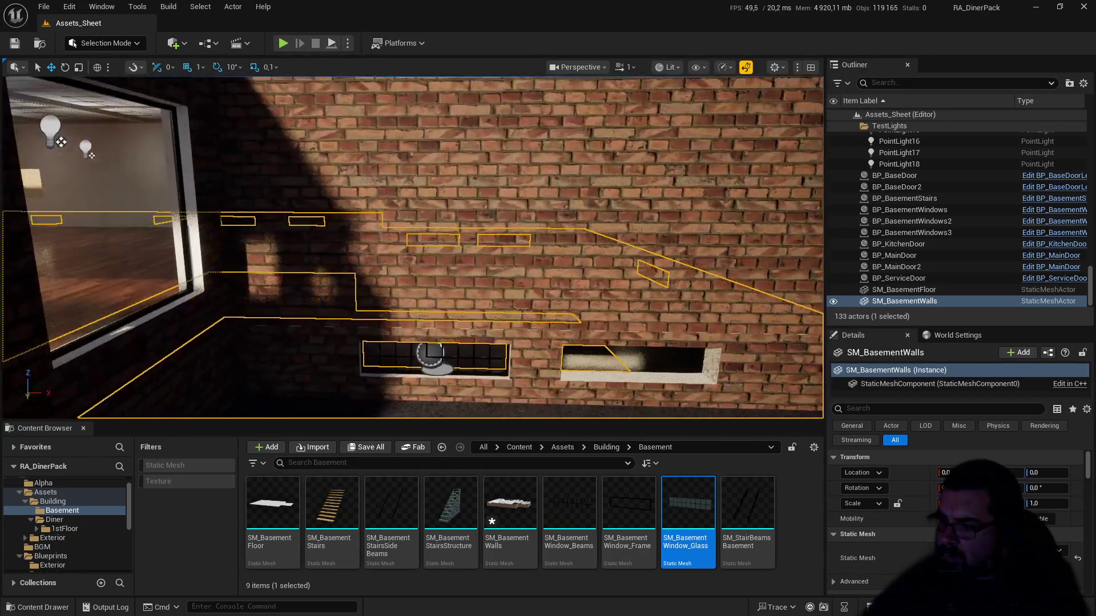
pyautogui.click(523, 229)
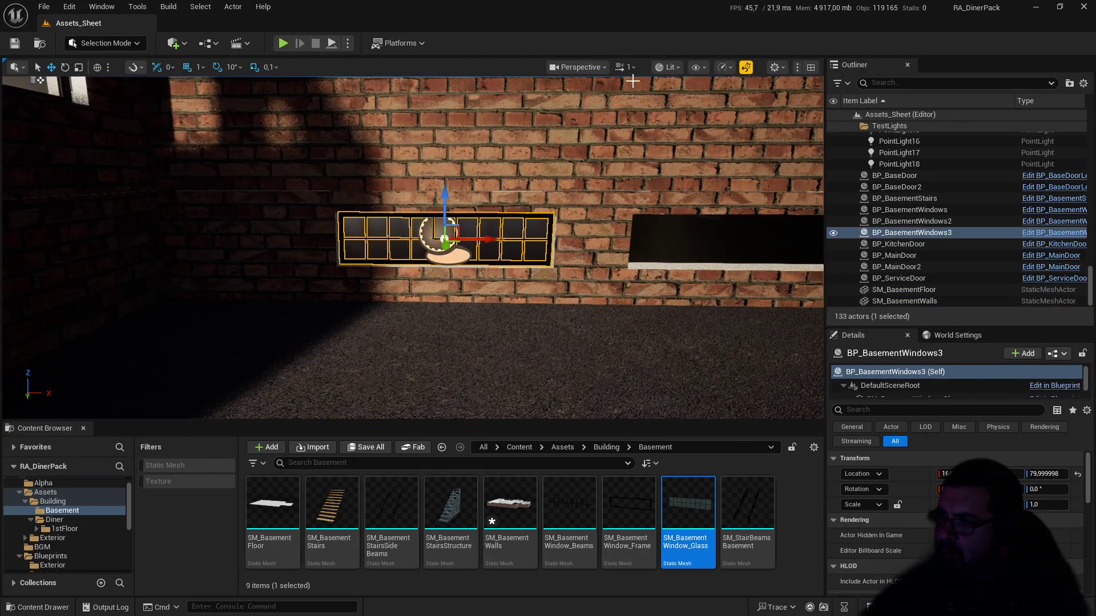
# Step: Reset camera speed to 0,1 and Alt-drag the window to duplicate it into the empty opening
pyautogui.click(626, 67)
pyautogui.click(591, 106)
pyautogui.press('d')
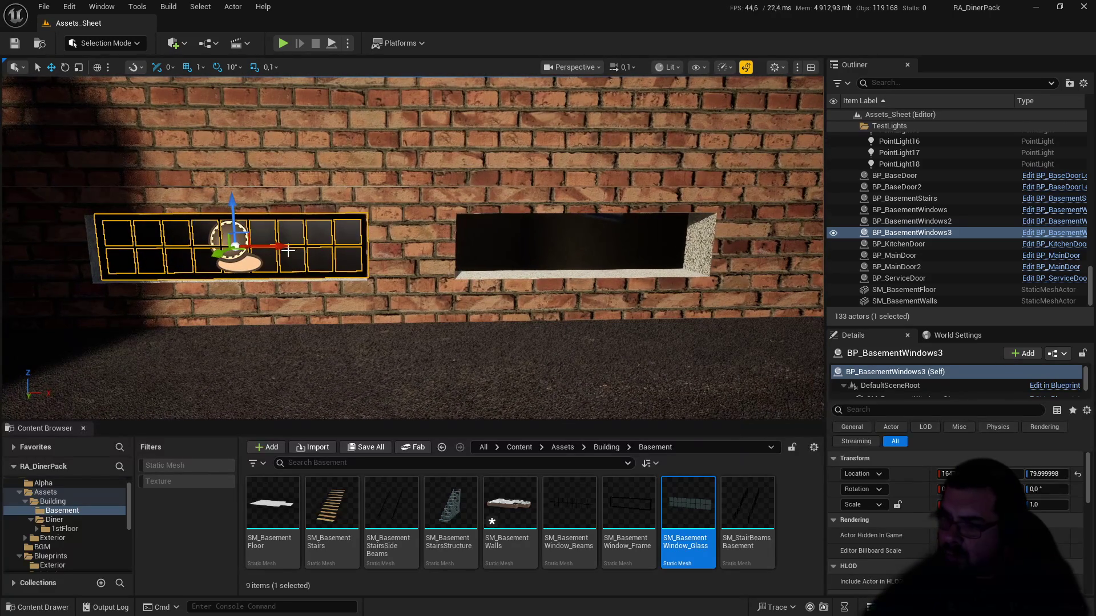
pyautogui.keyDown('alt'); pyautogui.moveTo(279, 247); pyautogui.dragTo(627, 252); pyautogui.keyUp('alt')
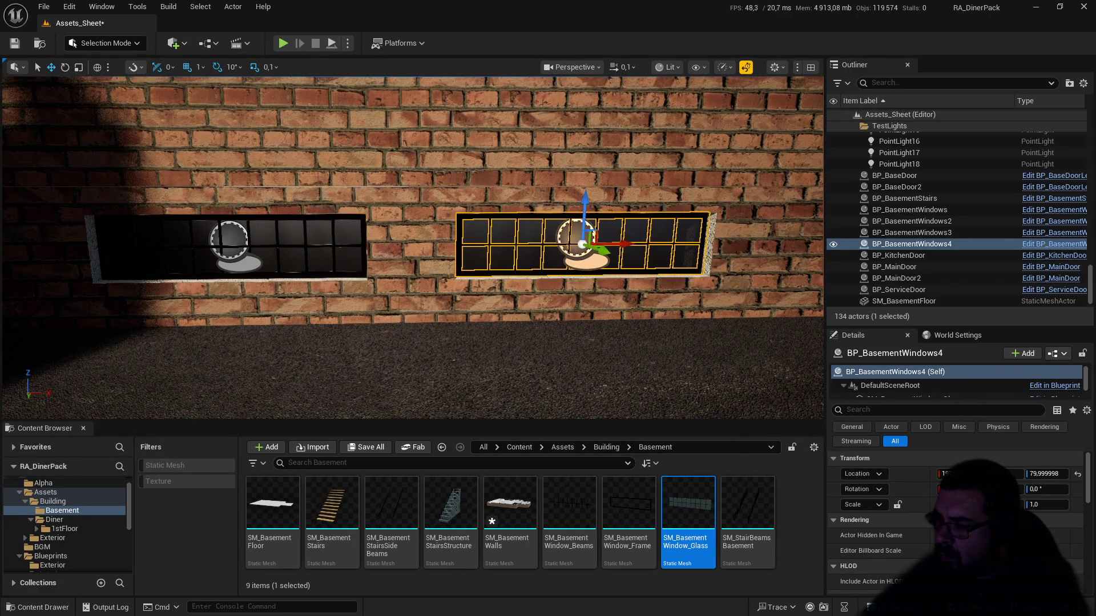
pyautogui.press('w')
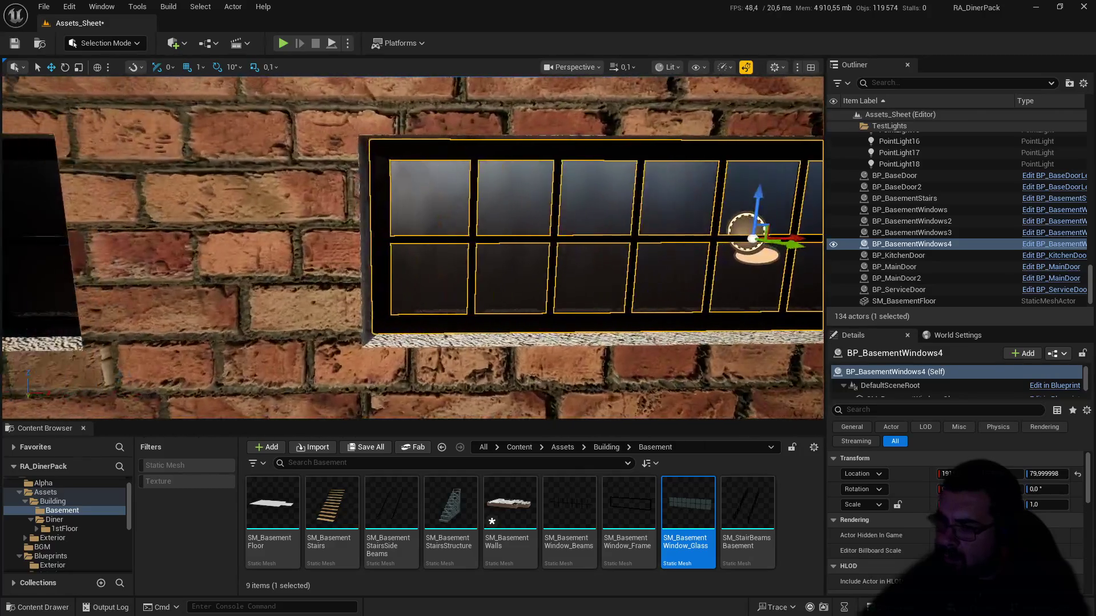
pyautogui.press('a')
pyautogui.press('d')
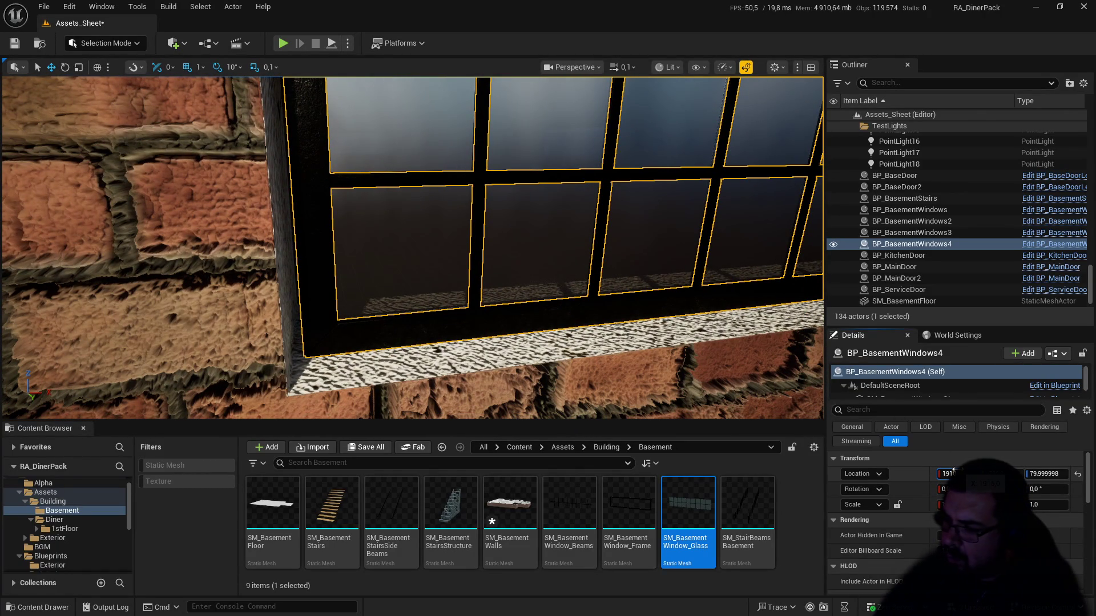
# Step: Adjust the new window's Location X so it fits the opening
pyautogui.moveTo(954, 469); pyautogui.dragTo(954, 469)
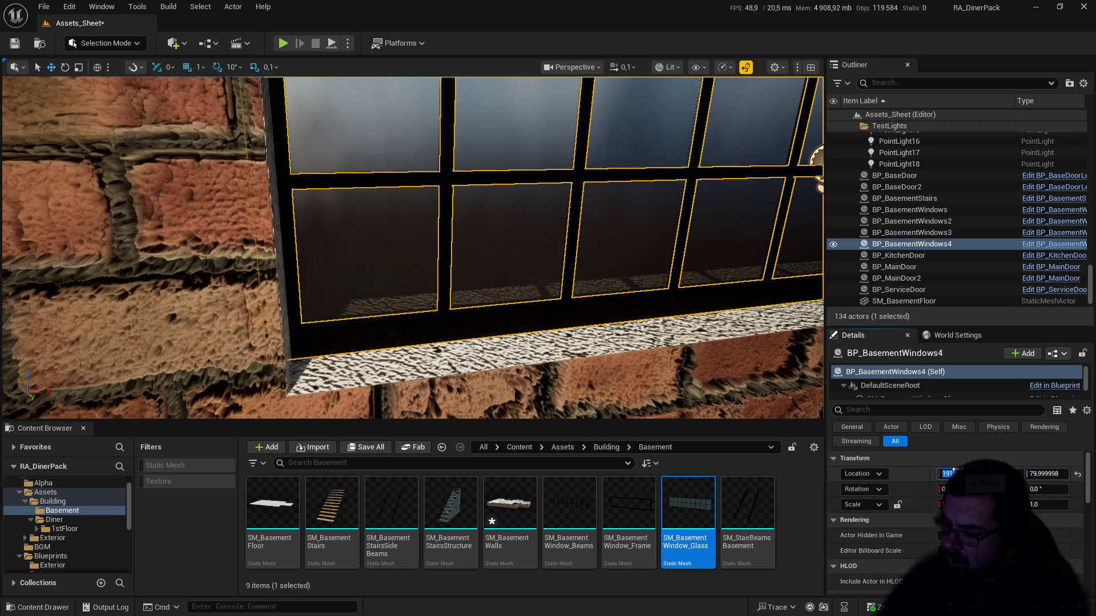
pyautogui.moveTo(953, 469); pyautogui.dragTo(953, 469)
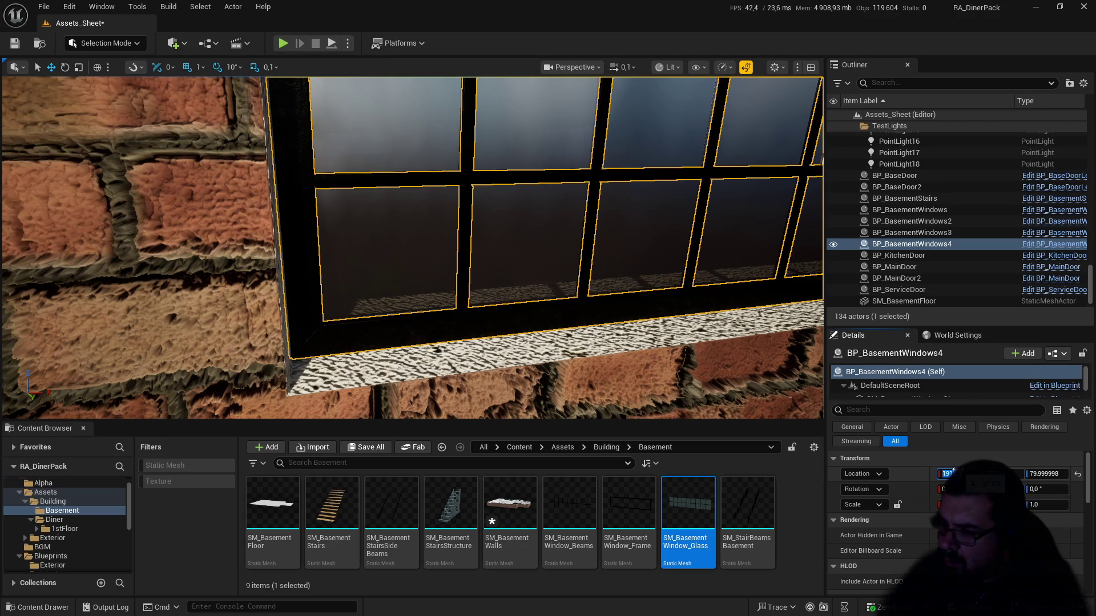
pyautogui.moveTo(767, 366); pyautogui.dragTo(767, 366)
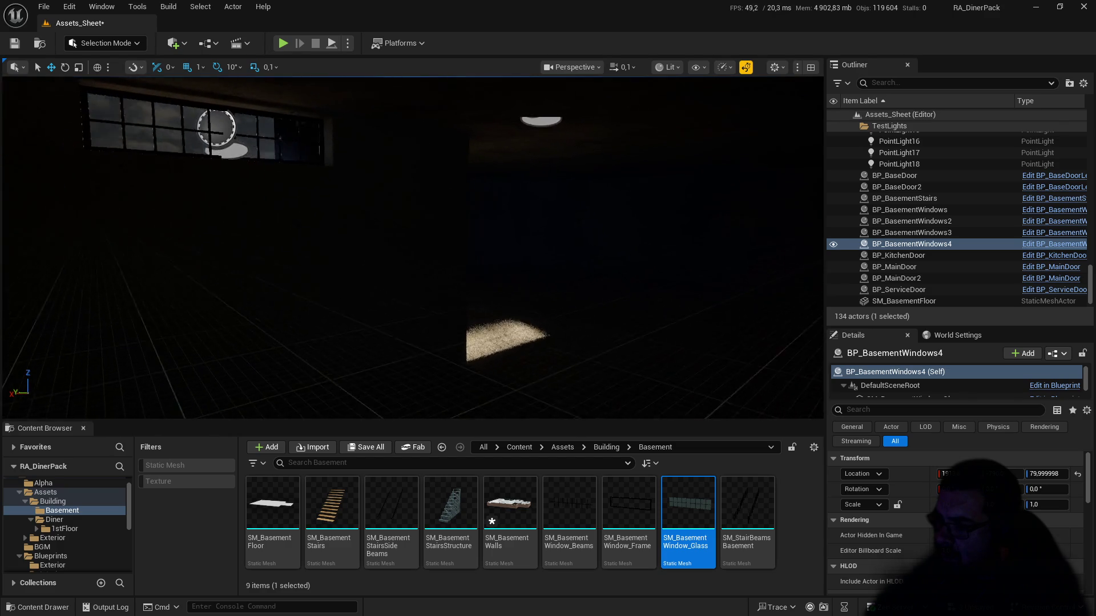
# Step: Duplicate the window, slide the copy left into another opening, and rotate it about 180° on Z
pyautogui.moveTo(767, 366); pyautogui.dragTo(768, 366)
pyautogui.moveTo(697, 354); pyautogui.dragTo(697, 355)
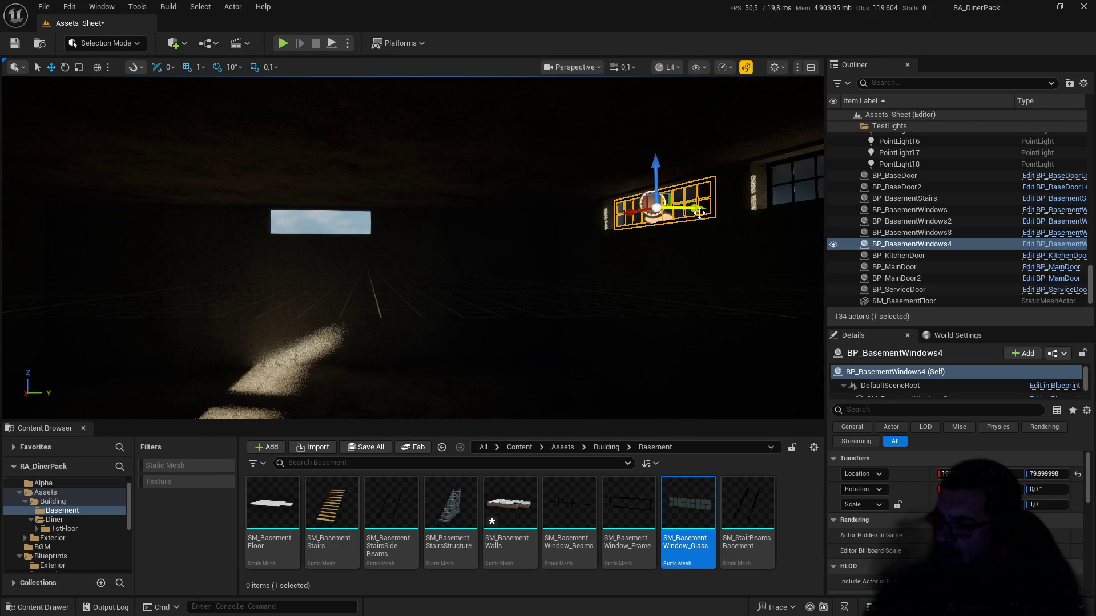
pyautogui.moveTo(698, 213); pyautogui.dragTo(172, 184)
pyautogui.moveTo(326, 212)
pyautogui.mouseDown()
pyautogui.moveTo(206, 211)
pyautogui.moveTo(151, 188)
pyautogui.moveTo(110, 132)
pyautogui.mouseUp()
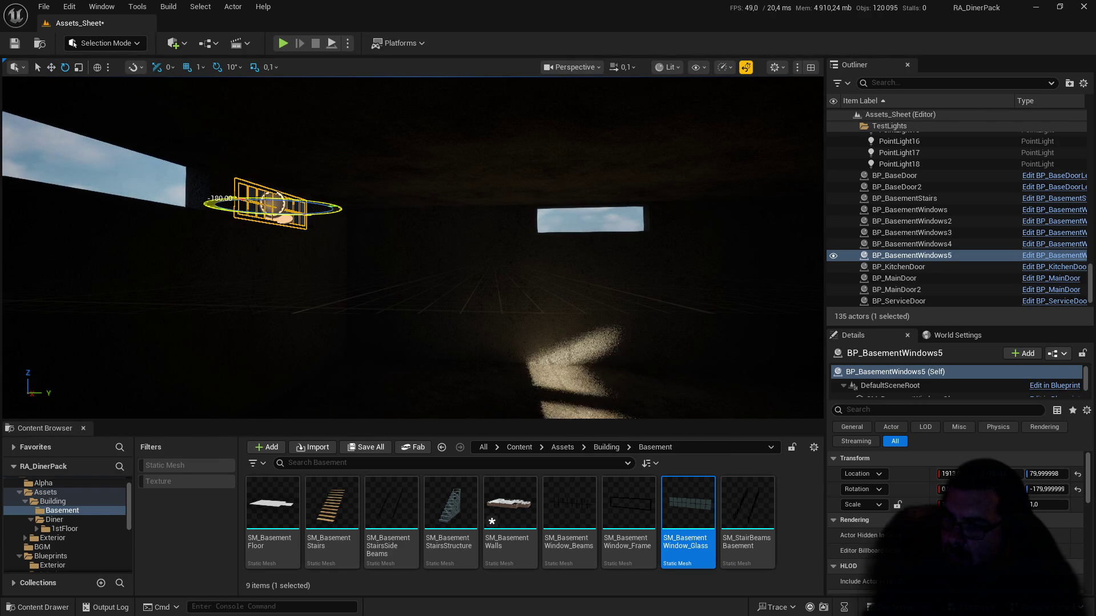
pyautogui.moveTo(178, 145)
pyautogui.mouseDown()
pyautogui.moveTo(170, 188)
pyautogui.moveTo(172, 150)
pyautogui.moveTo(143, 116)
pyautogui.moveTo(219, 186)
pyautogui.mouseUp()
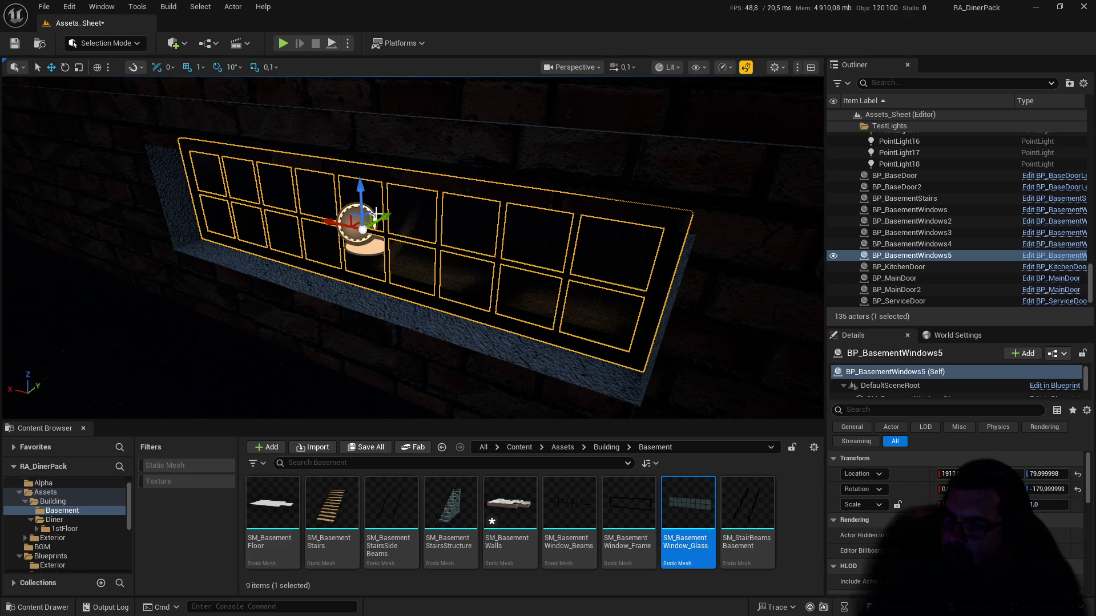
pyautogui.moveTo(219, 186); pyautogui.dragTo(210, 189)
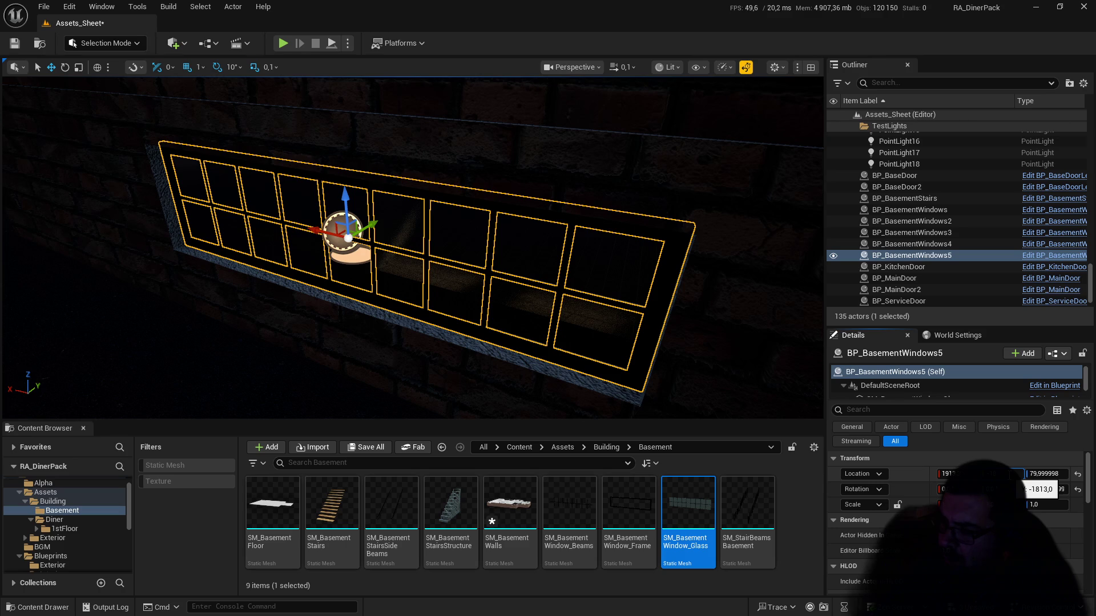
pyautogui.moveTo(1039, 489); pyautogui.dragTo(1036, 490)
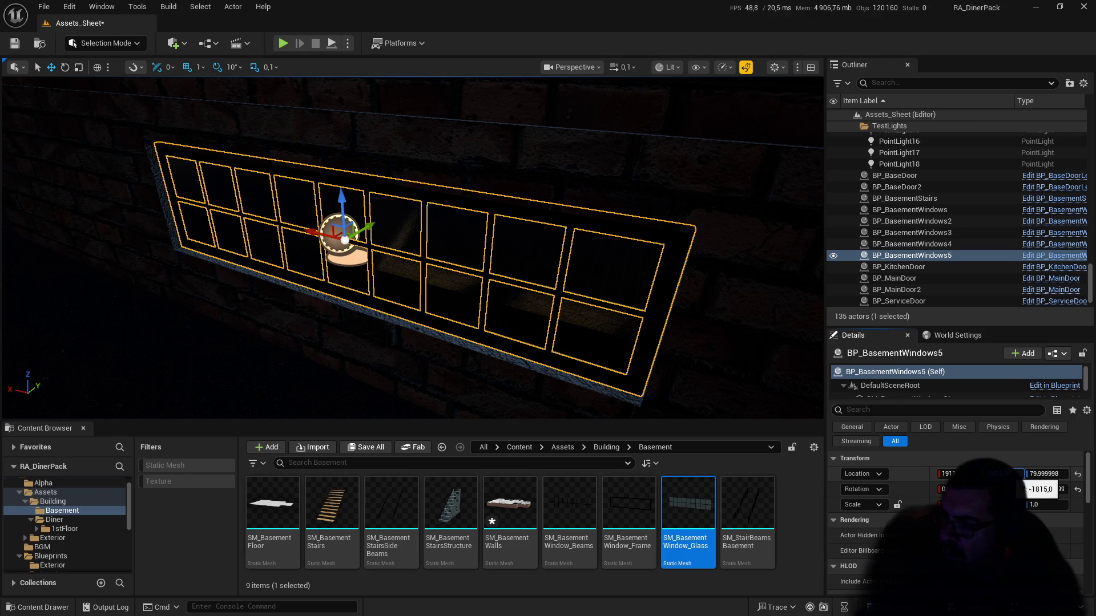
pyautogui.moveTo(463, 272); pyautogui.dragTo(447, 257)
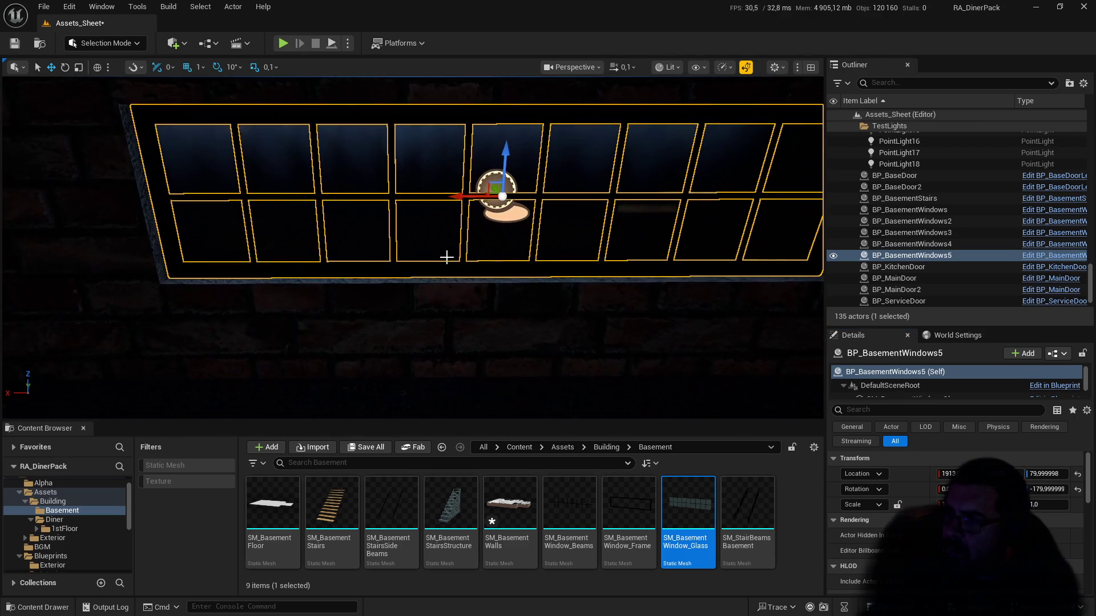
# Step: Switch the viewport to Unlit view mode and move along the wall to the basement window
pyautogui.click(680, 67)
pyautogui.click(685, 121)
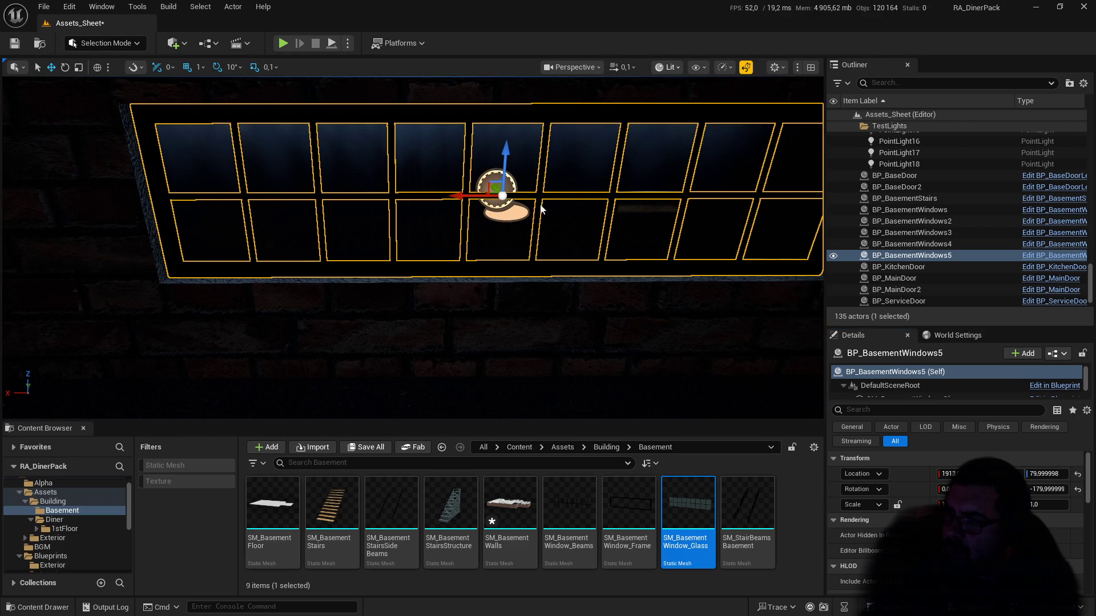
pyautogui.hotkey('alt', '3')
pyautogui.click(665, 67)
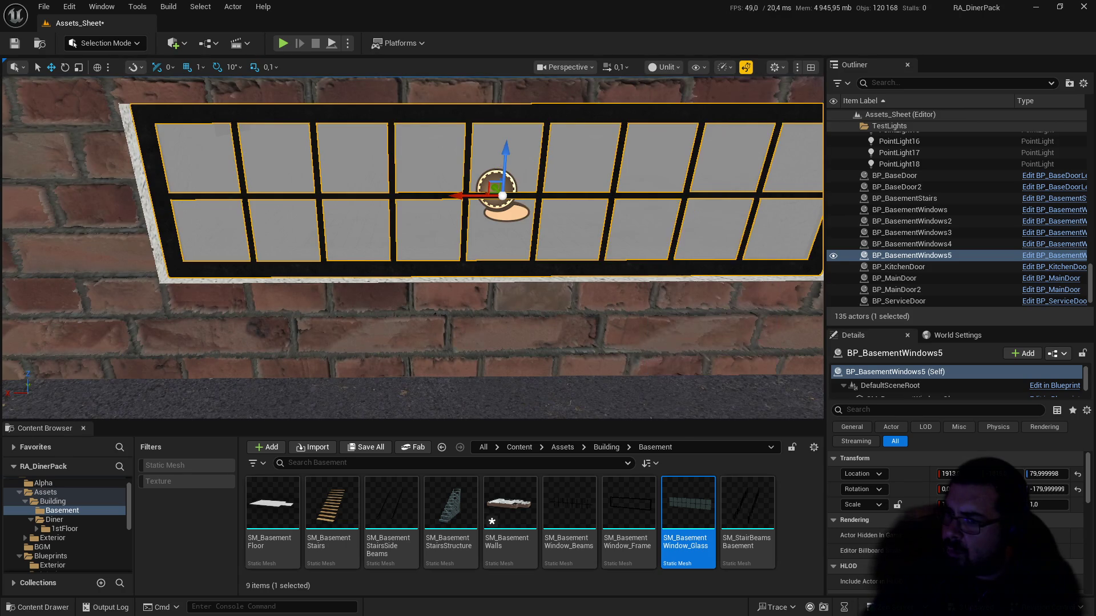
pyautogui.rightClick(477, 138)
pyautogui.click(414, 144)
pyautogui.press('Up')
pyautogui.press('Right')
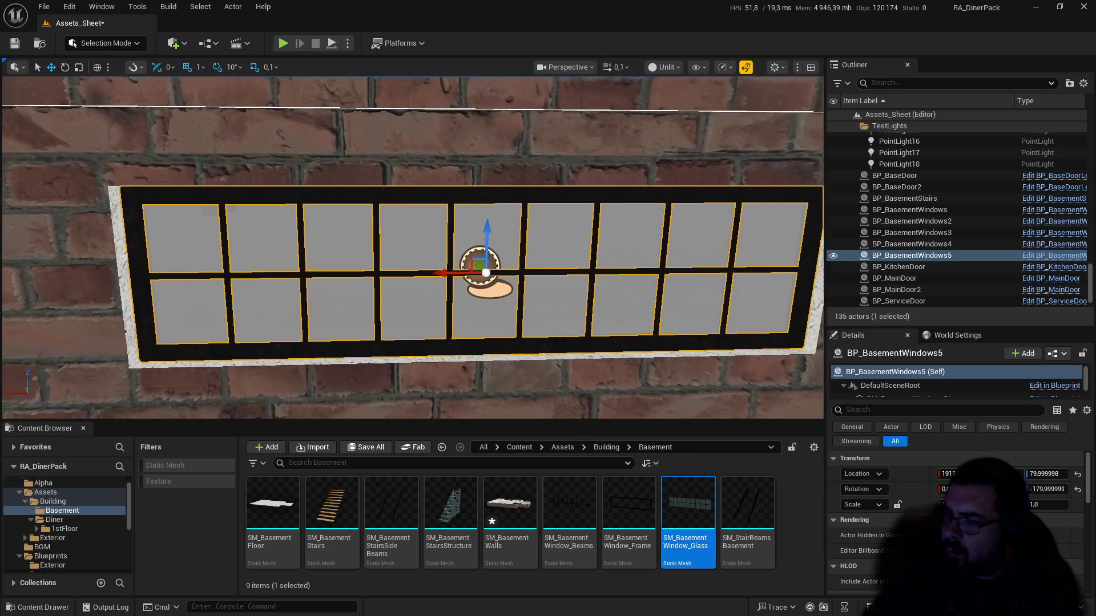
pyautogui.press('Right')
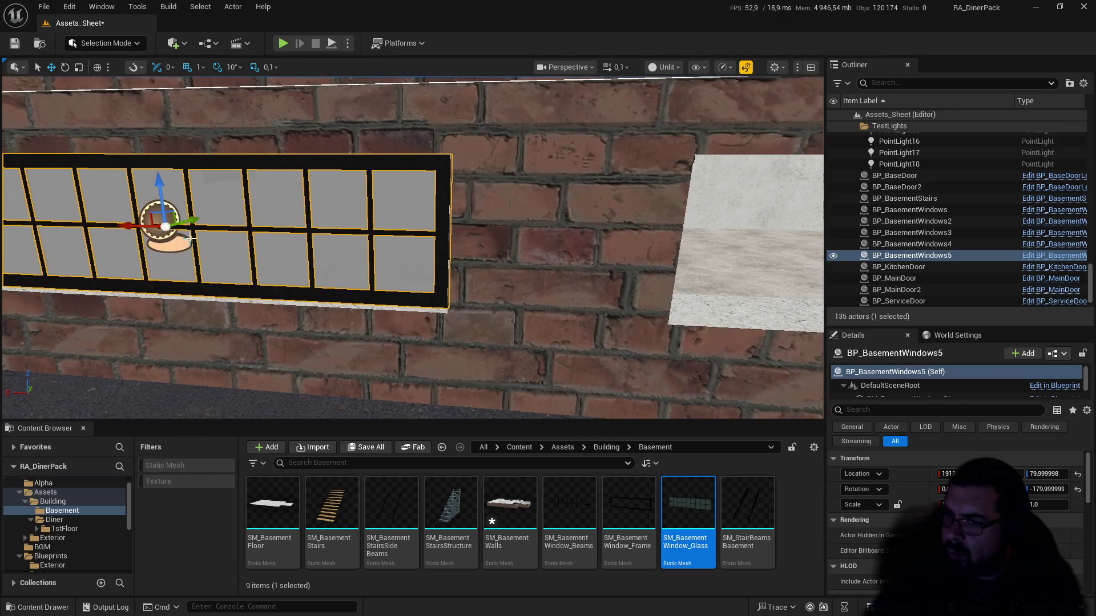
# Step: Duplicate the basement window and slide the copy right into the next brick-wall opening
pyautogui.keyDown('alt'); pyautogui.moveTo(131, 225); pyautogui.dragTo(597, 322); pyautogui.keyUp('alt')
pyautogui.press('Right')
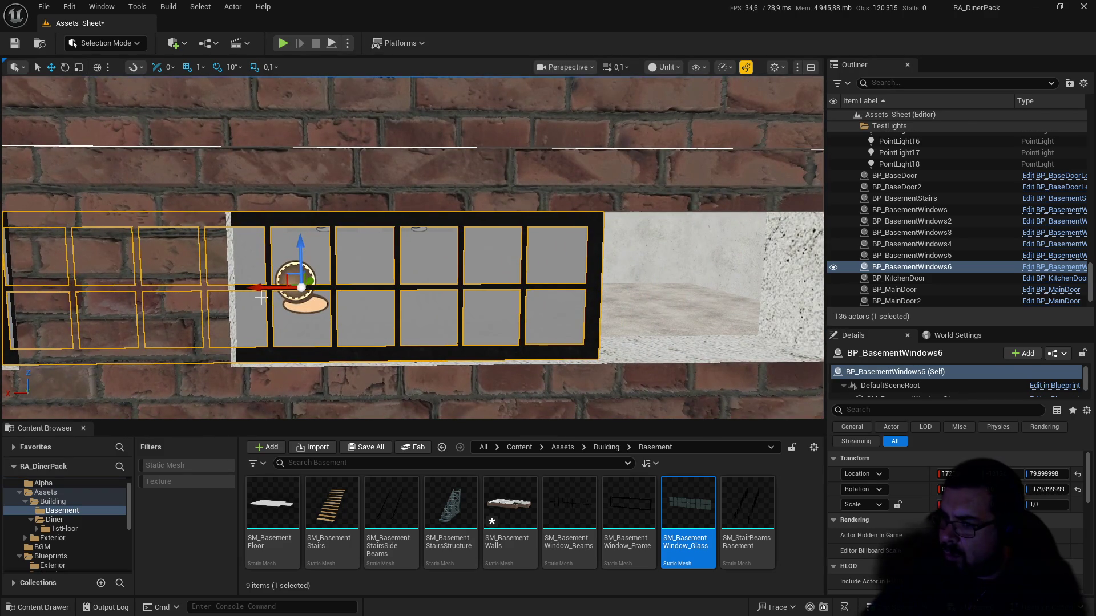
pyautogui.moveTo(256, 291); pyautogui.dragTo(424, 297)
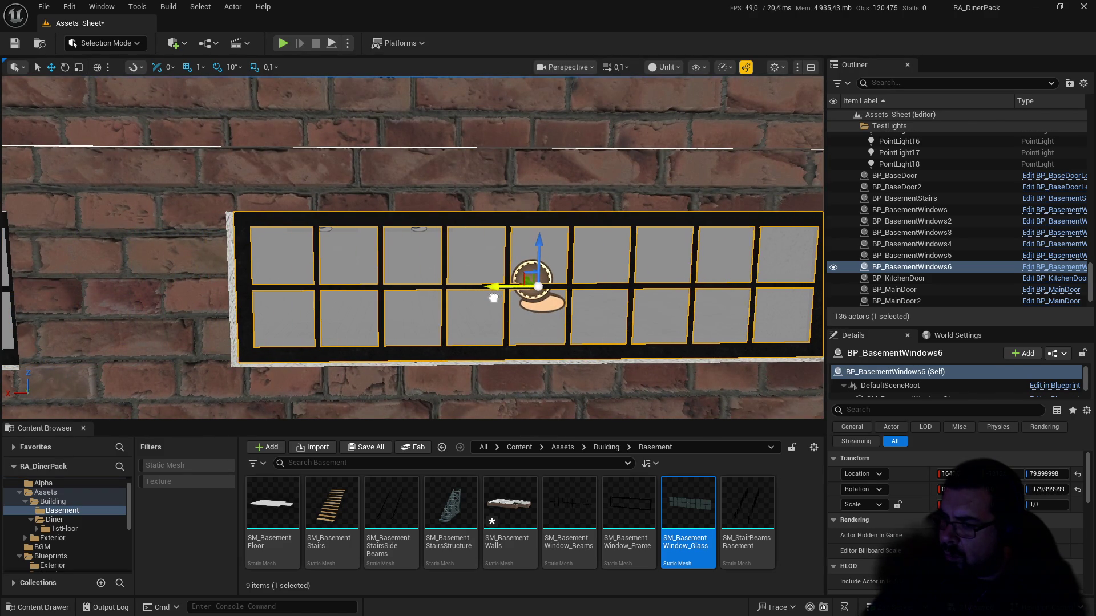
pyautogui.moveTo(354, 297)
pyautogui.mouseDown()
pyautogui.moveTo(325, 297)
pyautogui.moveTo(305, 211)
pyautogui.moveTo(354, 234)
pyautogui.moveTo(325, 243)
pyautogui.moveTo(313, 274)
pyautogui.moveTo(122, 167)
pyautogui.mouseUp()
# Step: Duplicate the window into the following opening and fine-tune its rotation to line up with the wall
pyautogui.moveTo(159, 127); pyautogui.dragTo(326, 155)
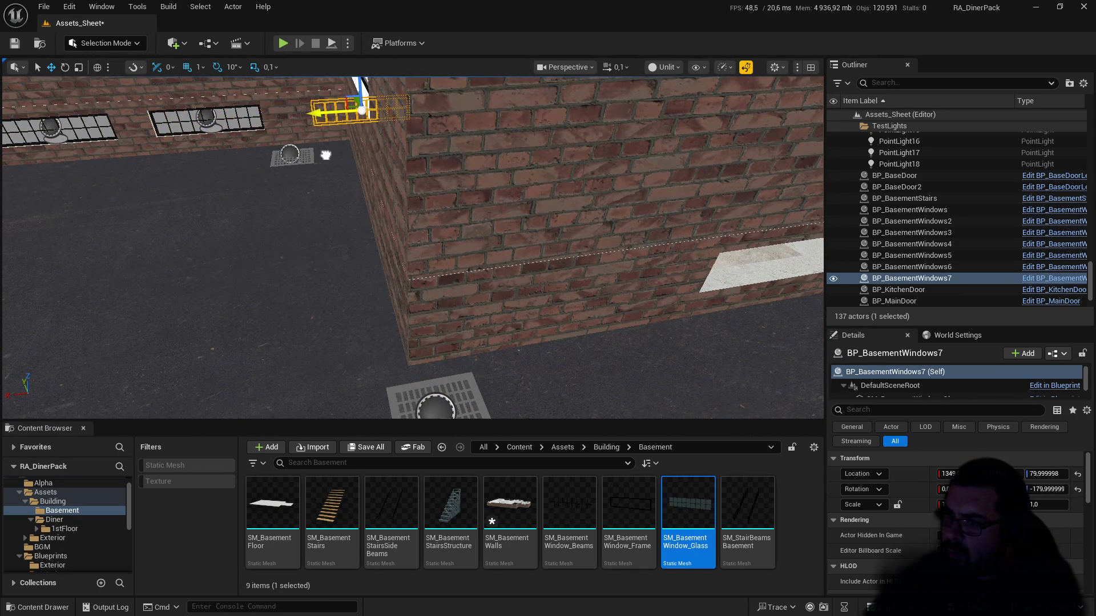
pyautogui.moveTo(360, 110); pyautogui.dragTo(354, 127)
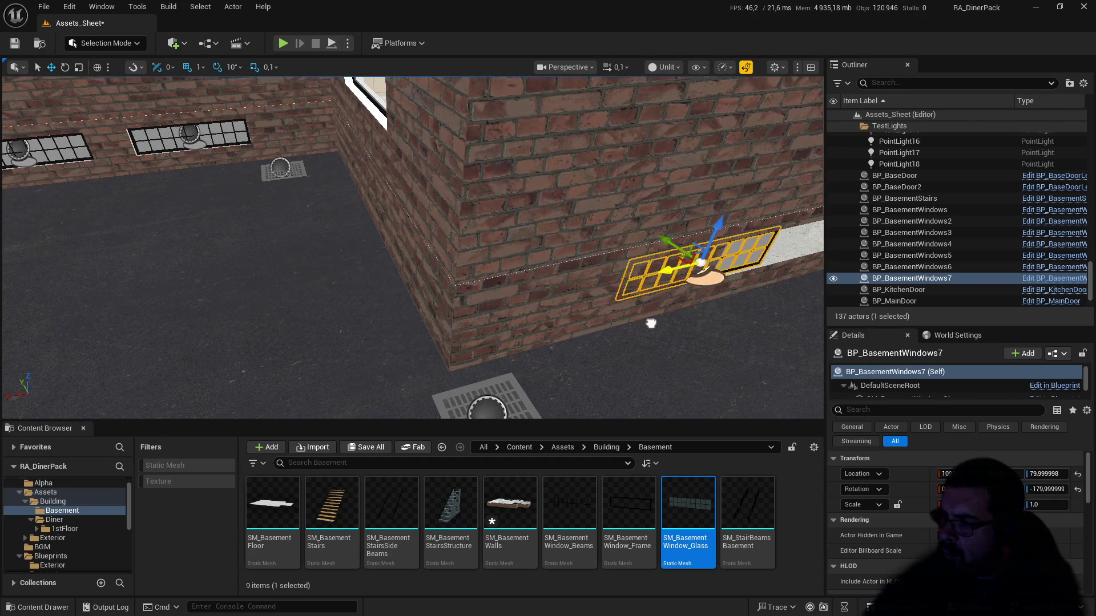
pyautogui.press('f')
pyautogui.moveTo(665, 326)
pyautogui.mouseDown()
pyautogui.moveTo(332, 287)
pyautogui.moveTo(328, 251)
pyautogui.mouseUp()
pyautogui.press('w')
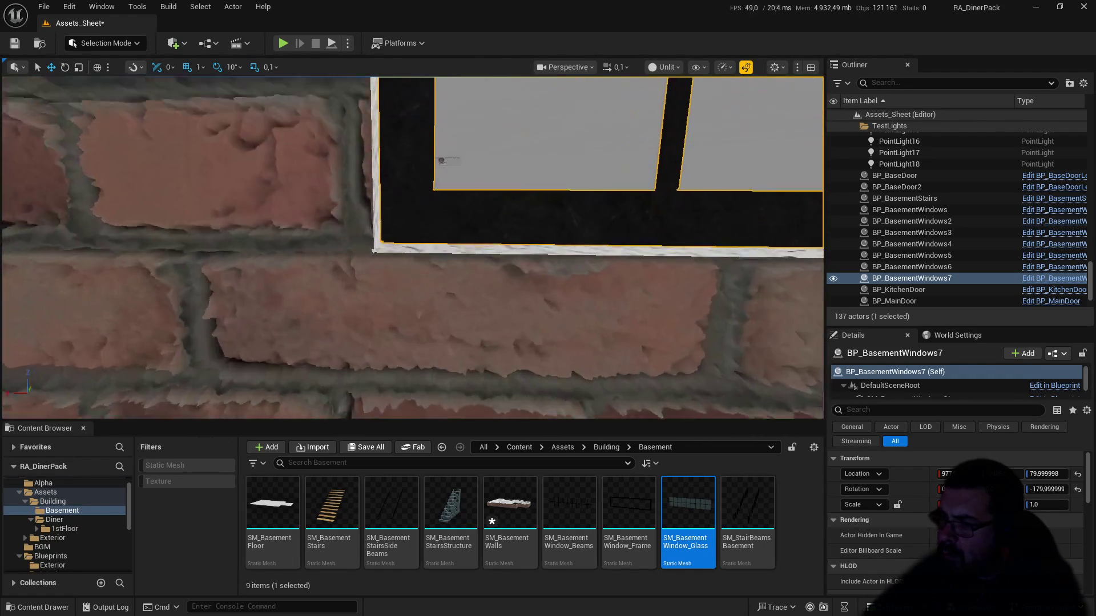
pyautogui.press('e')
pyautogui.press('d')
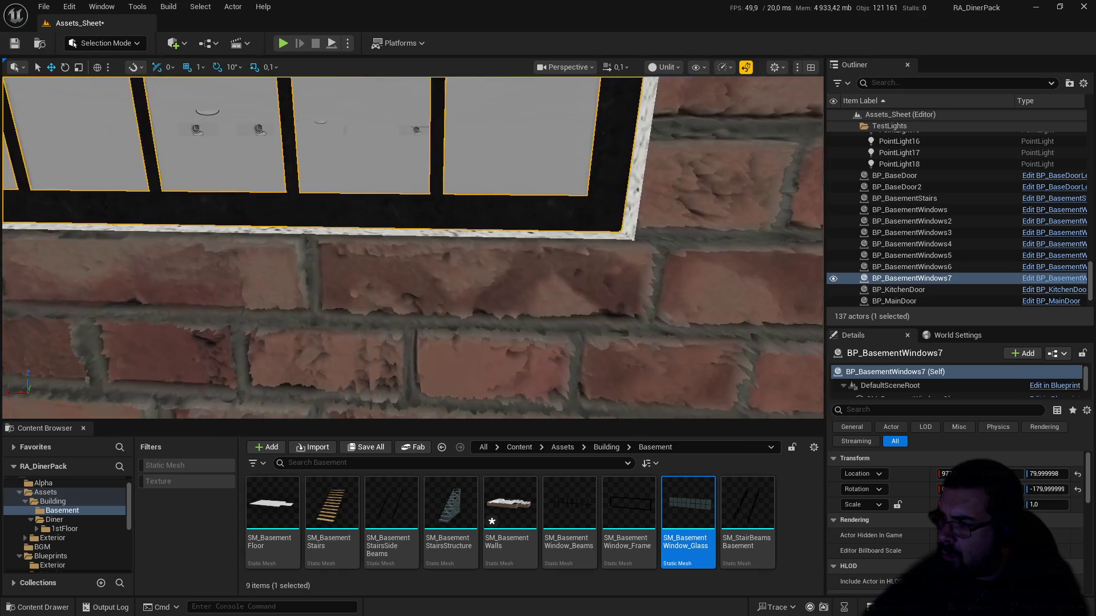
pyautogui.press('s')
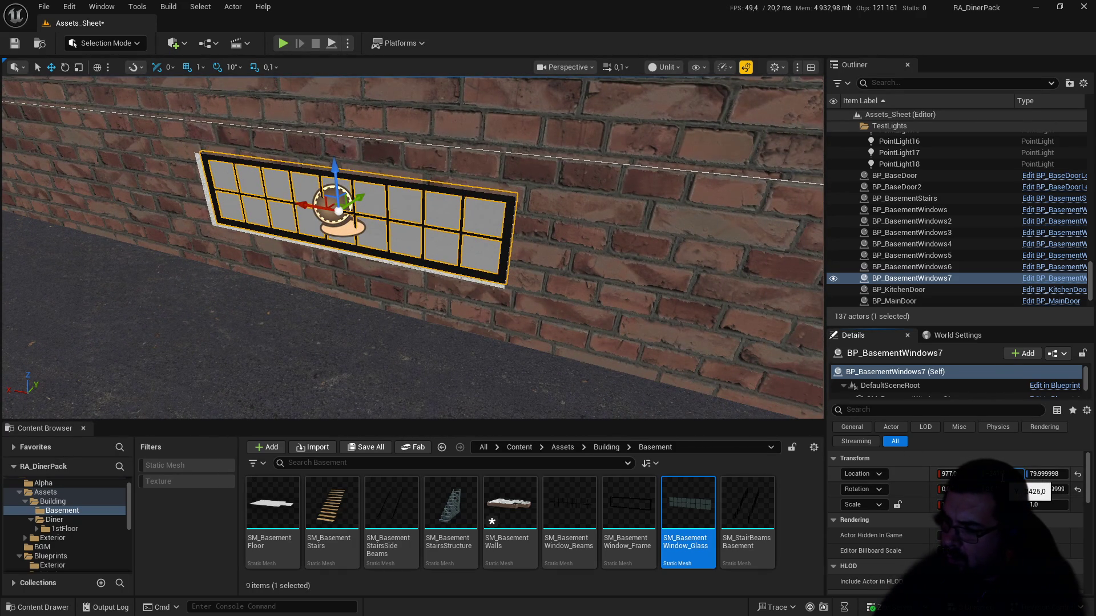
pyautogui.moveTo(1036, 492); pyautogui.dragTo(1030, 491)
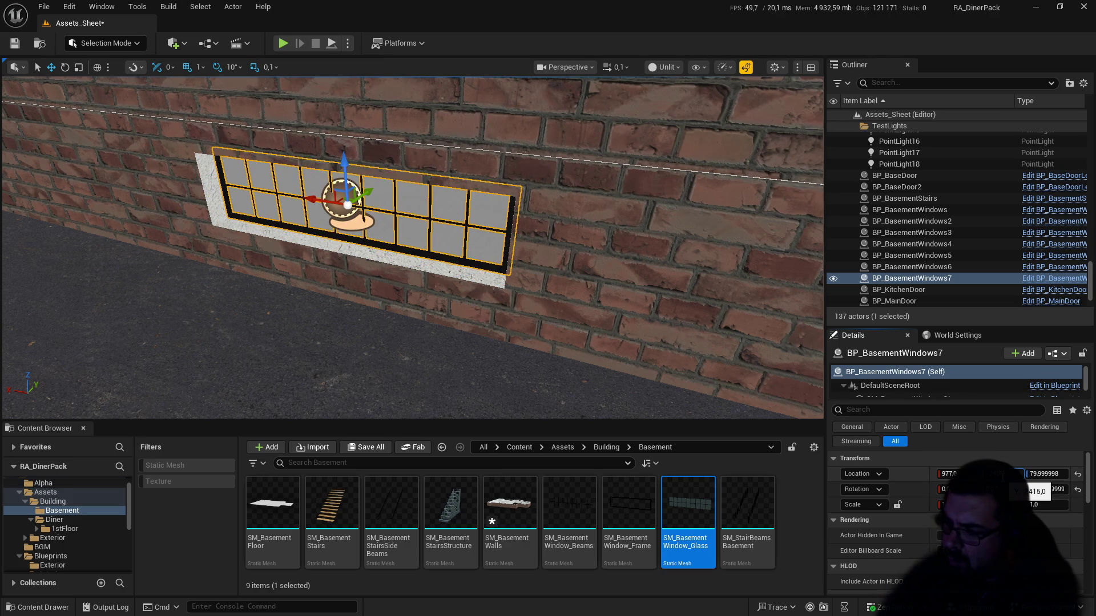
pyautogui.moveTo(1036, 491); pyautogui.dragTo(1040, 492)
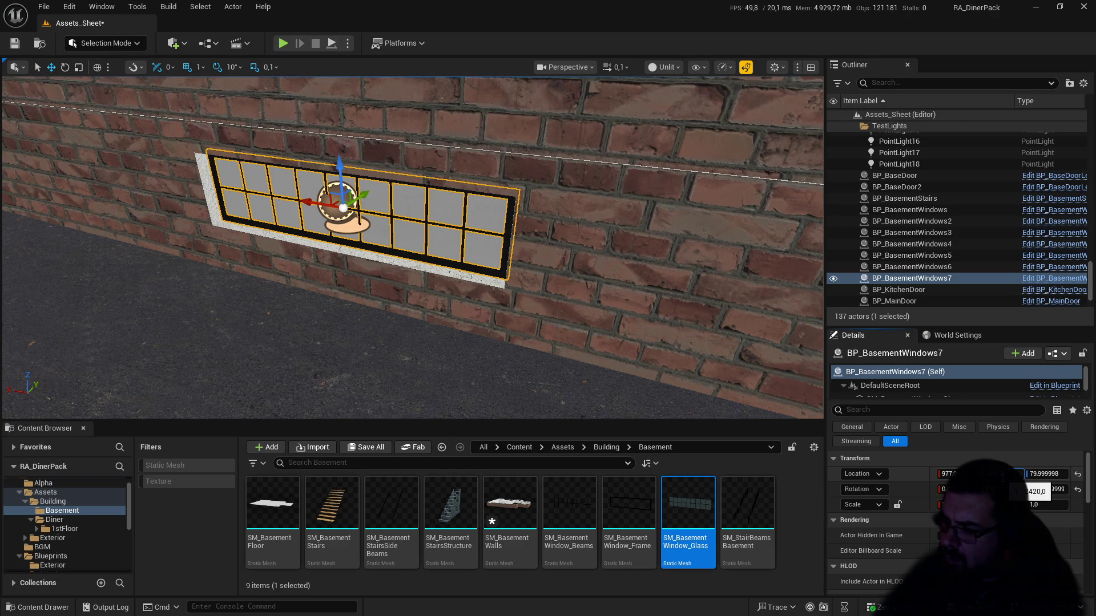
# Step: Duplicate the selected window with Ctrl+D and slide the copy into the next opening
pyautogui.hotkey('ctrl', 'd')
pyautogui.press('f')
pyautogui.scroll(5, 301, 240)
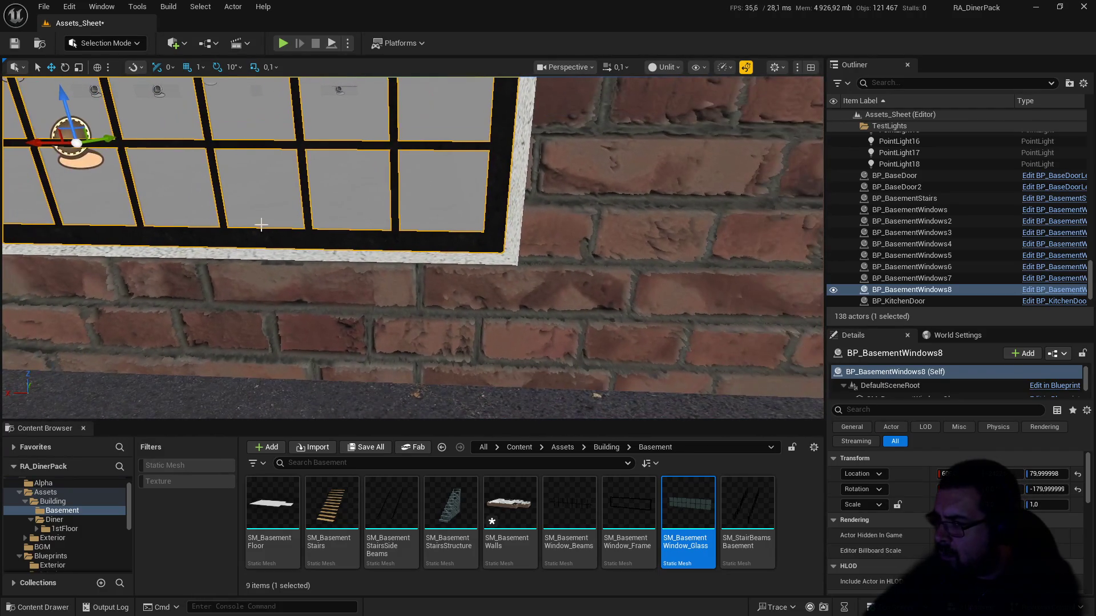
pyautogui.moveTo(37, 143); pyautogui.dragTo(46, 144)
pyautogui.scroll(-6, 204, 211)
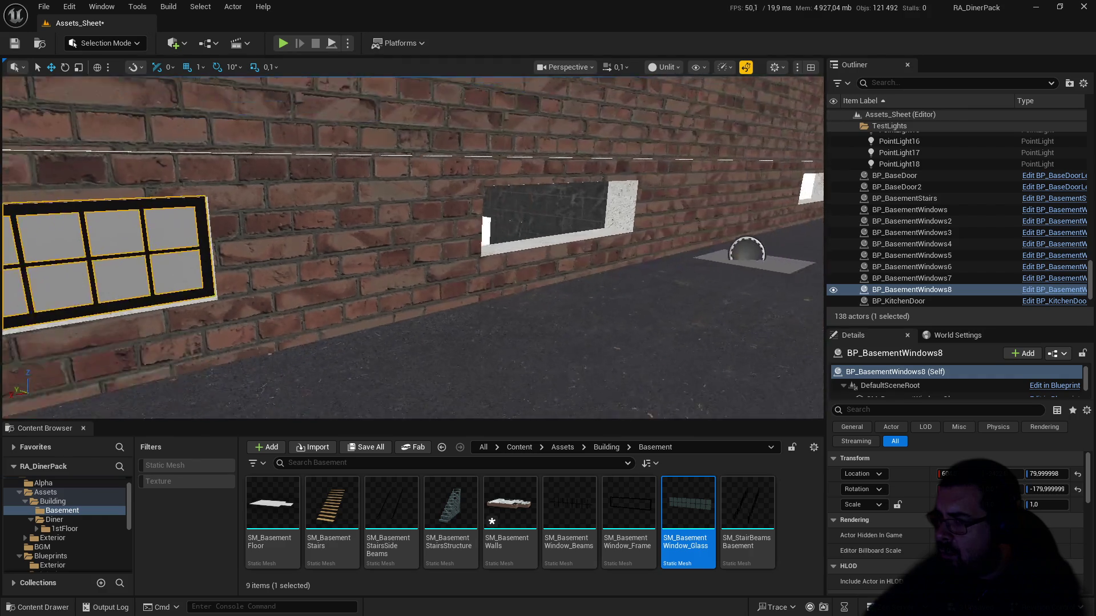
# Step: Make another window copy and nudge it right to fit the next opening along
pyautogui.moveTo(207, 223)
pyautogui.keyDown('alt'); pyautogui.mouseDown()
pyautogui.moveTo(479, 236)
pyautogui.moveTo(591, 272)
pyautogui.mouseUp(); pyautogui.keyUp('alt')
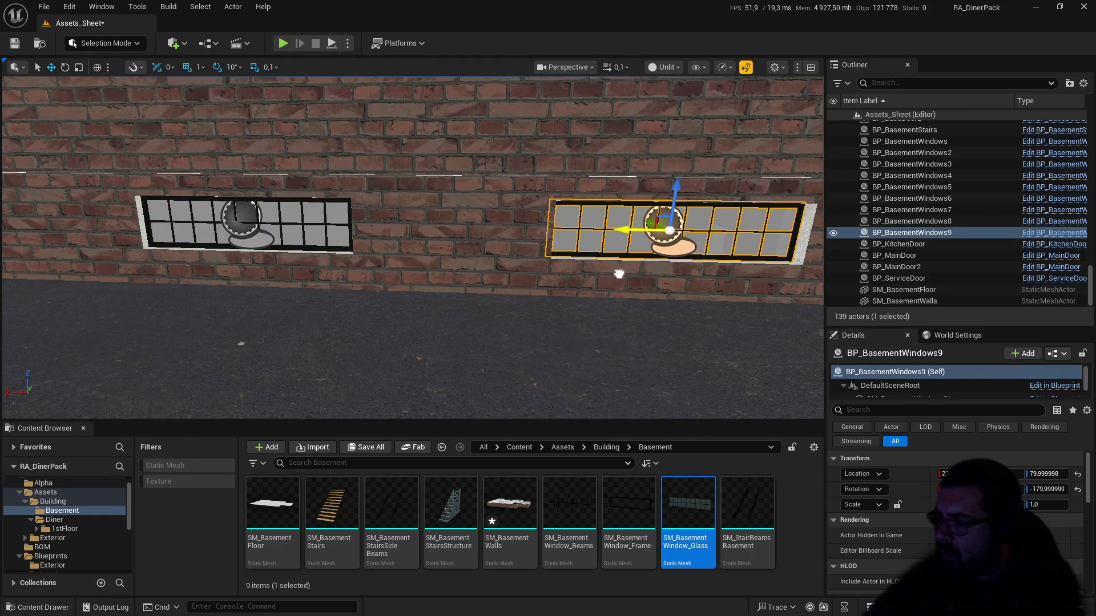
pyautogui.press('f')
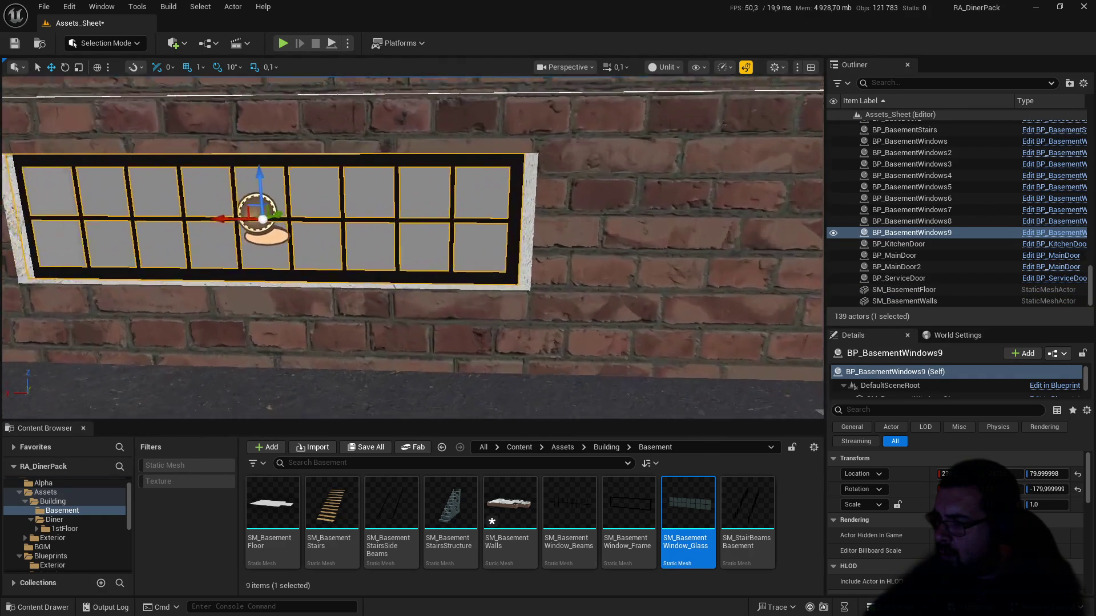
pyautogui.scroll(2, 199, 209)
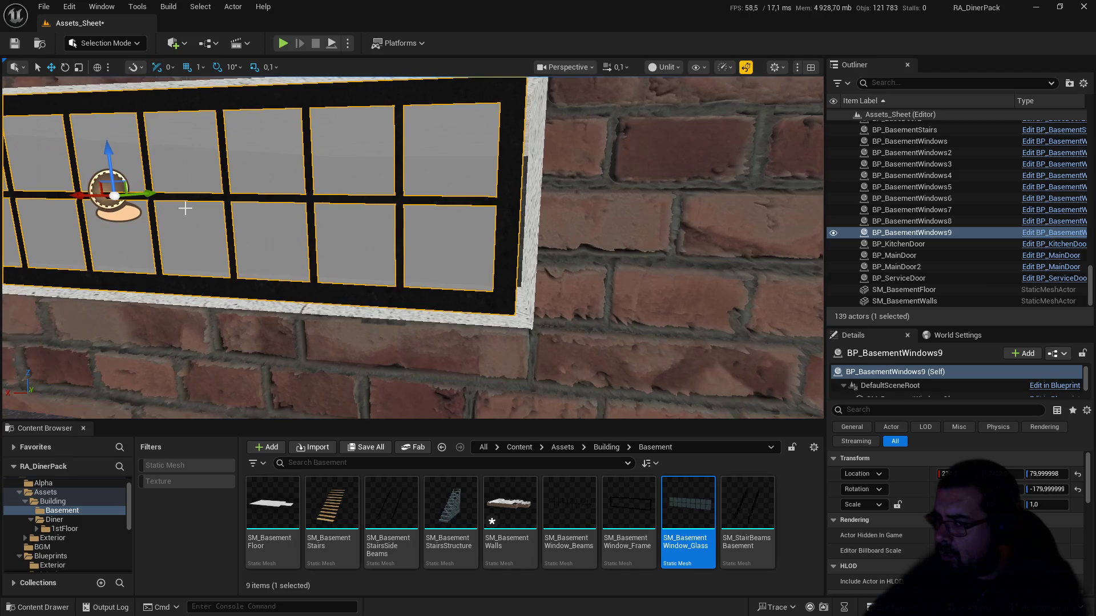
pyautogui.moveTo(82, 198); pyautogui.dragTo(89, 198)
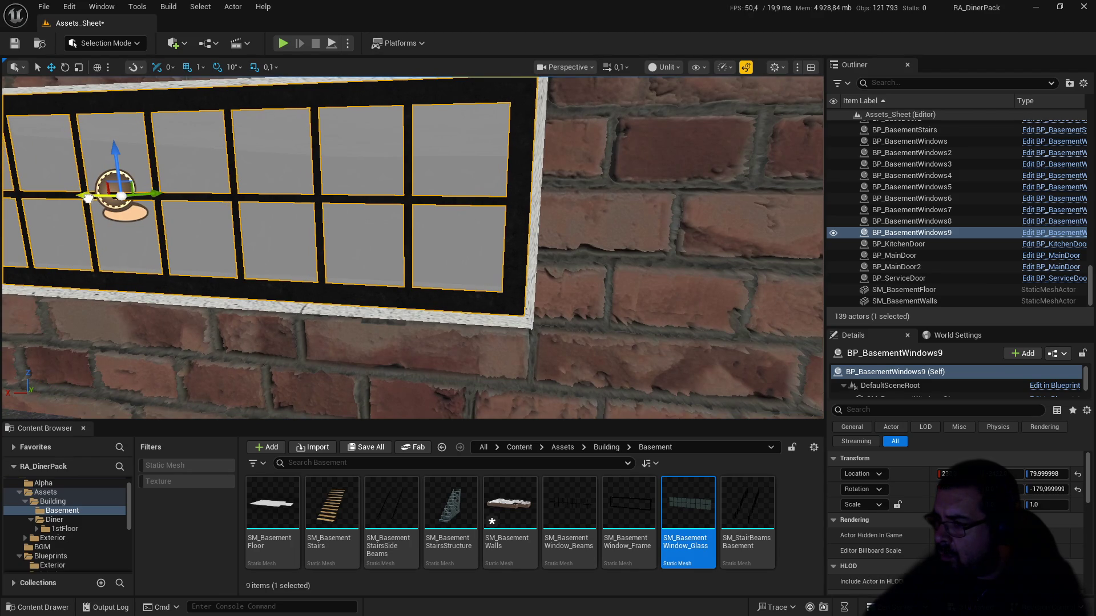
# Step: Rotate BP_BasementWindows10 90° so it faces the side wall
pyautogui.moveTo(173, 215); pyautogui.dragTo(158, 278)
pyautogui.scroll(2, 227, 246)
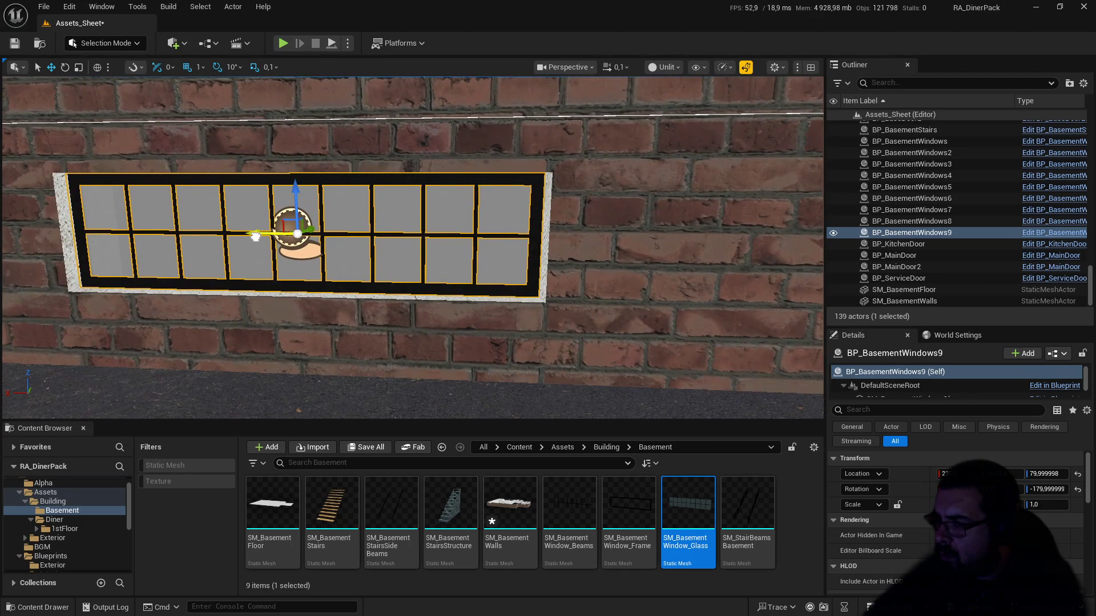
pyautogui.moveTo(228, 247)
pyautogui.mouseDown()
pyautogui.moveTo(277, 269)
pyautogui.moveTo(212, 259)
pyautogui.moveTo(204, 241)
pyautogui.mouseUp()
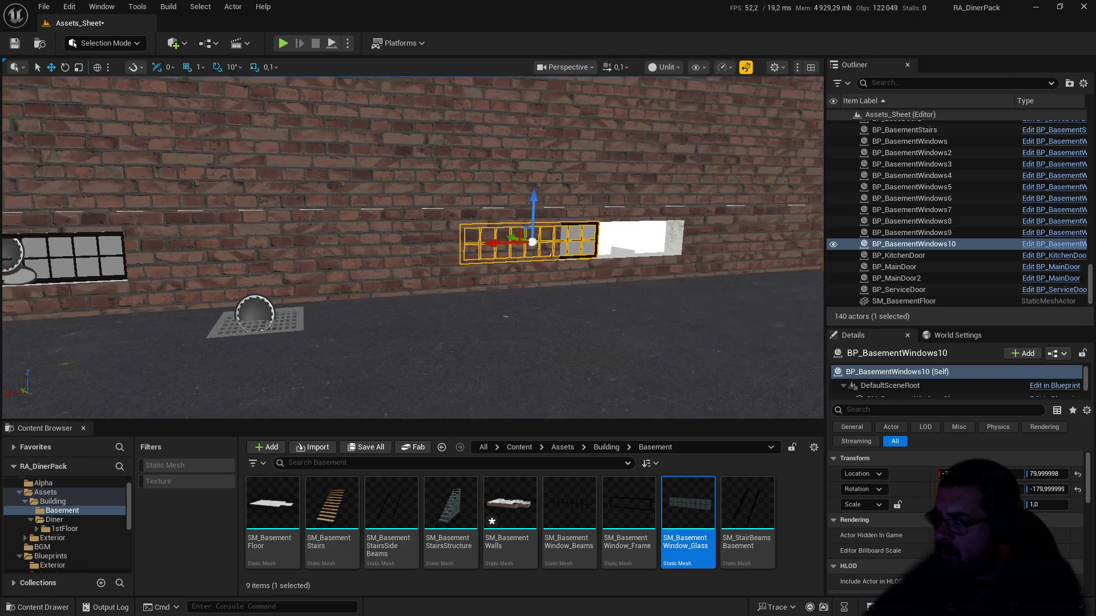
pyautogui.scroll(5, 424, 254)
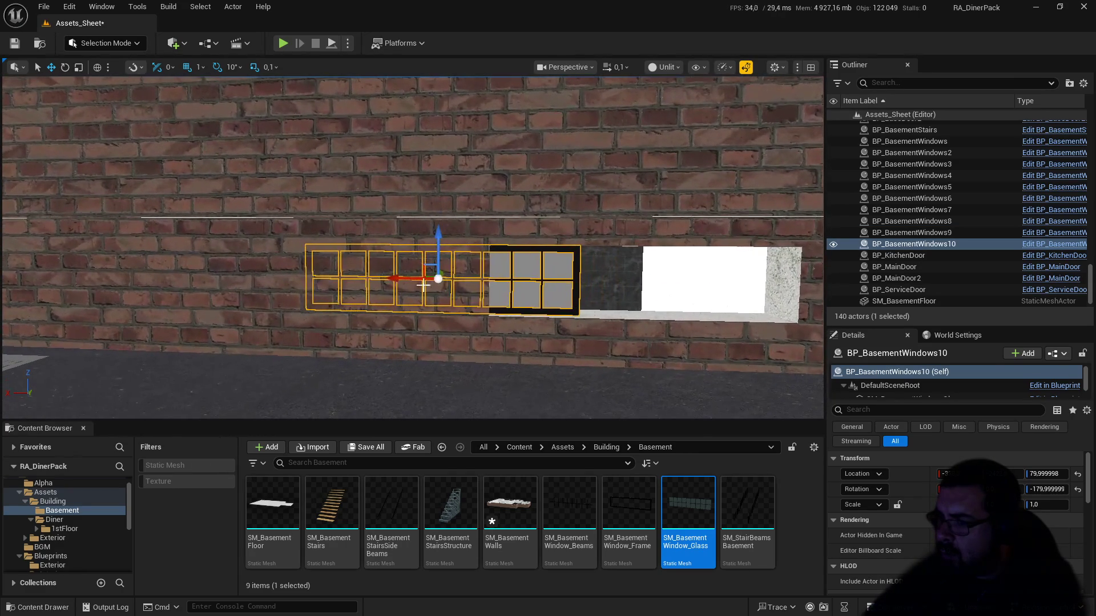
pyautogui.moveTo(588, 307); pyautogui.dragTo(616, 283)
pyautogui.moveTo(342, 260); pyautogui.dragTo(347, 259)
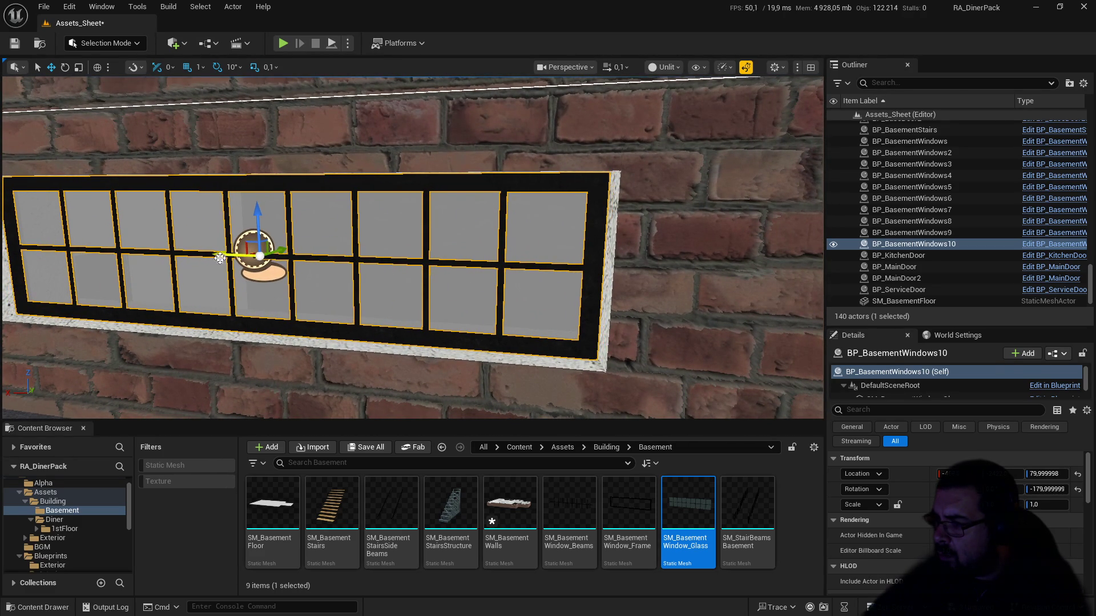
pyautogui.moveTo(347, 259)
pyautogui.mouseDown()
pyautogui.moveTo(397, 317)
pyautogui.moveTo(354, 321)
pyautogui.moveTo(113, 246)
pyautogui.mouseUp()
pyautogui.moveTo(43, 206); pyautogui.dragTo(356, 261)
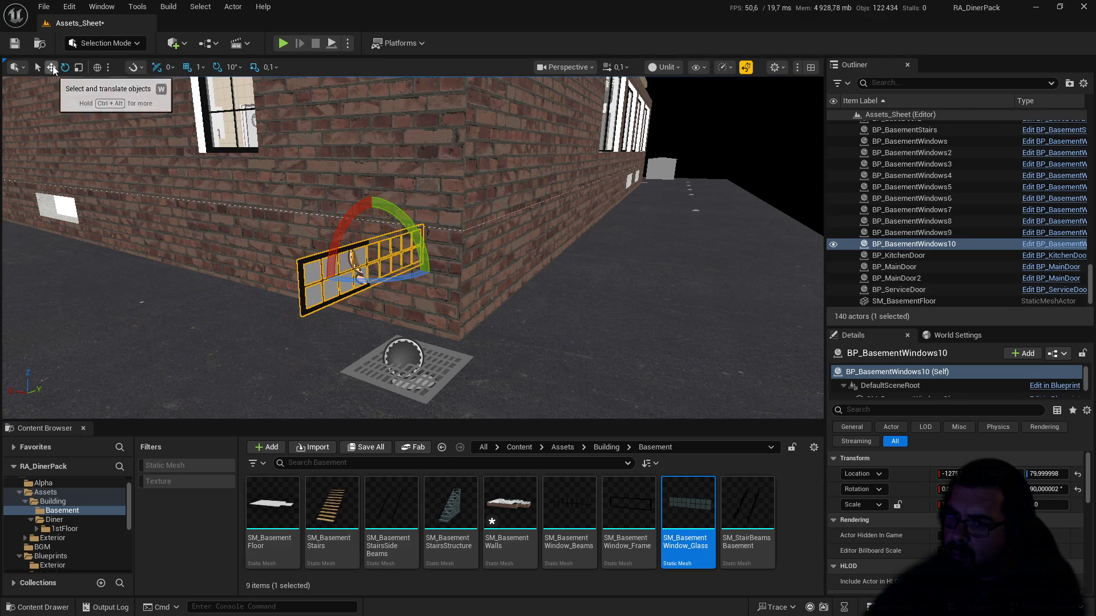
# Step: Move BP_BasementWindows10 into the left opening of the side wall and seat it there
pyautogui.press('w')
pyautogui.moveTo(341, 255)
pyautogui.mouseDown()
pyautogui.moveTo(402, 276)
pyautogui.moveTo(626, 206)
pyautogui.mouseUp()
pyautogui.press('s')
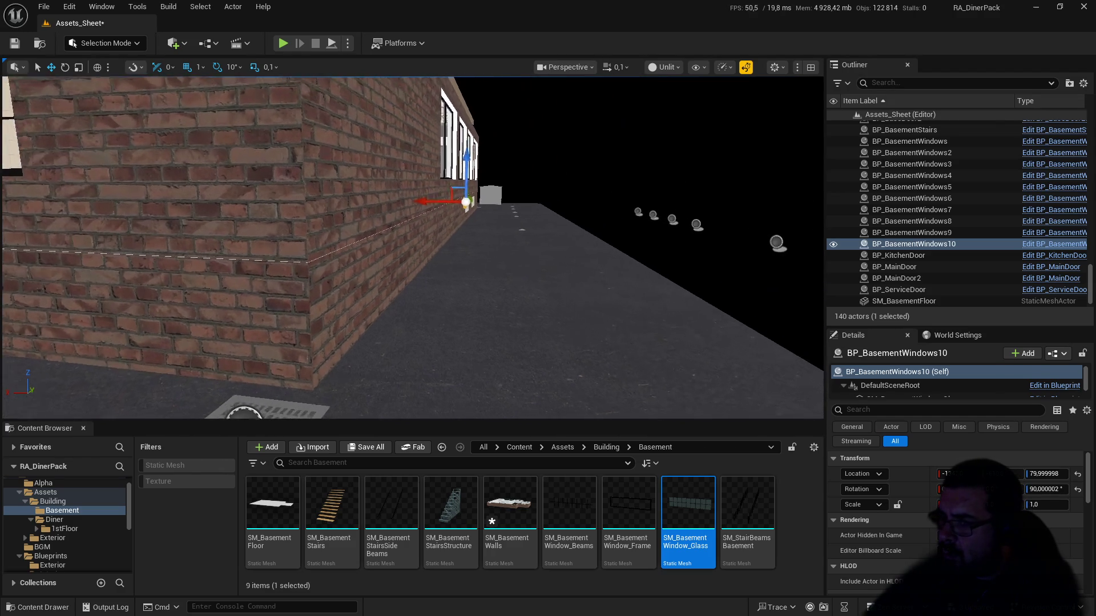
pyautogui.press('w')
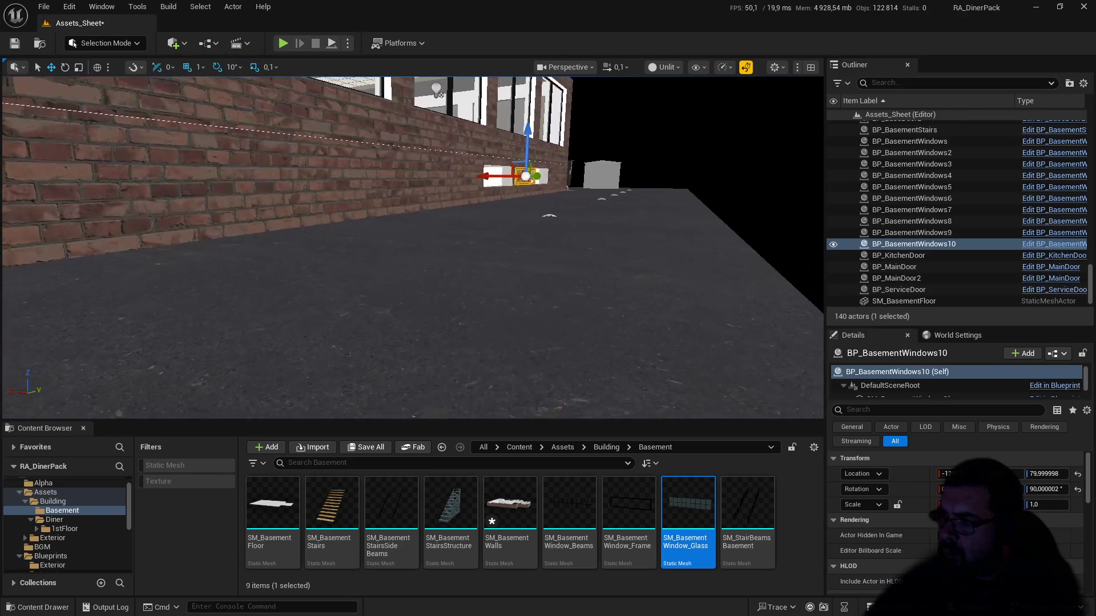
pyautogui.press('d')
pyautogui.press('w')
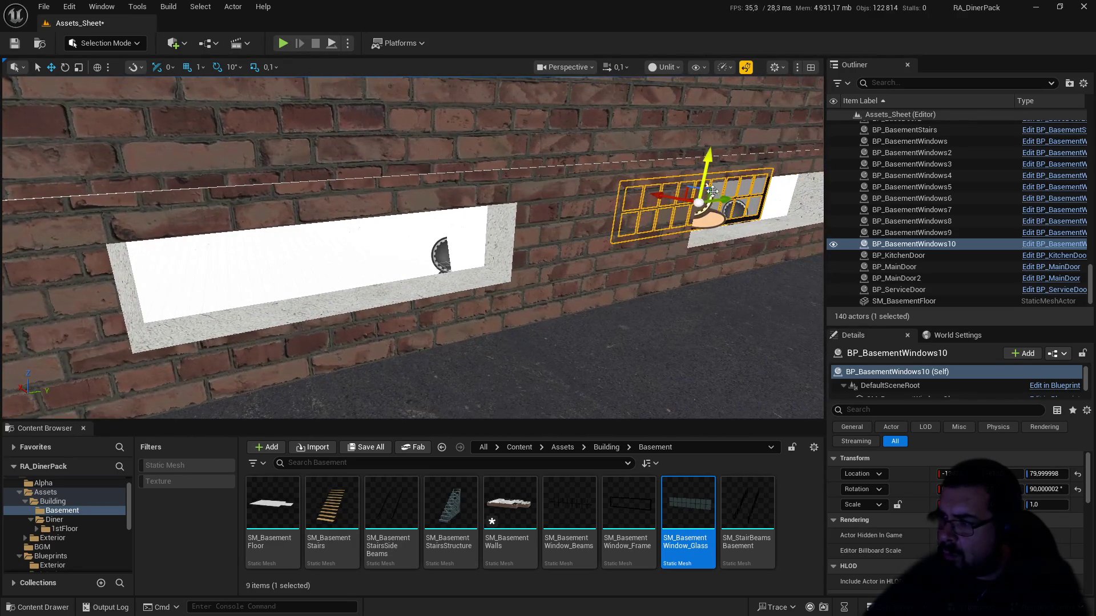
pyautogui.moveTo(719, 196)
pyautogui.mouseDown()
pyautogui.moveTo(571, 234)
pyautogui.moveTo(402, 304)
pyautogui.mouseUp()
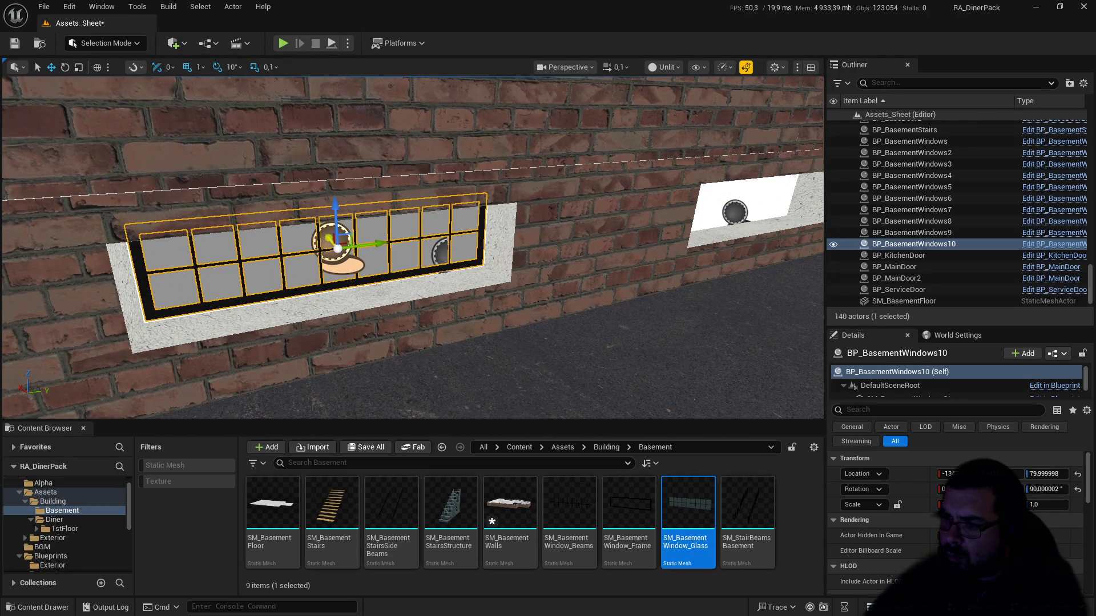
pyautogui.scroll(5, 459, 250)
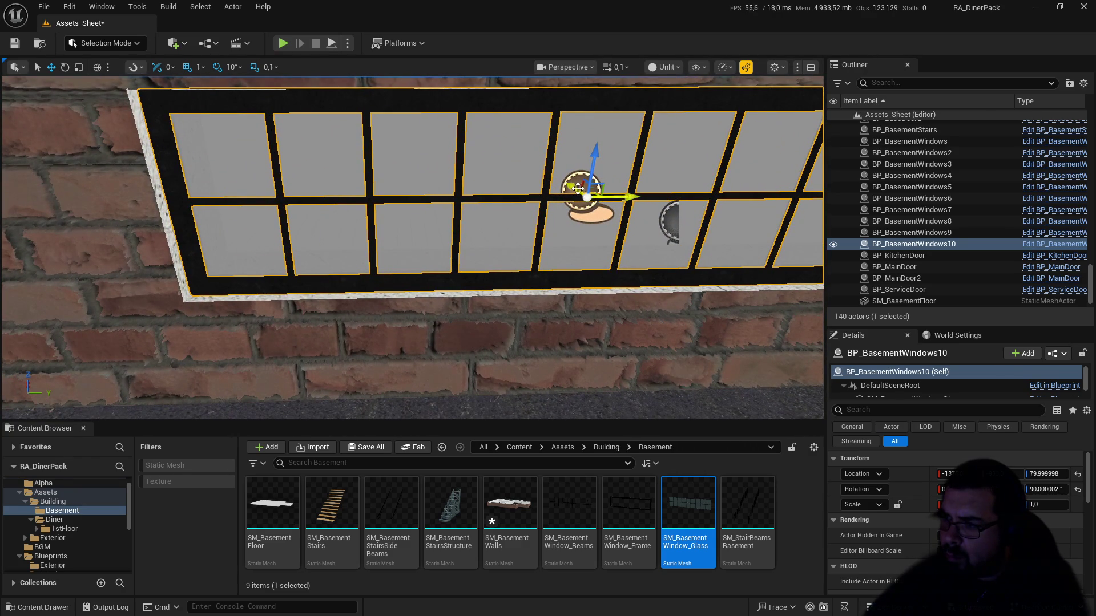
pyautogui.moveTo(575, 189)
pyautogui.mouseDown()
pyautogui.moveTo(613, 204)
pyautogui.moveTo(574, 179)
pyautogui.moveTo(623, 170)
pyautogui.moveTo(316, 230)
pyautogui.mouseUp()
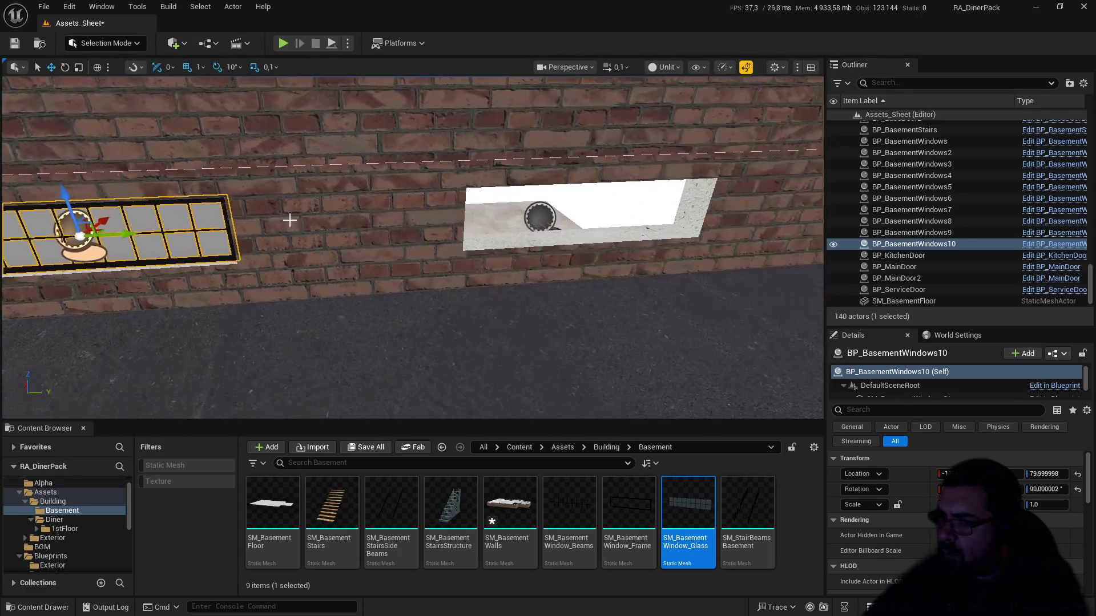
# Step: Duplicate it as BP_BasementWindows11 into the next opening to the right and nudge it to fit
pyautogui.keyDown('alt'); pyautogui.moveTo(120, 238); pyautogui.dragTo(280, 234); pyautogui.keyUp('alt')
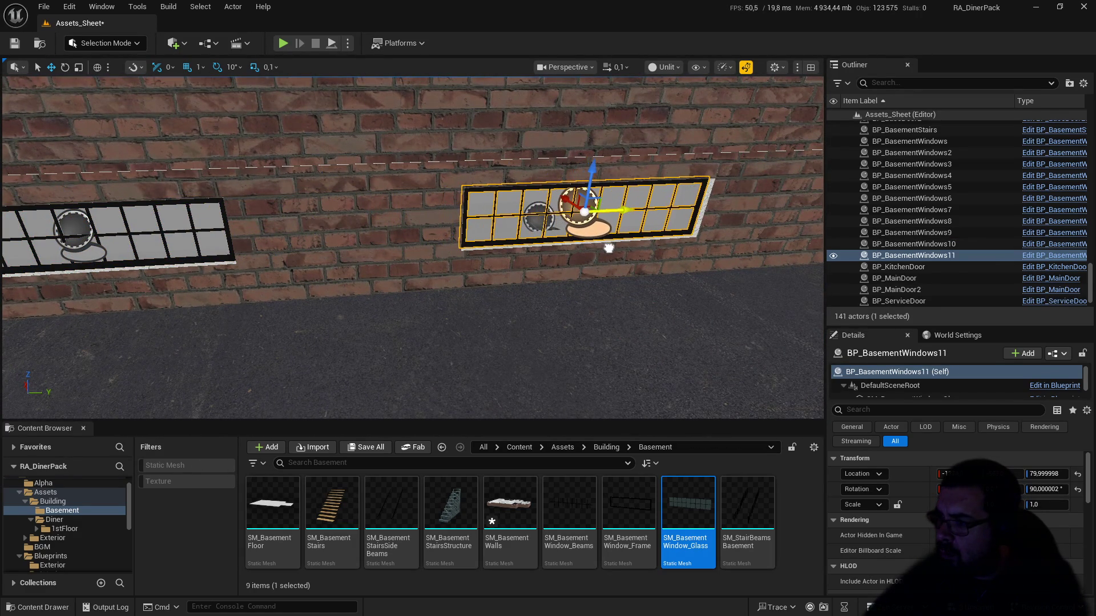
pyautogui.scroll(10, 323, 118)
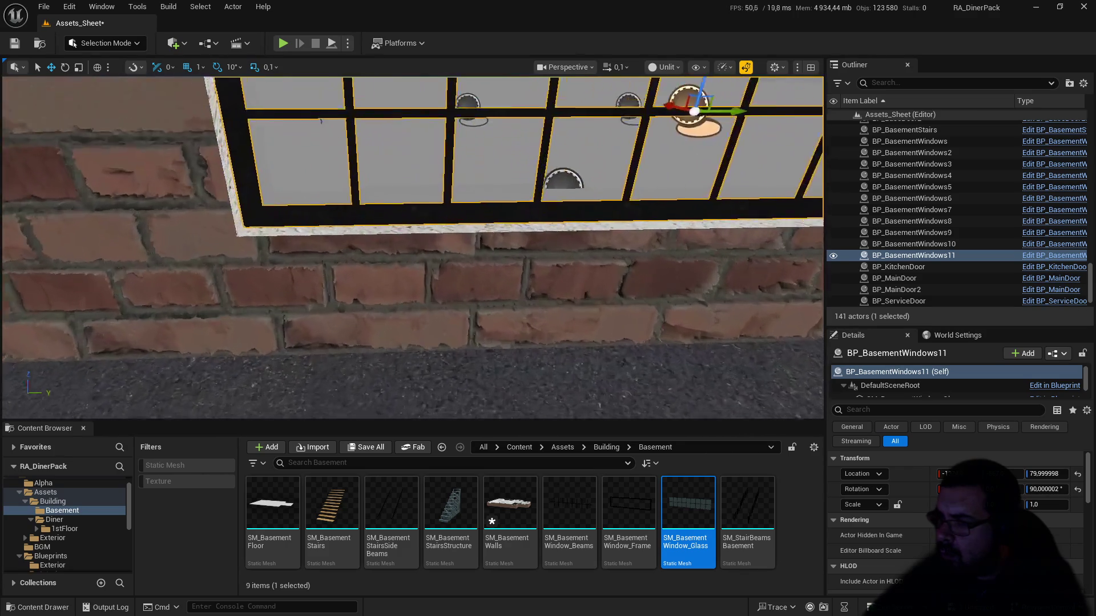
pyautogui.scroll(8, 324, 118)
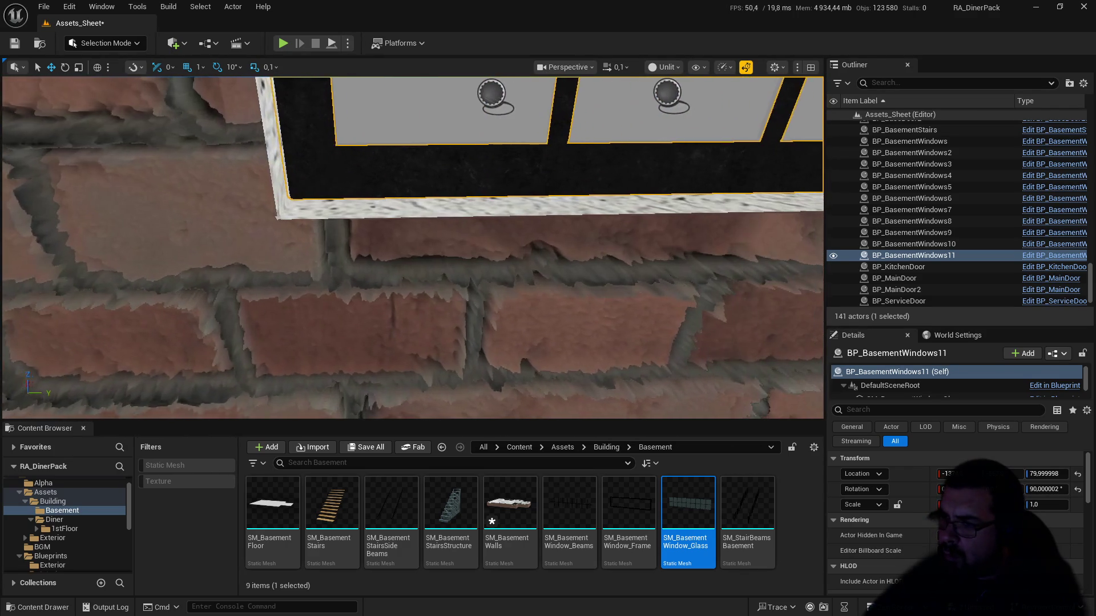
pyautogui.scroll(-10, 495, 127)
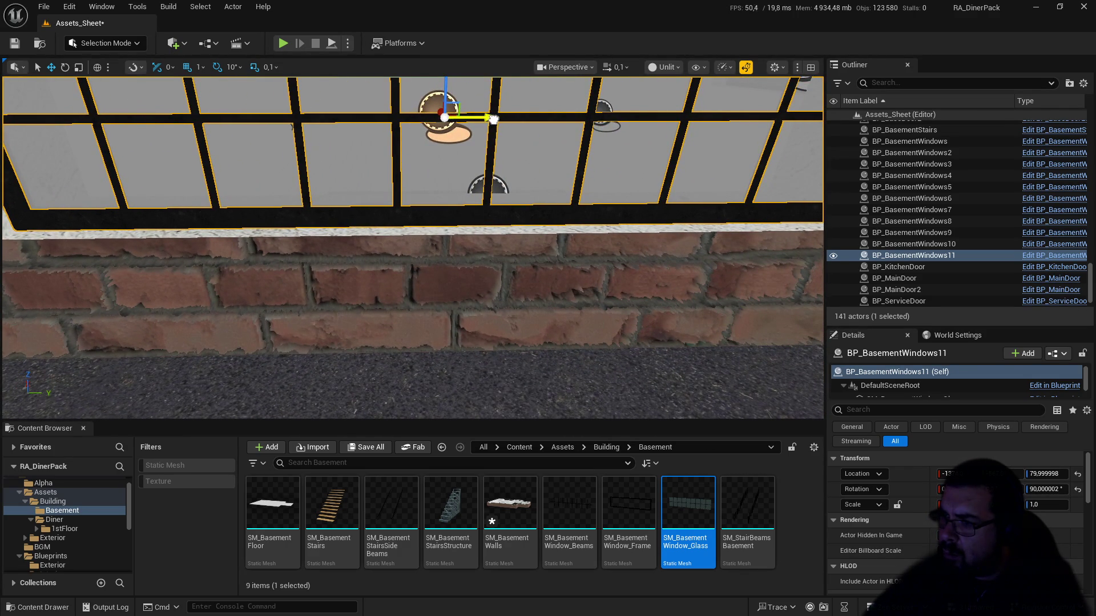
pyautogui.moveTo(493, 119); pyautogui.dragTo(495, 120)
pyautogui.scroll(10, 504, 133)
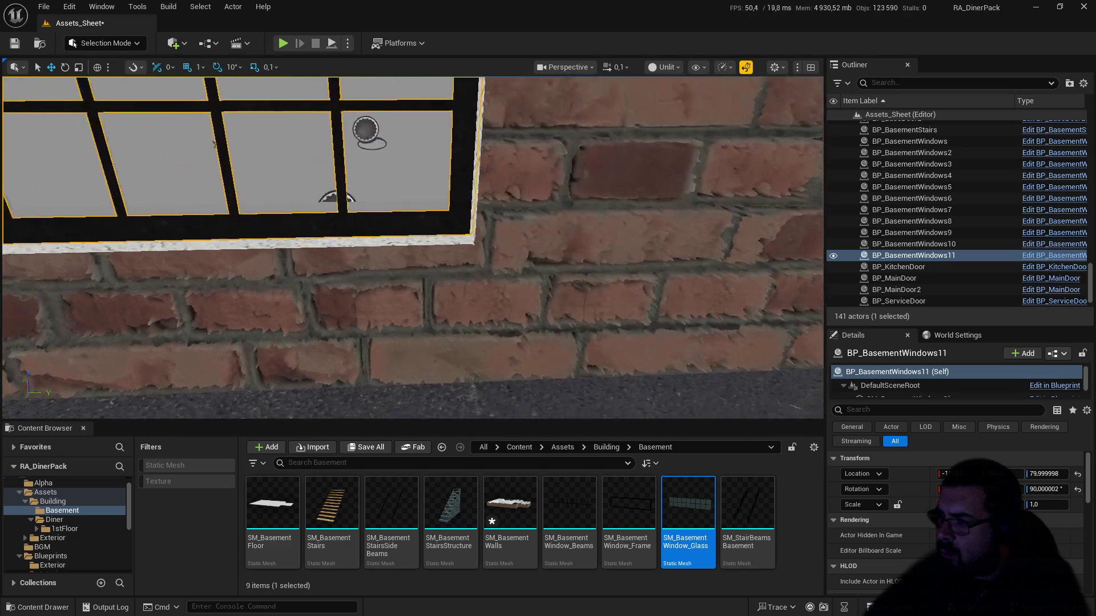
pyautogui.scroll(3, 411, 245)
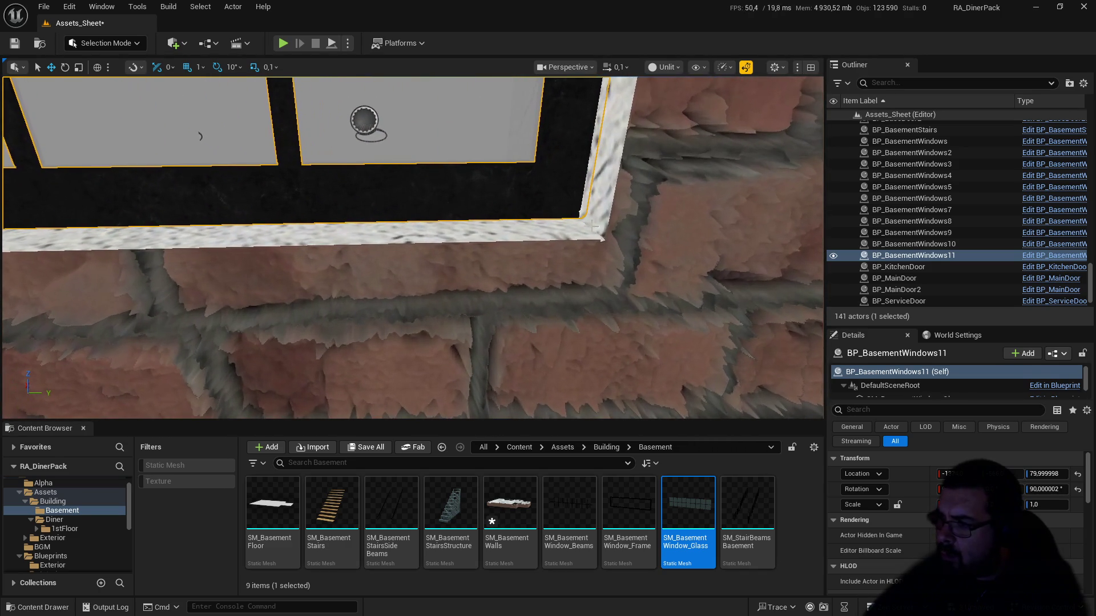
pyautogui.click(964, 474)
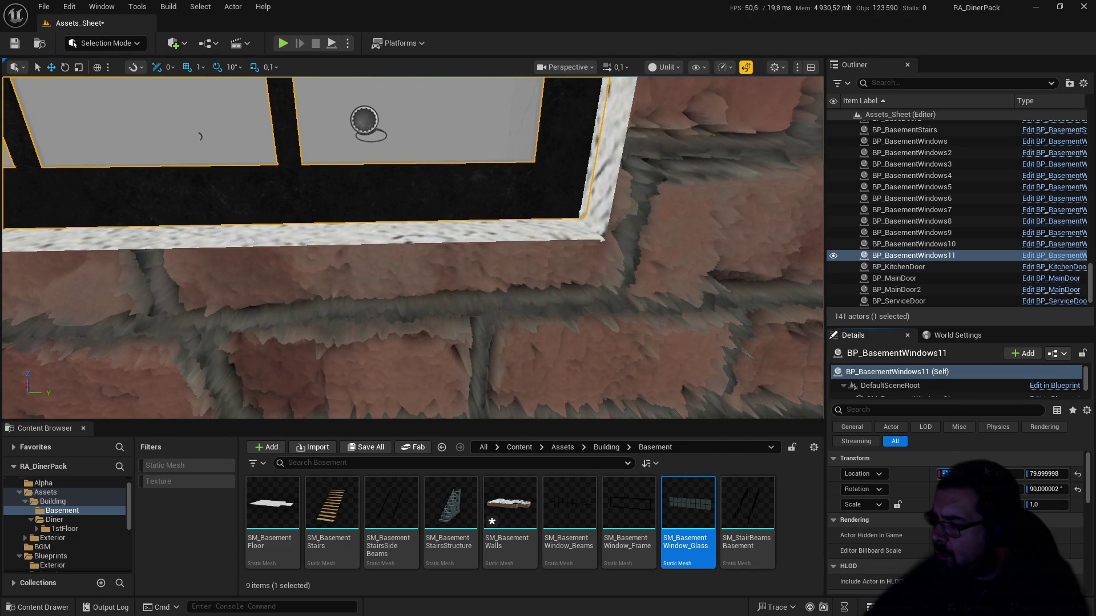
# Step: Change the window's Location X to a negative value and fine-tune it to -928
pyautogui.write('-1')
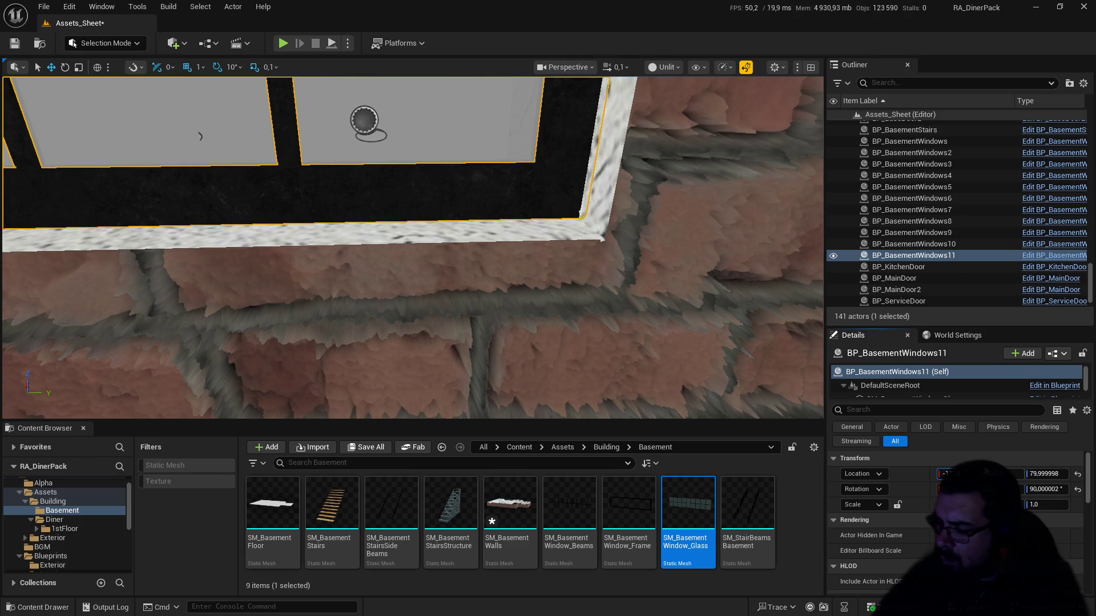
pyautogui.press('Return')
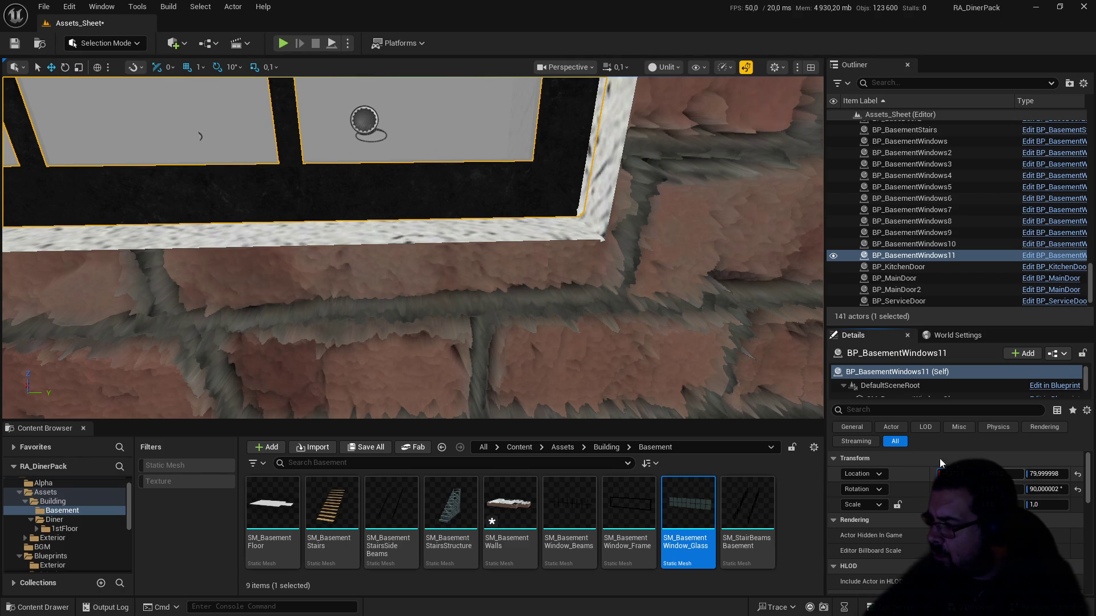
pyautogui.moveTo(635, 338); pyautogui.dragTo(578, 298)
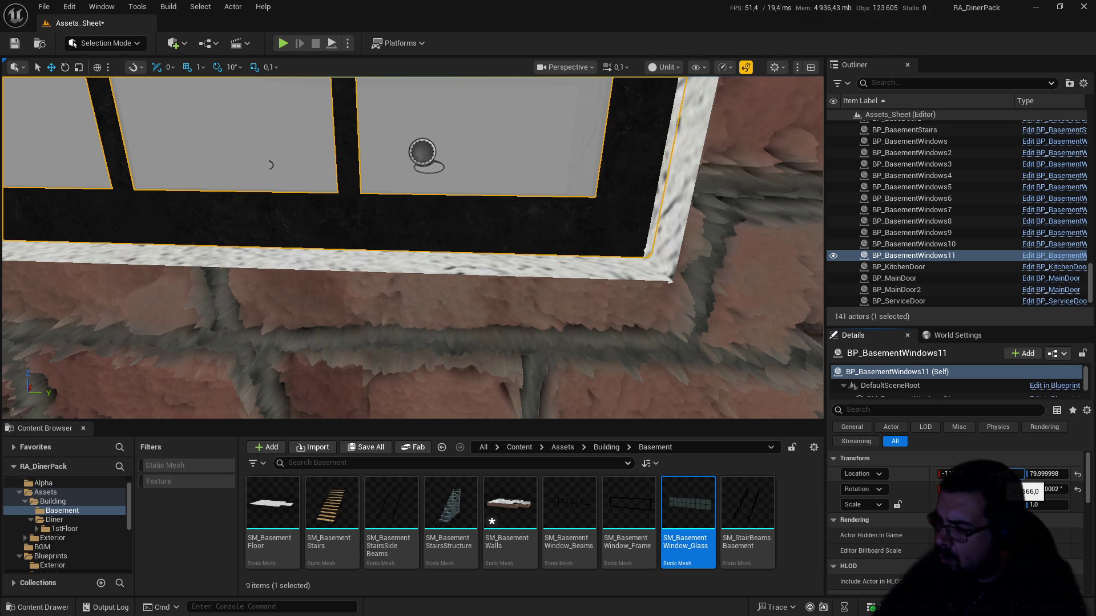
pyautogui.moveTo(998, 474); pyautogui.dragTo(996, 474)
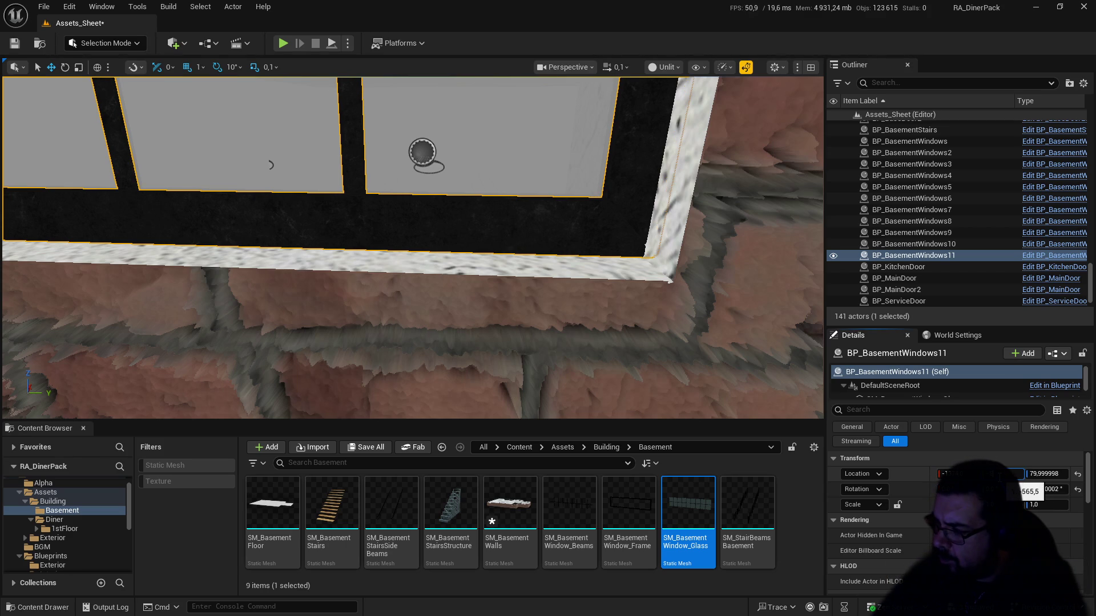
pyautogui.moveTo(996, 474); pyautogui.dragTo(999, 474)
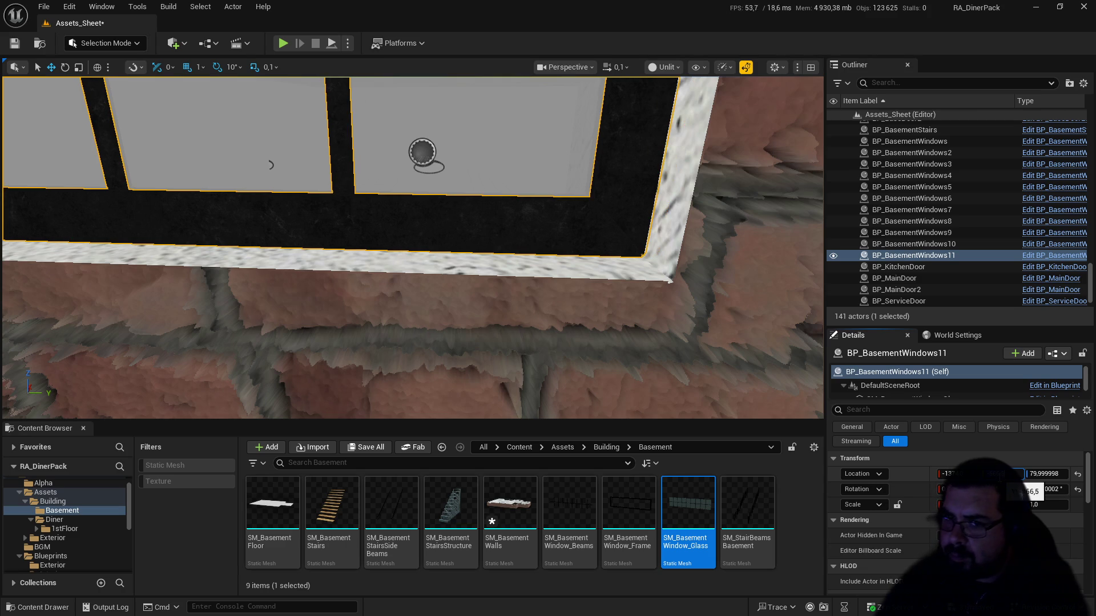
pyautogui.press('f')
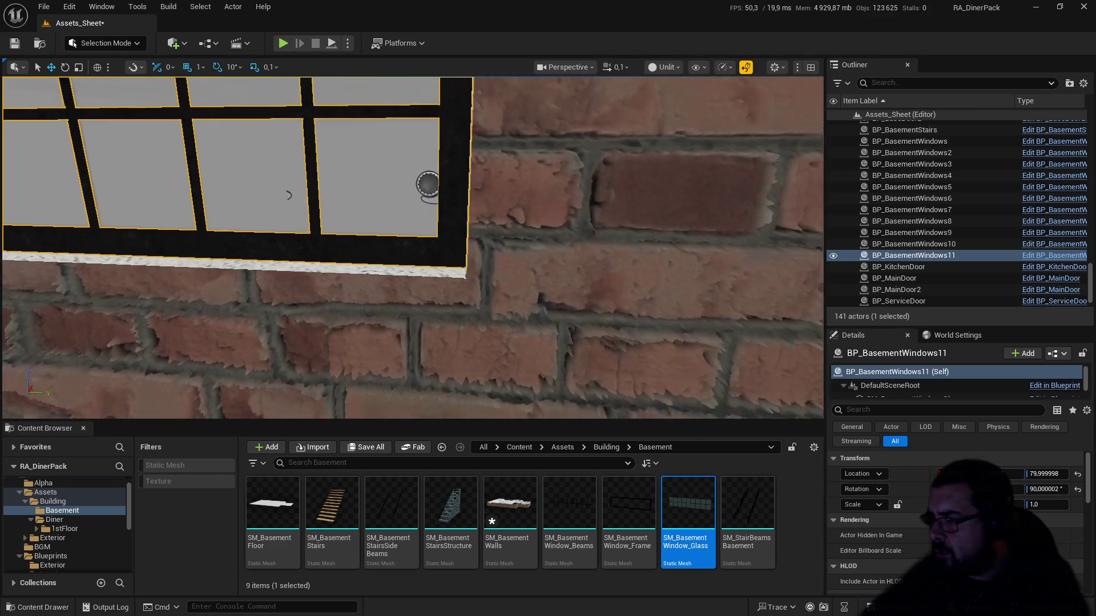
# Step: Select BP_BasementWindows10, then add BP_BasementWindows11 to the selection
pyautogui.moveTo(287, 200)
pyautogui.mouseDown()
pyautogui.moveTo(286, 234)
pyautogui.moveTo(308, 257)
pyautogui.moveTo(263, 257)
pyautogui.moveTo(216, 211)
pyautogui.moveTo(557, 296)
pyautogui.mouseUp()
pyautogui.click(448, 261)
pyautogui.moveTo(449, 260); pyautogui.dragTo(449, 217)
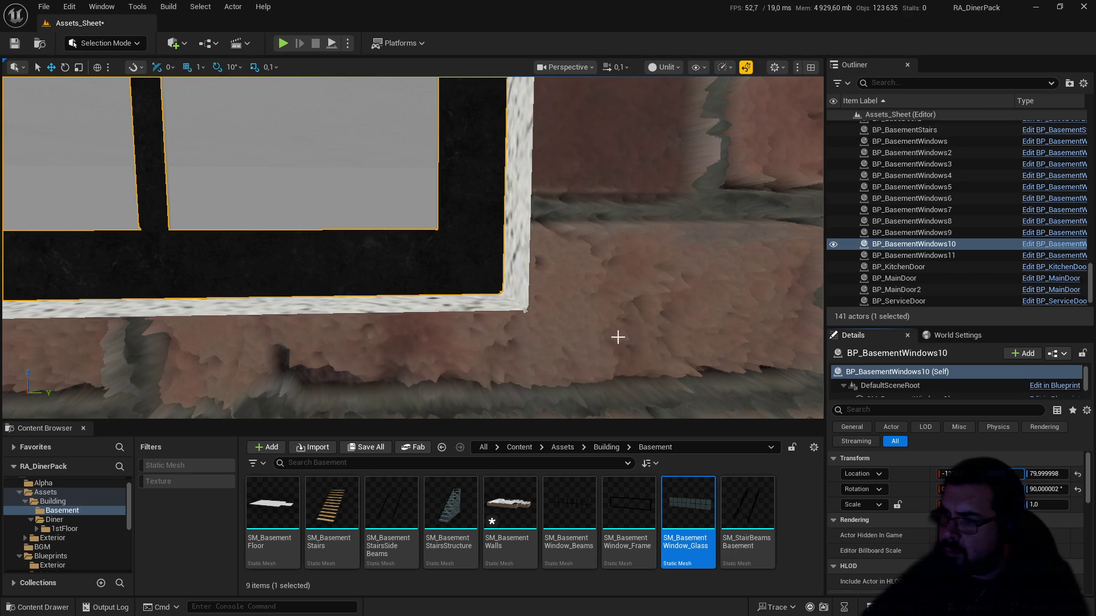
pyautogui.scroll(5, 658, 343)
pyautogui.scroll(-10, 657, 343)
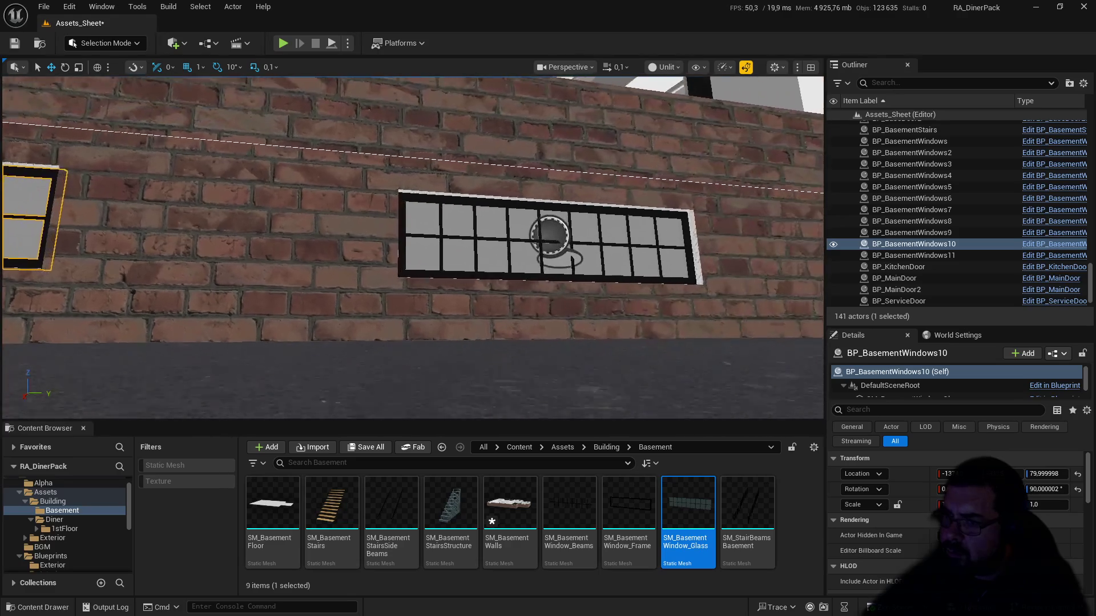
pyautogui.moveTo(658, 342)
pyautogui.mouseDown()
pyautogui.moveTo(633, 377)
pyautogui.moveTo(548, 388)
pyautogui.moveTo(609, 327)
pyautogui.mouseUp()
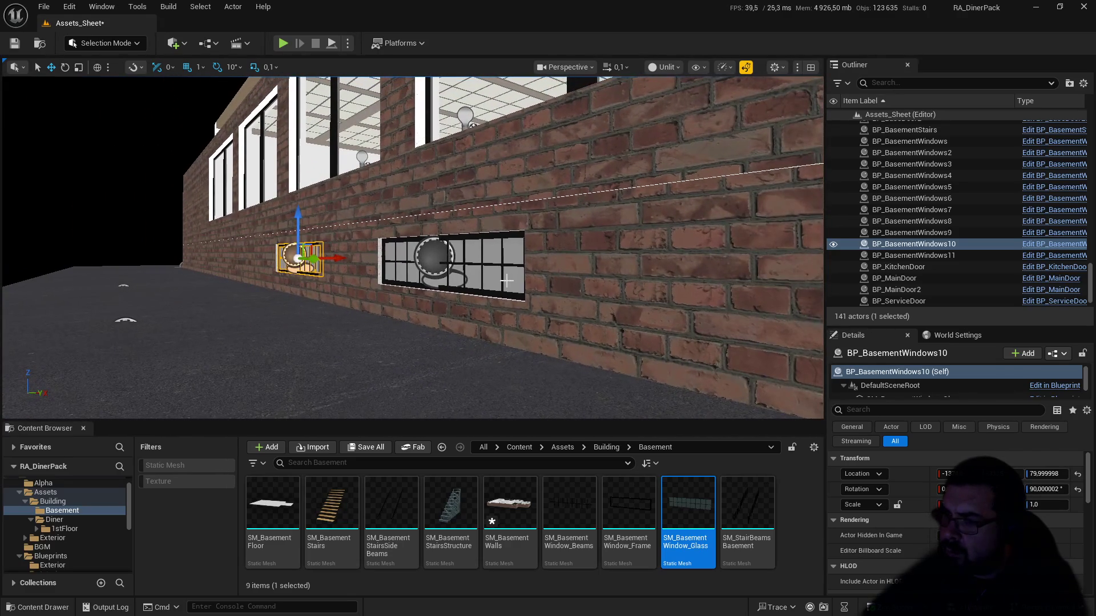
pyautogui.keyDown('ctrl'); pyautogui.click(450, 279); pyautogui.keyUp('ctrl')
pyautogui.moveTo(525, 290)
pyautogui.mouseDown()
pyautogui.moveTo(502, 303)
pyautogui.moveTo(809, 239)
pyautogui.mouseUp()
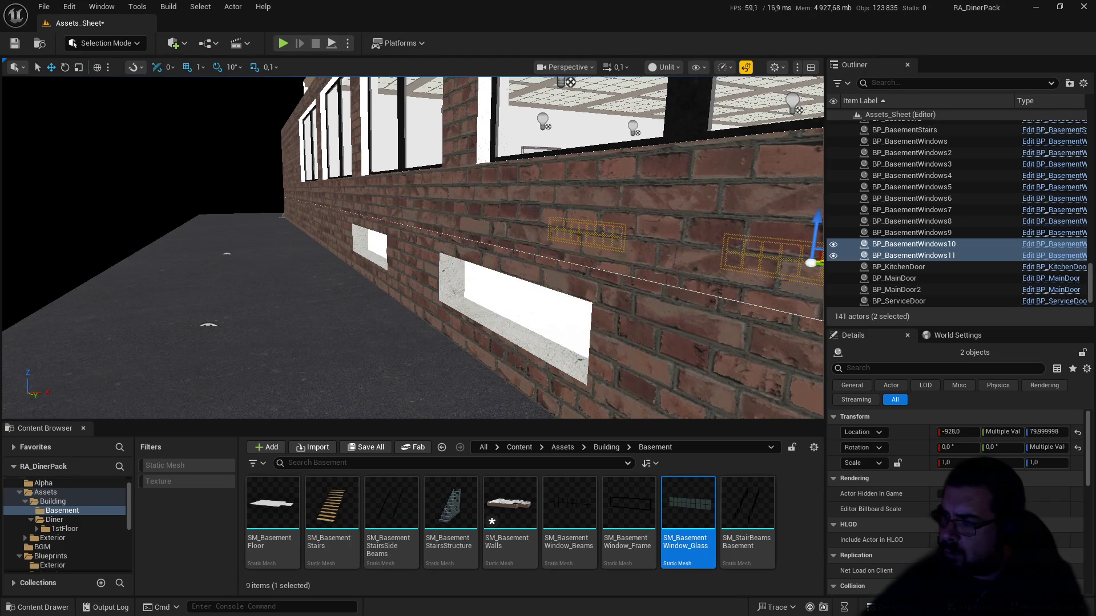
# Step: Slide both selected windows right along the brick wall
pyautogui.moveTo(399, 286); pyautogui.dragTo(422, 268)
pyautogui.moveTo(657, 285); pyautogui.dragTo(682, 282)
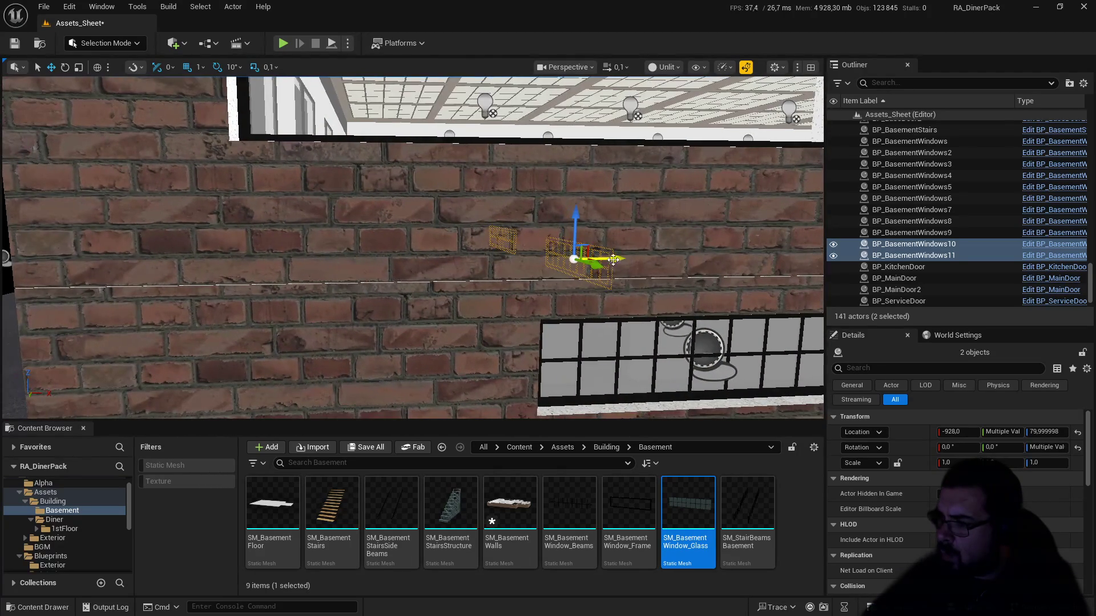
pyautogui.moveTo(610, 258); pyautogui.dragTo(822, 257)
pyautogui.moveTo(411, 256); pyautogui.dragTo(385, 263)
# Step: Raise the viewport camera speed to 3 and fly out to a wide view of the building
pyautogui.click(609, 68)
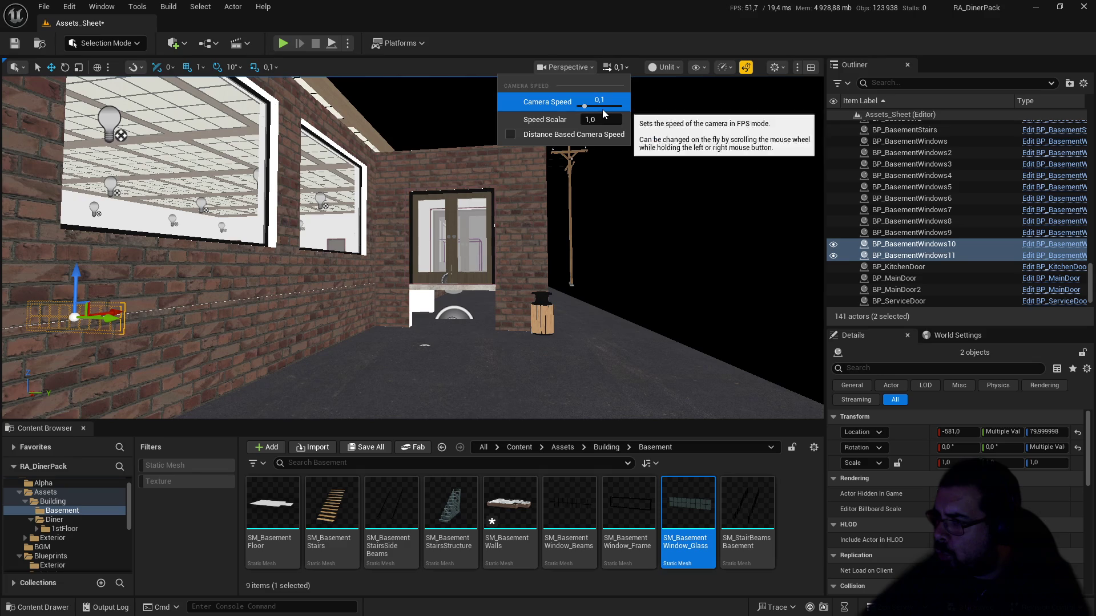
pyautogui.click(614, 69)
pyautogui.click(614, 68)
pyautogui.click(602, 106)
pyautogui.moveTo(488, 246)
pyautogui.mouseDown()
pyautogui.moveTo(480, 251)
pyautogui.moveTo(502, 254)
pyautogui.moveTo(485, 258)
pyautogui.moveTo(529, 200)
pyautogui.moveTo(291, 257)
pyautogui.moveTo(296, 337)
pyautogui.moveTo(348, 383)
pyautogui.moveTo(336, 373)
pyautogui.moveTo(348, 414)
pyautogui.mouseUp()
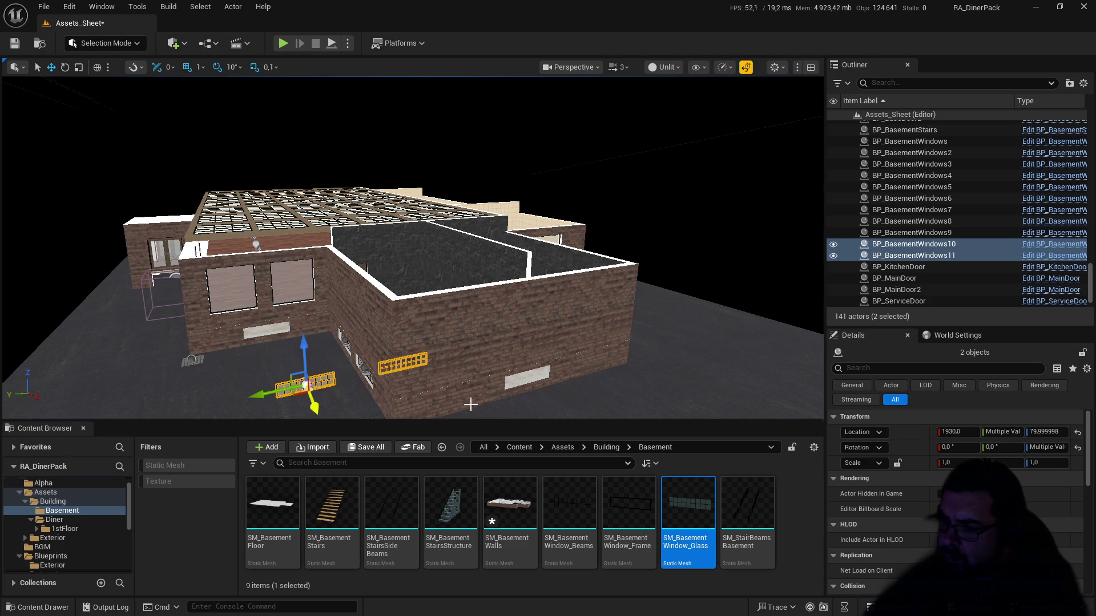
pyautogui.scroll(5, 310, 227)
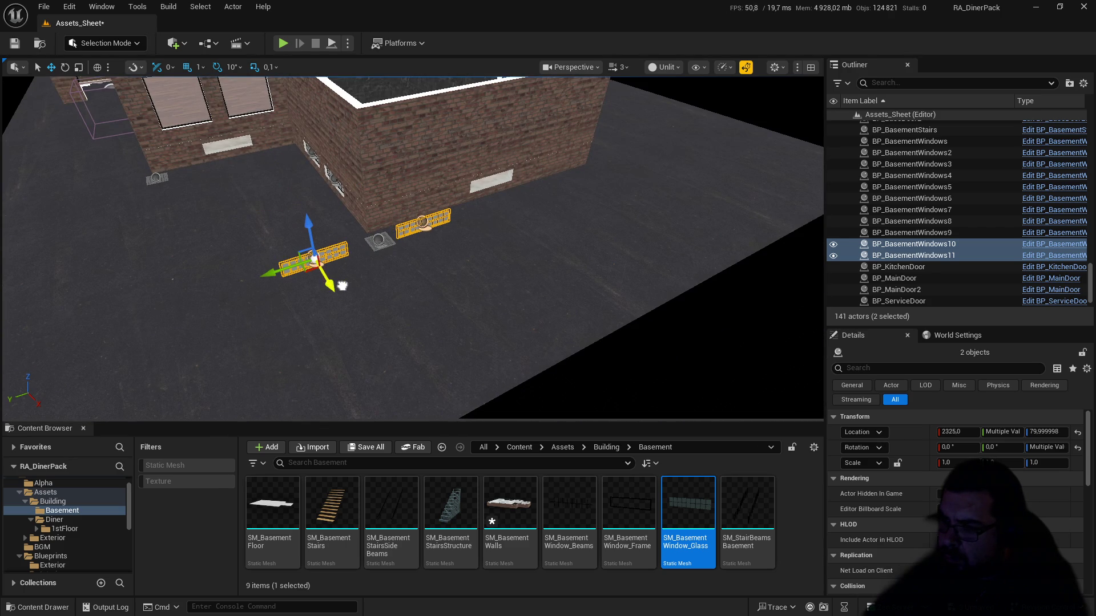
# Step: Select BP_BasementWindows11 and frame it in the viewport
pyautogui.click(333, 279)
pyautogui.click(333, 280)
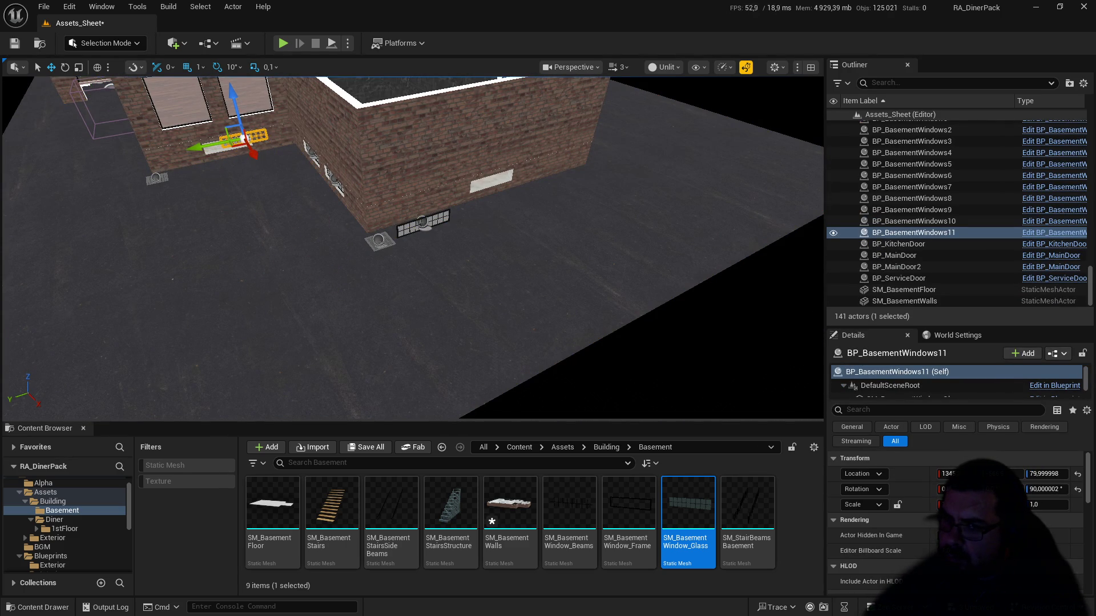
pyautogui.press('f')
pyautogui.scroll(3, 397, 157)
pyautogui.scroll(-5, 413, 246)
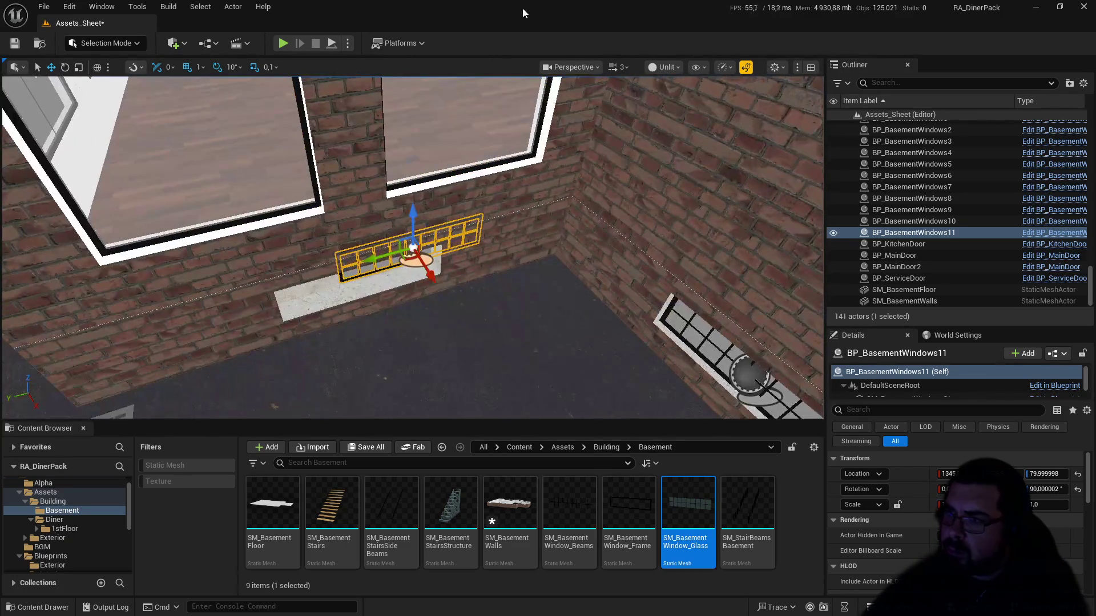
pyautogui.click(618, 67)
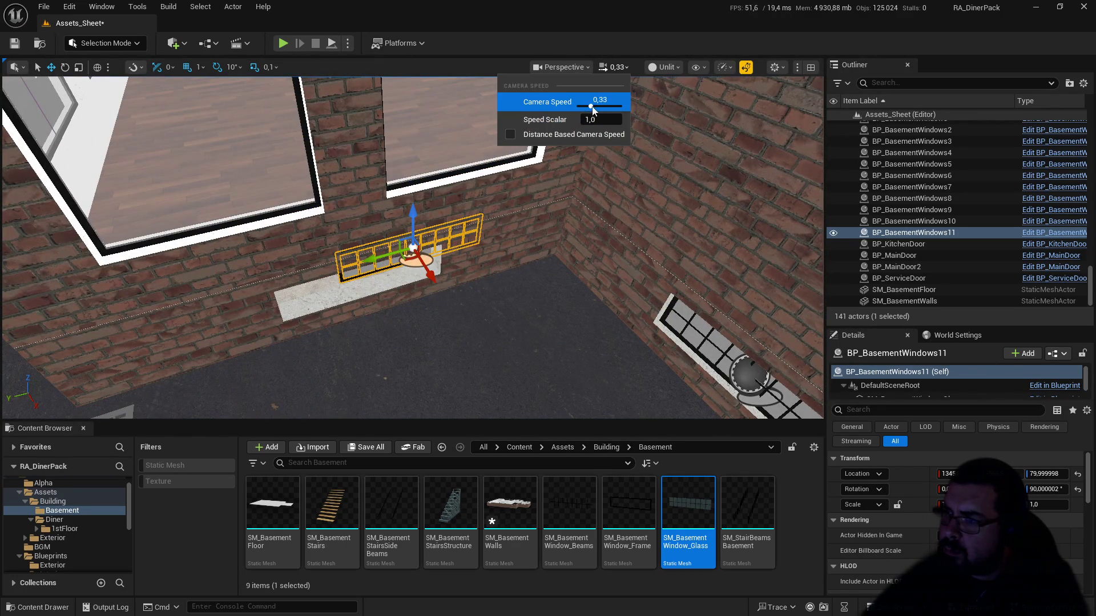
pyautogui.scroll(5, 411, 245)
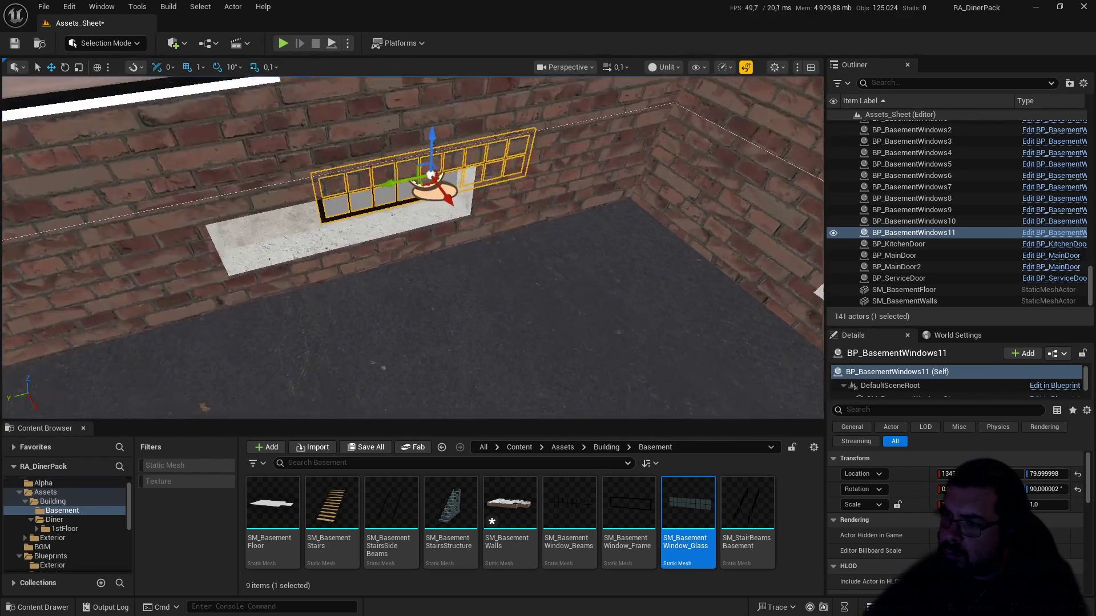
# Step: Slide BP_BasementWindows11 along the wall until it spans its sill, checking the lower-right corner
pyautogui.moveTo(411, 245); pyautogui.dragTo(365, 246)
pyautogui.moveTo(384, 197)
pyautogui.mouseDown()
pyautogui.moveTo(438, 218)
pyautogui.moveTo(645, 212)
pyautogui.mouseUp()
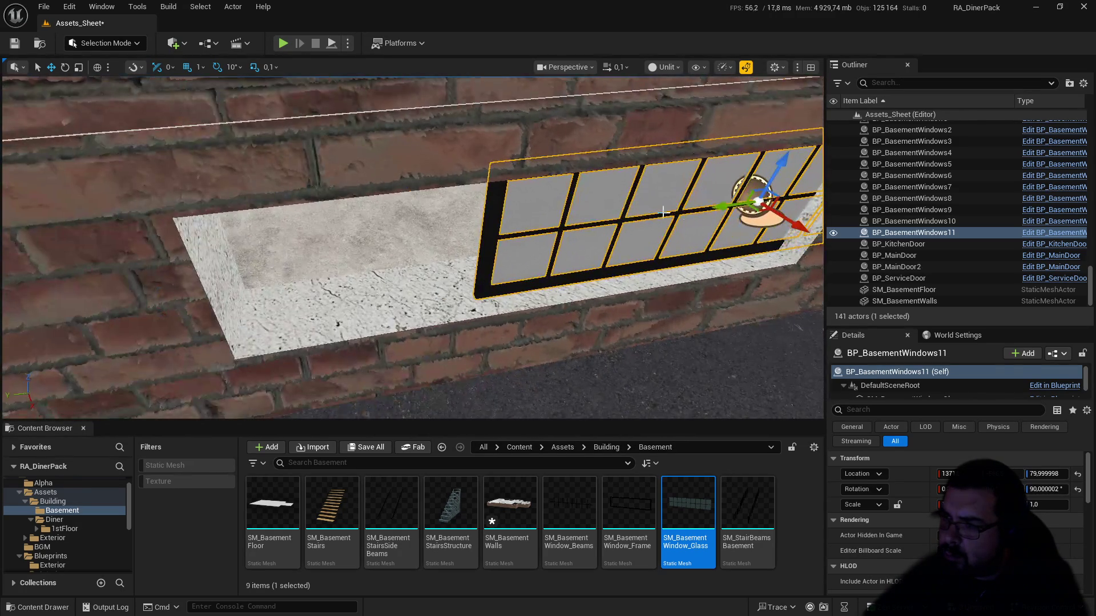
pyautogui.moveTo(727, 204)
pyautogui.mouseDown()
pyautogui.moveTo(628, 234)
pyautogui.moveTo(485, 246)
pyautogui.moveTo(531, 247)
pyautogui.moveTo(506, 251)
pyautogui.mouseUp()
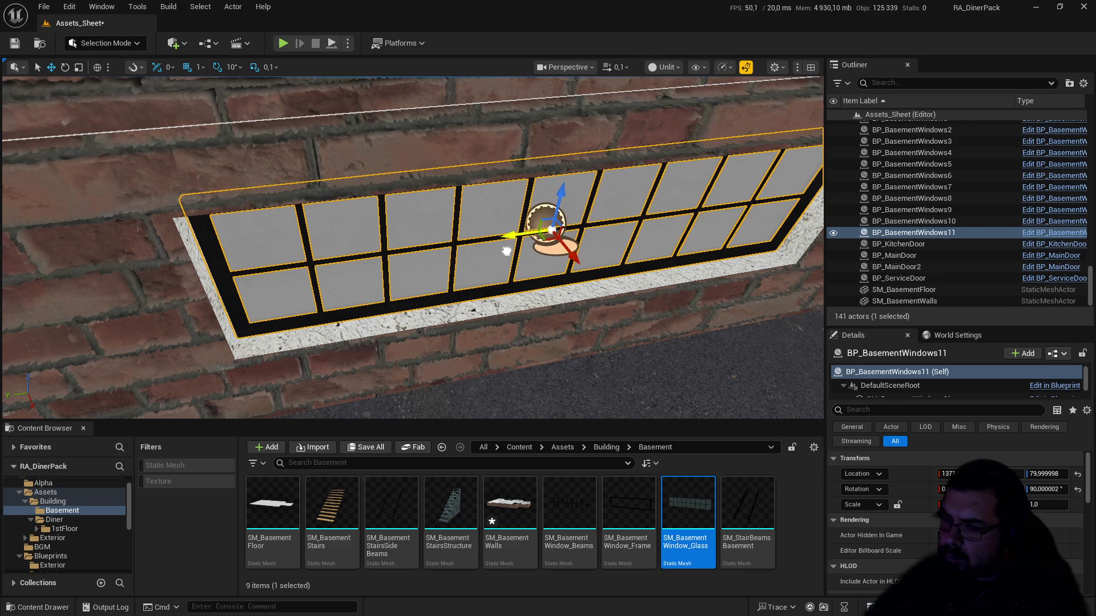
pyautogui.moveTo(411, 246)
pyautogui.mouseDown()
pyautogui.moveTo(385, 177)
pyautogui.moveTo(431, 143)
pyautogui.moveTo(360, 247)
pyautogui.moveTo(151, 160)
pyautogui.mouseUp()
pyautogui.moveTo(377, 226)
pyautogui.mouseDown()
pyautogui.moveTo(400, 194)
pyautogui.moveTo(434, 186)
pyautogui.mouseUp()
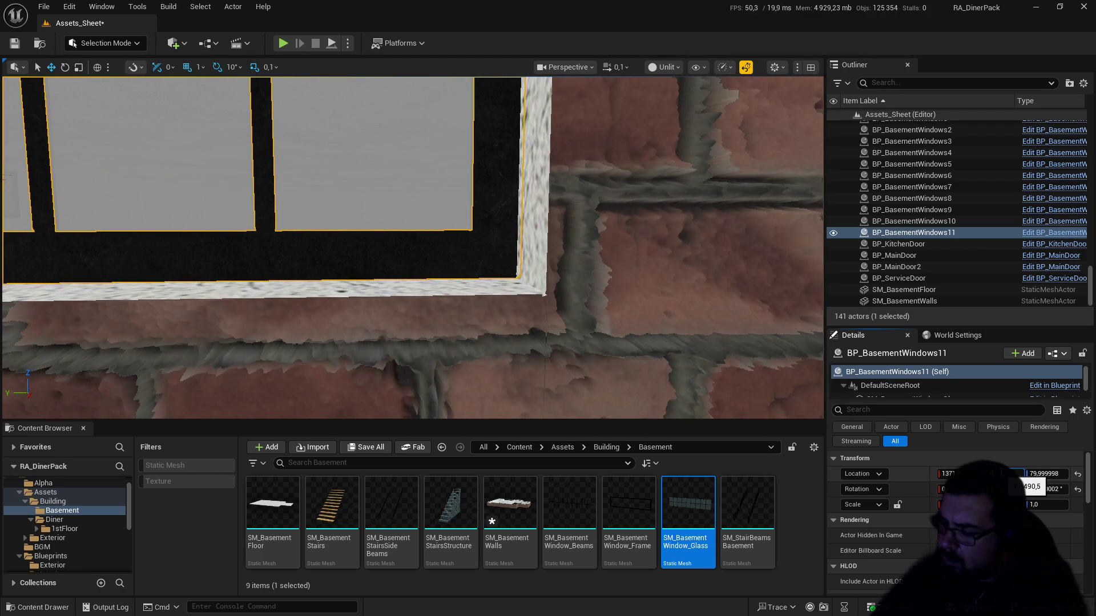
pyautogui.moveTo(650, 326); pyautogui.dragTo(679, 389)
# Step: Fit BP_BasementWindows10 into its opening at Location X 1300, then set camera speed to 1
pyautogui.moveTo(411, 245)
pyautogui.mouseDown()
pyautogui.moveTo(388, 234)
pyautogui.moveTo(423, 245)
pyautogui.moveTo(247, 162)
pyautogui.mouseUp()
pyautogui.click(246, 186)
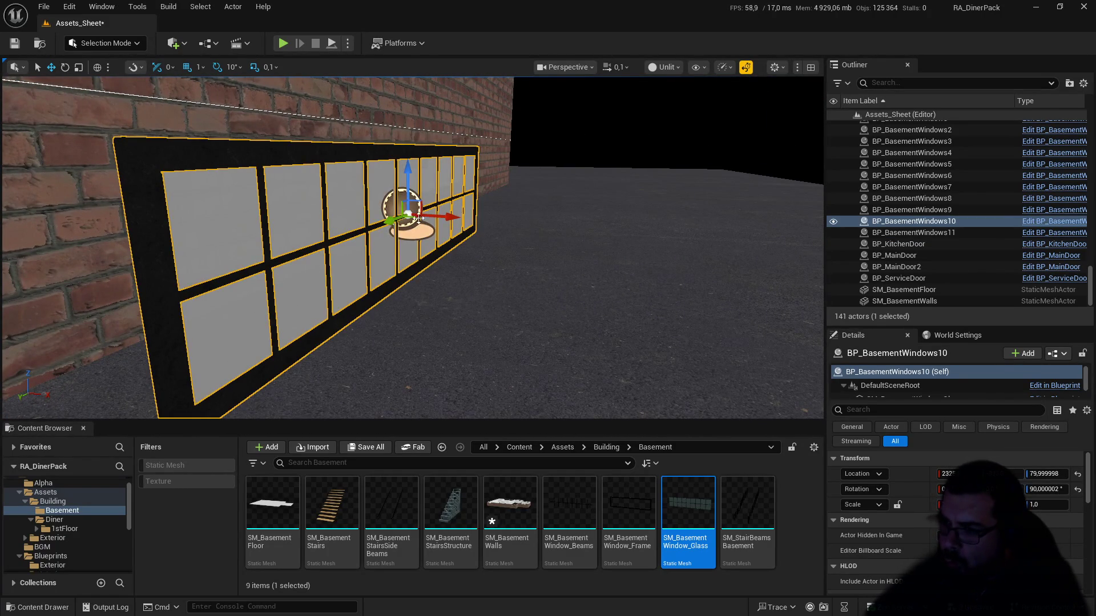
pyautogui.moveTo(435, 217); pyautogui.dragTo(291, 202)
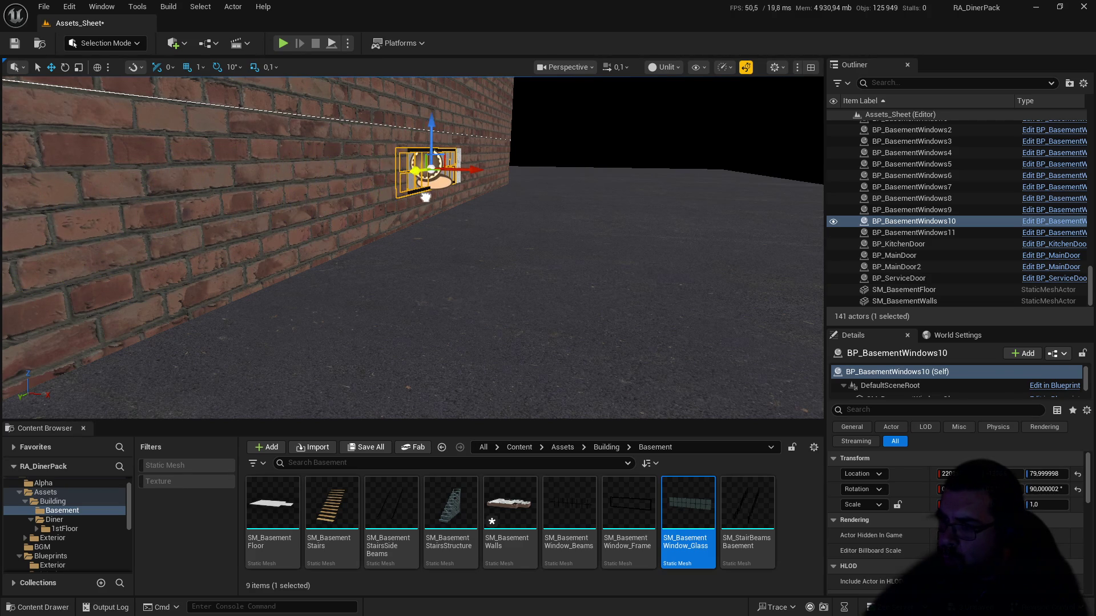
pyautogui.moveTo(484, 194)
pyautogui.mouseDown()
pyautogui.moveTo(479, 160)
pyautogui.moveTo(481, 203)
pyautogui.mouseUp()
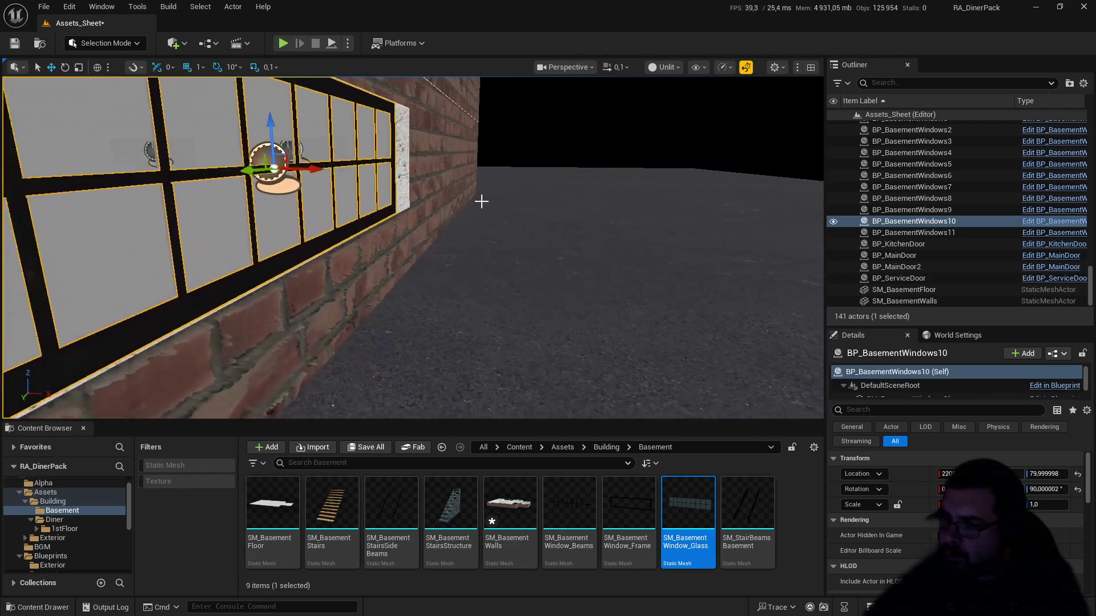
pyautogui.moveTo(376, 165); pyautogui.dragTo(137, 164)
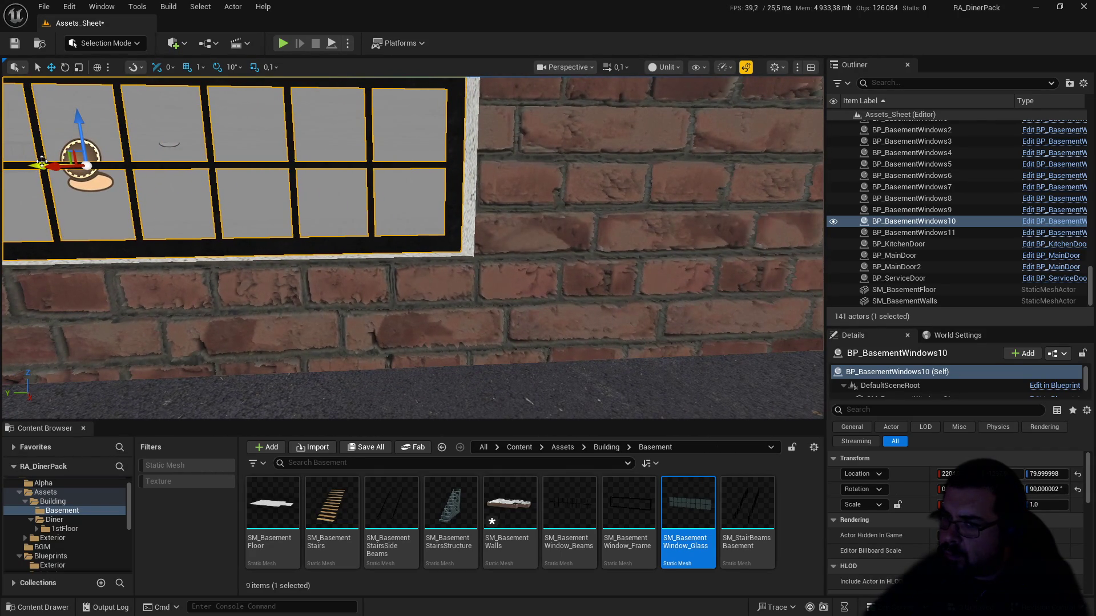
pyautogui.moveTo(43, 162); pyautogui.dragTo(55, 166)
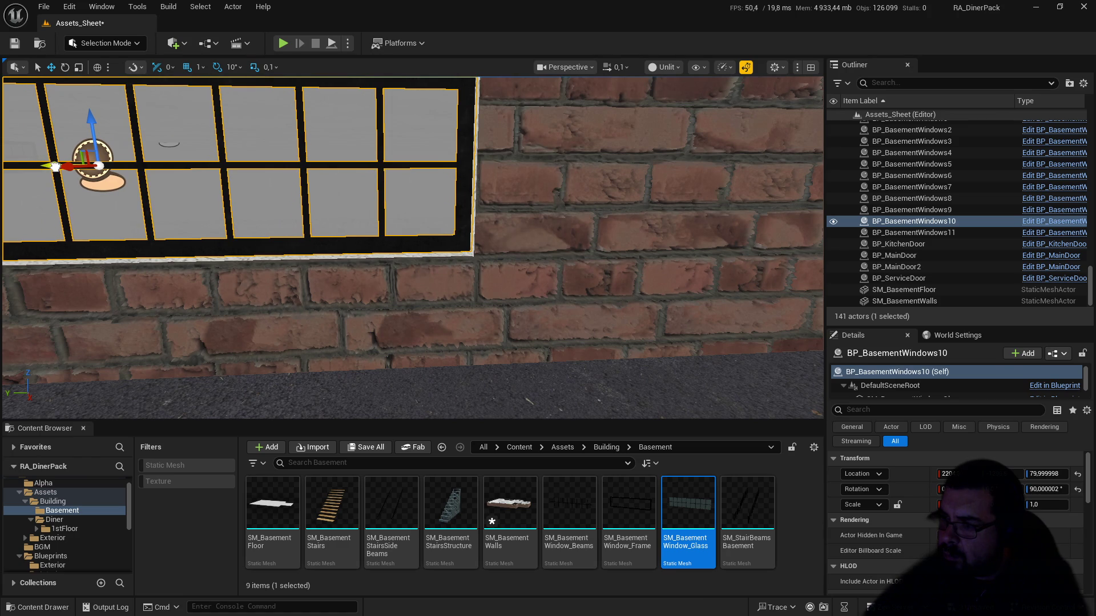
pyautogui.moveTo(207, 198)
pyautogui.mouseDown()
pyautogui.moveTo(206, 188)
pyautogui.moveTo(209, 223)
pyautogui.mouseUp()
pyautogui.moveTo(402, 219); pyautogui.dragTo(403, 219)
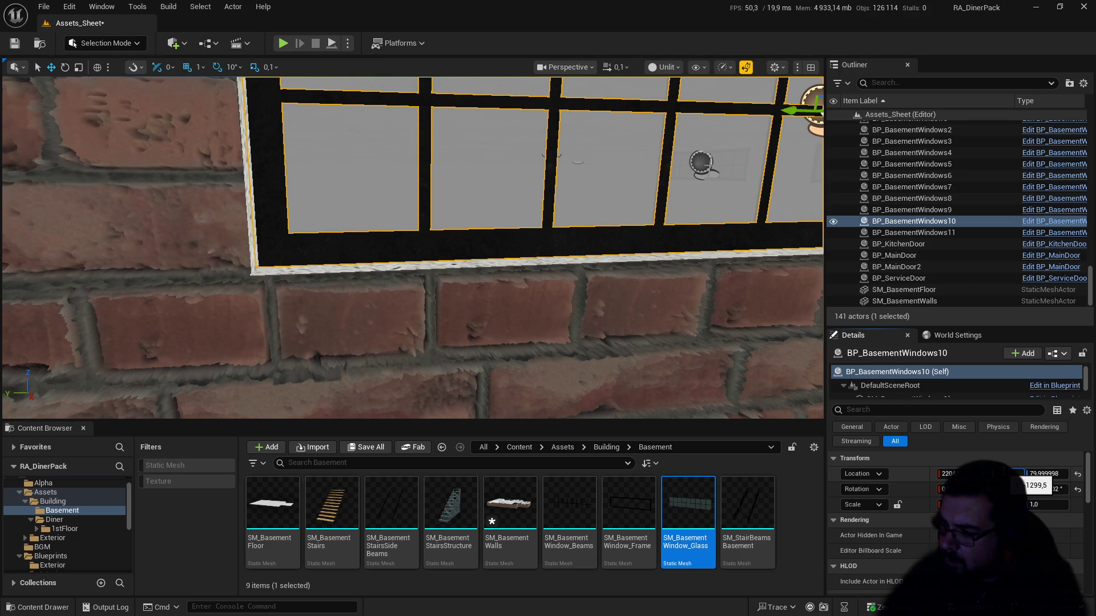
pyautogui.moveTo(1021, 481); pyautogui.dragTo(1024, 482)
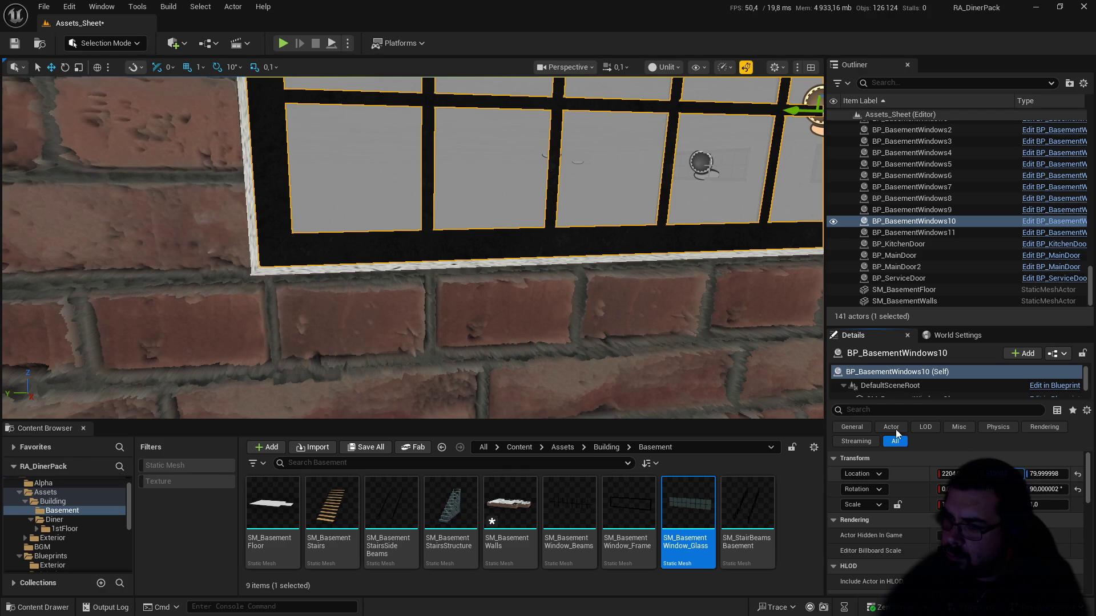
pyautogui.moveTo(413, 248)
pyautogui.mouseDown()
pyautogui.moveTo(412, 296)
pyautogui.moveTo(348, 319)
pyautogui.moveTo(506, 294)
pyautogui.moveTo(634, 101)
pyautogui.moveTo(598, 110)
pyautogui.mouseUp()
pyautogui.click(618, 68)
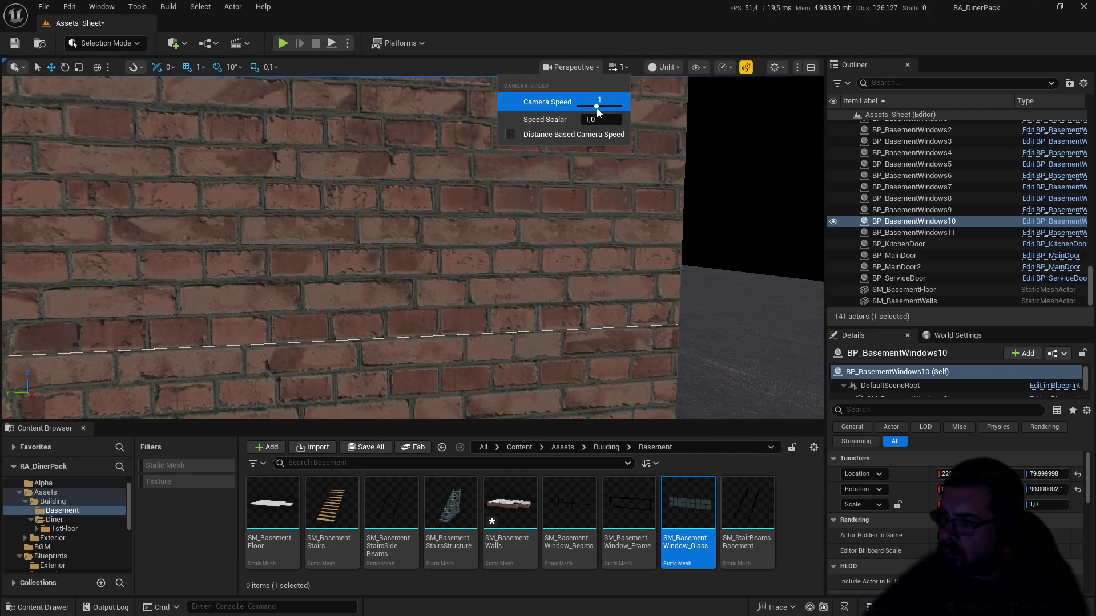
# Step: Switch the viewport to Lit shading and turn back toward the windows
pyautogui.click(673, 68)
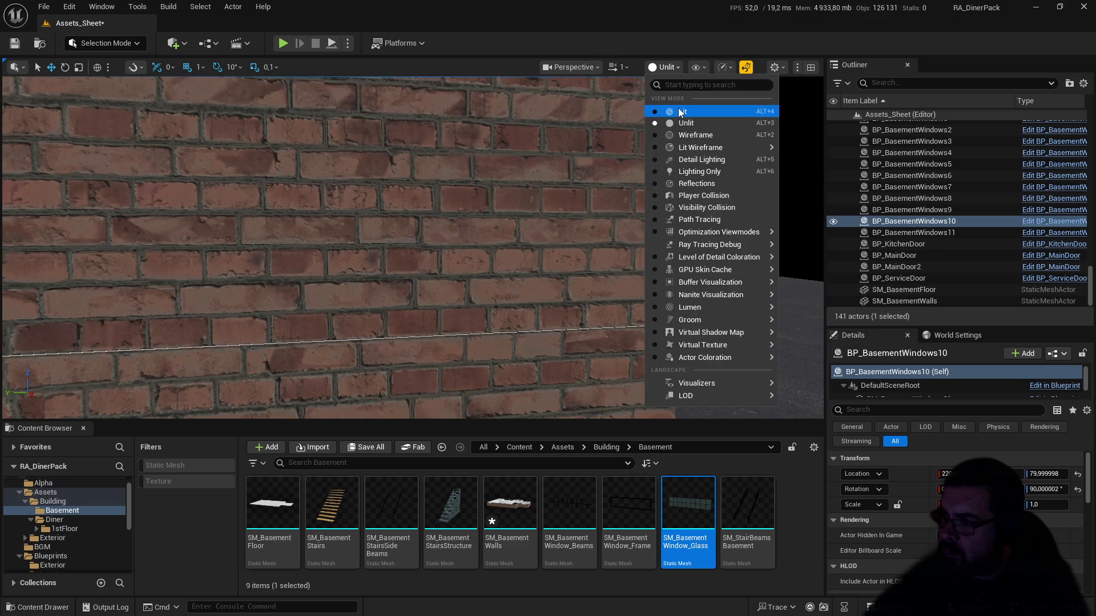
pyautogui.click(678, 108)
pyautogui.moveTo(651, 189)
pyautogui.mouseDown()
pyautogui.moveTo(514, 206)
pyautogui.moveTo(485, 217)
pyautogui.moveTo(473, 239)
pyautogui.moveTo(333, 231)
pyautogui.moveTo(351, 229)
pyautogui.mouseUp()
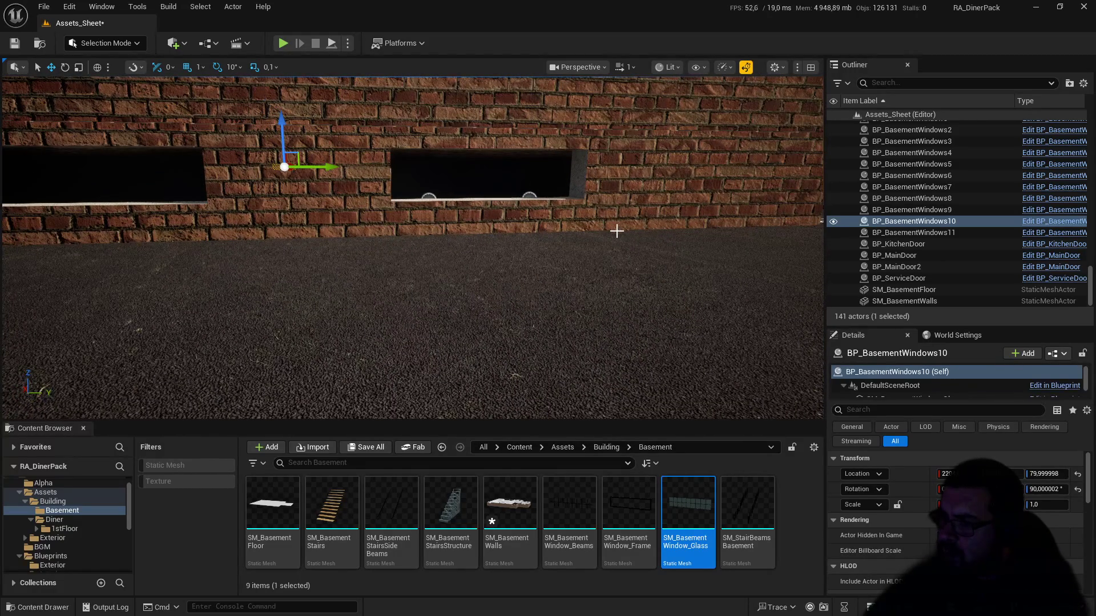
# Step: Select the basement windows in the Outliner and slide BP_BasementWindows12 left into its opening
pyautogui.click(919, 231)
pyautogui.click(923, 226)
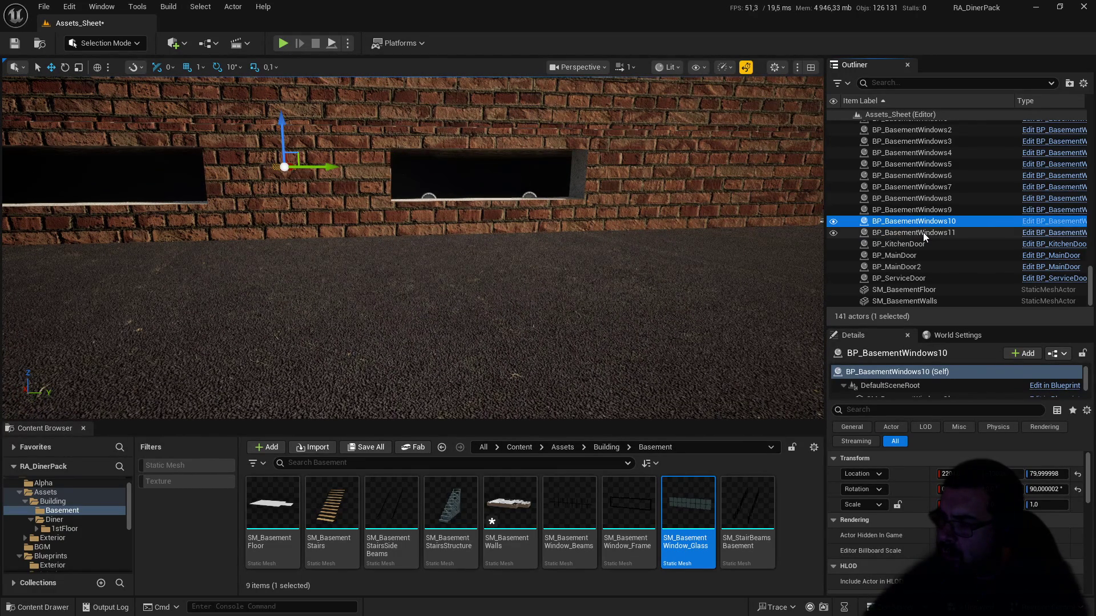
pyautogui.click(924, 233)
pyautogui.moveTo(380, 150)
pyautogui.mouseDown()
pyautogui.moveTo(460, 183)
pyautogui.moveTo(577, 209)
pyautogui.moveTo(558, 228)
pyautogui.mouseUp()
pyautogui.moveTo(392, 263)
pyautogui.mouseDown()
pyautogui.moveTo(372, 251)
pyautogui.moveTo(366, 269)
pyautogui.moveTo(314, 288)
pyautogui.mouseUp()
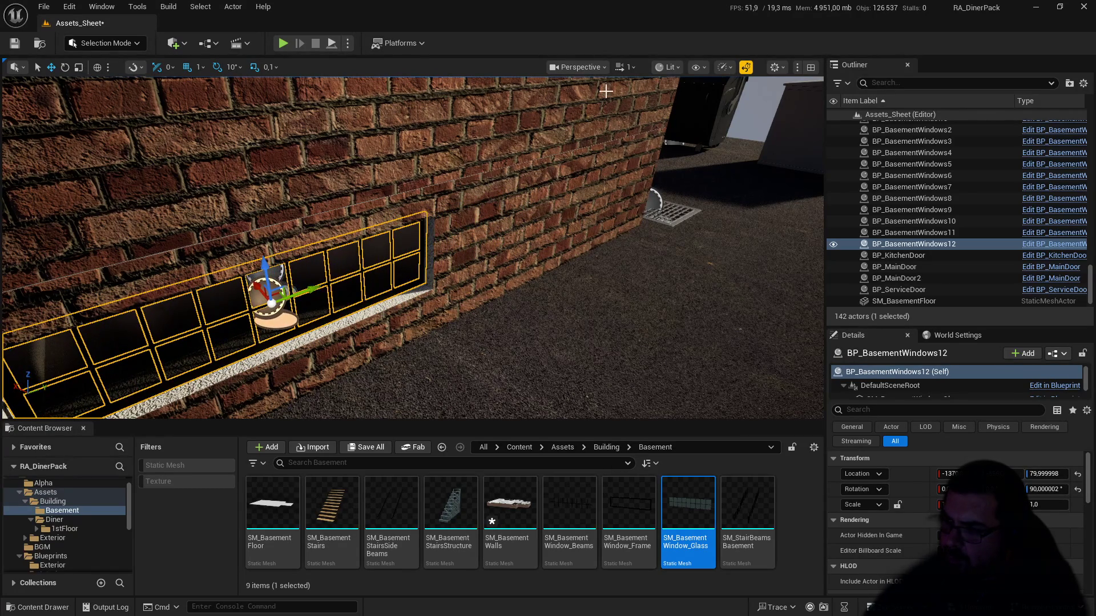
pyautogui.click(668, 78)
# Step: Return to Unlit, lower camera speed to 0.1, and fine-tune the window's Y position
pyautogui.click(690, 120)
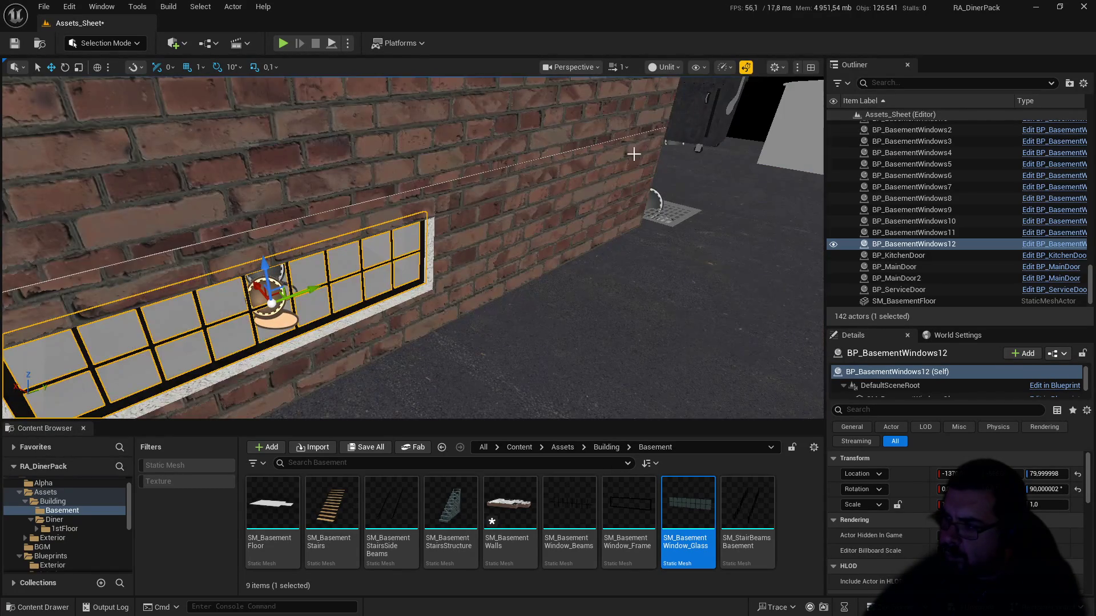
pyautogui.press('f')
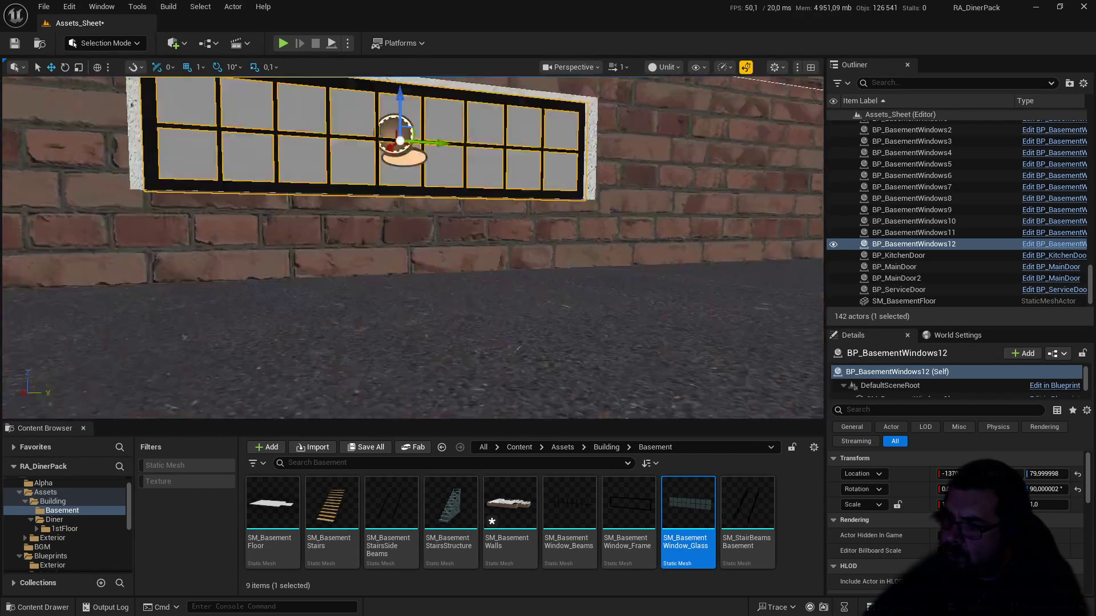
pyautogui.scroll(10, 413, 247)
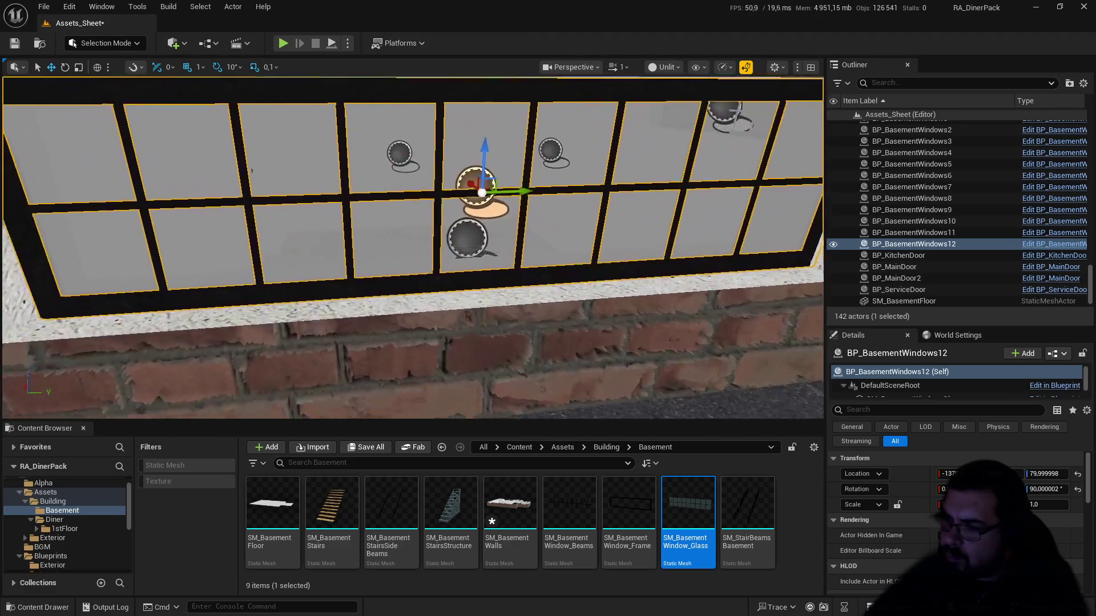
pyautogui.press('f')
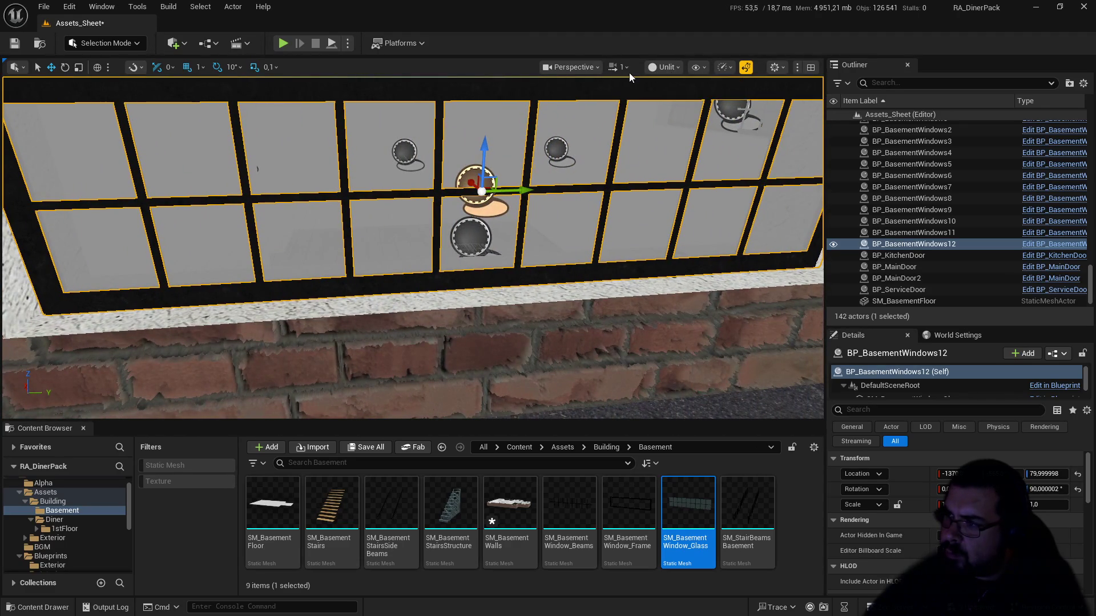
pyautogui.click(620, 66)
pyautogui.moveTo(589, 106); pyautogui.dragTo(583, 106)
pyautogui.moveTo(528, 165)
pyautogui.mouseDown()
pyautogui.moveTo(411, 174)
pyautogui.moveTo(549, 172)
pyautogui.mouseUp()
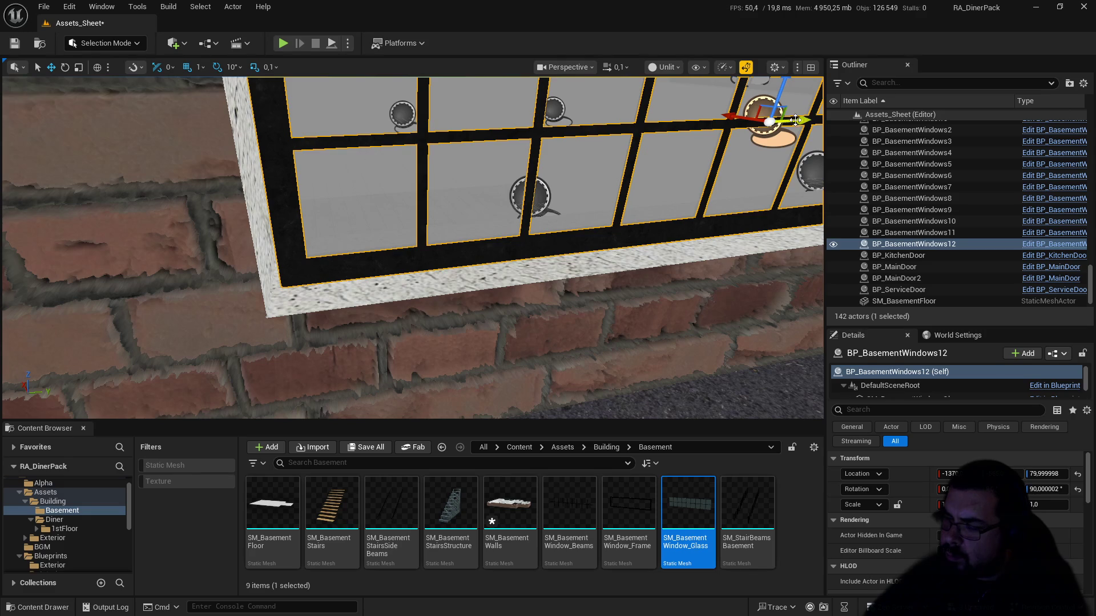
pyautogui.moveTo(795, 120); pyautogui.dragTo(789, 121)
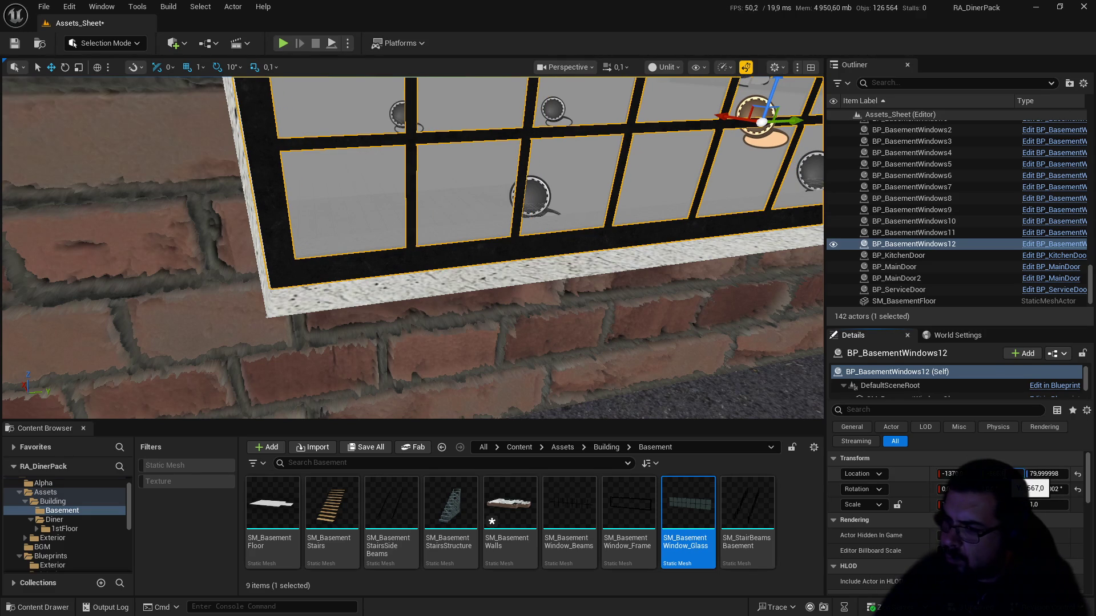
pyautogui.moveTo(1032, 489); pyautogui.dragTo(1034, 489)
pyautogui.press('s')
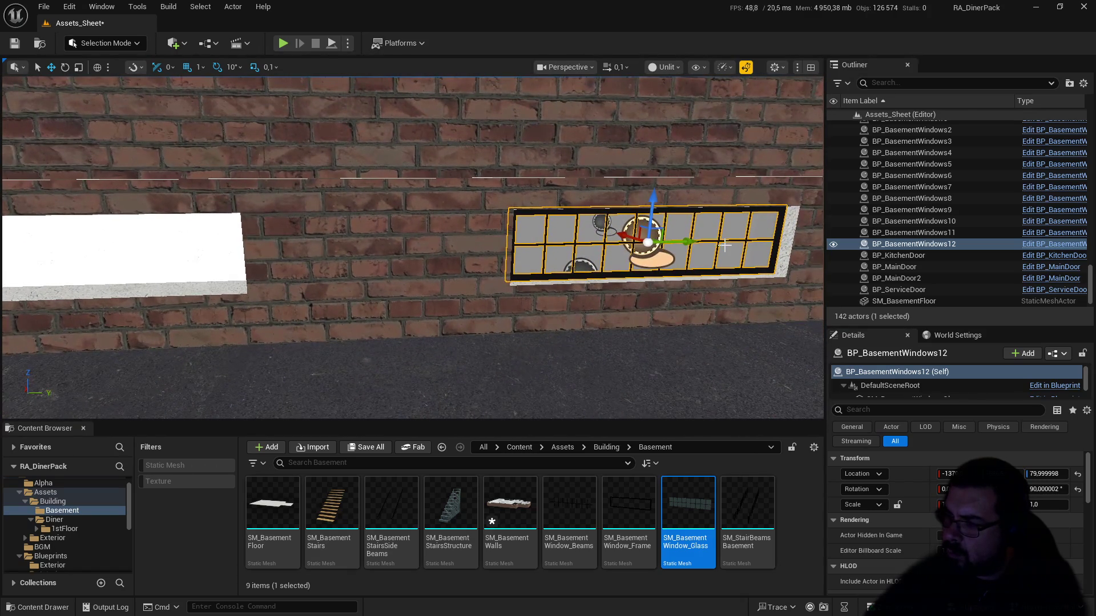
# Step: Duplicate the window as BP_BasementWindows13 and slide it into the next wall opening, checking its corners
pyautogui.moveTo(692, 244)
pyautogui.keyDown('alt'); pyautogui.mouseDown()
pyautogui.moveTo(160, 254)
pyautogui.moveTo(132, 268)
pyautogui.mouseUp(); pyautogui.keyUp('alt')
pyautogui.press('w')
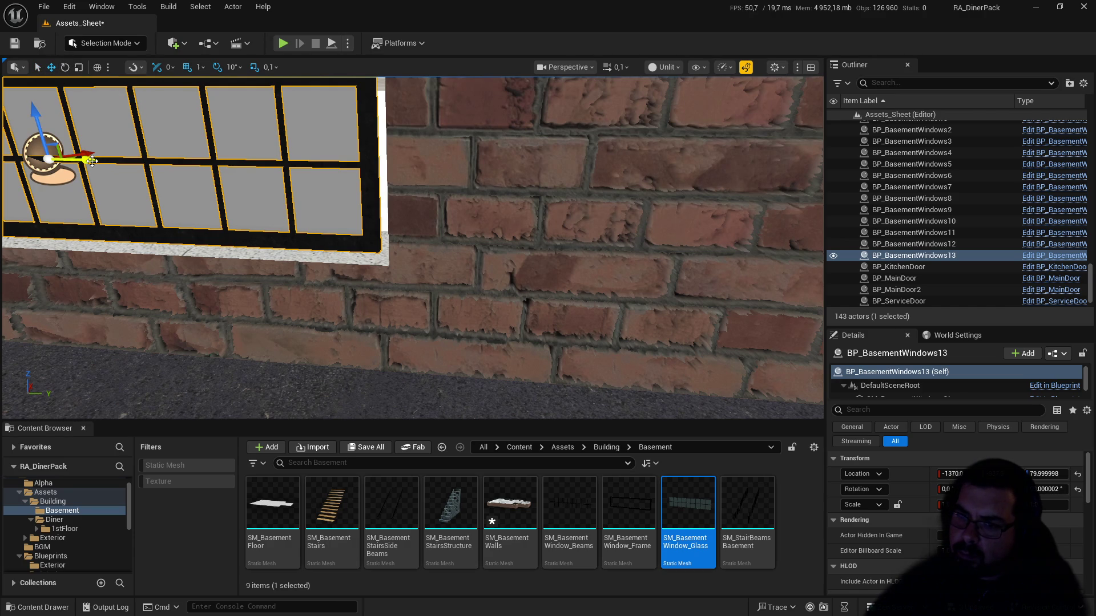
pyautogui.press('w')
pyautogui.press('w')
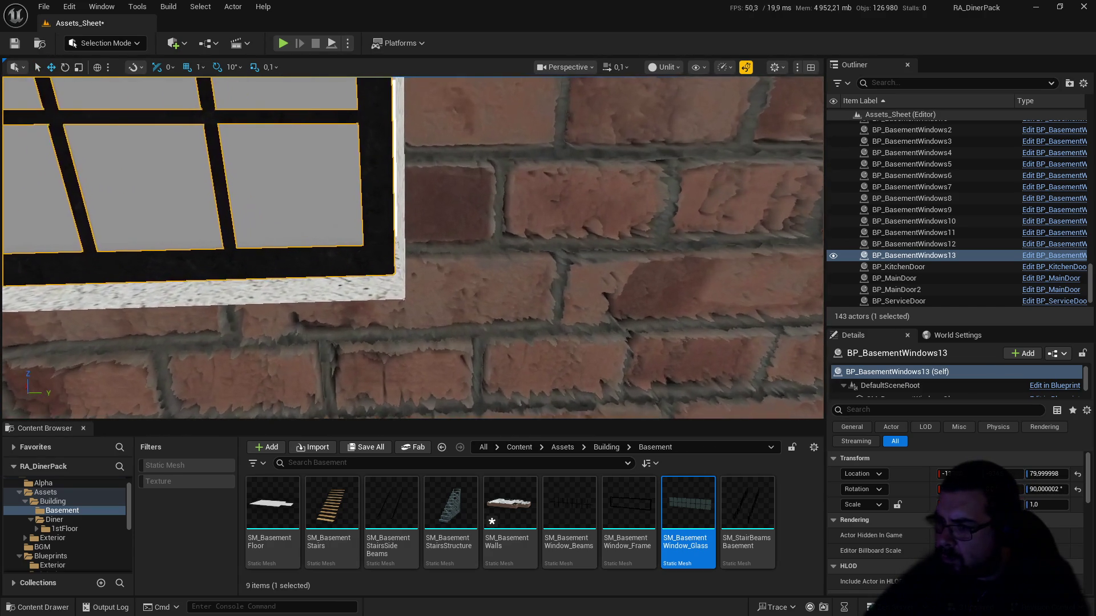
pyautogui.press('w')
pyautogui.moveTo(92, 158); pyautogui.dragTo(95, 158)
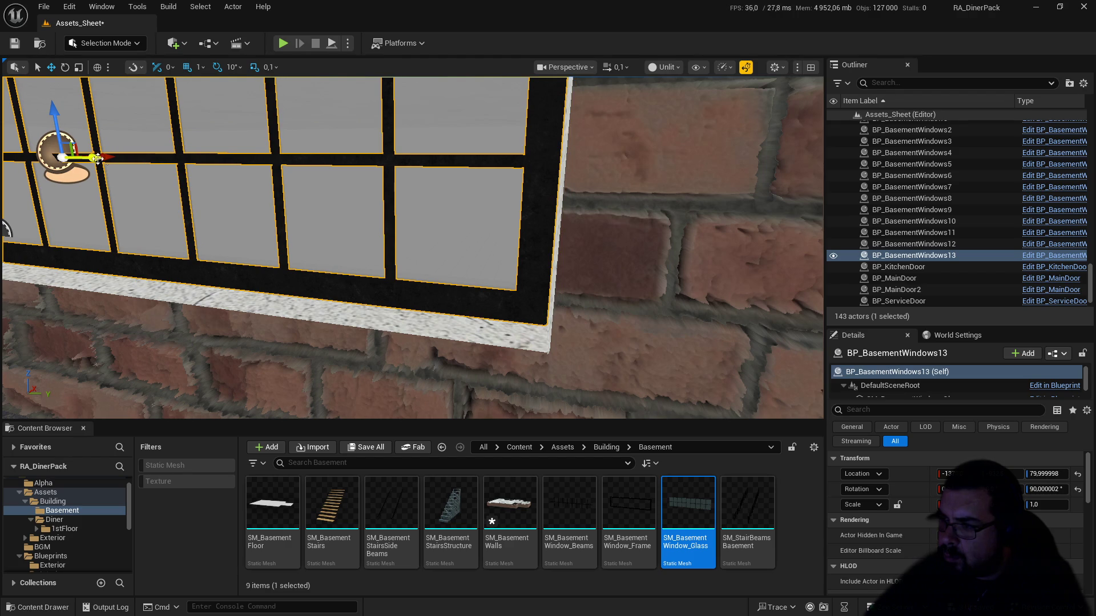
pyautogui.press('w')
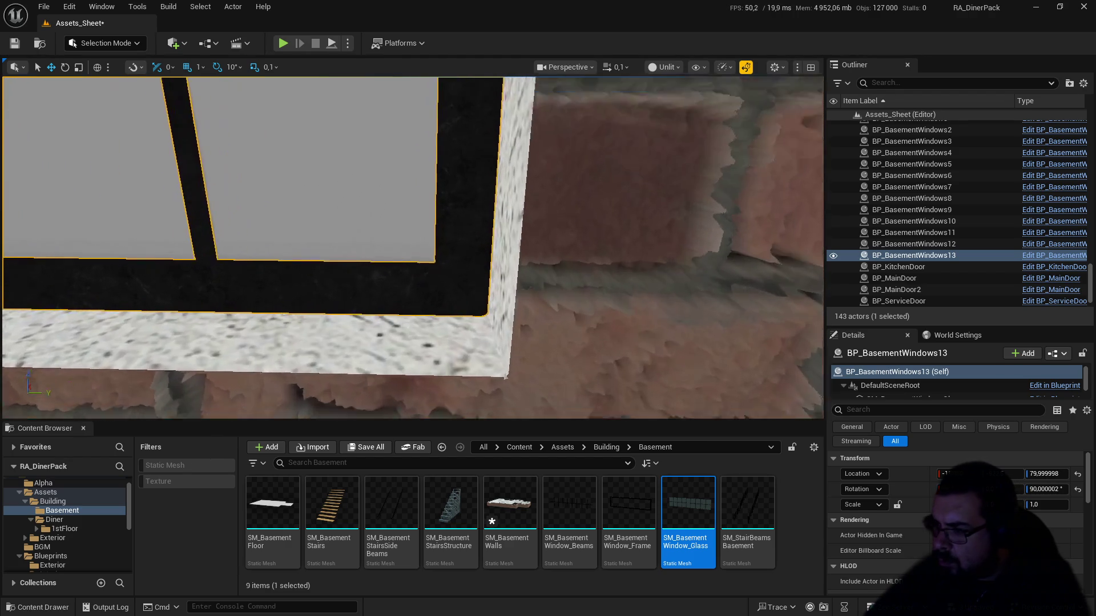
pyautogui.press('s')
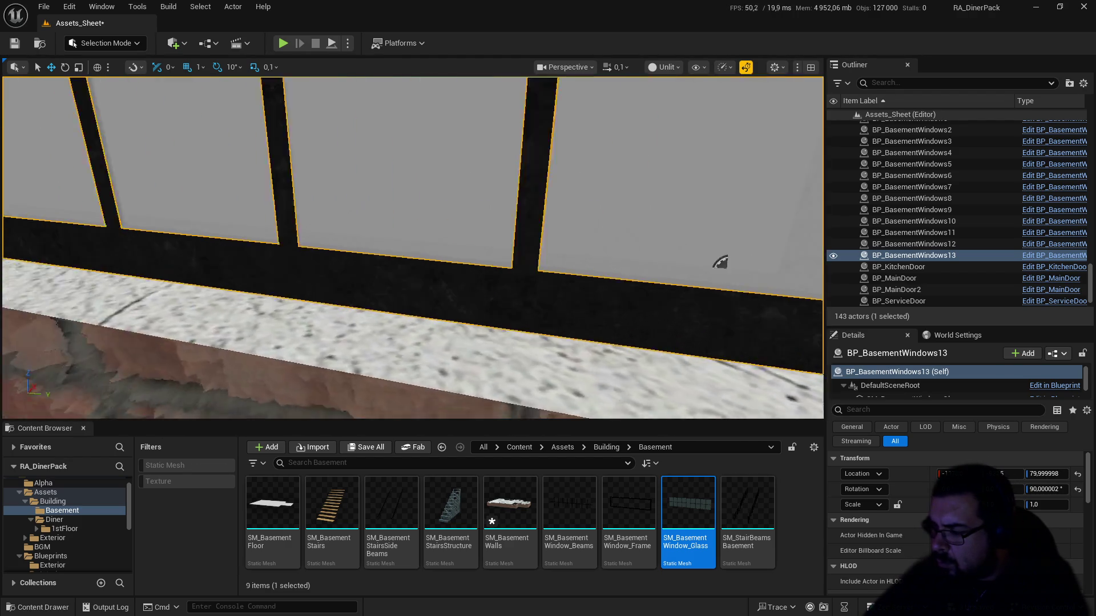
pyautogui.press('s')
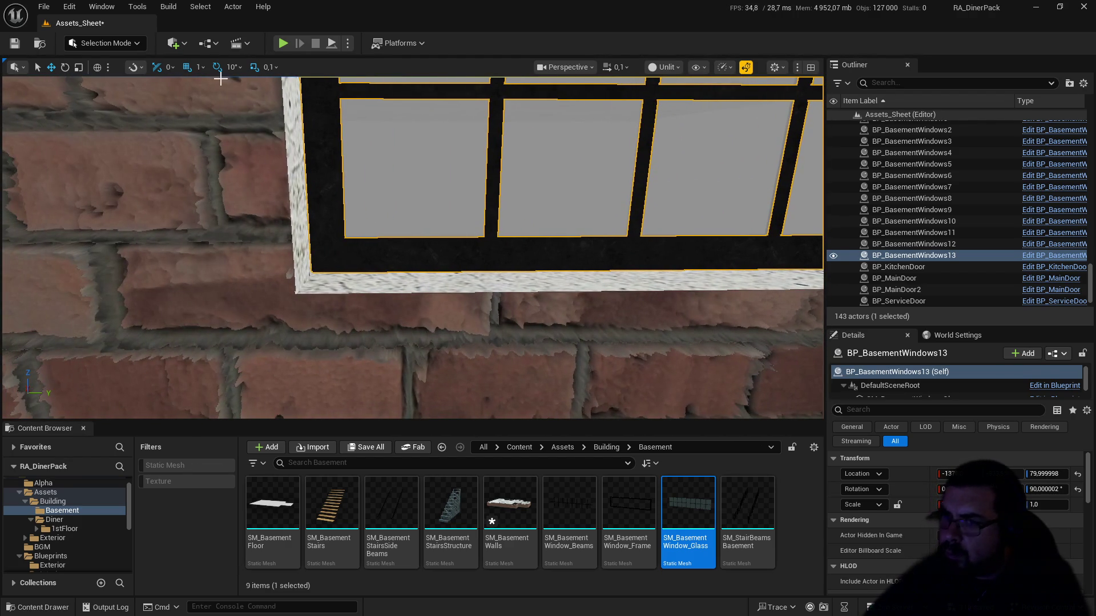
pyautogui.click(45, 6)
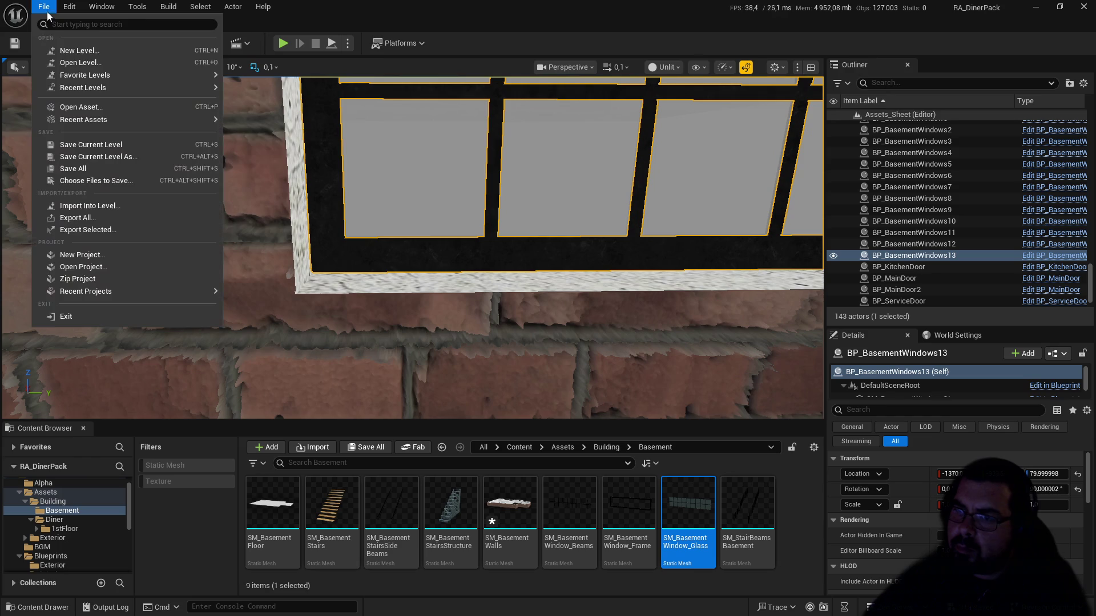
# Step: Save the level and set the viewport camera speed to 1
pyautogui.click(86, 169)
pyautogui.click(616, 66)
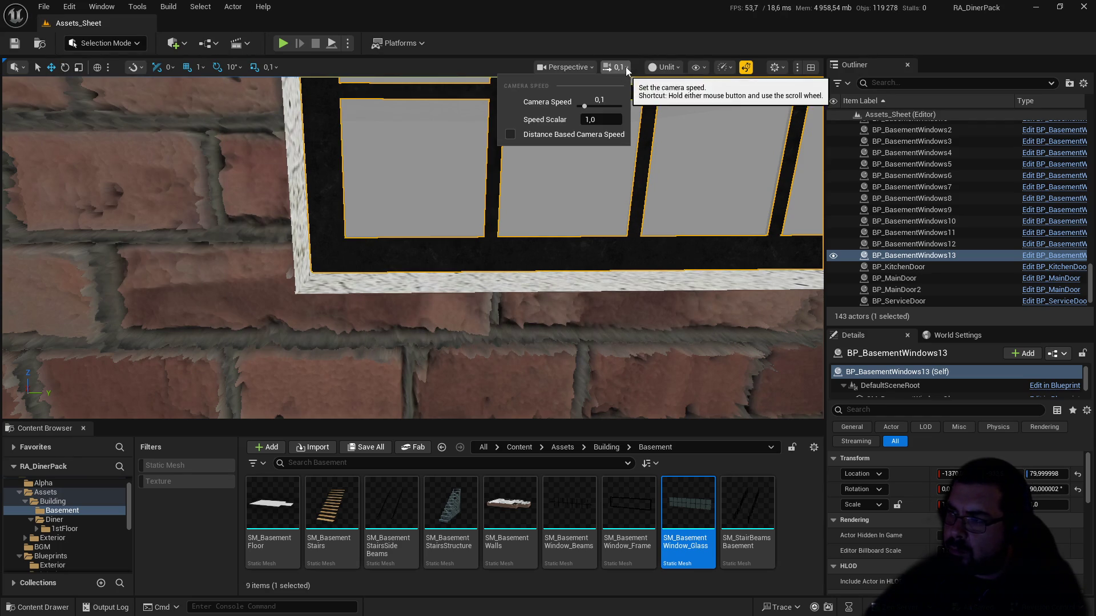
pyautogui.moveTo(597, 107); pyautogui.dragTo(602, 109)
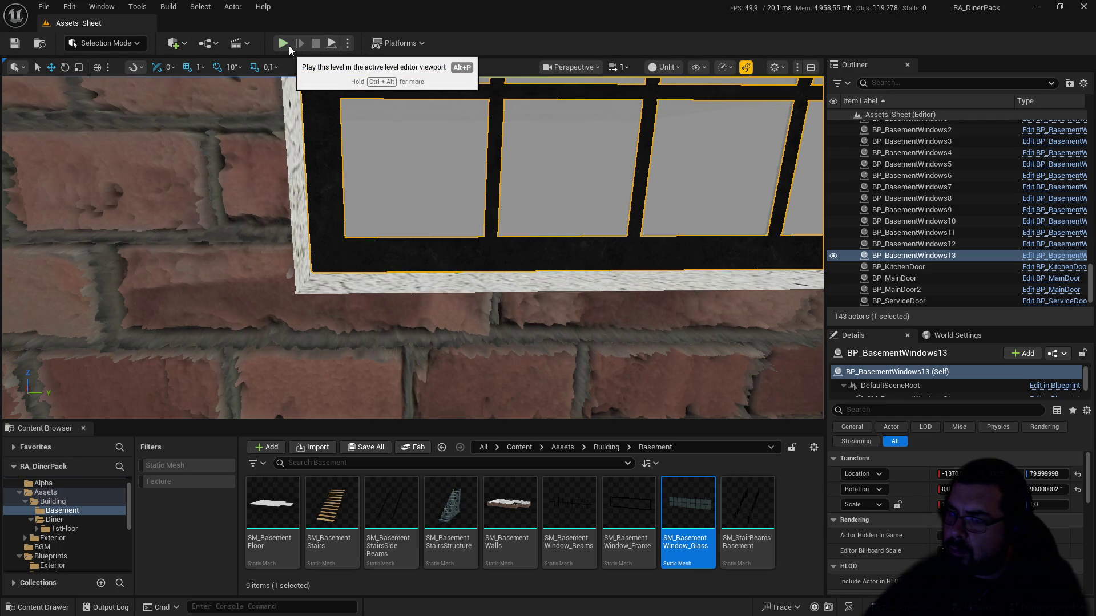
# Step: Play-test the level, running along the brick wall past the basement windows, then stop
pyautogui.click(288, 45)
pyautogui.press('w')
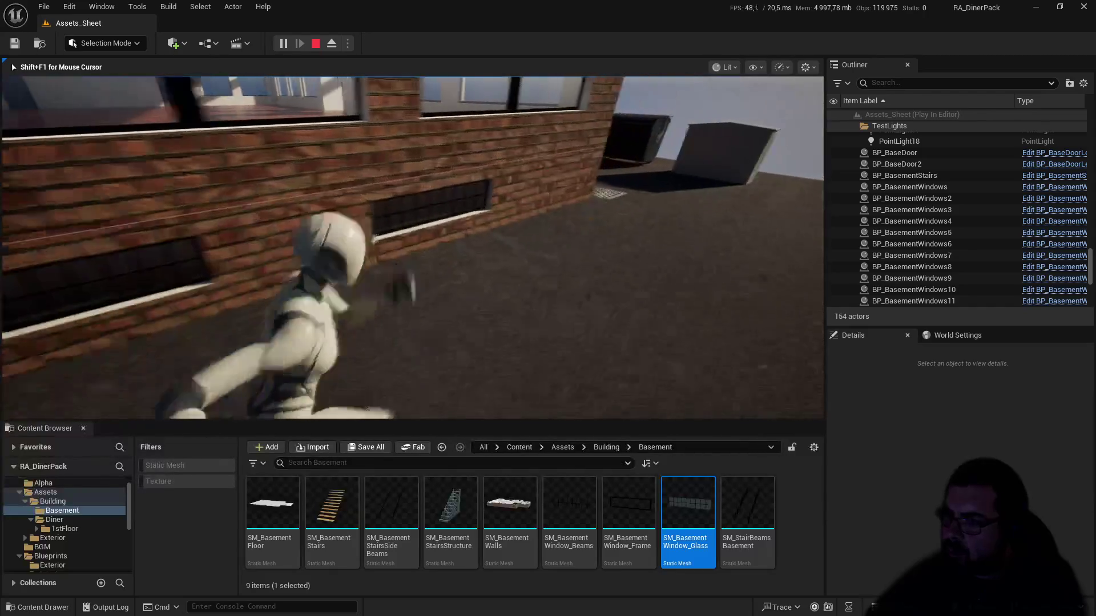
pyautogui.press('w')
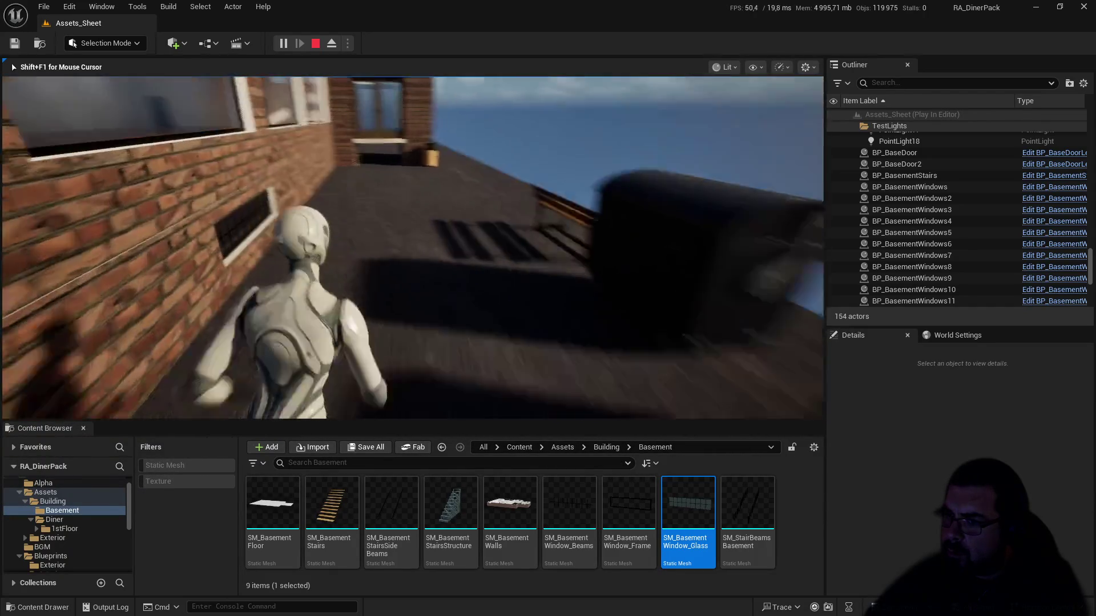
pyautogui.press('w')
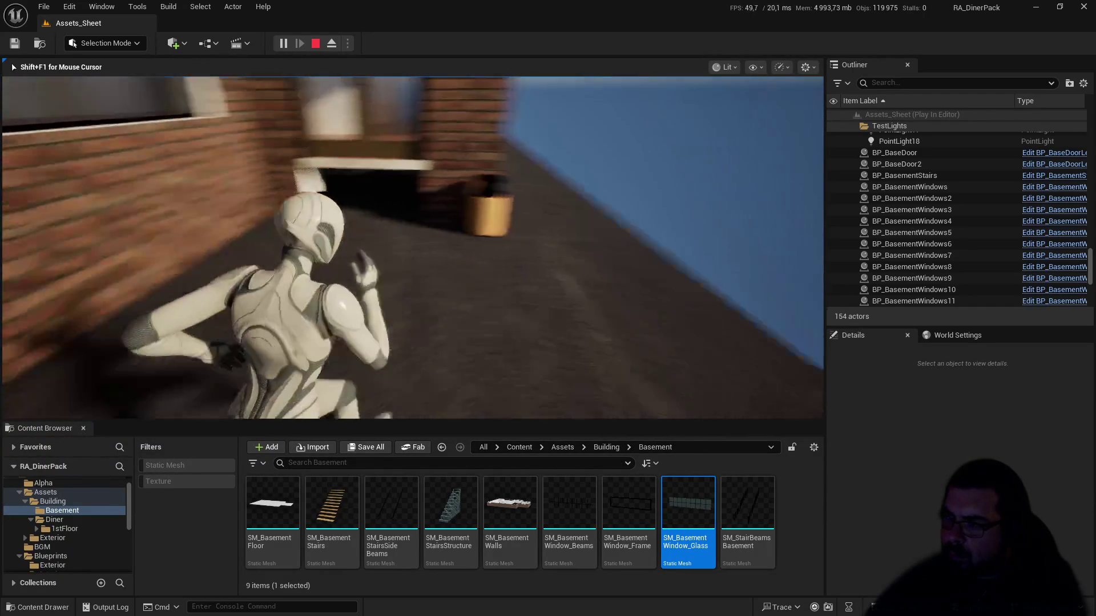
pyautogui.press('w')
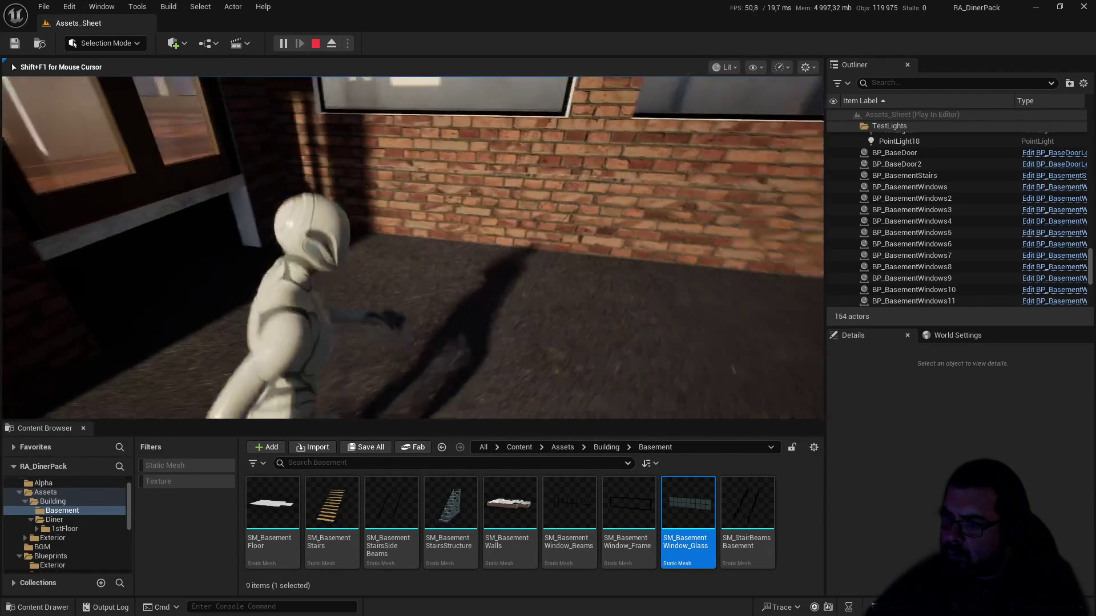
pyautogui.press('w')
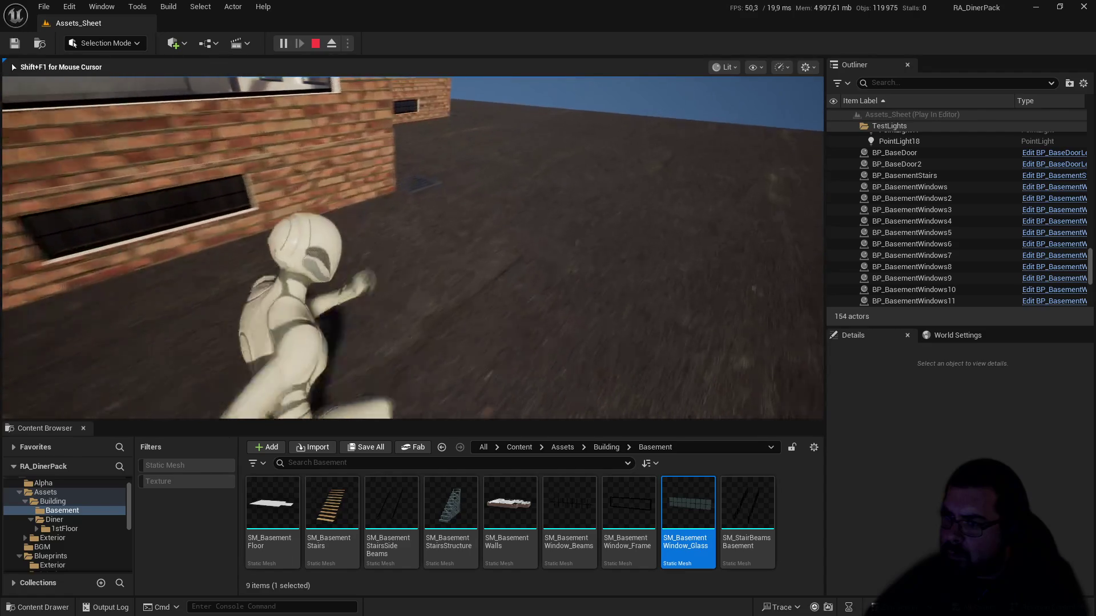
pyautogui.press('w')
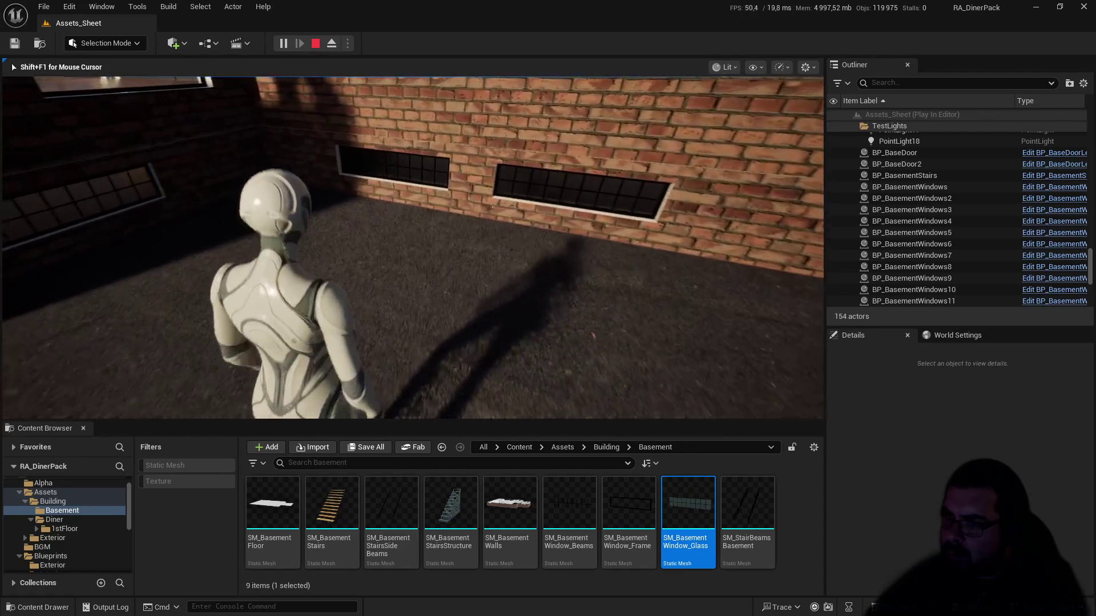
pyautogui.press('w')
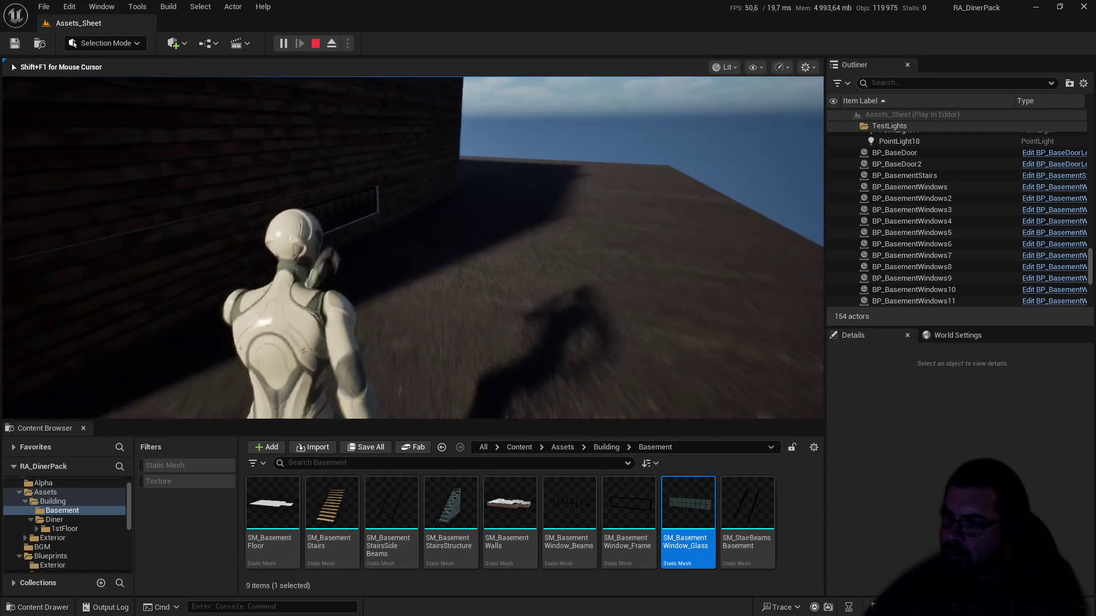
pyautogui.press('w')
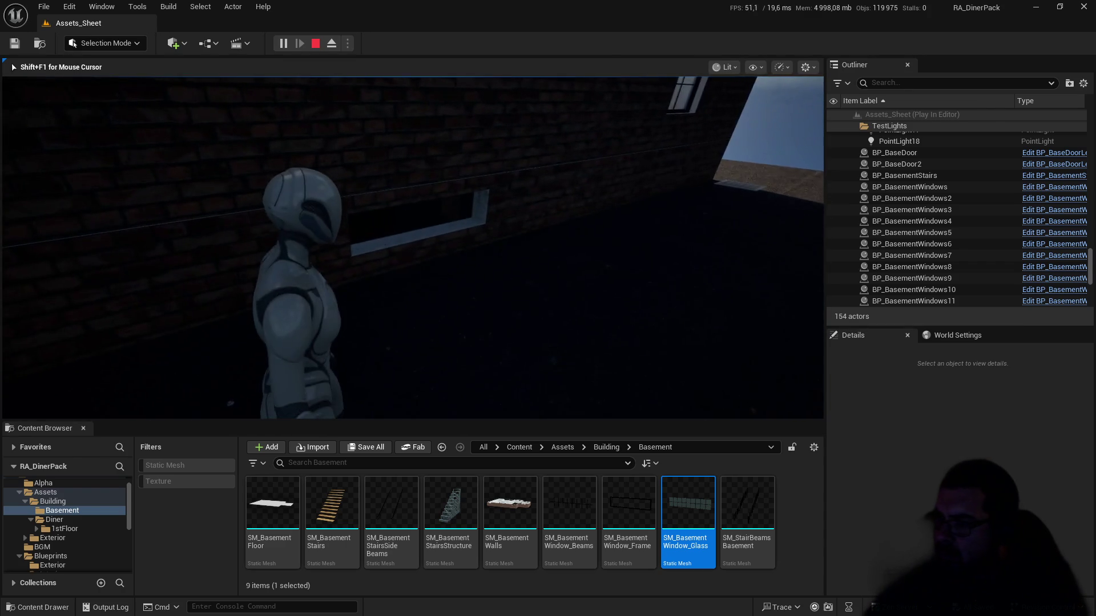
pyautogui.press('Escape')
# Step: Alt-drag a copy of BP_BasementWindows9 to the right, creating BP_BasementWindows14
pyautogui.press('s')
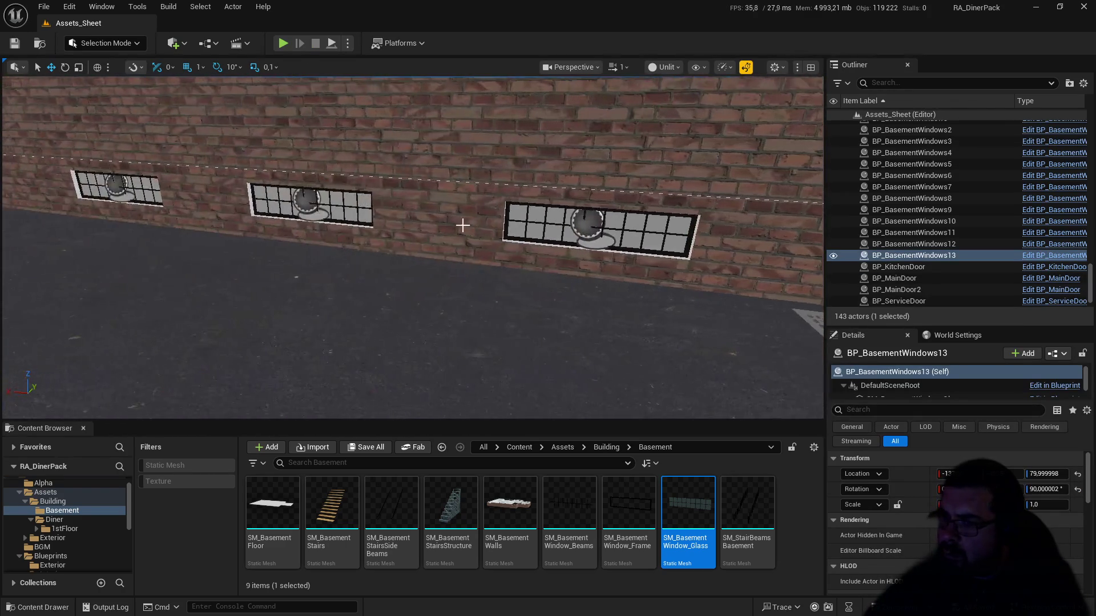
pyautogui.doubleClick(912, 210)
pyautogui.press('d')
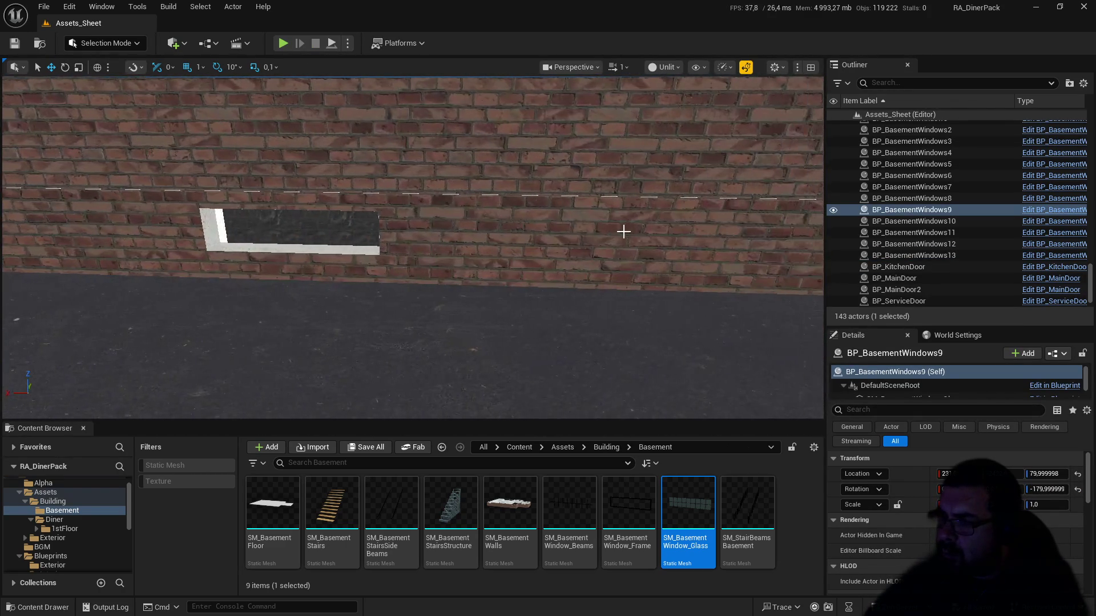
pyautogui.press('a')
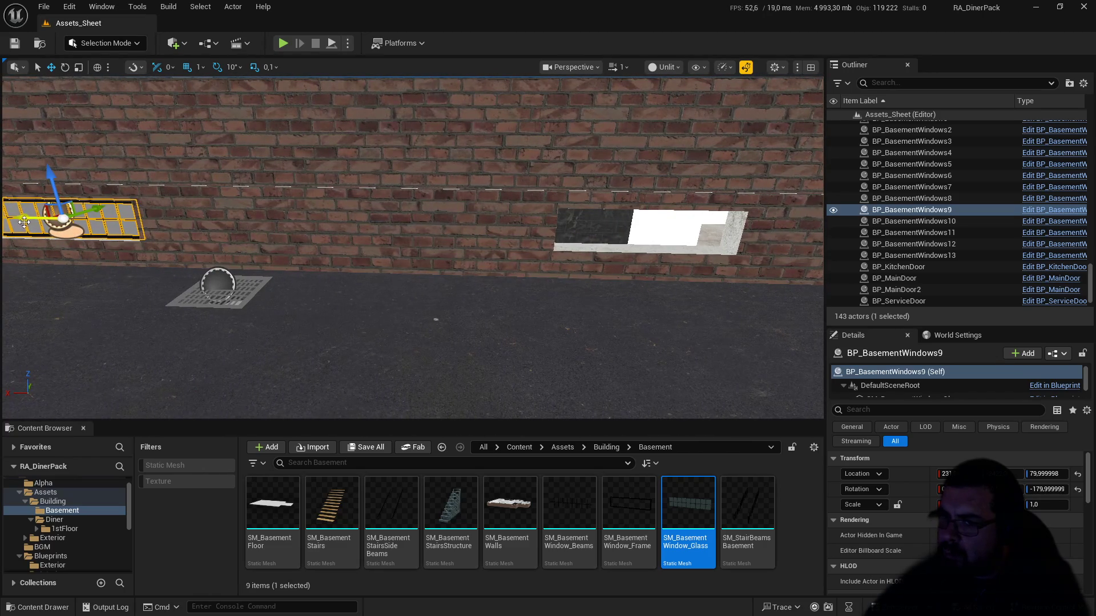
pyautogui.keyDown('alt'); pyautogui.moveTo(23, 222); pyautogui.dragTo(365, 253); pyautogui.keyUp('alt')
pyautogui.moveTo(510, 264); pyautogui.dragTo(588, 264)
pyautogui.press('f')
# Step: Move the view close to the copy and nudge it into the empty wall opening
pyautogui.scroll(5, 631, 245)
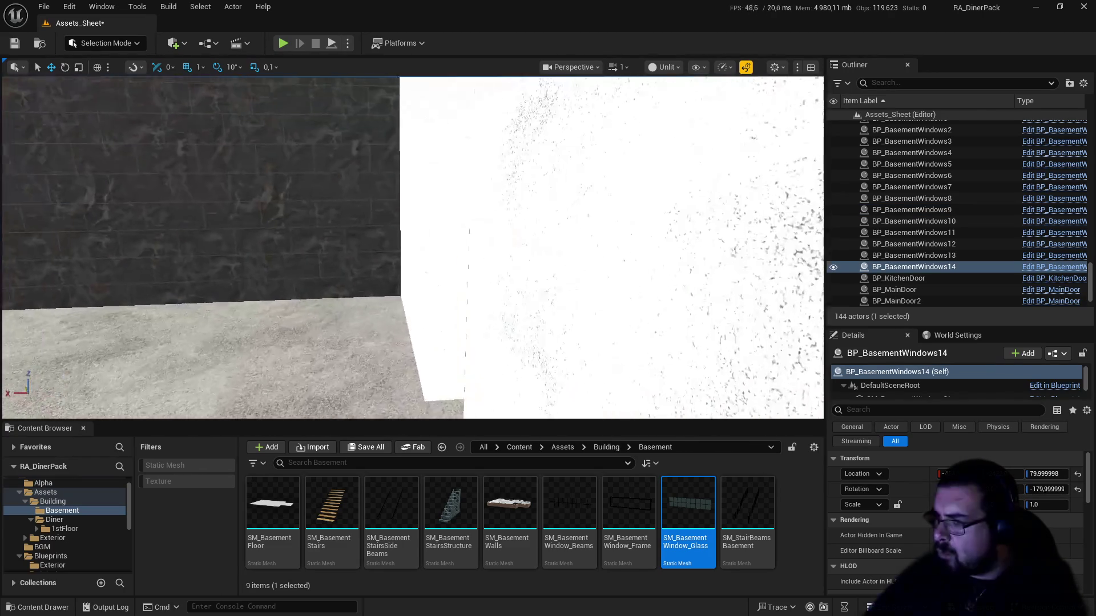
pyautogui.click(619, 71)
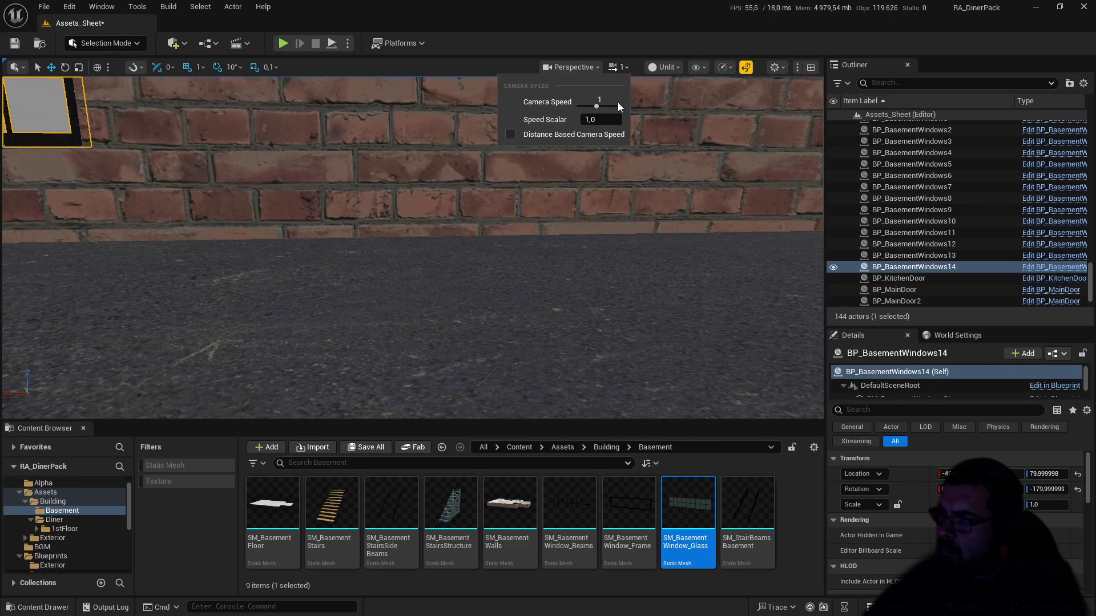
pyautogui.moveTo(577, 183); pyautogui.dragTo(560, 114)
pyautogui.moveTo(411, 245)
pyautogui.mouseDown()
pyautogui.moveTo(411, 199)
pyautogui.moveTo(75, 189)
pyautogui.mouseUp()
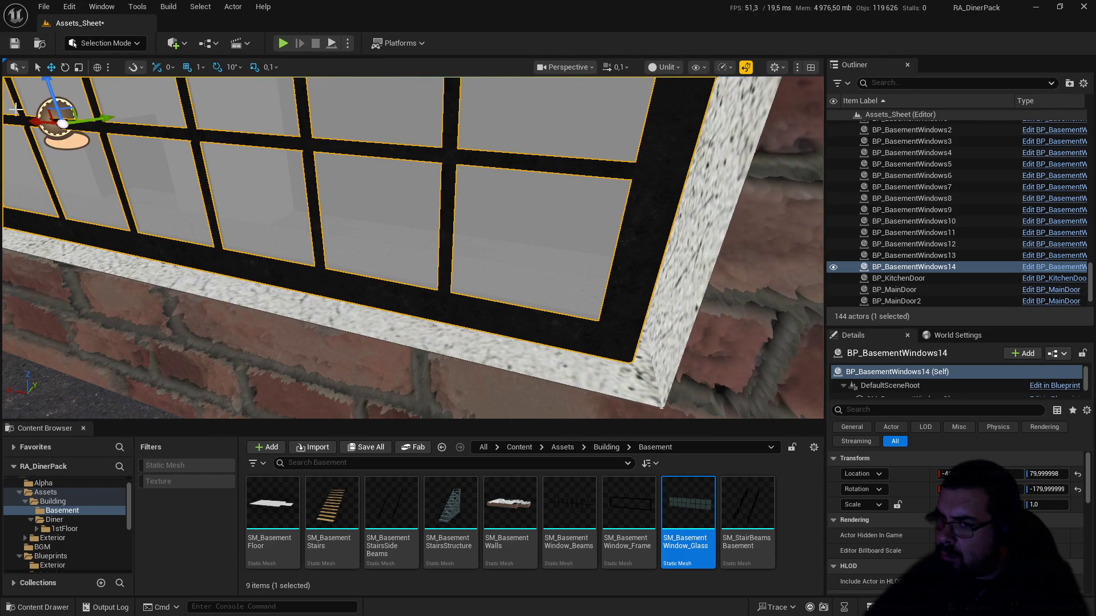
pyautogui.moveTo(35, 118); pyautogui.dragTo(42, 120)
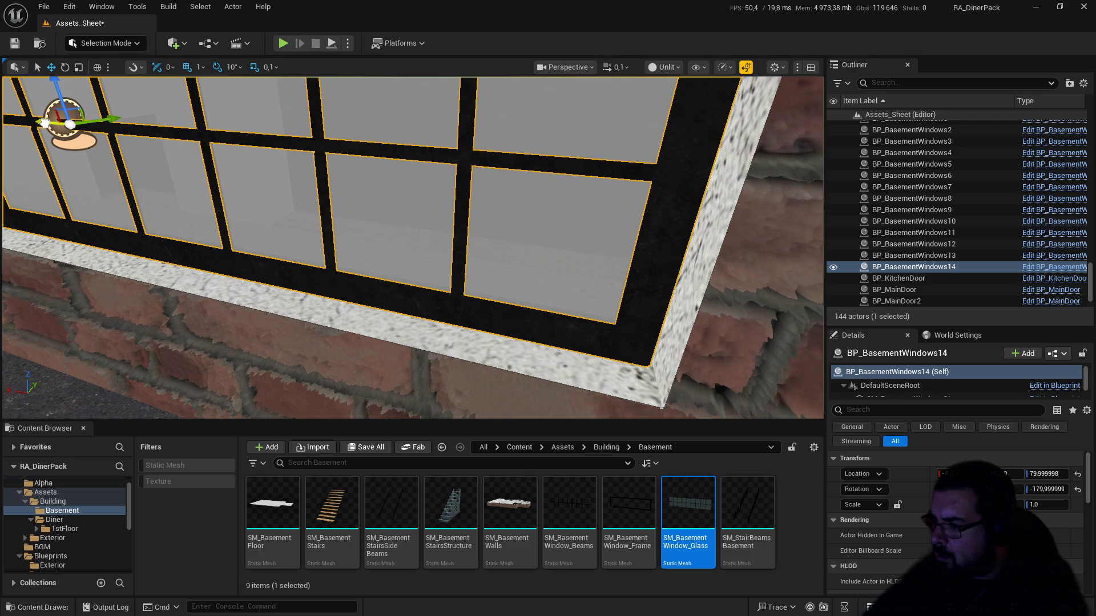
# Step: Fine-tune the copy's Y location in Details, then start a Play test
pyautogui.click(1010, 474)
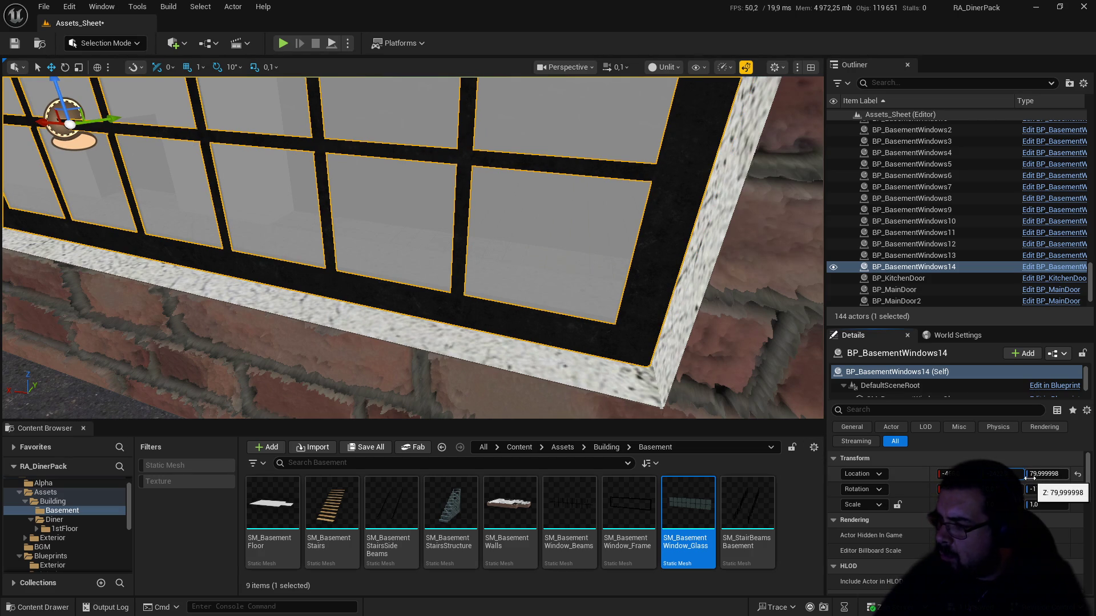
pyautogui.press('Return')
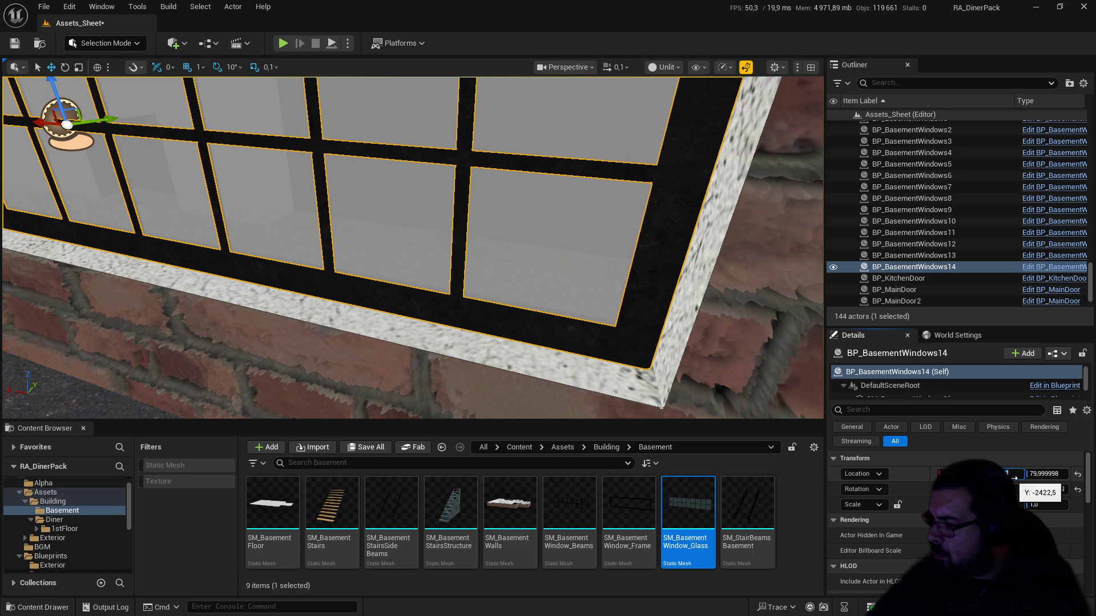
pyautogui.hotkey('ctrl', 'z')
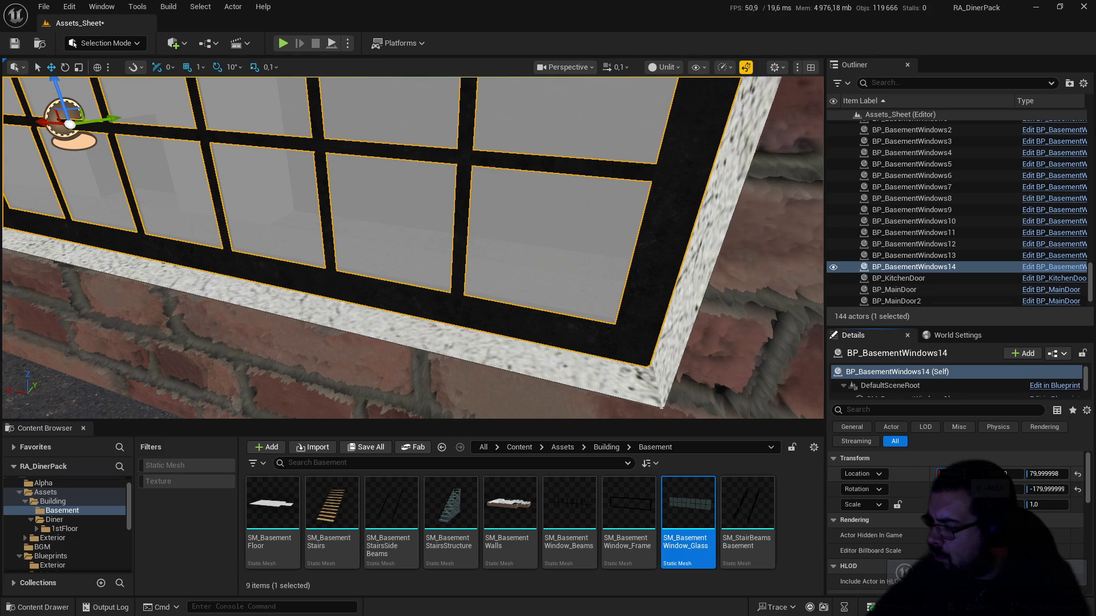
pyautogui.hotkey('ctrl', 'z')
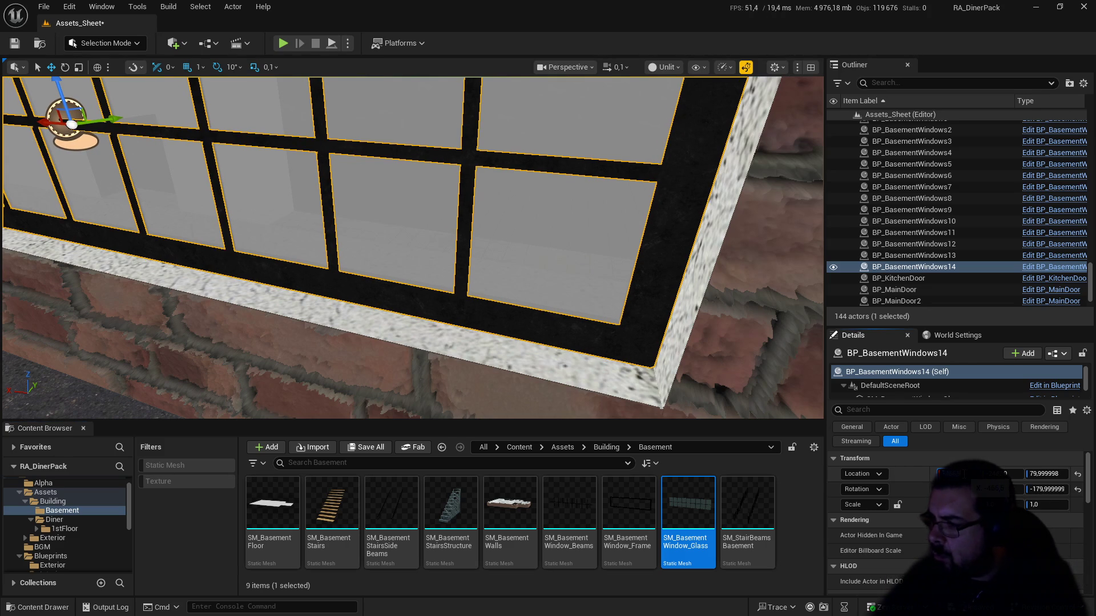
pyautogui.moveTo(472, 115); pyautogui.dragTo(531, 165)
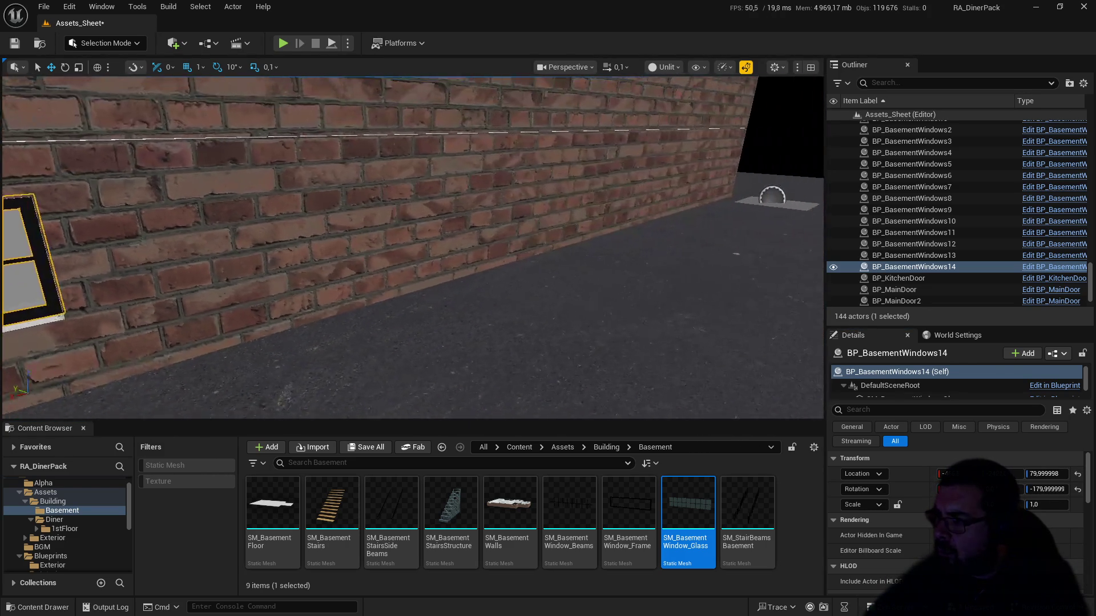
pyautogui.click(283, 43)
# Step: Walk the character to the brick wall and run past the fourteen basement windows
pyautogui.press('w')
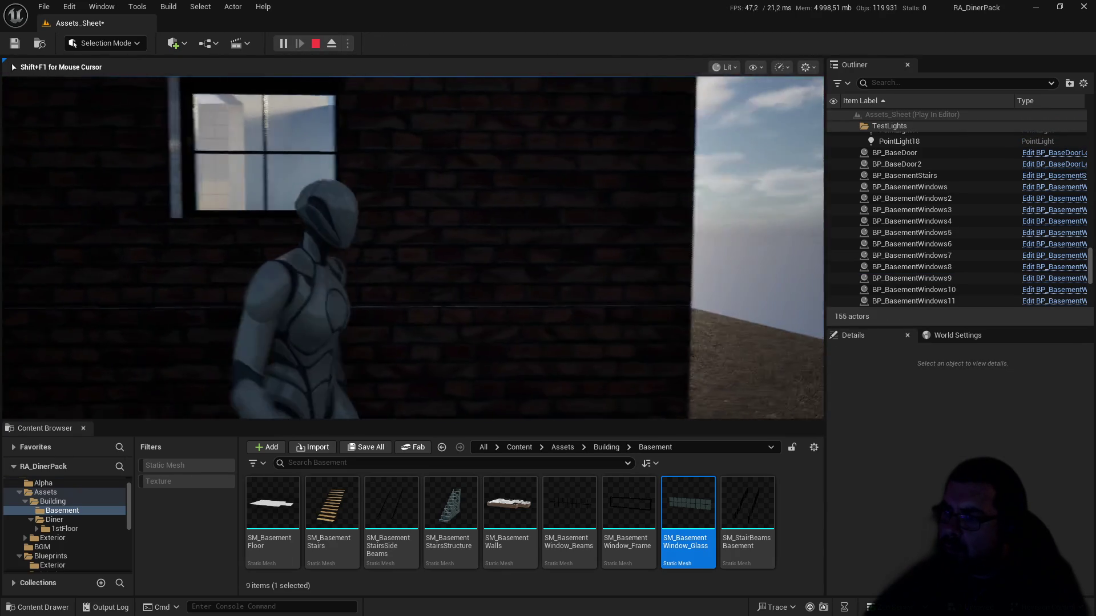
pyautogui.press('w')
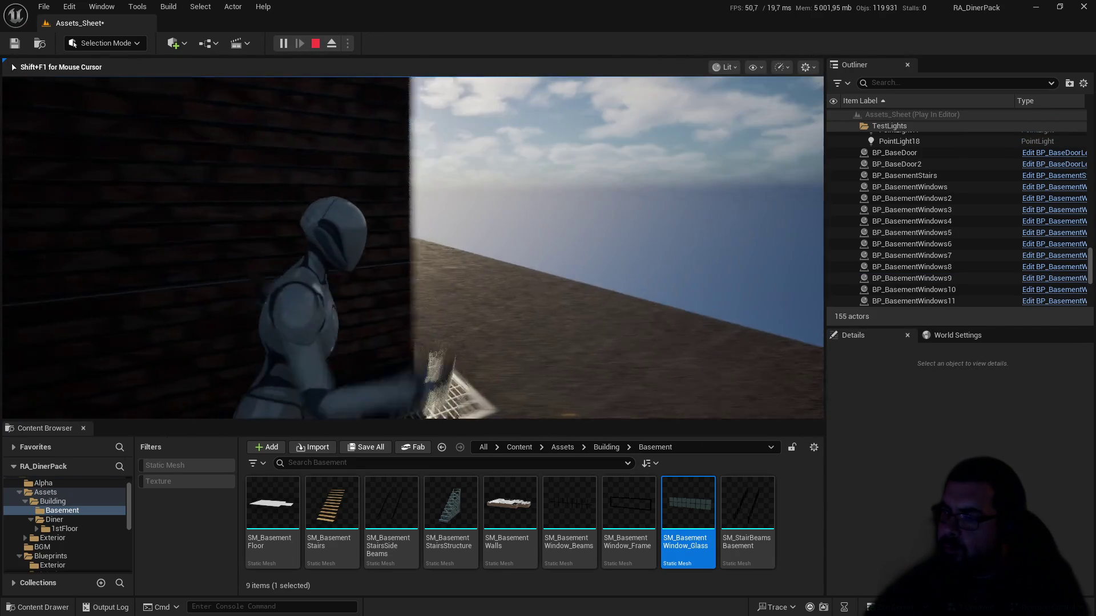
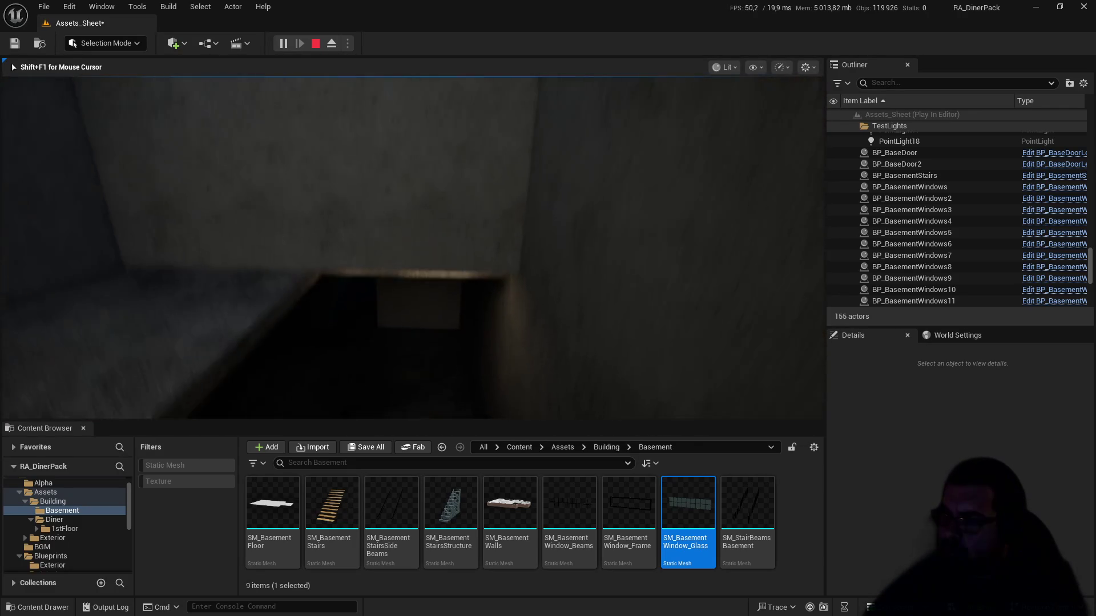
# Step: Walk the play-test camera into the bright room, stop Play In Editor, and bring up Start
pyautogui.press('w')
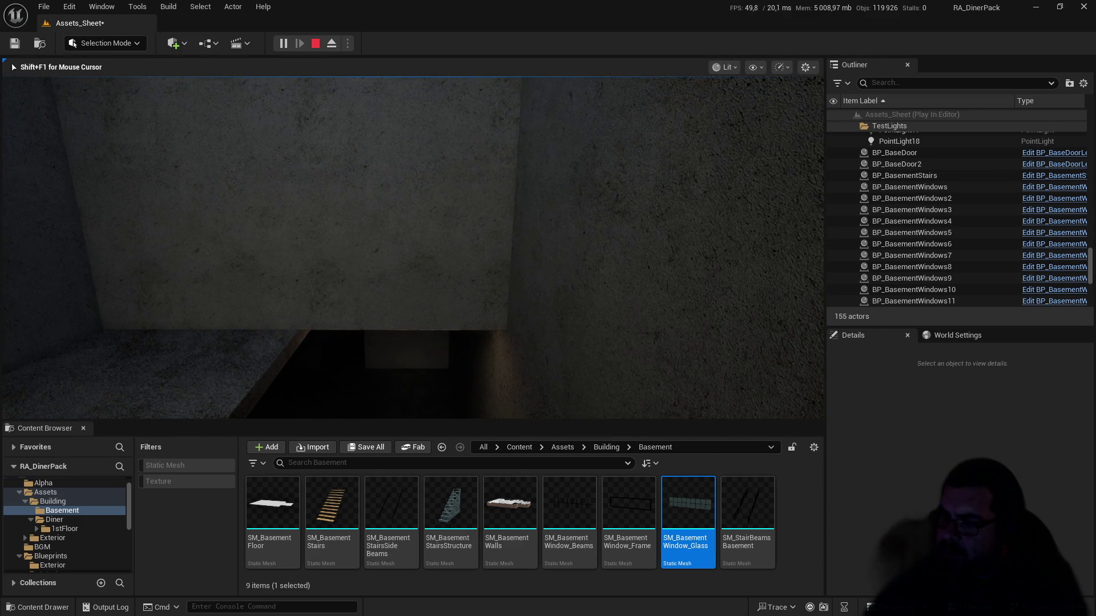
pyautogui.press('Escape')
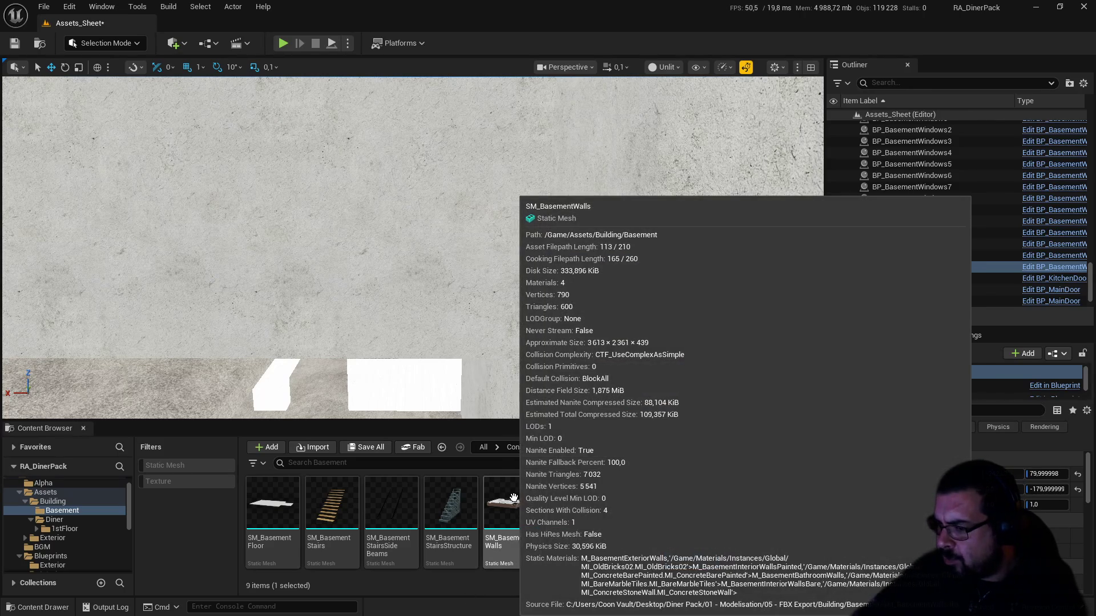
pyautogui.press('super')
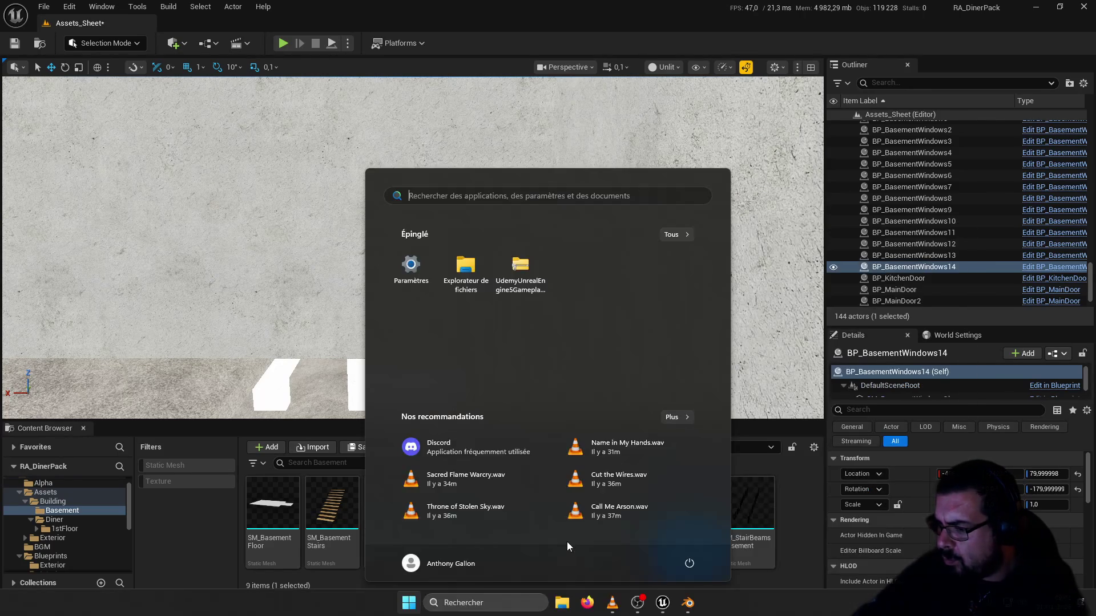
# Step: In Blender, orbit toward the diner walls and edit SM_BaseFloorInner with its UV layout displayed
pyautogui.click(688, 603)
pyautogui.rightClick(629, 334)
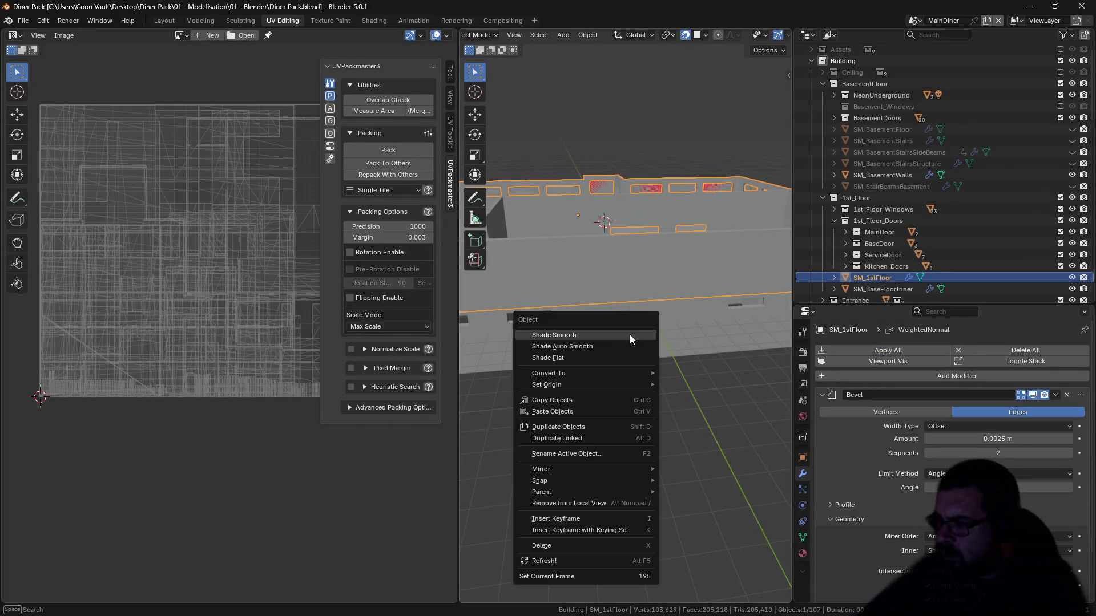
pyautogui.moveTo(588, 259)
pyautogui.mouseDown()
pyautogui.moveTo(539, 252)
pyautogui.moveTo(597, 273)
pyautogui.moveTo(637, 481)
pyautogui.moveTo(540, 437)
pyautogui.moveTo(654, 431)
pyautogui.moveTo(578, 392)
pyautogui.moveTo(460, 377)
pyautogui.mouseUp()
pyautogui.moveTo(114, 399); pyautogui.dragTo(48, 388)
pyautogui.moveTo(208, 440); pyautogui.dragTo(90, 427)
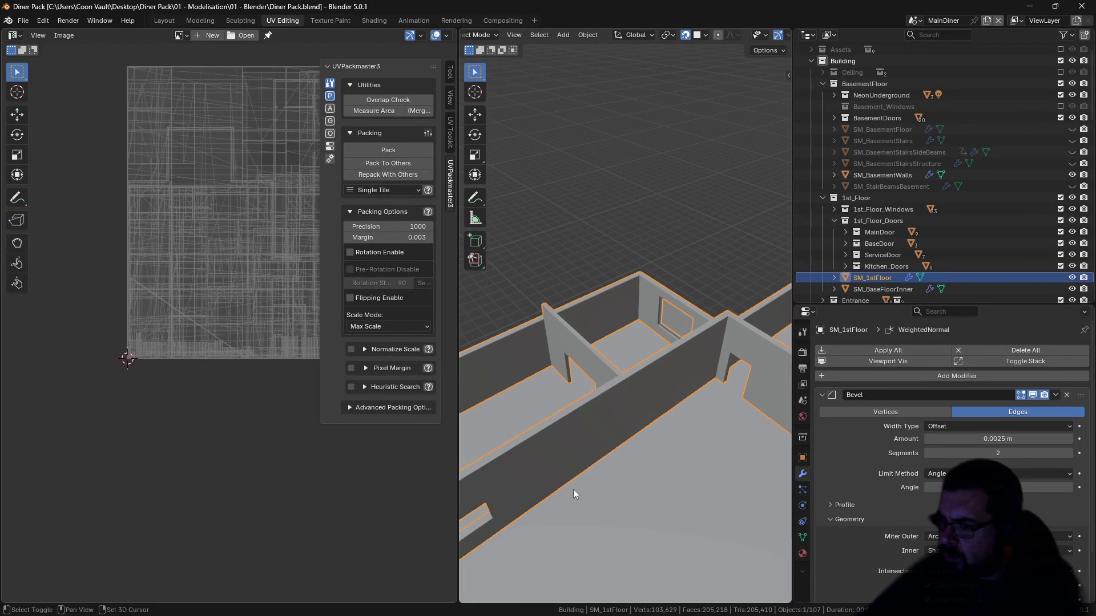
pyautogui.moveTo(596, 481)
pyautogui.mouseDown()
pyautogui.moveTo(584, 499)
pyautogui.moveTo(620, 471)
pyautogui.moveTo(602, 469)
pyautogui.moveTo(625, 432)
pyautogui.moveTo(649, 501)
pyautogui.moveTo(642, 440)
pyautogui.moveTo(731, 426)
pyautogui.moveTo(667, 405)
pyautogui.moveTo(703, 388)
pyautogui.moveTo(622, 451)
pyautogui.moveTo(659, 403)
pyautogui.moveTo(647, 453)
pyautogui.moveTo(647, 254)
pyautogui.mouseUp()
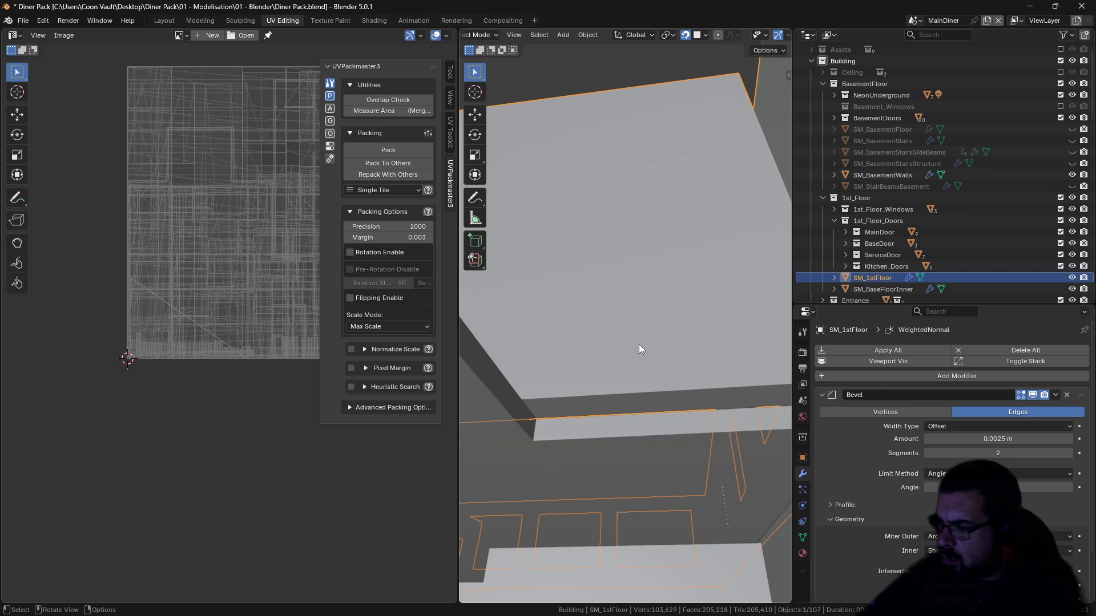
pyautogui.press('Tab')
pyautogui.hotkey('alt', 'q')
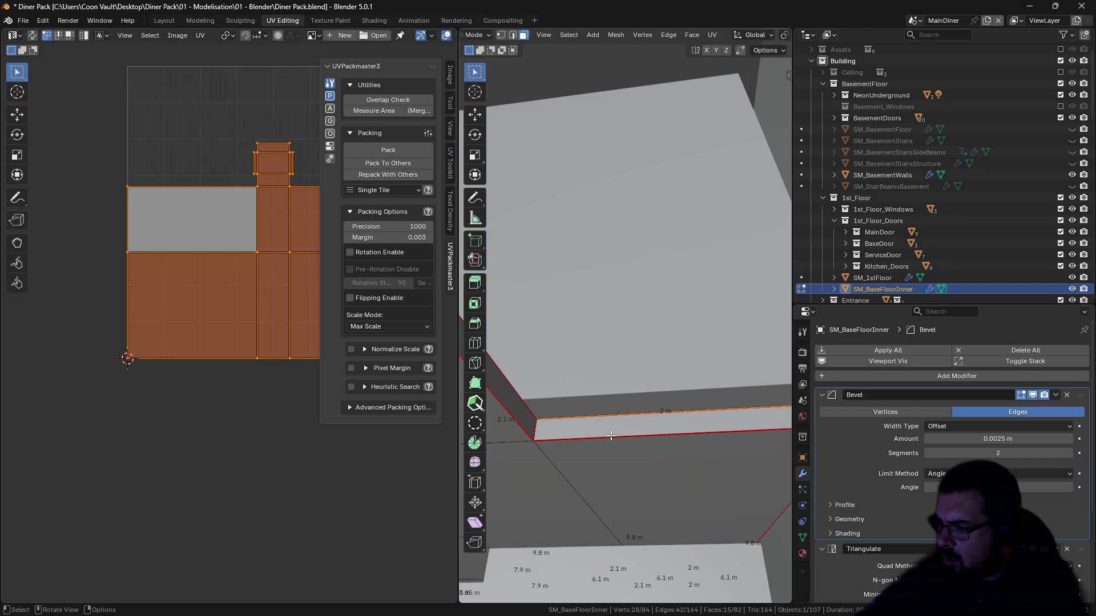
# Step: Switch editing to SM_1stFloor and add a loop cut along the floor edge
pyautogui.hotkey('alt', 'q')
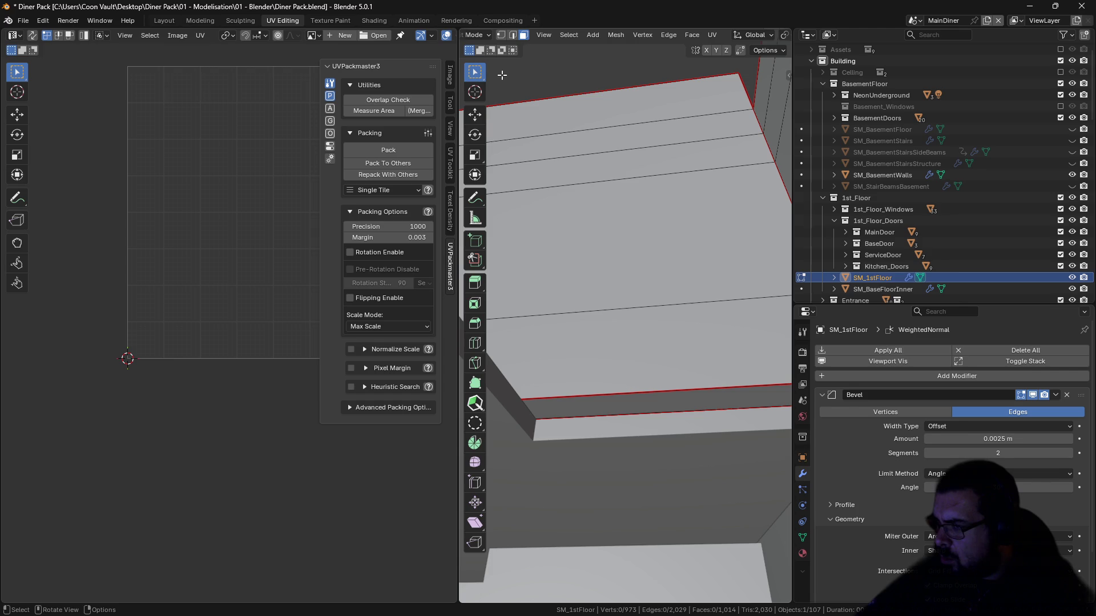
pyautogui.hotkey('ctrl', 'r')
pyautogui.click(560, 405)
pyautogui.click(566, 407)
pyautogui.moveTo(566, 407); pyautogui.dragTo(548, 307)
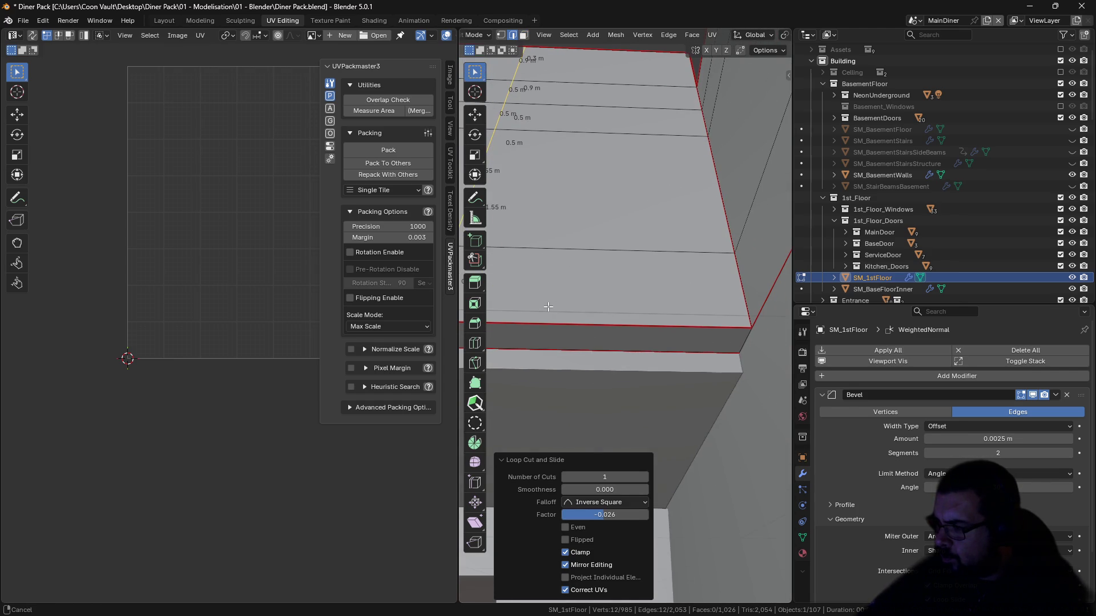
# Step: Move the floor-edge face strip 0.15 m down along Z
pyautogui.click(674, 342)
pyautogui.press('3')
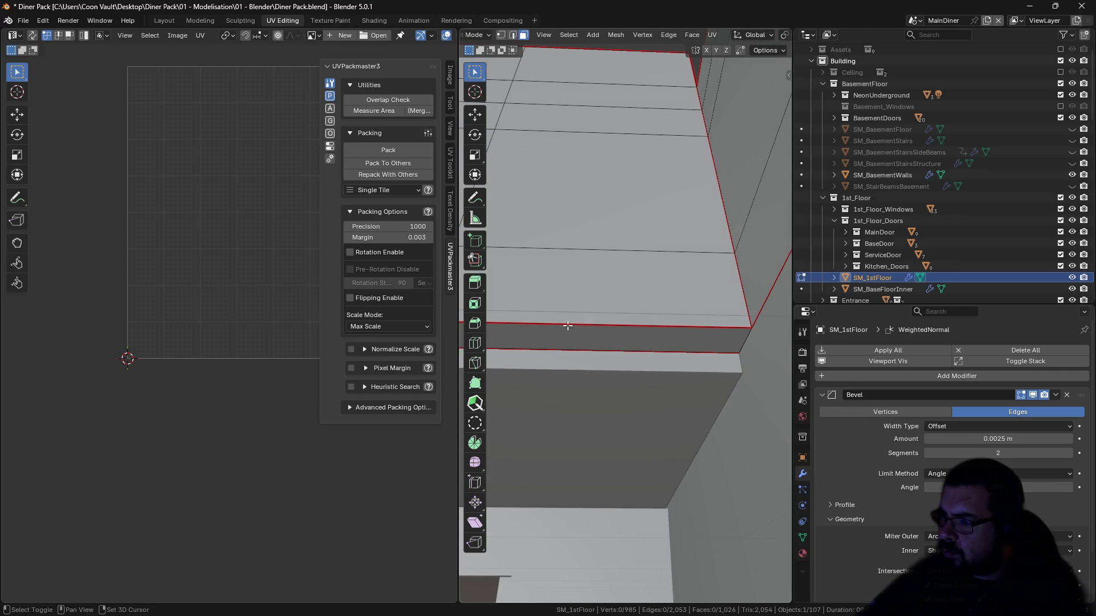
pyautogui.scroll(2, 571, 314)
pyautogui.click(609, 324)
pyautogui.press('g')
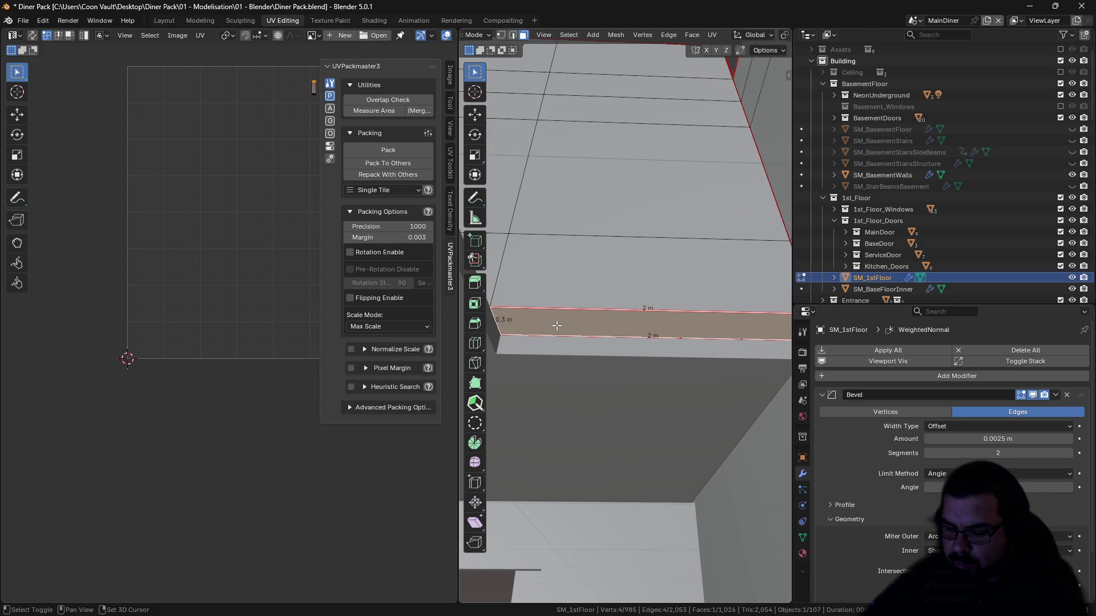
pyautogui.press('z')
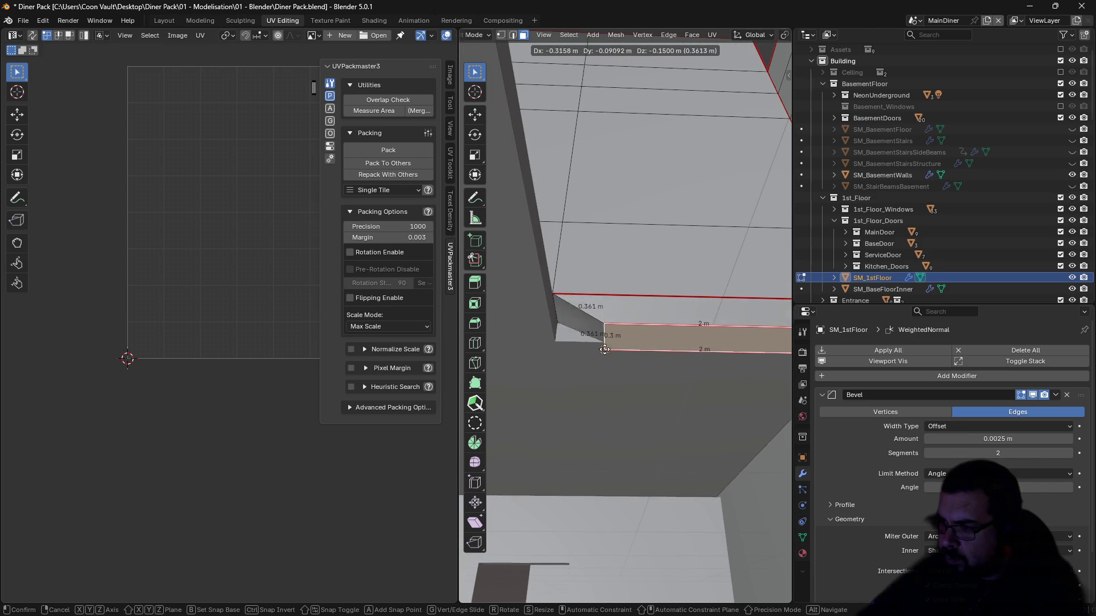
pyautogui.click(588, 372)
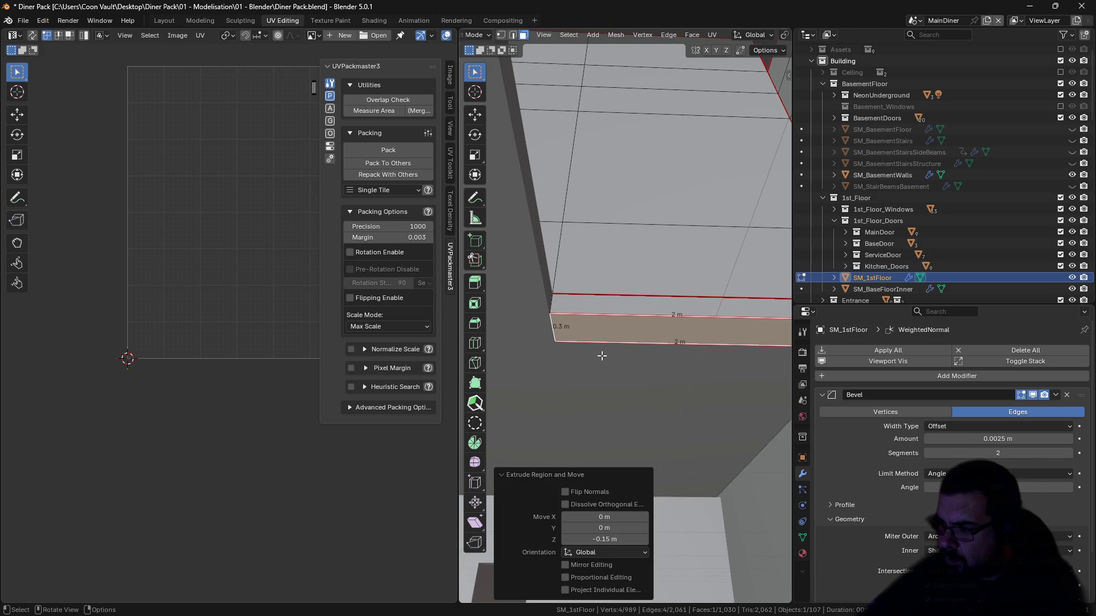
# Step: Dissolve the leftover 2 m edge
pyautogui.hotkey('alt', 'a')
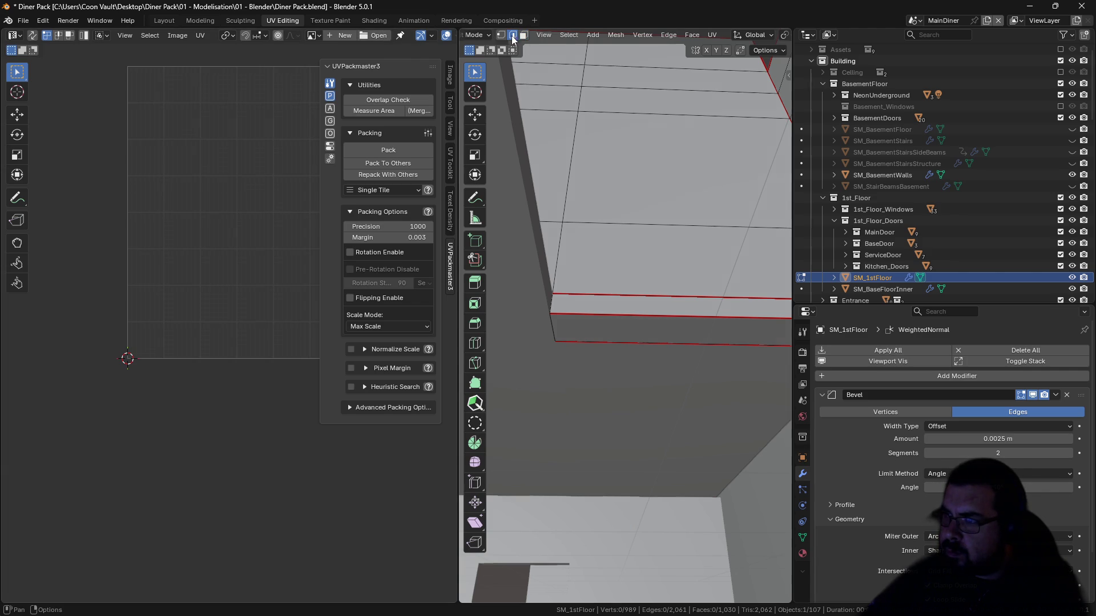
pyautogui.click(598, 288)
pyautogui.press('x')
pyautogui.click(601, 331)
# Step: Mark all sharp edges as UV seams and show the mesh's material slots
pyautogui.press('q')
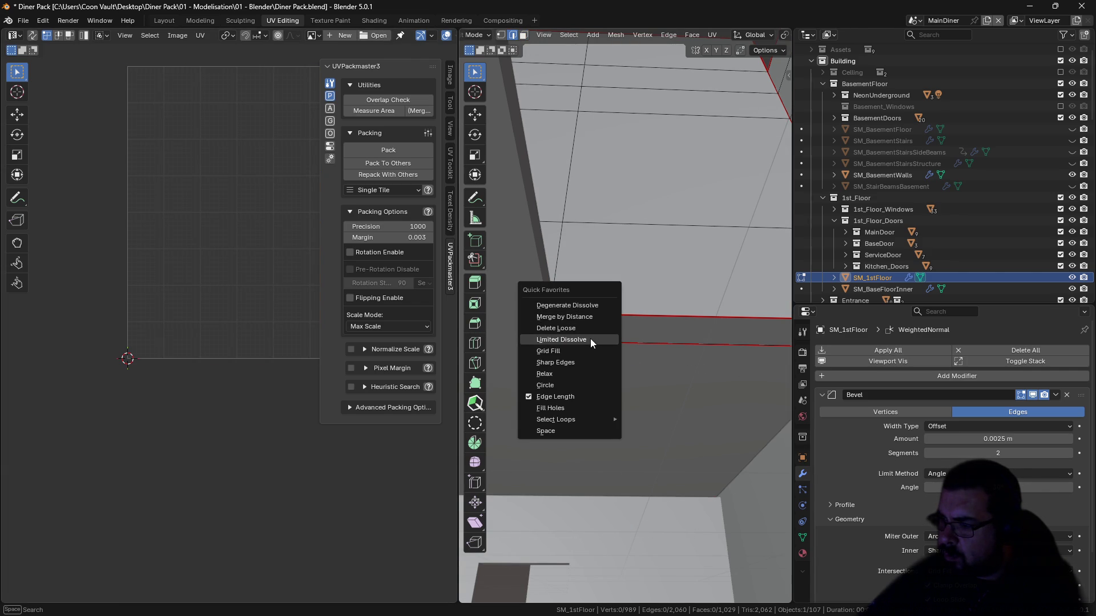
pyautogui.click(585, 359)
pyautogui.hotkey('ctrl', 'e')
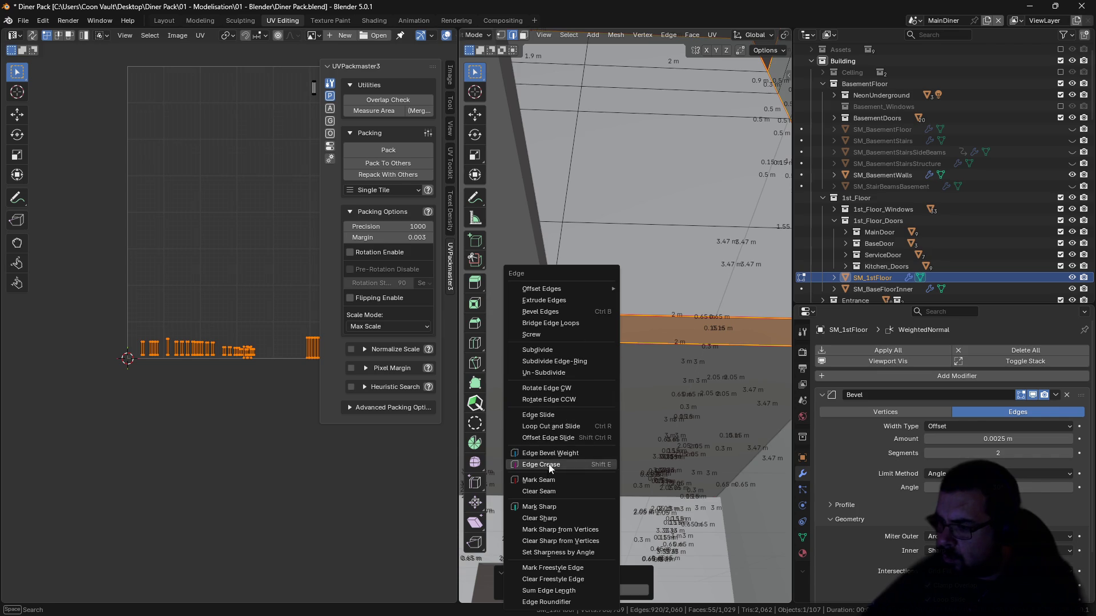
pyautogui.click(546, 478)
pyautogui.hotkey('alt', 'a')
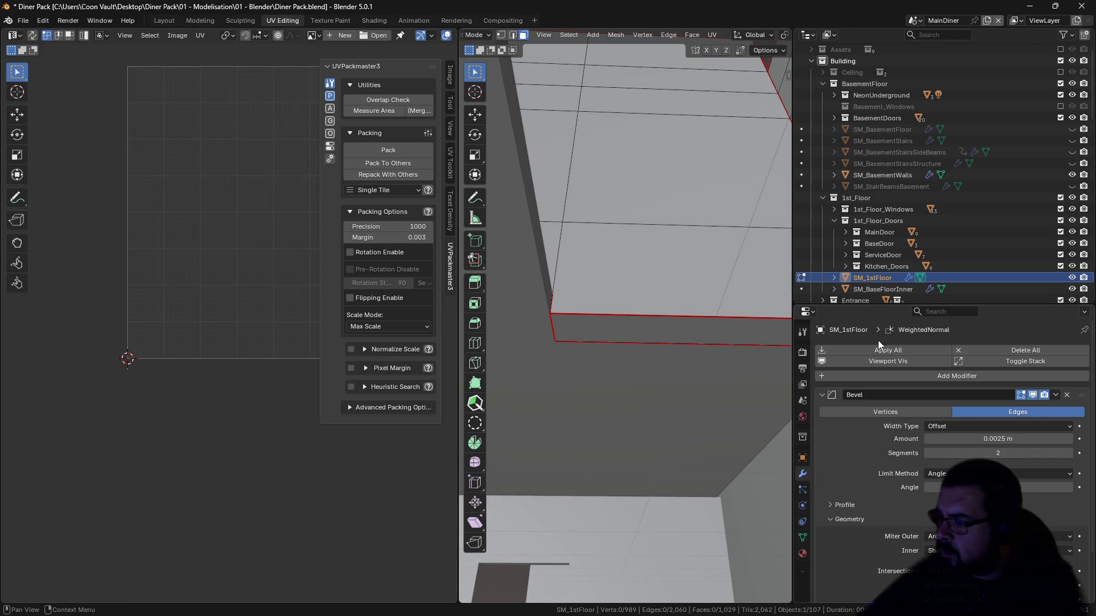
pyautogui.click(802, 554)
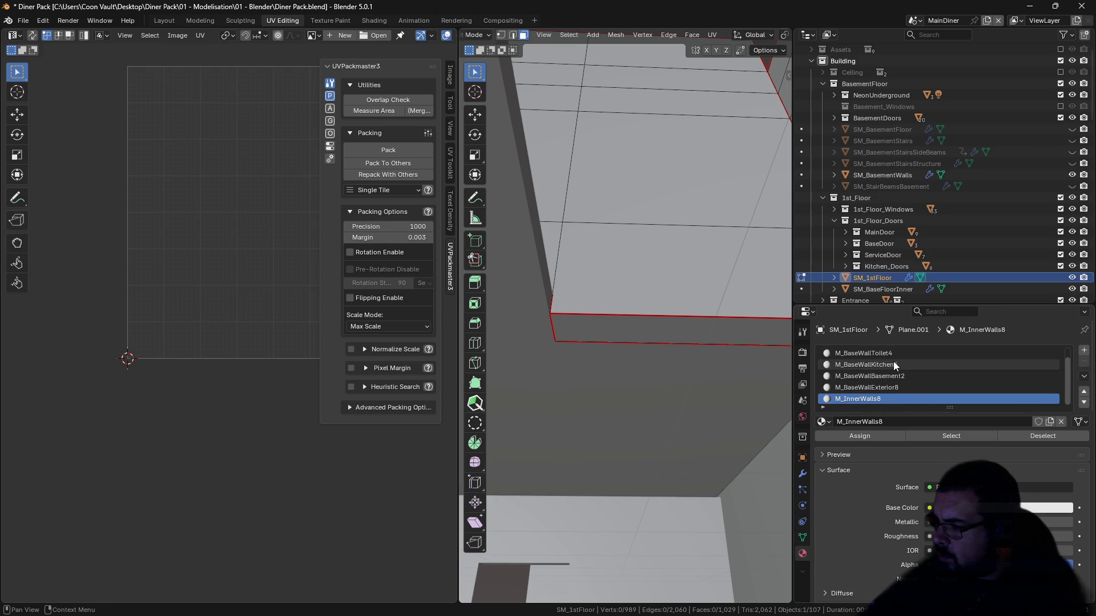
# Step: Select the M_BaseWallBasement2 faces and unwrap them Angle Based
pyautogui.click(904, 376)
pyautogui.click(962, 433)
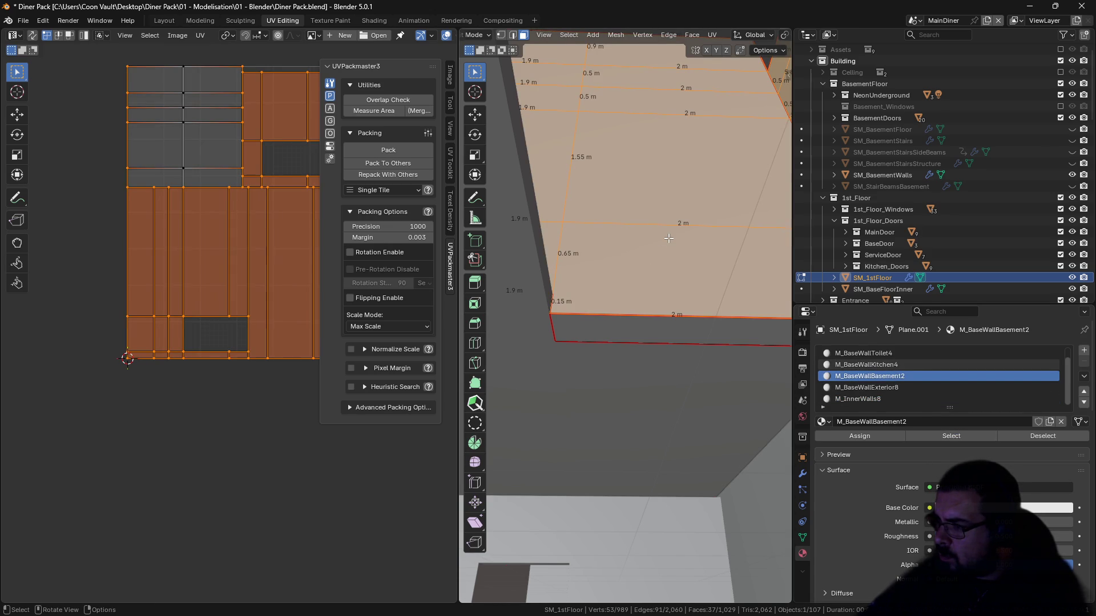
pyautogui.press('u')
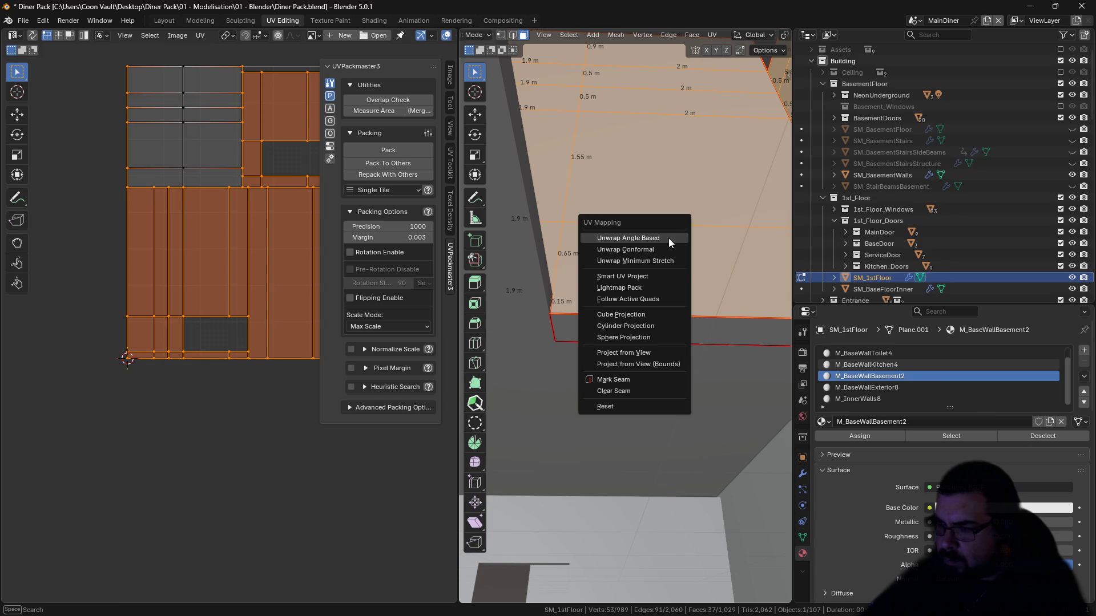
pyautogui.click(669, 238)
# Step: Even out the UV island scale, pack them with UVPackmaster, and return to Object Mode
pyautogui.hotkey('ctrl', 'z')
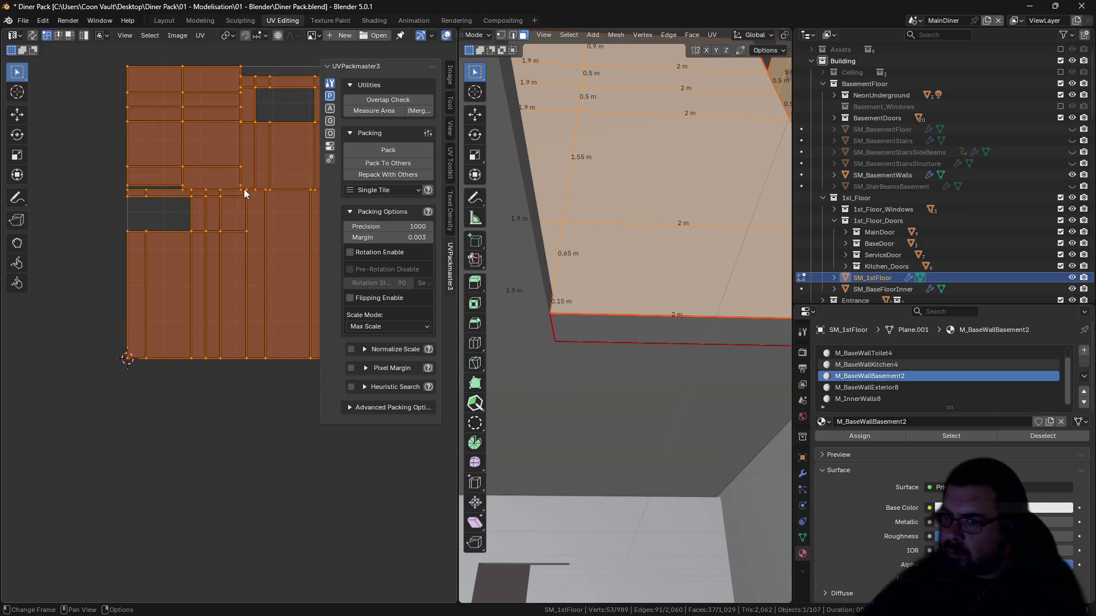
pyautogui.click(385, 148)
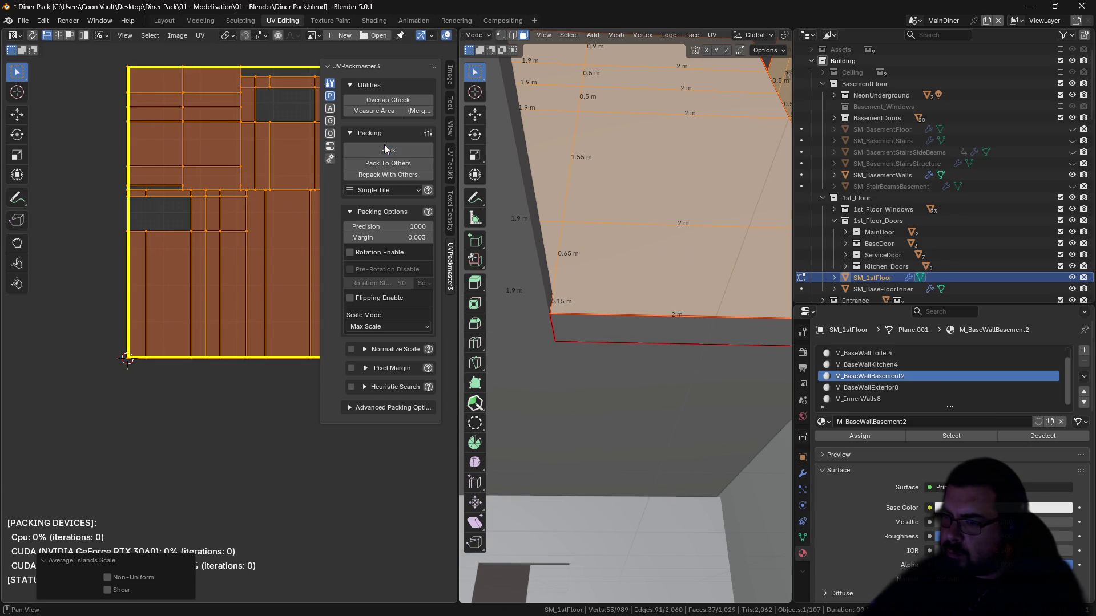
pyautogui.scroll(-5, 640, 199)
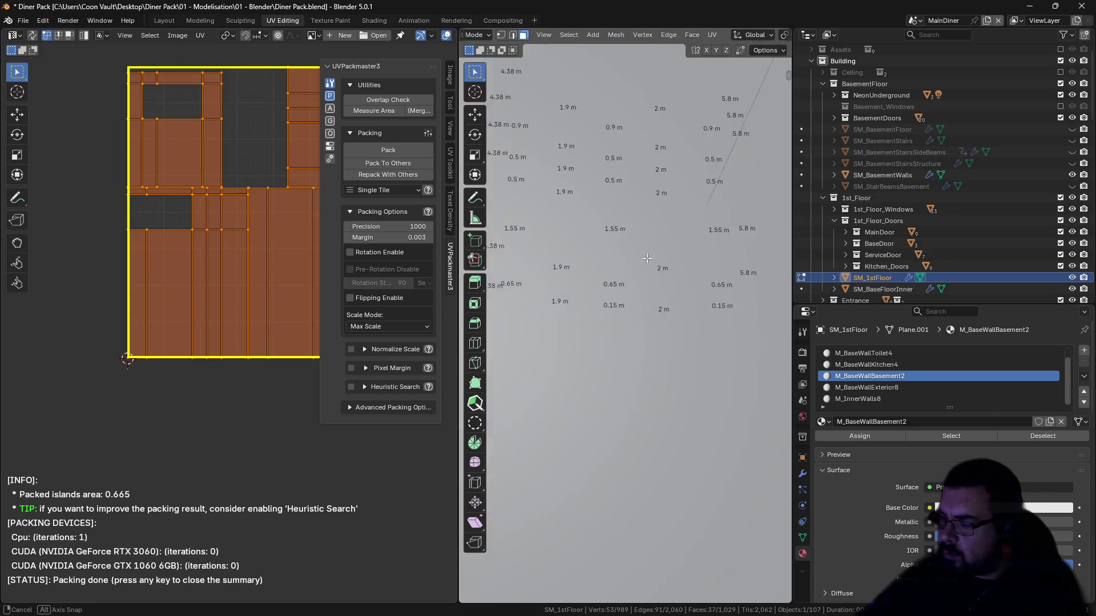
pyautogui.scroll(-5, 637, 357)
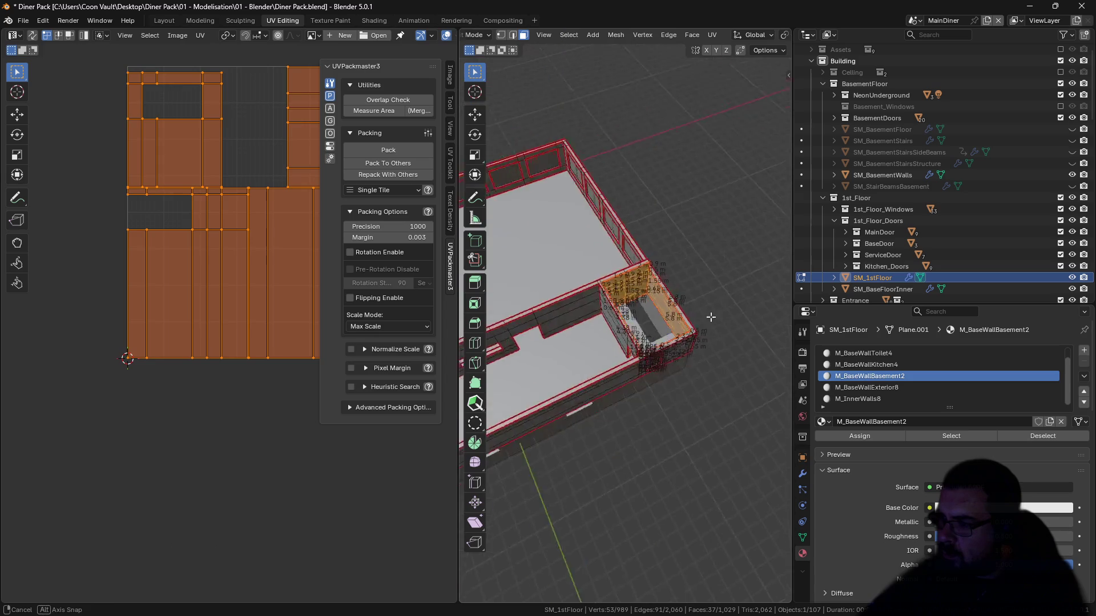
pyautogui.scroll(3, 737, 314)
pyautogui.scroll(5, 737, 315)
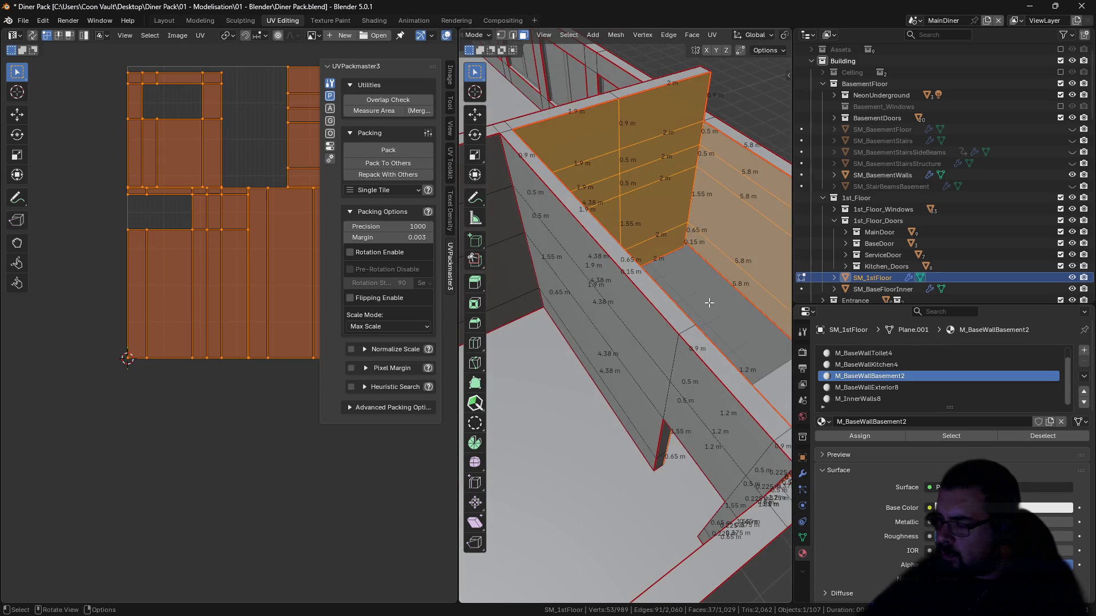
pyautogui.moveTo(673, 294); pyautogui.dragTo(646, 318)
pyautogui.press('Tab')
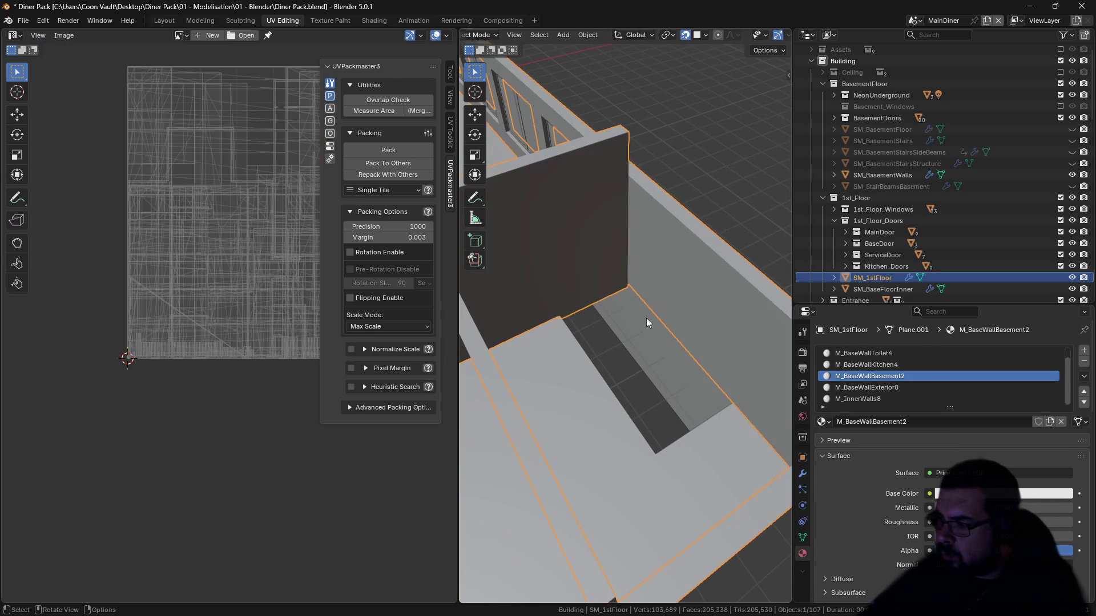
# Step: Export SM_1stFloor as SM_1stFloorWalls.fbx, save Diner Pack.blend, and return to Unreal
pyautogui.press('a')
pyautogui.hotkey('alt', 'a')
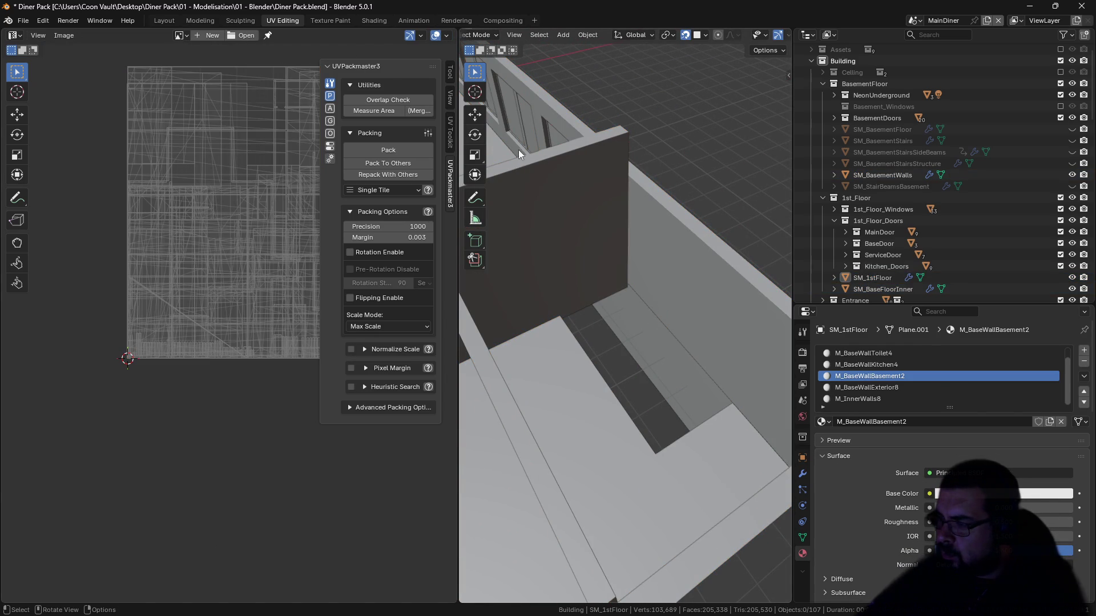
pyautogui.click(723, 260)
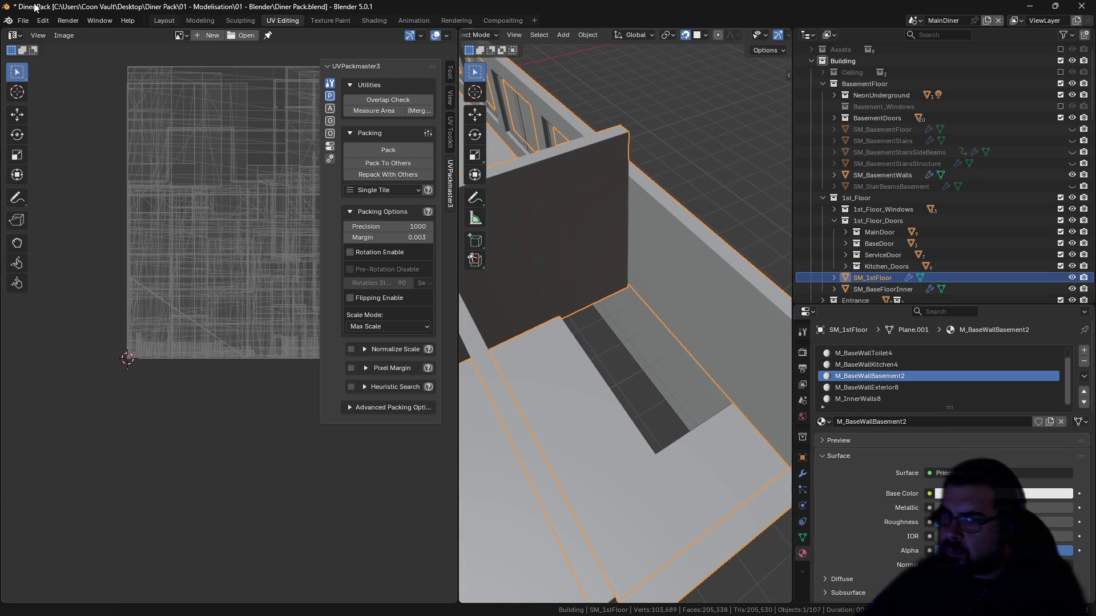
pyautogui.click(23, 21)
pyautogui.moveTo(50, 194)
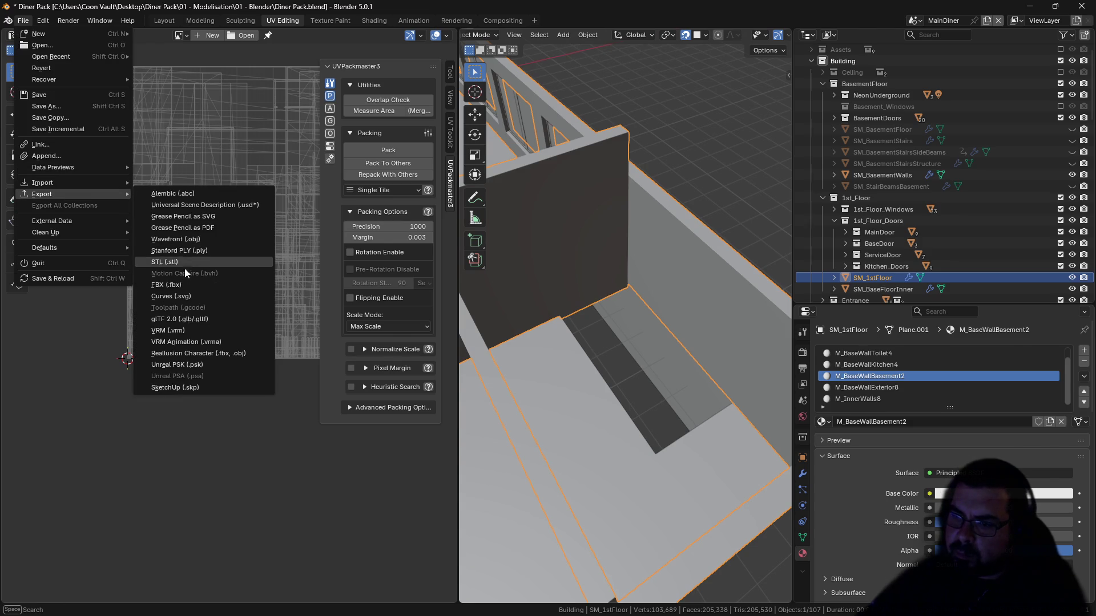
pyautogui.click(181, 281)
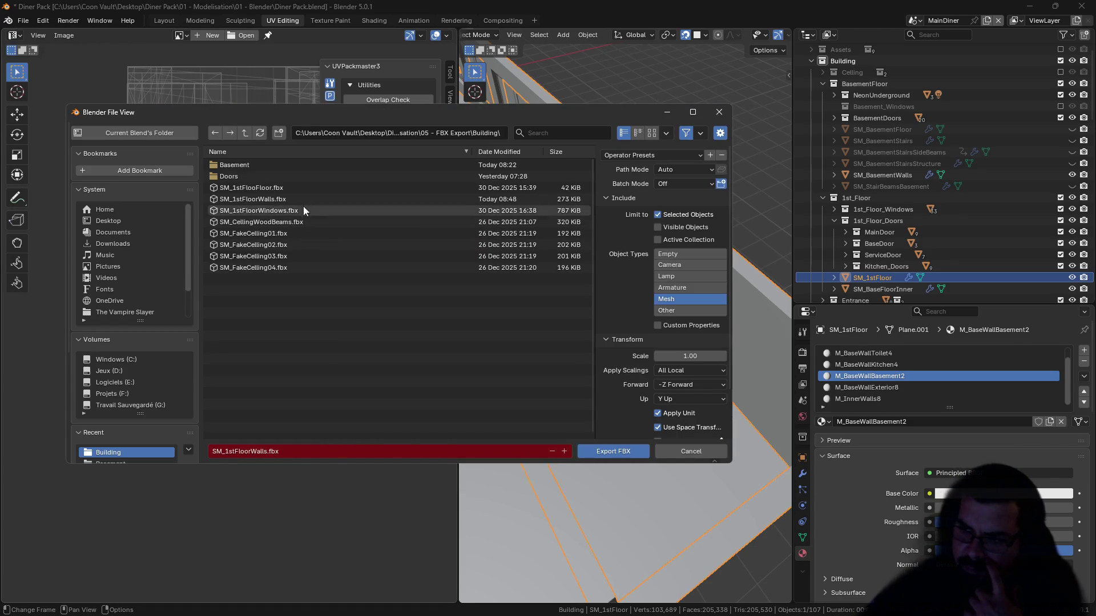
pyautogui.click(274, 188)
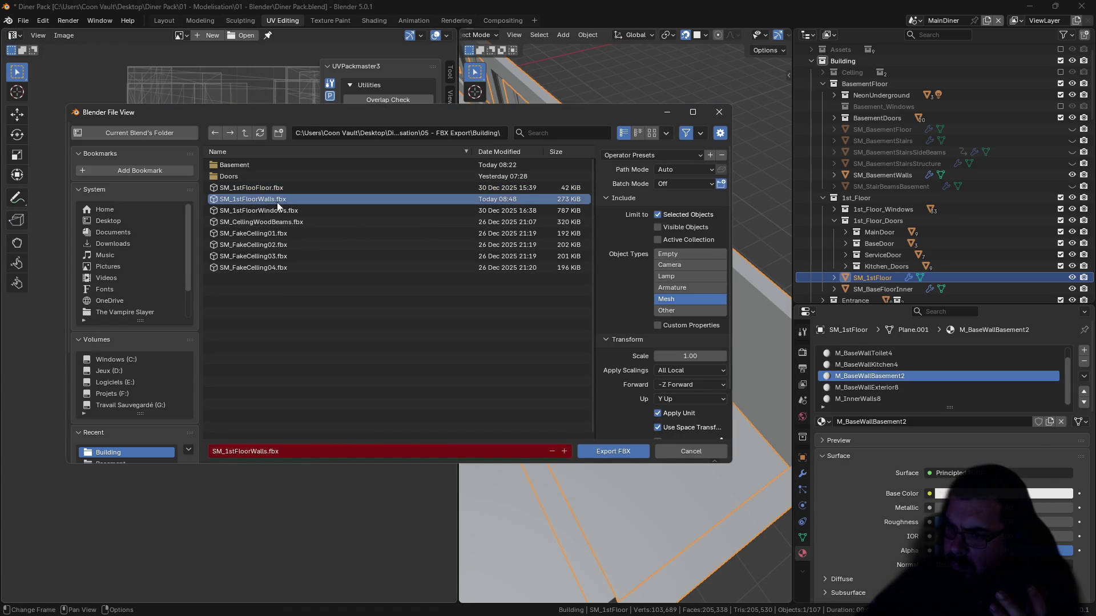
pyautogui.click(611, 451)
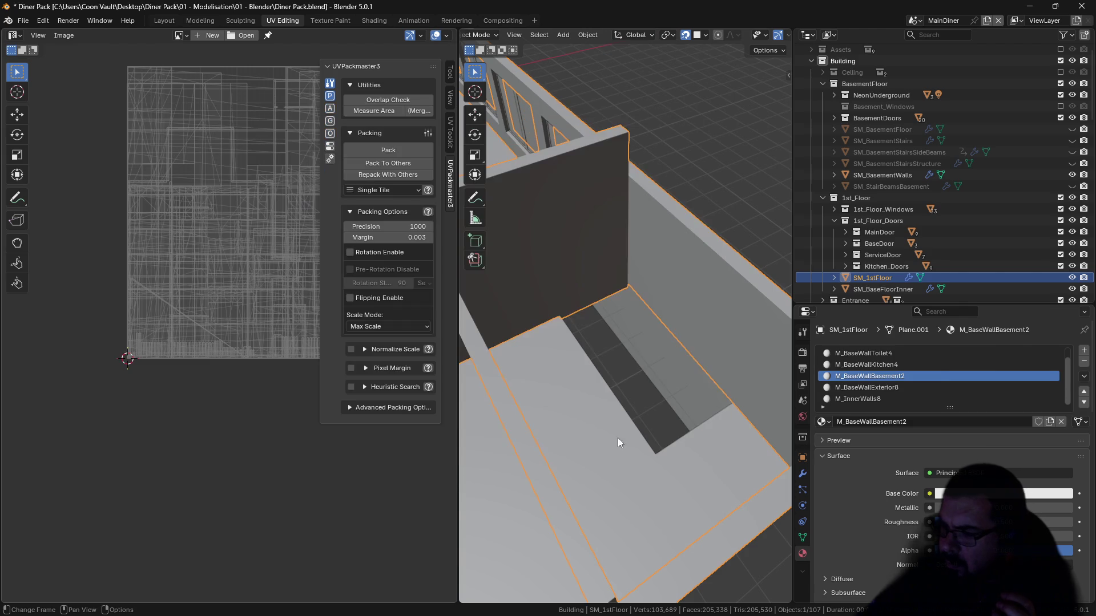
pyautogui.click(22, 21)
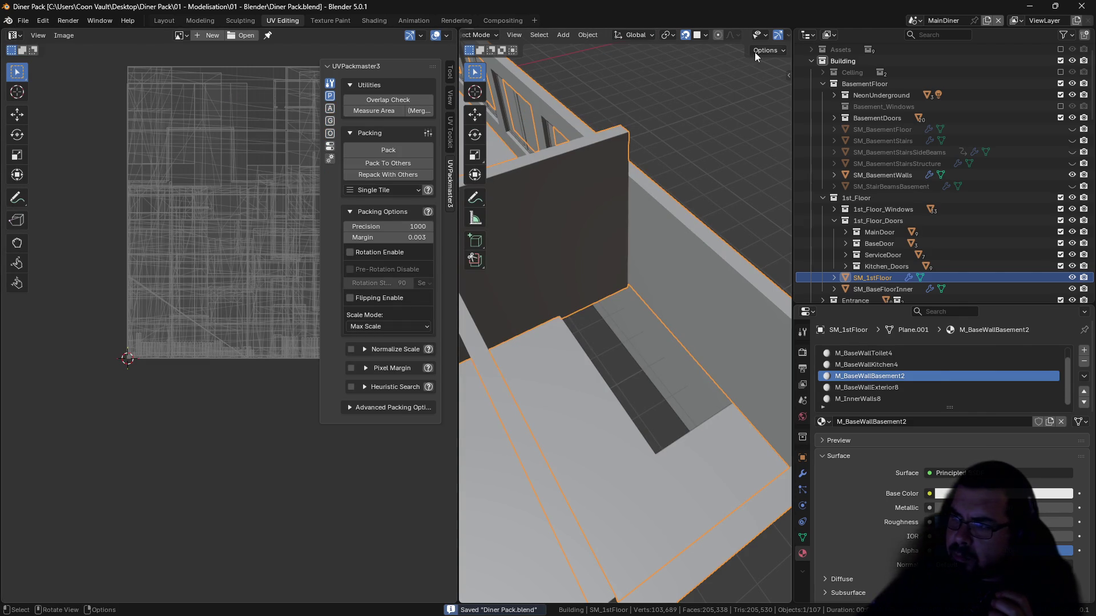
pyautogui.click(1027, 7)
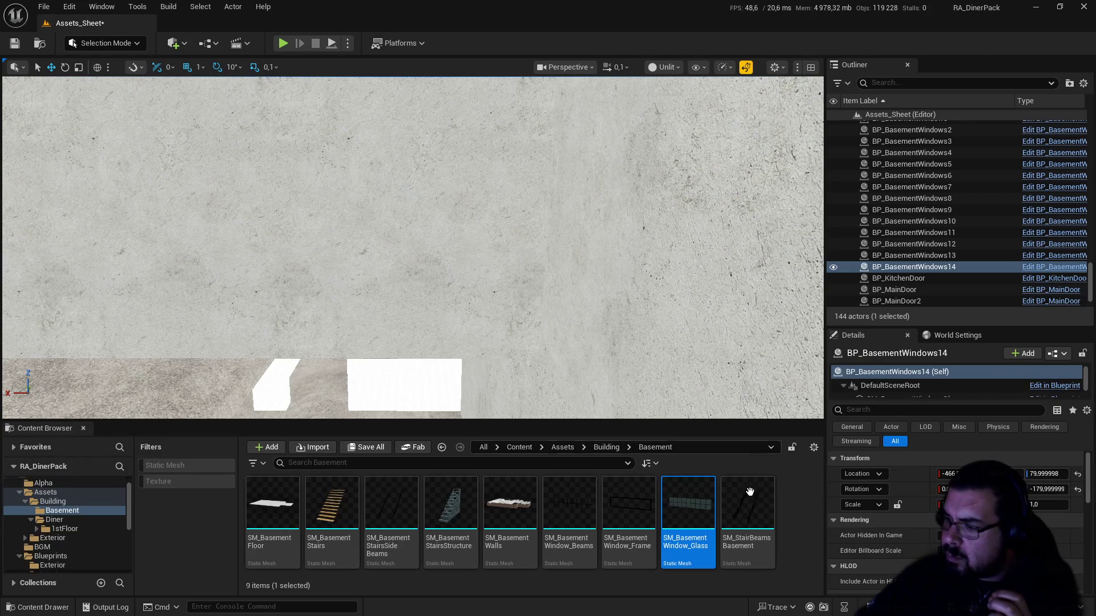
# Step: Reimport the SM_1stFloor Walls mesh from the 1stFloor folder
pyautogui.click(64, 528)
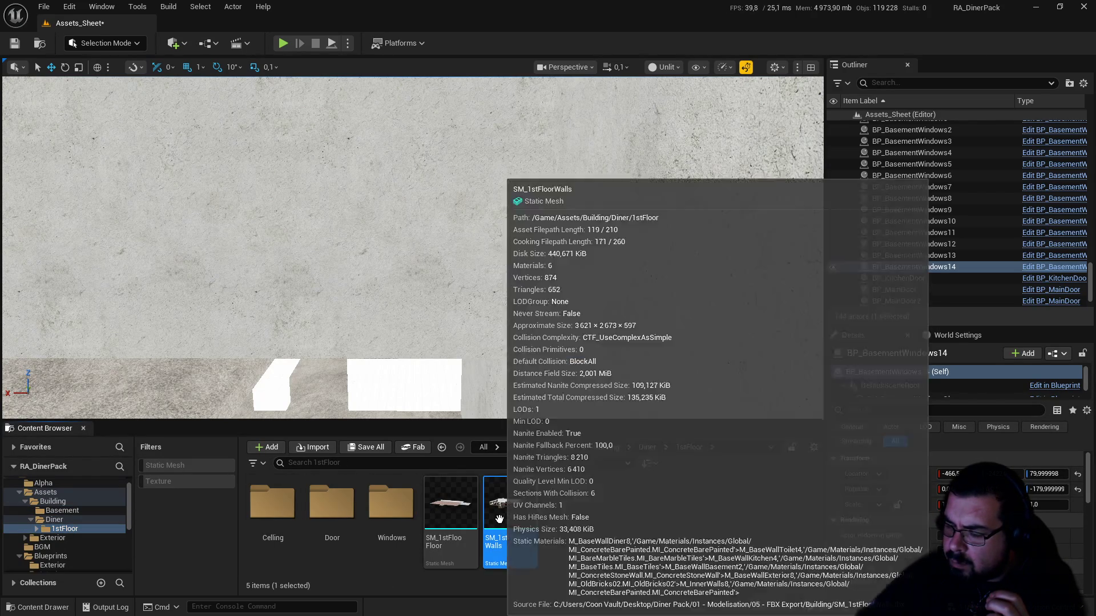
pyautogui.rightClick(505, 508)
pyautogui.click(553, 180)
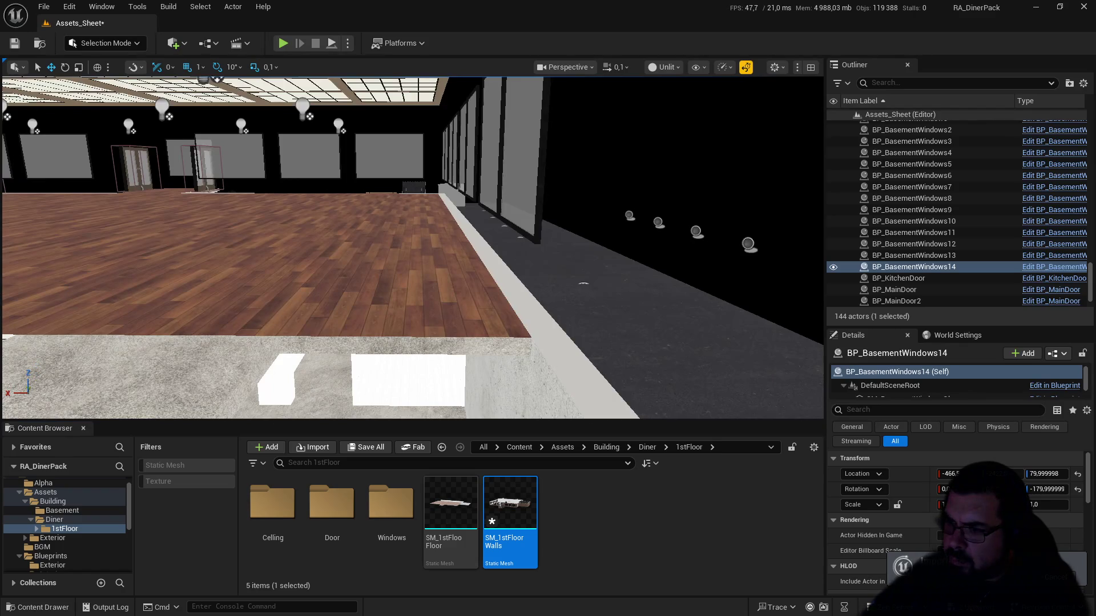
pyautogui.moveTo(526, 221); pyautogui.dragTo(491, 225)
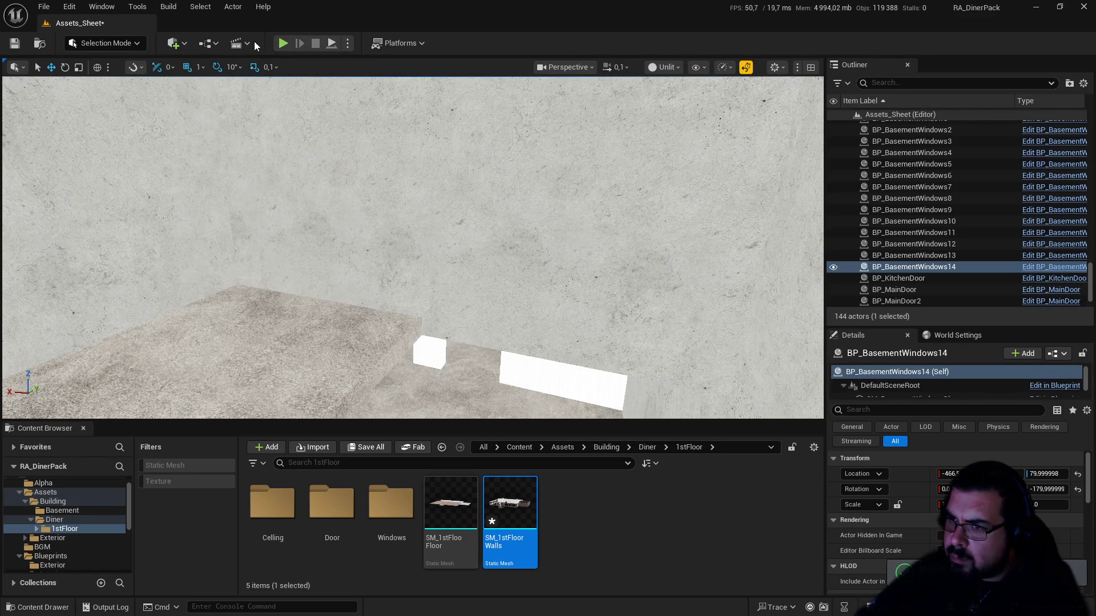
# Step: Play-test the level, then switch the viewport to Lit mode
pyautogui.hotkey('alt', 'p')
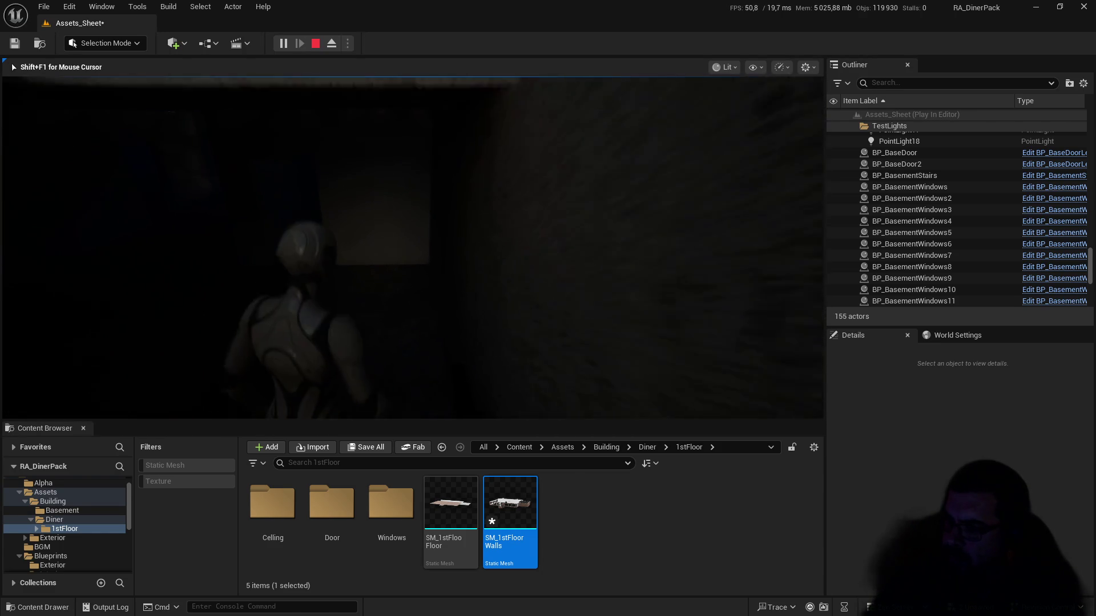
pyautogui.press('Escape')
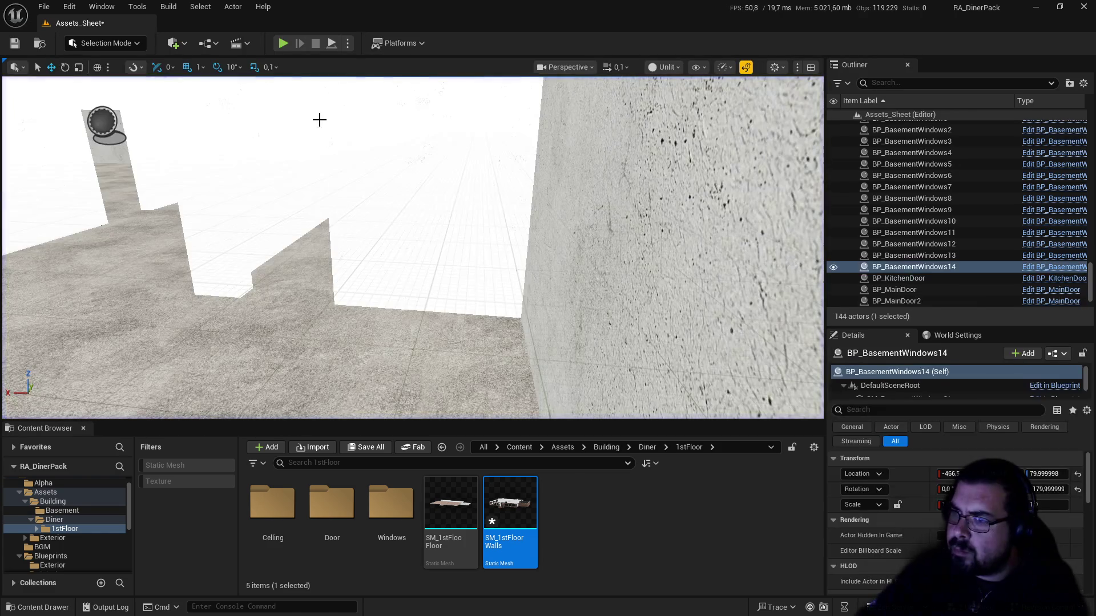
pyautogui.click(665, 66)
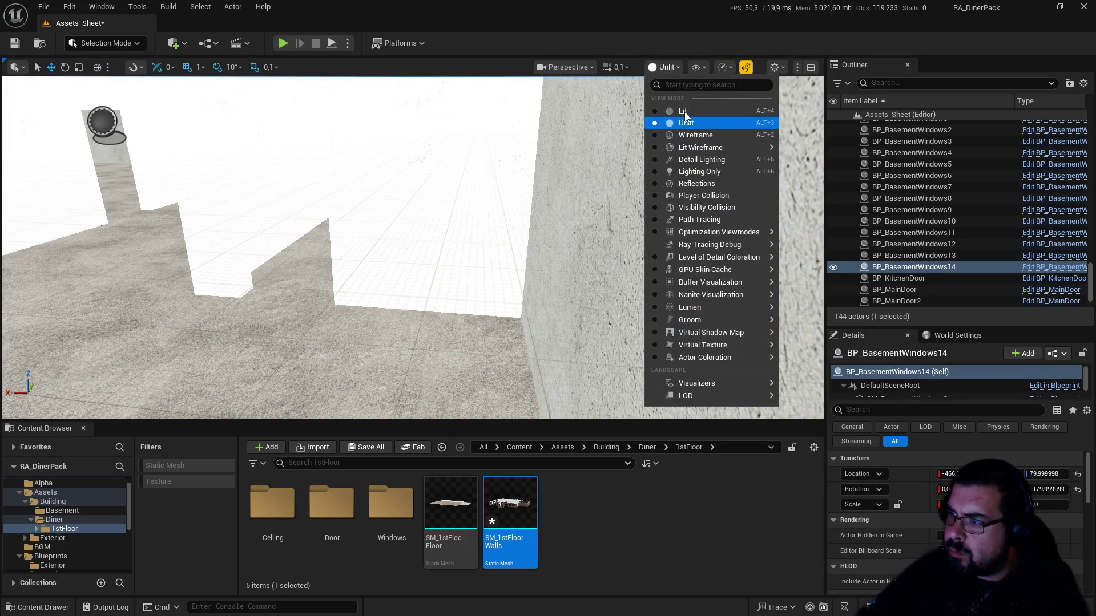
pyautogui.click(683, 111)
pyautogui.moveTo(411, 245)
pyautogui.mouseDown()
pyautogui.moveTo(428, 211)
pyautogui.moveTo(394, 203)
pyautogui.moveTo(419, 193)
pyautogui.mouseUp()
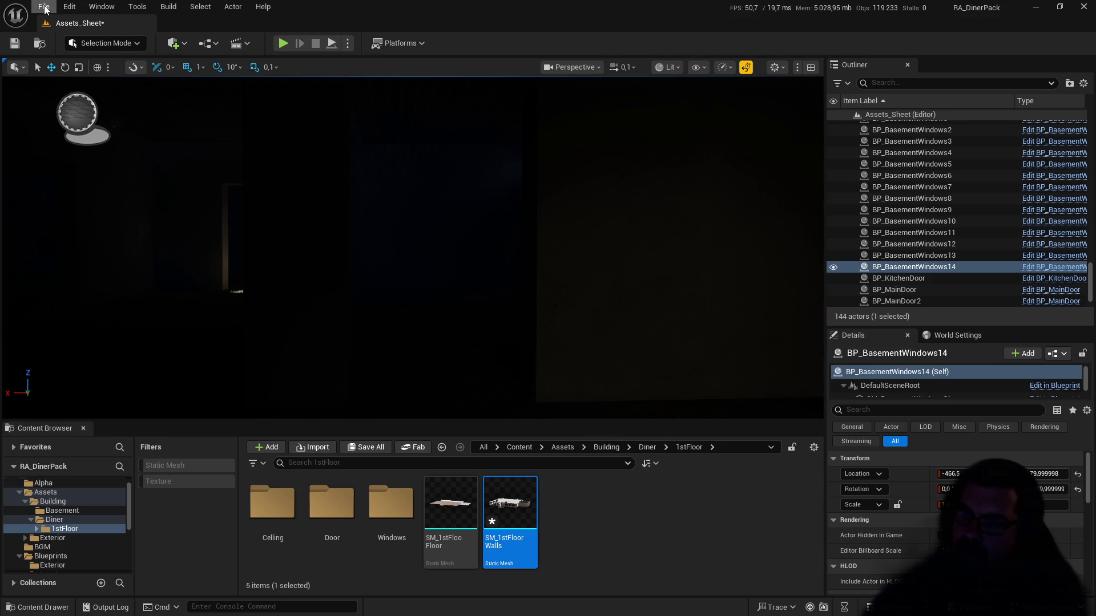
# Step: Save All, browse the Basement folder, and switch back to Blender
pyautogui.click(44, 7)
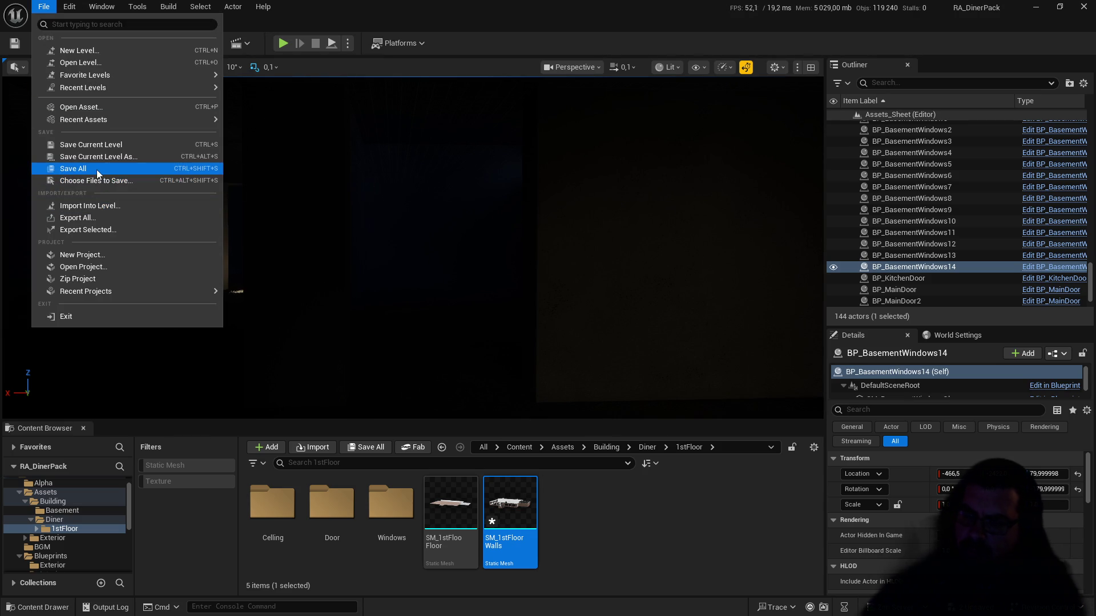
pyautogui.click(95, 168)
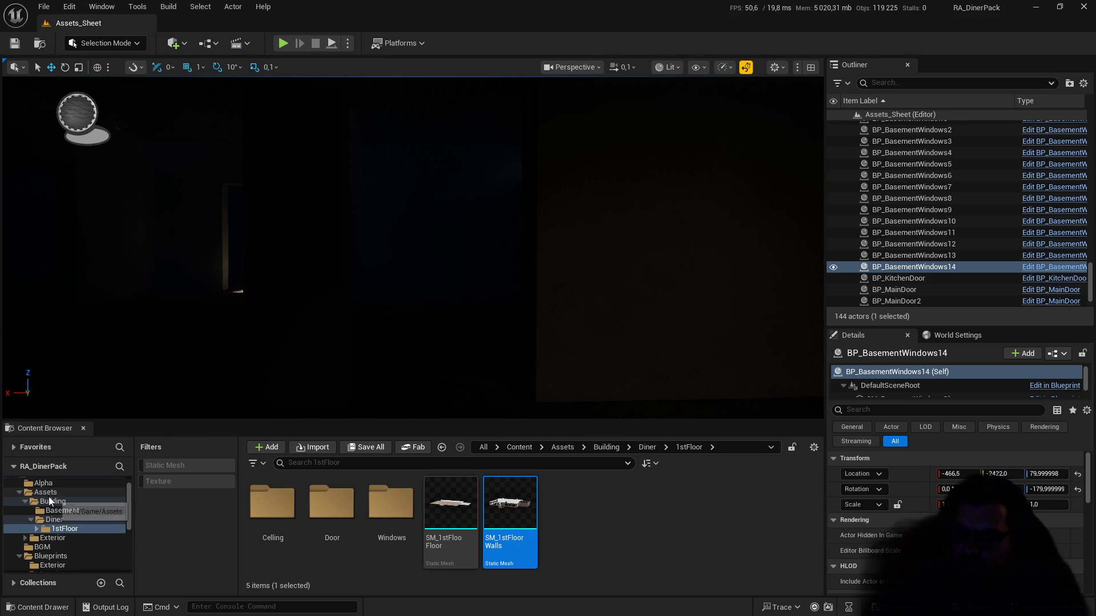
pyautogui.click(60, 510)
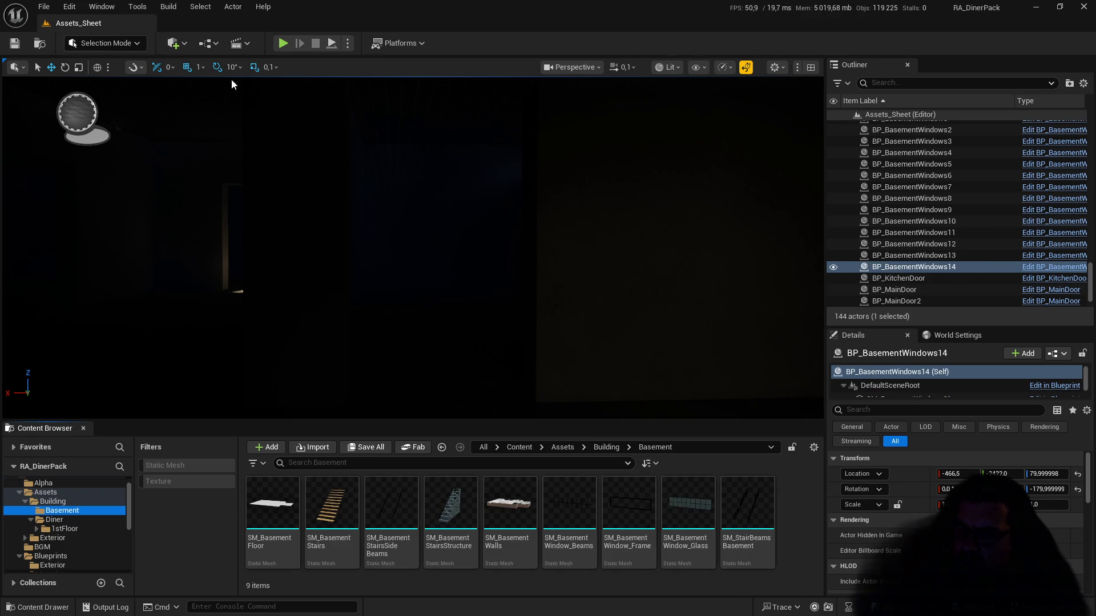
pyautogui.press('super')
# Step: Exclude the 1st_Floor_Windows and 1st_Floor_Doors collections and hide SM_1stFloor and SM_BaseFloorInner
pyautogui.click(690, 602)
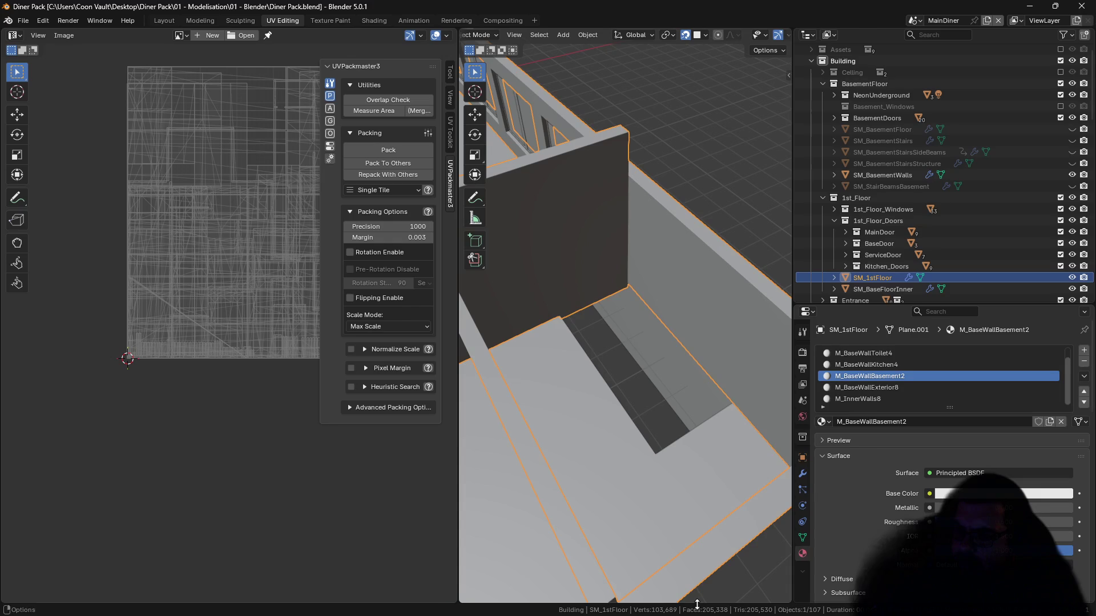
pyautogui.scroll(-1, 638, 262)
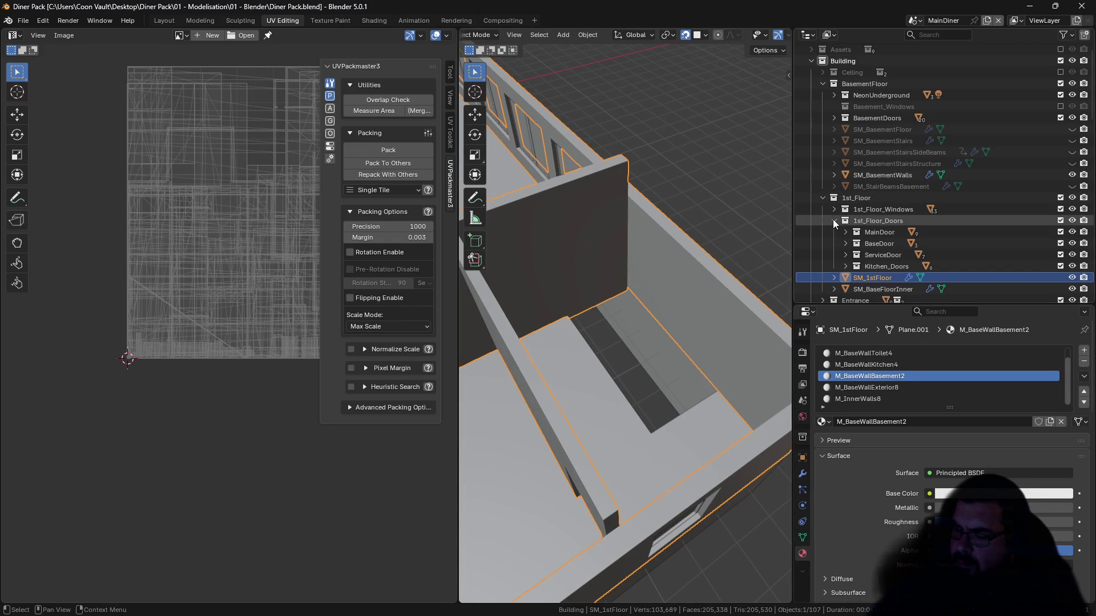
pyautogui.click(1061, 210)
pyautogui.click(1060, 221)
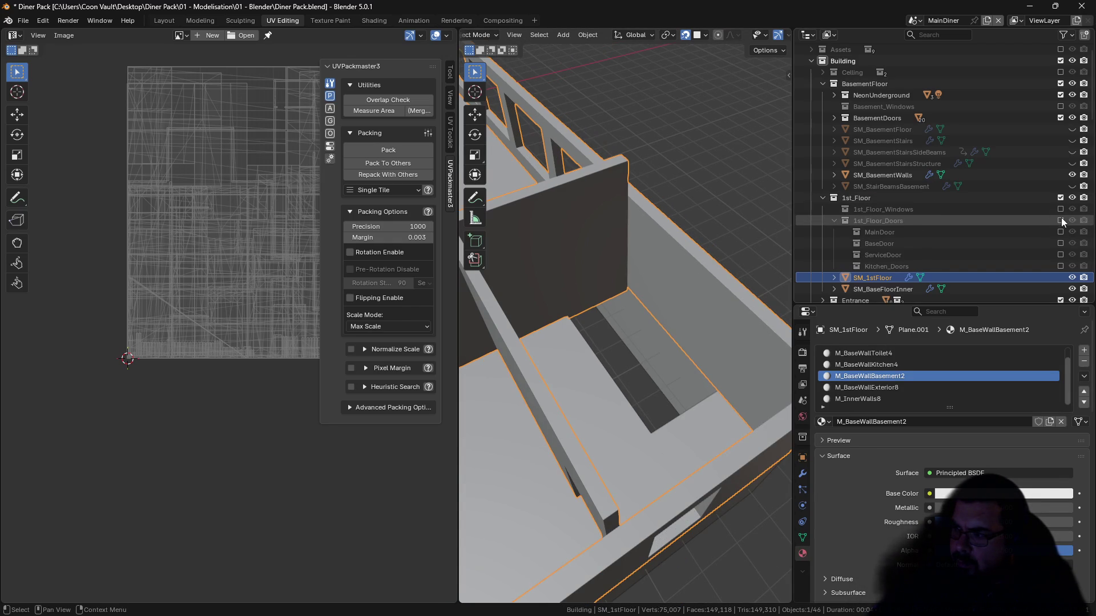
pyautogui.click(838, 221)
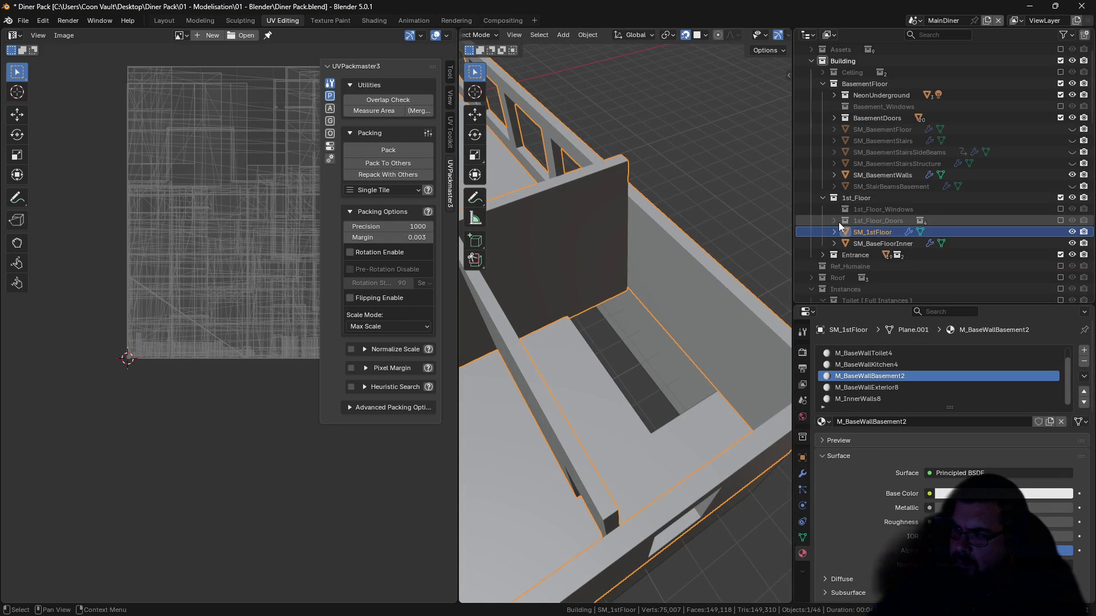
pyautogui.click(1072, 233)
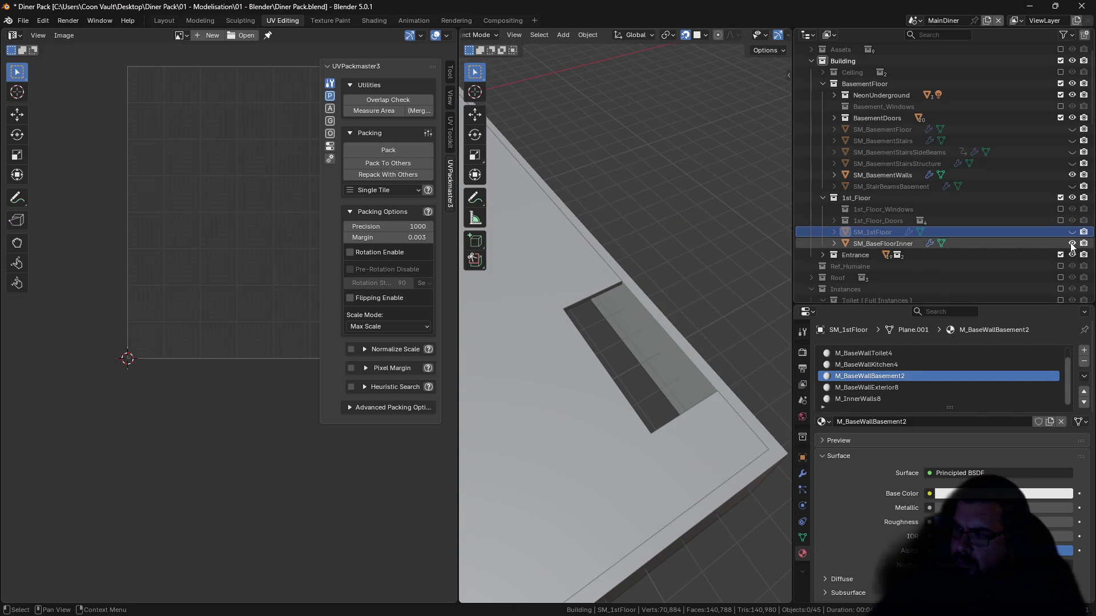
pyautogui.click(1072, 244)
pyautogui.scroll(-5, 697, 190)
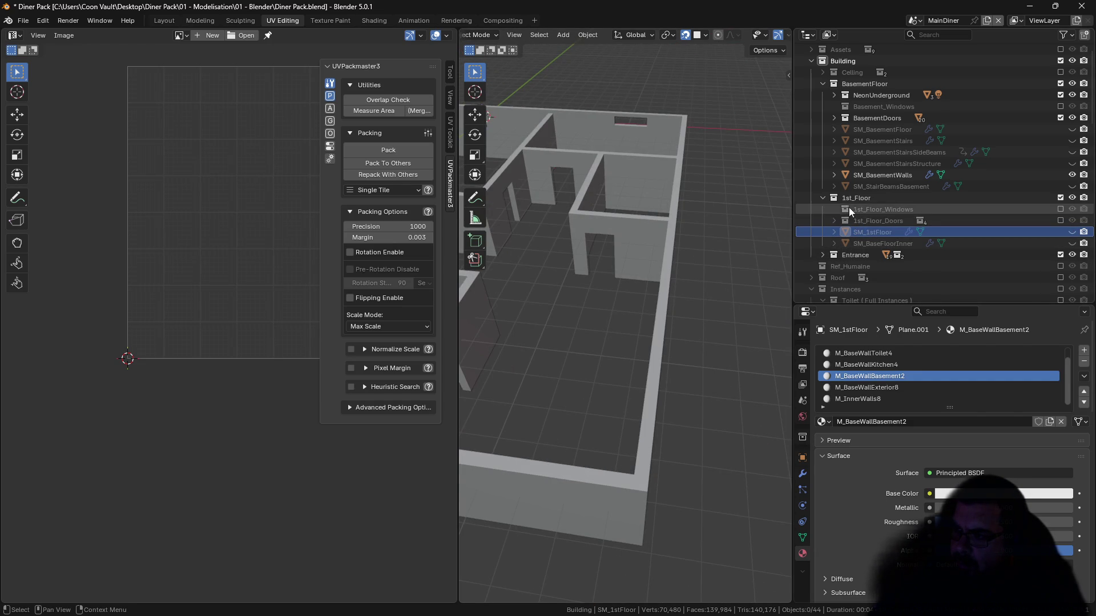
# Step: Restore those items and exclude the whole 1st_Floor collection instead
pyautogui.click(1061, 210)
pyautogui.click(1060, 221)
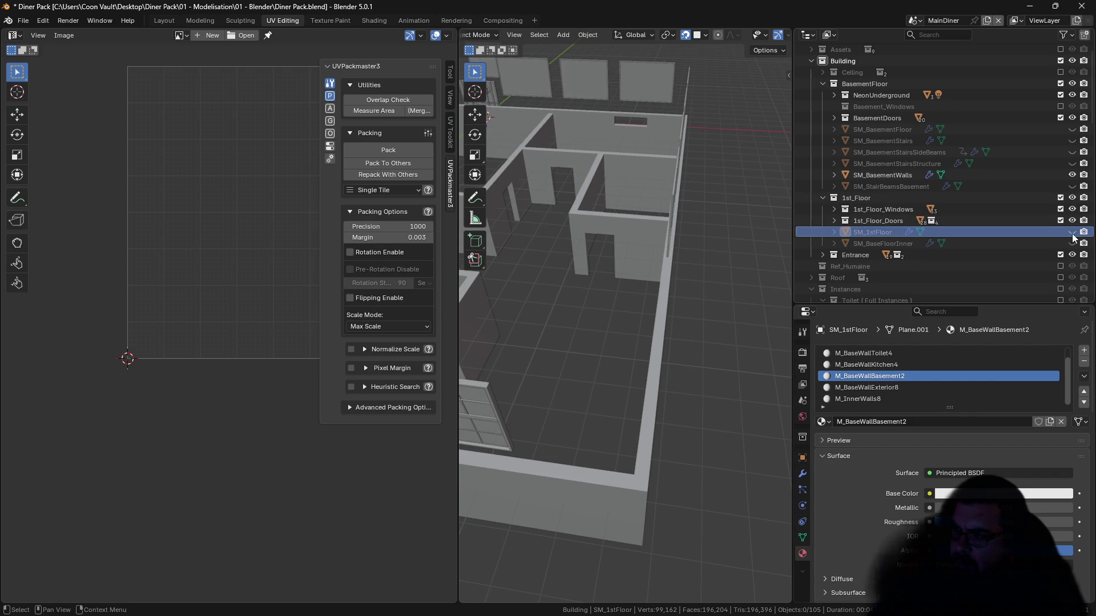
pyautogui.click(1072, 232)
pyautogui.click(1060, 197)
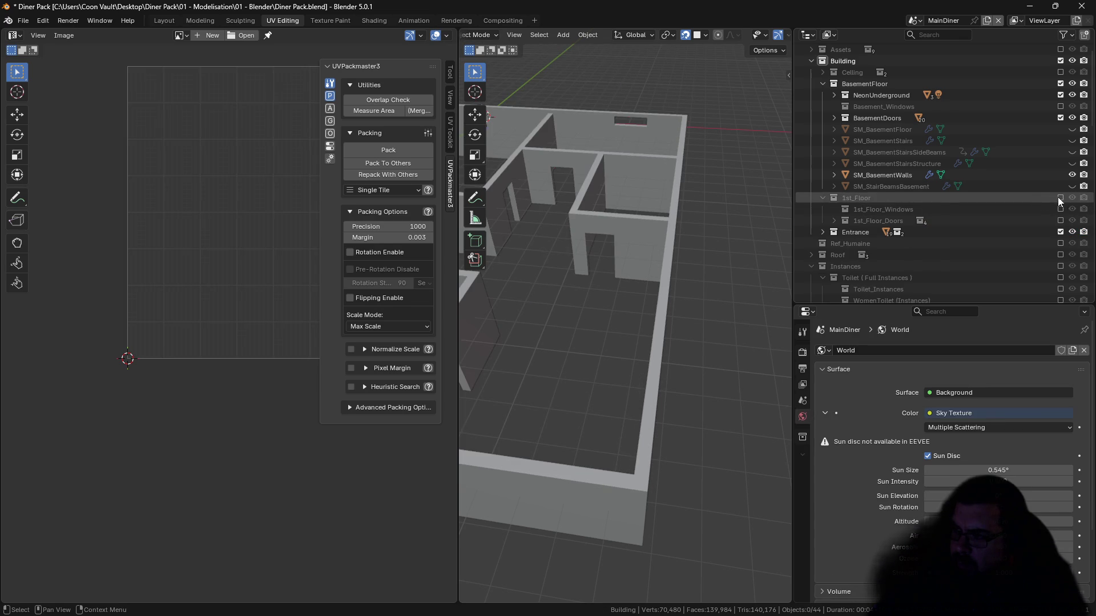
# Step: Unhide the basement stairs, SM_BasementFloor and SM_StairBeamsBasement, and include Basement_Windows
pyautogui.moveTo(1072, 163); pyautogui.dragTo(1073, 141)
pyautogui.click(1072, 129)
pyautogui.click(1072, 186)
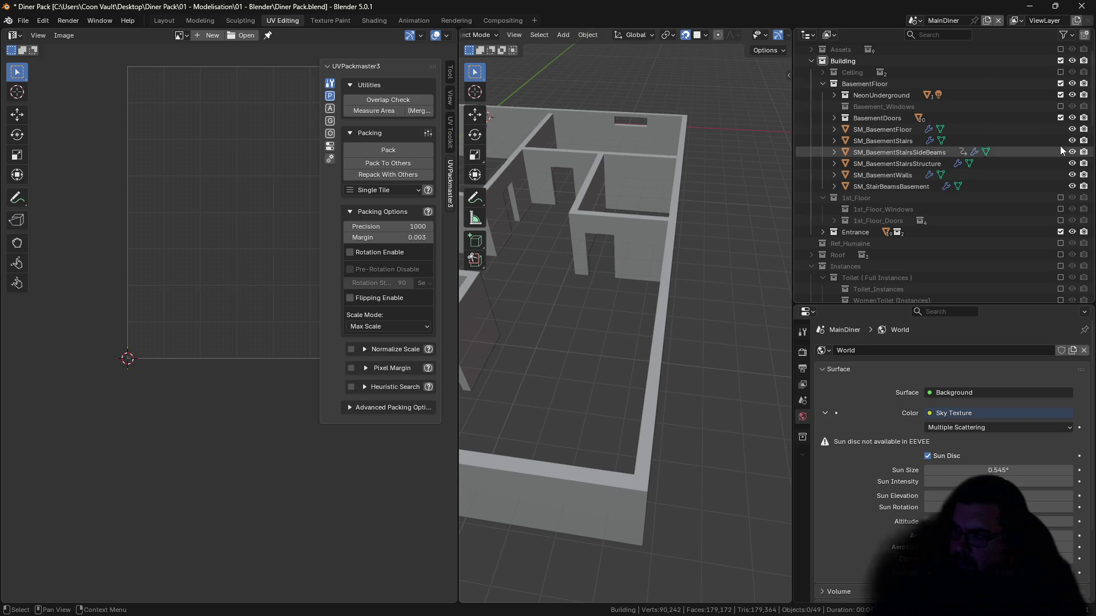
pyautogui.click(1061, 107)
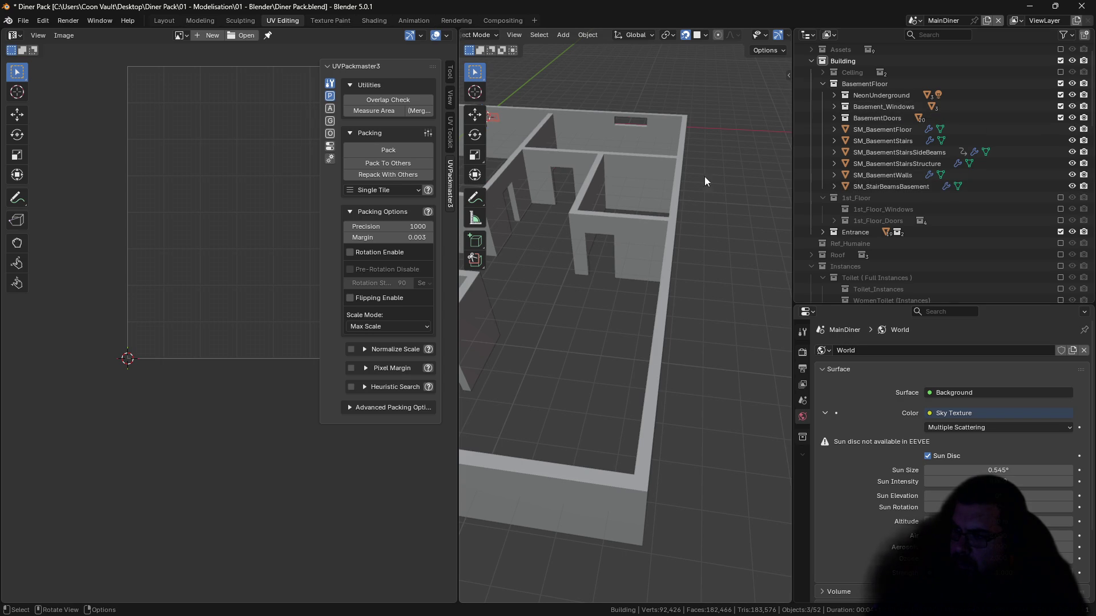
pyautogui.press('KP_Decimal')
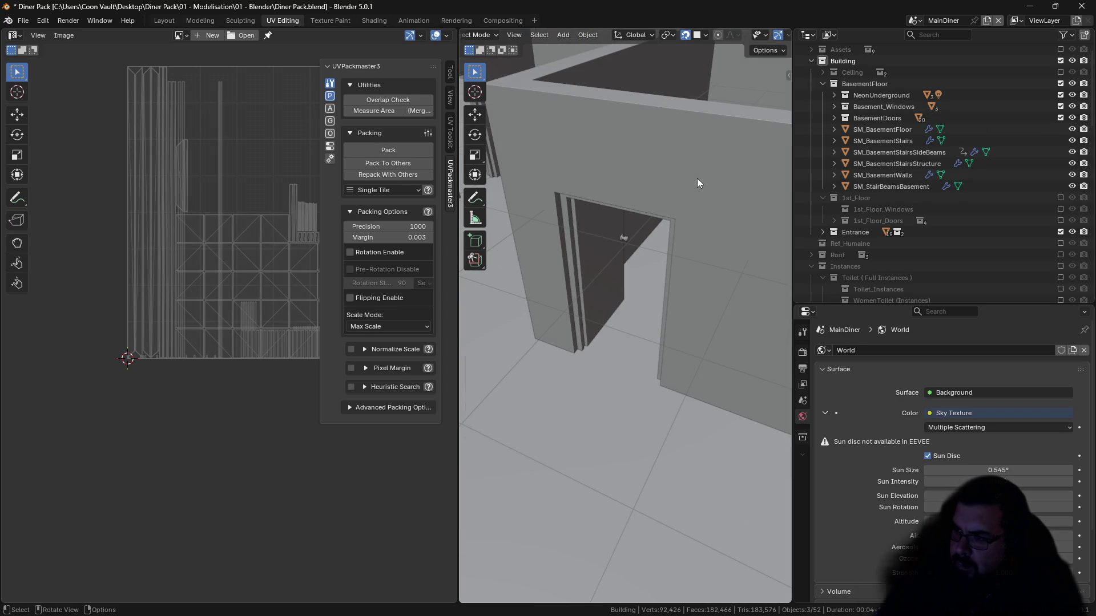
pyautogui.scroll(-10, 677, 185)
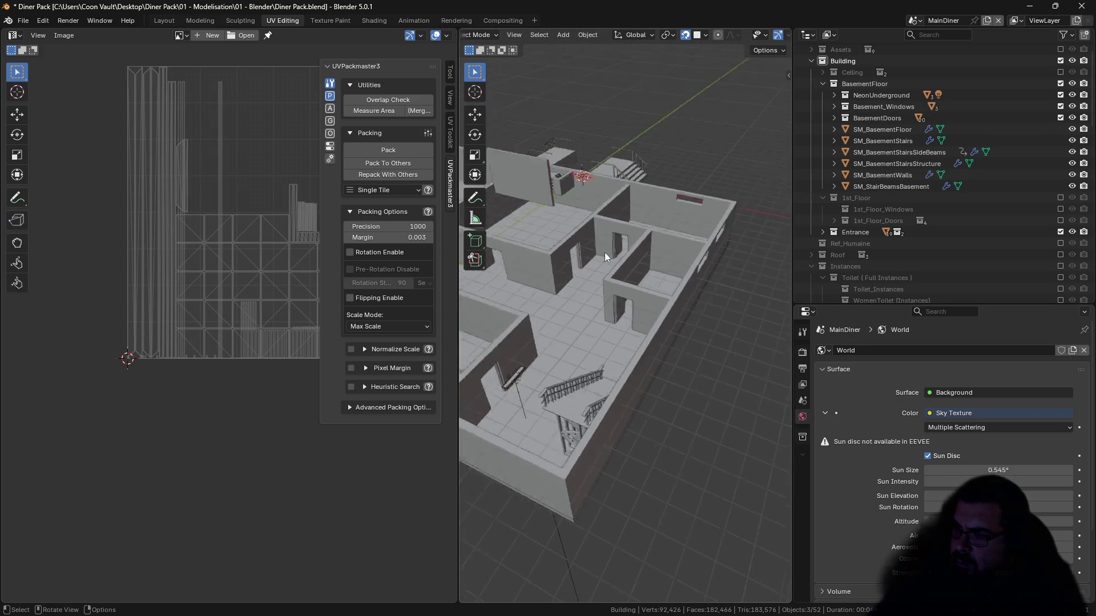
pyautogui.scroll(5, 603, 254)
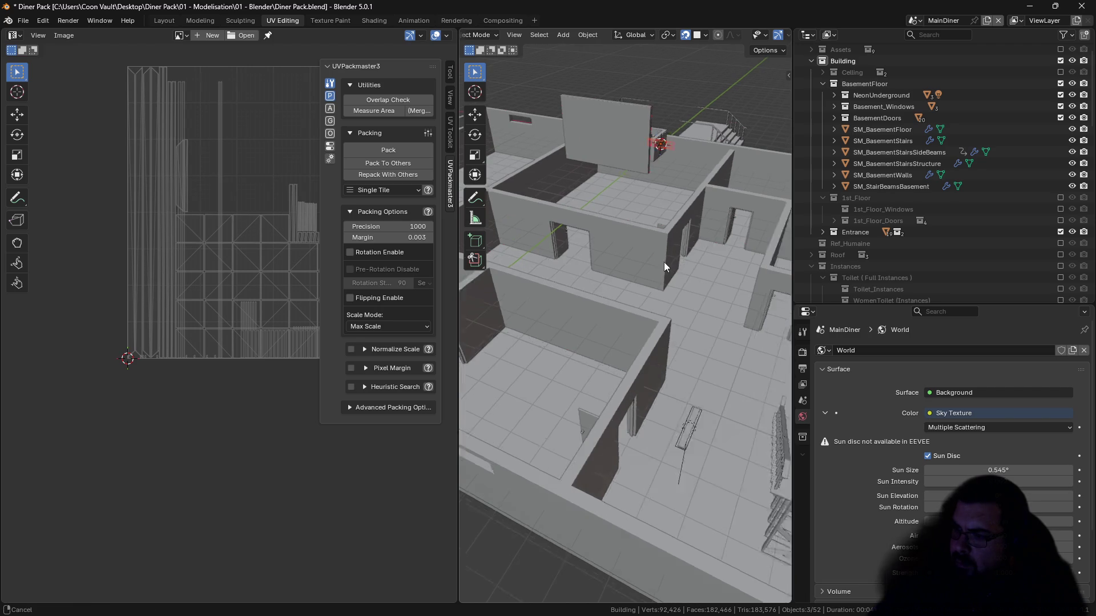
pyautogui.scroll(4, 645, 261)
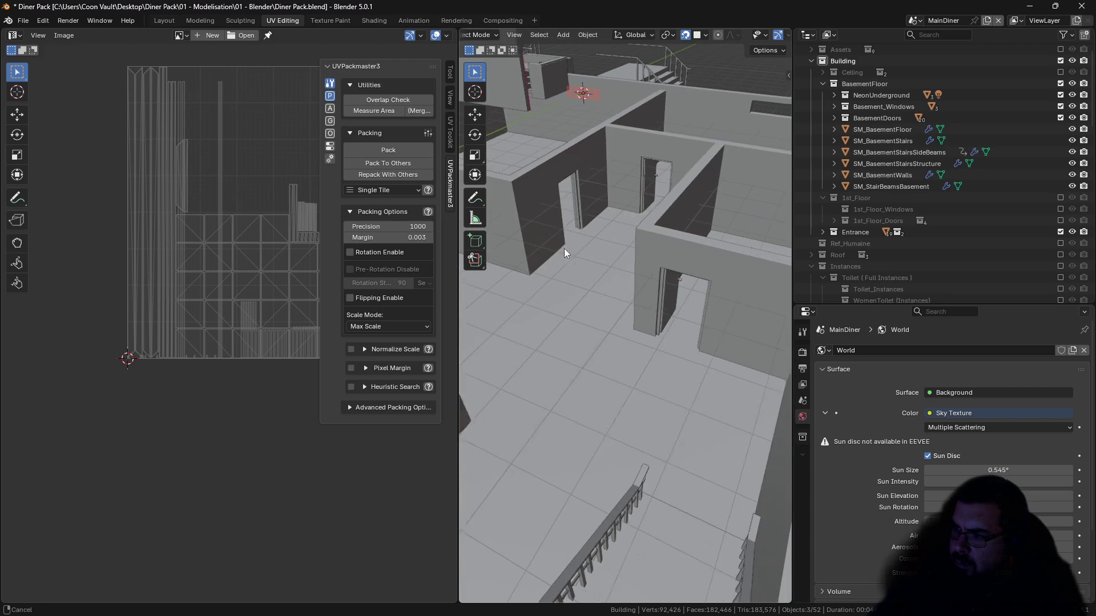
pyautogui.scroll(1, 667, 265)
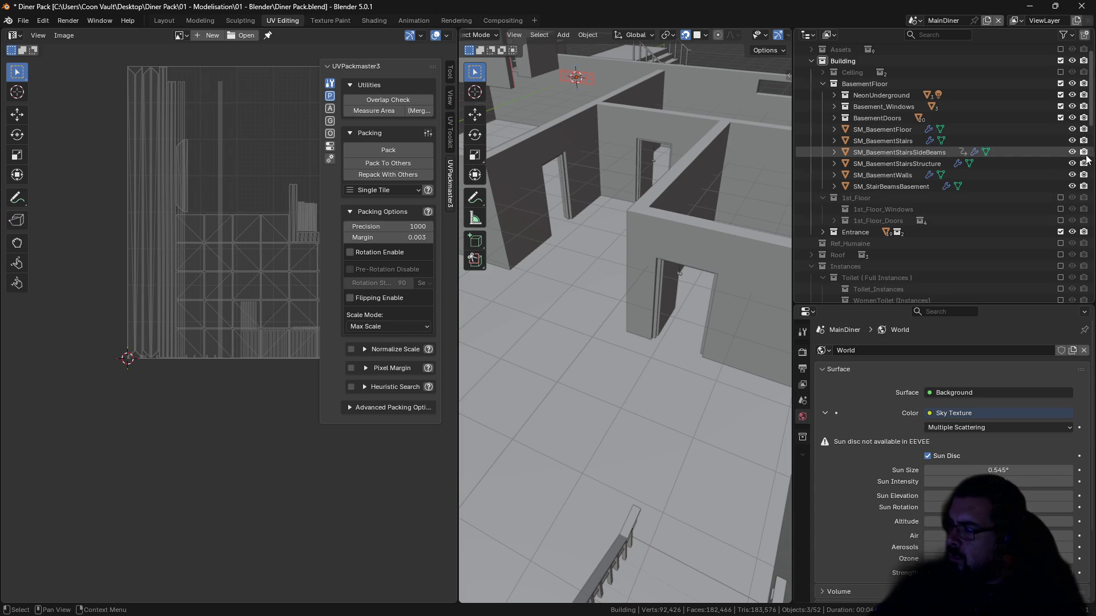
# Step: Select the three NeonUnderground parts and isolate them in local view
pyautogui.click(835, 95)
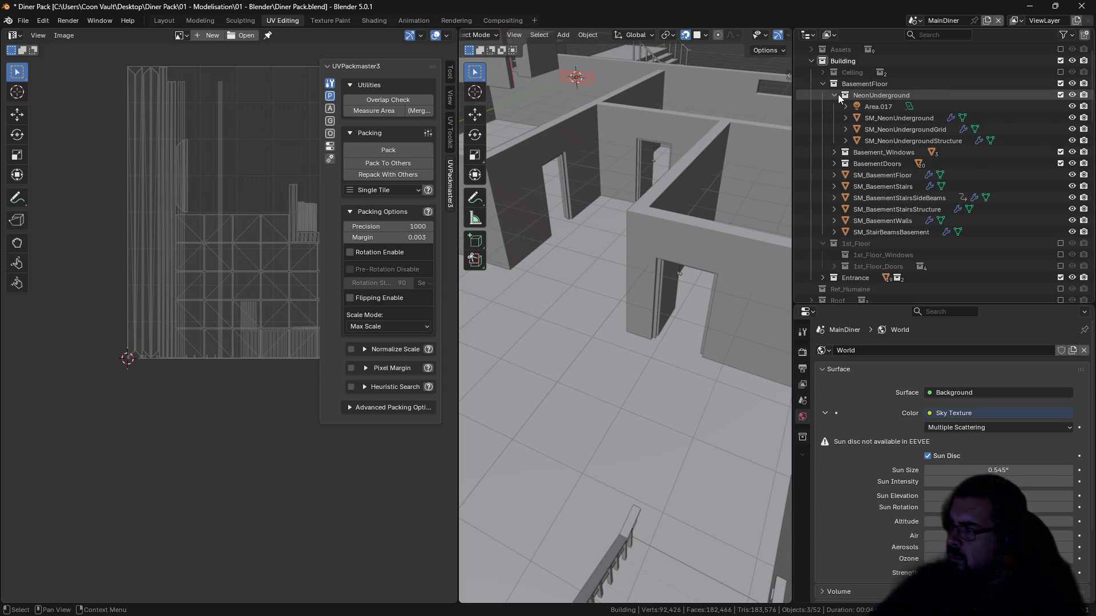
pyautogui.click(887, 116)
pyautogui.keyDown('shift'); pyautogui.click(915, 141); pyautogui.keyUp('shift')
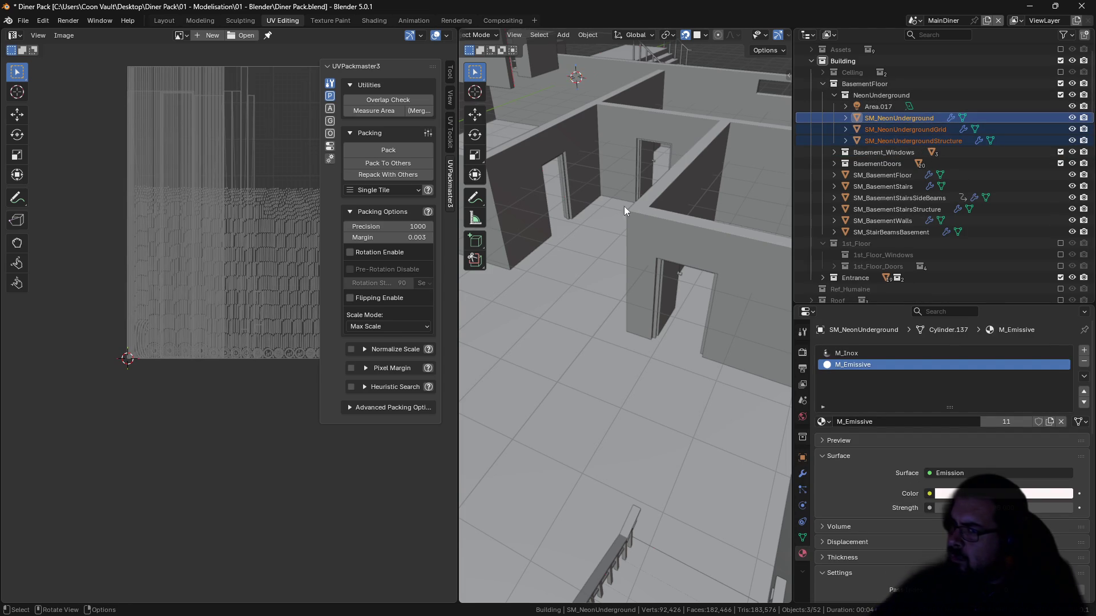
pyautogui.press('KP_Divide')
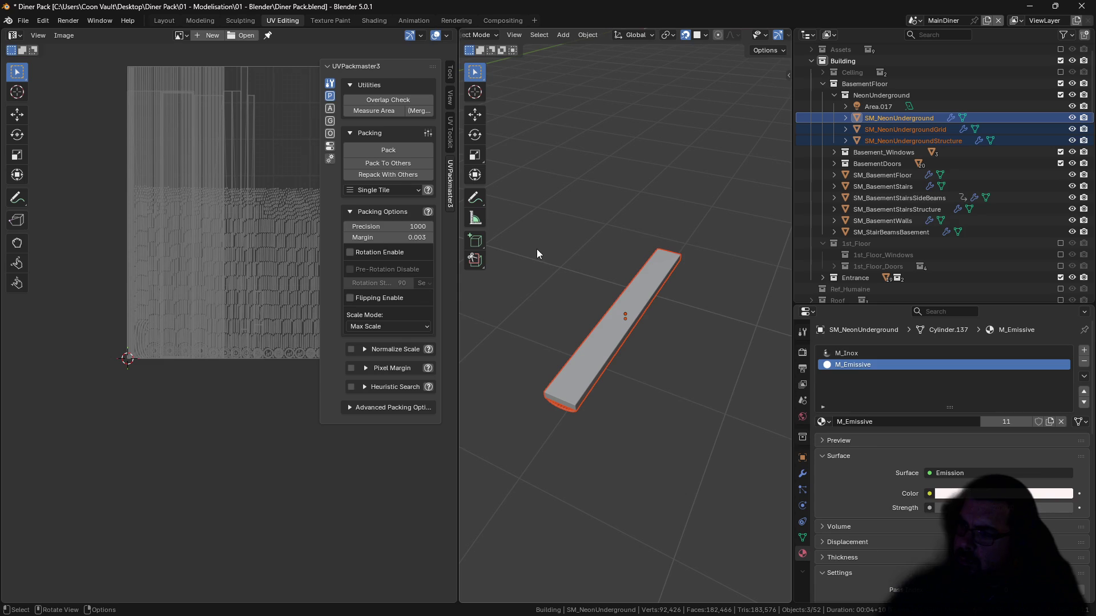
pyautogui.moveTo(632, 308); pyautogui.dragTo(671, 254)
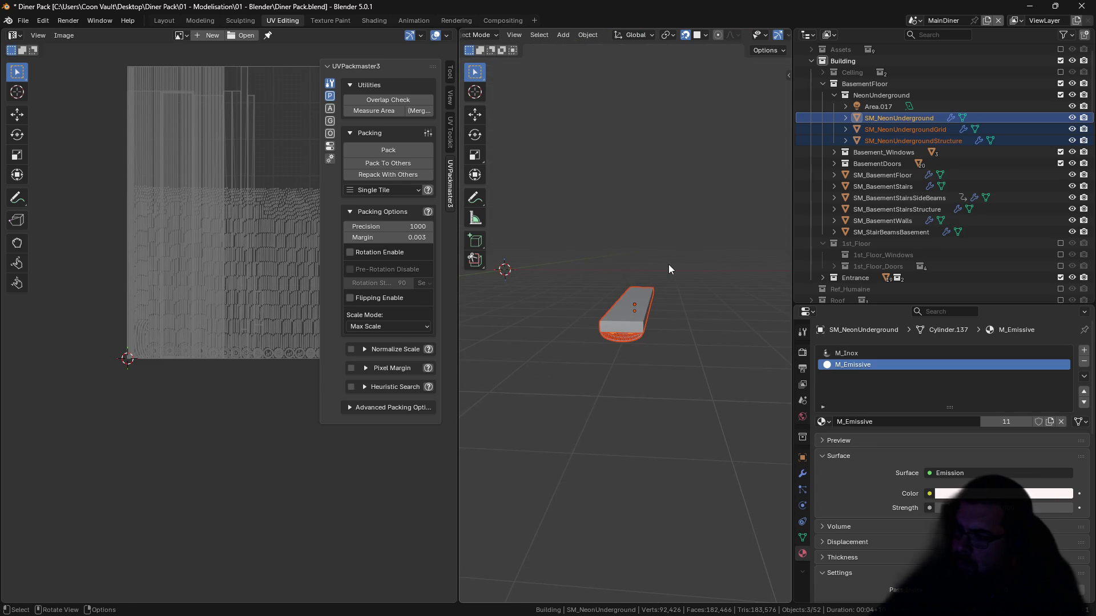
pyautogui.scroll(2, 666, 282)
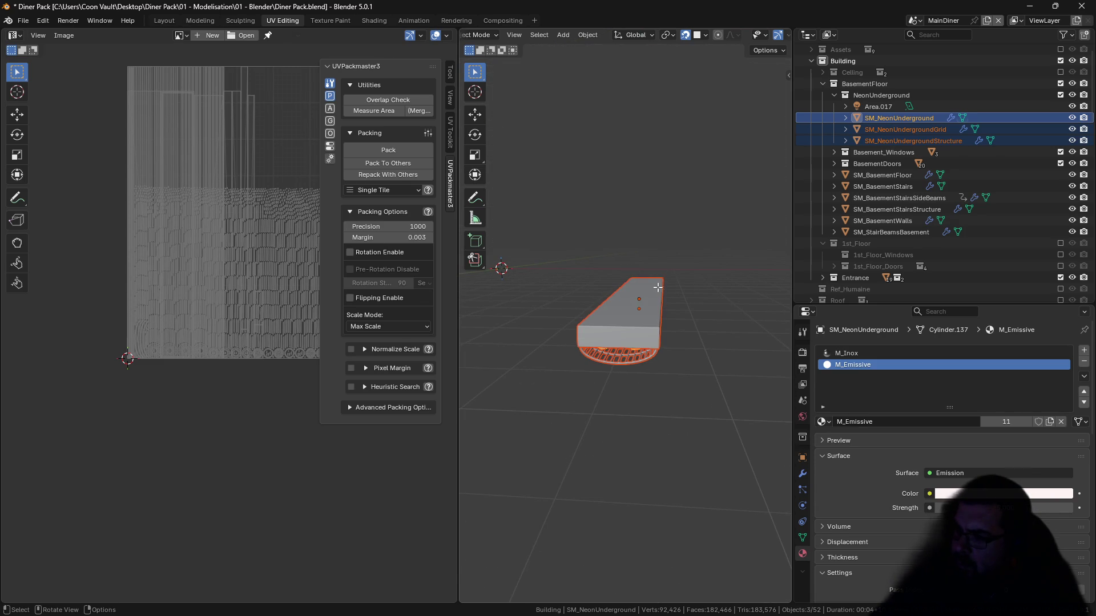
# Step: Snap the 3D cursor to the top face and set the origins there
pyautogui.press('Tab')
pyautogui.hotkey('shift', 's')
pyautogui.click(663, 368)
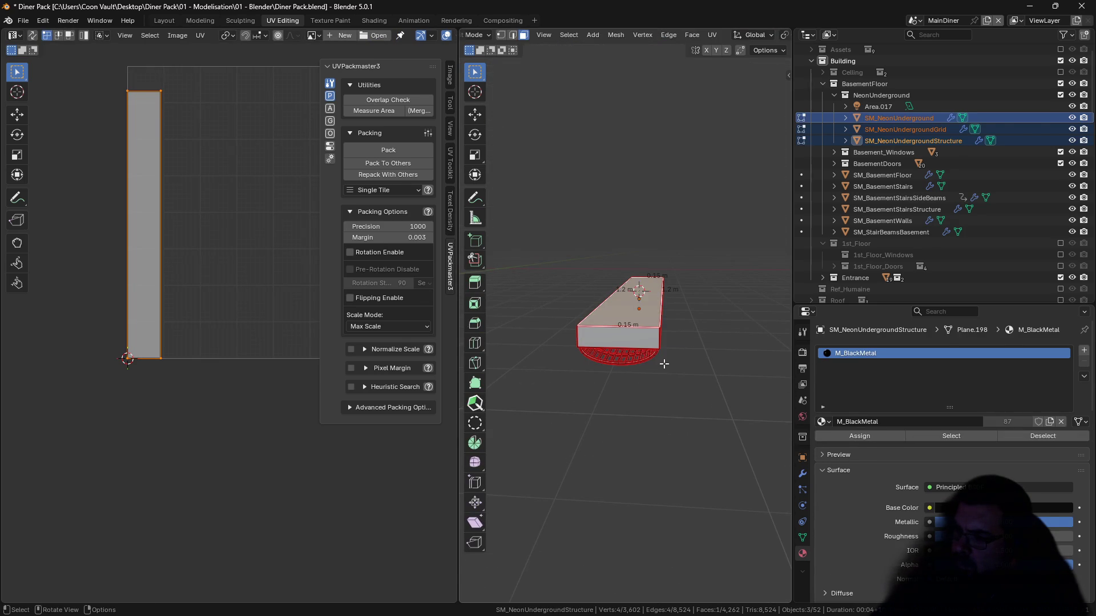
pyautogui.press('Tab')
pyautogui.press('q')
pyautogui.click(661, 387)
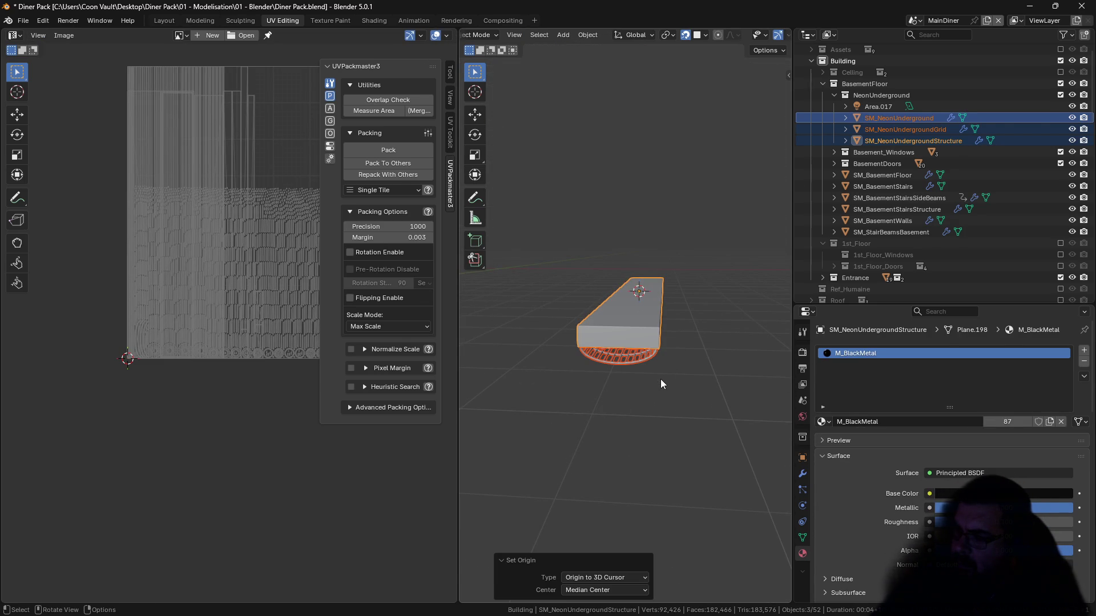
# Step: Move the neon parts to the world origin, then select only the structure
pyautogui.press('shift')
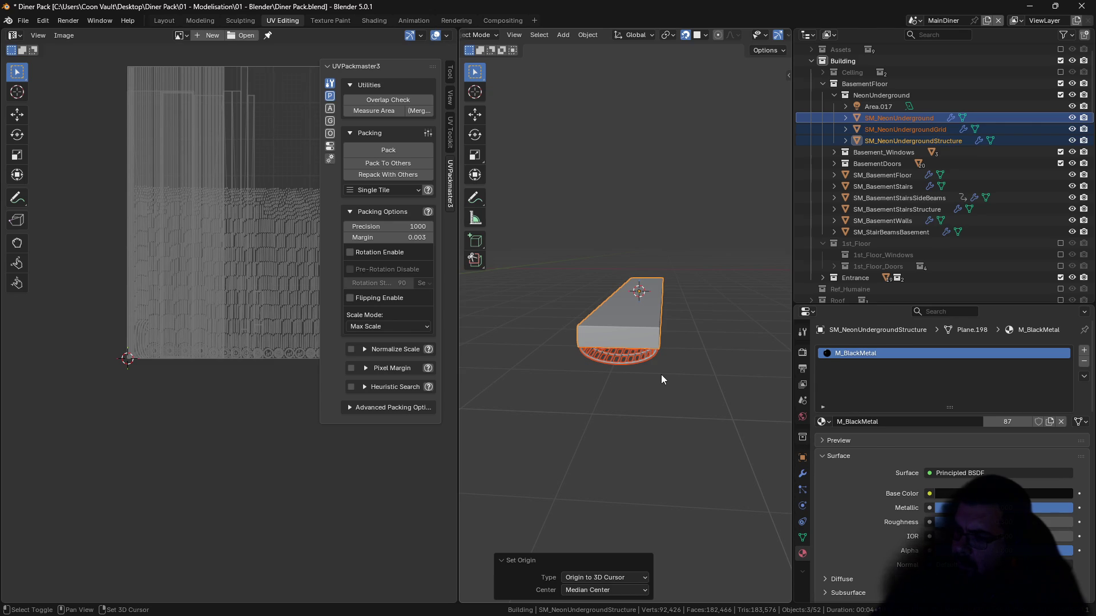
pyautogui.hotkey('shift', 'c')
pyautogui.hotkey('shift', 's')
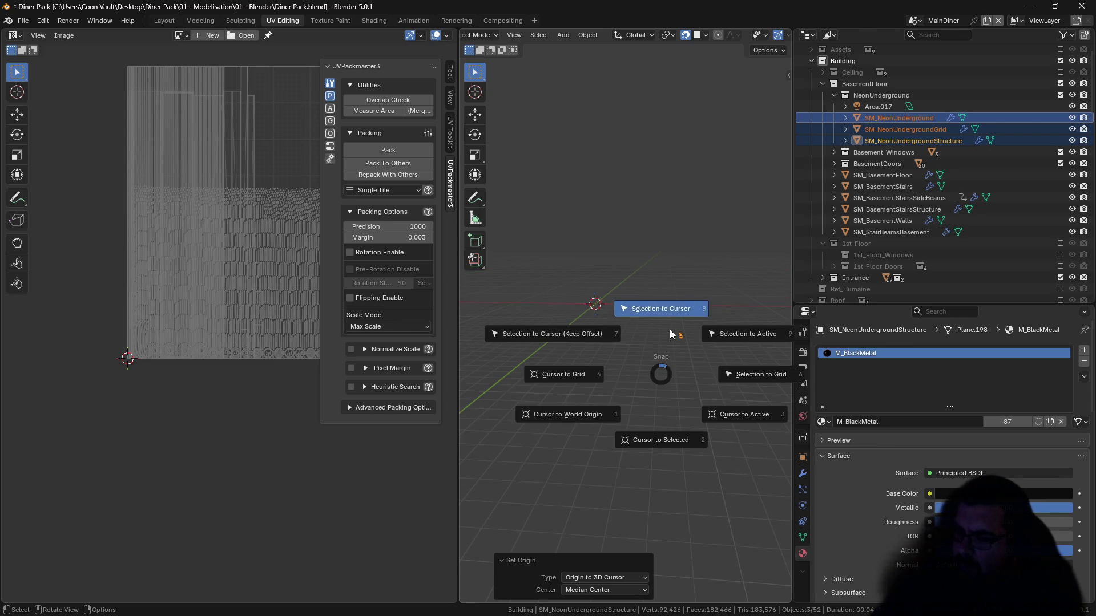
pyautogui.click(617, 297)
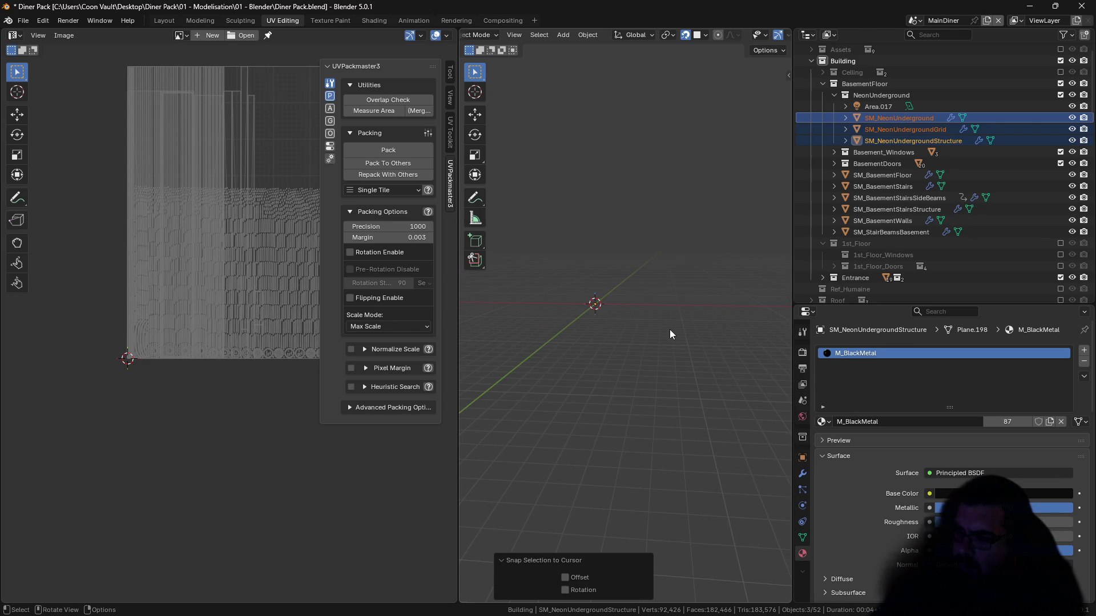
pyautogui.press('KP_Decimal')
pyautogui.click(614, 337)
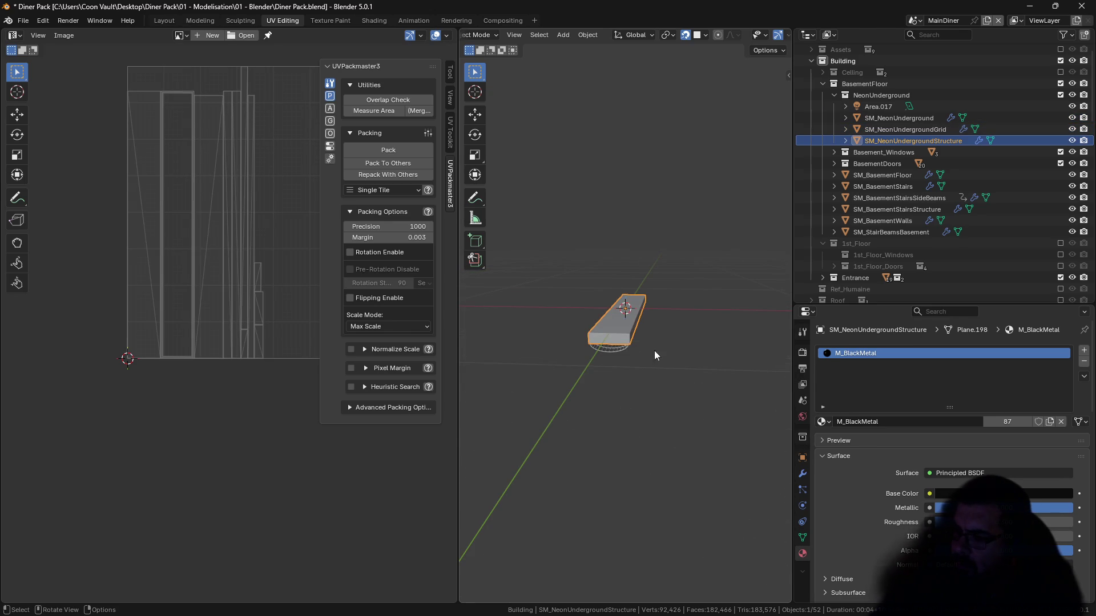
# Step: Give the neon structure its own copy of black metal named M_BlackMetalNeon
pyautogui.press('KP_Decimal')
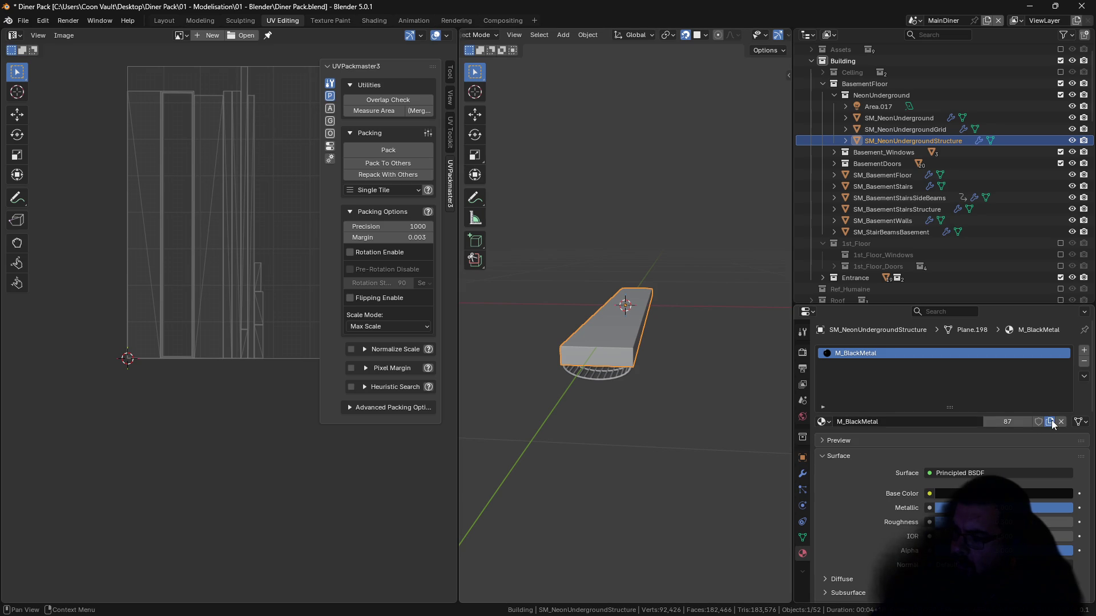
pyautogui.click(1050, 422)
pyautogui.click(899, 423)
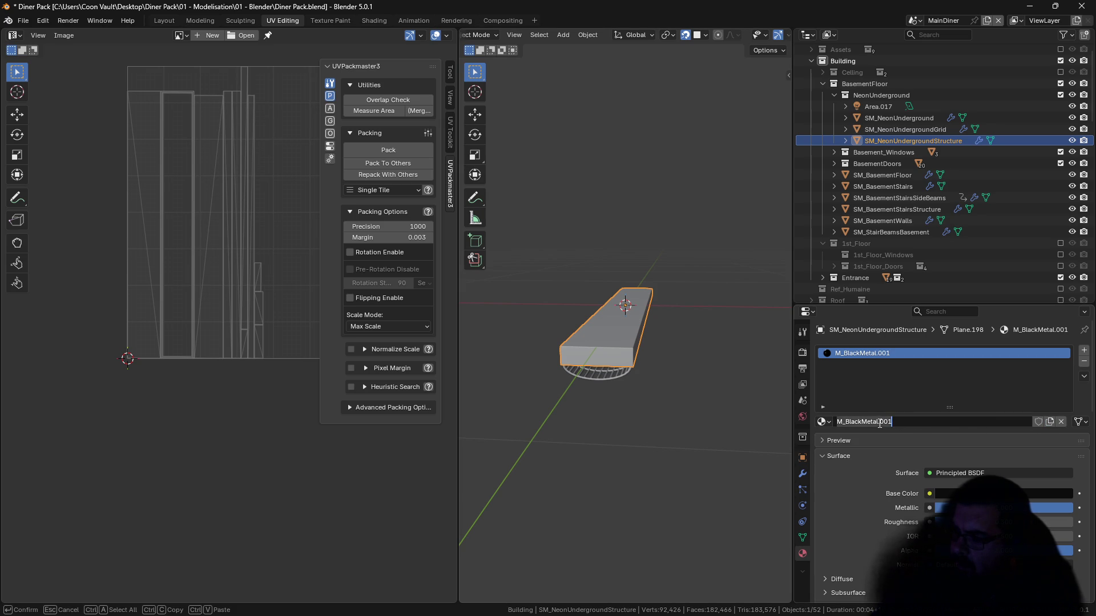
pyautogui.moveTo(879, 423); pyautogui.dragTo(967, 423)
pyautogui.write('eon')
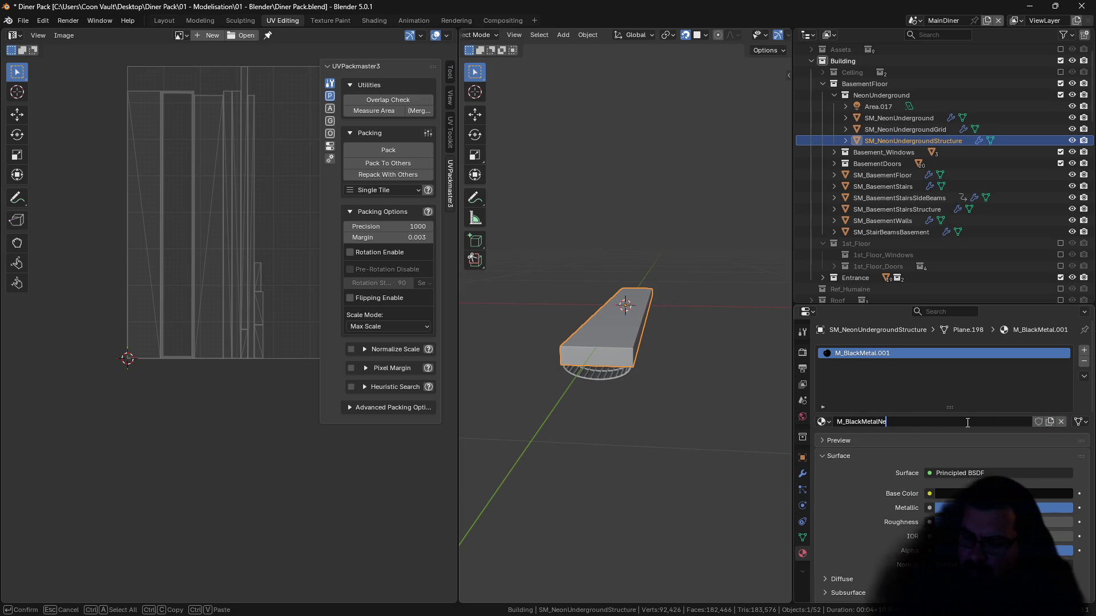
pyautogui.press('Return')
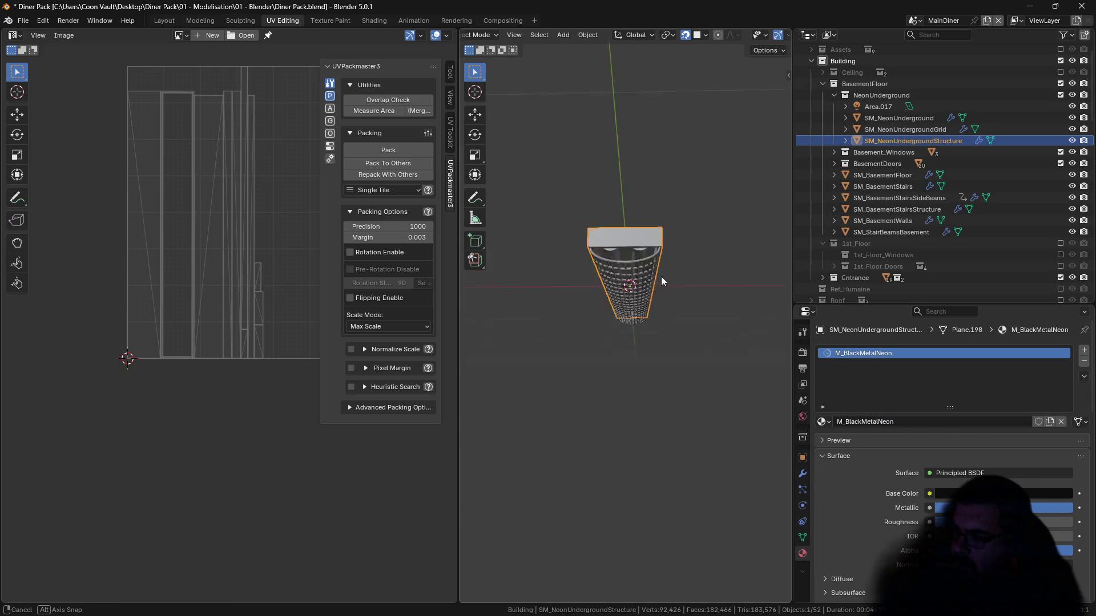
# Step: Copy the grid's M_Inox material and rename M_MetalPureNeon with the NeonUnderground prefix
pyautogui.click(672, 191)
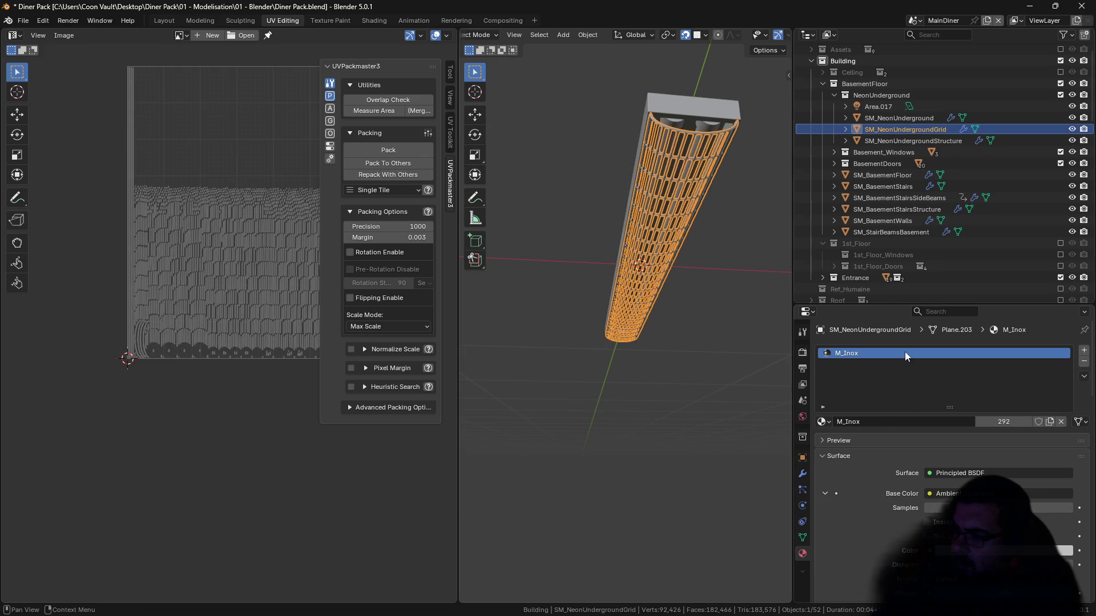
pyautogui.click(1049, 423)
pyautogui.click(869, 423)
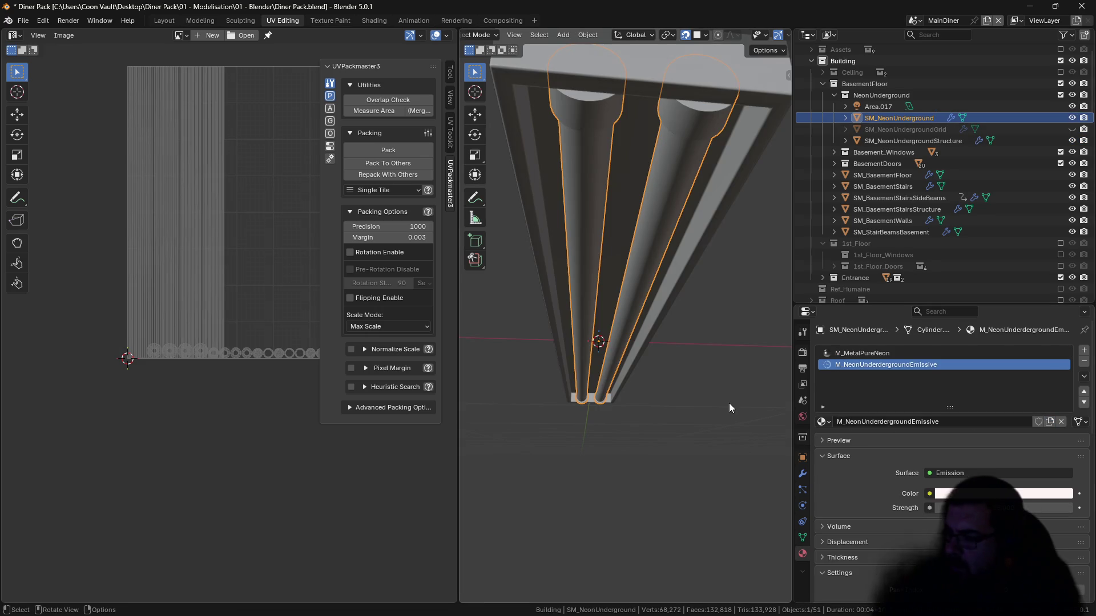
pyautogui.doubleClick(864, 355)
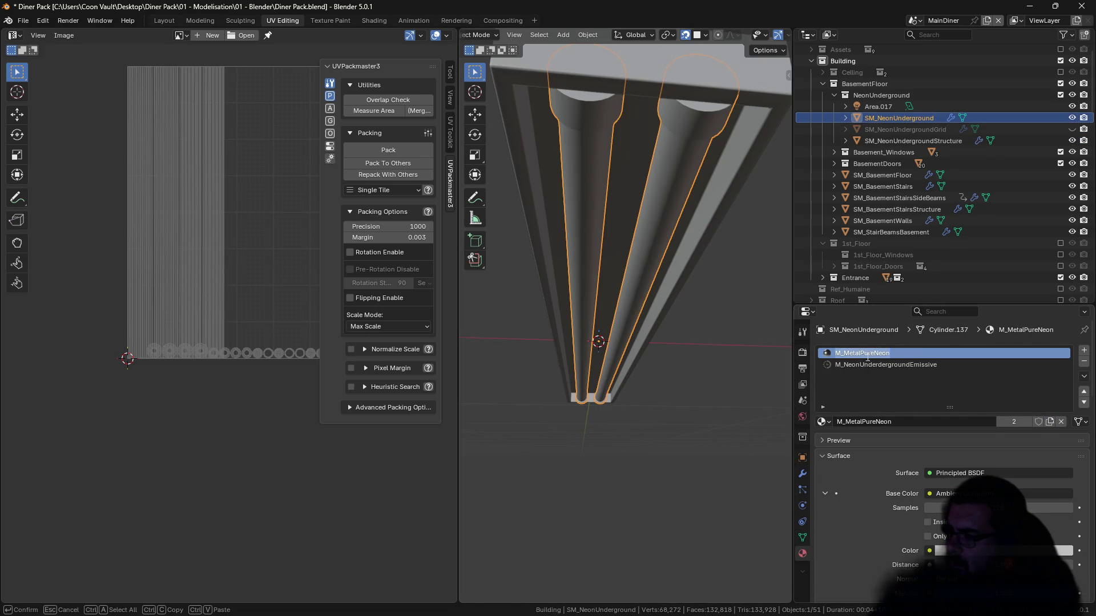
pyautogui.press('BackSpace')
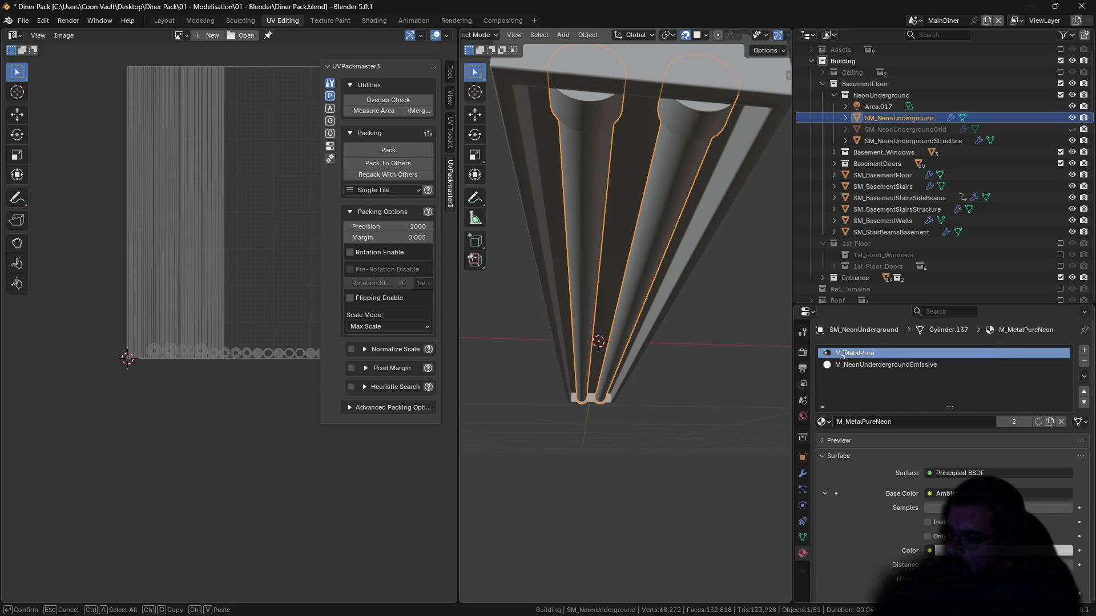
pyautogui.write('NeonUnderderground')
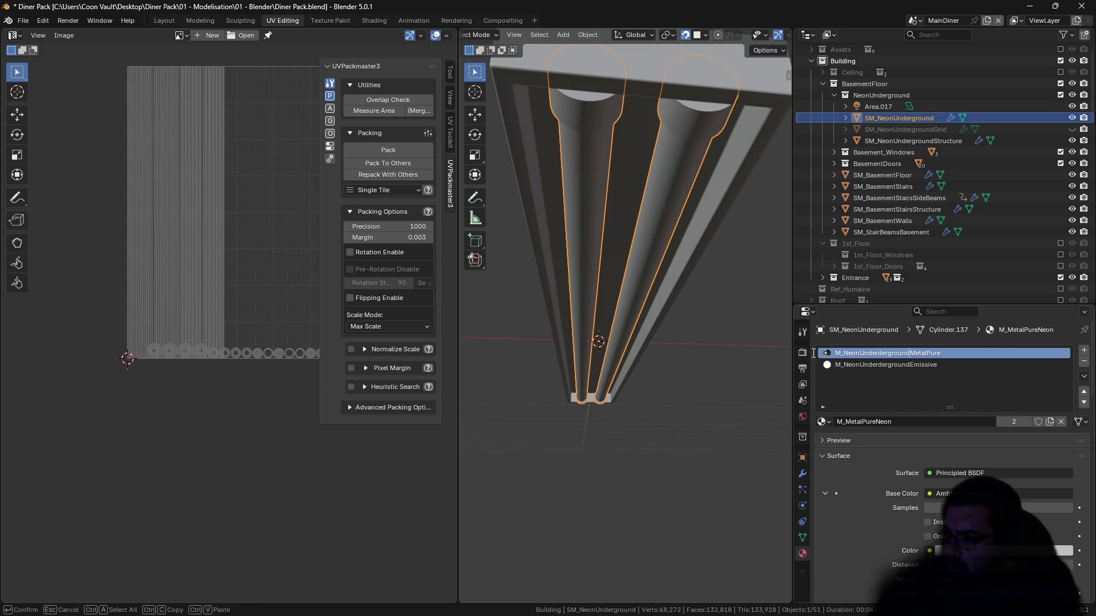
pyautogui.press('Return')
# Step: Rename the structure's material to M_NeonUnderdergroundBlackMetal and unhide the neon grid
pyautogui.click(704, 88)
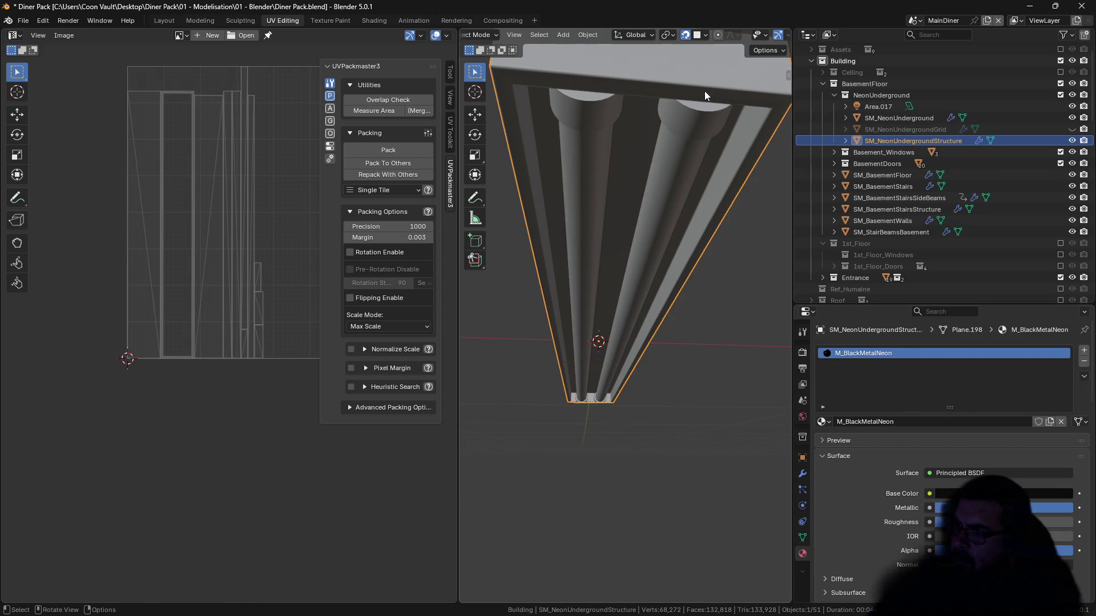
pyautogui.doubleClick(867, 355)
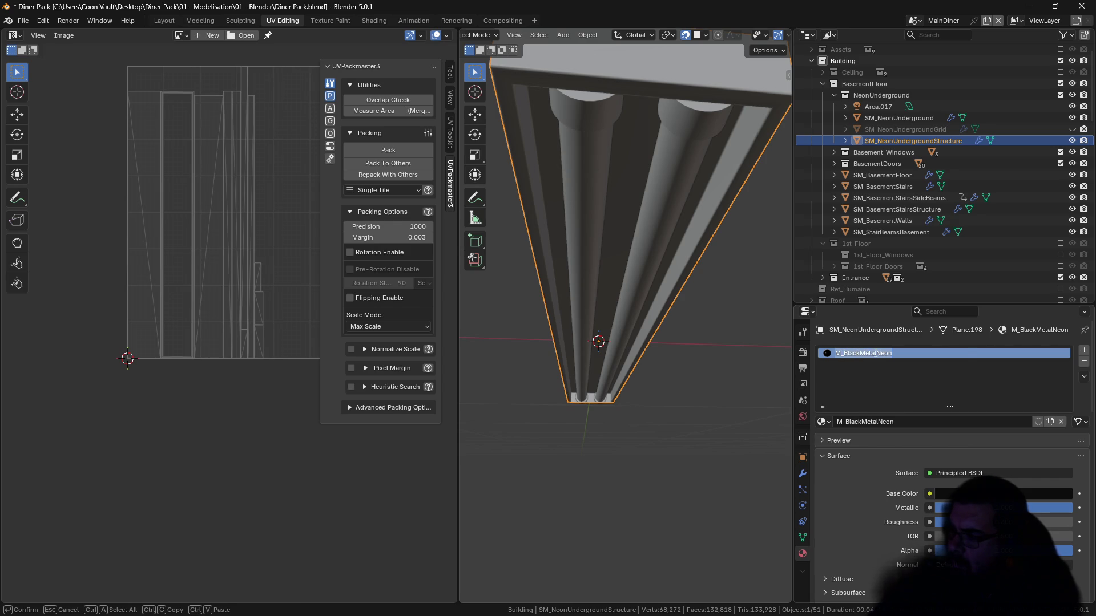
pyautogui.press('BackSpace')
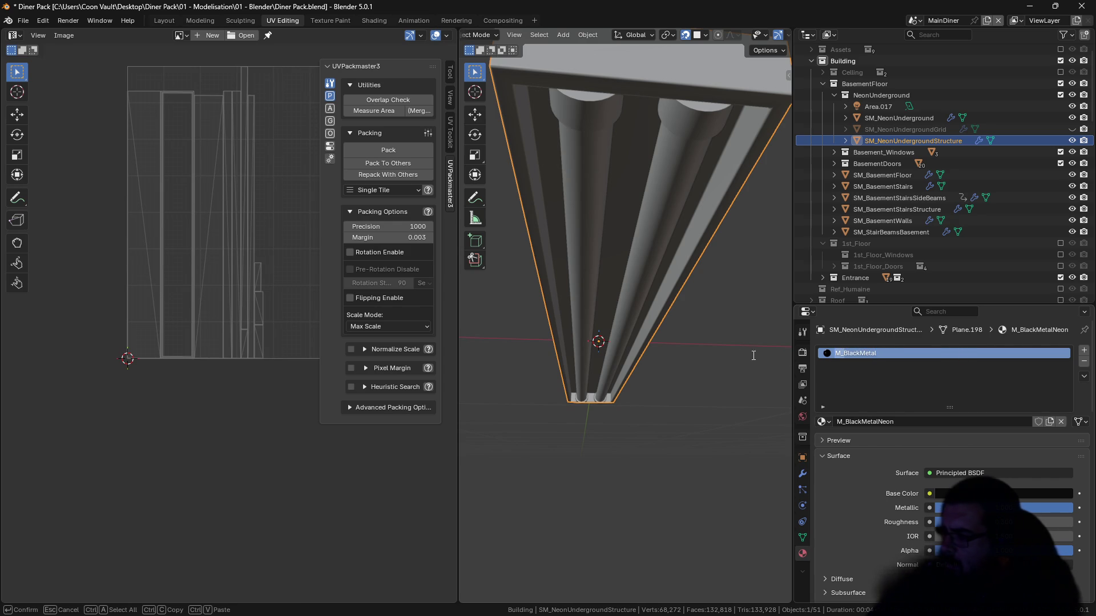
pyautogui.write('NeonUnderderground')
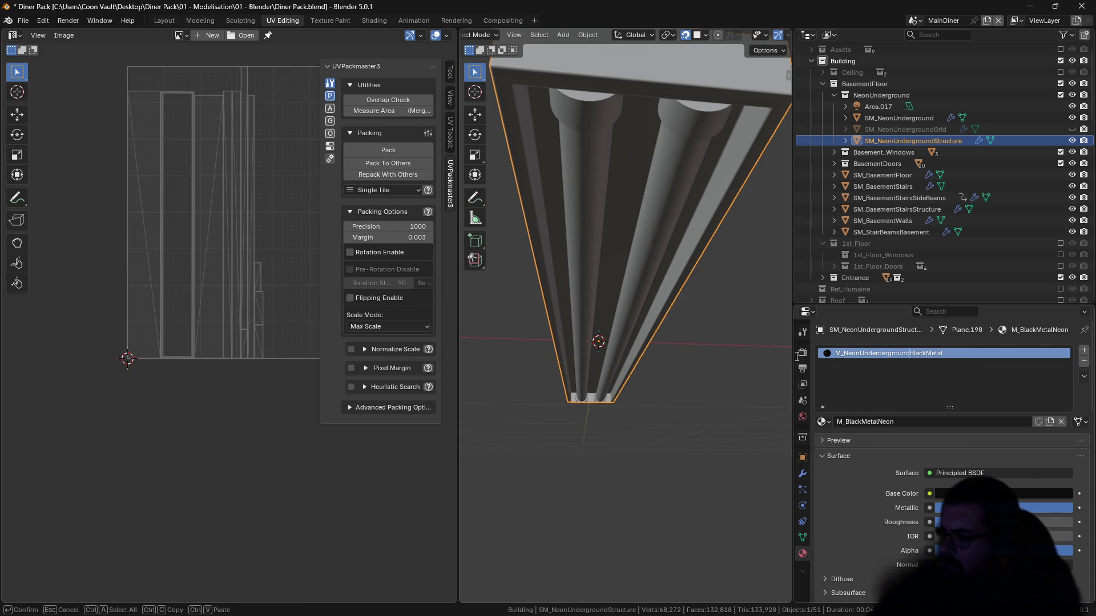
pyautogui.press('Return')
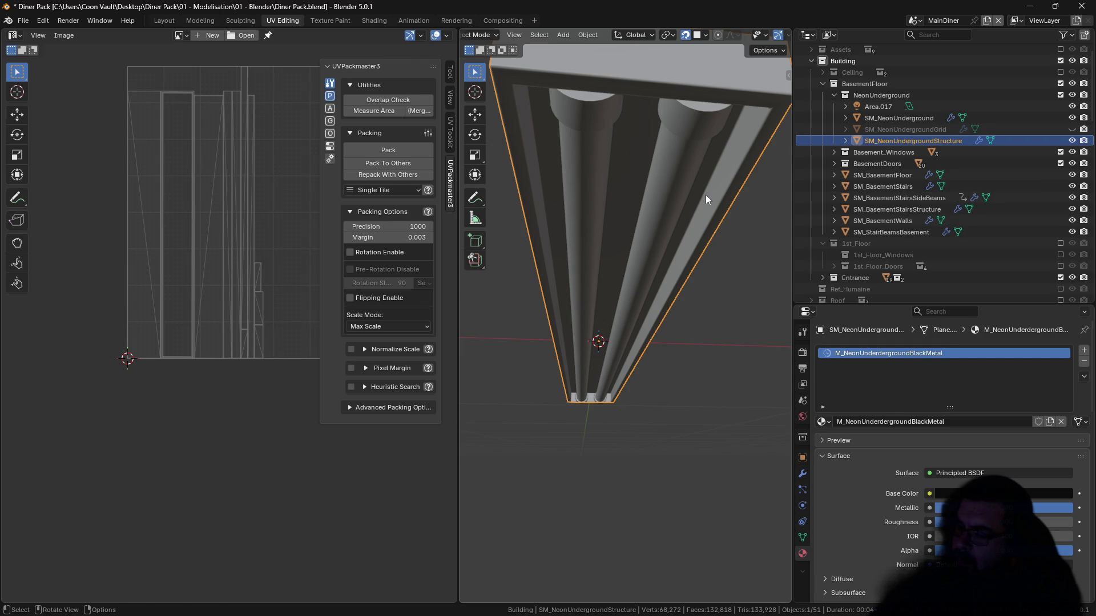
pyautogui.hotkey('alt', 'h')
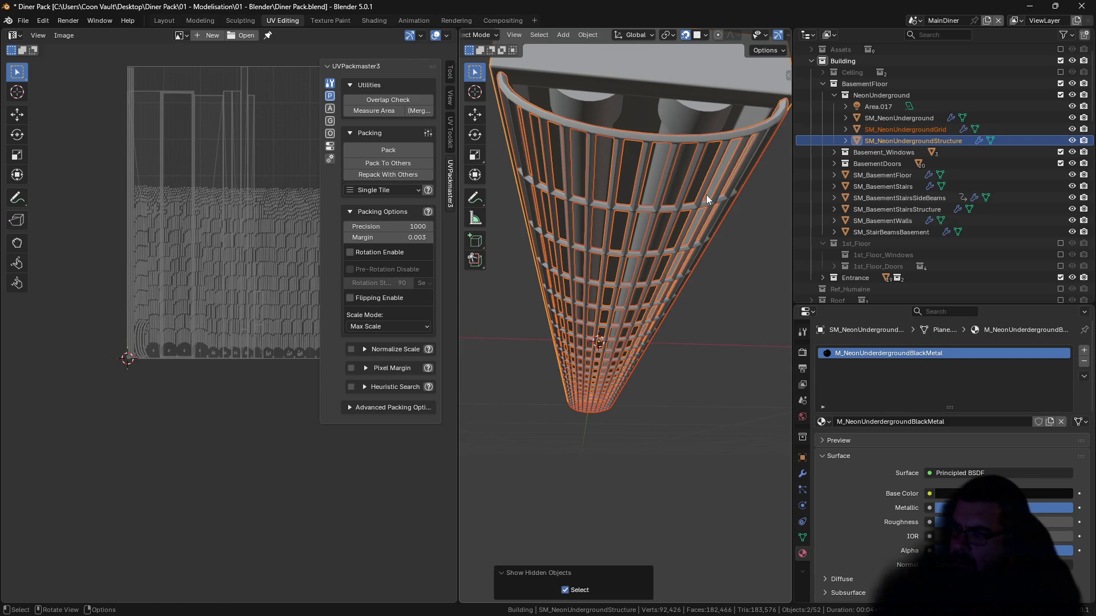
# Step: Average the neon grid's UV island scale and pack them twice with UVPackmaster
pyautogui.click(706, 194)
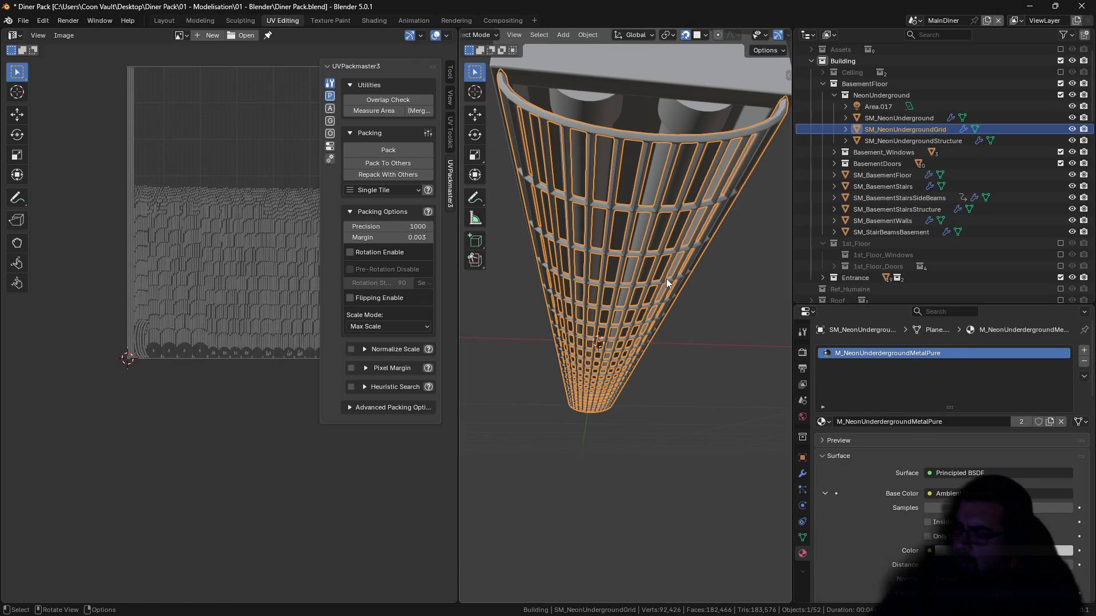
pyautogui.press('Tab')
pyautogui.press('a')
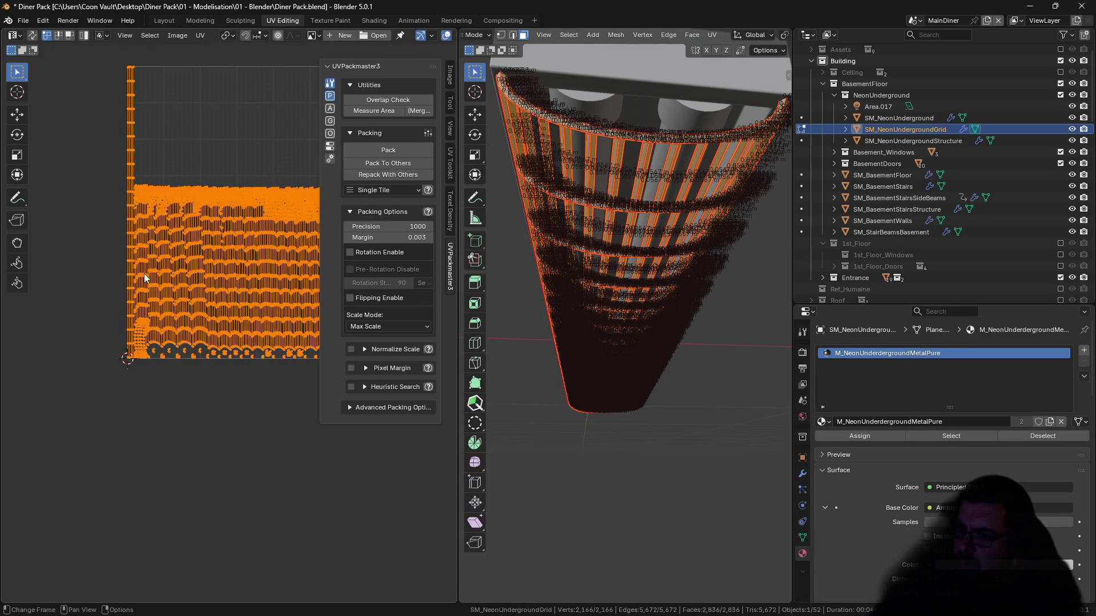
pyautogui.hotkey('ctrl', 'a')
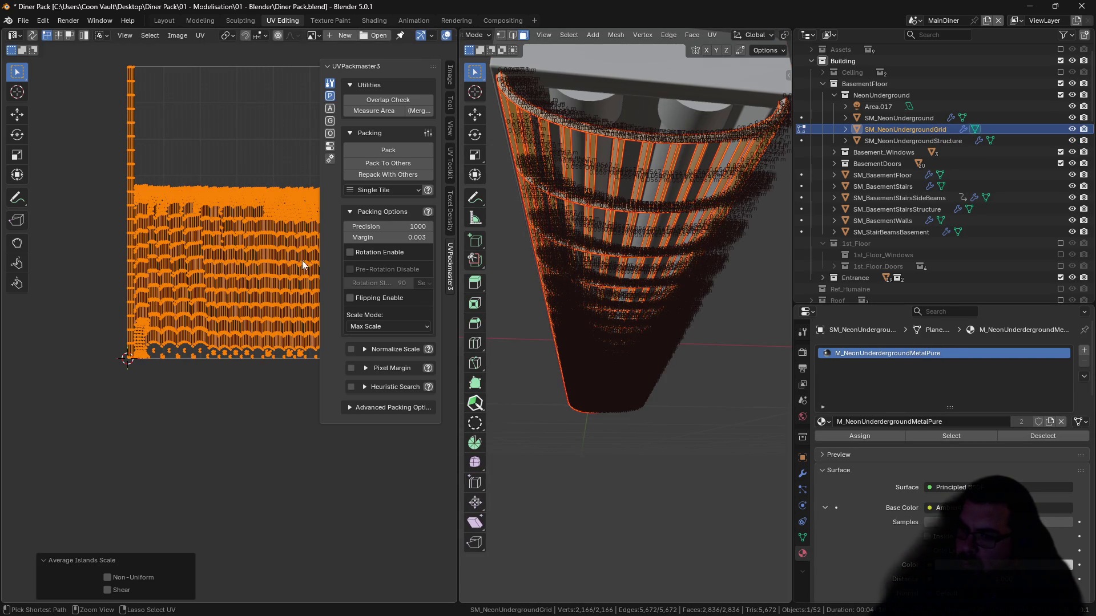
pyautogui.click(398, 148)
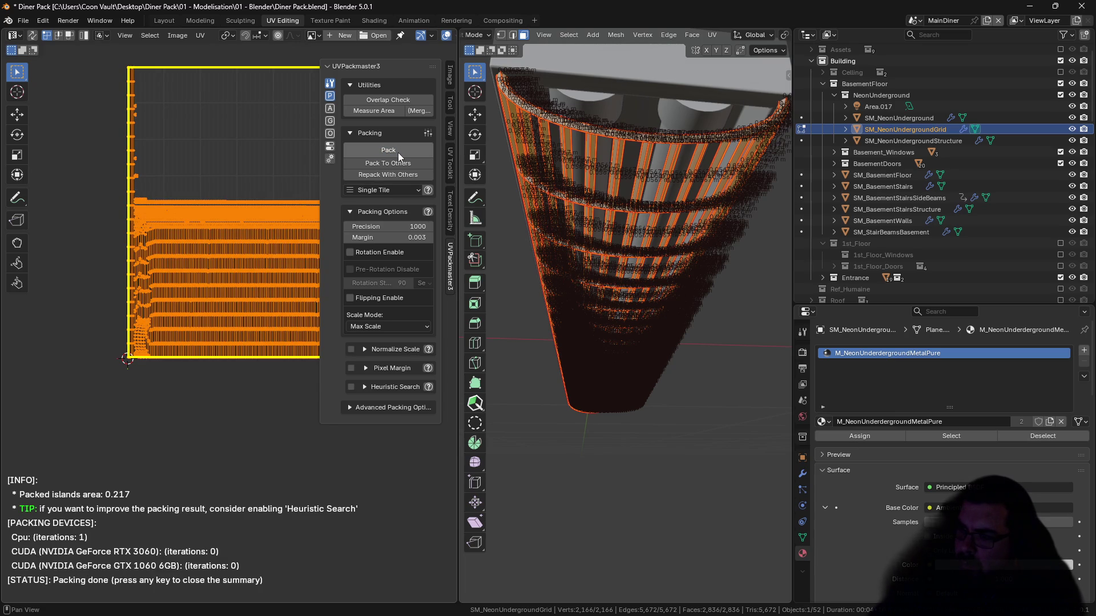
pyautogui.click(393, 153)
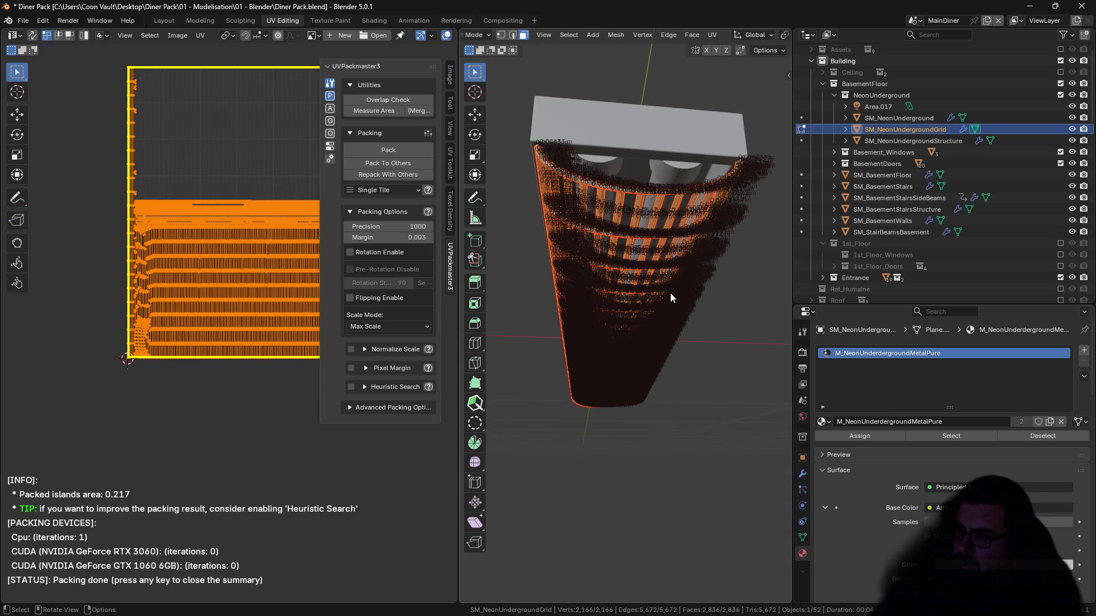
pyautogui.scroll(-5, 672, 293)
# Step: Clear all seams from the grid's edges and return to Object Mode
pyautogui.hotkey('alt', 'a')
pyautogui.press('a')
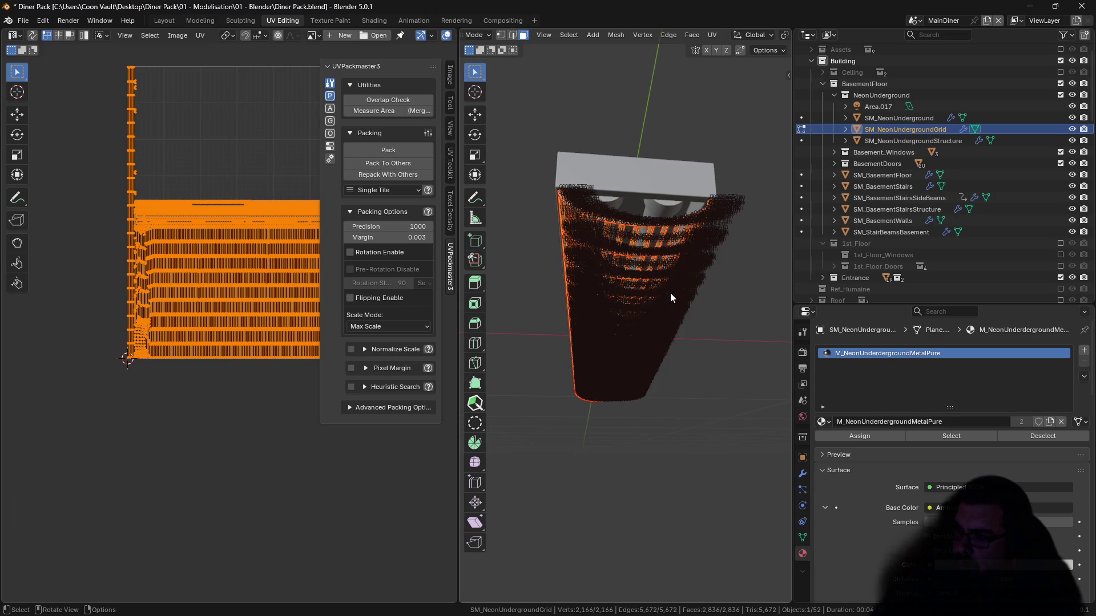
pyautogui.hotkey('ctrl', 'e')
pyautogui.click(640, 305)
pyautogui.hotkey('alt', 'a')
pyautogui.press('Tab')
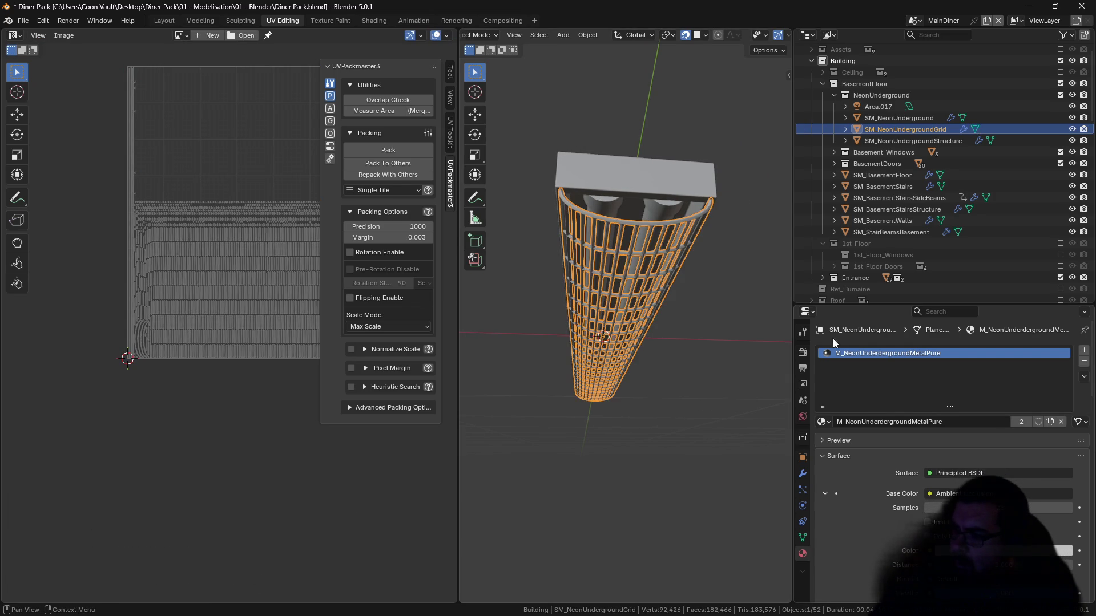
# Step: Inspect the grid's existing Bevel modifier, then delete it from the stack
pyautogui.click(803, 475)
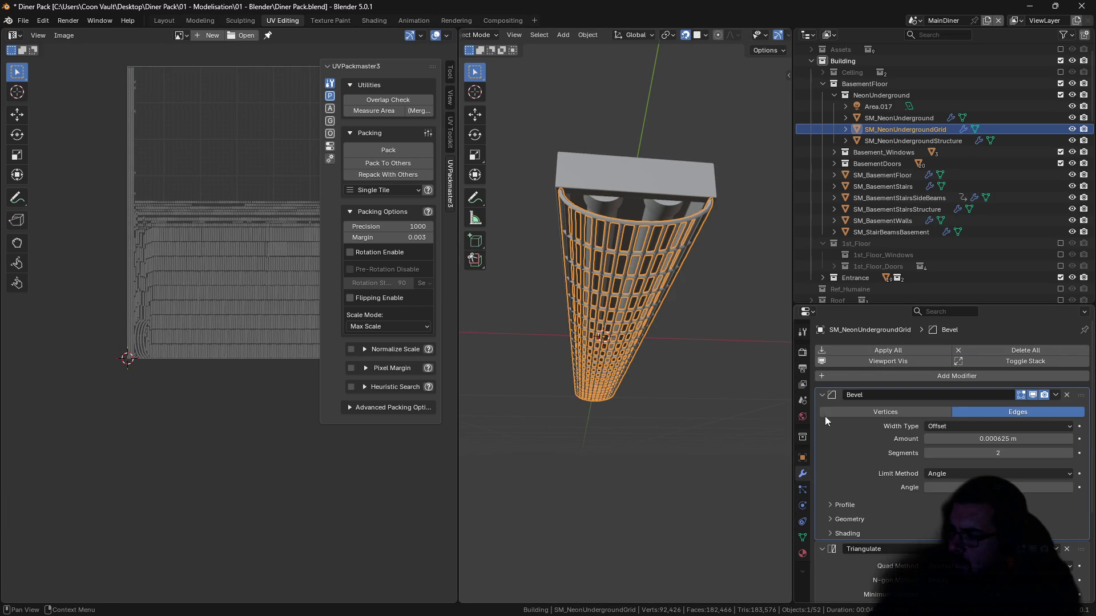
pyautogui.click(822, 395)
pyautogui.scroll(2, 687, 316)
pyautogui.scroll(2, 688, 316)
pyautogui.moveTo(688, 316)
pyautogui.mouseDown()
pyautogui.moveTo(628, 228)
pyautogui.moveTo(625, 302)
pyautogui.moveTo(627, 314)
pyautogui.moveTo(625, 259)
pyautogui.moveTo(639, 311)
pyautogui.mouseUp()
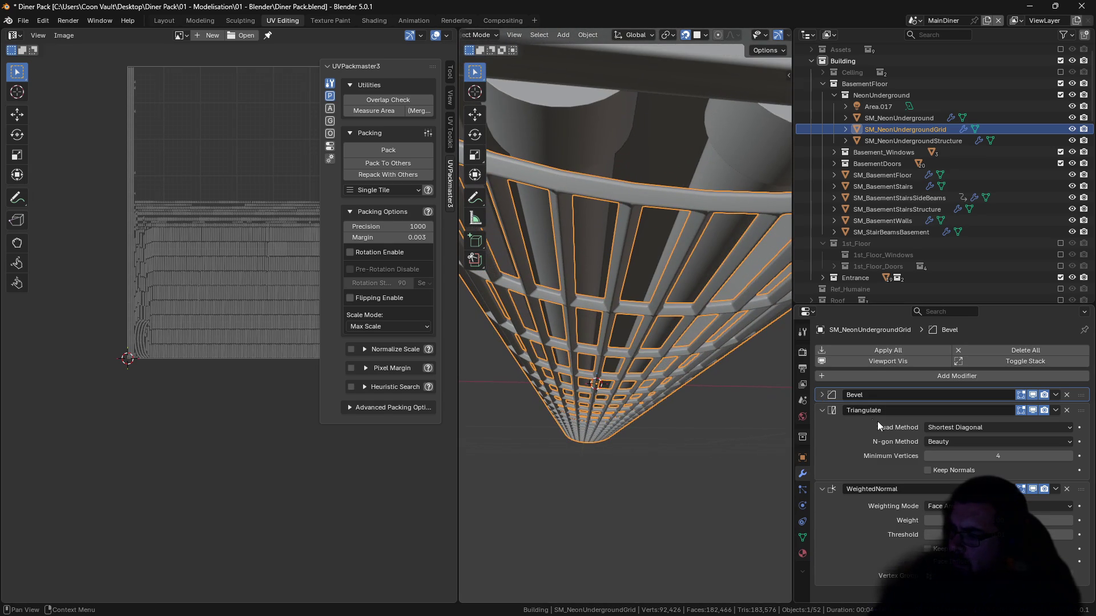
pyautogui.click(821, 395)
pyautogui.moveTo(982, 437); pyautogui.dragTo(1016, 440)
pyautogui.click(1067, 395)
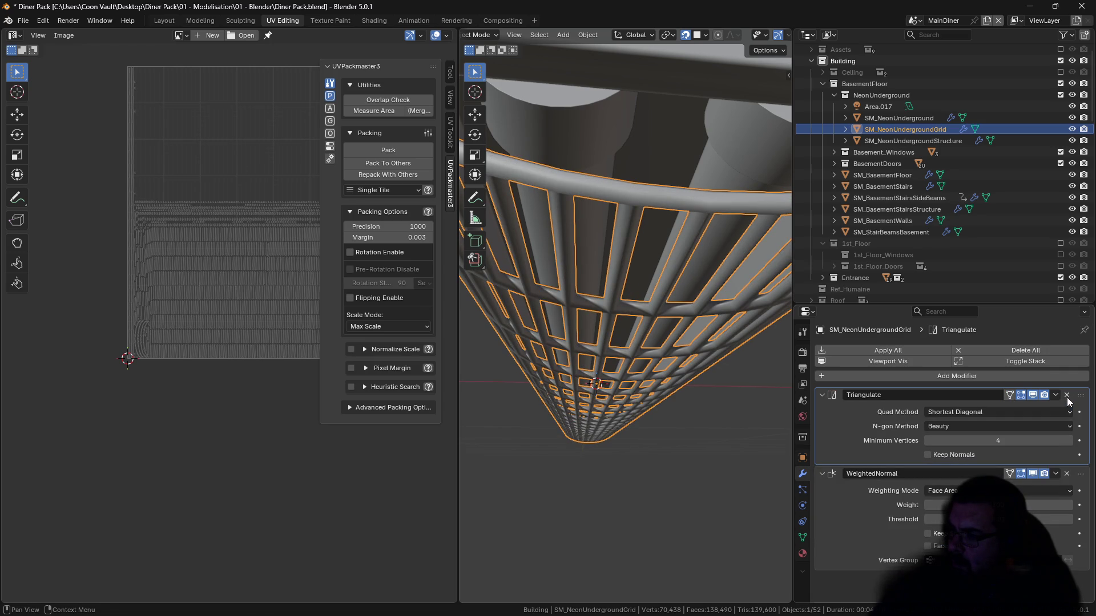
# Step: Add a new Bevel modifier from Quick Favorites and move it above Triangulate
pyautogui.press('Tab')
pyautogui.press('a')
pyautogui.hotkey('alt', 'a')
pyautogui.press('q')
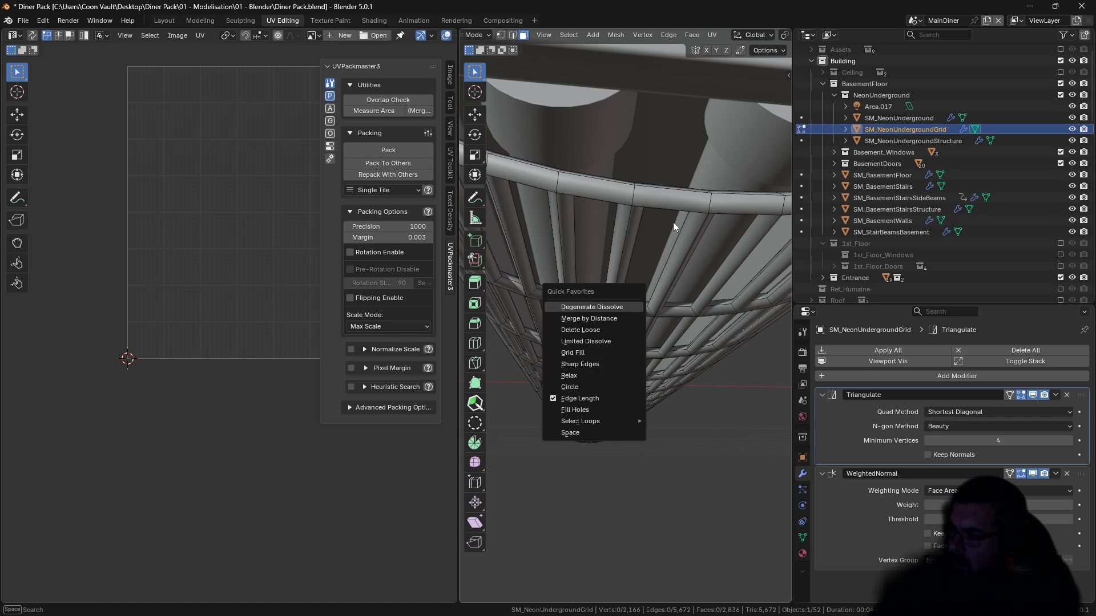
pyautogui.press('Escape')
pyautogui.press('Tab')
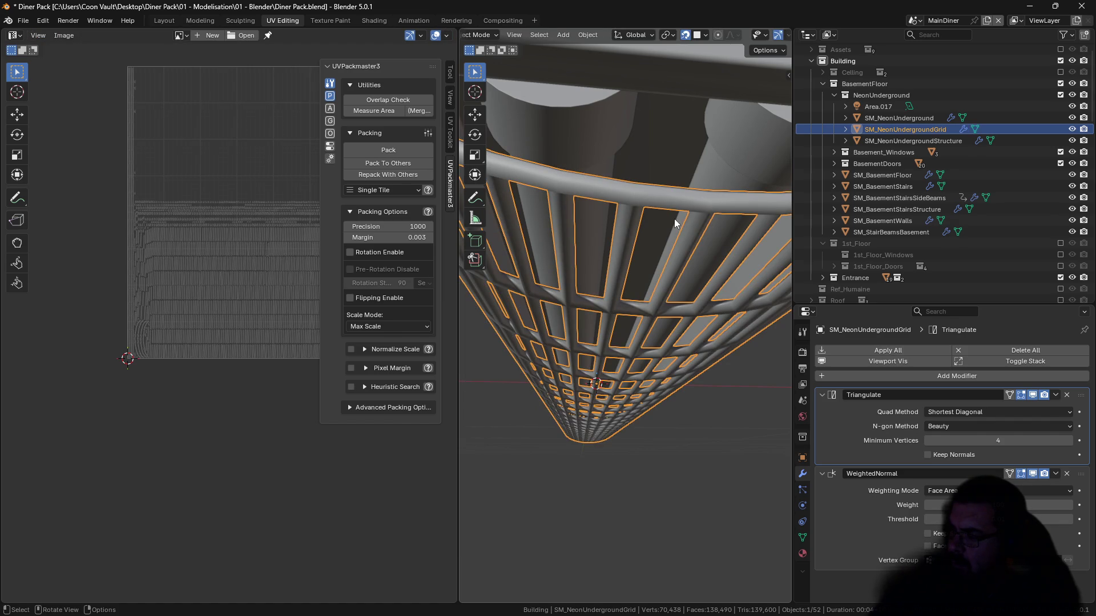
pyautogui.press('q')
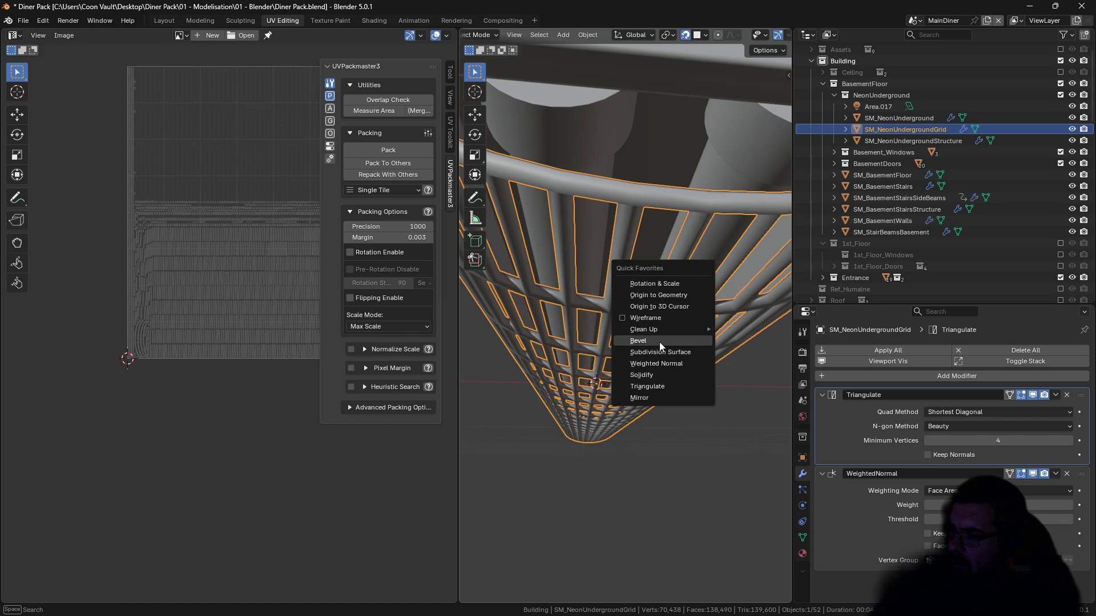
pyautogui.click(660, 341)
pyautogui.scroll(-5, 1046, 343)
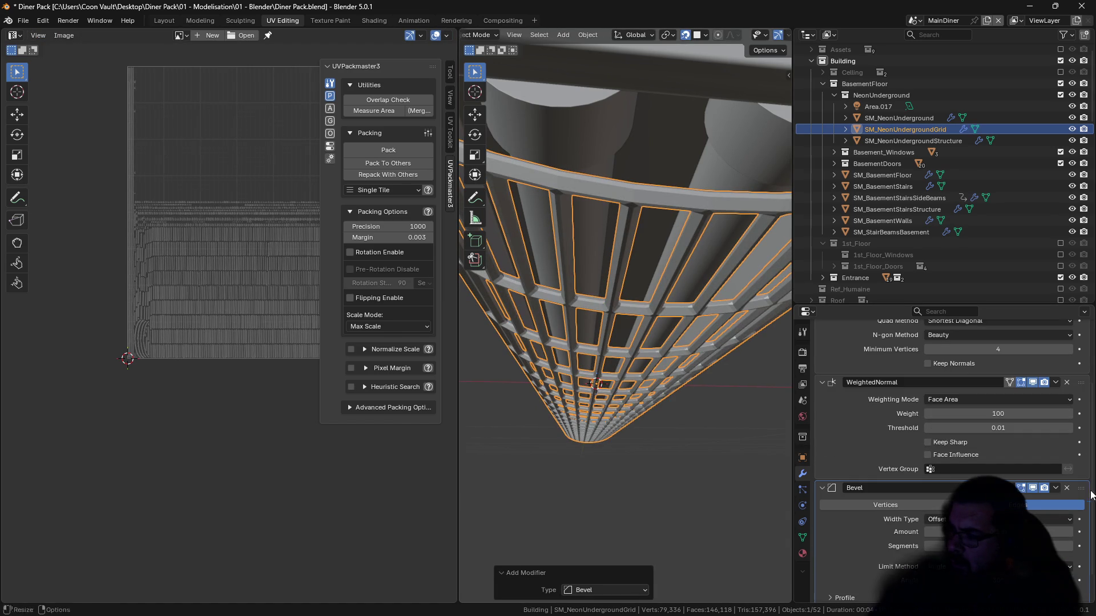
pyautogui.click(1056, 370)
pyautogui.click(1039, 310)
# Step: Set the new Bevel's amount to 0.0005 m and its segments to 2
pyautogui.click(1006, 438)
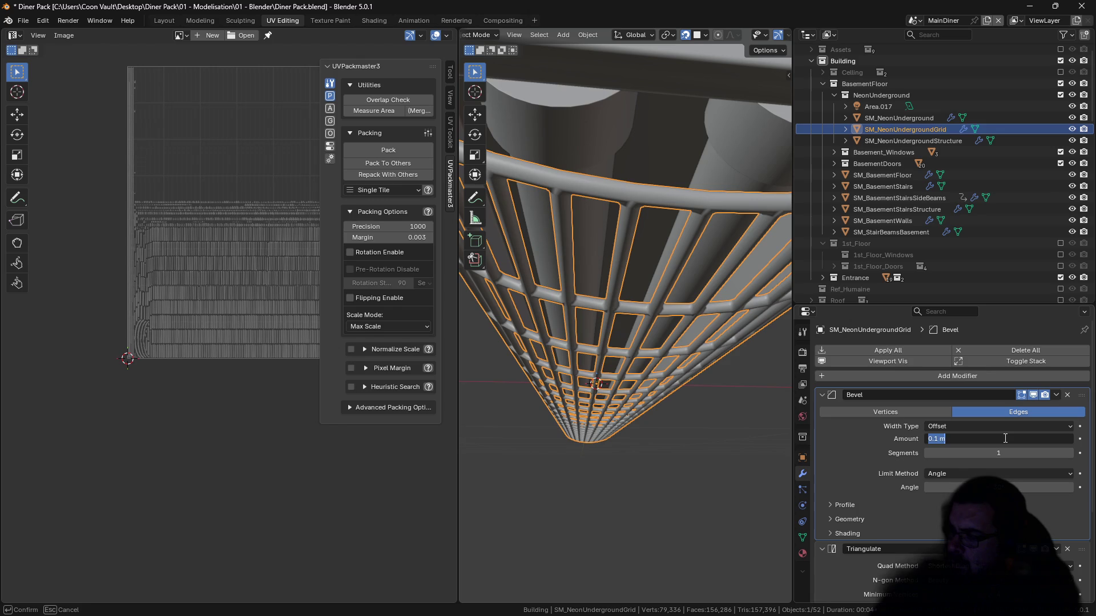
pyautogui.write('01/4')
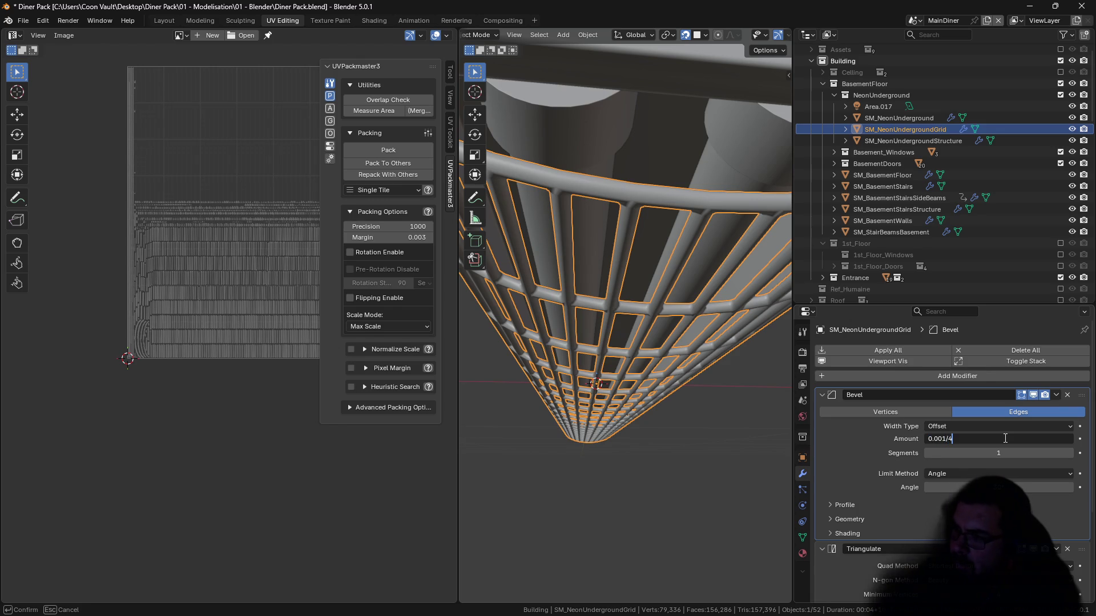
pyautogui.press('Return')
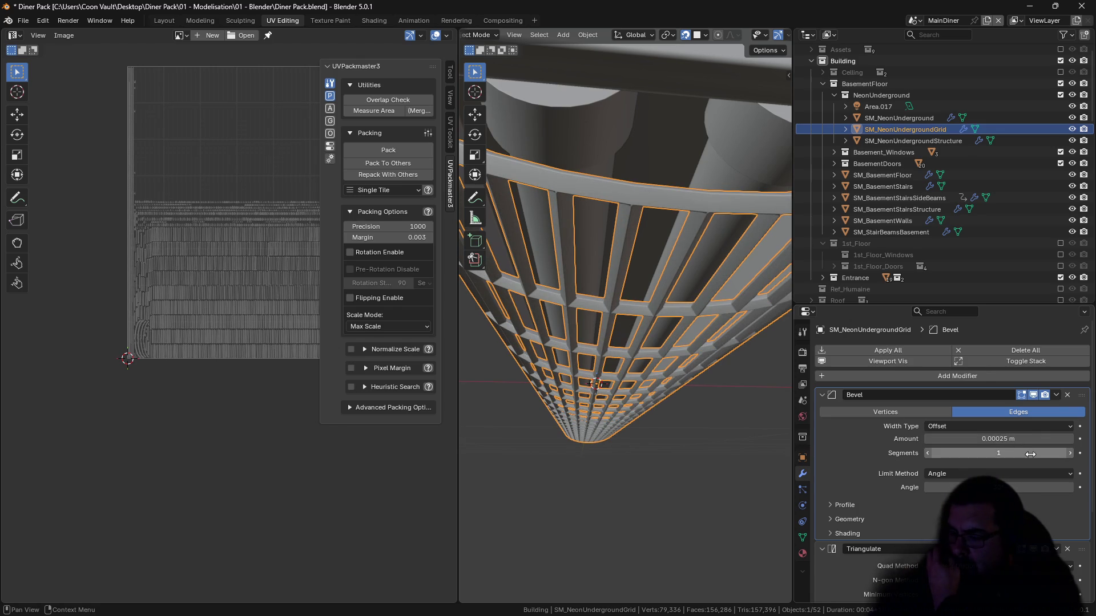
pyautogui.click(1018, 441)
pyautogui.write('0.001/8')
pyautogui.press('Return')
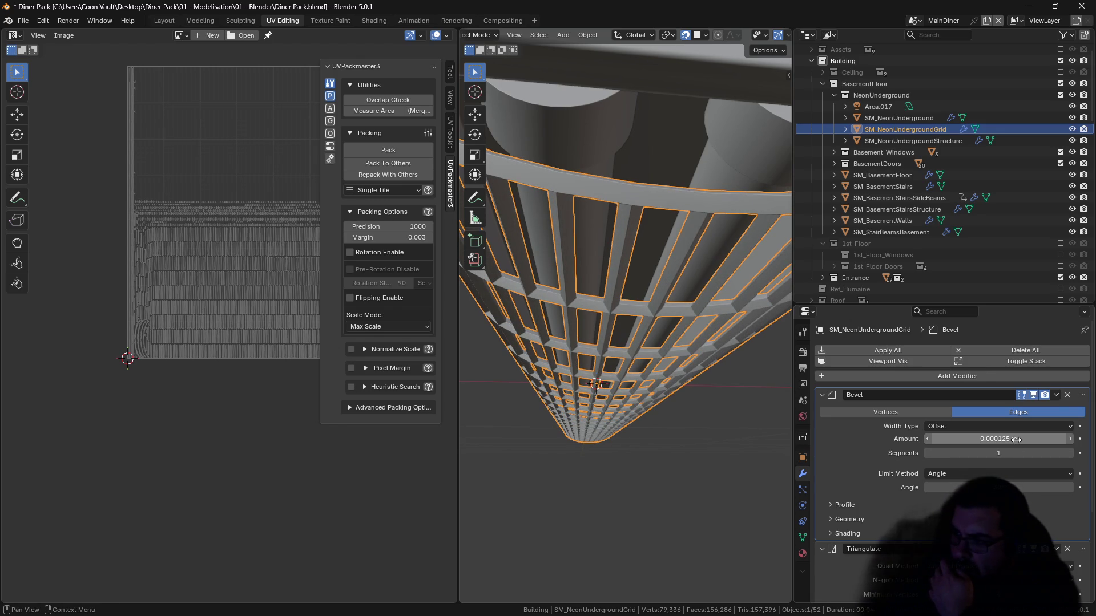
pyautogui.click(1017, 439)
pyautogui.write('03')
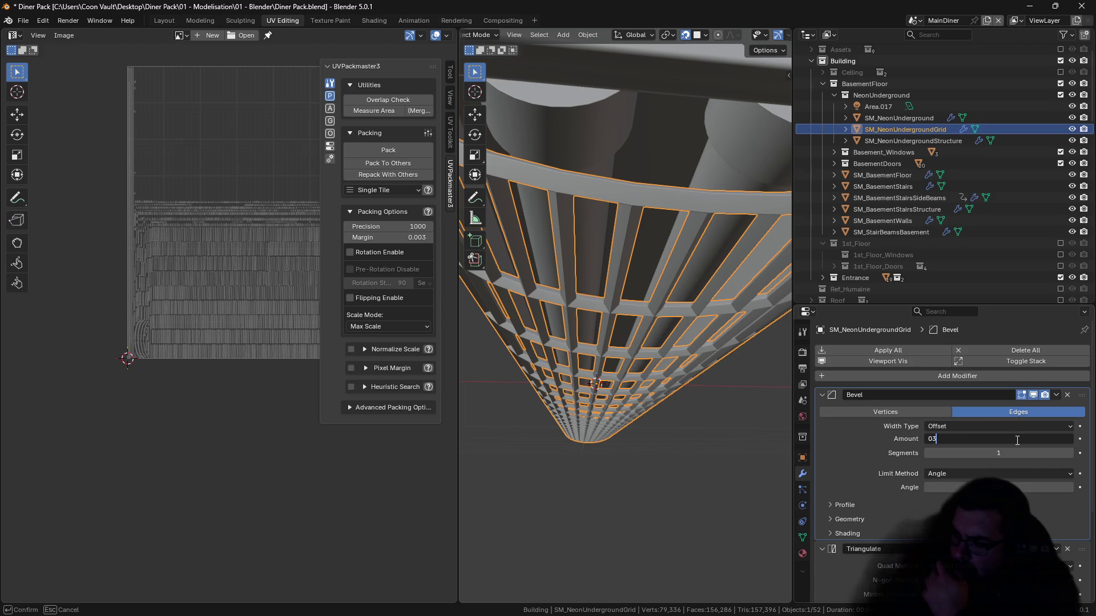
pyautogui.press('BackSpace')
pyautogui.press('BackSpace')
pyautogui.write('.002/4')
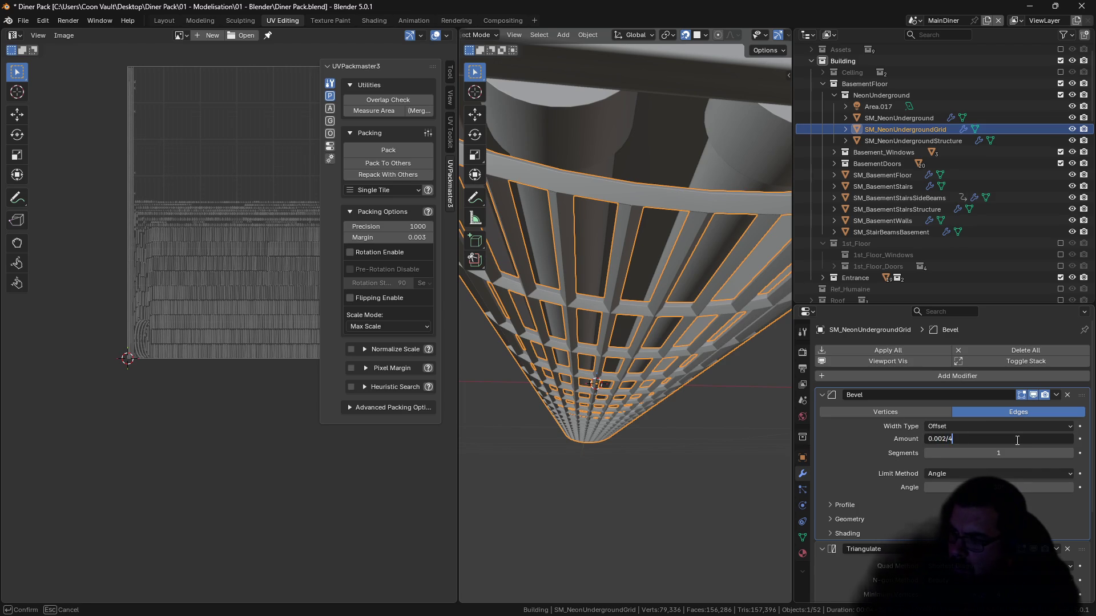
pyautogui.press('Return')
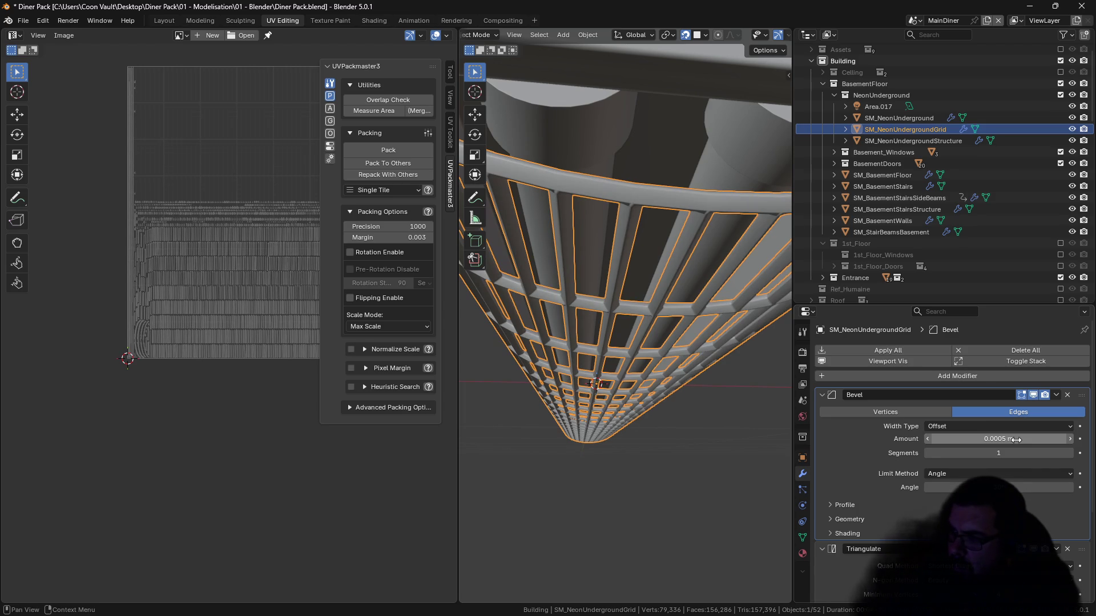
pyautogui.click(1071, 453)
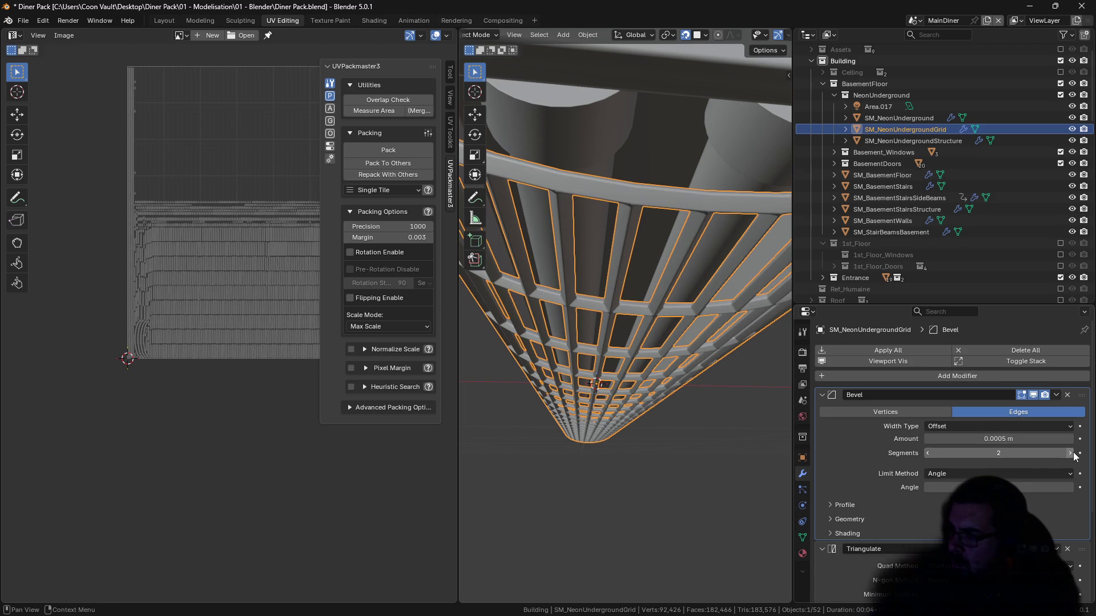
pyautogui.click(822, 395)
pyautogui.press('q')
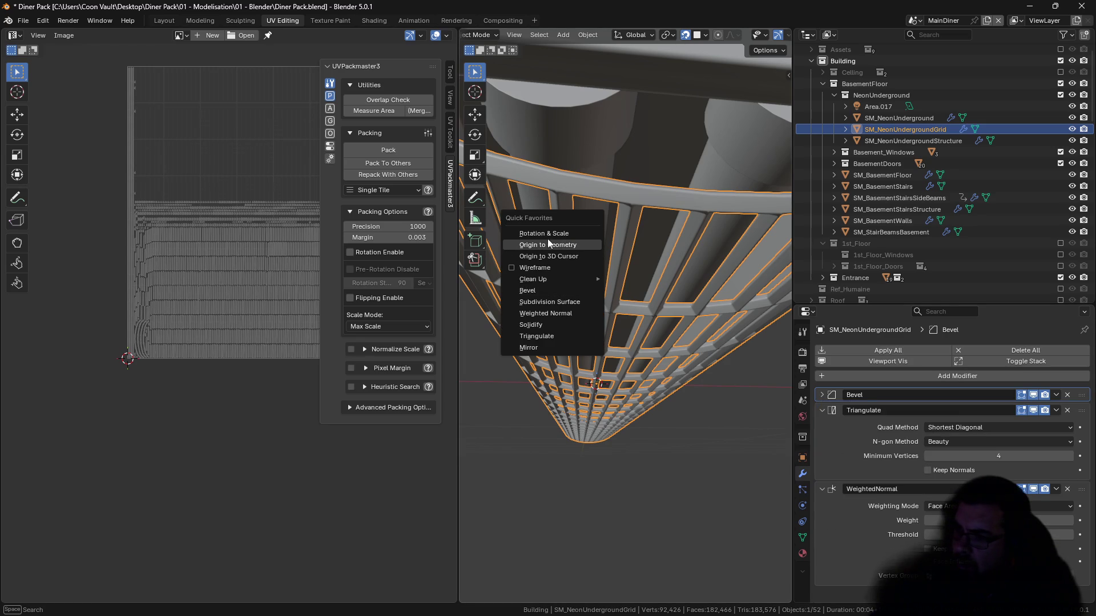
# Step: Select the grid's sharp edges and mark them as seams
pyautogui.press('Tab')
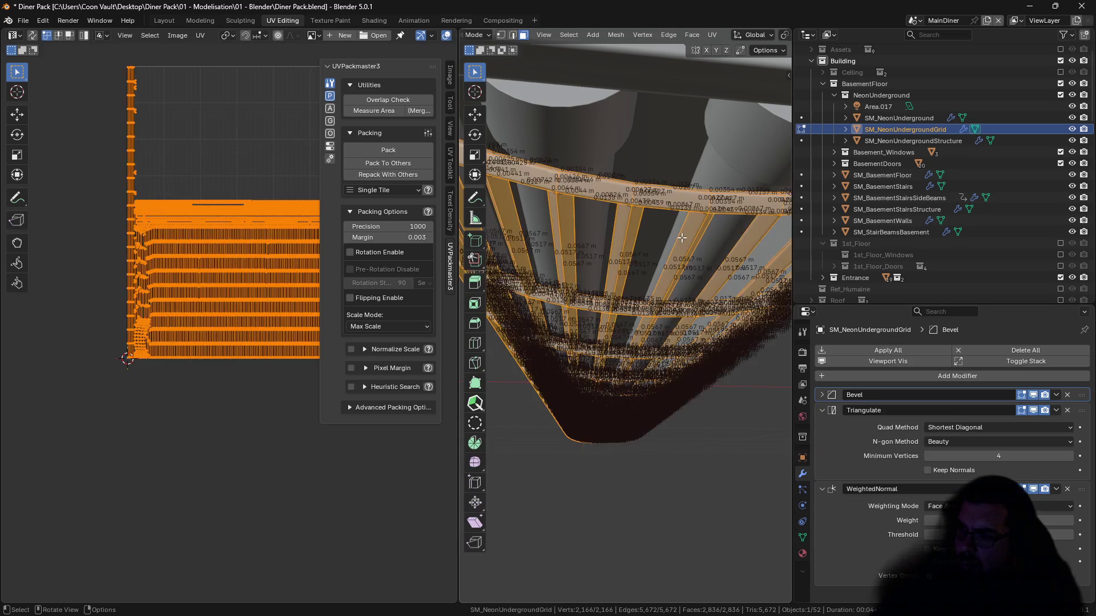
pyautogui.hotkey('alt', 'a')
pyautogui.press('q')
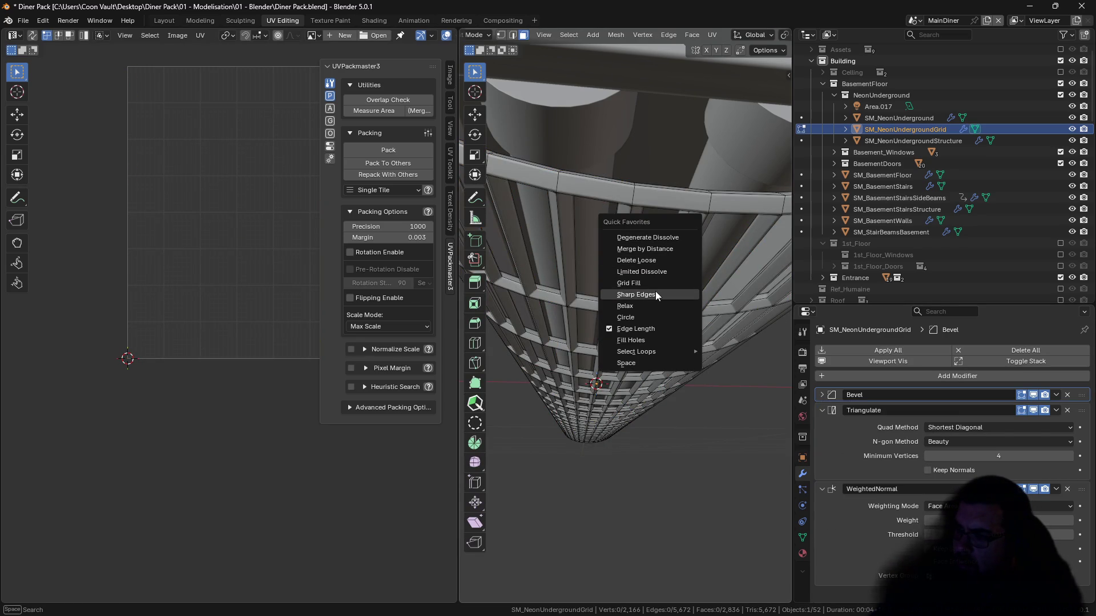
pyautogui.click(513, 36)
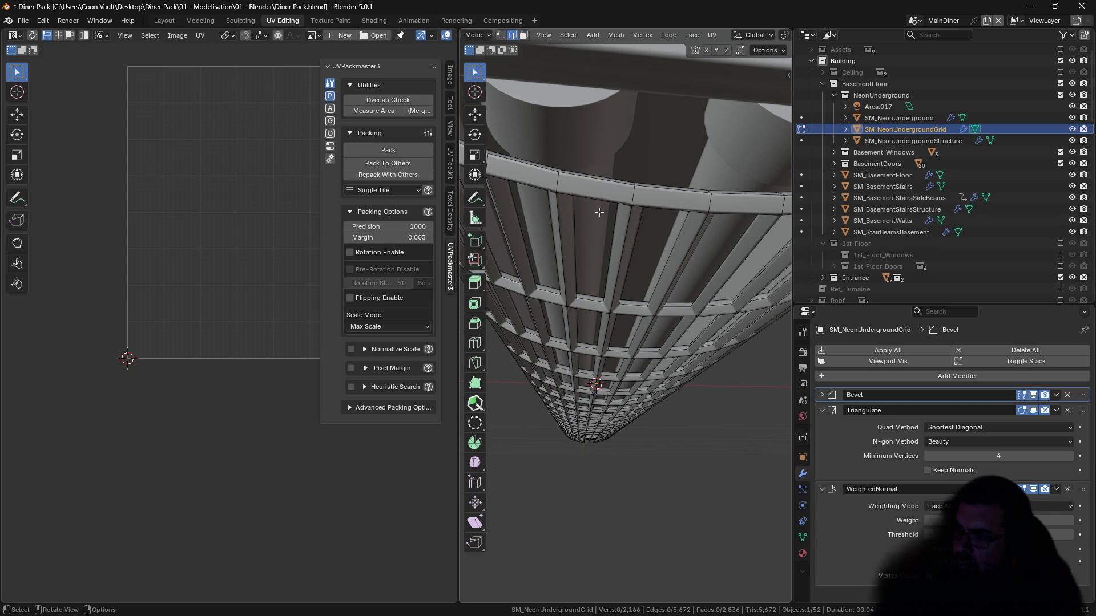
pyautogui.press('q')
pyautogui.click(586, 293)
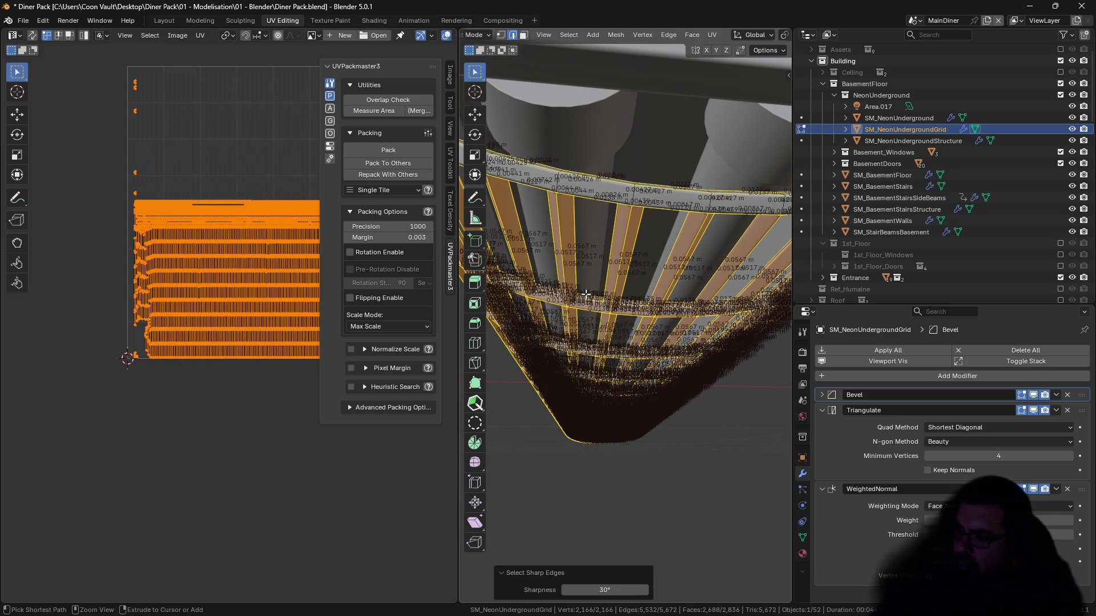
pyautogui.press('q')
pyautogui.click(551, 279)
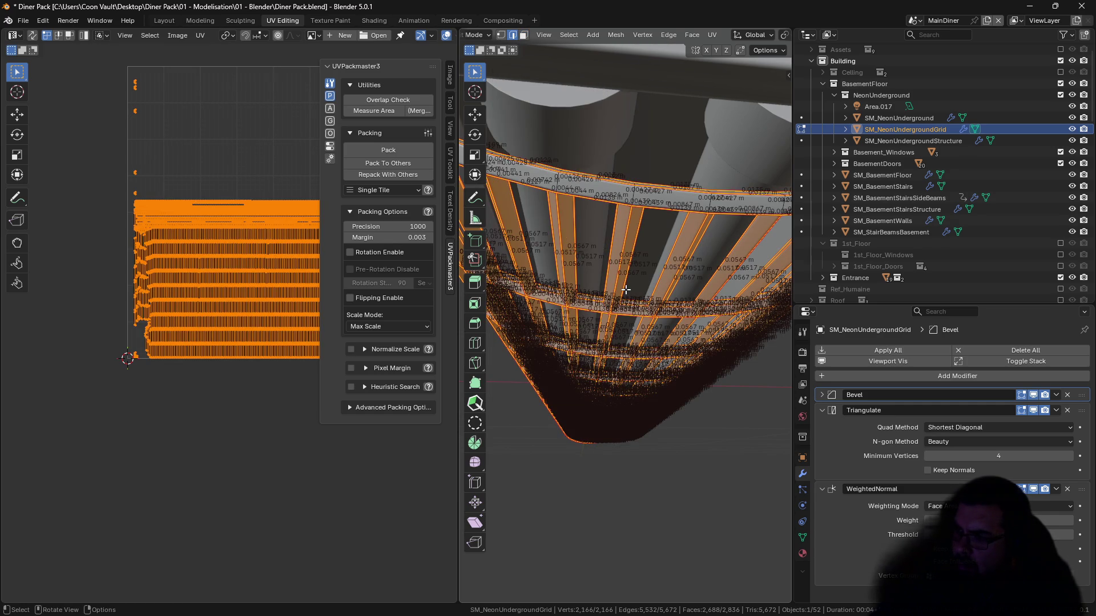
# Step: Unwrap the grid Angle Based, then straighten and pack its UV islands
pyautogui.press('a')
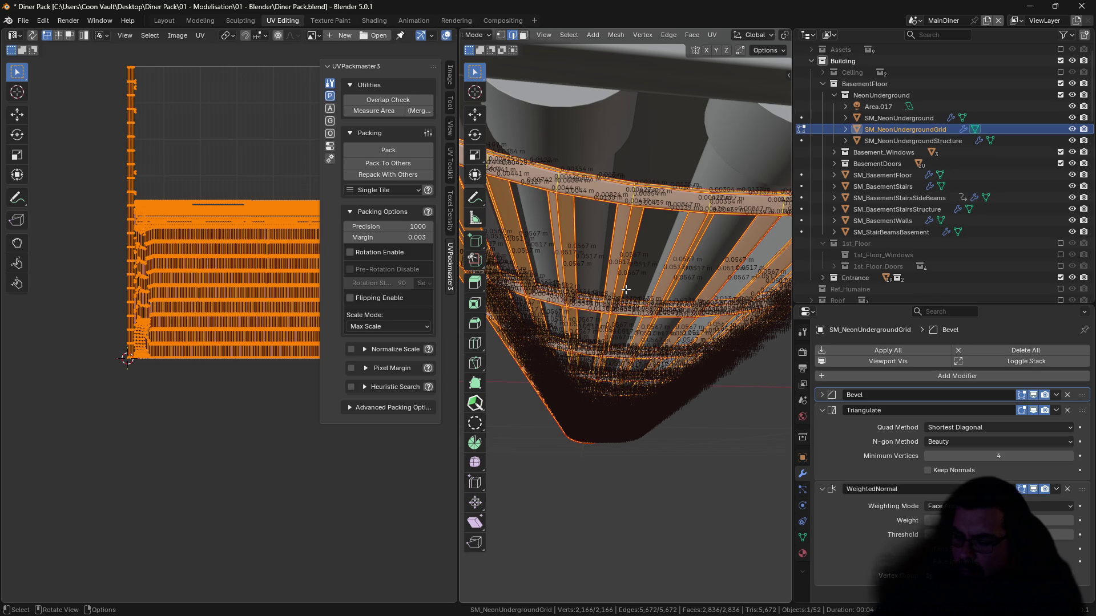
pyautogui.press('u')
pyautogui.click(626, 291)
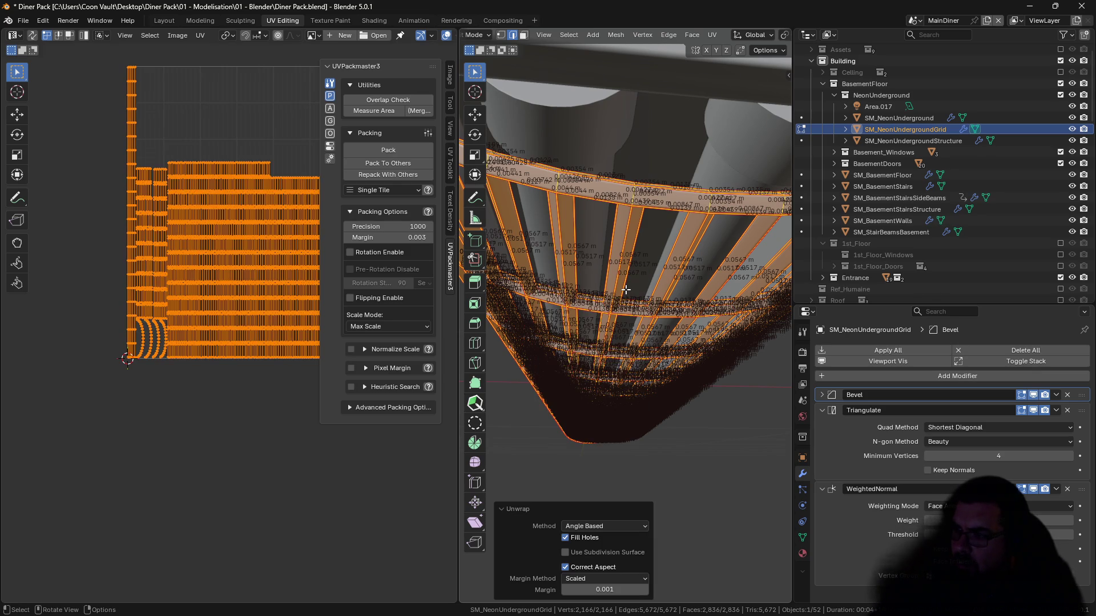
pyautogui.hotkey('alt', 'a')
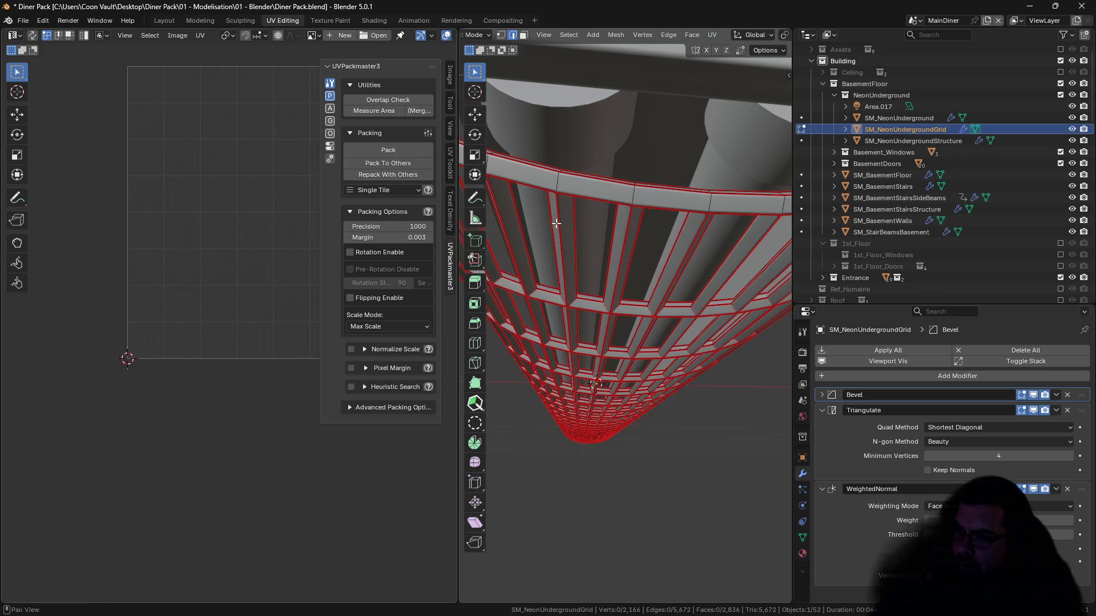
pyautogui.press('a')
pyautogui.press('q')
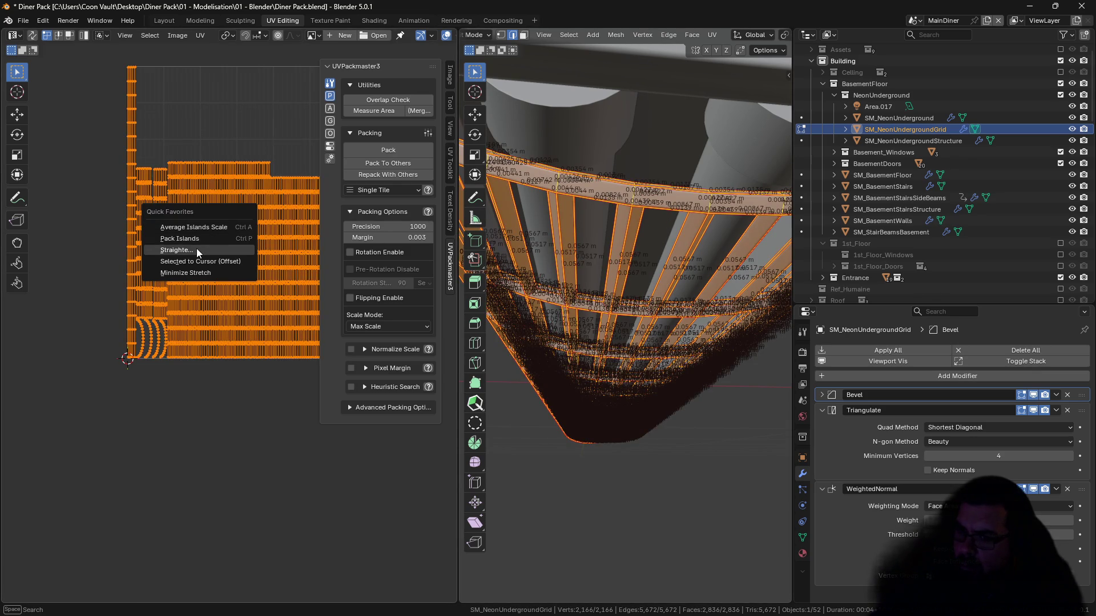
pyautogui.click(196, 249)
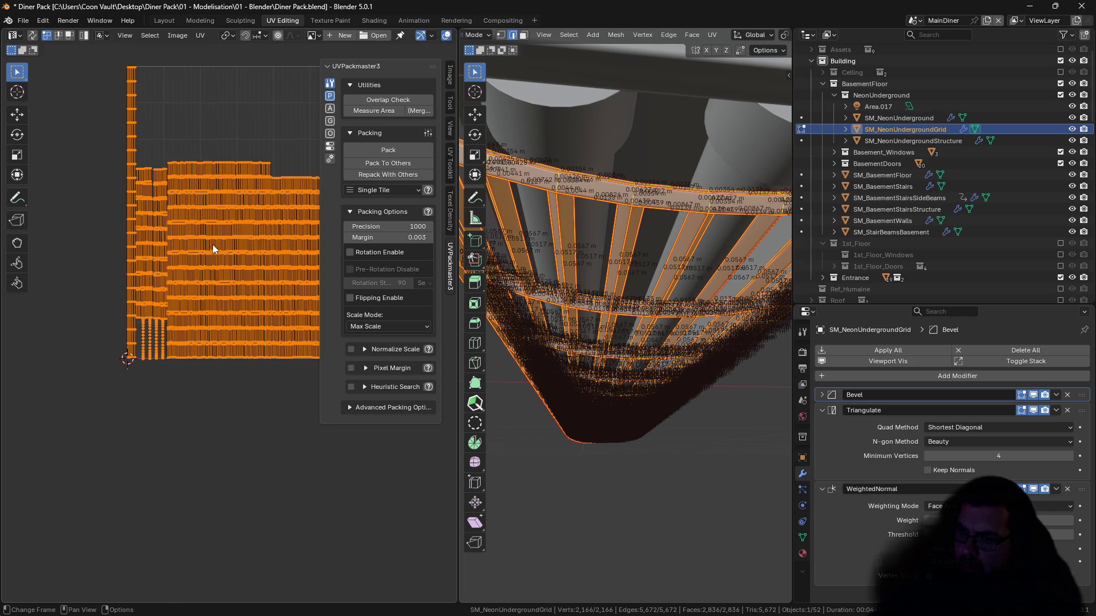
pyautogui.click(400, 153)
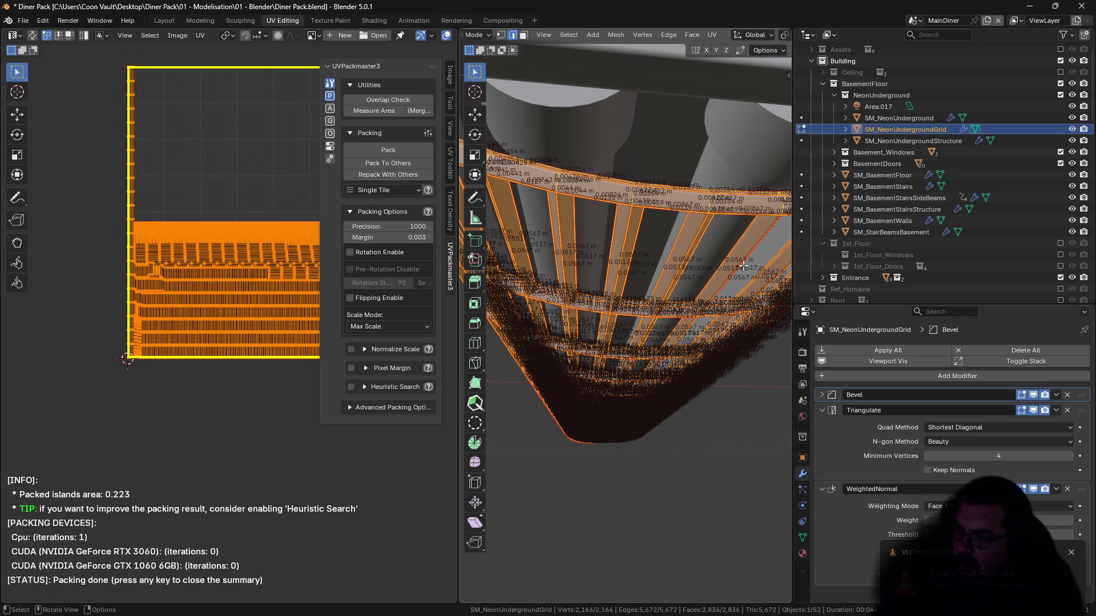
pyautogui.hotkey('alt', 'a')
# Step: Unwrap the SM_NeonUnderground tubes Angle Based and return to Object Mode
pyautogui.hotkey('alt', 'q')
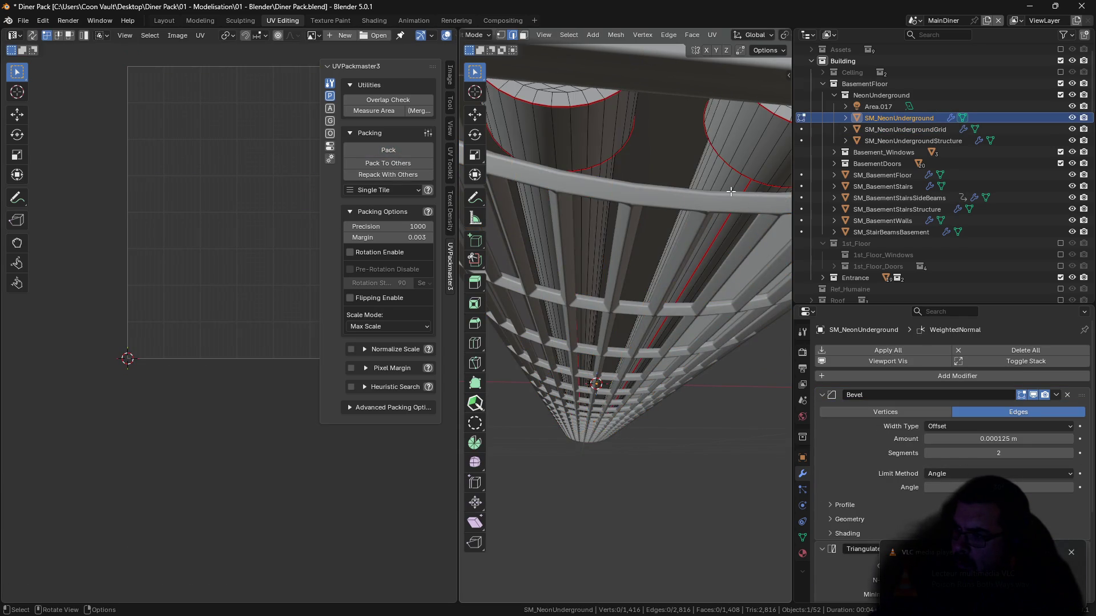
pyautogui.press('a')
pyautogui.press('u')
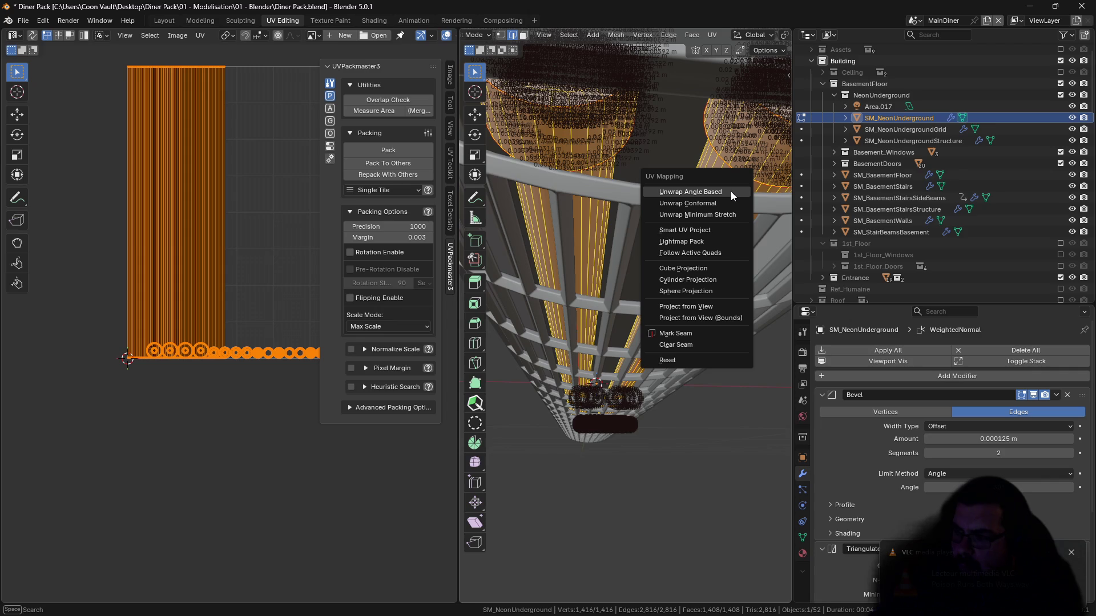
pyautogui.click(730, 190)
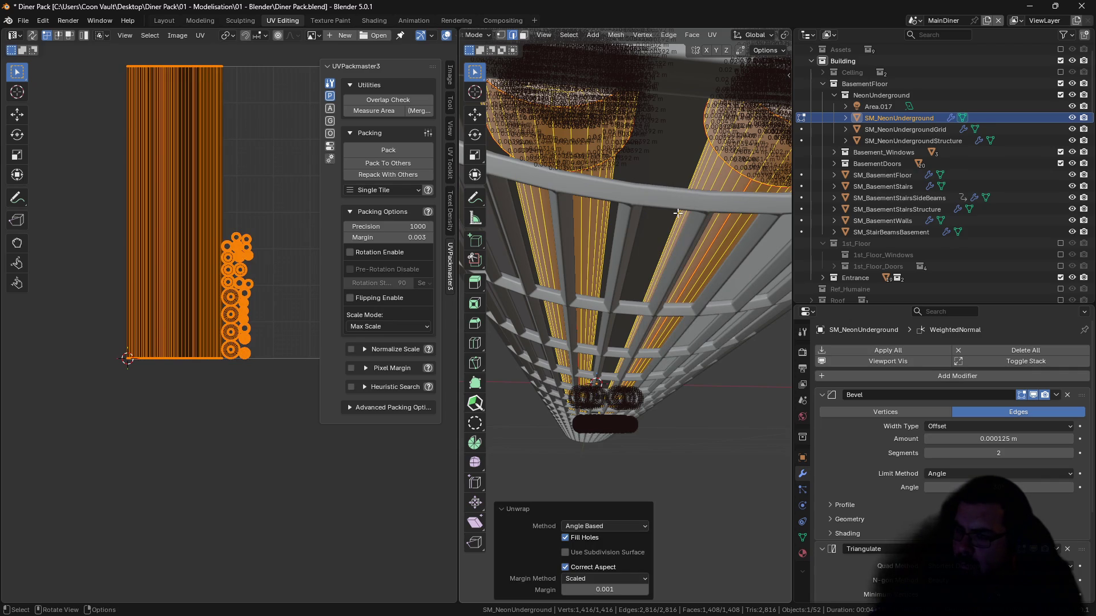
pyautogui.press('Tab')
pyautogui.press('KP_Divide')
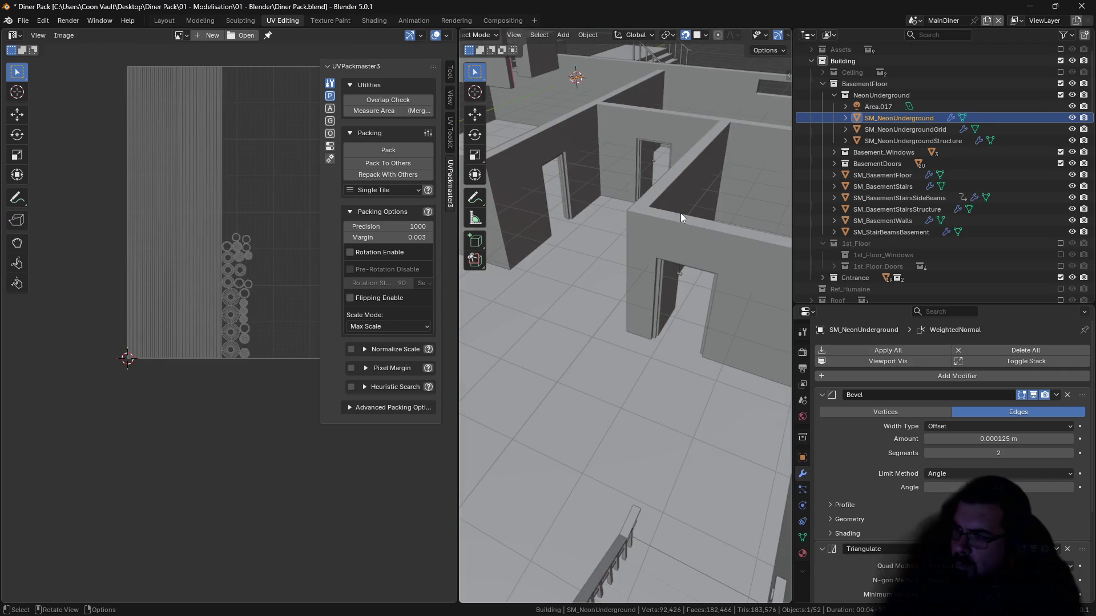
# Step: Select both tube end faces and flatten them to zero, keeping Y depth fixed
pyautogui.press('Tab')
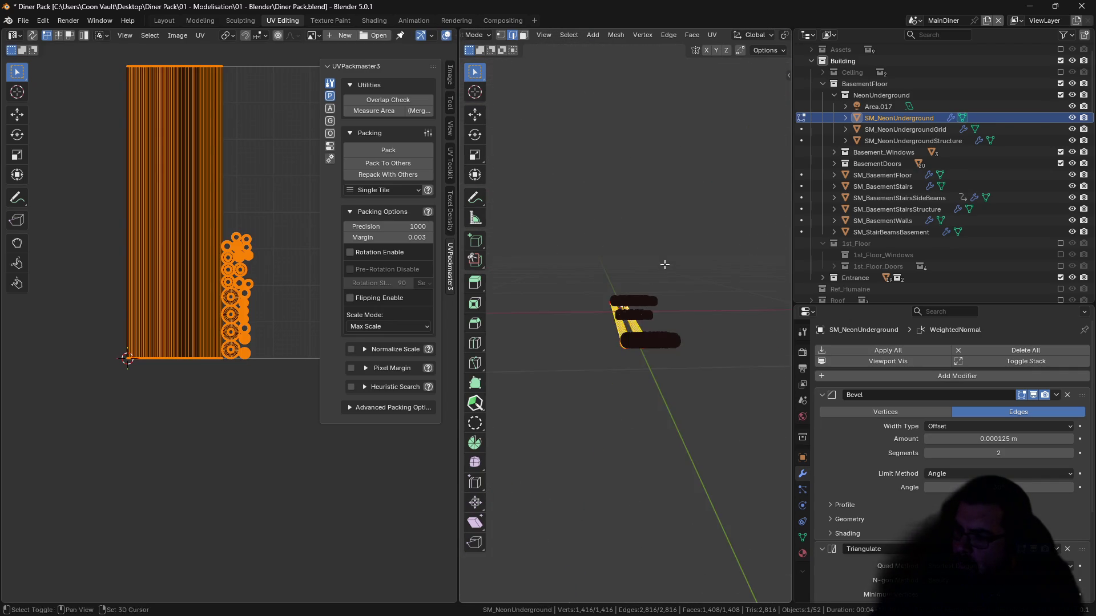
pyautogui.hotkey('alt', 'a')
pyautogui.scroll(6, 670, 235)
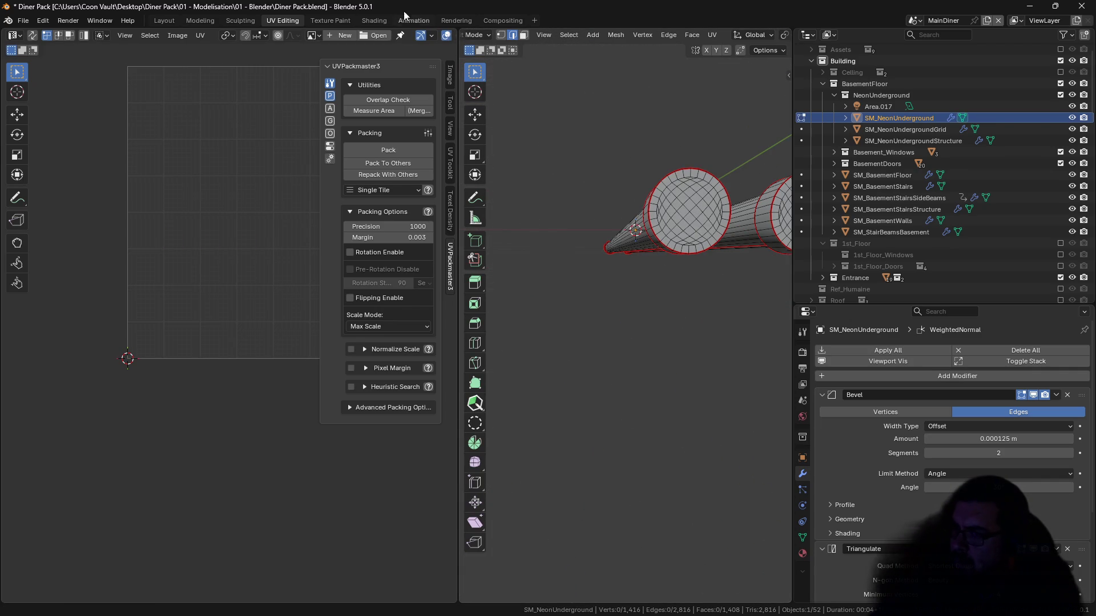
pyautogui.click(523, 36)
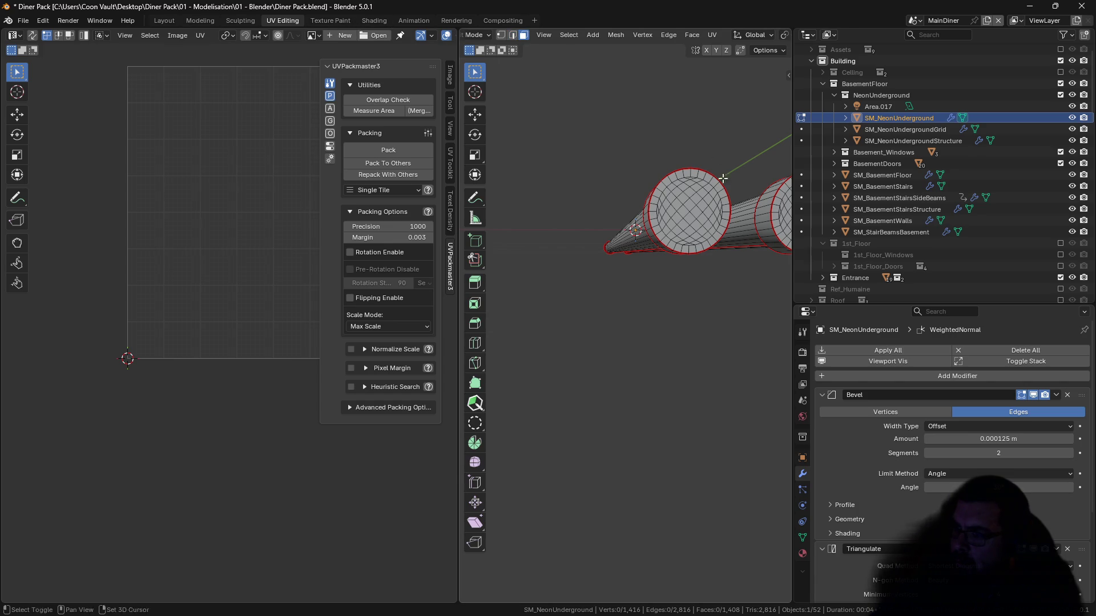
pyautogui.press('l')
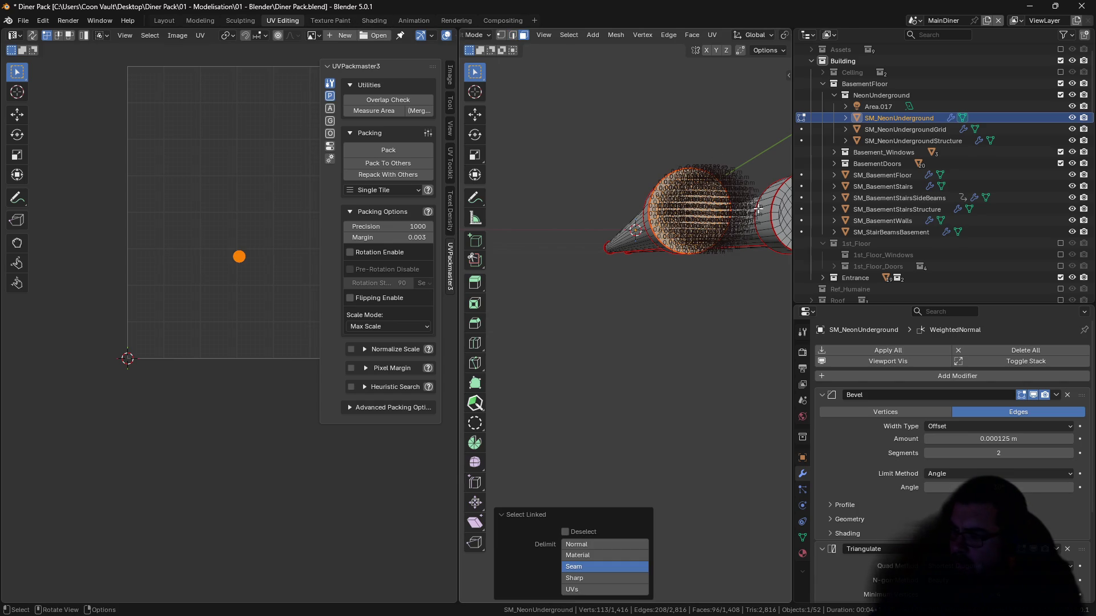
pyautogui.press('l')
pyautogui.press('KP_1')
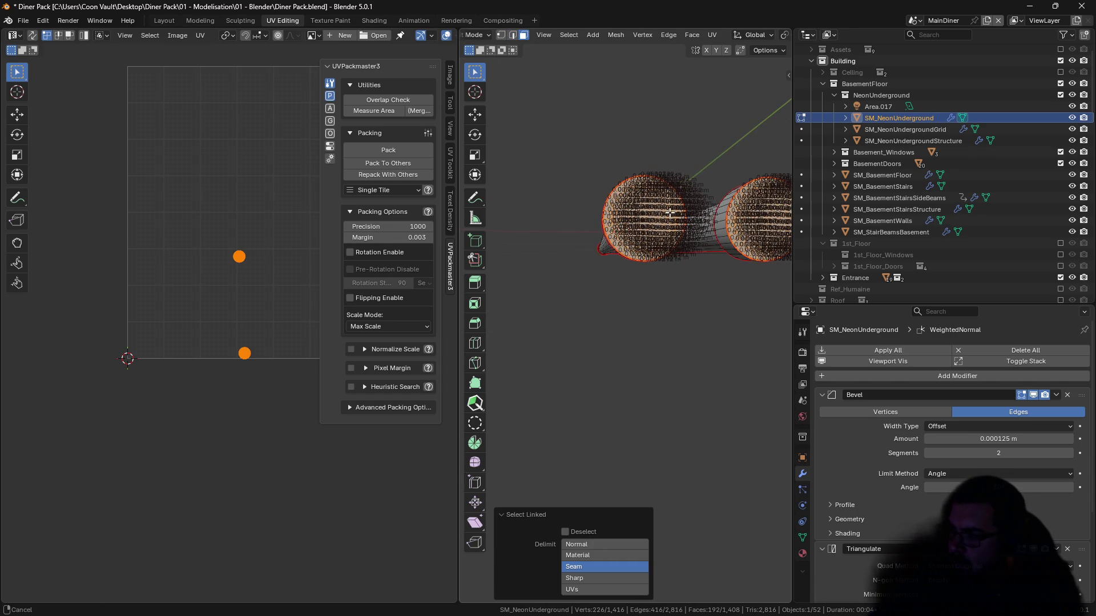
pyautogui.press('s')
pyautogui.hotkey('shift', 'y')
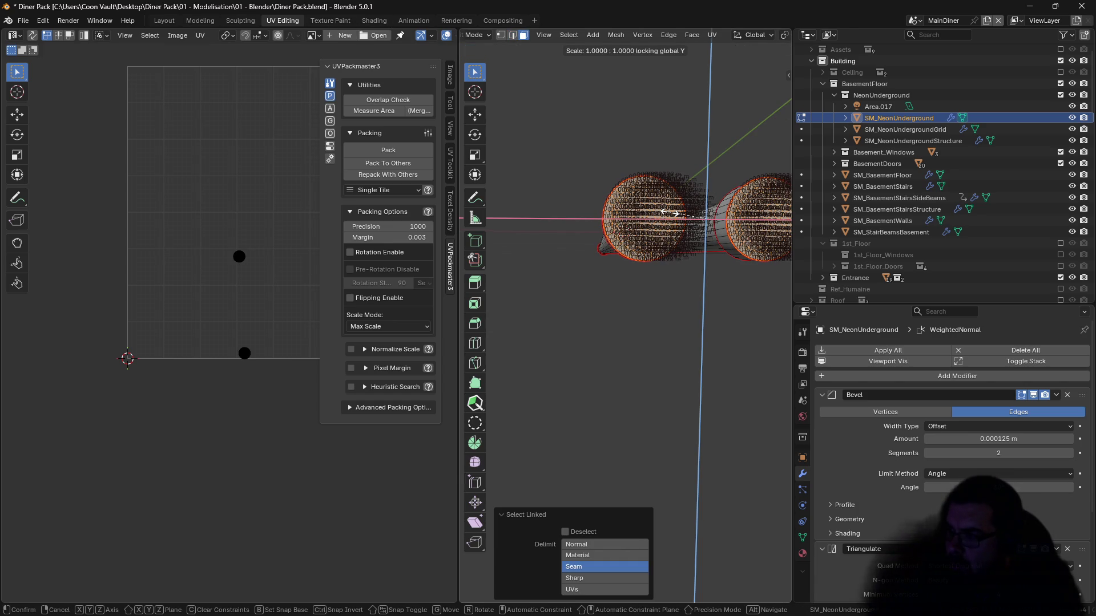
pyautogui.press('0')
pyautogui.press('Return')
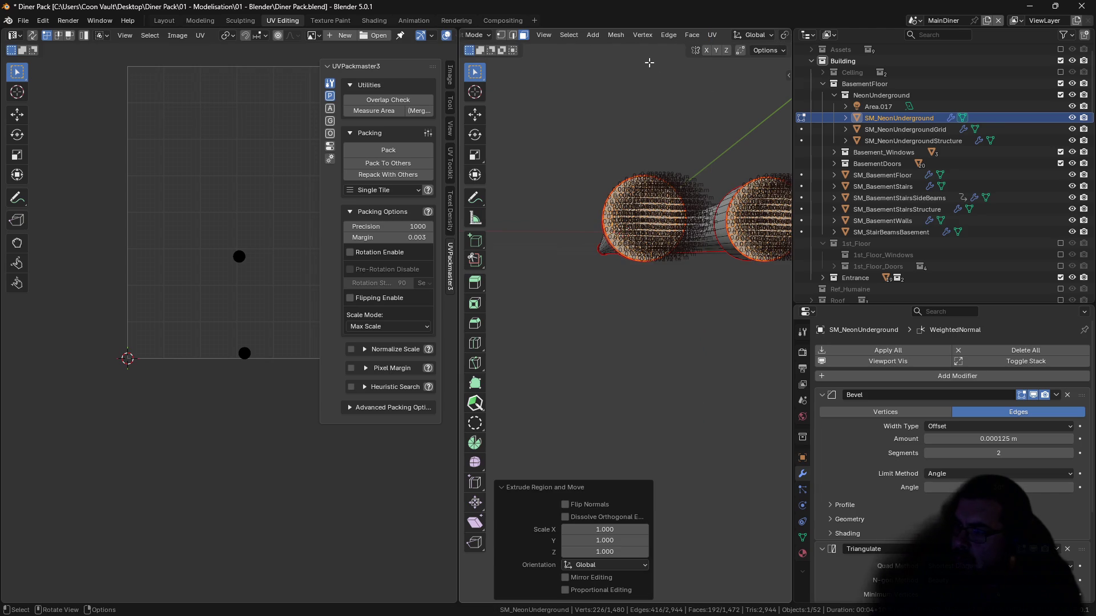
# Step: Scale the extruded tube ends to zero and merge vertices by distance
pyautogui.hscroll(5, 763, 35)
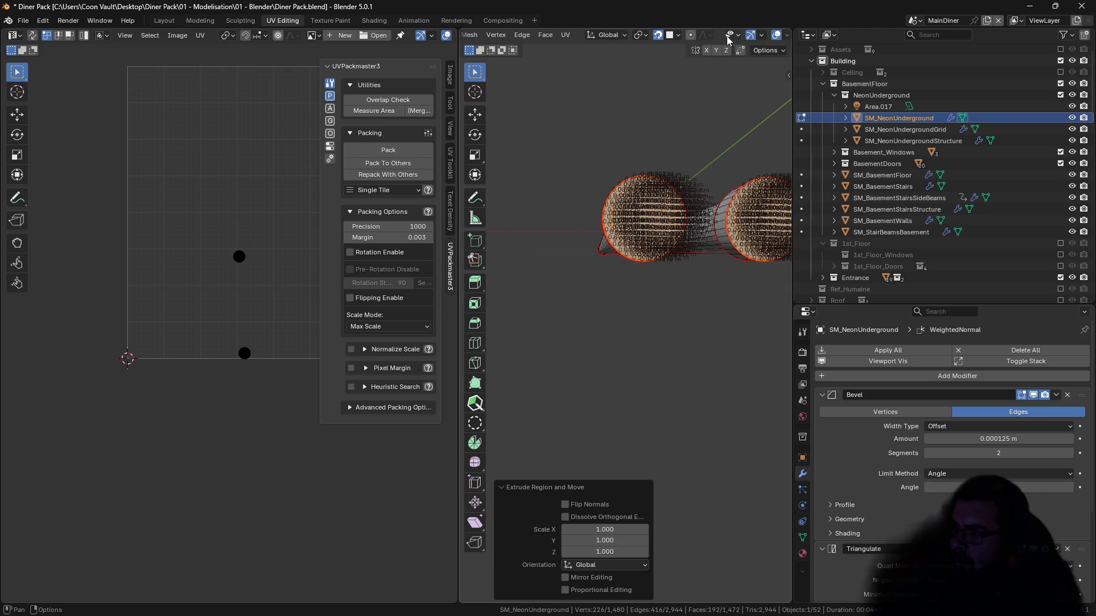
pyautogui.click(641, 39)
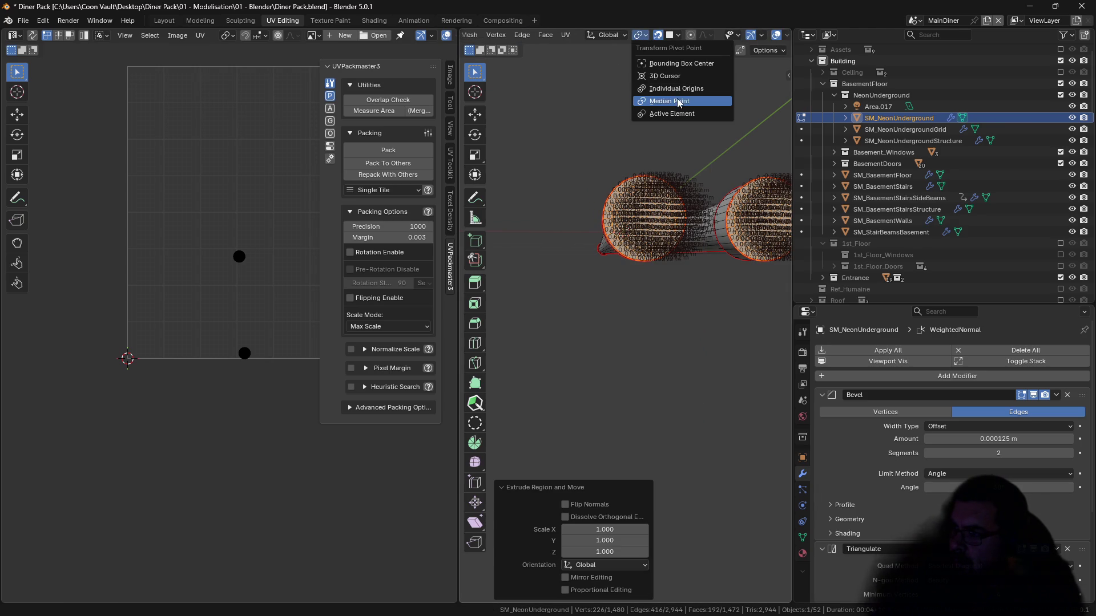
pyautogui.press('s')
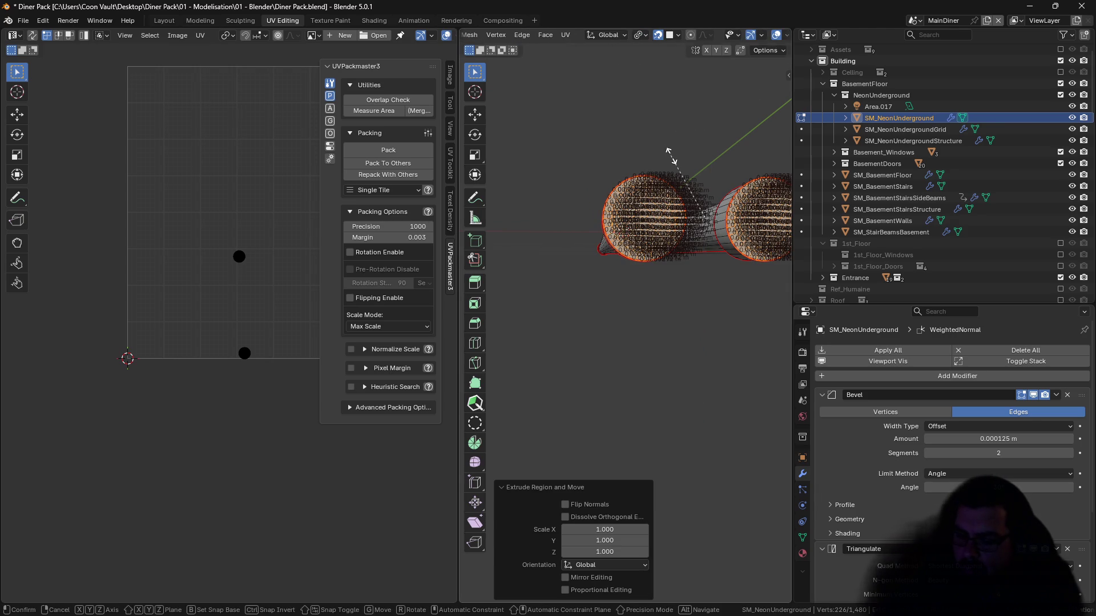
pyautogui.hotkey('shift', 'y')
pyautogui.press('0')
pyautogui.press('Return')
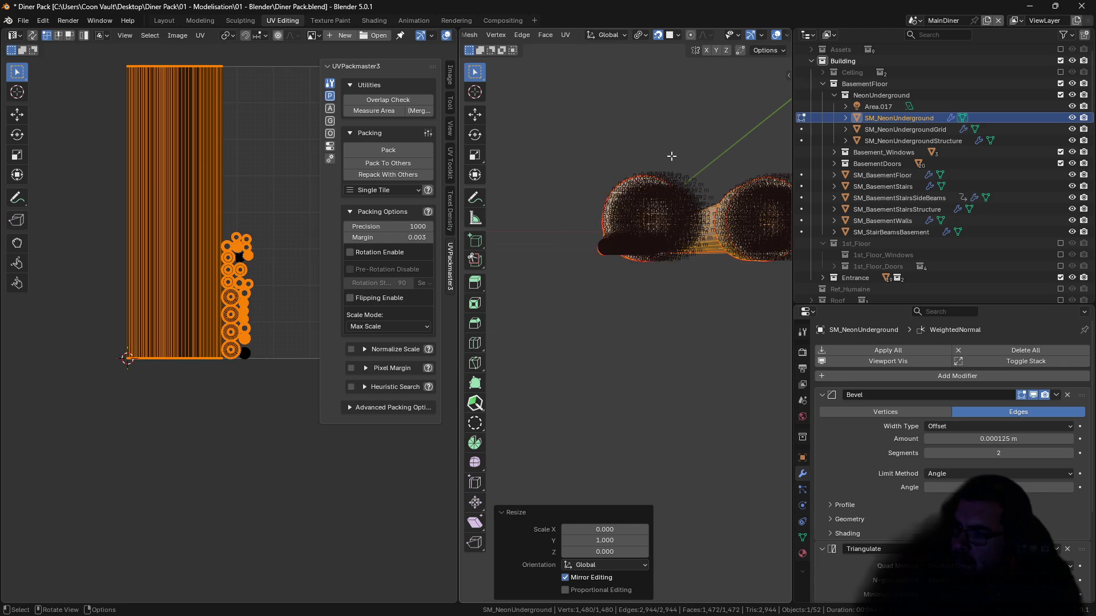
pyautogui.press('q')
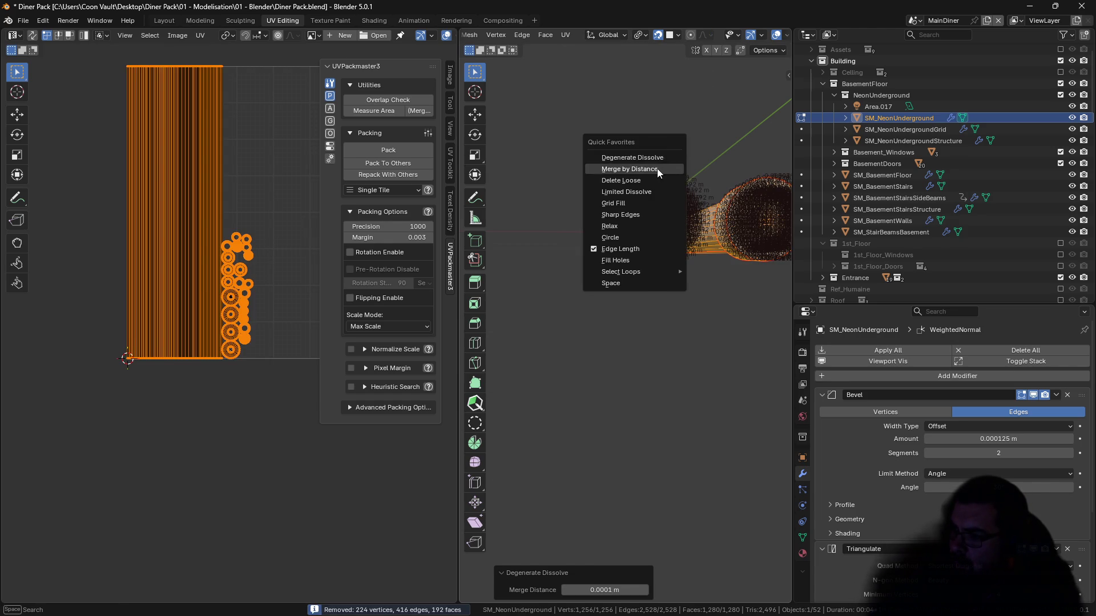
pyautogui.click(657, 168)
pyautogui.click(657, 169)
# Step: Flatten the cylinder end caps to zero and merge the overlapping vertices again
pyautogui.scroll(-2, 657, 169)
pyautogui.scroll(5, 717, 210)
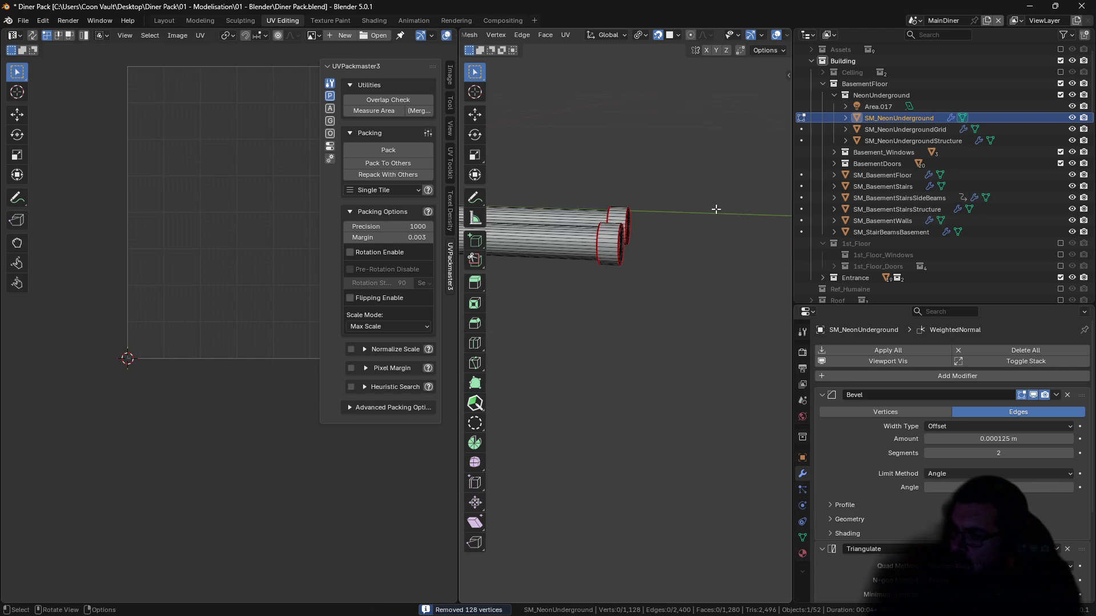
pyautogui.moveTo(570, 225)
pyautogui.mouseDown()
pyautogui.moveTo(604, 227)
pyautogui.moveTo(581, 234)
pyautogui.moveTo(710, 191)
pyautogui.moveTo(734, 195)
pyautogui.mouseUp()
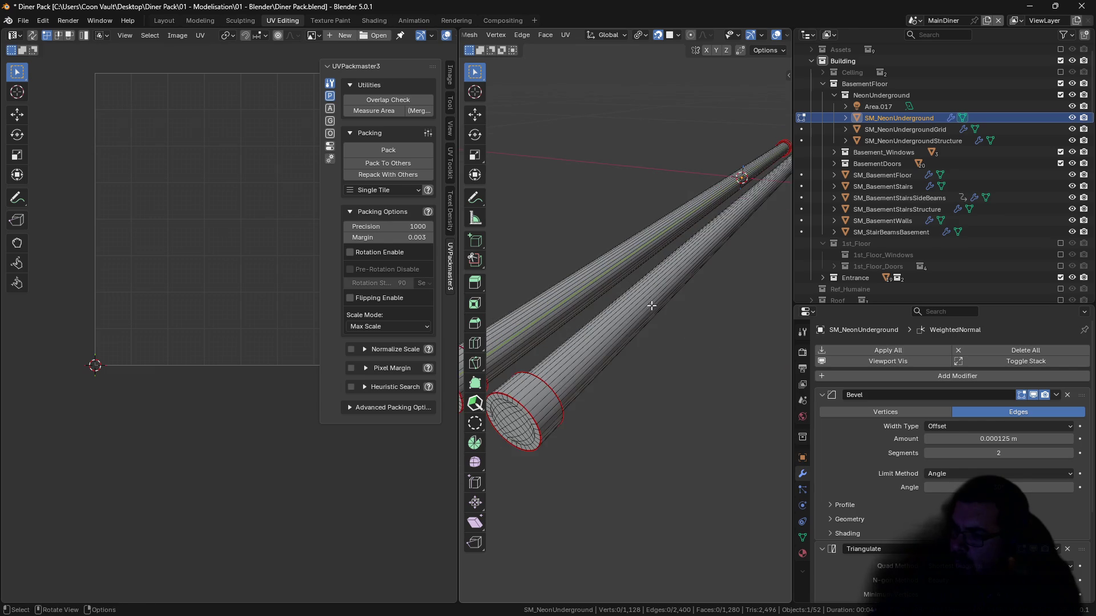
pyautogui.scroll(2, 737, 228)
pyautogui.press('l')
pyautogui.press('l')
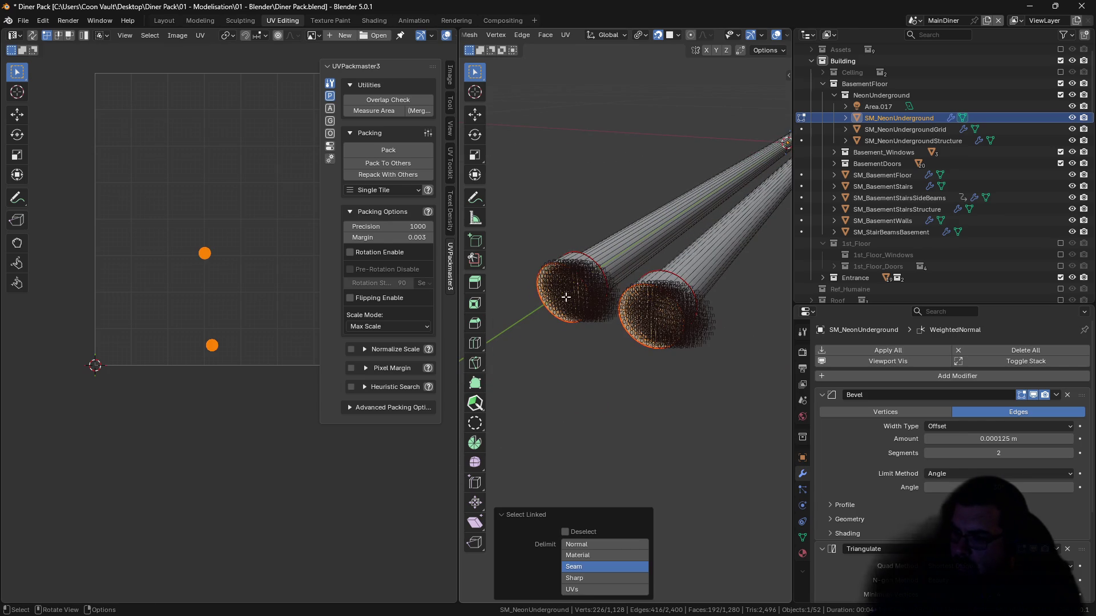
pyautogui.press('s')
pyautogui.hotkey('shift', 'y')
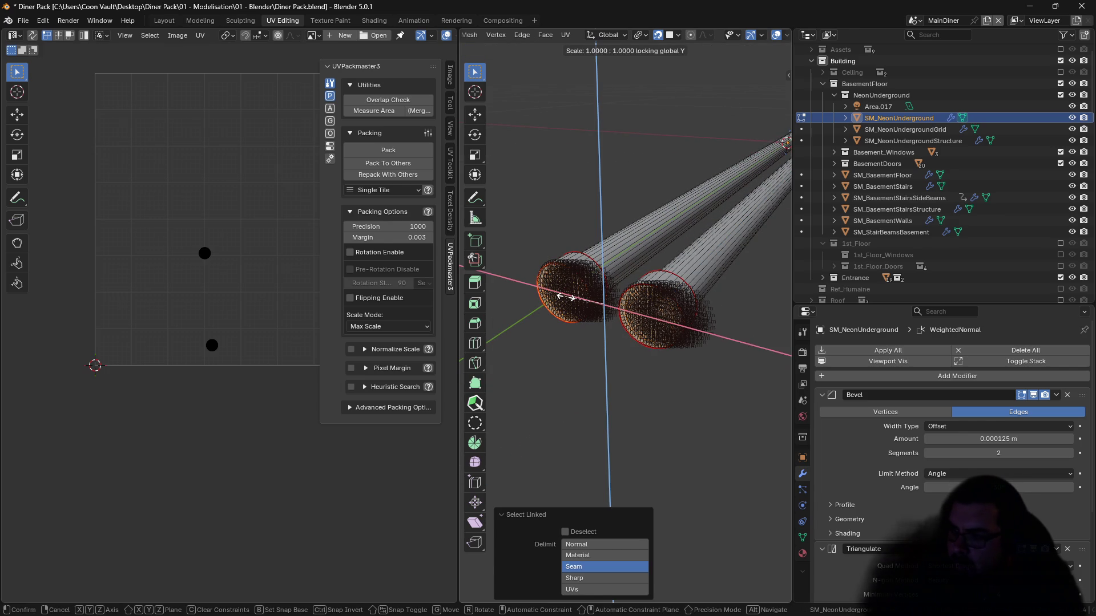
pyautogui.press('0')
pyautogui.press('Return')
pyautogui.press('a')
pyautogui.press('m')
pyautogui.click(564, 297)
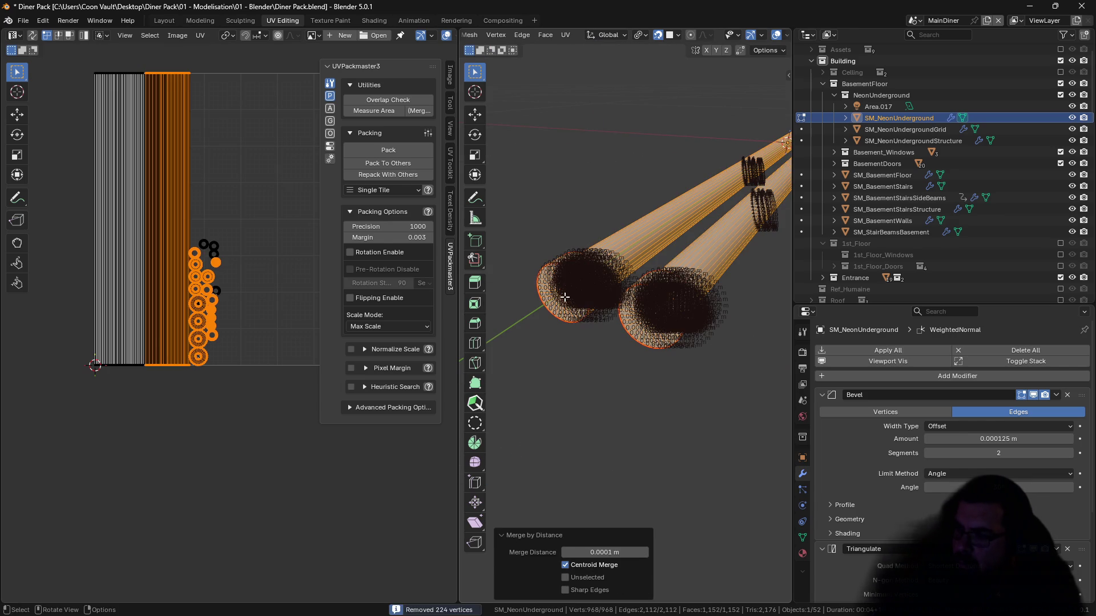
# Step: Reselect the whole tube mesh, unwrap its UVs, and return to Object Mode
pyautogui.hotkey('alt', 'a')
pyautogui.press('a')
pyautogui.press('u')
pyautogui.click(564, 296)
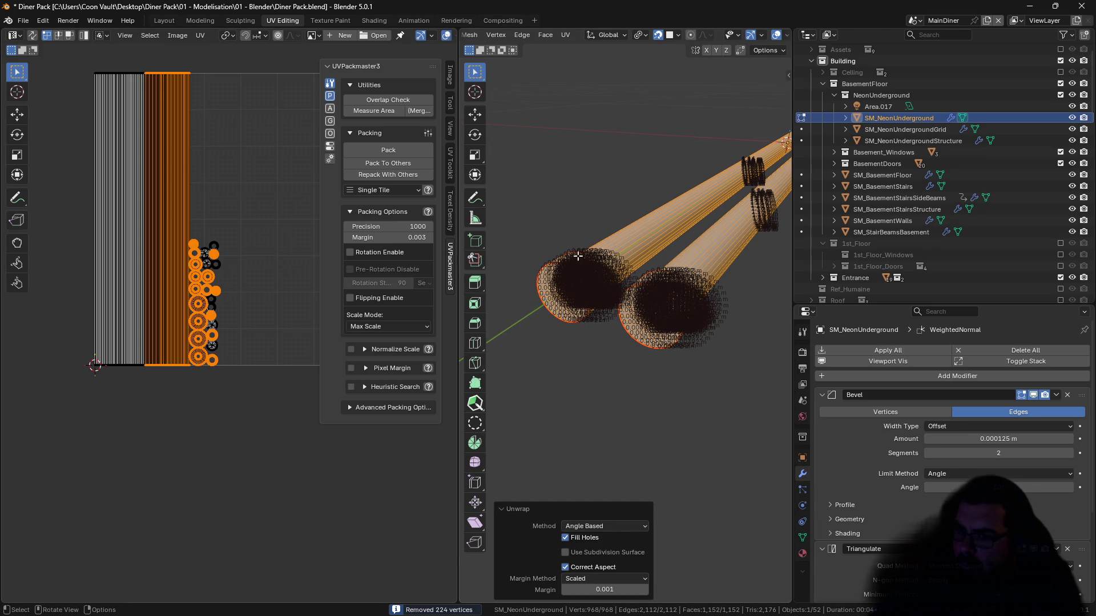
pyautogui.press('a')
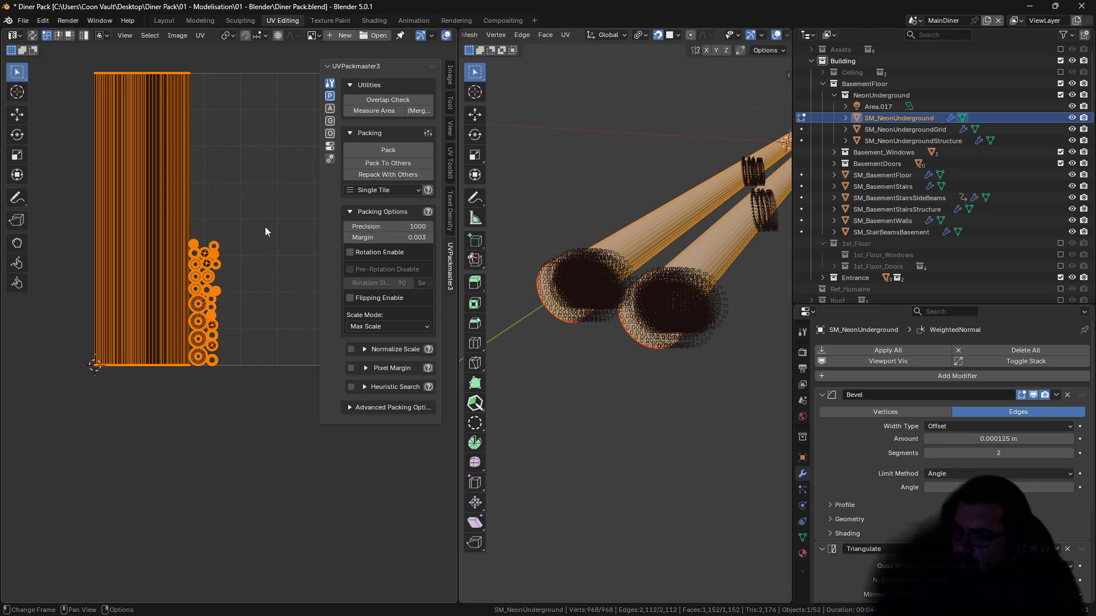
pyautogui.press('Tab')
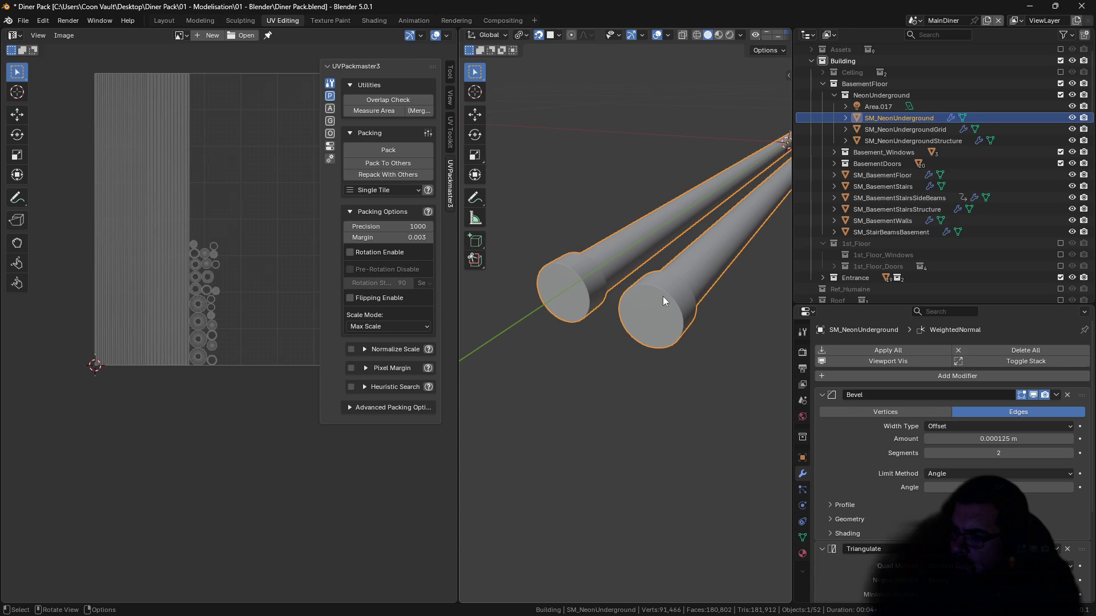
# Step: Unwrap the neon structure box and pack its UV islands into the tile
pyautogui.press('KP_Divide')
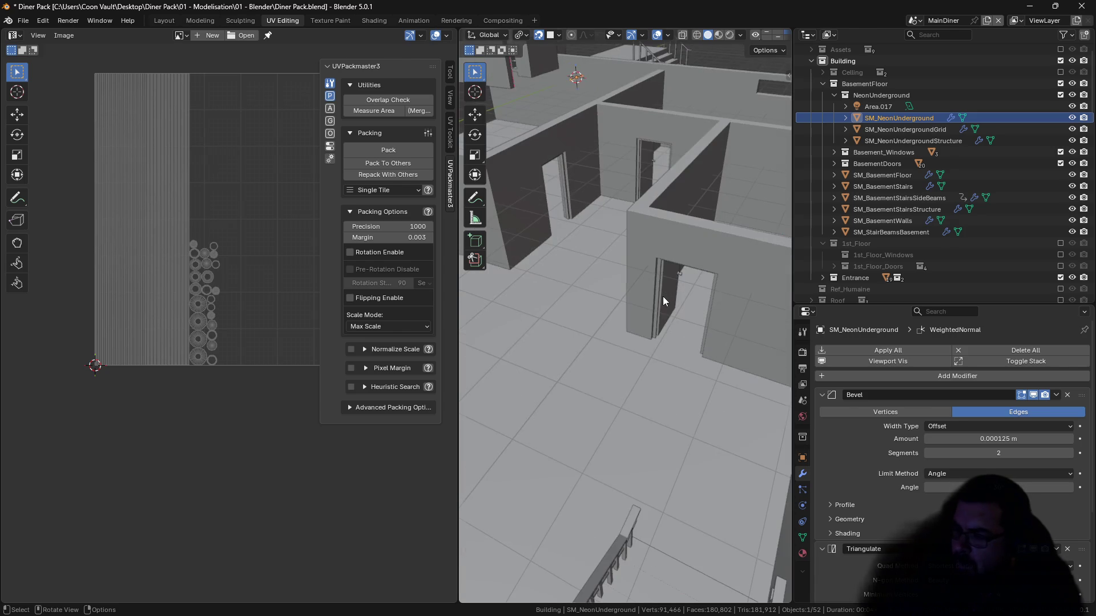
pyautogui.press('KP_Decimal')
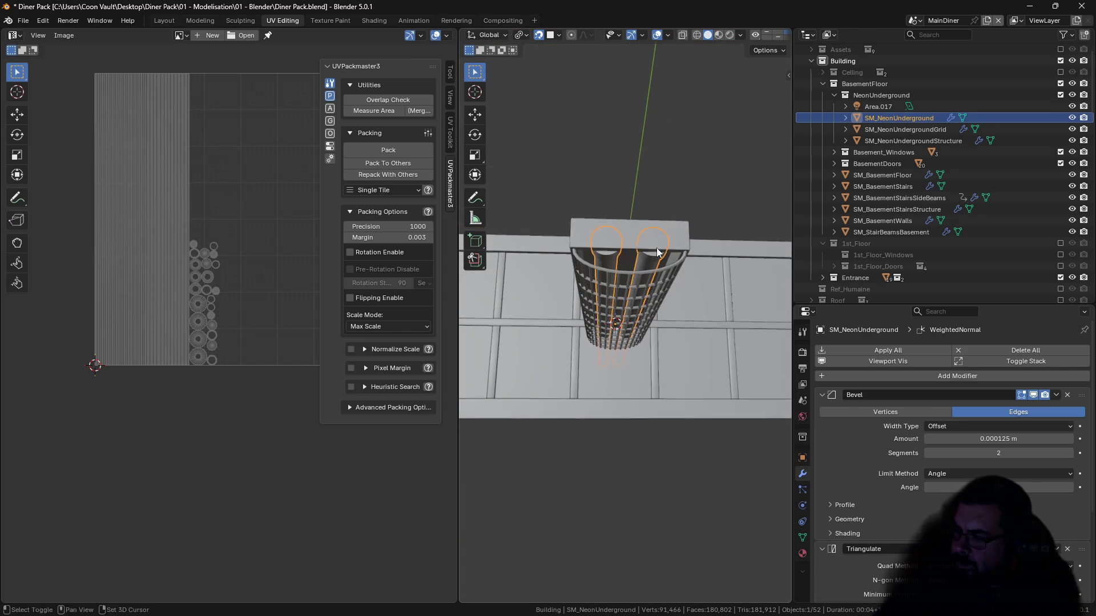
pyautogui.click(659, 233)
pyautogui.press('Tab')
pyautogui.press('a')
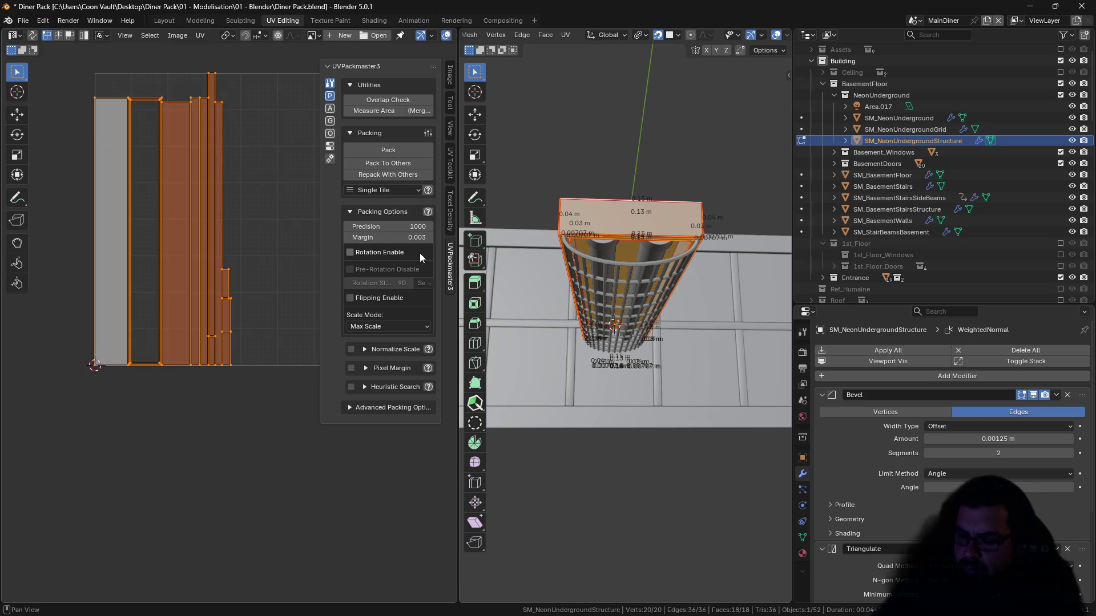
pyautogui.press('u')
pyautogui.click(681, 255)
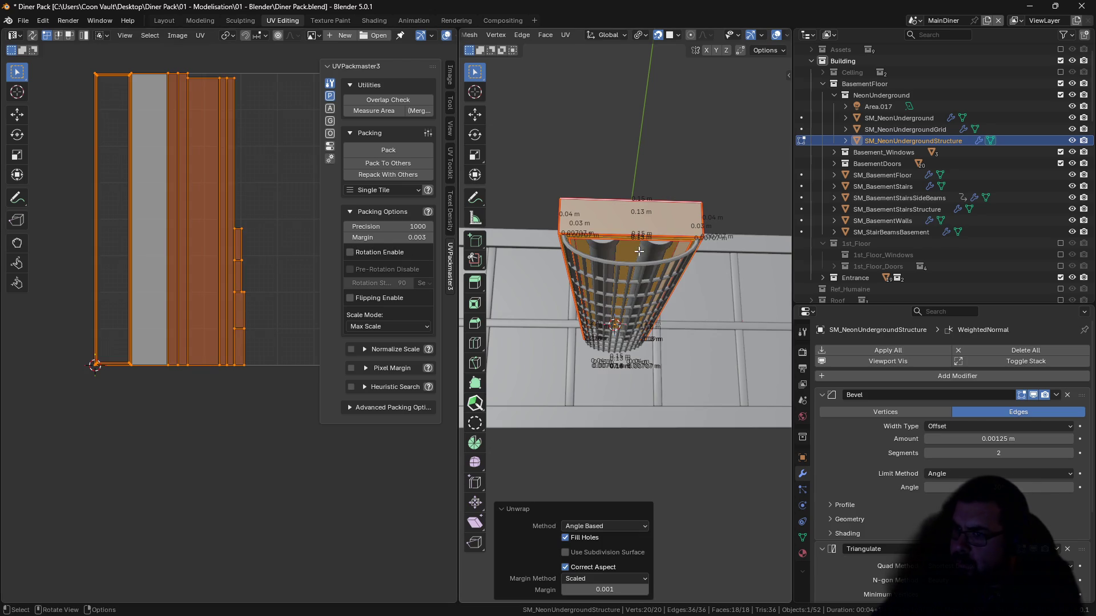
pyautogui.click(400, 149)
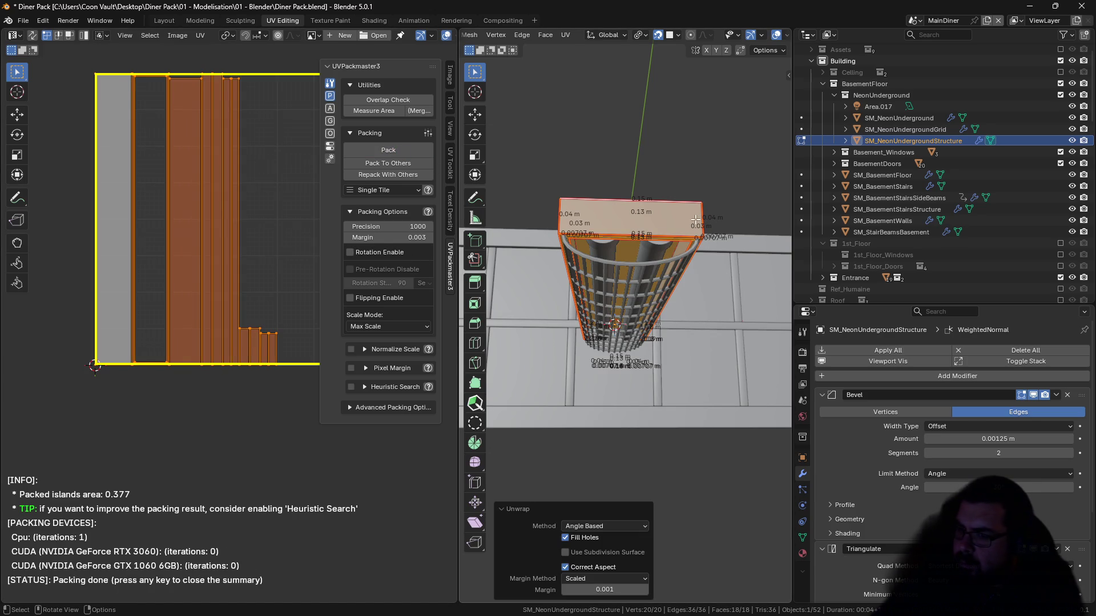
pyautogui.press('Tab')
# Step: Pack the SM_NeonUnderground tubes' UV islands into the tile
pyautogui.click(661, 245)
pyautogui.press('Tab')
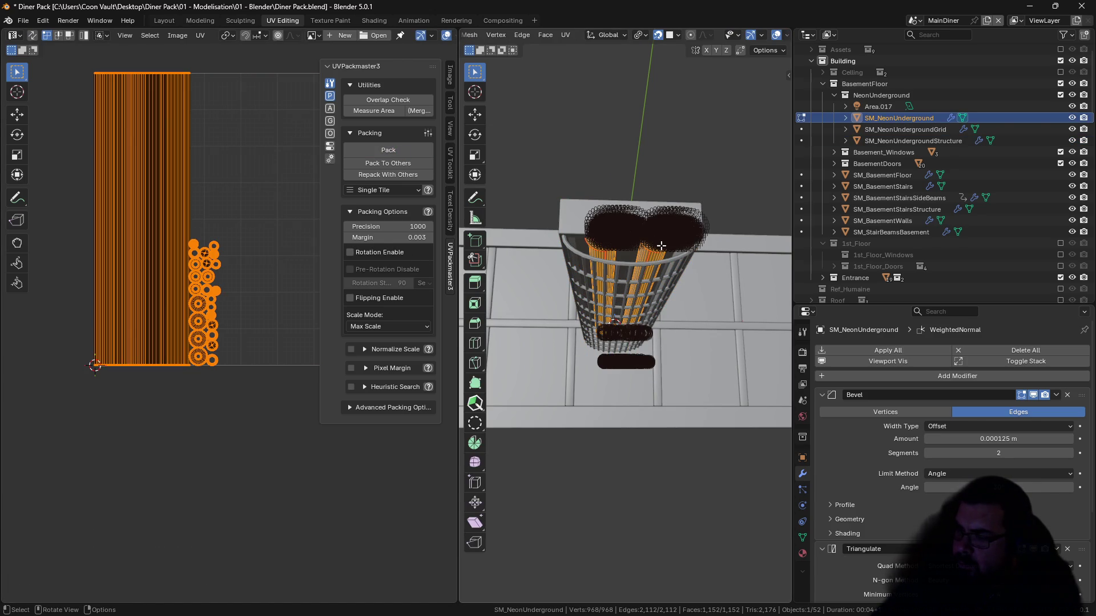
pyautogui.click(394, 148)
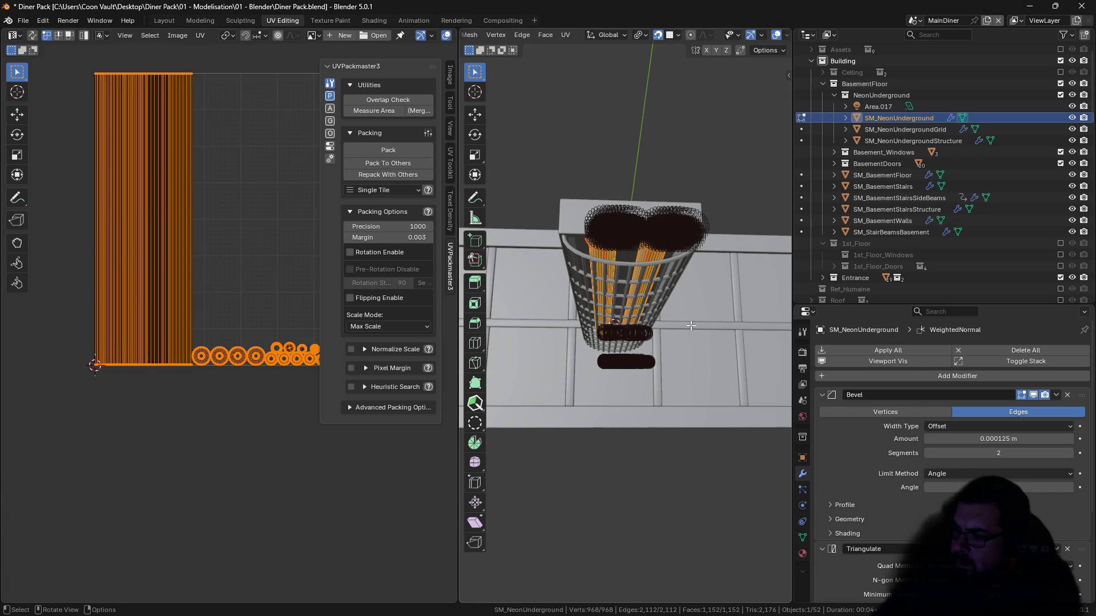
pyautogui.press('Tab')
# Step: Pack the M_NeonUndergroundMetalPure faces of the tubes and grid together, then exit Edit Mode
pyautogui.click(803, 553)
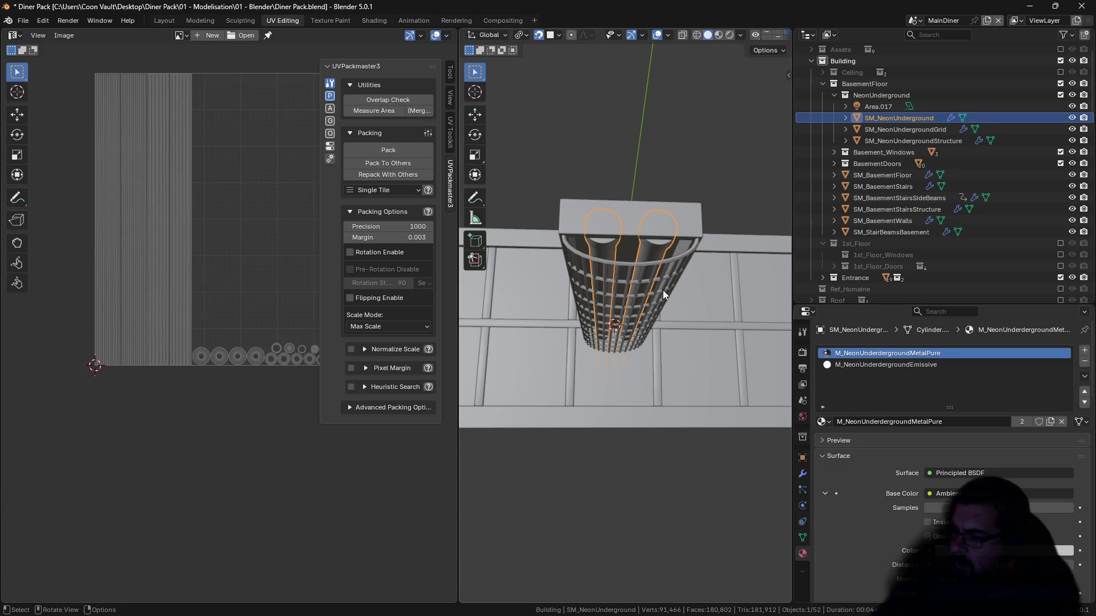
pyautogui.press('Tab')
pyautogui.hotkey('alt', 'a')
pyautogui.click(951, 437)
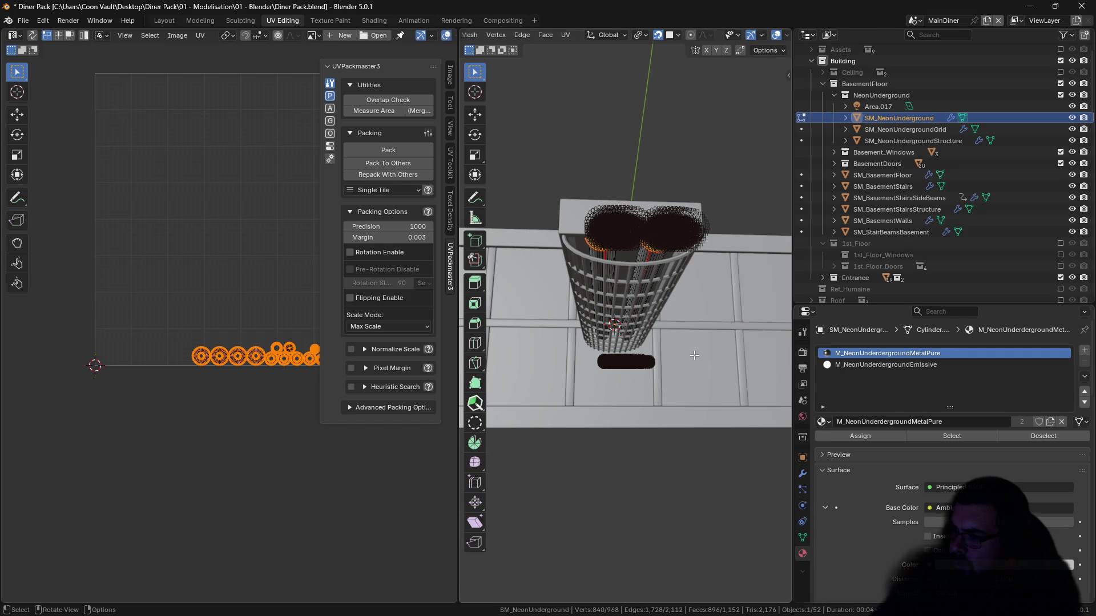
pyautogui.press('Tab')
pyautogui.keyDown('shift'); pyautogui.click(658, 281); pyautogui.keyUp('shift')
pyautogui.press('Tab')
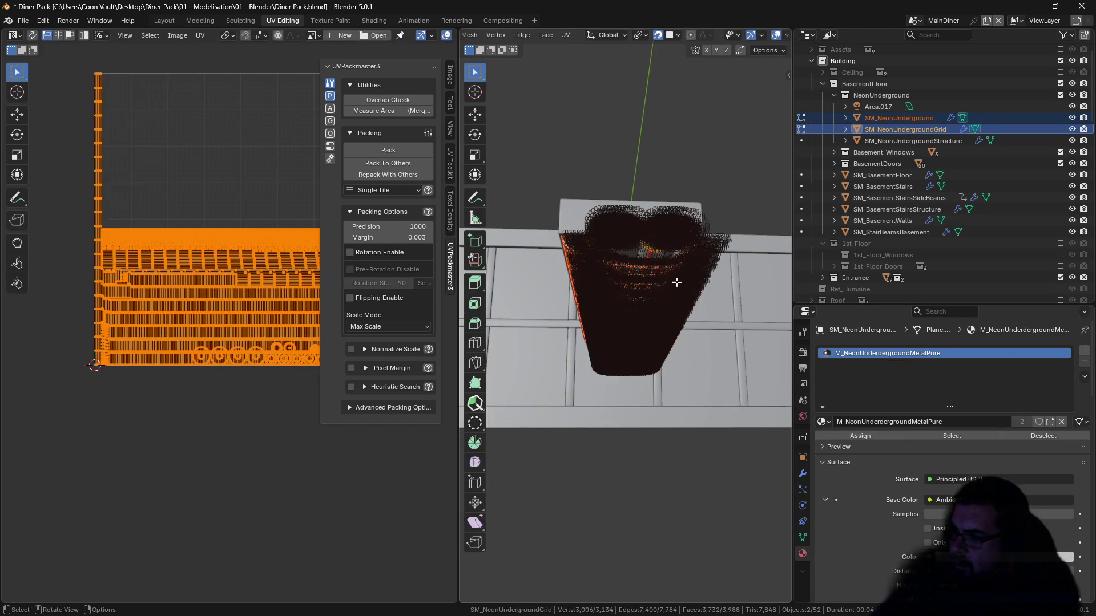
pyautogui.hotkey('alt', 'a')
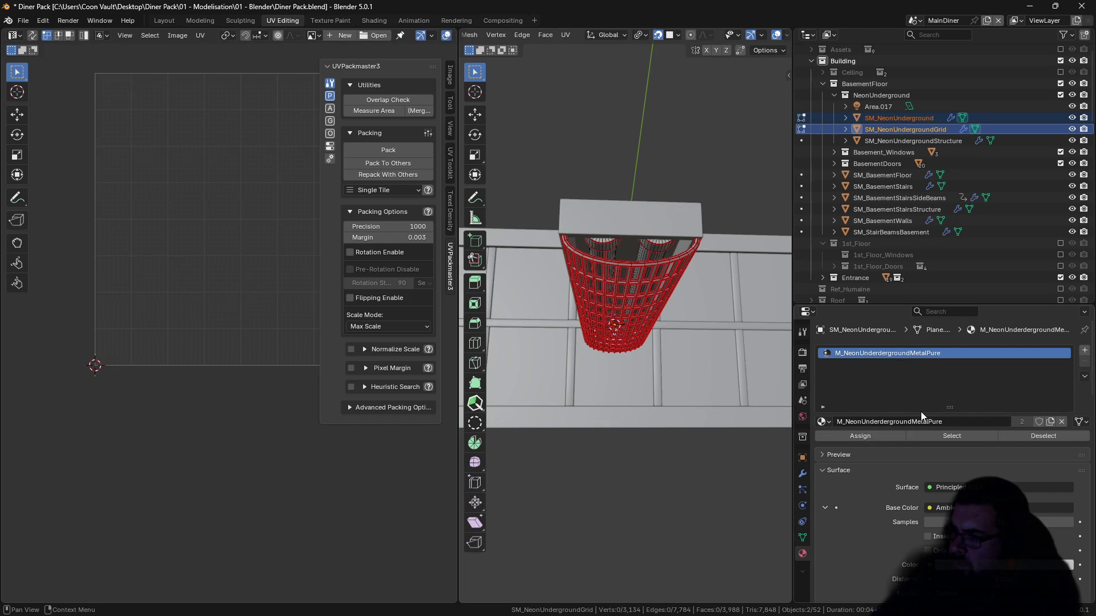
pyautogui.click(959, 437)
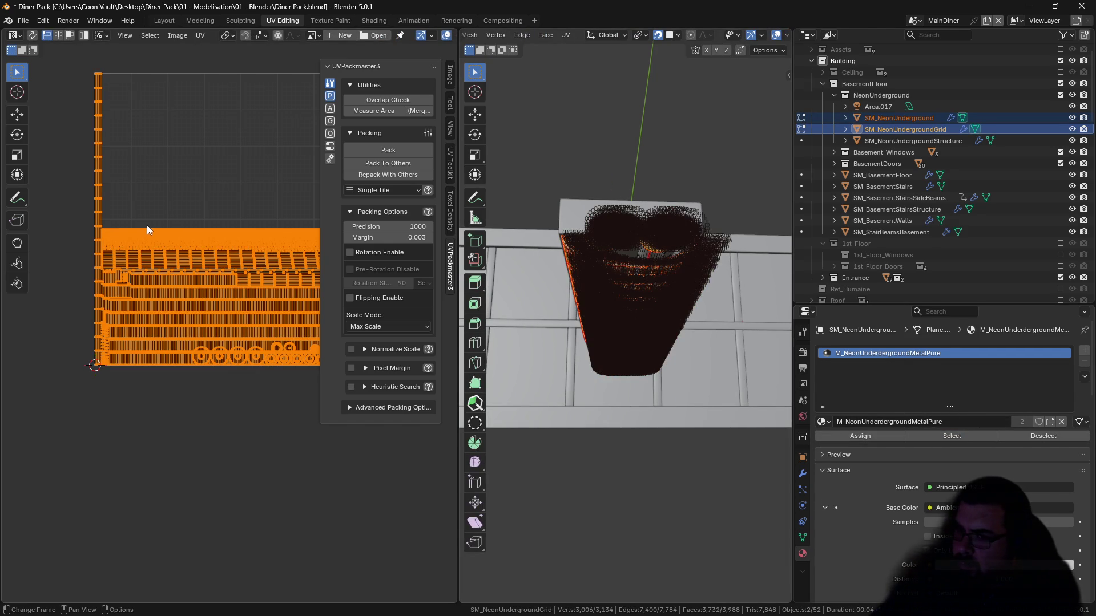
pyautogui.click(396, 149)
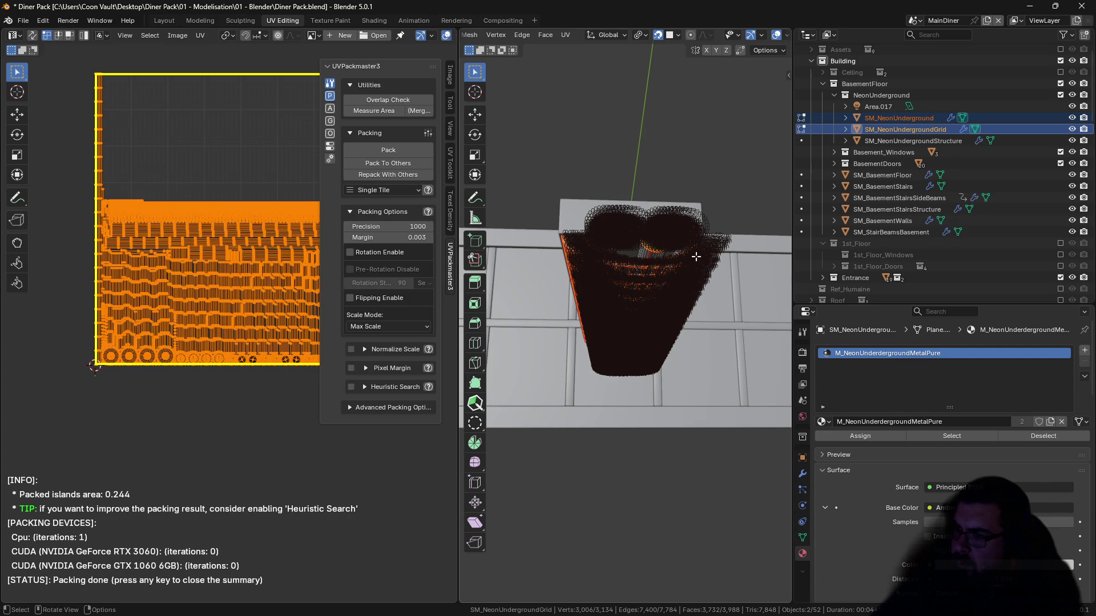
pyautogui.press('Tab')
pyautogui.press('Tab')
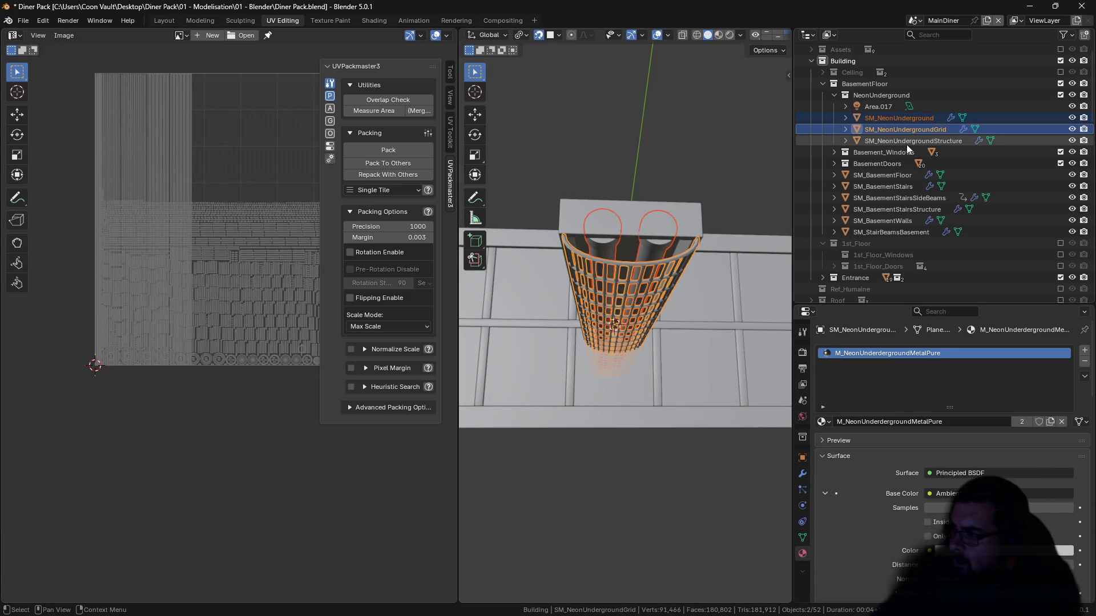
# Step: Select the three NeonUnderground meshes and choose FBX export
pyautogui.click(907, 141)
pyautogui.keyDown('shift'); pyautogui.click(910, 120); pyautogui.keyUp('shift')
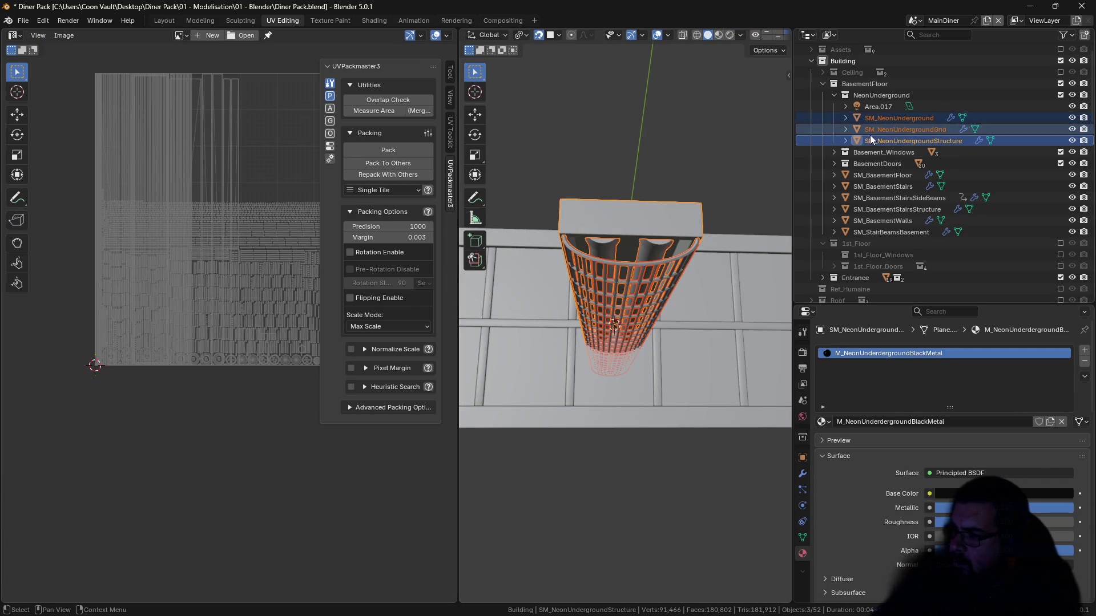
pyautogui.click(23, 20)
pyautogui.moveTo(60, 194)
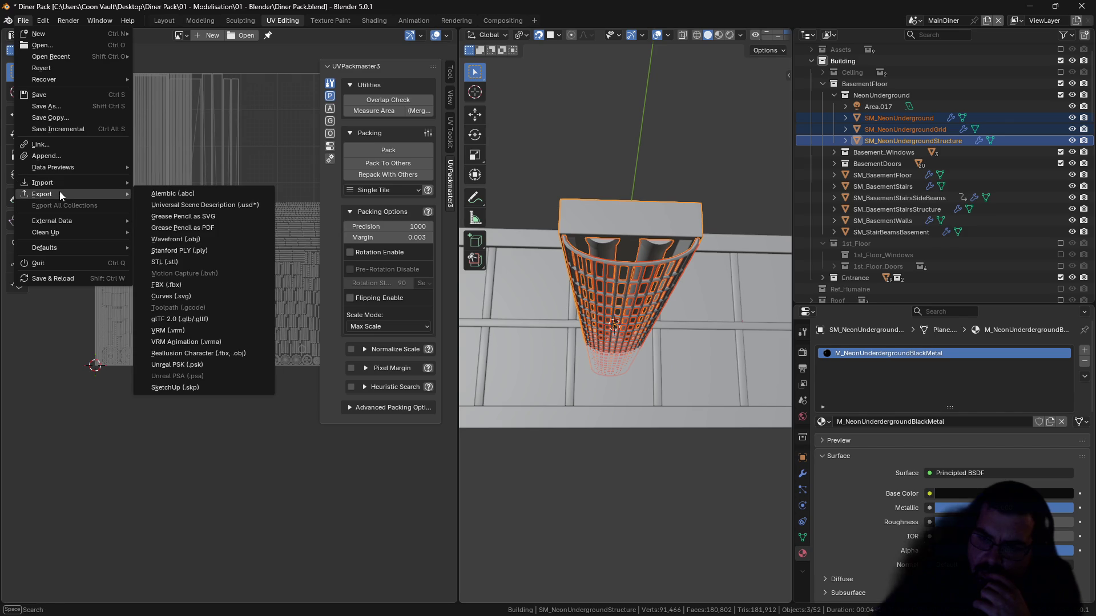
pyautogui.click(184, 286)
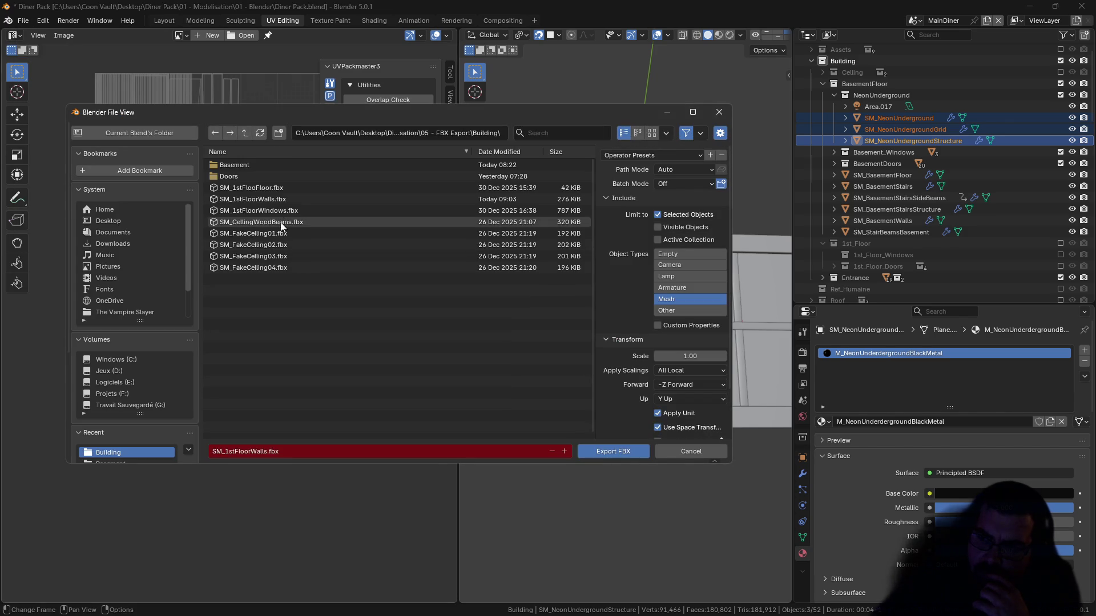
# Step: Export them to the Basement folder as SM_BasementNeon.fbx and save the blend file
pyautogui.click(245, 165)
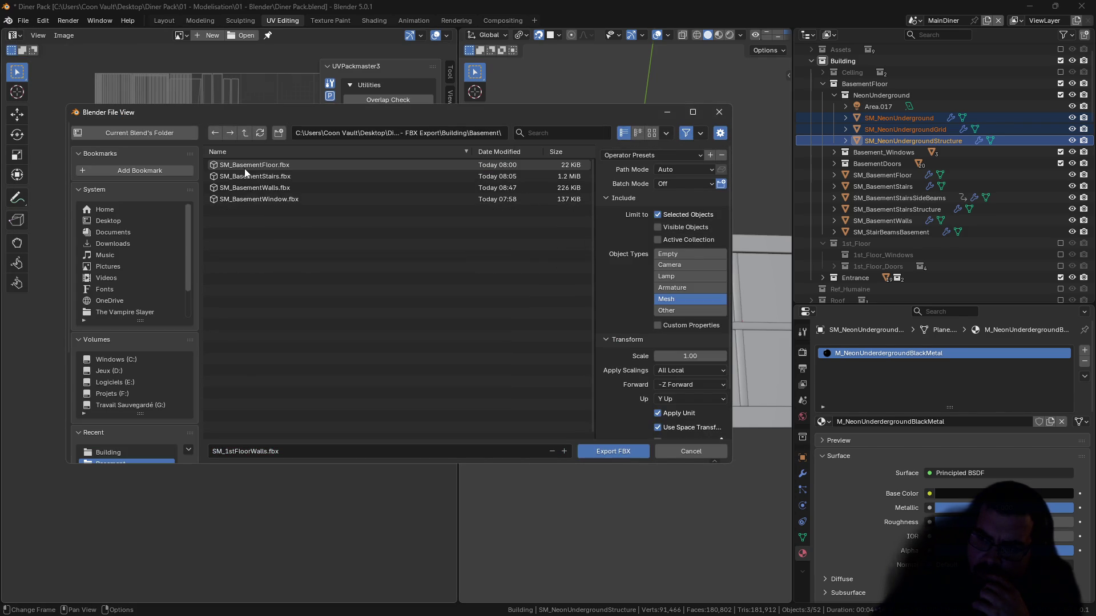
pyautogui.click(252, 203)
pyautogui.click(259, 452)
pyautogui.moveTo(255, 451); pyautogui.dragTo(330, 455)
pyautogui.write('Neon')
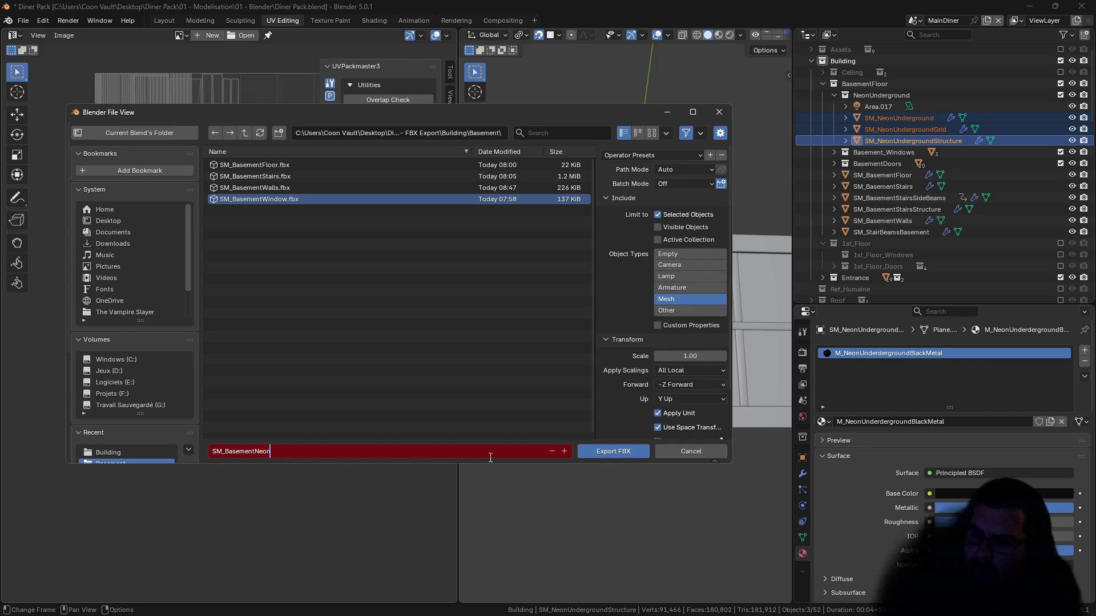
pyautogui.press('Return')
pyautogui.click(627, 454)
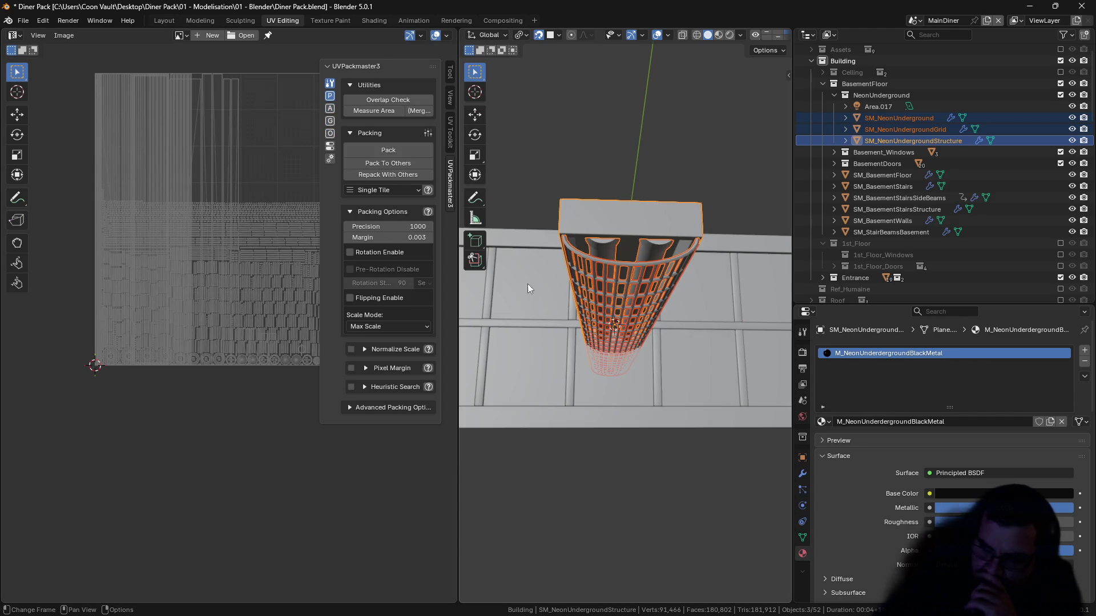
pyautogui.click(22, 20)
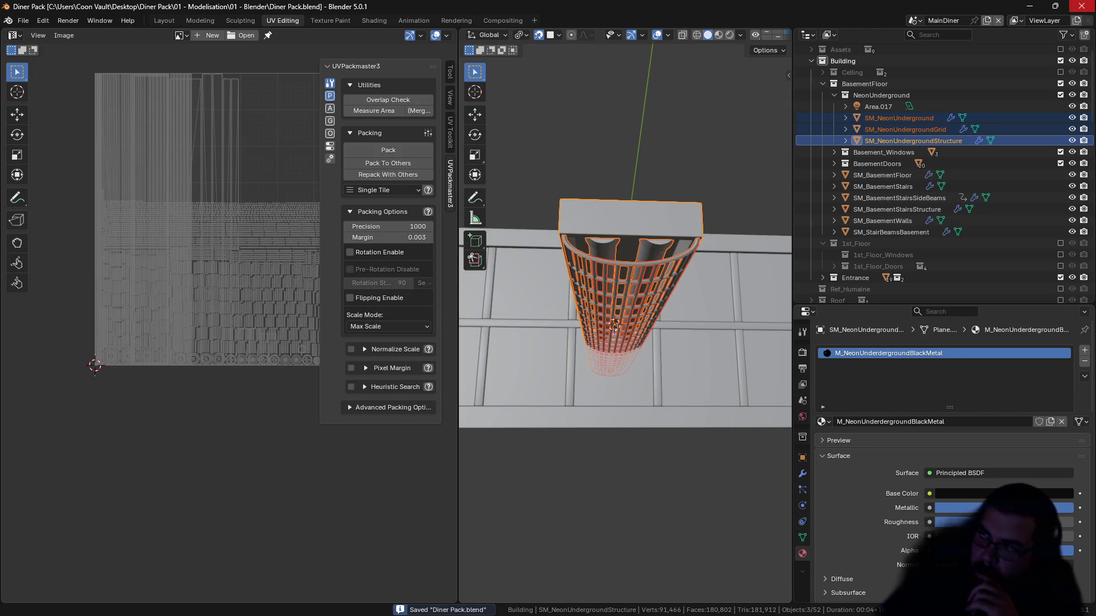
pyautogui.click(662, 609)
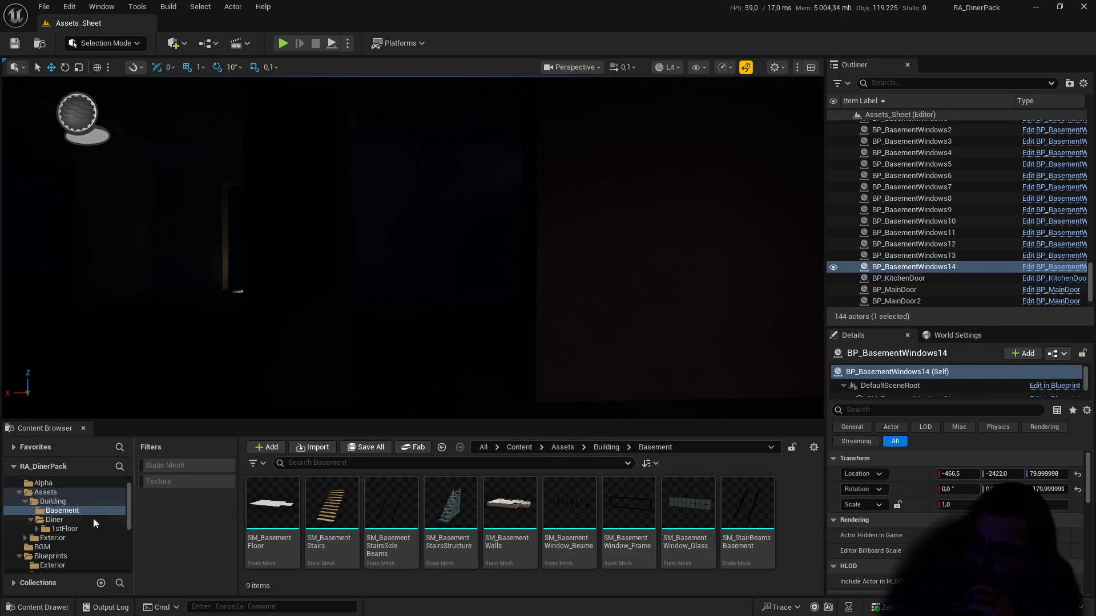
# Step: Create a Stairs folder in Basement and move the stair meshes, including SM_StairBeamsBasement, into it
pyautogui.click(60, 513)
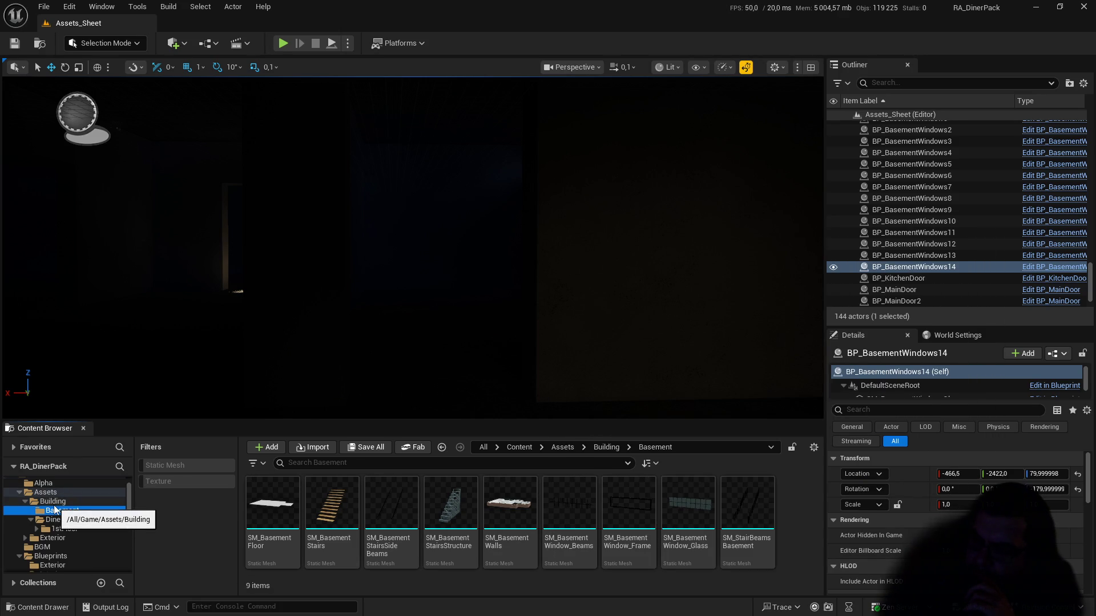
pyautogui.rightClick(797, 532)
pyautogui.click(851, 149)
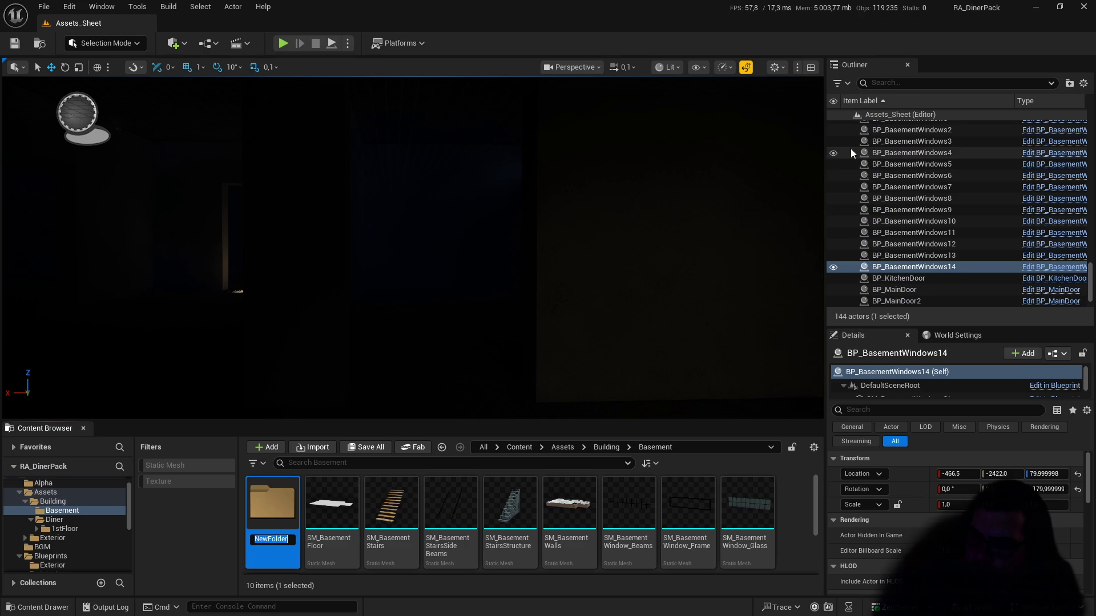
pyautogui.write('Stairs')
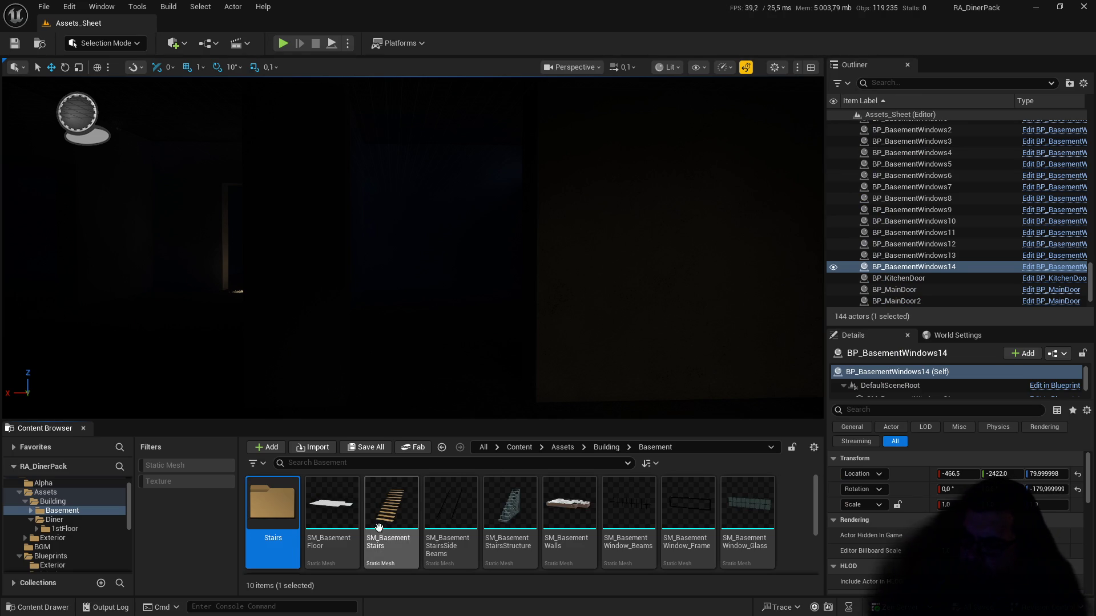
pyautogui.click(391, 506)
pyautogui.keyDown('ctrl'); pyautogui.click(452, 509); pyautogui.keyUp('ctrl')
pyautogui.keyDown('ctrl'); pyautogui.click(509, 505); pyautogui.keyUp('ctrl')
pyautogui.keyDown('ctrl'); pyautogui.click(629, 505); pyautogui.keyUp('ctrl')
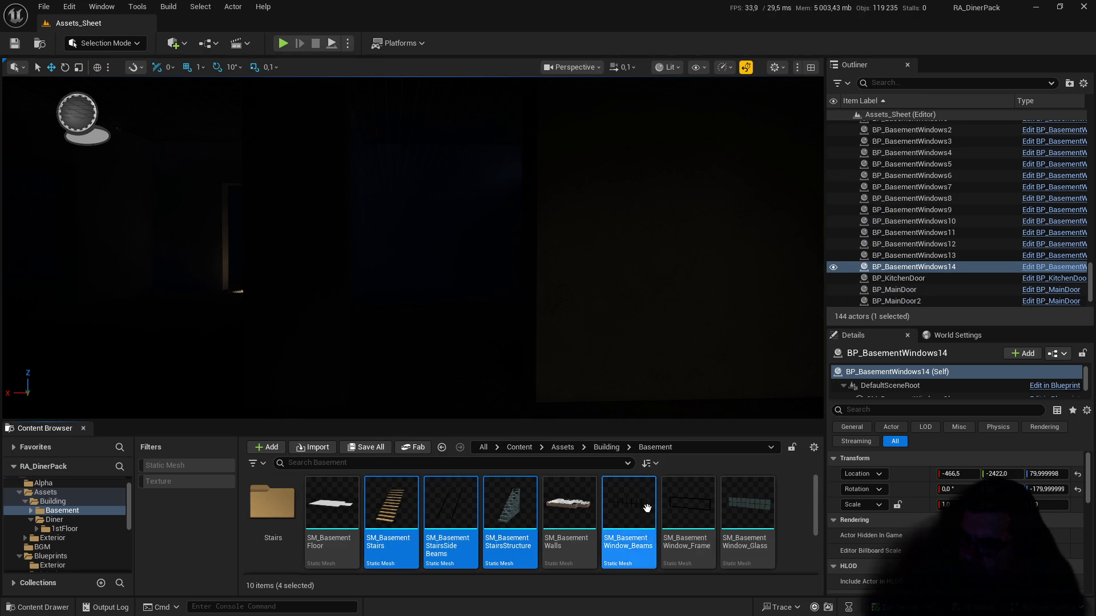
pyautogui.keyDown('ctrl'); pyautogui.click(630, 508); pyautogui.keyUp('ctrl')
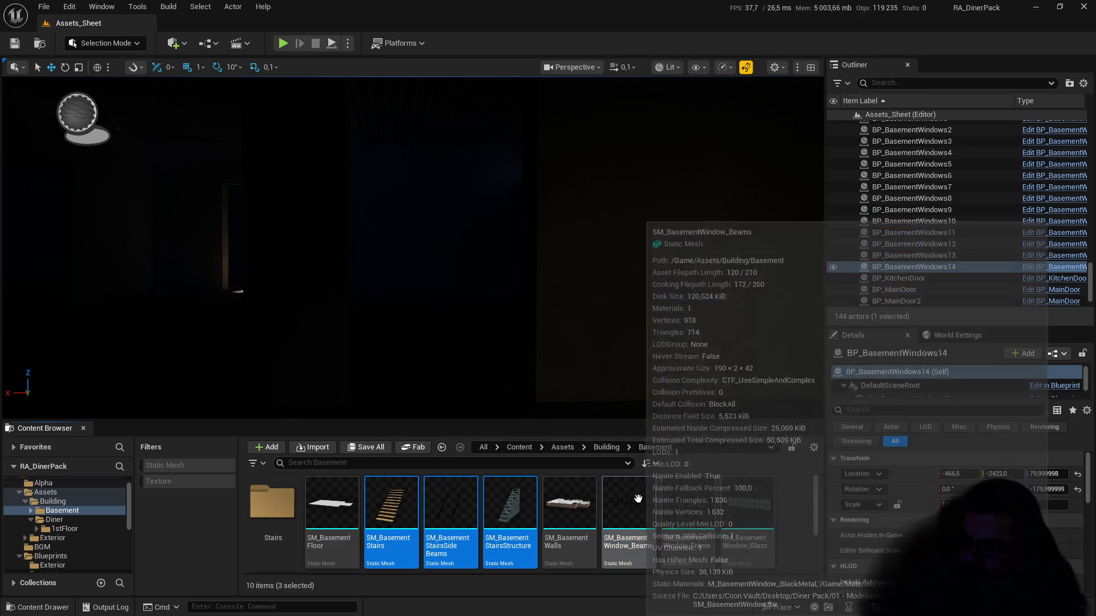
pyautogui.moveTo(508, 493); pyautogui.dragTo(281, 513)
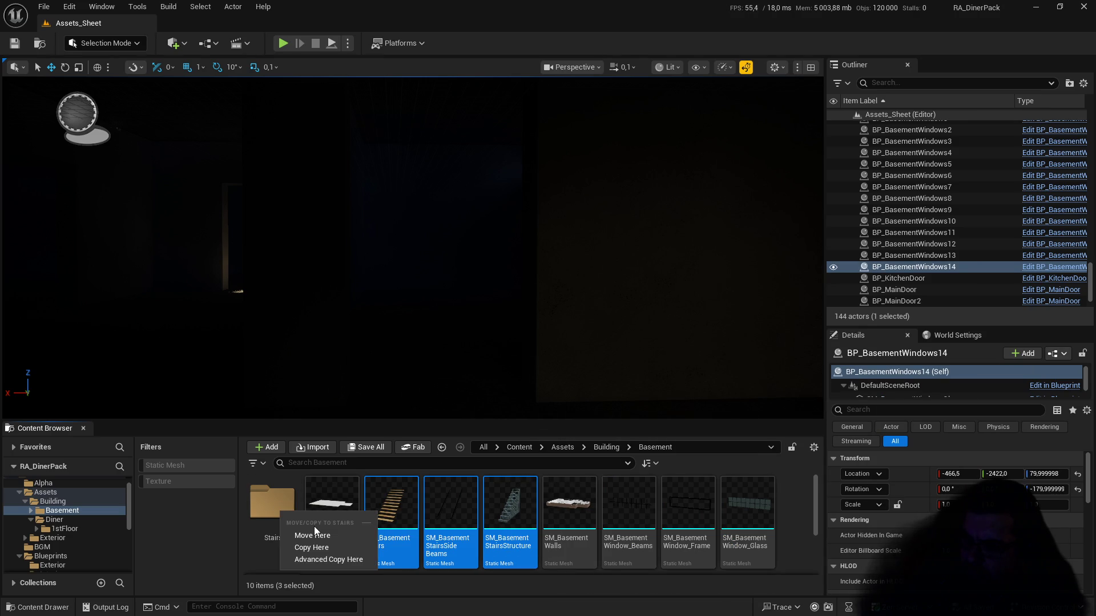
pyautogui.click(317, 533)
pyautogui.moveTo(629, 508)
pyautogui.mouseDown()
pyautogui.moveTo(280, 491)
pyautogui.moveTo(277, 520)
pyautogui.mouseUp()
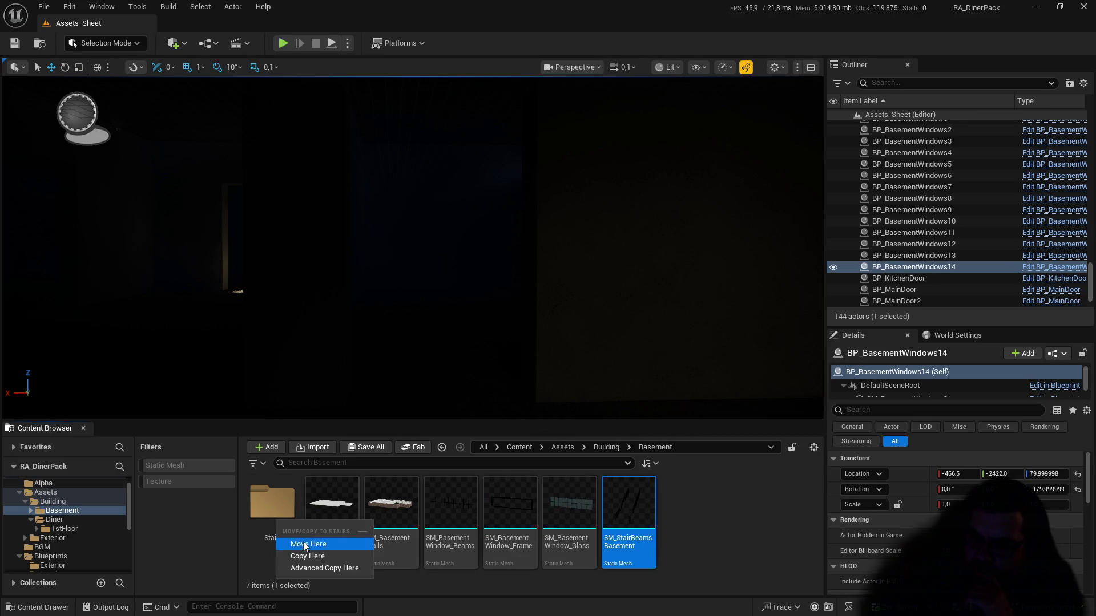
pyautogui.click(311, 544)
# Step: Create a Window folder, move the window beam, frame and glass meshes into it, then open Neon
pyautogui.rightClick(624, 518)
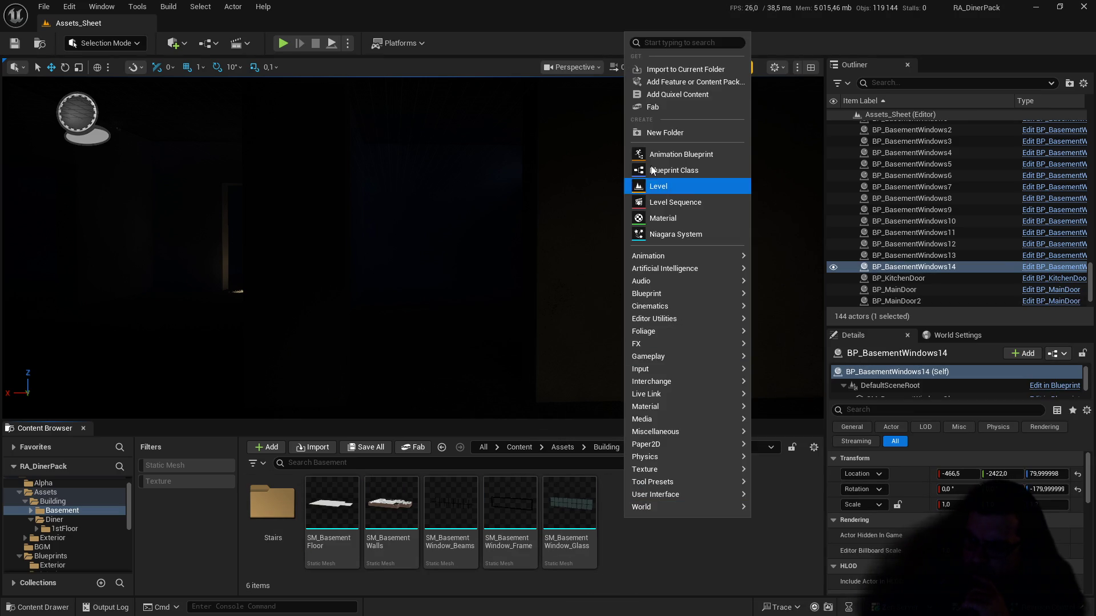
pyautogui.click(664, 134)
pyautogui.write('Wid')
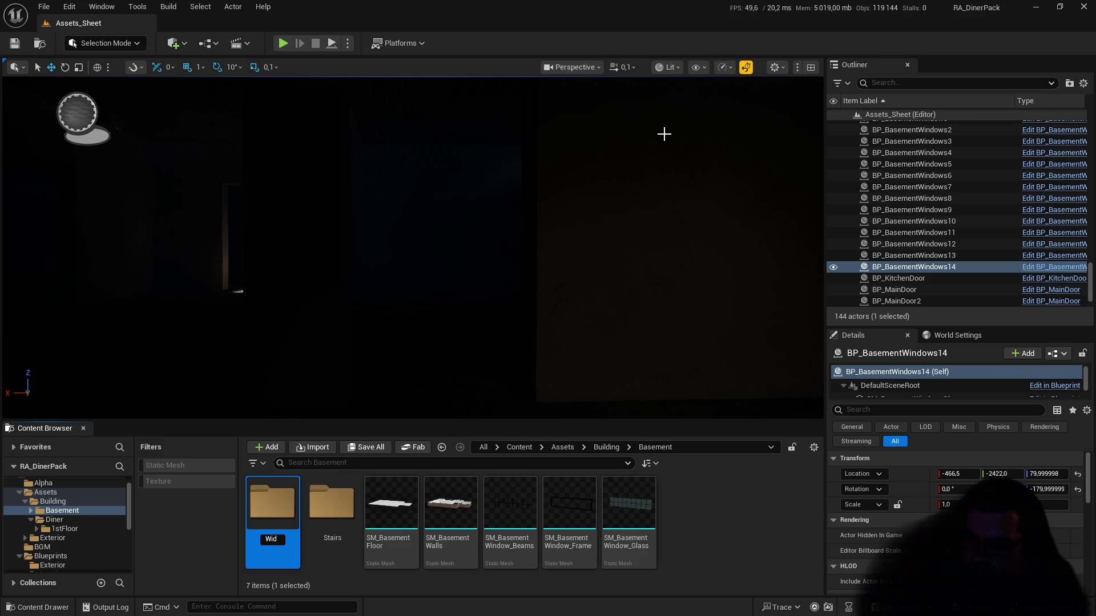
pyautogui.press('BackSpace')
pyautogui.write('ndo')
pyautogui.write('w')
pyautogui.press('Return')
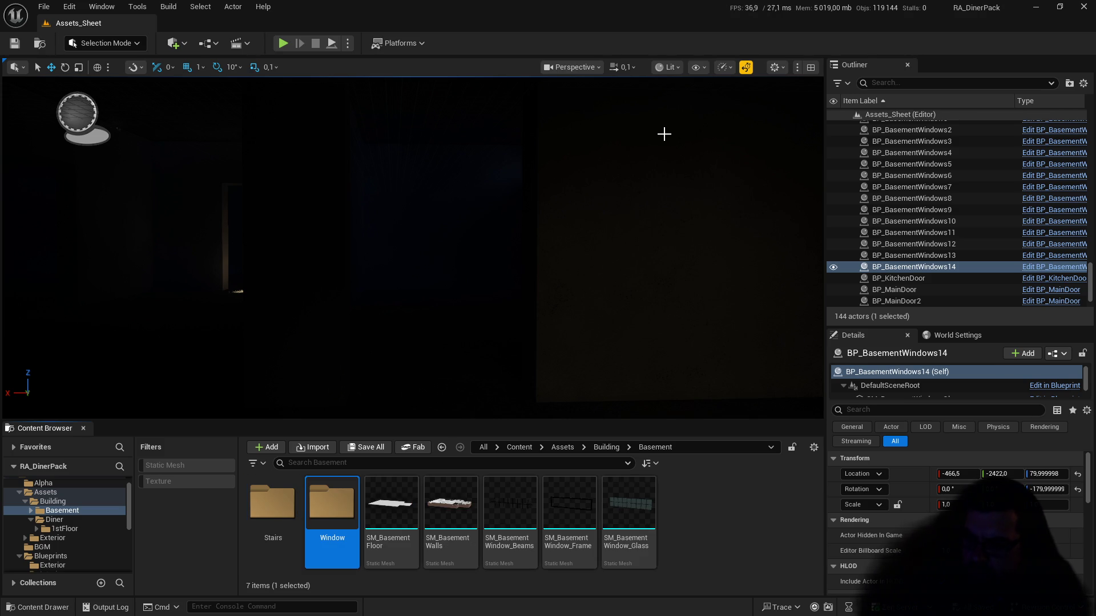
pyautogui.click(510, 506)
pyautogui.keyDown('shift'); pyautogui.click(635, 508); pyautogui.keyUp('shift')
pyautogui.moveTo(635, 509)
pyautogui.mouseDown()
pyautogui.moveTo(460, 524)
pyautogui.moveTo(272, 505)
pyautogui.mouseUp()
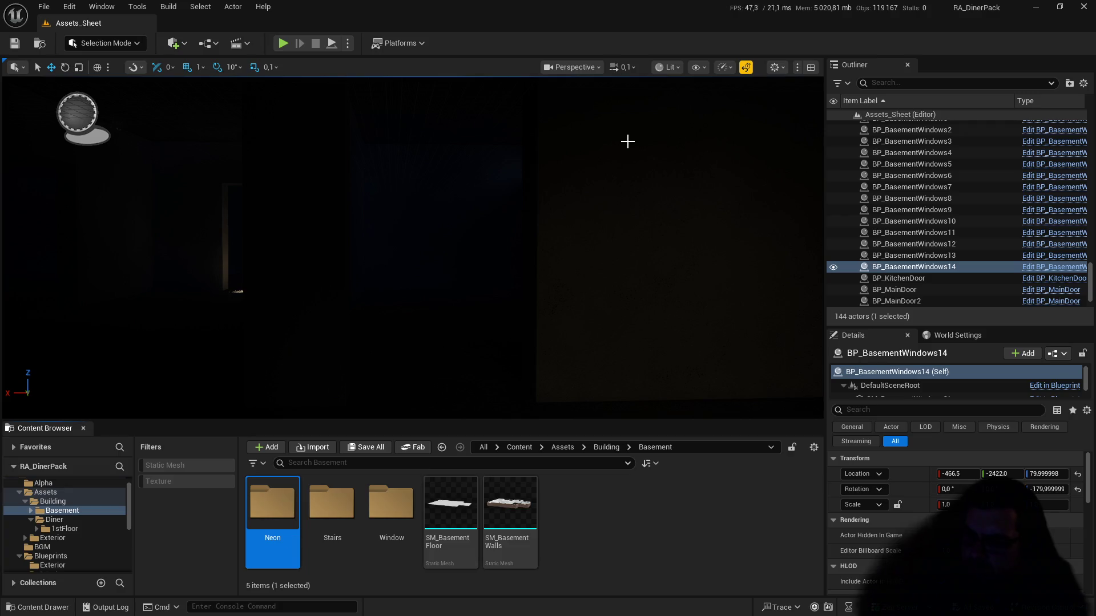
pyautogui.doubleClick(273, 505)
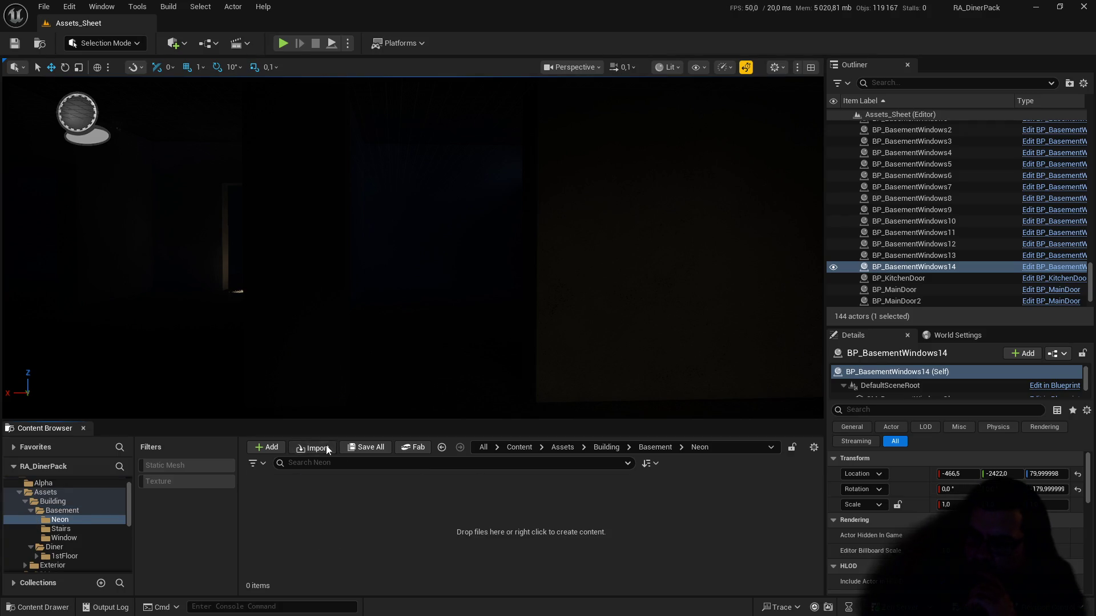
# Step: Import SM_BasementNeon.fbx from the Basement export folder into Neon, then open SM_Neon Underground Grid
pyautogui.click(327, 446)
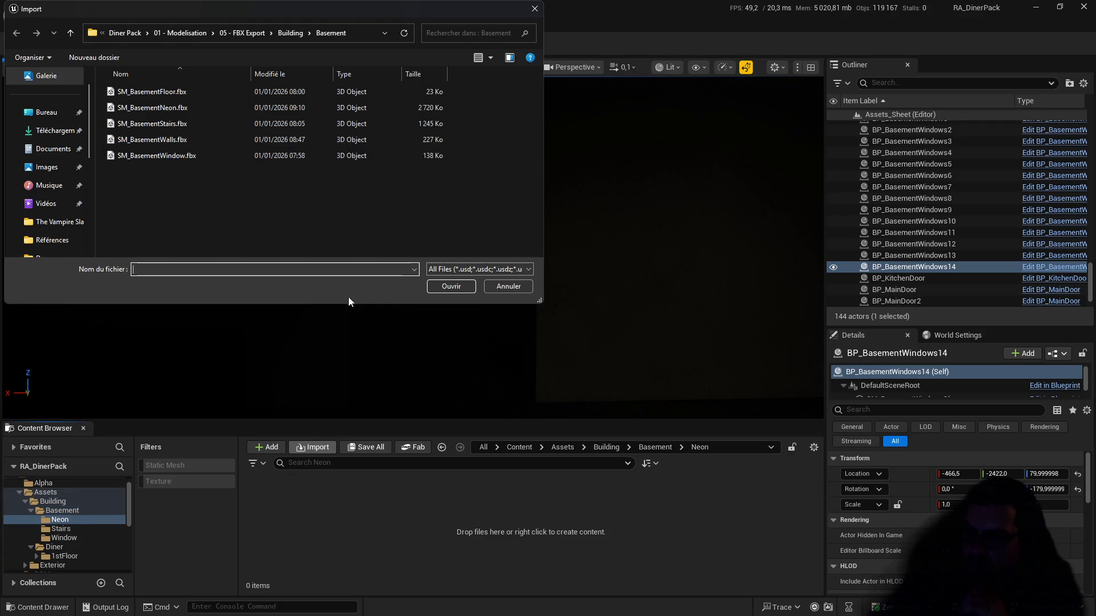
pyautogui.click(286, 35)
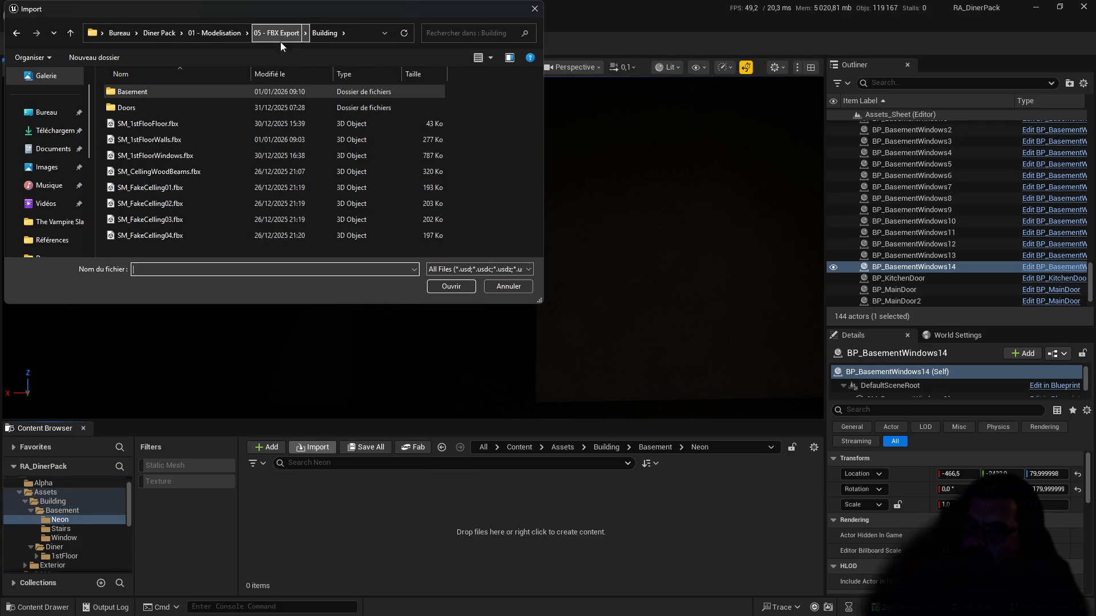
pyautogui.doubleClick(158, 93)
pyautogui.doubleClick(164, 107)
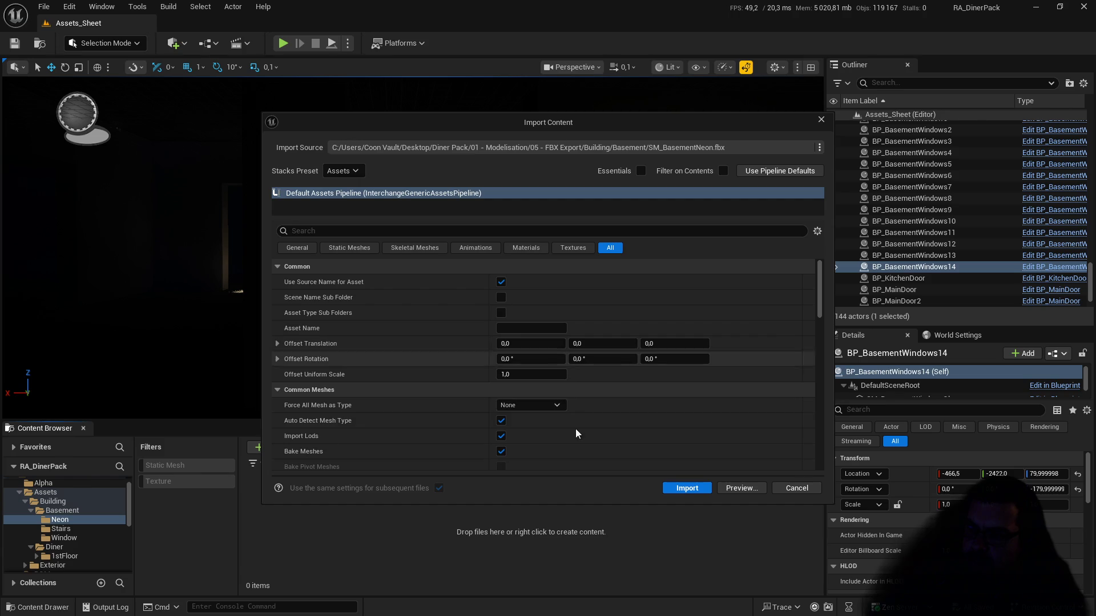
pyautogui.click(691, 488)
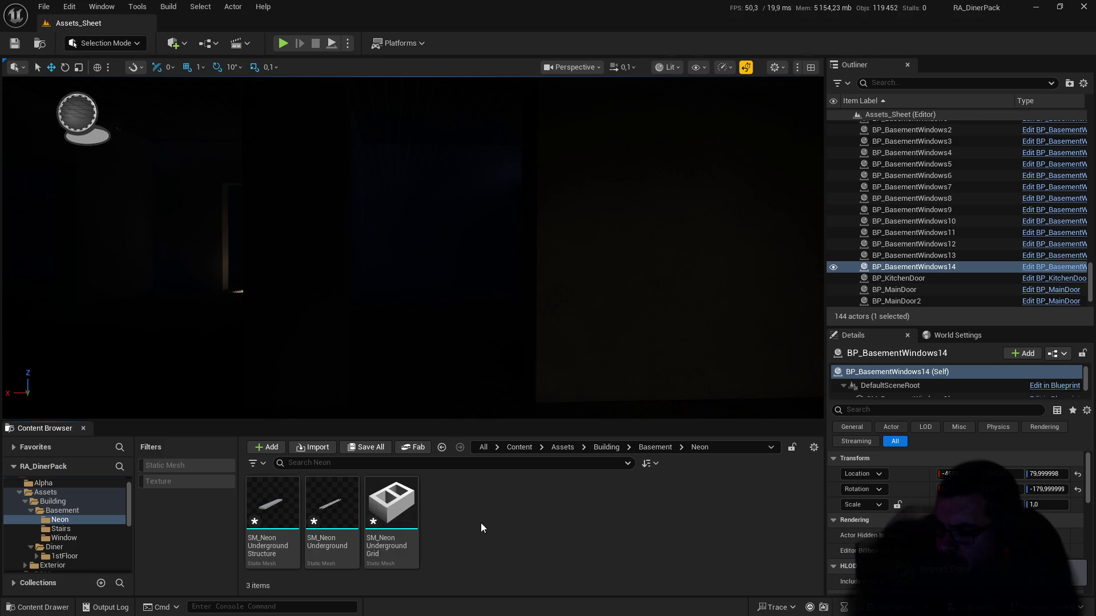
pyautogui.doubleClick(413, 515)
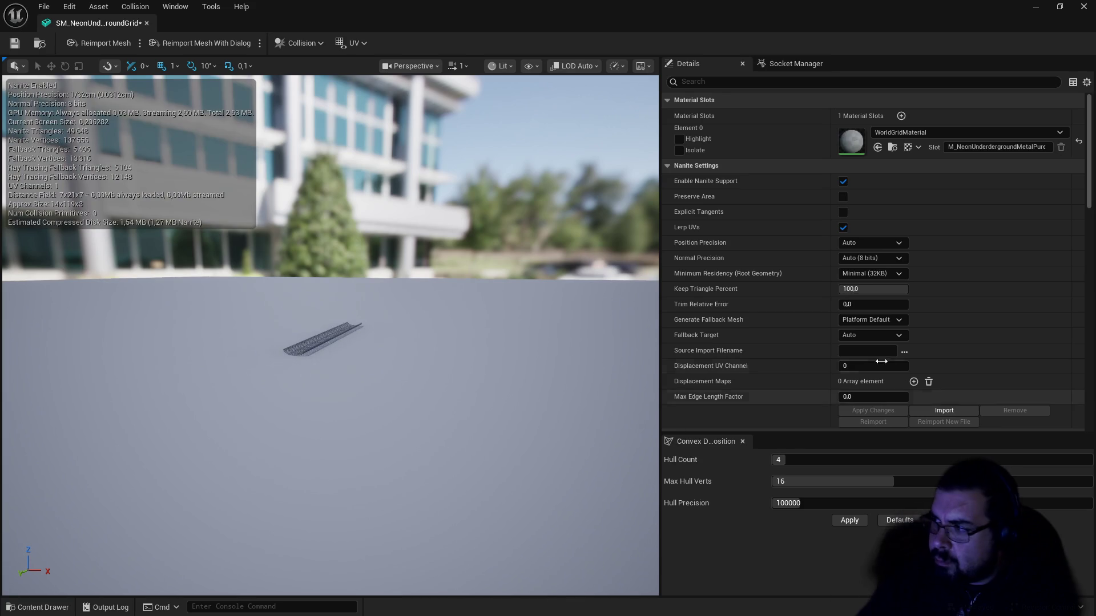
# Step: Assign MI_BasePureMetal to the grid mesh's material slot and close its editor
pyautogui.click(928, 136)
pyautogui.write('p')
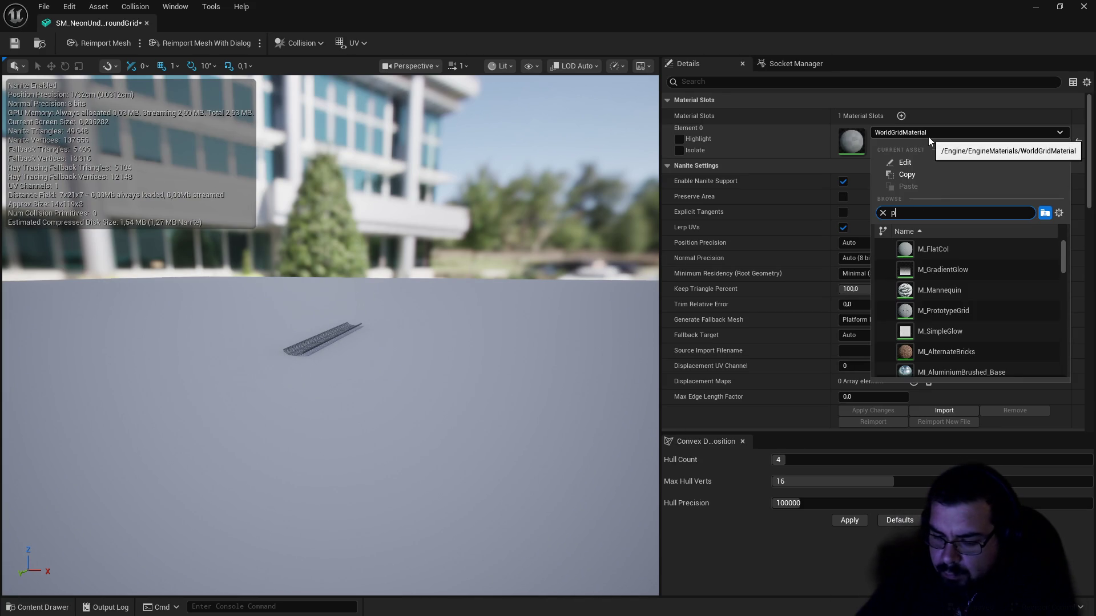
pyautogui.write('ure')
pyautogui.click(933, 250)
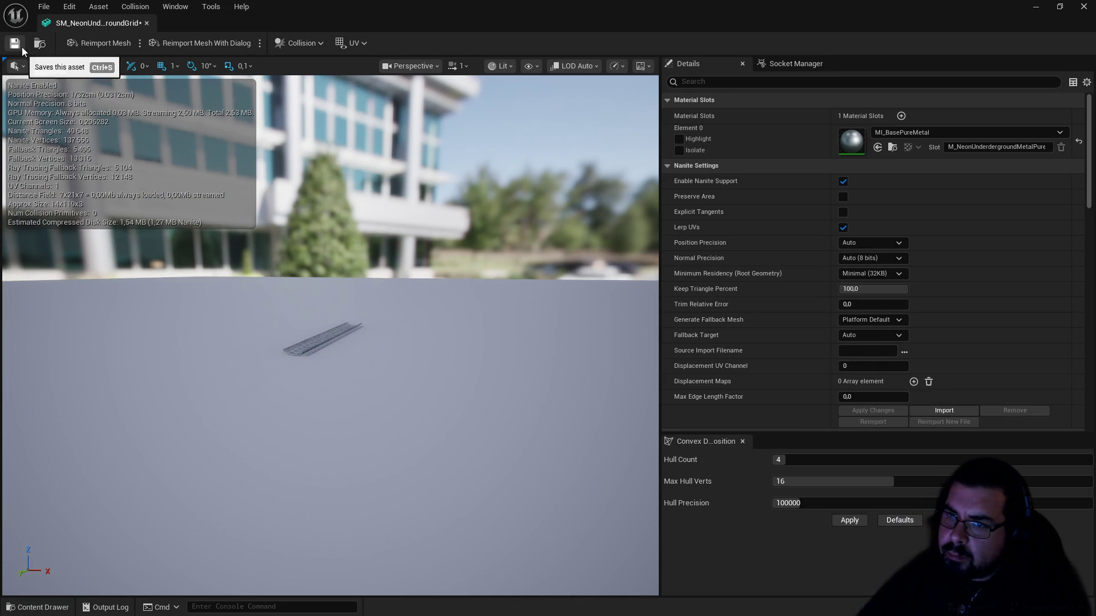
pyautogui.click(146, 23)
# Step: Give SM_Neon Underground Structure the MI_BlackMetal material, then save and close it
pyautogui.doubleClick(392, 502)
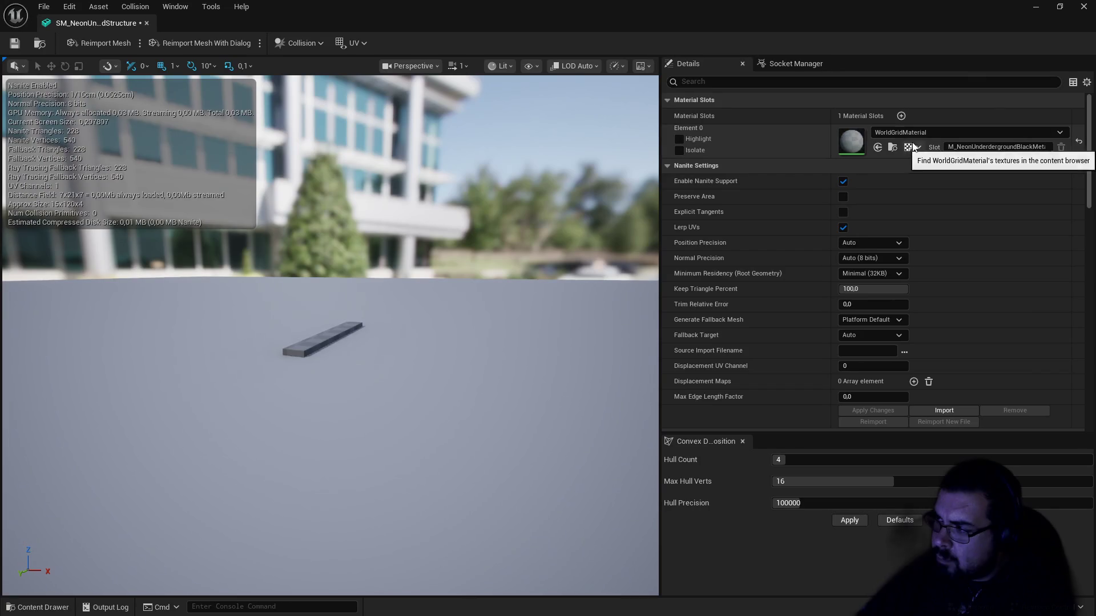
pyautogui.click(917, 133)
pyautogui.write('bl')
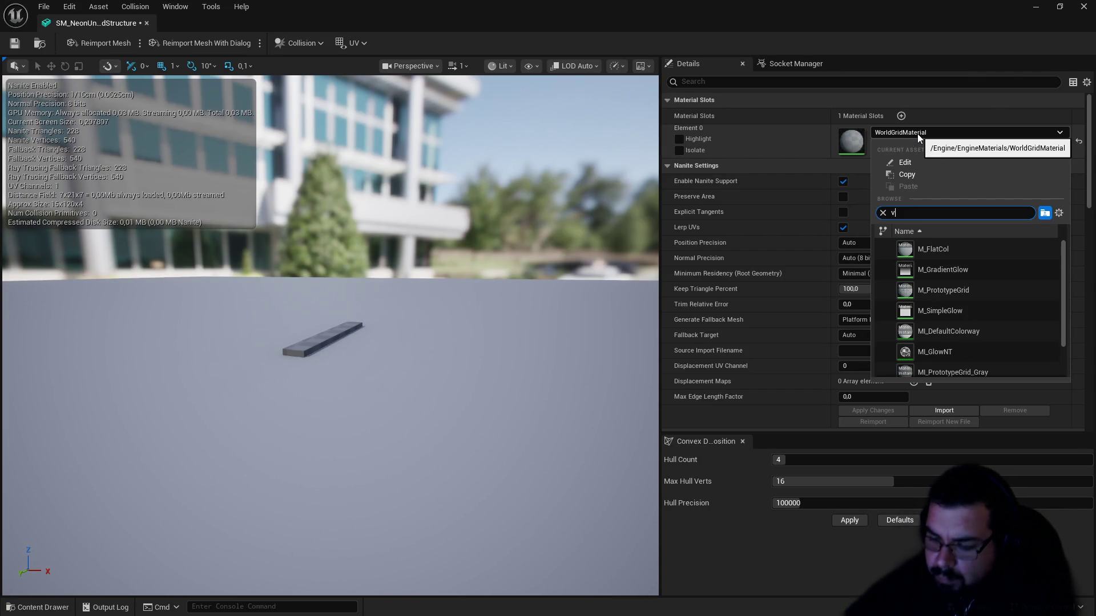
pyautogui.write('ack')
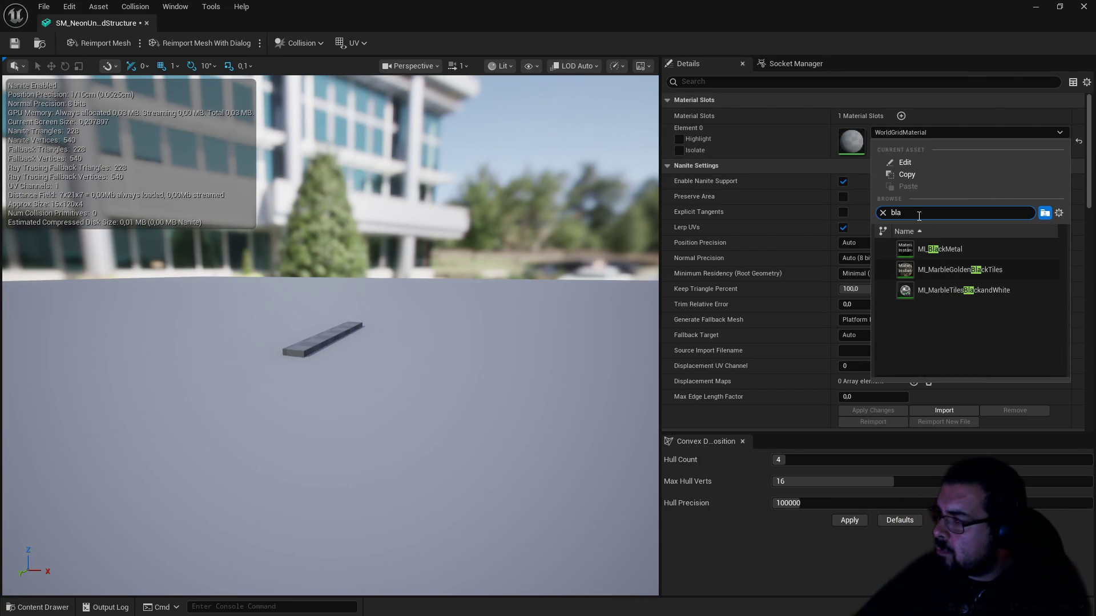
pyautogui.click(951, 255)
pyautogui.click(15, 43)
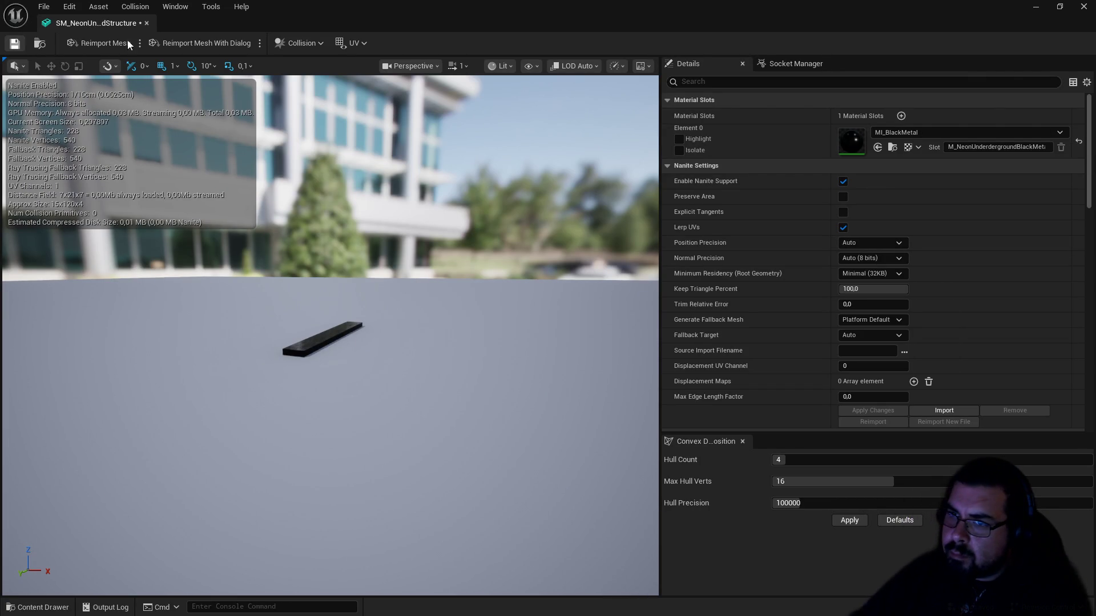
pyautogui.click(147, 23)
# Step: Set SM_NeonUnderground's Element 0 material to MI_BasePureMetal
pyautogui.doubleClick(385, 486)
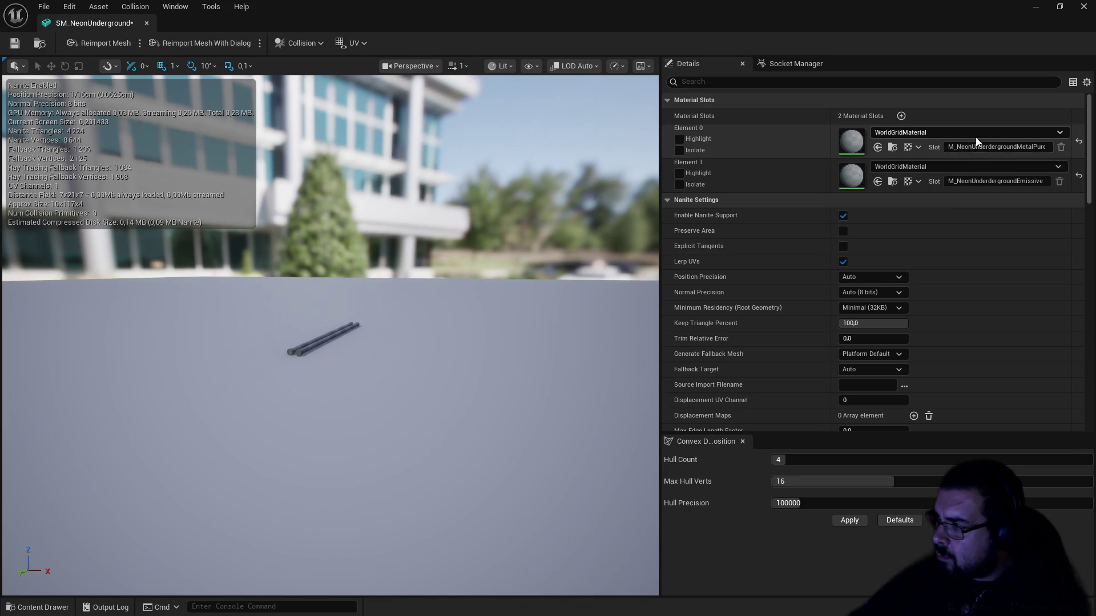
pyautogui.click(977, 136)
pyautogui.write('pu')
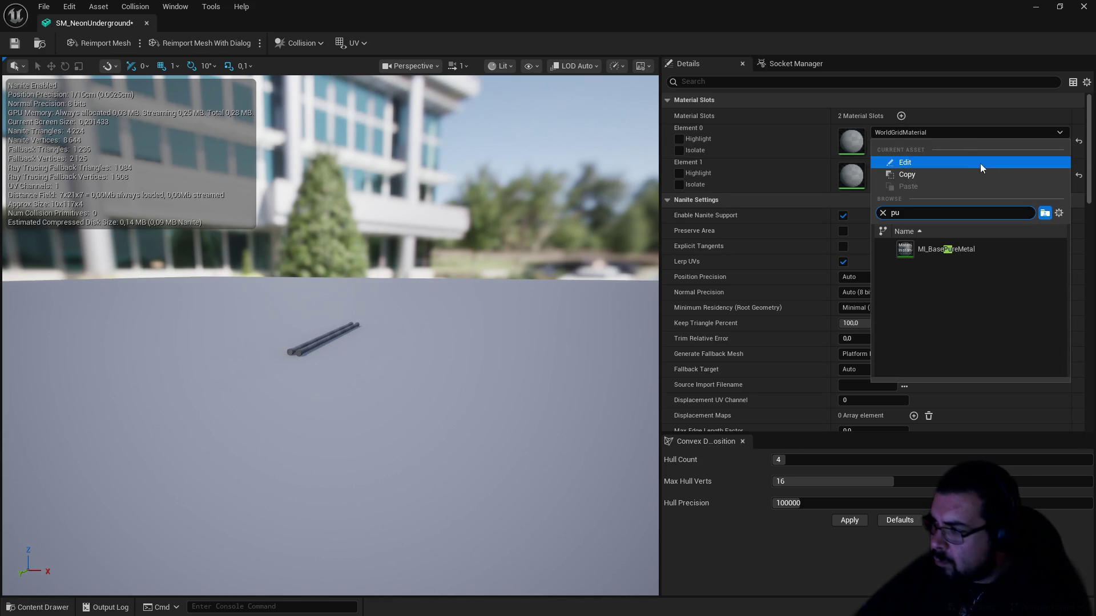
pyautogui.click(993, 249)
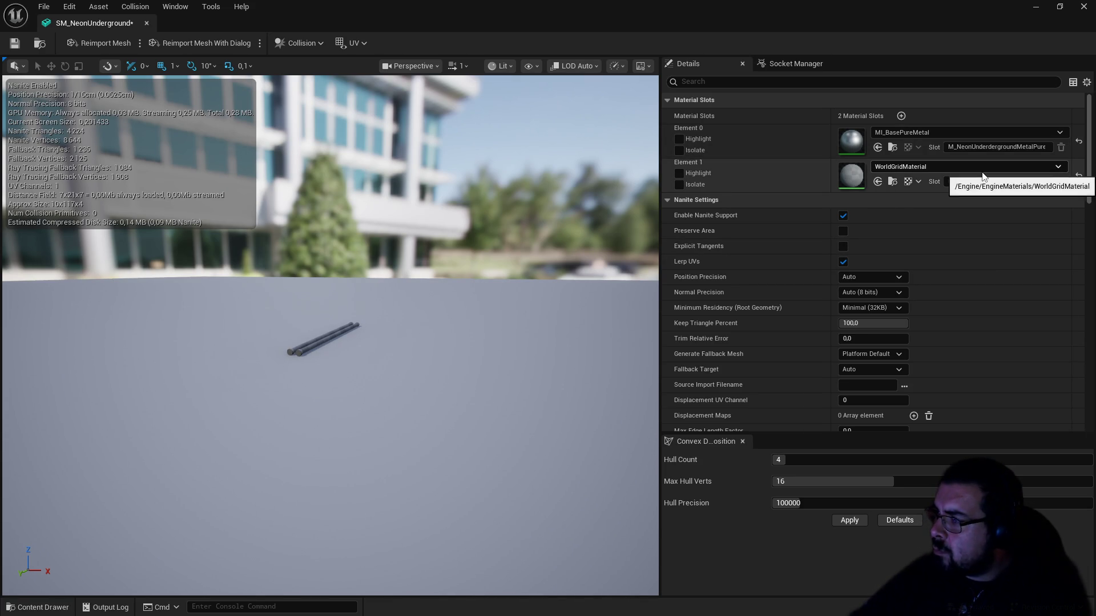
pyautogui.click(36, 606)
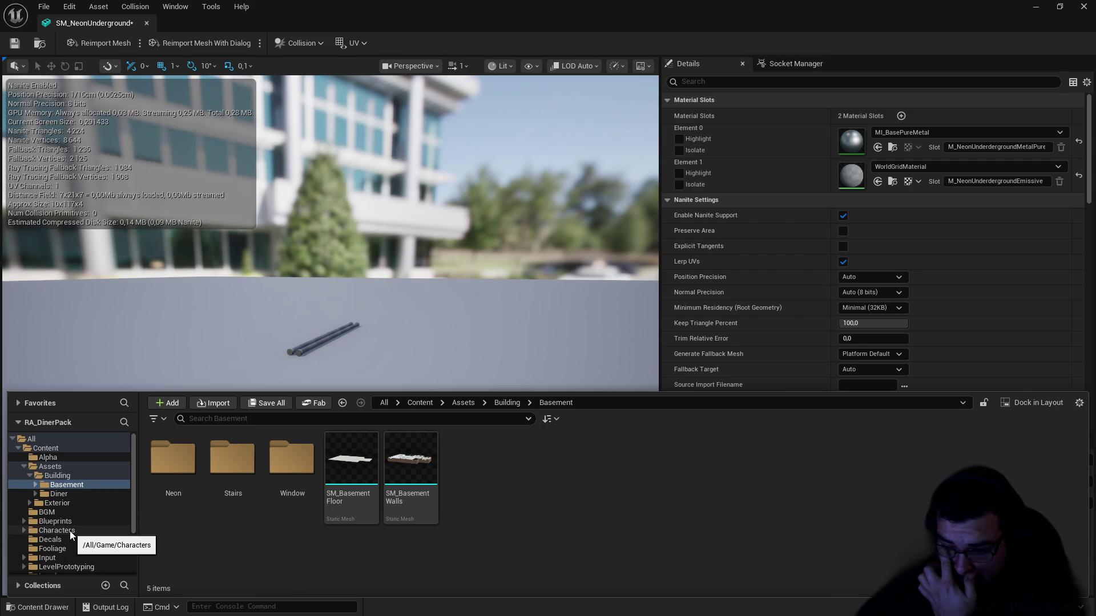
# Step: In Materials > Master, add a new Material asset named MM_EmissiveBase
pyautogui.scroll(-1, 62, 550)
pyautogui.scroll(-2, 65, 548)
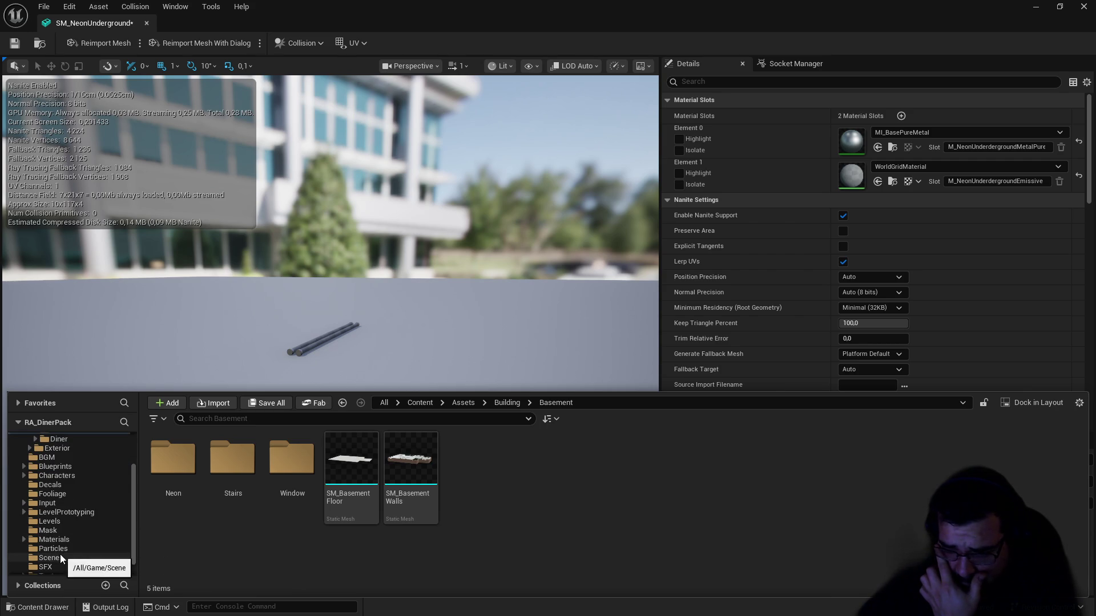
pyautogui.click(54, 539)
pyautogui.click(255, 467)
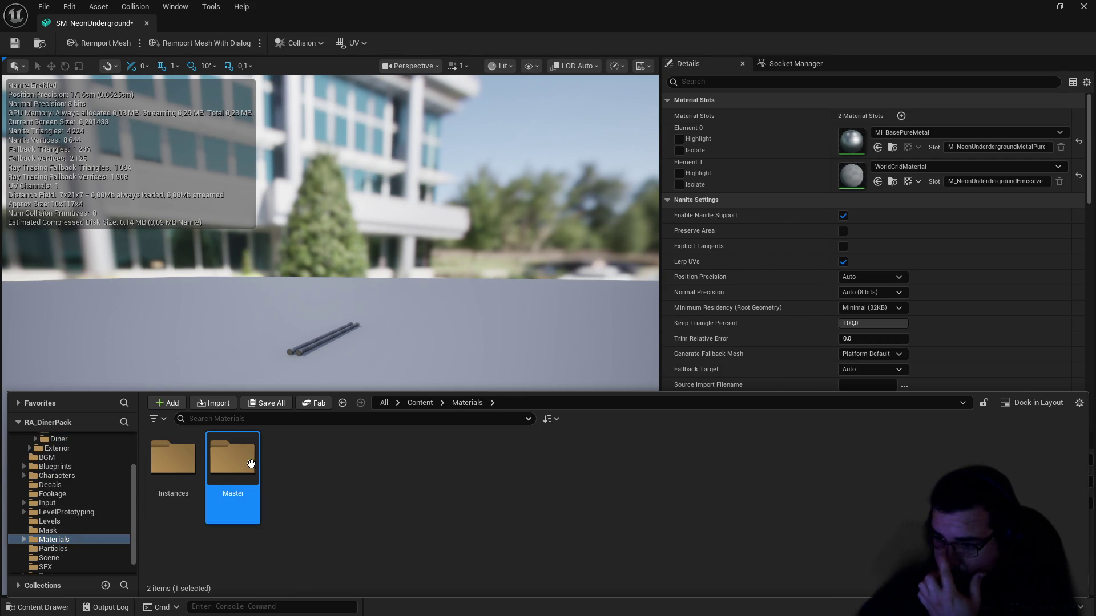
pyautogui.doubleClick(234, 468)
pyautogui.rightClick(627, 515)
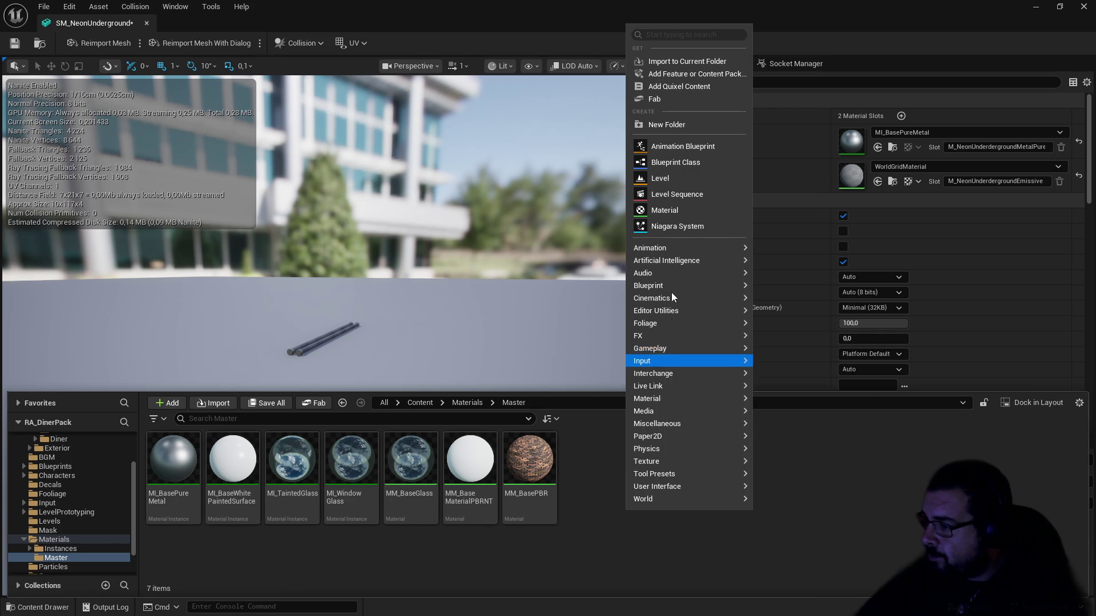
pyautogui.click(659, 210)
pyautogui.write('MM_Emissiv')
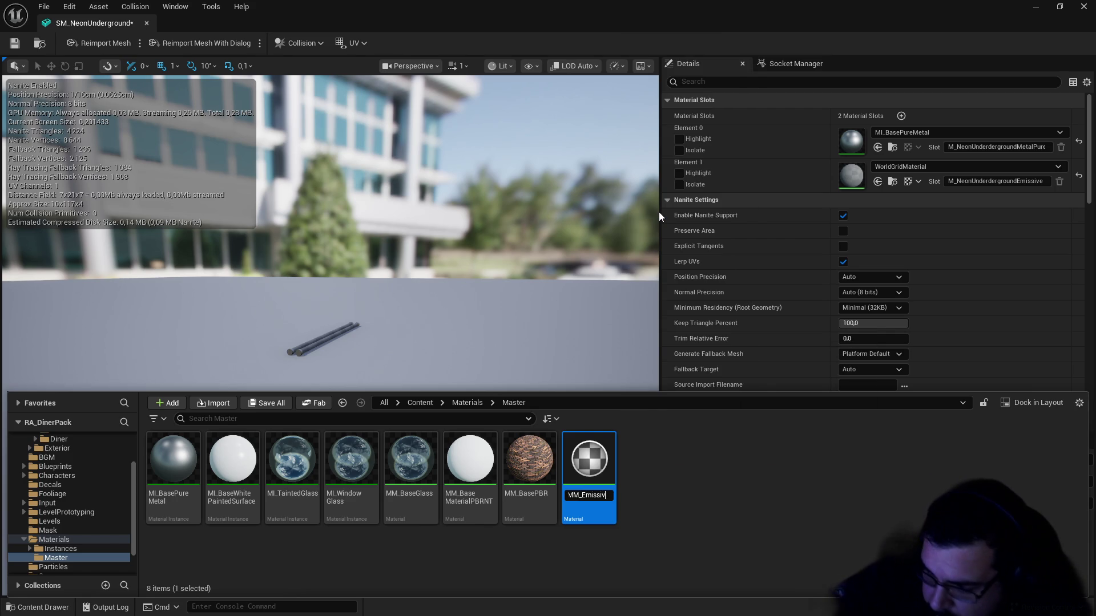
pyautogui.write('e')
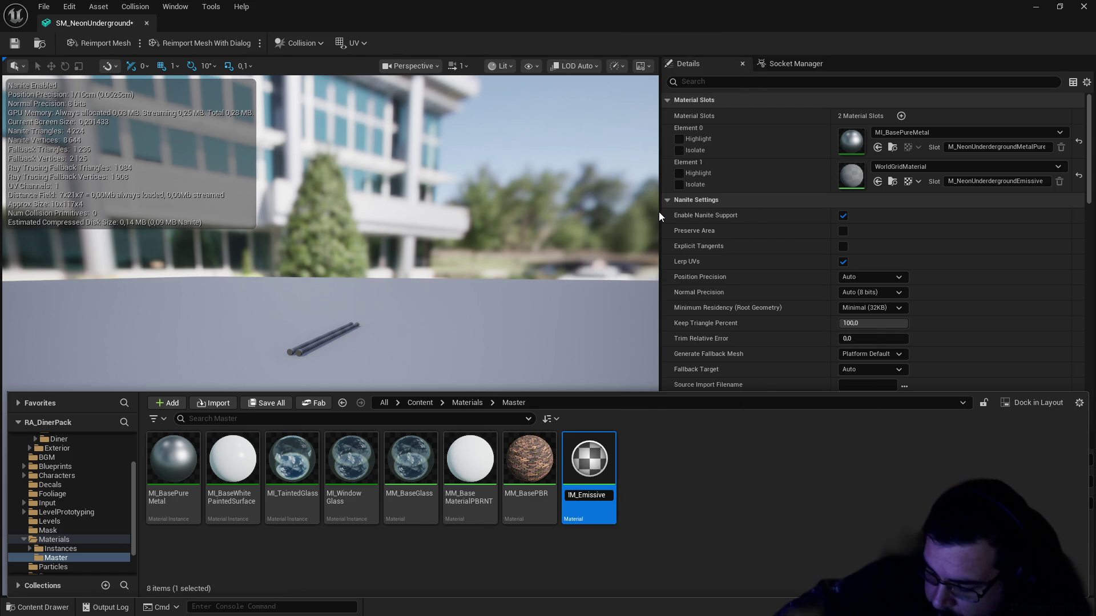
pyautogui.write('Base')
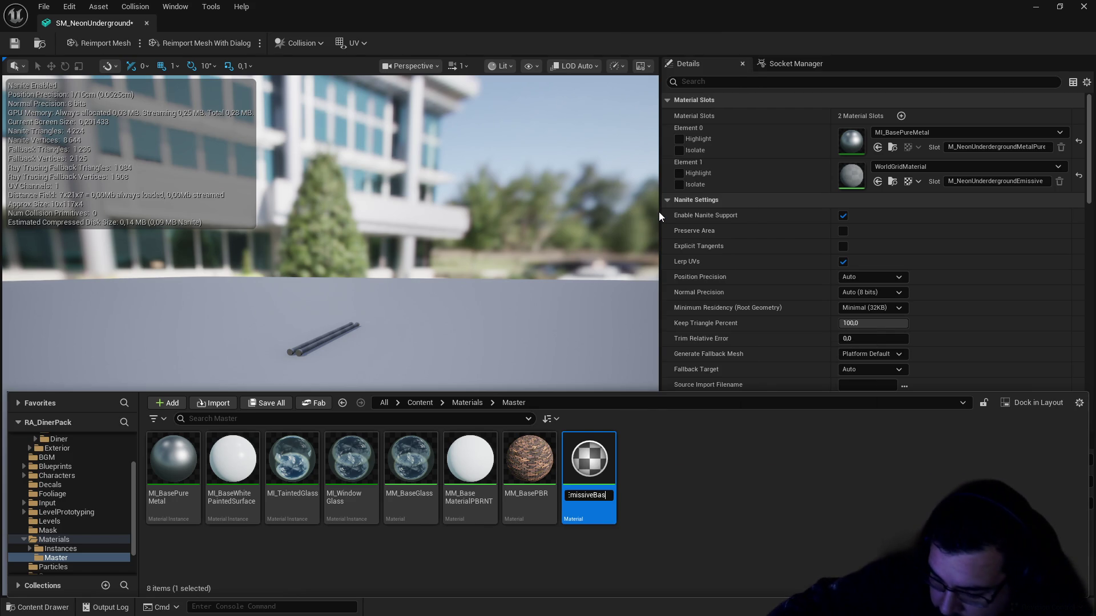
pyautogui.press('Return')
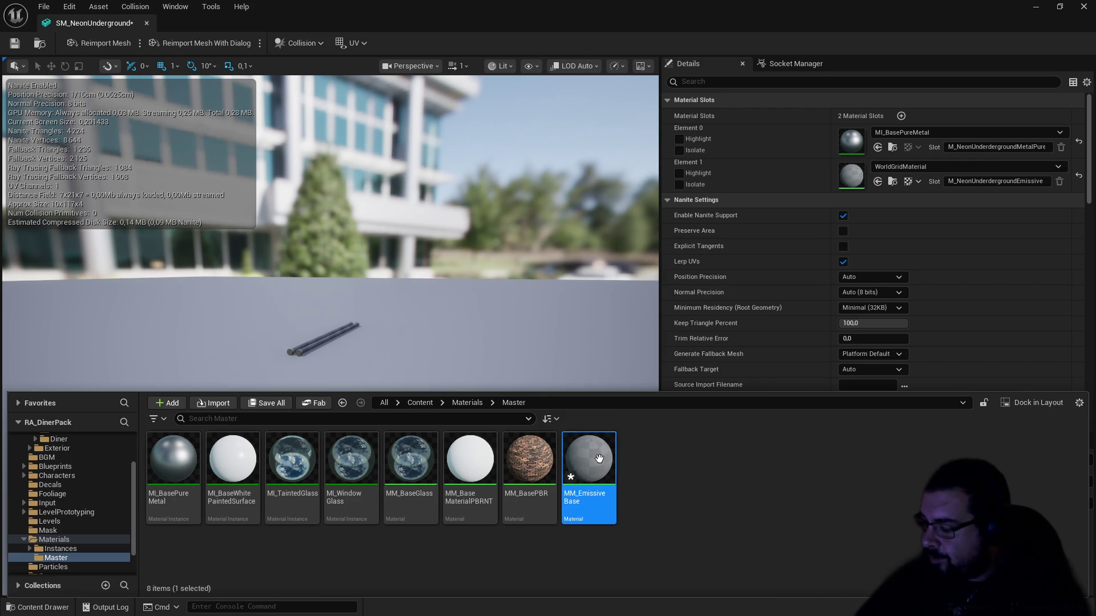
# Step: Open MM_EmissiveBase and review its blend mode, material domain and shading model options
pyautogui.doubleClick(599, 458)
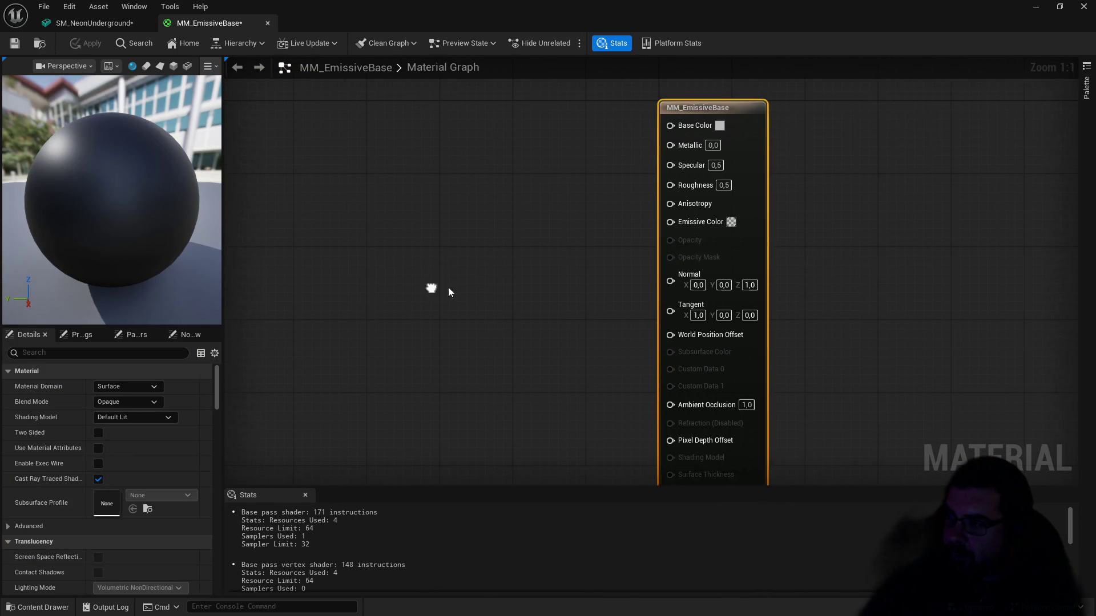
pyautogui.click(132, 404)
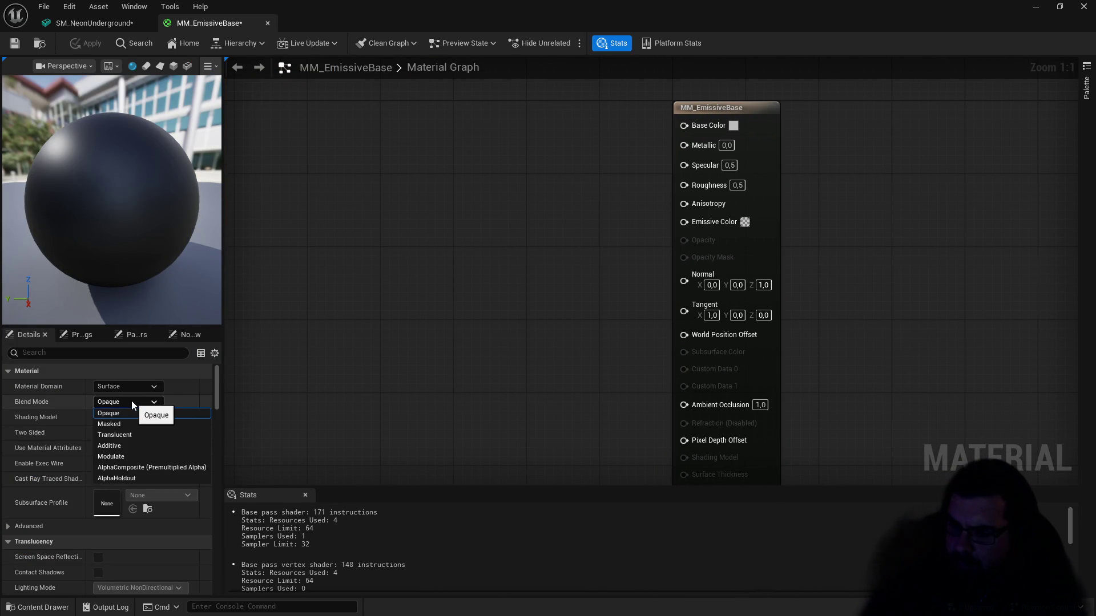
pyautogui.click(131, 406)
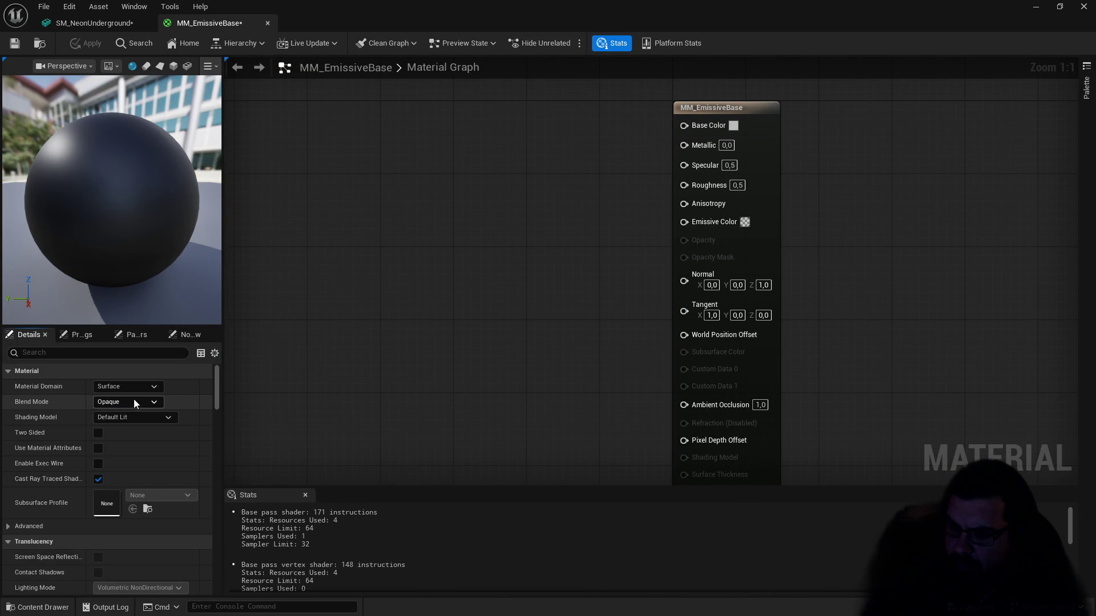
pyautogui.click(139, 389)
pyautogui.click(140, 390)
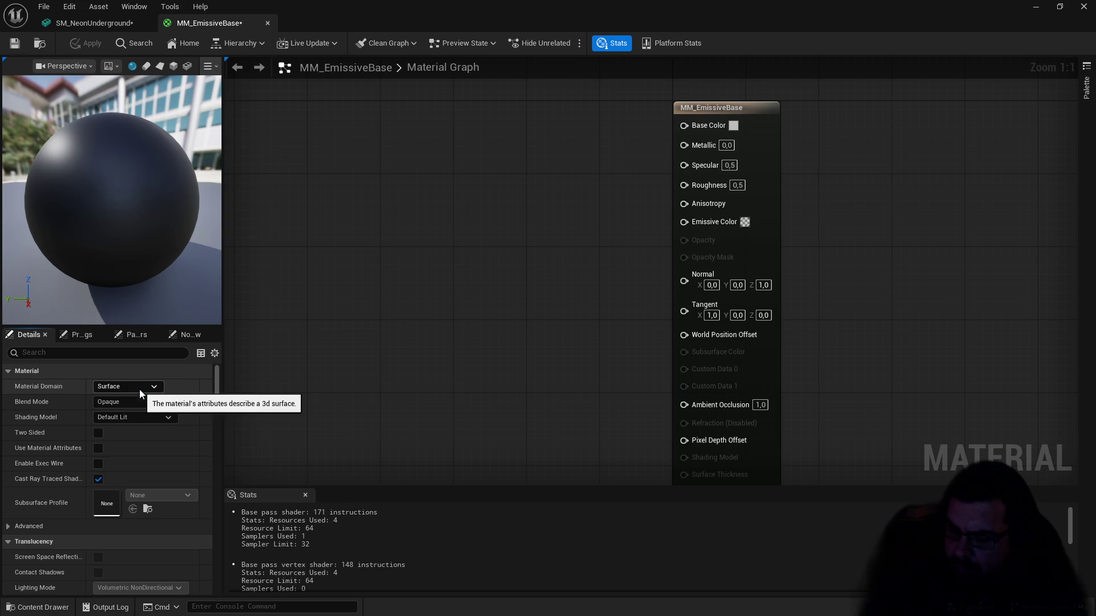
pyautogui.click(139, 390)
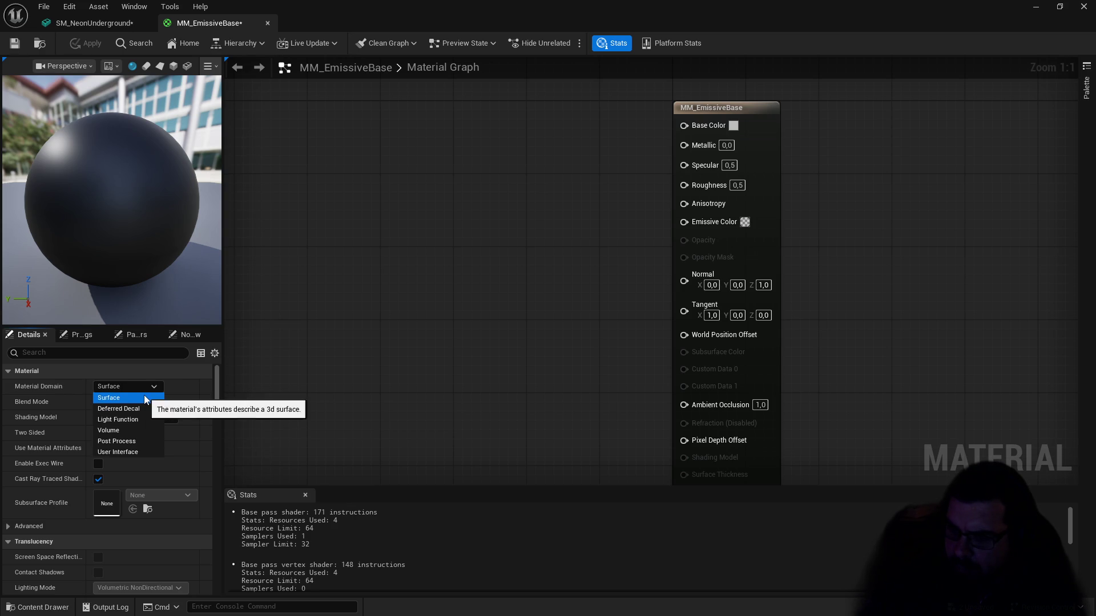
pyautogui.click(144, 398)
pyautogui.click(147, 416)
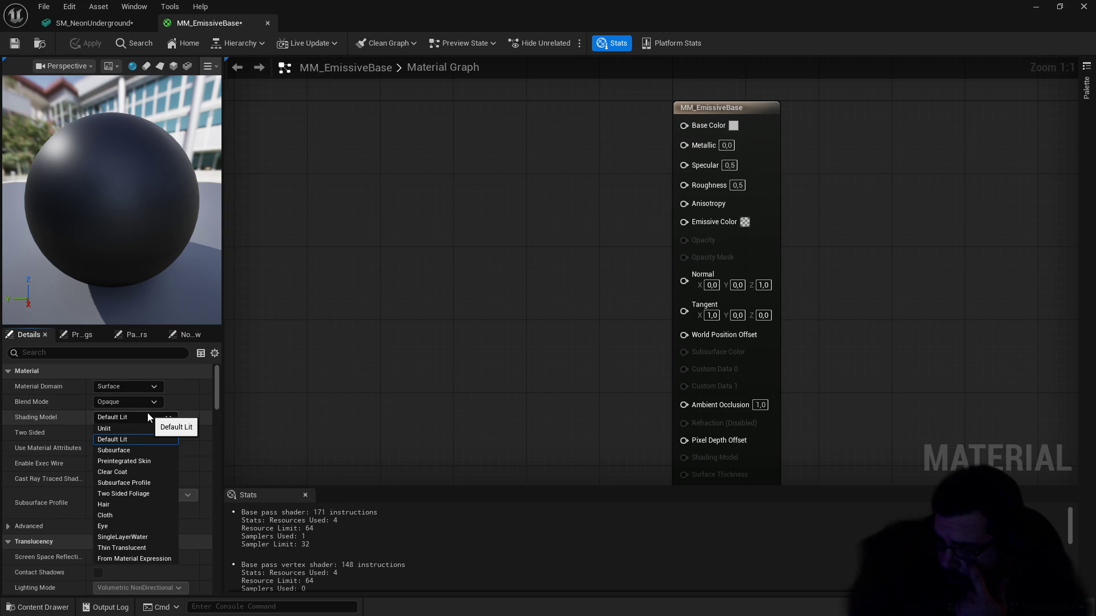
pyautogui.click(148, 413)
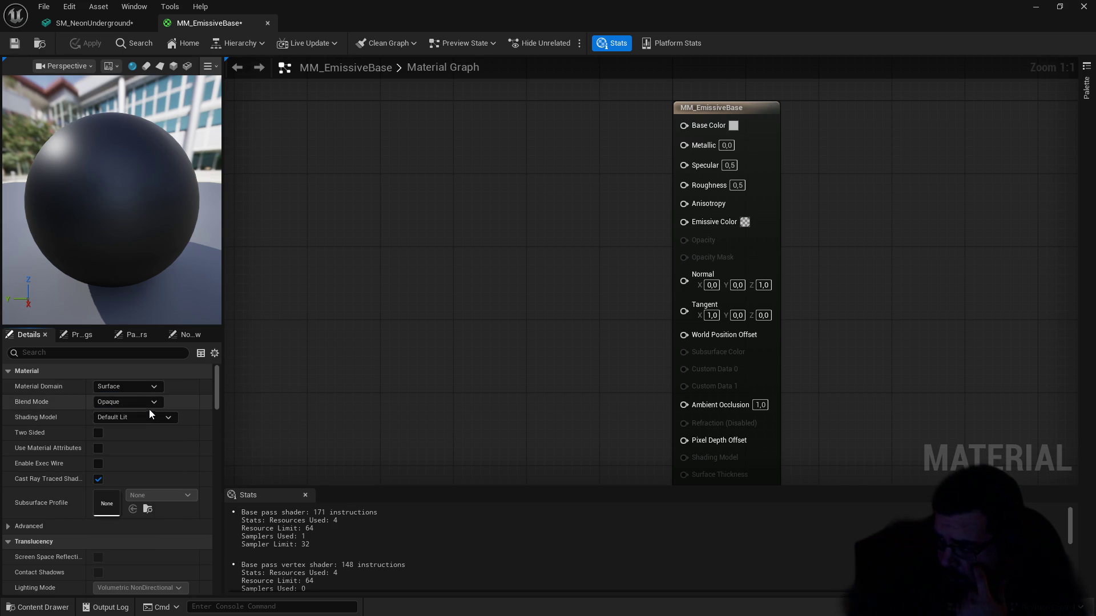
pyautogui.moveTo(504, 337); pyautogui.dragTo(590, 371)
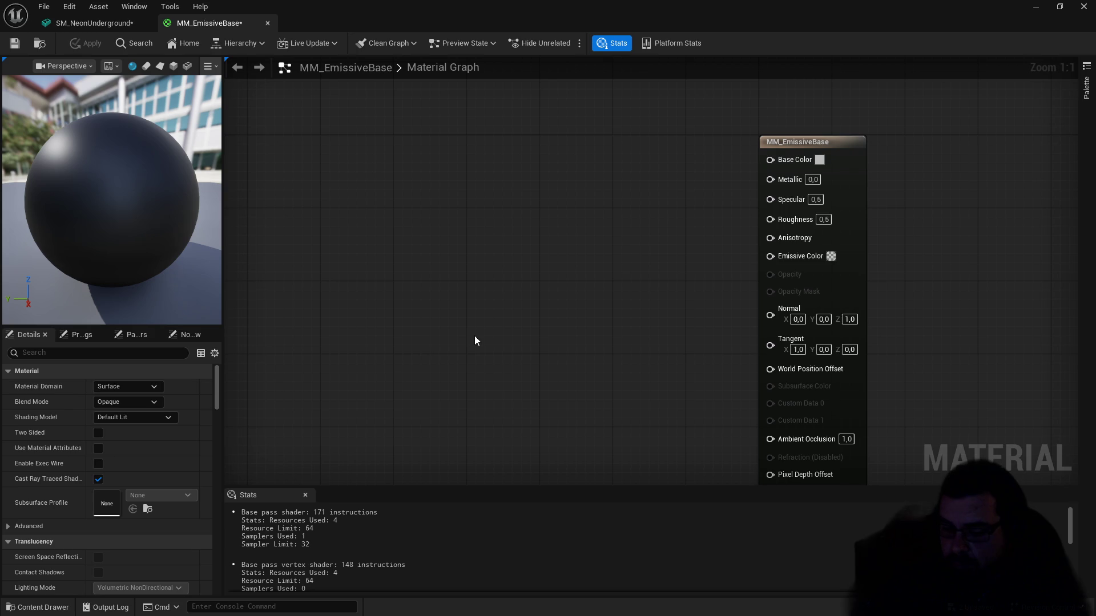
# Step: Keep the material domain as Surface and switch the shading model to Unlit
pyautogui.click(130, 402)
pyautogui.click(138, 387)
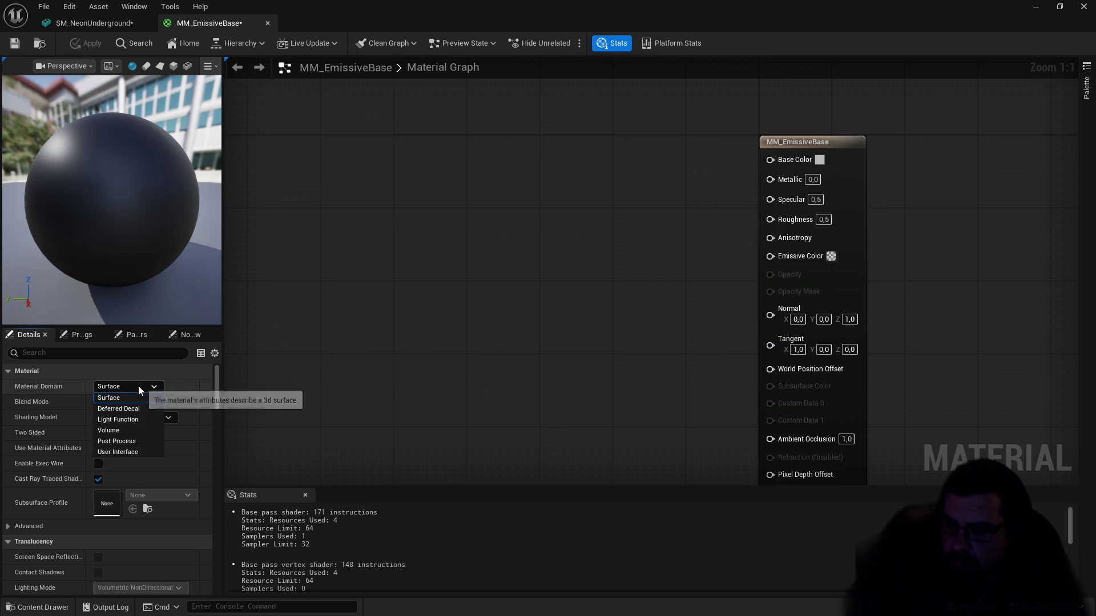
pyautogui.click(382, 350)
pyautogui.click(139, 401)
pyautogui.click(148, 388)
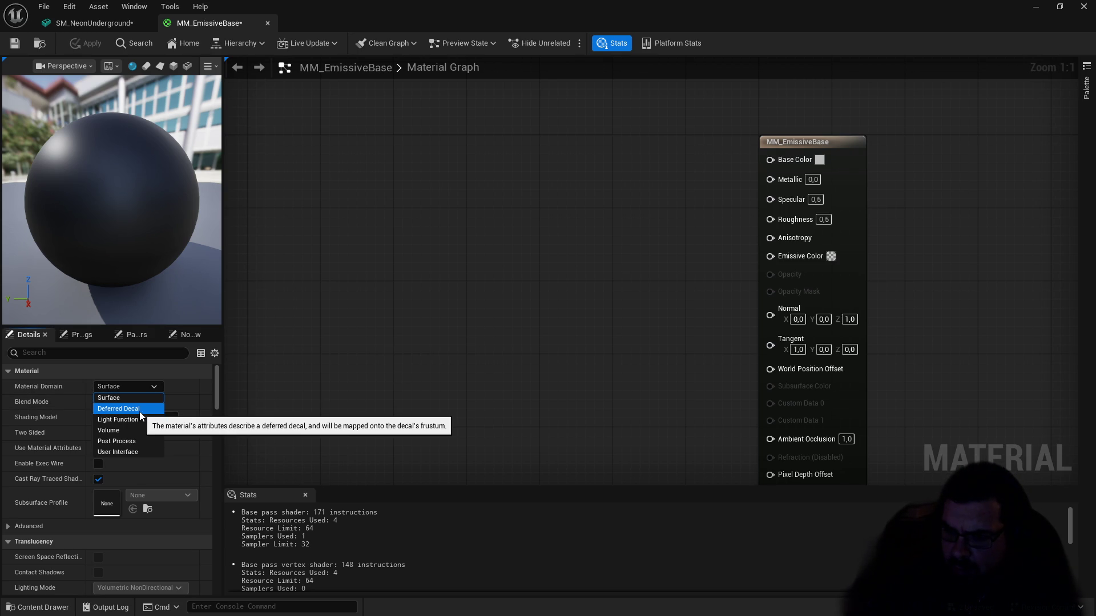
pyautogui.click(420, 425)
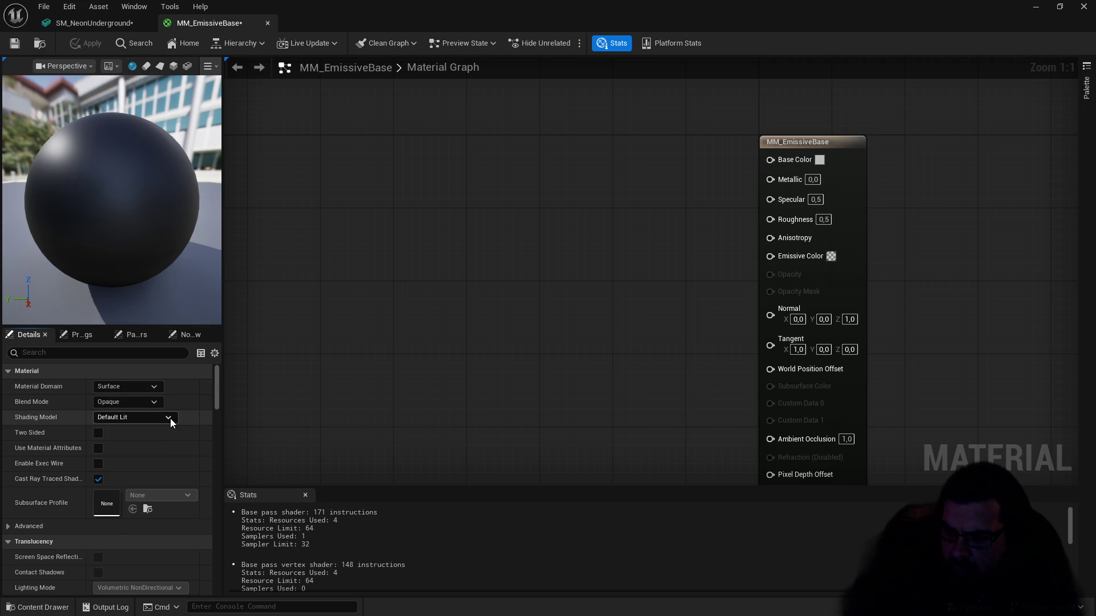
pyautogui.click(170, 417)
pyautogui.click(123, 429)
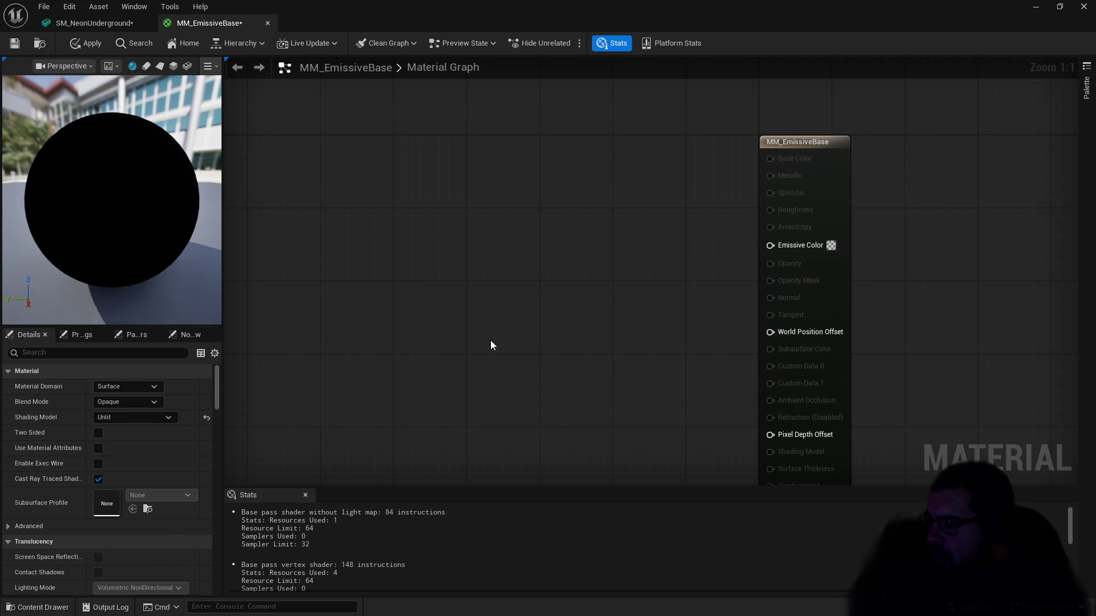
pyautogui.rightClick(418, 243)
# Step: Add a VectorParameter node named LightColor to the MM_EmissiveBase graph
pyautogui.write('vc')
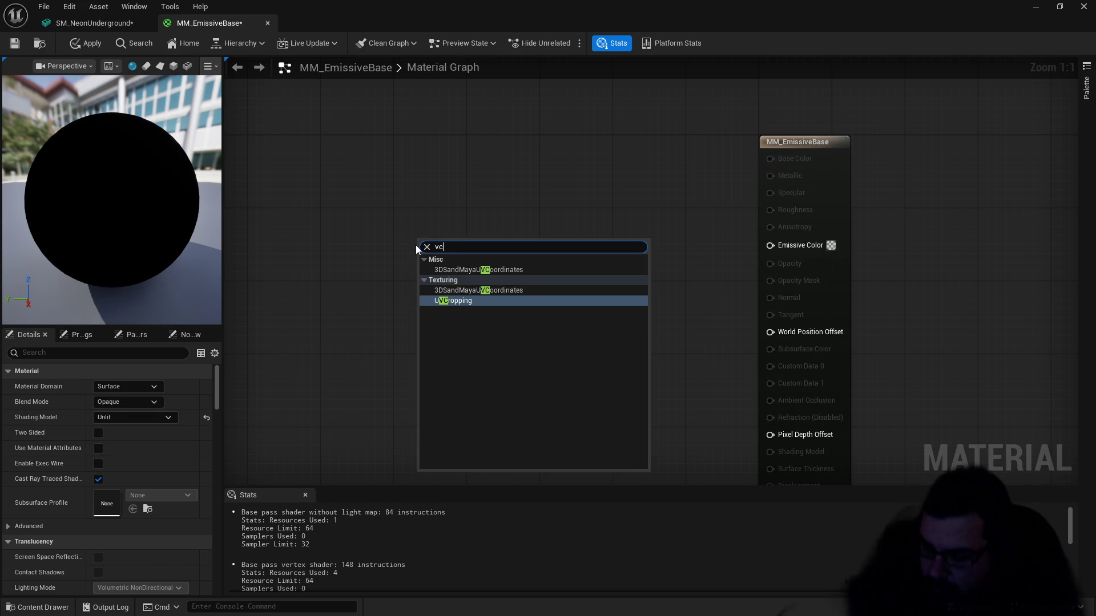
pyautogui.press('BackSpace')
pyautogui.write('ector')
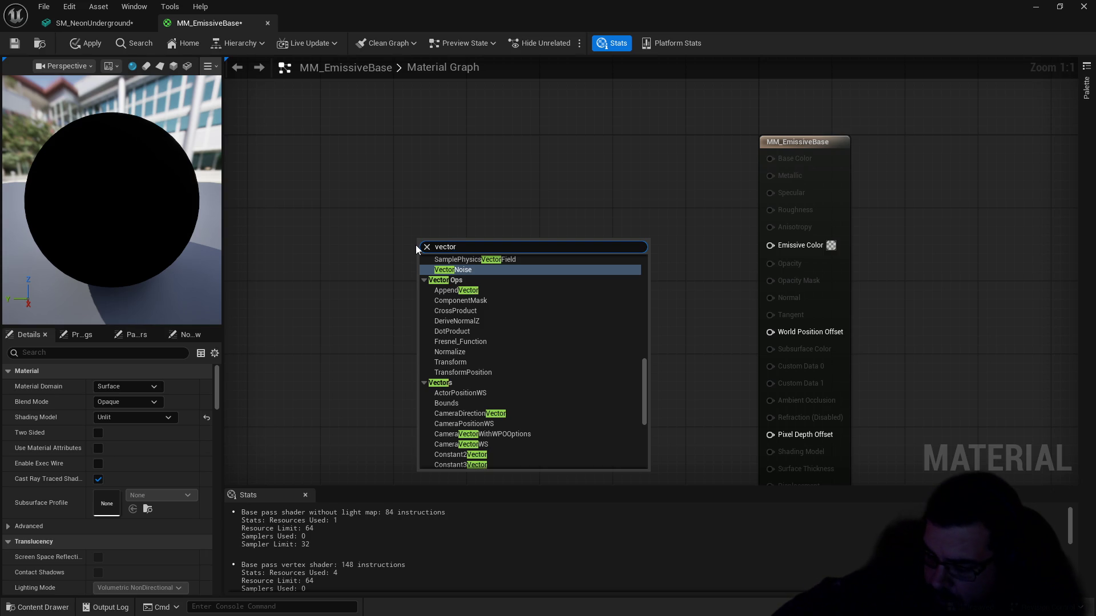
pyautogui.write('pa')
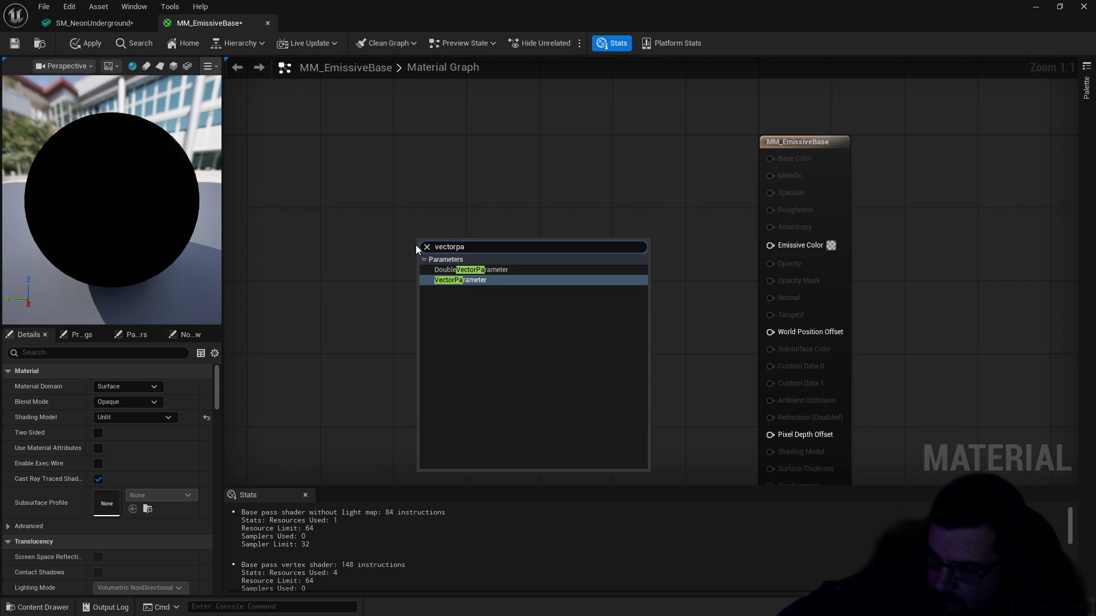
pyautogui.press('Return')
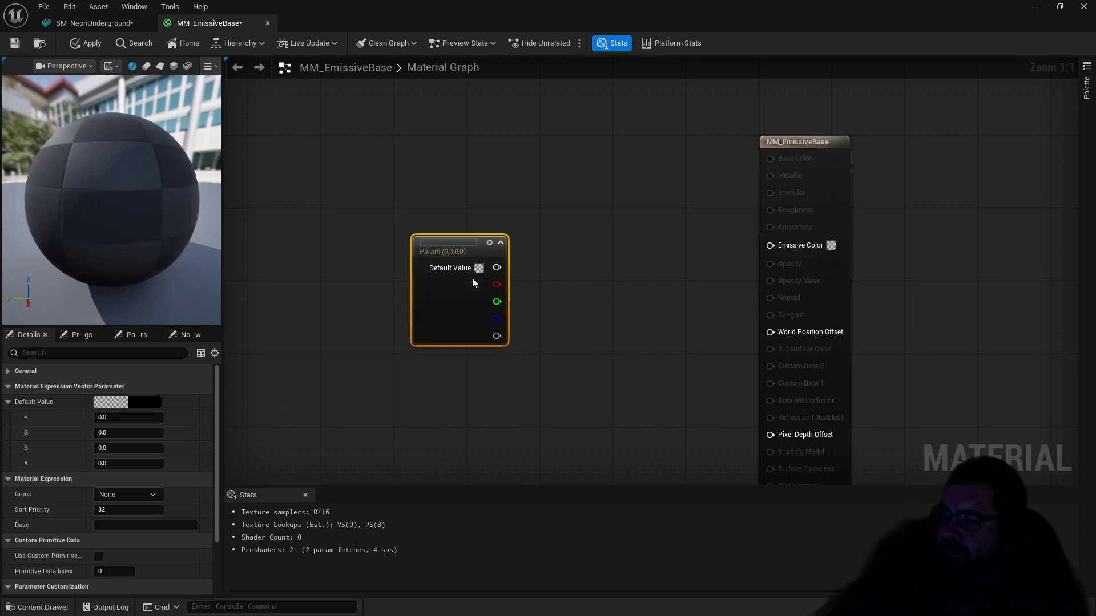
pyautogui.write('L')
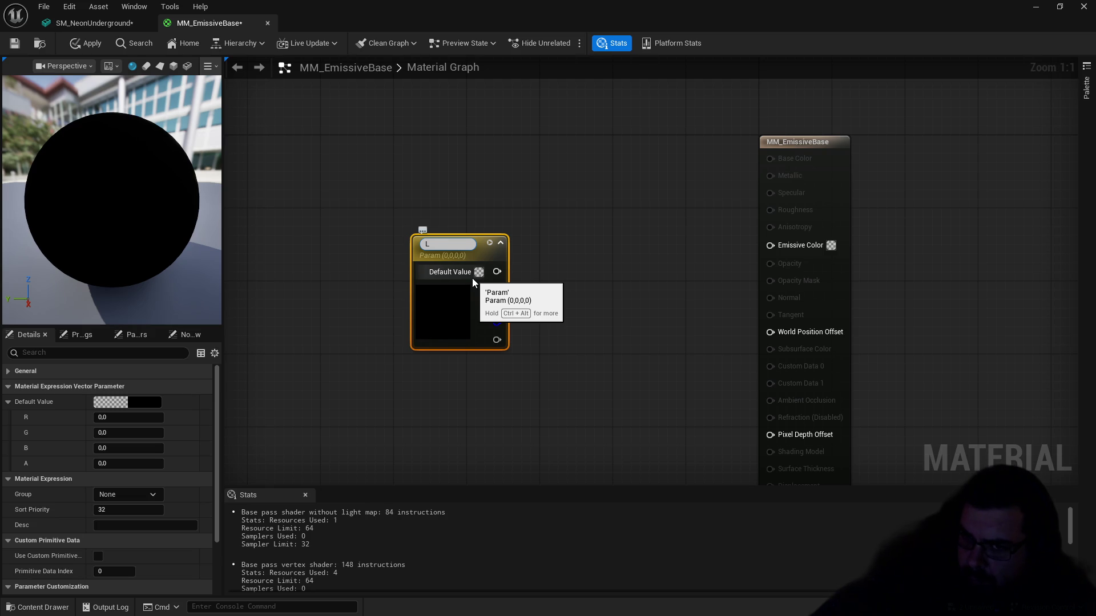
pyautogui.write('ightC')
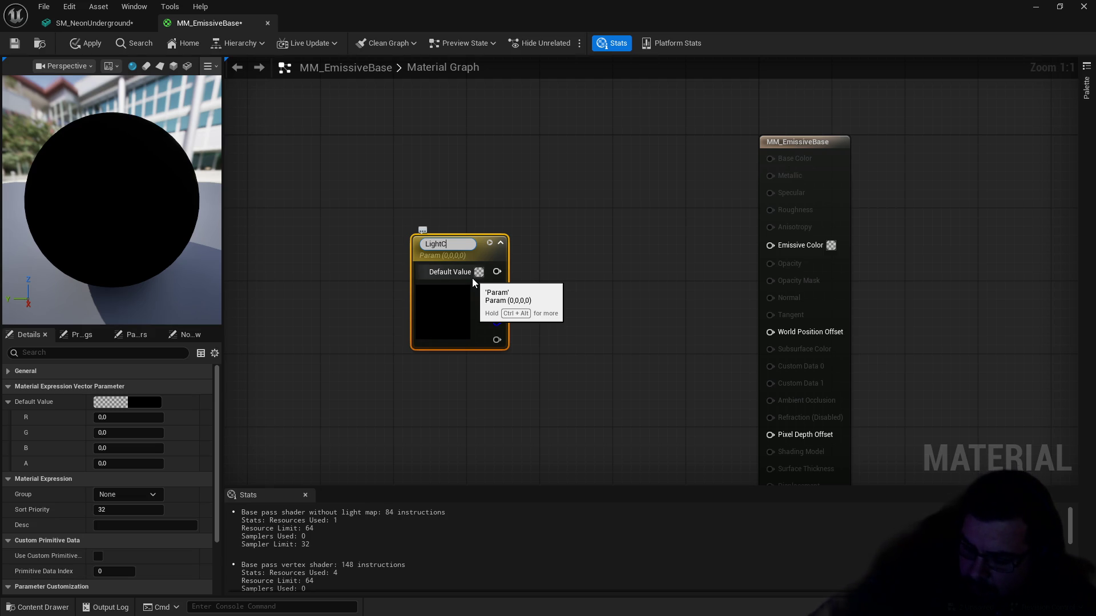
pyautogui.write('olor')
pyautogui.press('Return')
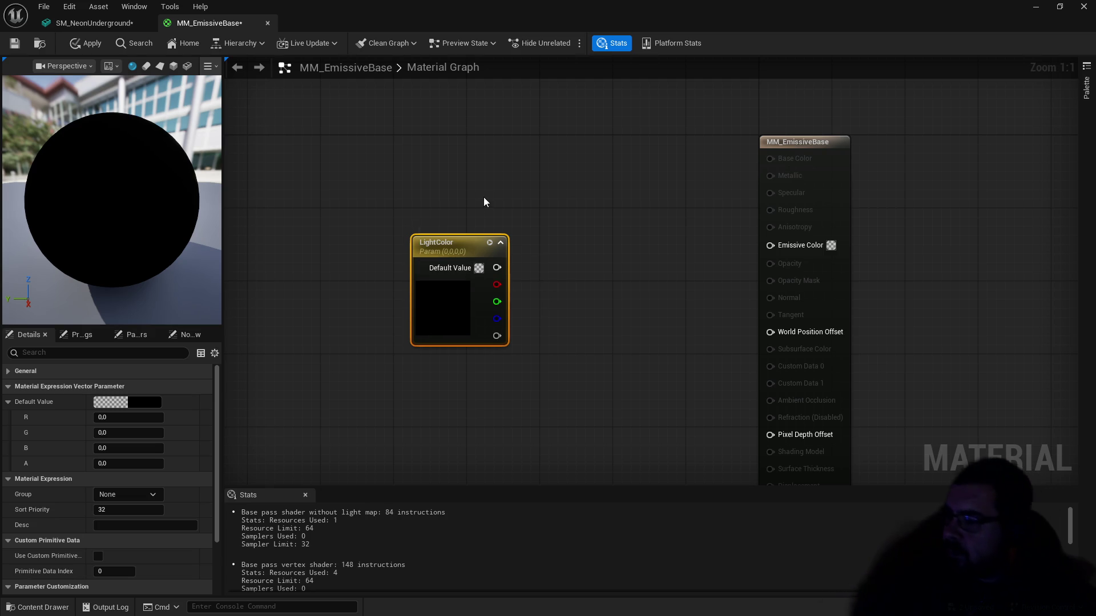
# Step: Route LightColor through a new Multiply node into Emissive Color
pyautogui.moveTo(496, 268); pyautogui.dragTo(768, 247)
pyautogui.moveTo(480, 244)
pyautogui.mouseDown()
pyautogui.moveTo(461, 235)
pyautogui.moveTo(587, 306)
pyautogui.mouseUp()
pyautogui.click(594, 280)
pyautogui.moveTo(630, 306); pyautogui.dragTo(770, 244)
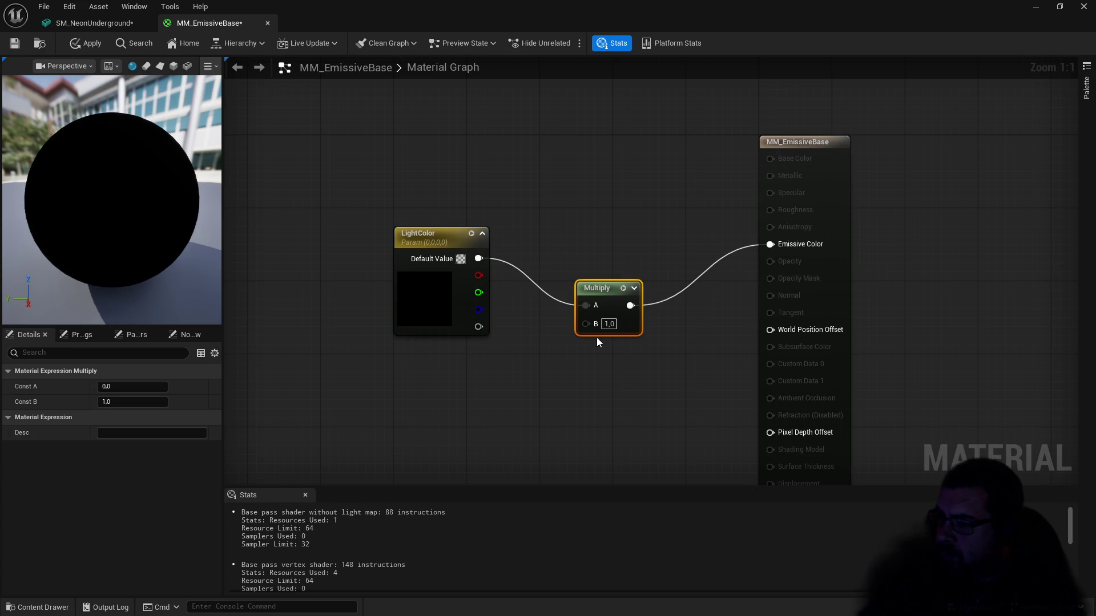
pyautogui.moveTo(589, 324); pyautogui.dragTo(499, 384)
# Step: Feed Multiply B with a LightIntensity scalar parameter defaulting to 25
pyautogui.write('sca')
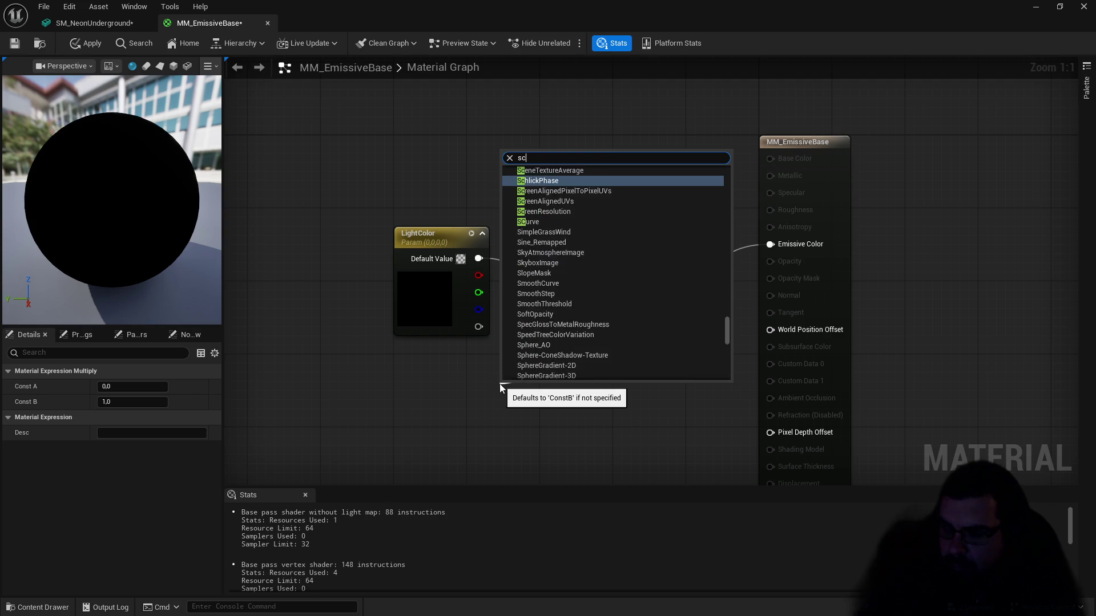
pyautogui.click(565, 273)
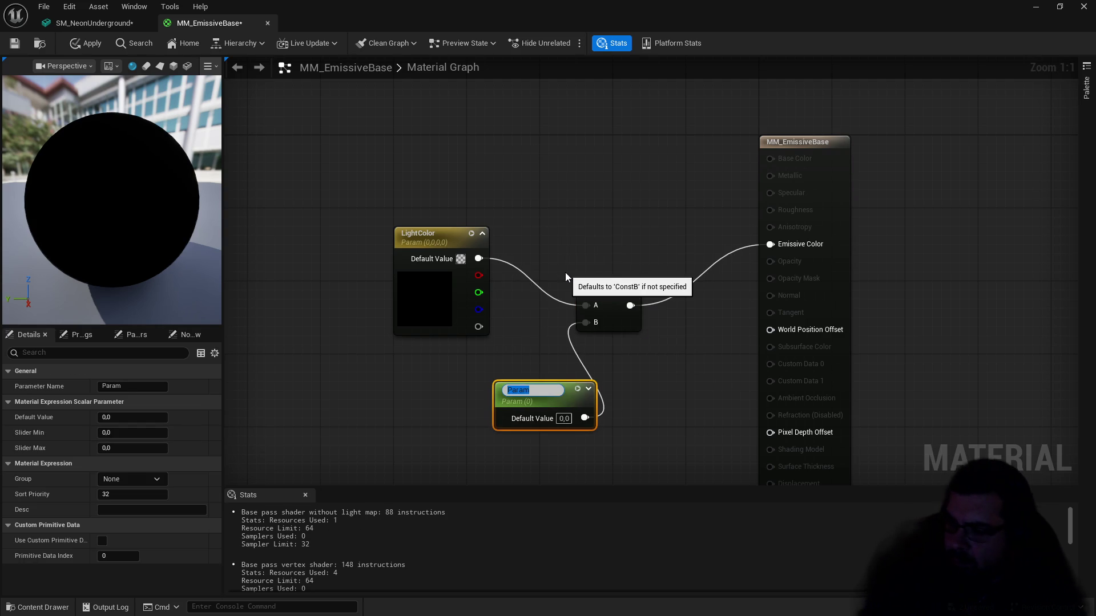
pyautogui.write('Lig')
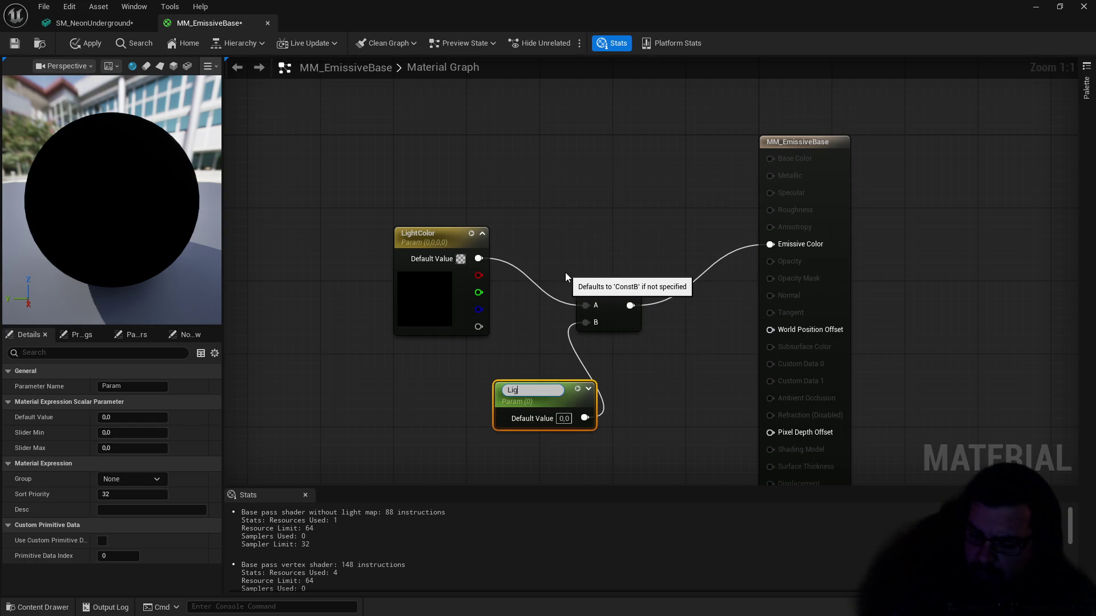
pyautogui.write('htInten')
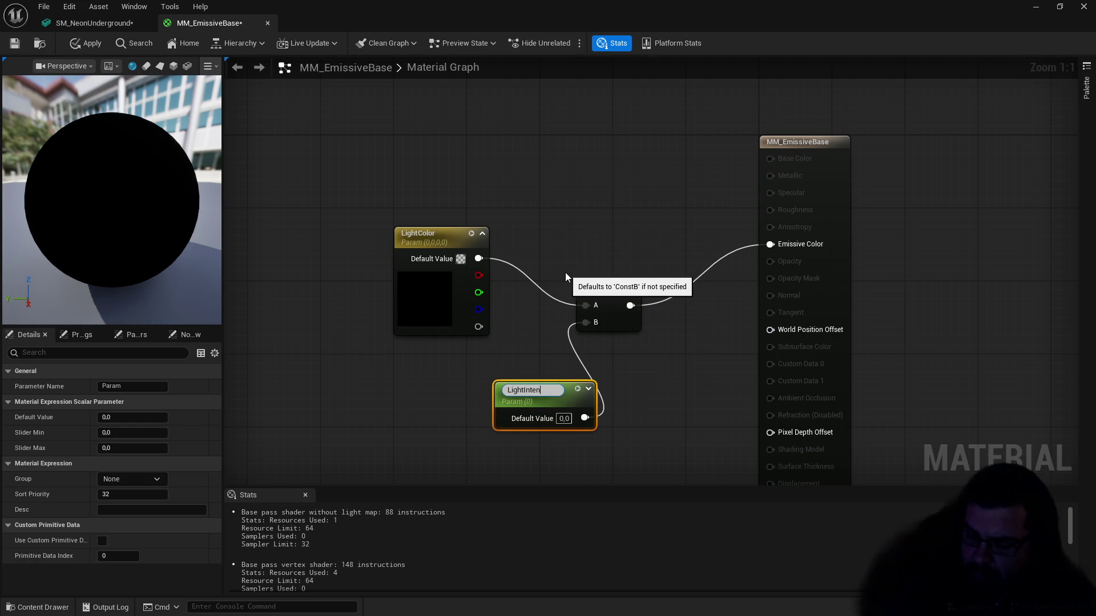
pyautogui.write('is')
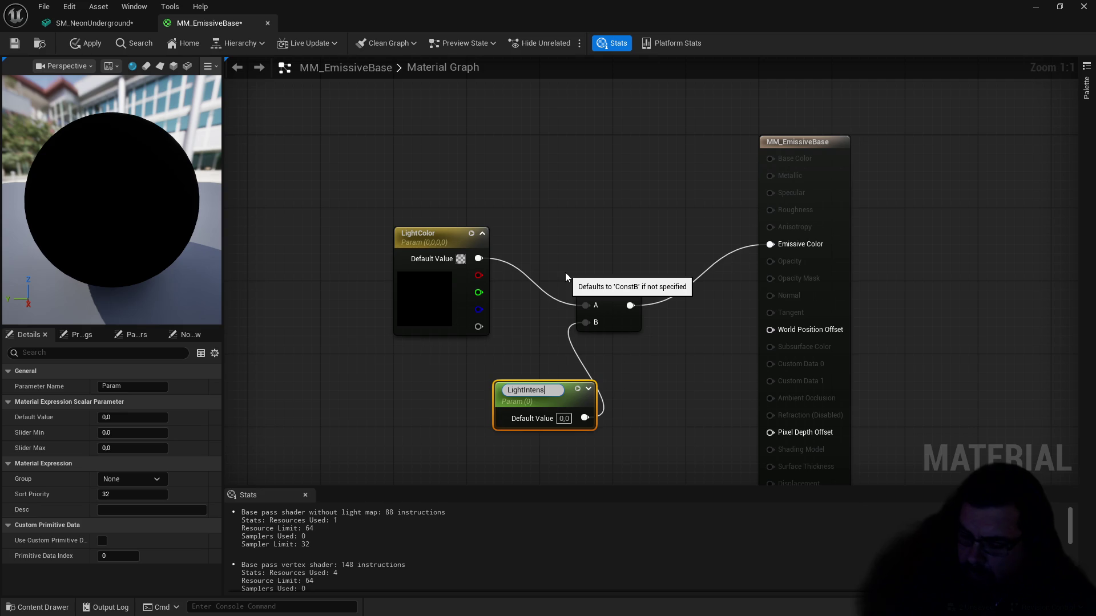
pyautogui.press('BackSpace')
pyautogui.press('BackSpace')
pyautogui.write('nsity')
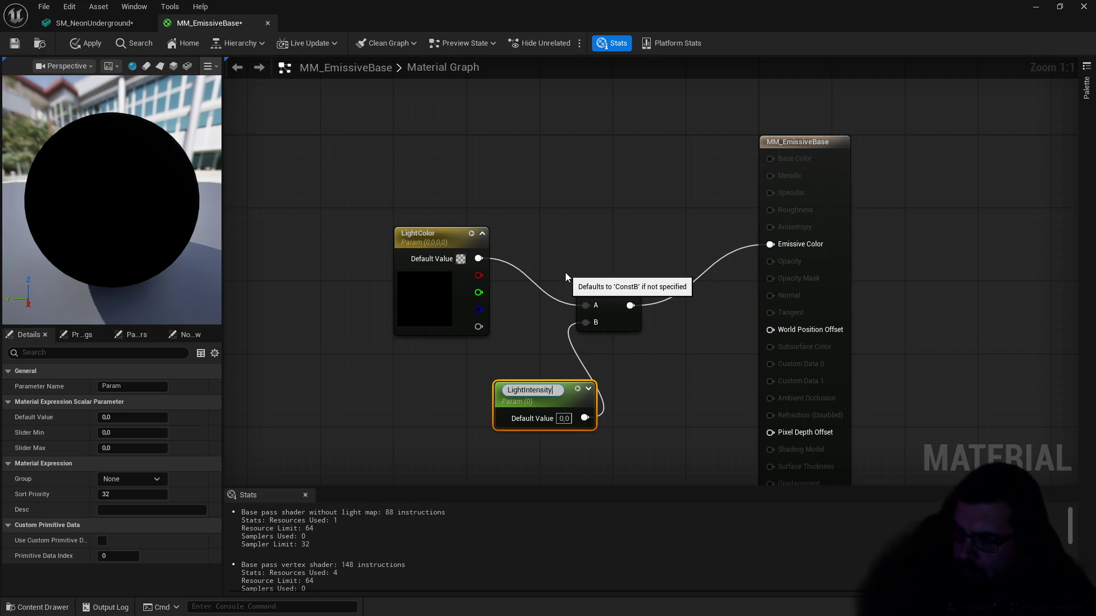
pyautogui.press('Return')
pyautogui.click(564, 415)
pyautogui.press('BackSpace')
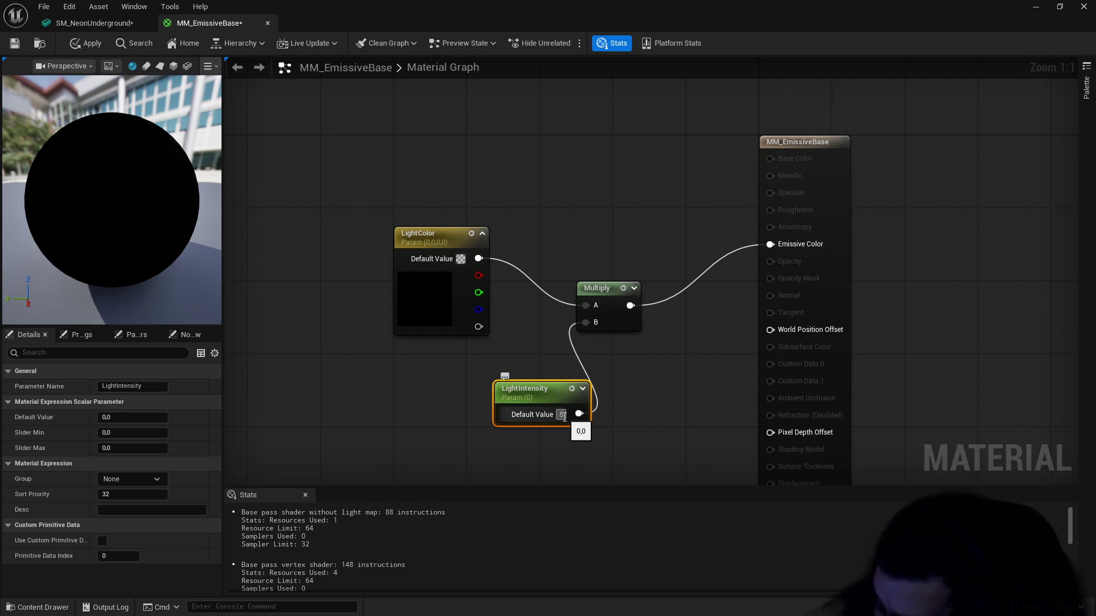
pyautogui.write('25')
pyautogui.press('Return')
# Step: Set LightColor's default to full white and apply the material
pyautogui.click(421, 241)
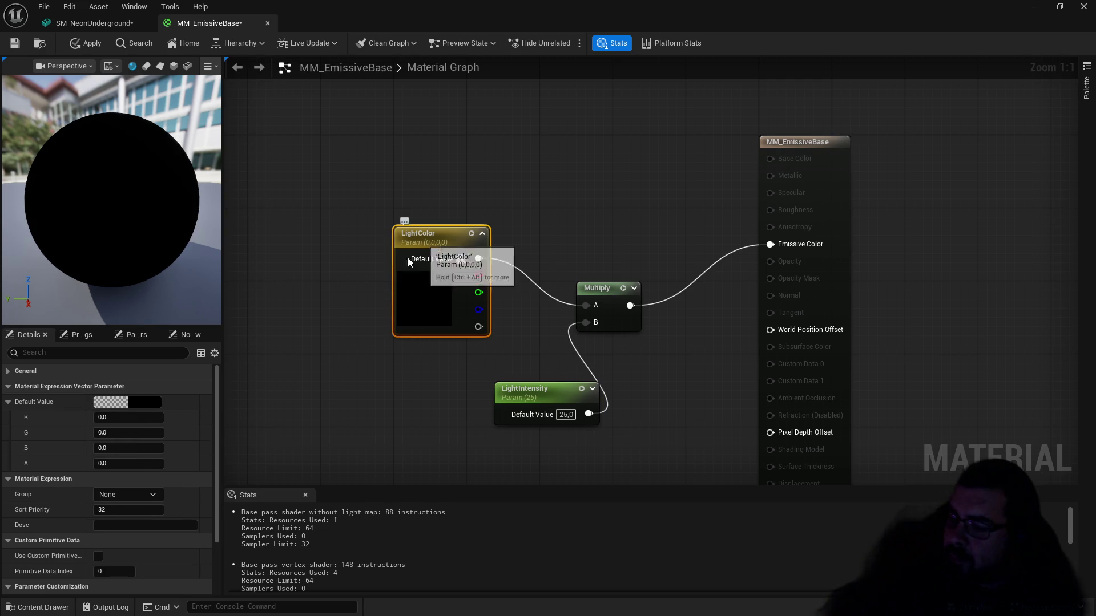
pyautogui.click(143, 402)
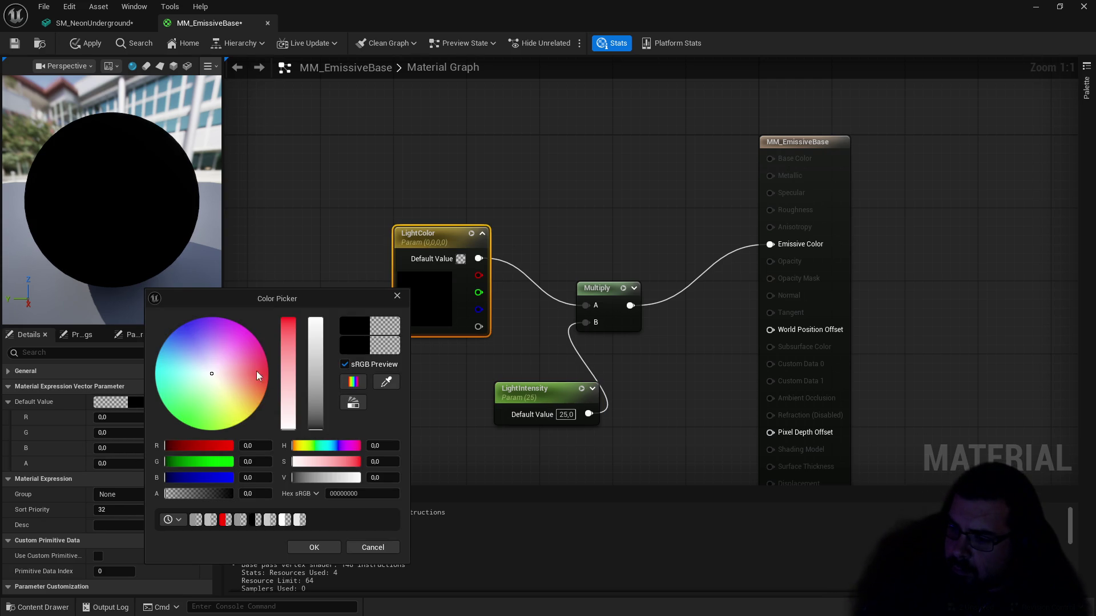
pyautogui.moveTo(324, 403); pyautogui.dragTo(334, 276)
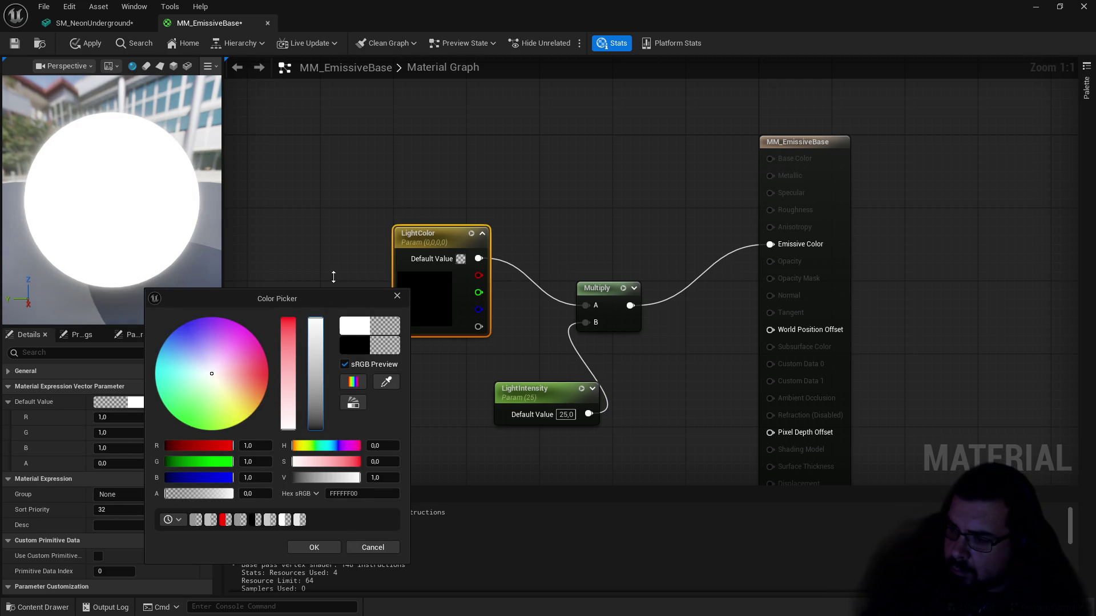
pyautogui.click(319, 546)
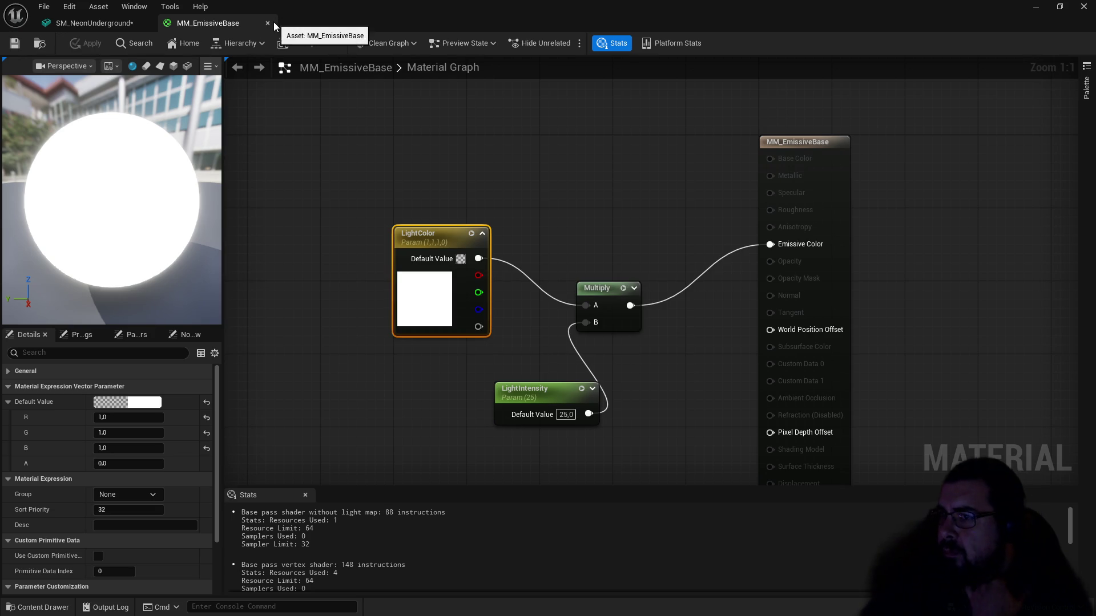
pyautogui.click(271, 23)
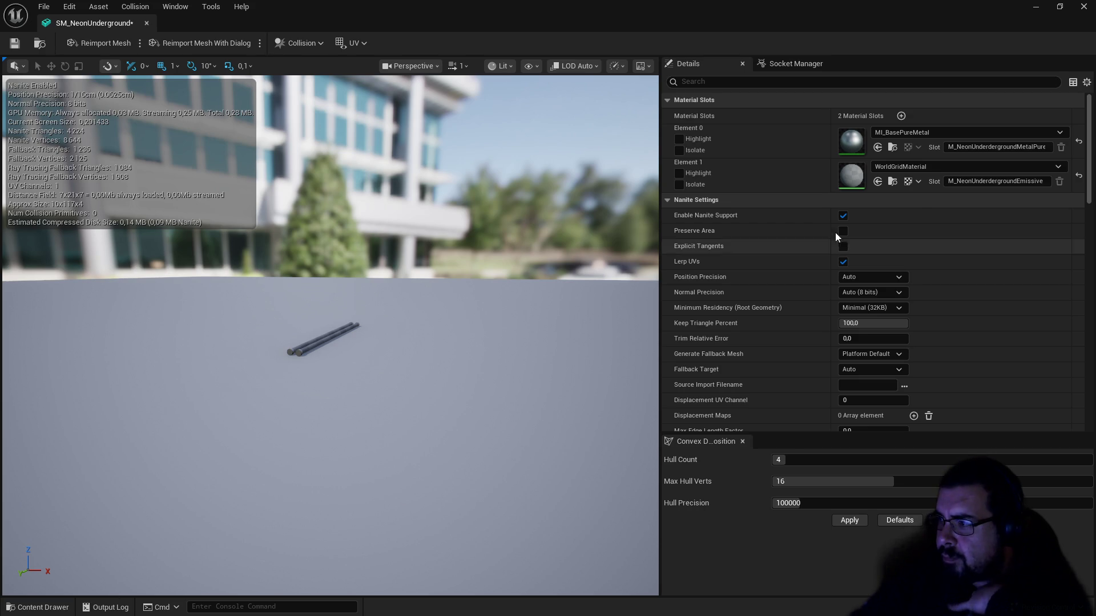
# Step: Create a material instance of MM_EmissiveBase named MI_NeonEmissive in Materials/Master
pyautogui.click(933, 171)
pyautogui.click(37, 607)
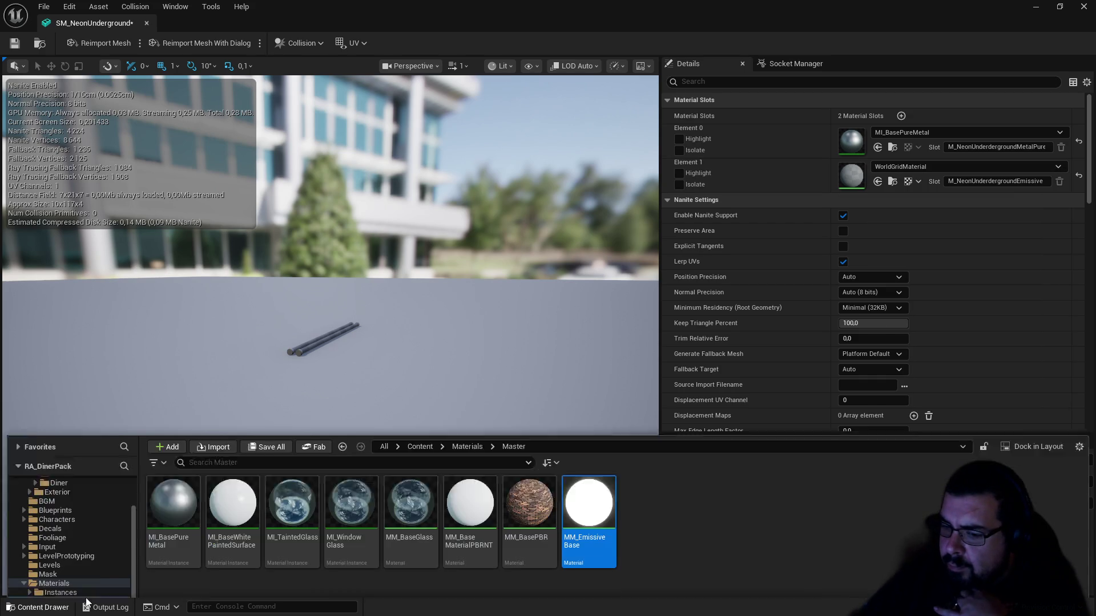
pyautogui.rightClick(585, 486)
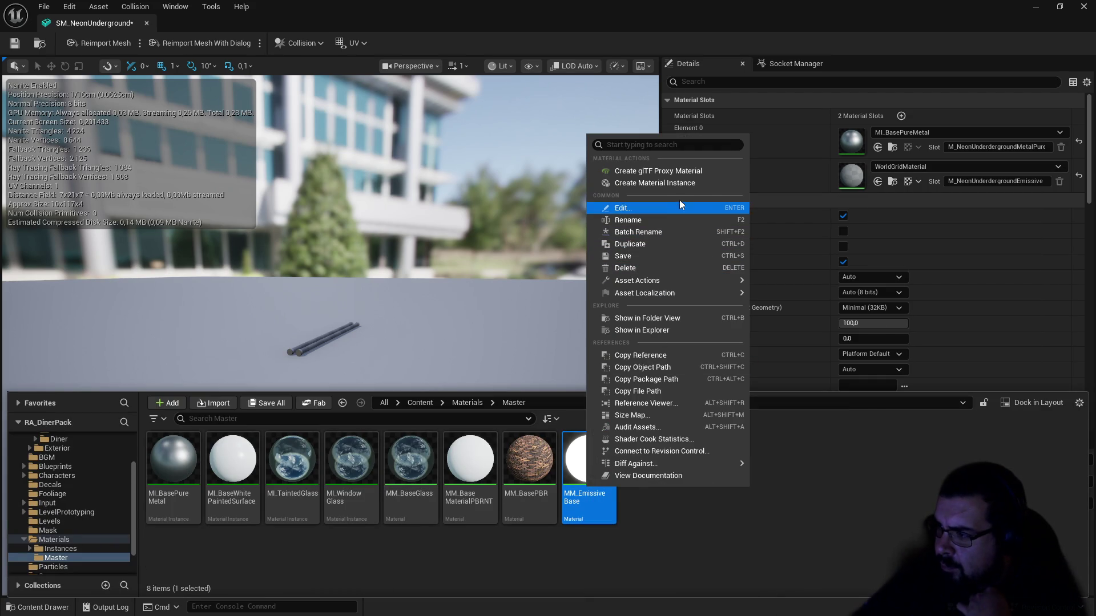
pyautogui.click(687, 184)
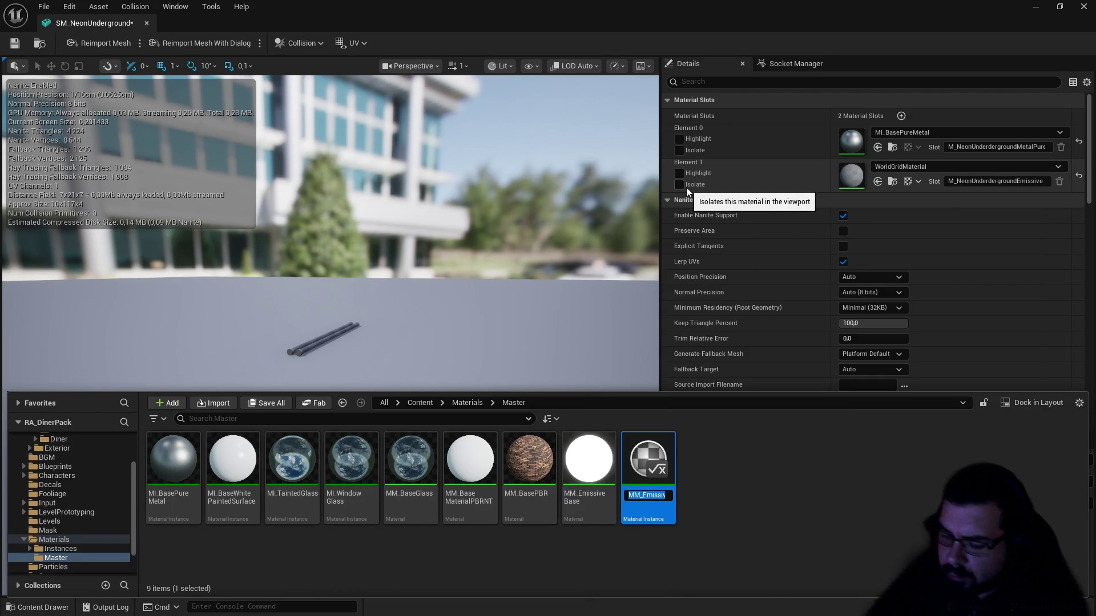
pyautogui.write('M')
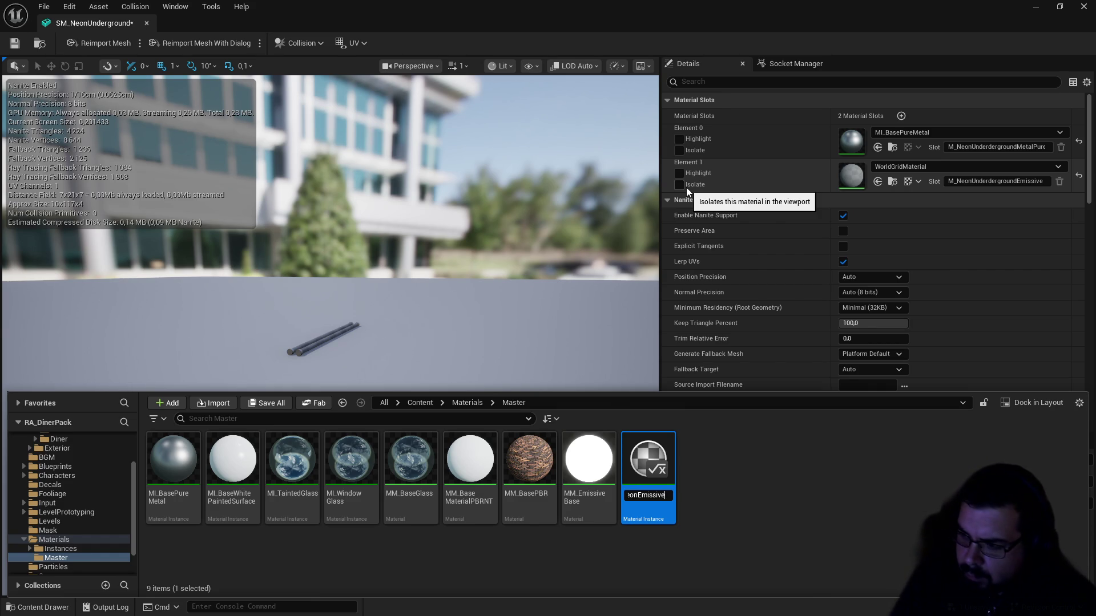
pyautogui.press('Return')
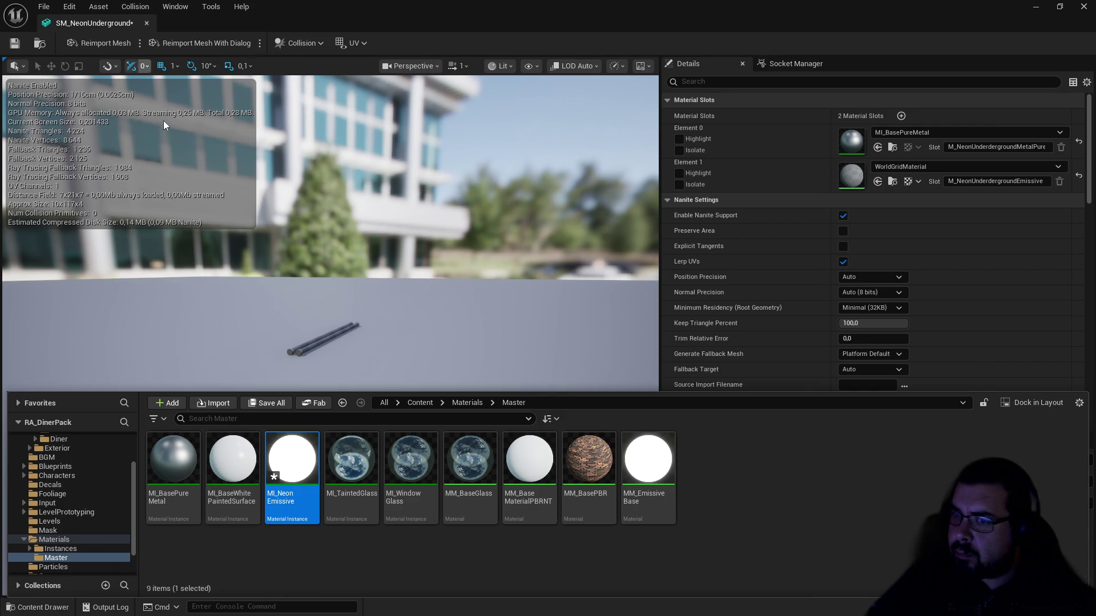
pyautogui.click(15, 43)
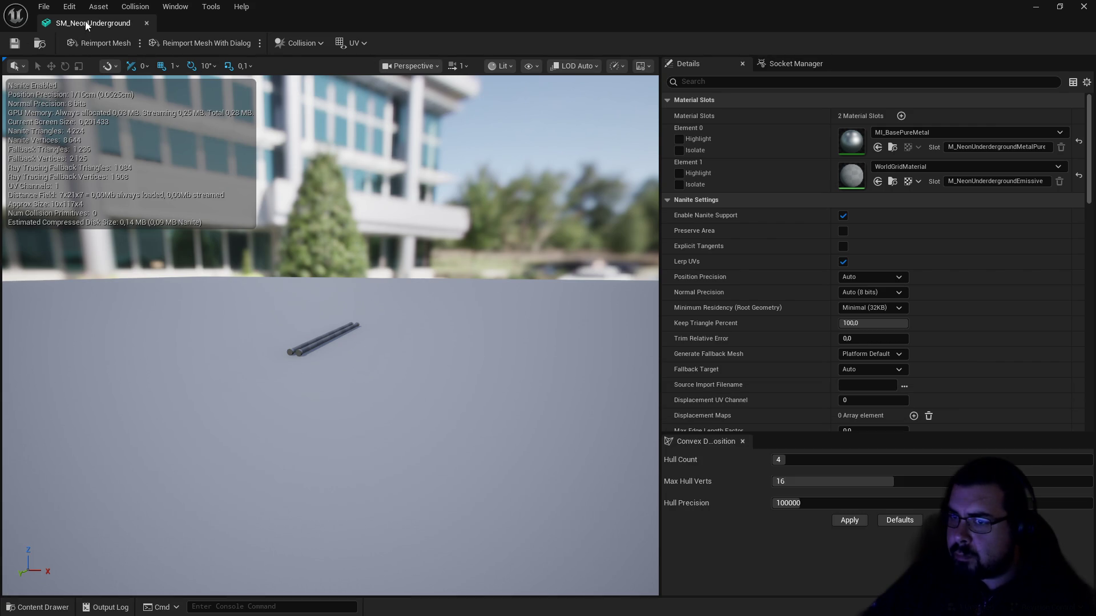
# Step: Assign MI_NeonEmissive to SM_NeonUnderground's Element 1 slot, then save and close the mesh
pyautogui.click(920, 166)
pyautogui.write('nhe')
pyautogui.press('BackSpace')
pyautogui.press('BackSpace')
pyautogui.press('BackSpace')
pyautogui.write('eon')
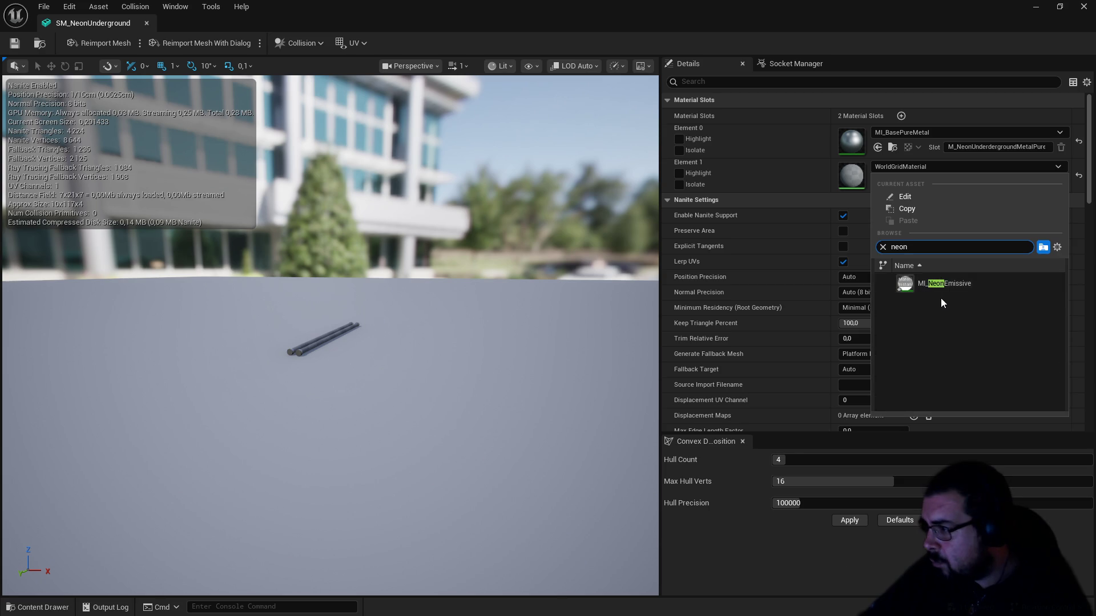
pyautogui.click(913, 283)
pyautogui.moveTo(423, 265)
pyautogui.mouseDown()
pyautogui.moveTo(435, 228)
pyautogui.moveTo(437, 245)
pyautogui.moveTo(433, 214)
pyautogui.mouseUp()
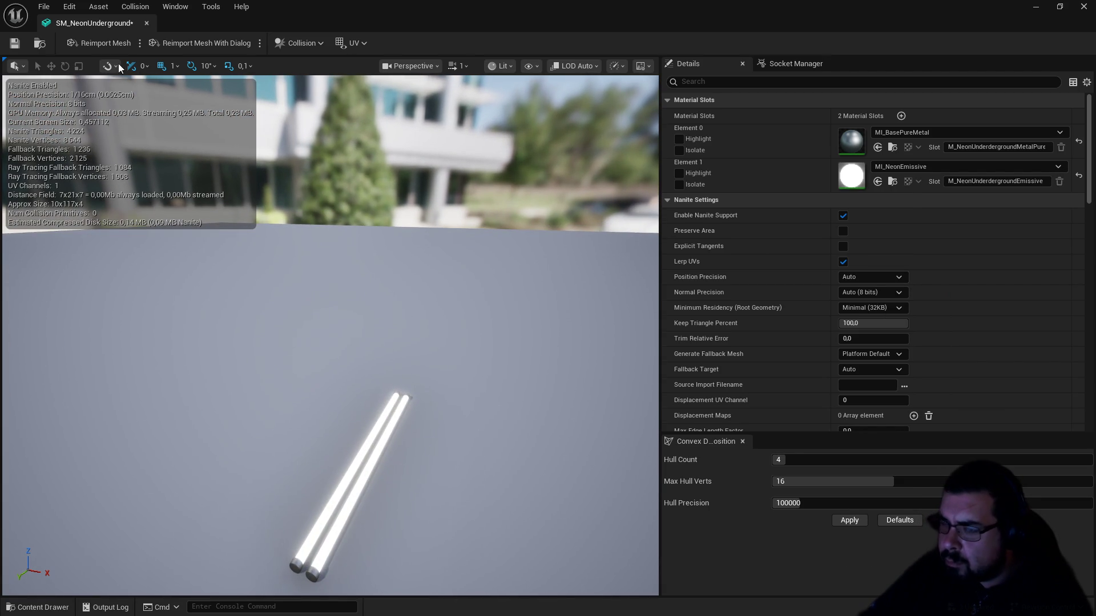
pyautogui.click(15, 43)
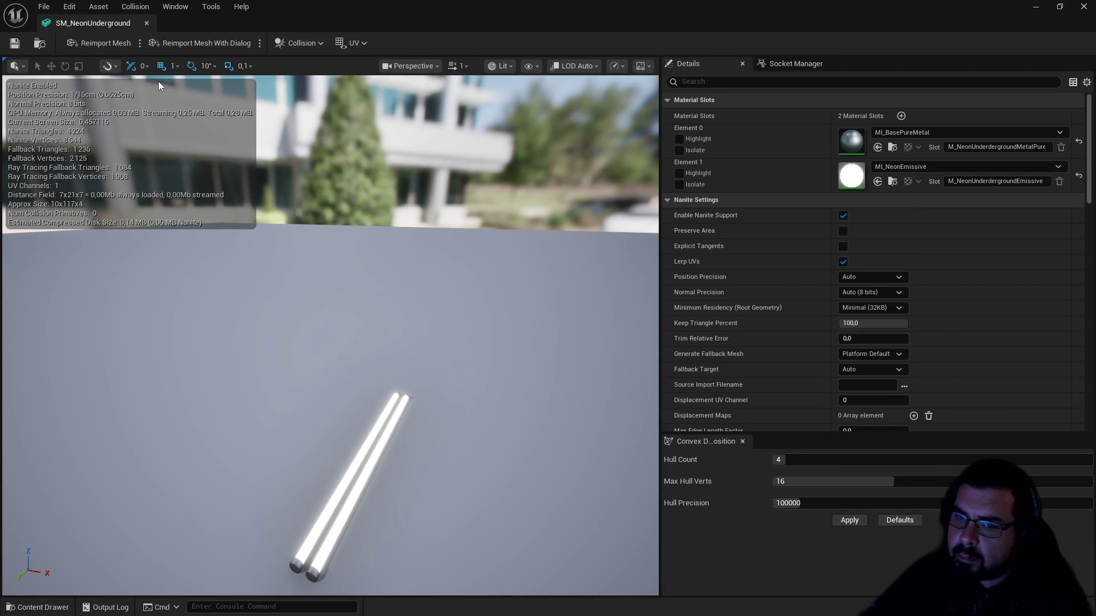
pyautogui.click(146, 23)
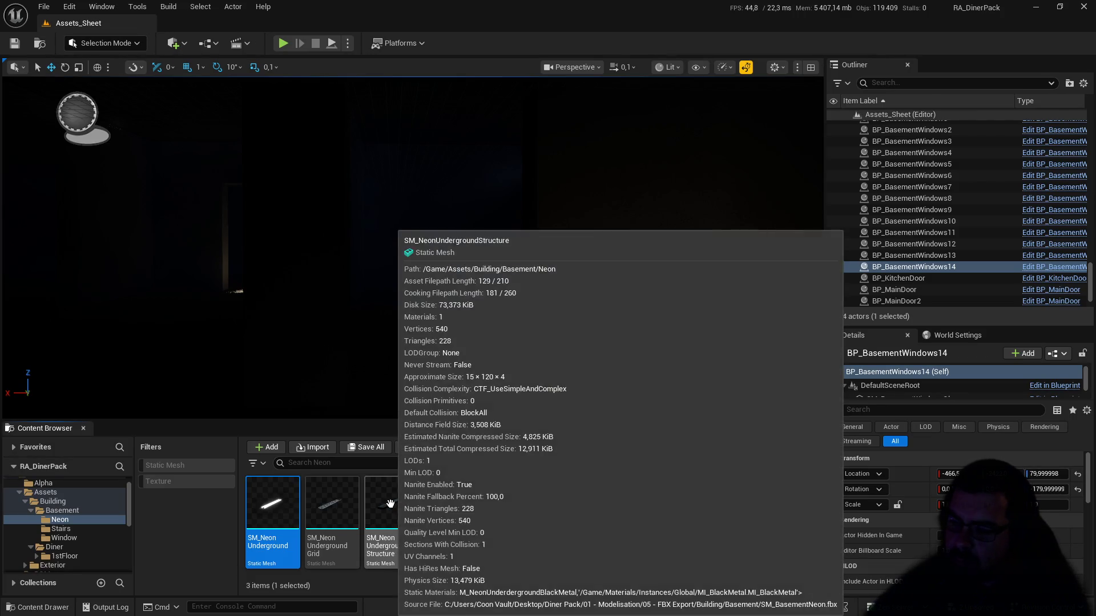
# Step: Browse the Content Browser folder tree to Assets > Exterior
pyautogui.scroll(2, 58, 505)
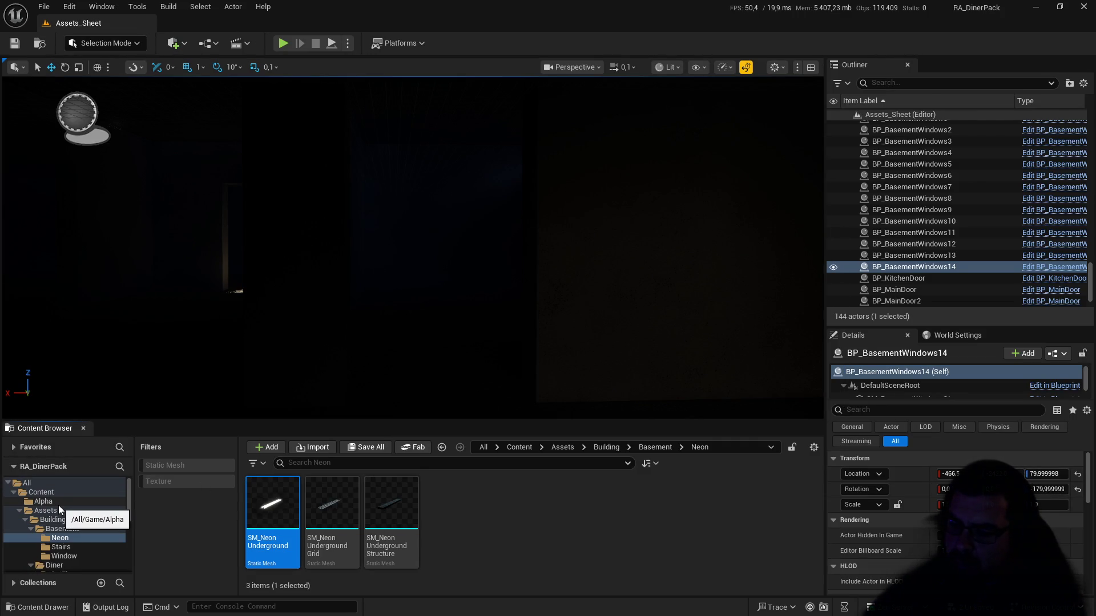
pyautogui.scroll(-3, 80, 528)
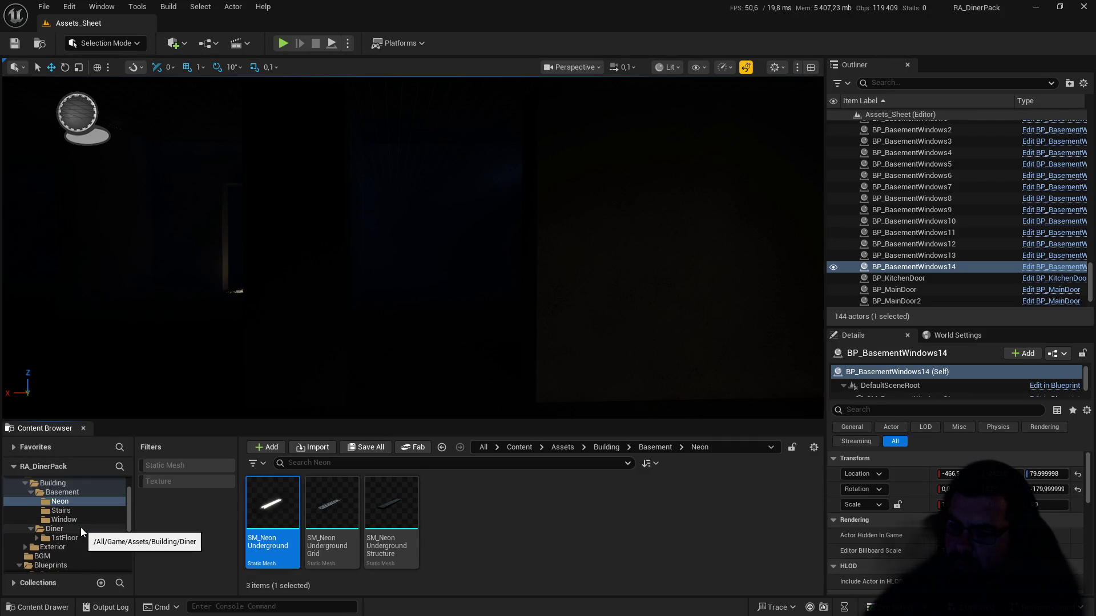
pyautogui.click(70, 533)
pyautogui.click(68, 532)
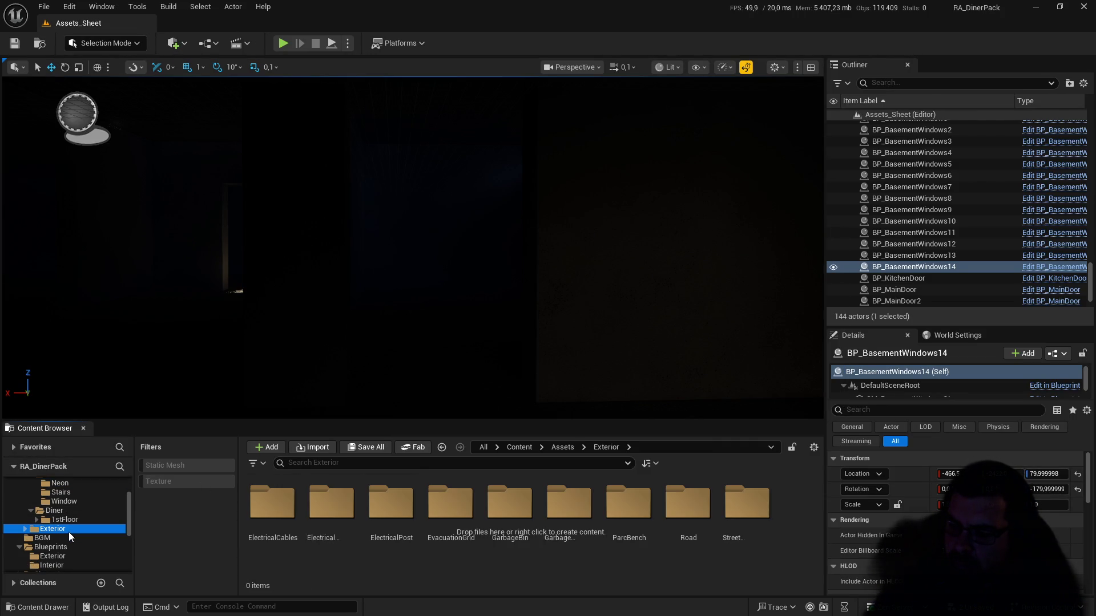
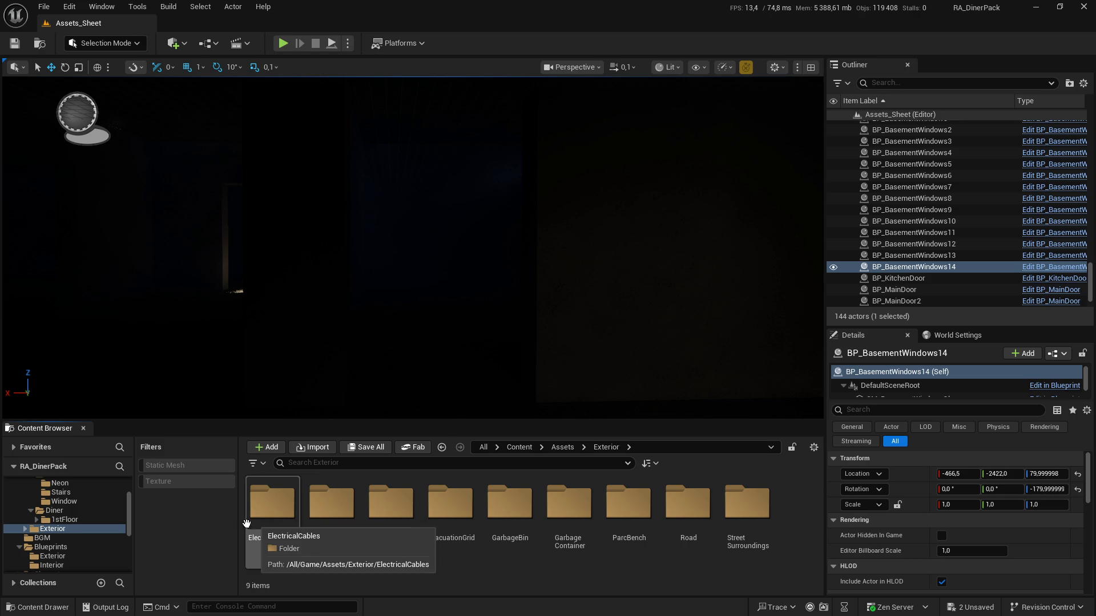
# Step: Browse to the Blueprints/Interior folder in the Content Browser
pyautogui.scroll(1, 66, 503)
pyautogui.click(60, 501)
pyautogui.scroll(-2, 68, 505)
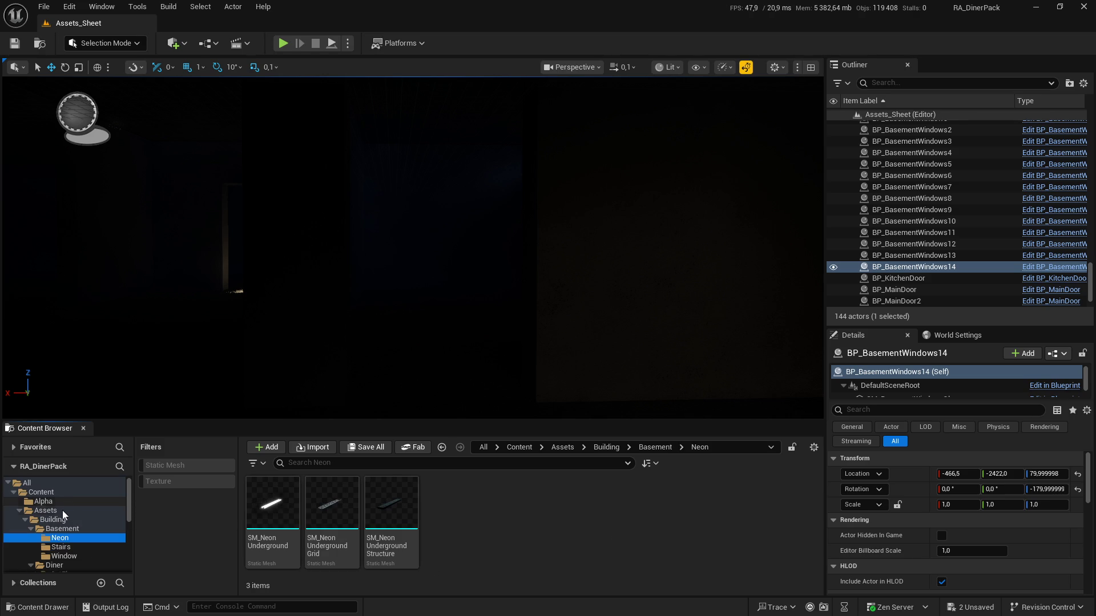
pyautogui.click(52, 547)
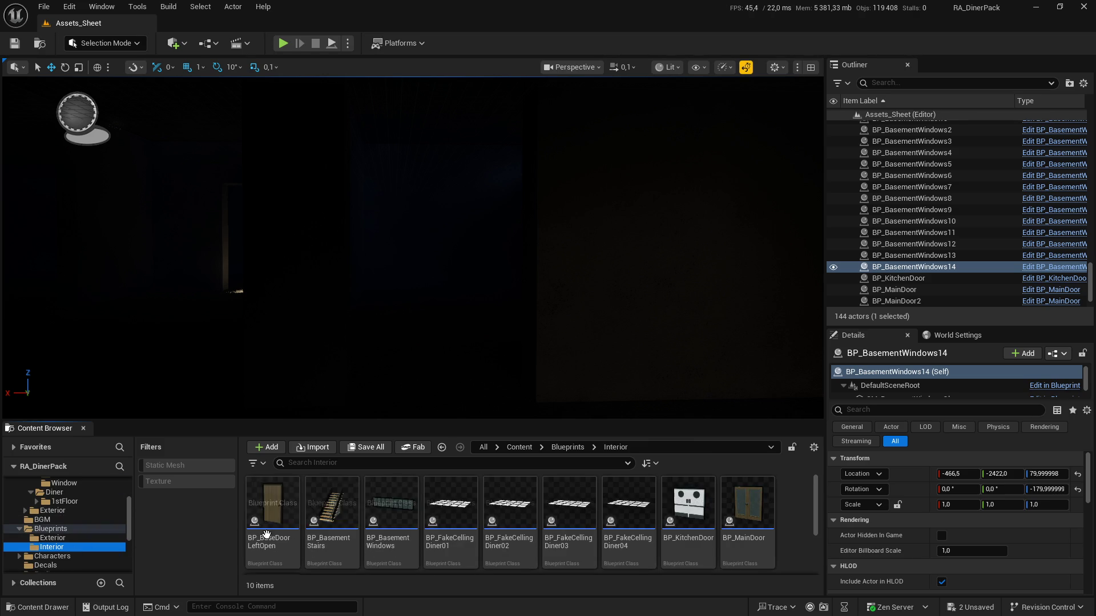
pyautogui.scroll(-2, 454, 535)
# Step: Create an Actor Blueprint class named BP_NeonUnderground and open it for editing
pyautogui.rightClick(453, 535)
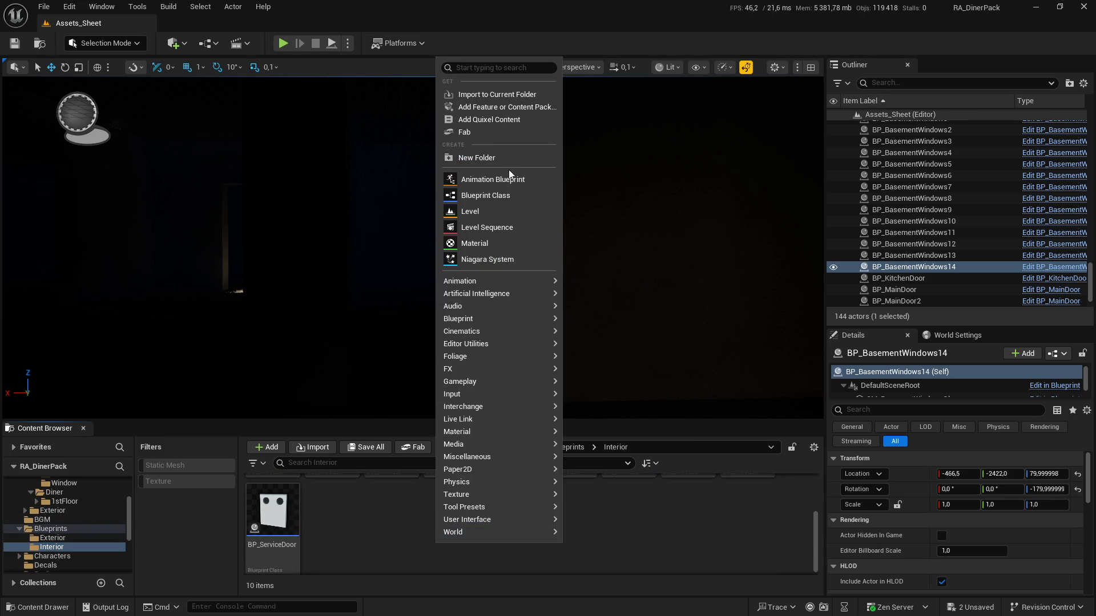
pyautogui.click(500, 195)
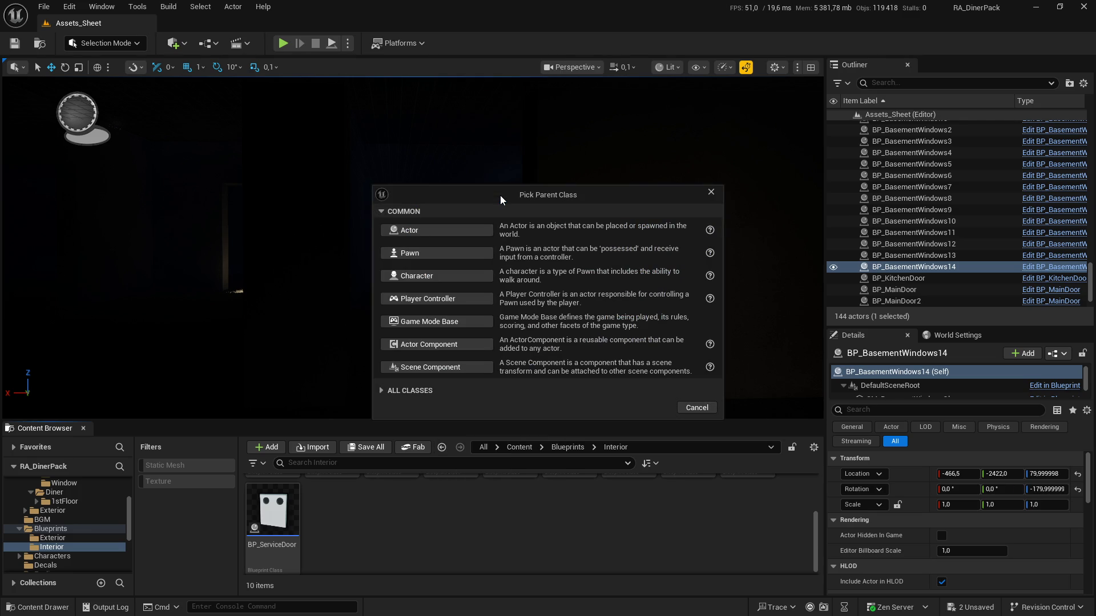
pyautogui.click(468, 229)
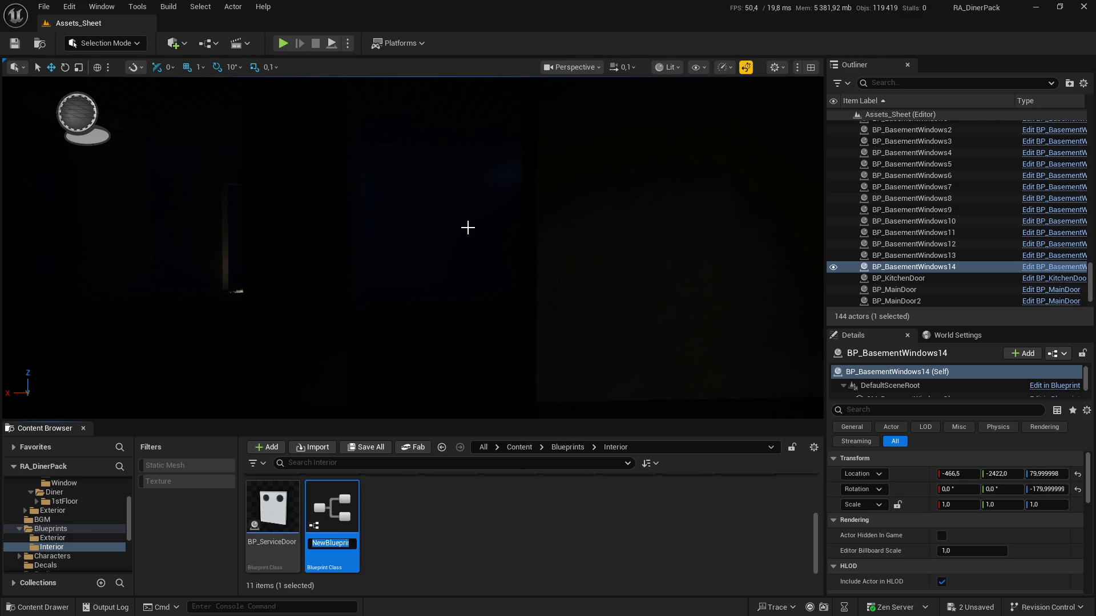
pyautogui.write('BP_Neon')
pyautogui.write('Underground')
pyautogui.press('Return')
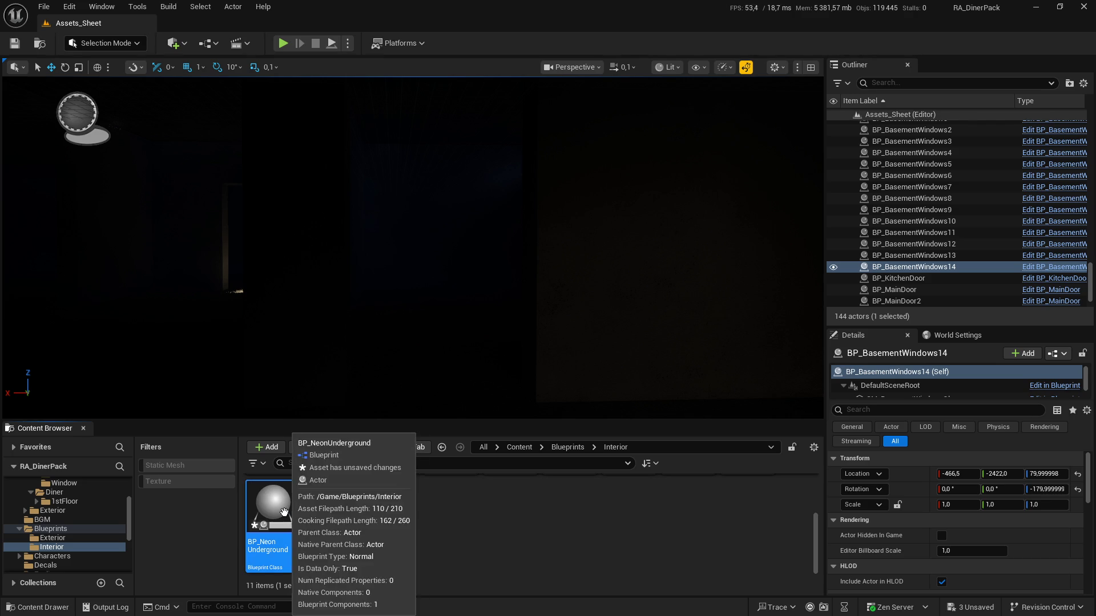
pyautogui.doubleClick(285, 513)
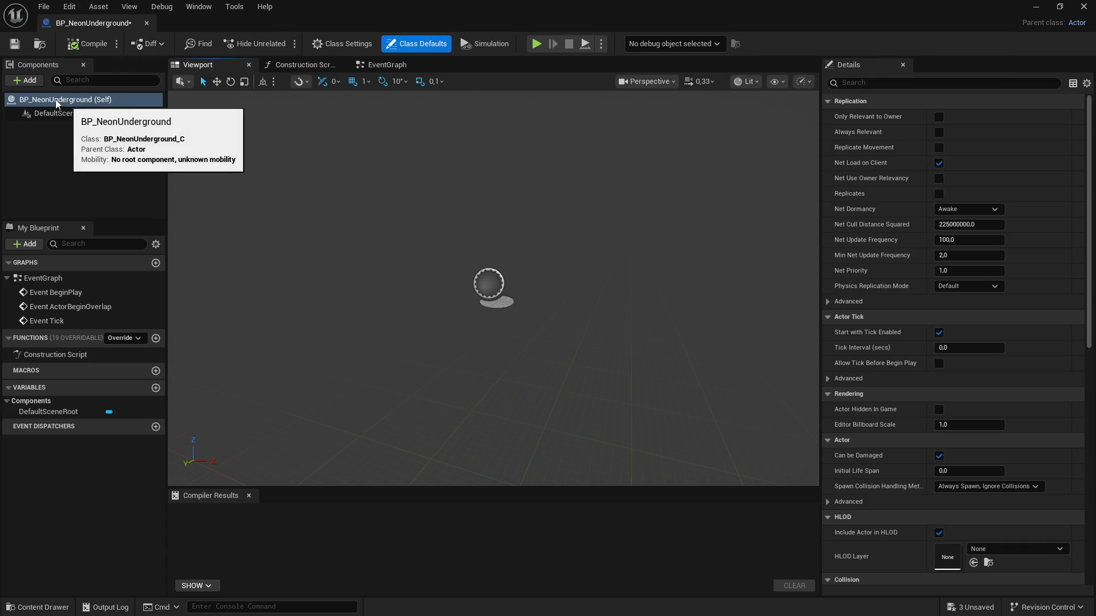
# Step: Add a Static Mesh component named SM_NeonTubes to the Blueprint
pyautogui.click(25, 81)
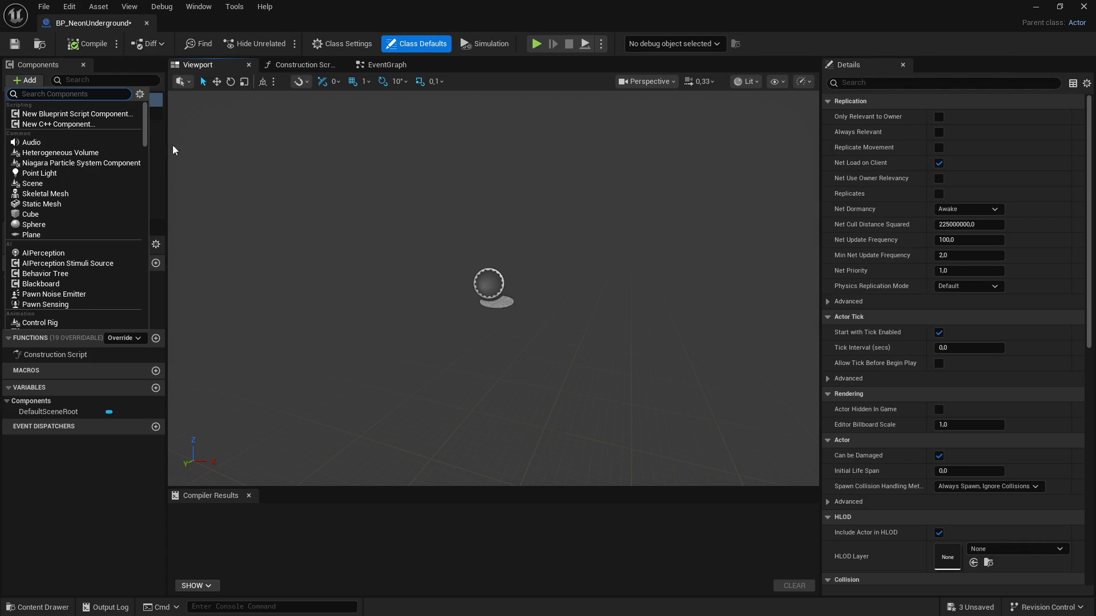
pyautogui.click(48, 204)
pyautogui.write('SM_NE')
pyautogui.press('BackSpace')
pyautogui.write('eonTubes')
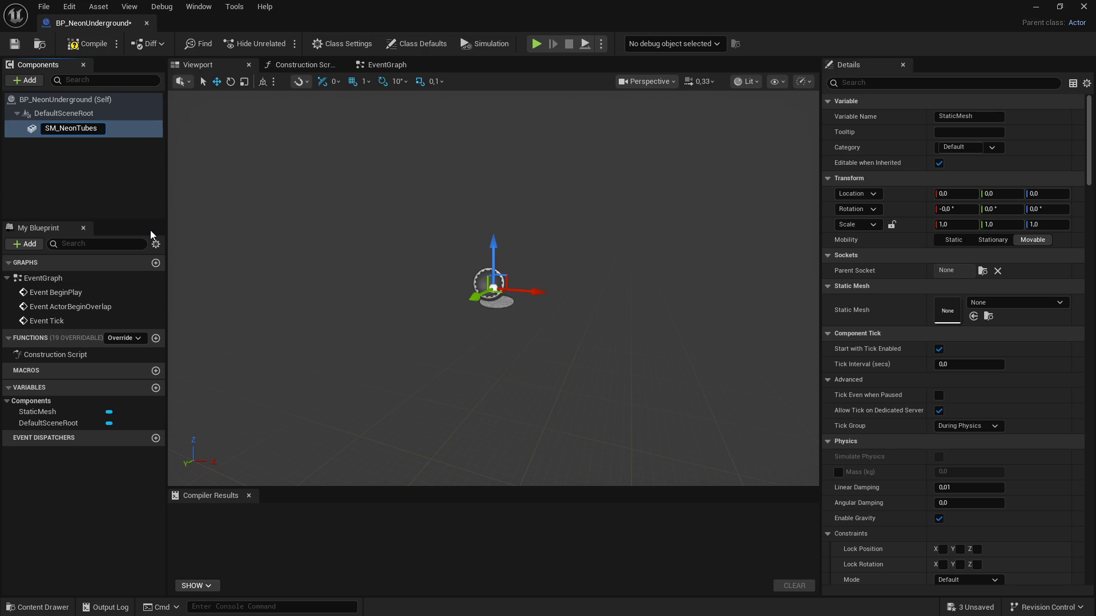
pyautogui.press('Return')
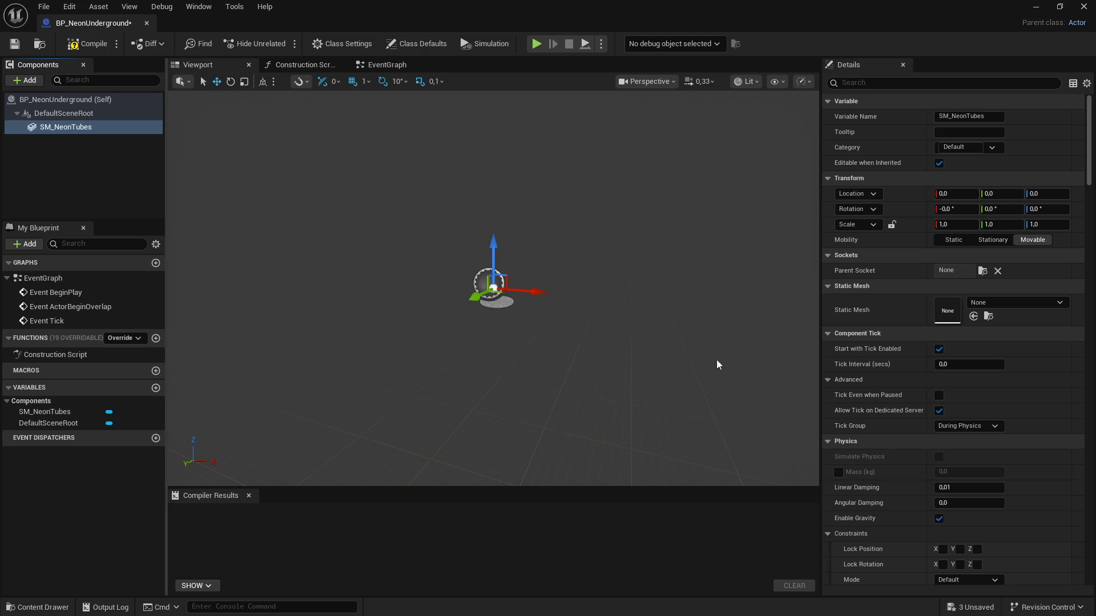
# Step: Set SM_NeonTubes' Static Mesh to SM_NeonUnderground
pyautogui.click(1003, 303)
pyautogui.write('neon')
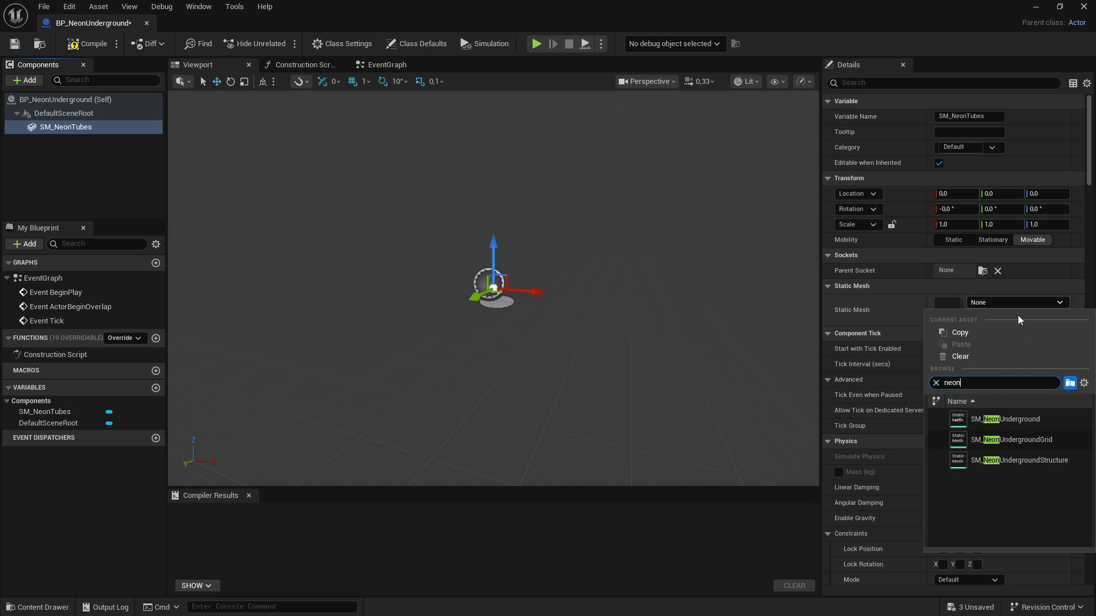
pyautogui.click(1034, 426)
pyautogui.click(1034, 426)
pyautogui.click(67, 111)
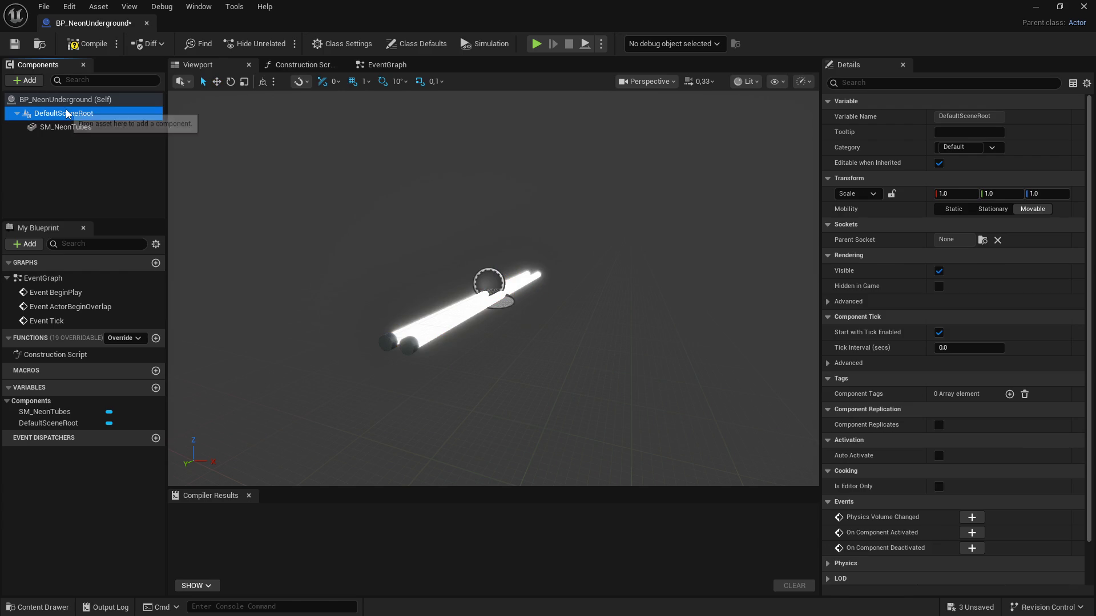
pyautogui.click(27, 80)
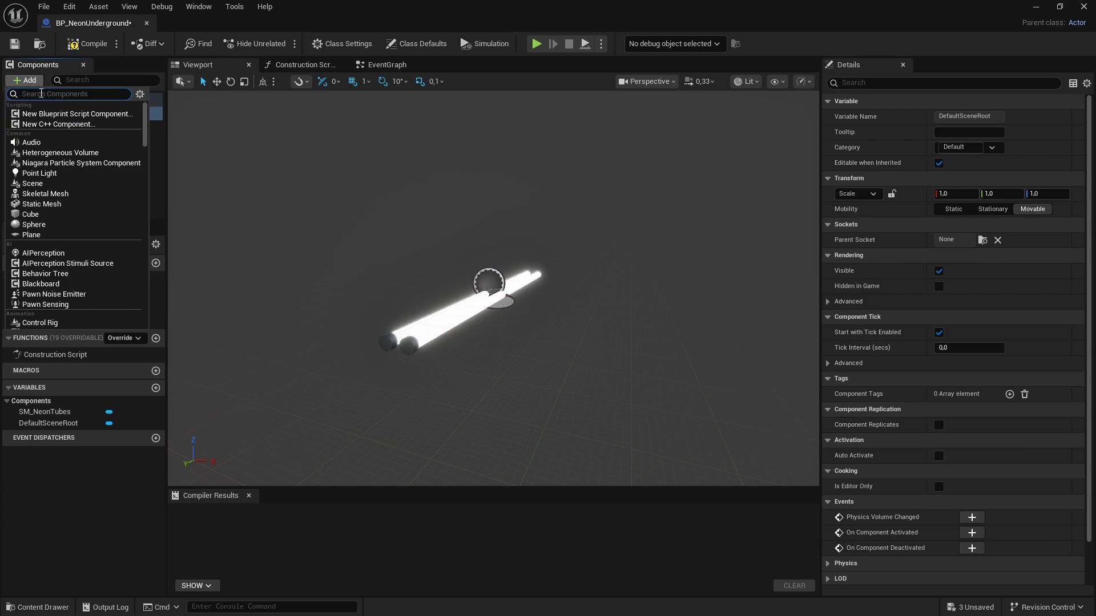
# Step: Add a second Static Mesh component named SM_NeonStructure
pyautogui.click(70, 204)
pyautogui.write('SM_NeonTubes')
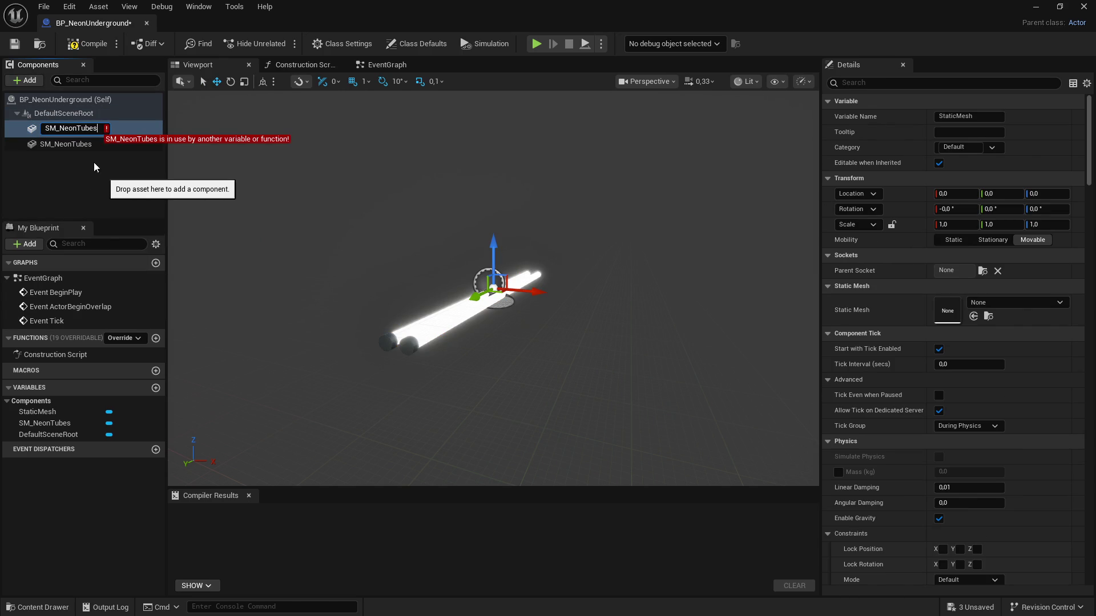
pyautogui.moveTo(80, 128); pyautogui.dragTo(130, 130)
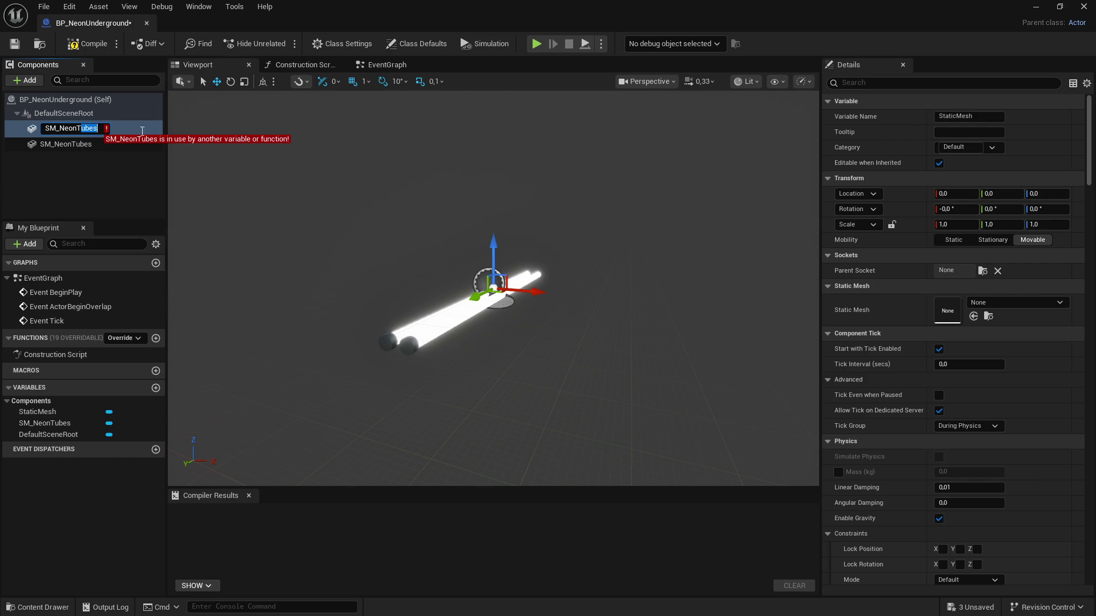
pyautogui.press('BackSpace')
pyautogui.press('BackSpace')
pyautogui.write('Structure')
pyautogui.press('Return')
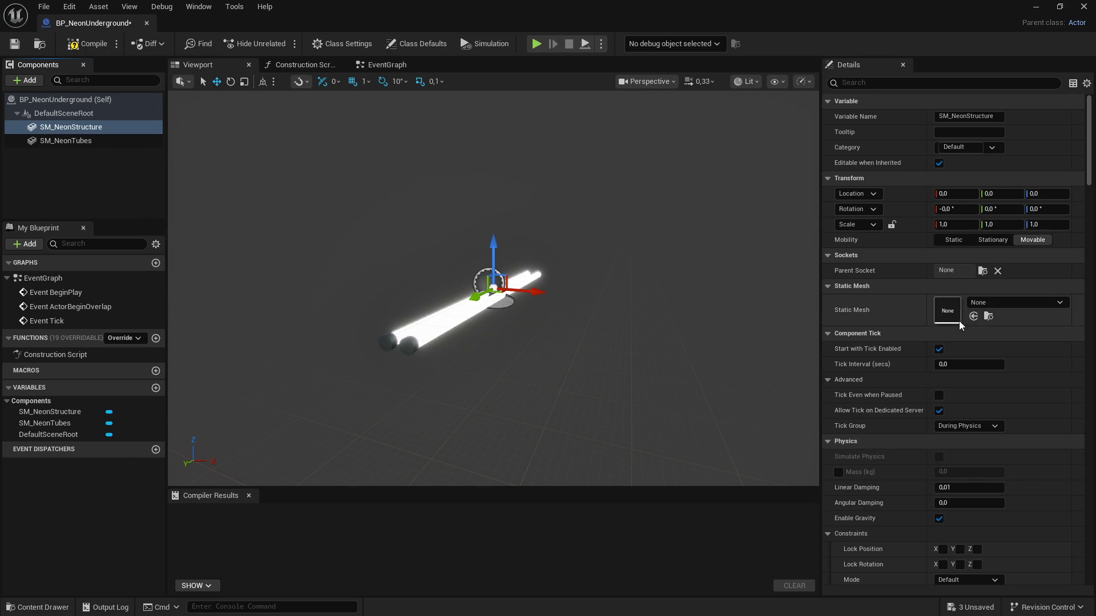
# Step: Assign the SM_NeonUndergroundStructure mesh to SM_NeonStructure
pyautogui.click(999, 303)
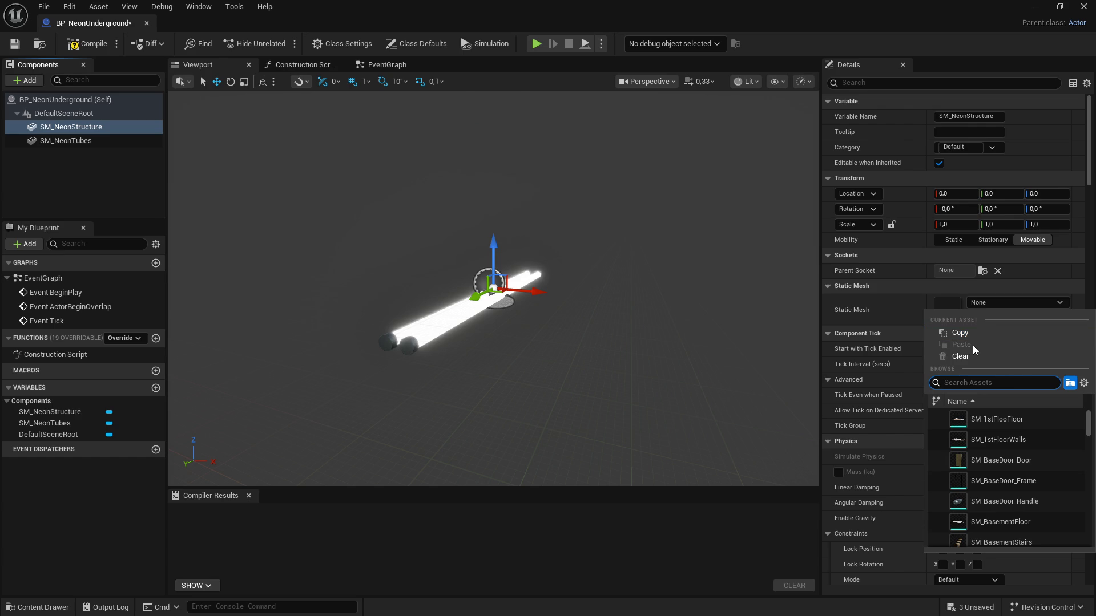
pyautogui.write('neon')
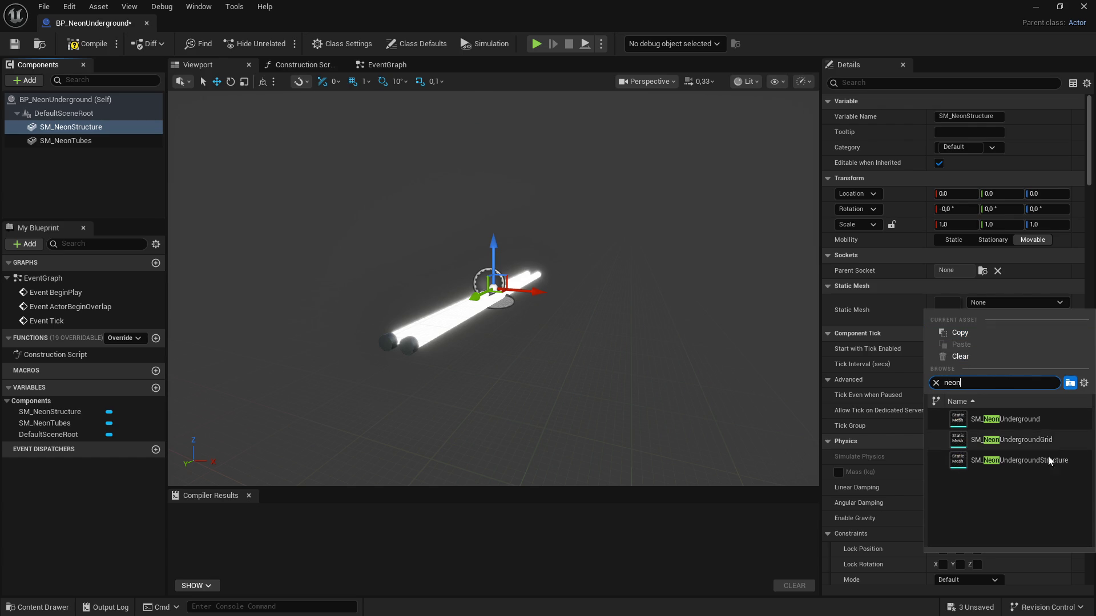
pyautogui.click(1032, 460)
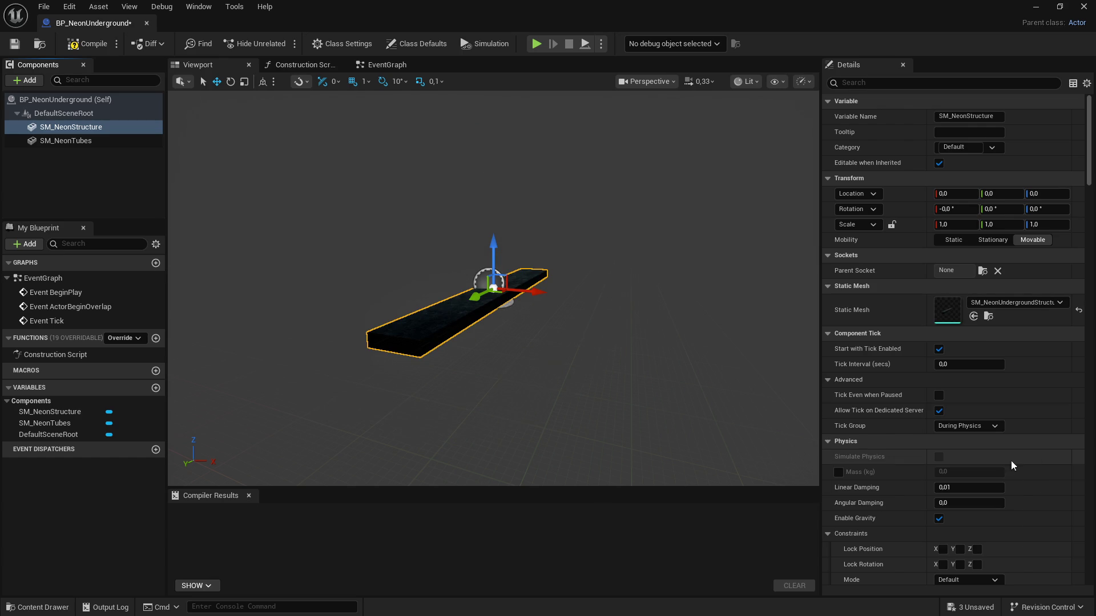
pyautogui.click(43, 100)
# Step: Add a third Static Mesh component named SM_NeonGrid
pyautogui.click(37, 82)
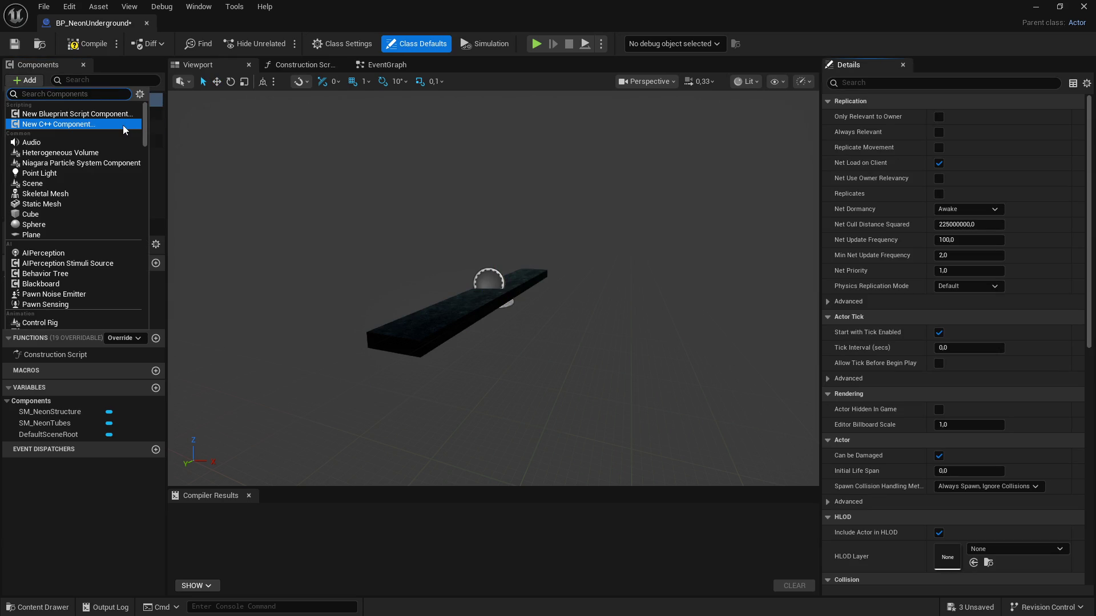
pyautogui.write('nj')
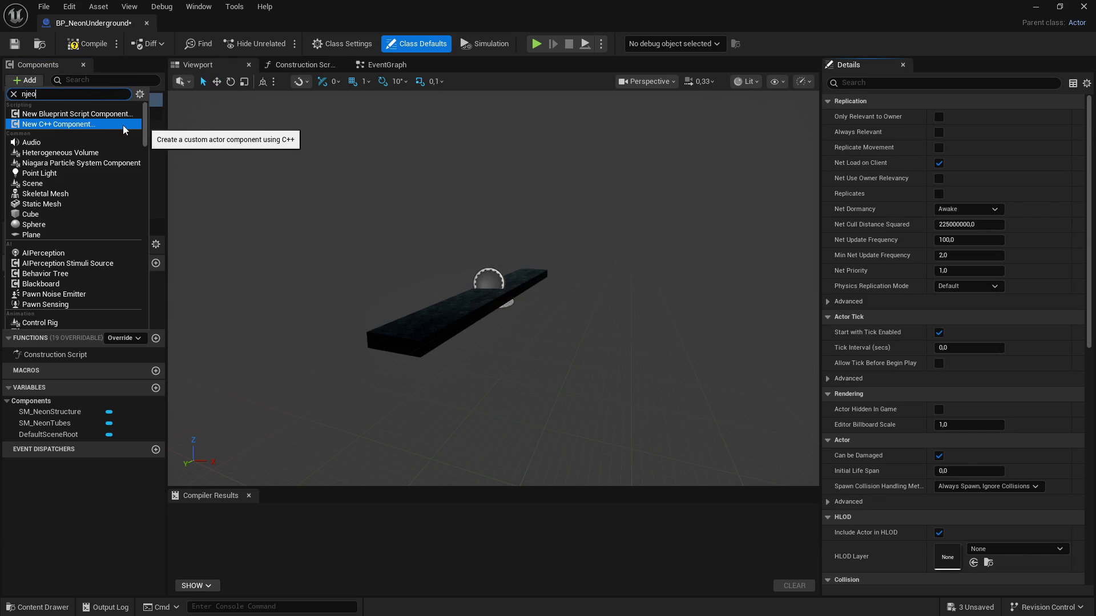
pyautogui.press('BackSpace')
pyautogui.write('eon')
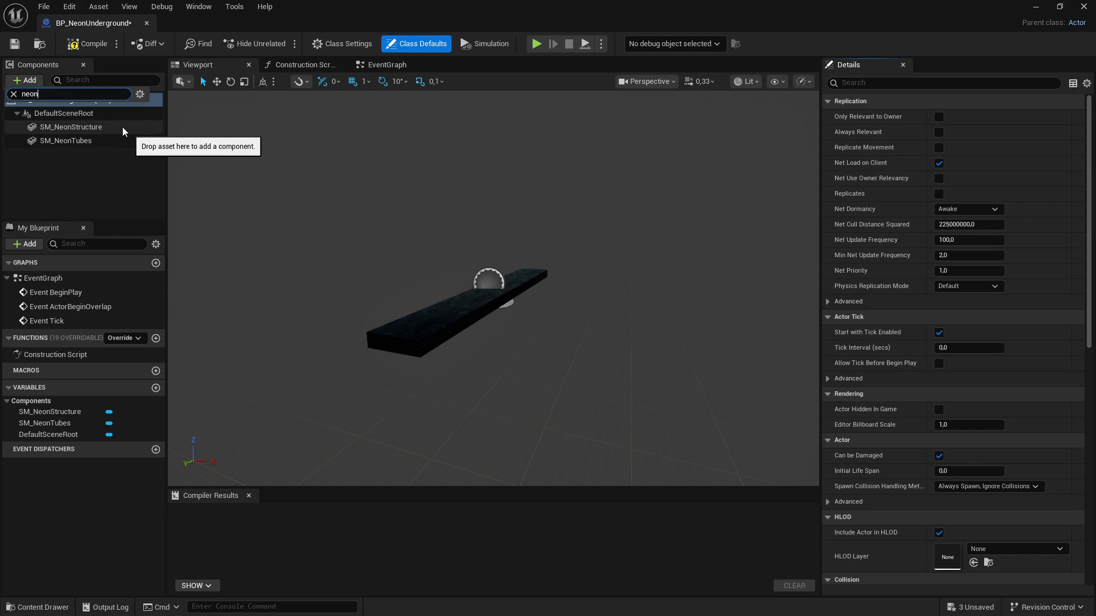
pyautogui.press('BackSpace')
pyautogui.press('BackSpace')
pyautogui.press('BackSpace')
pyautogui.write('stat')
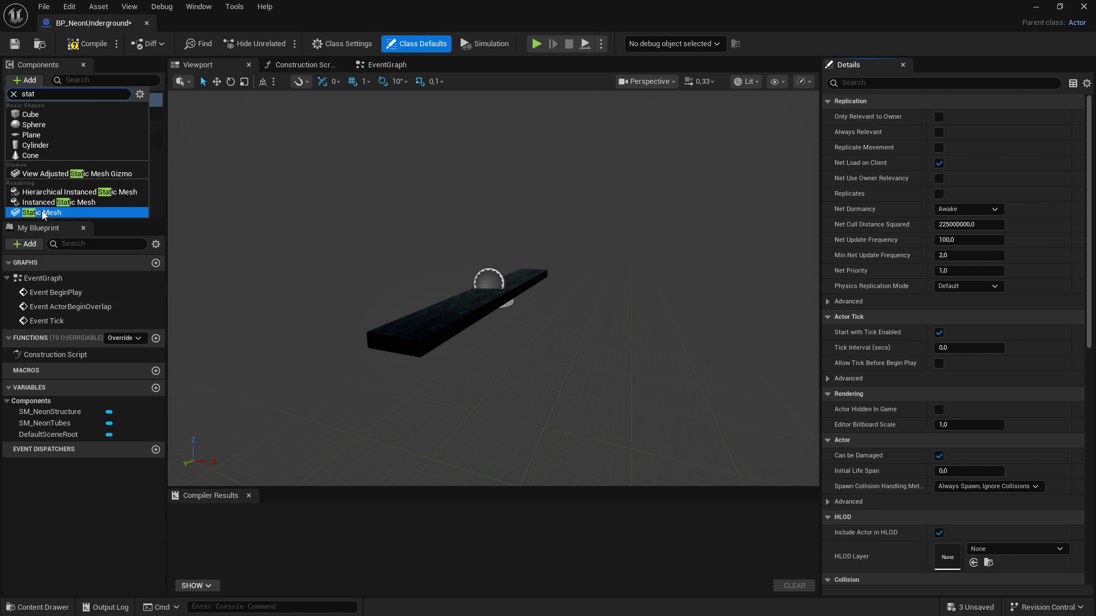
pyautogui.click(42, 212)
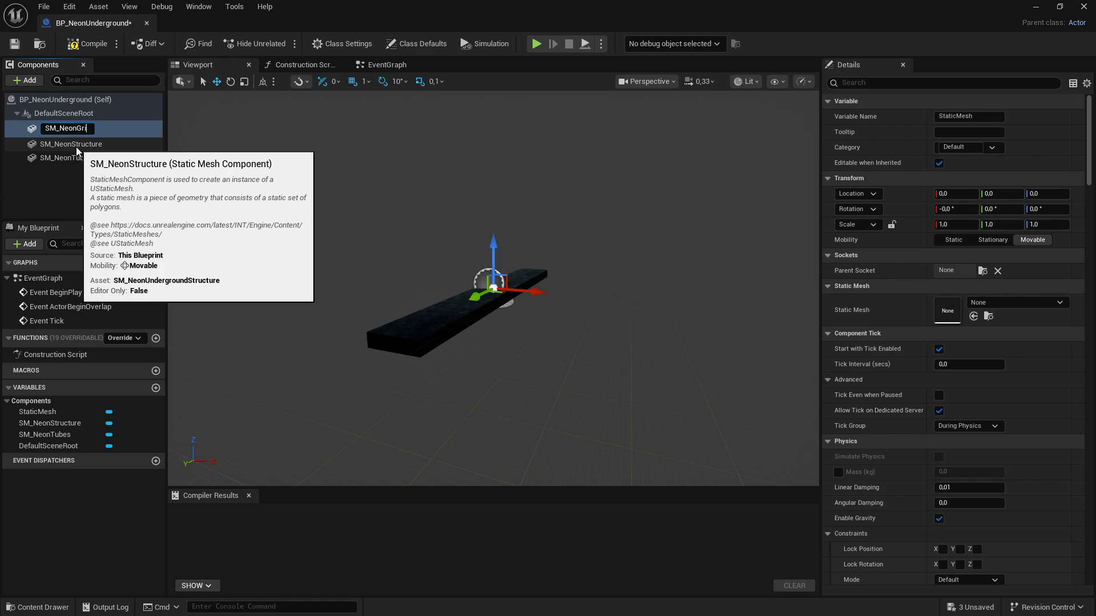
pyautogui.write('d')
pyautogui.press('Return')
# Step: Assign SM_NeonUndergroundGrid to SM_NeonGrid, then compile and save the Blueprint
pyautogui.click(1022, 304)
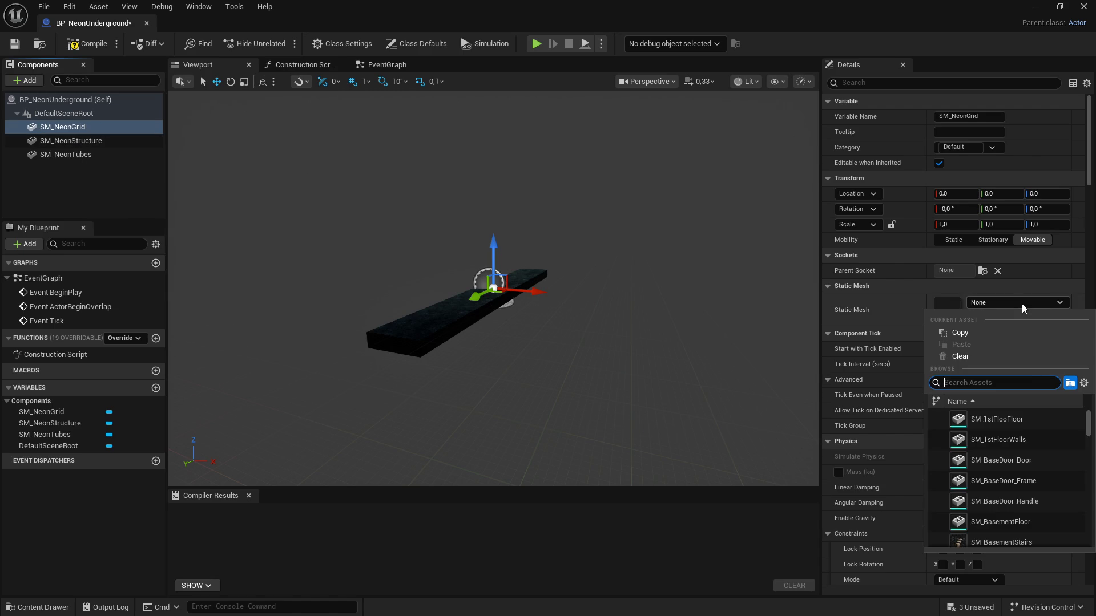
pyautogui.write('e')
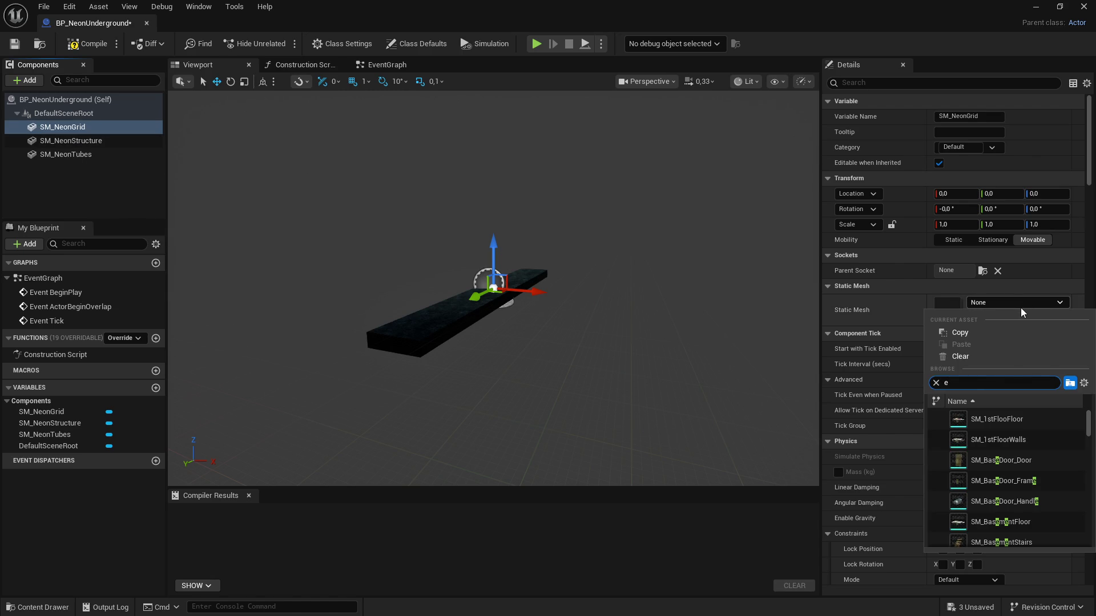
pyautogui.hotkey('ctrl', 'a')
pyautogui.write('neon')
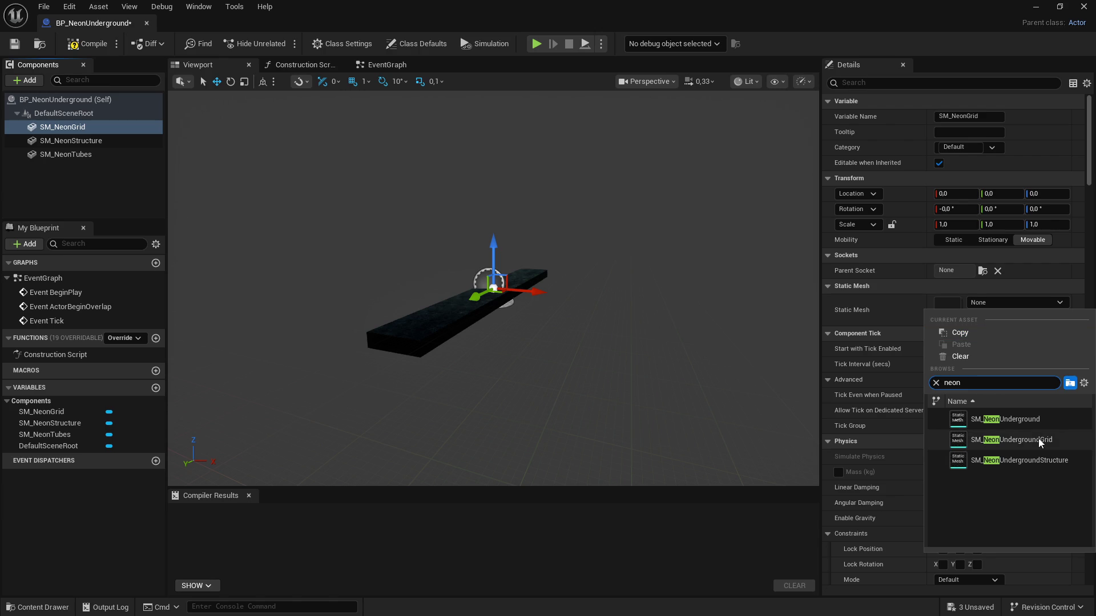
pyautogui.click(1039, 439)
pyautogui.press('F7')
pyautogui.hotkey('ctrl', 's')
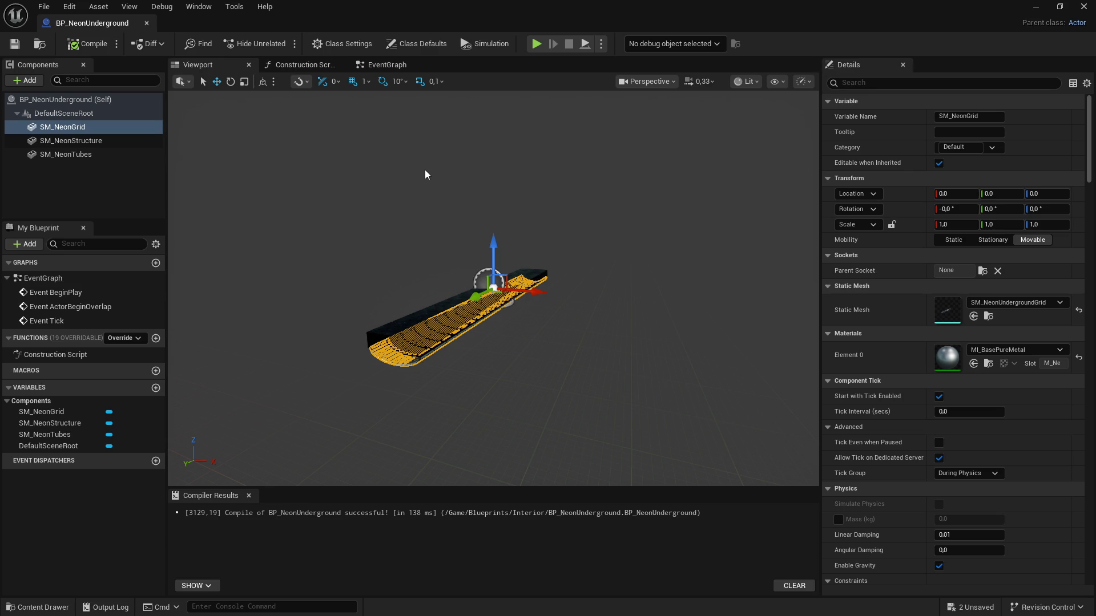
pyautogui.click(33, 80)
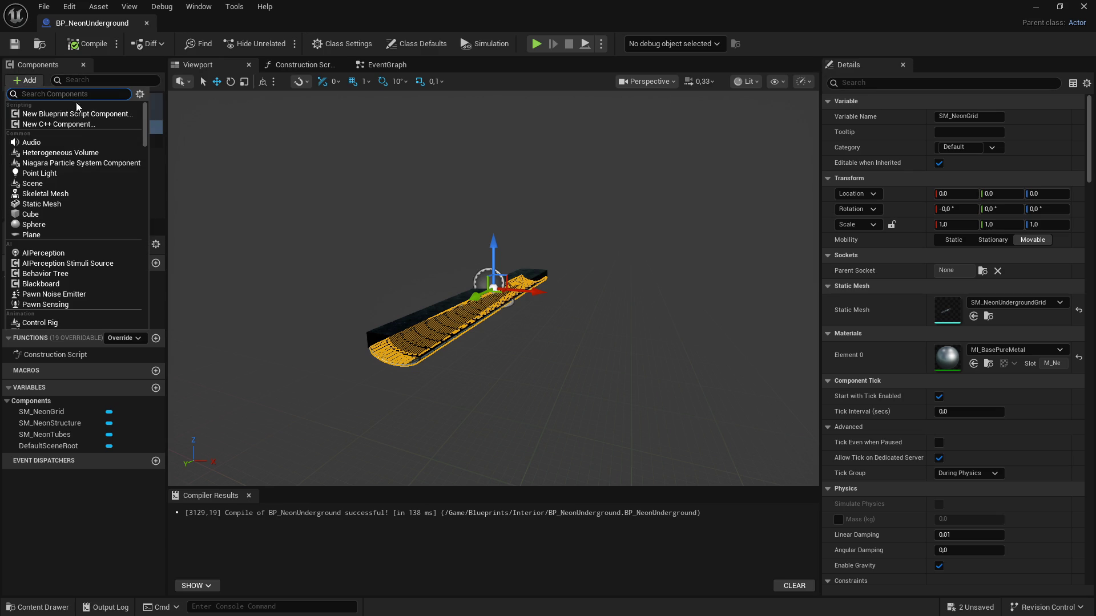
# Step: Add a RectLight, rotate it -90° to face down, and lower it to Z -4.0 under the bar
pyautogui.write('ligh')
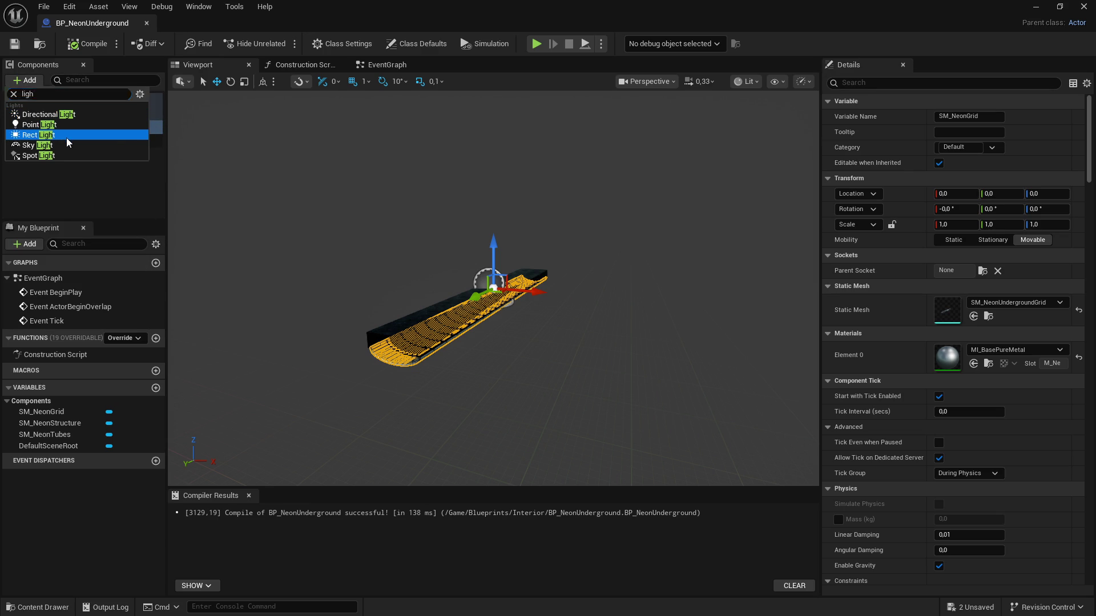
pyautogui.click(67, 138)
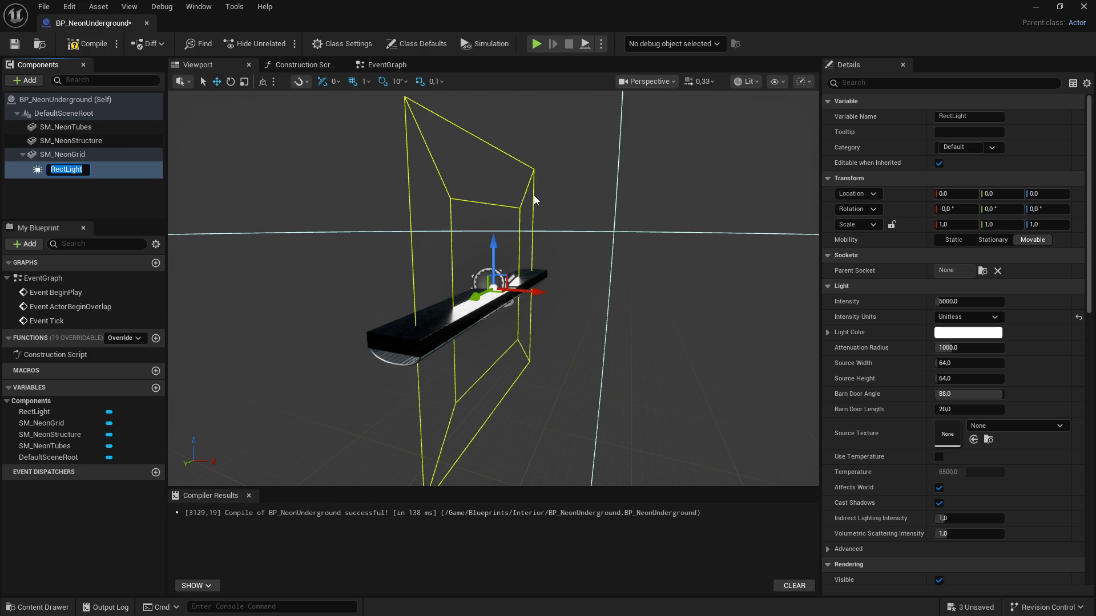
pyautogui.click(230, 81)
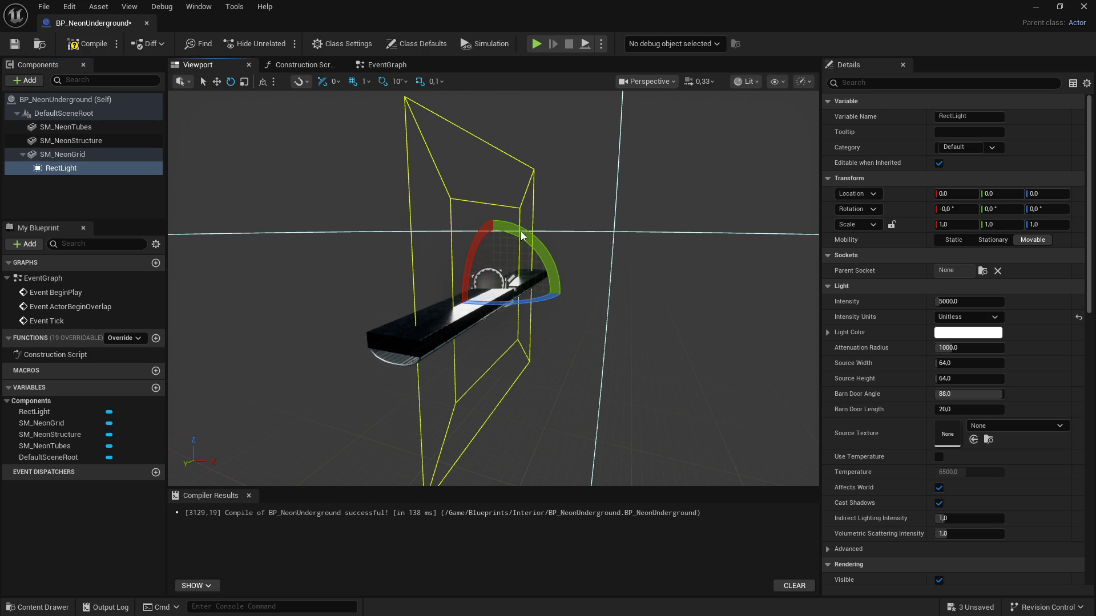
pyautogui.moveTo(521, 232)
pyautogui.mouseDown()
pyautogui.moveTo(597, 303)
pyautogui.moveTo(588, 358)
pyautogui.moveTo(548, 379)
pyautogui.moveTo(519, 380)
pyautogui.mouseUp()
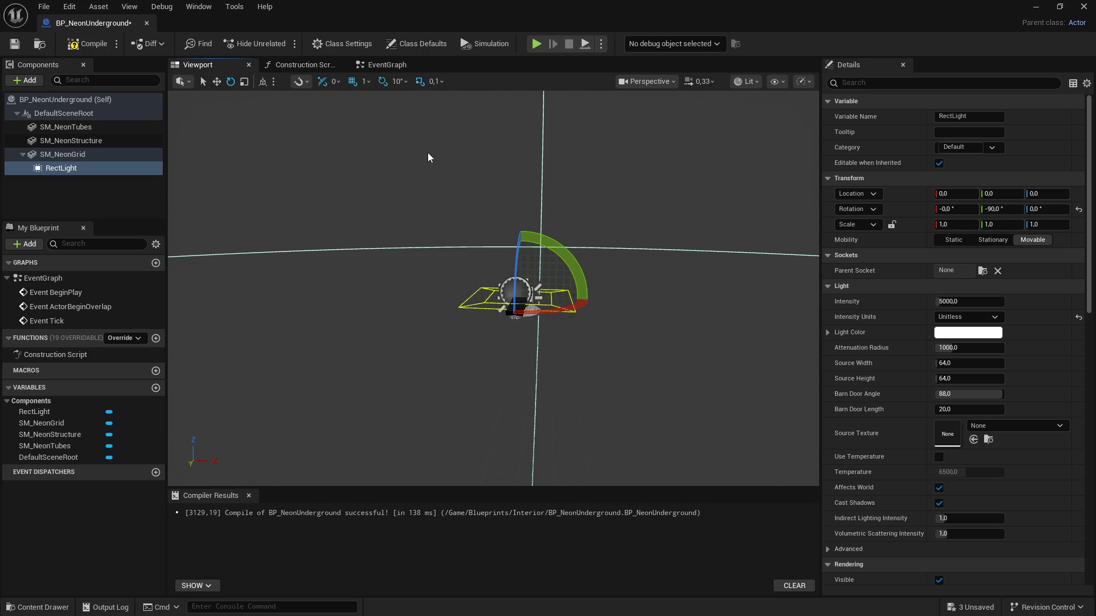
pyautogui.click(217, 81)
pyautogui.moveTo(587, 265)
pyautogui.mouseDown()
pyautogui.moveTo(579, 331)
pyautogui.moveTo(587, 247)
pyautogui.mouseUp()
pyautogui.moveTo(489, 333)
pyautogui.mouseDown()
pyautogui.moveTo(506, 331)
pyautogui.moveTo(506, 365)
pyautogui.moveTo(474, 399)
pyautogui.moveTo(486, 394)
pyautogui.mouseUp()
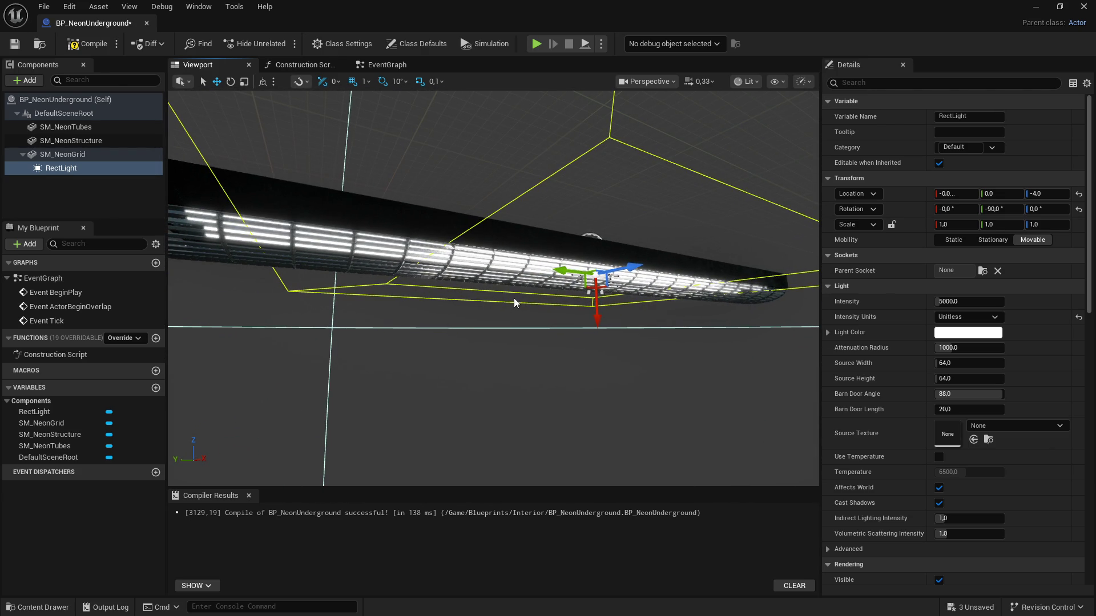
# Step: Give the RectLight a 128×16 source and a 75° barn door angle
pyautogui.moveTo(599, 314); pyautogui.dragTo(599, 311)
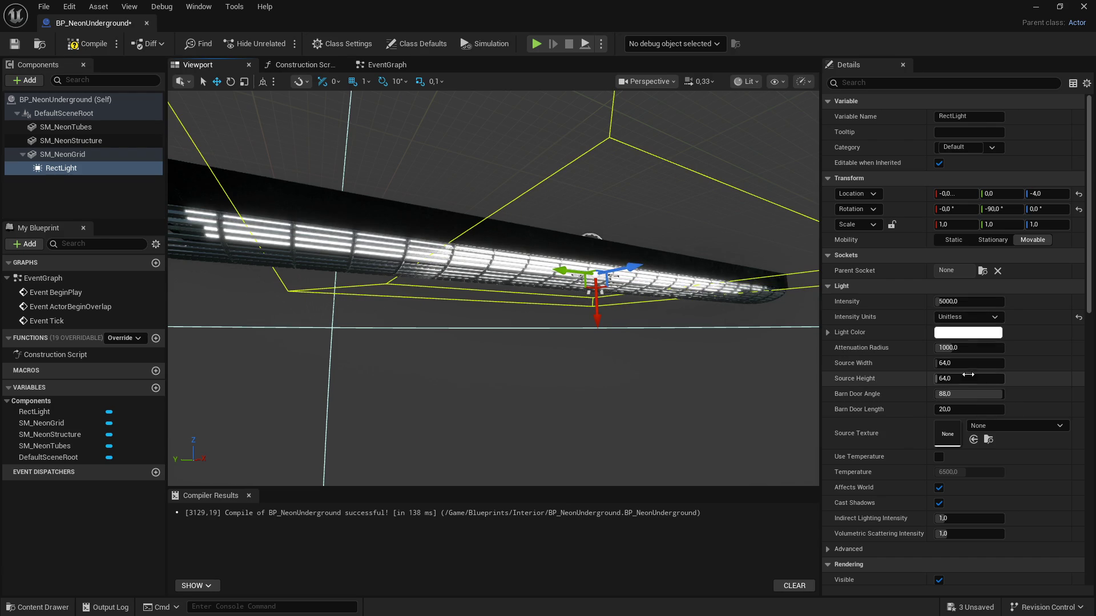
pyautogui.moveTo(967, 369)
pyautogui.mouseDown()
pyautogui.moveTo(942, 368)
pyautogui.moveTo(987, 368)
pyautogui.mouseUp()
pyautogui.scroll(3, 494, 288)
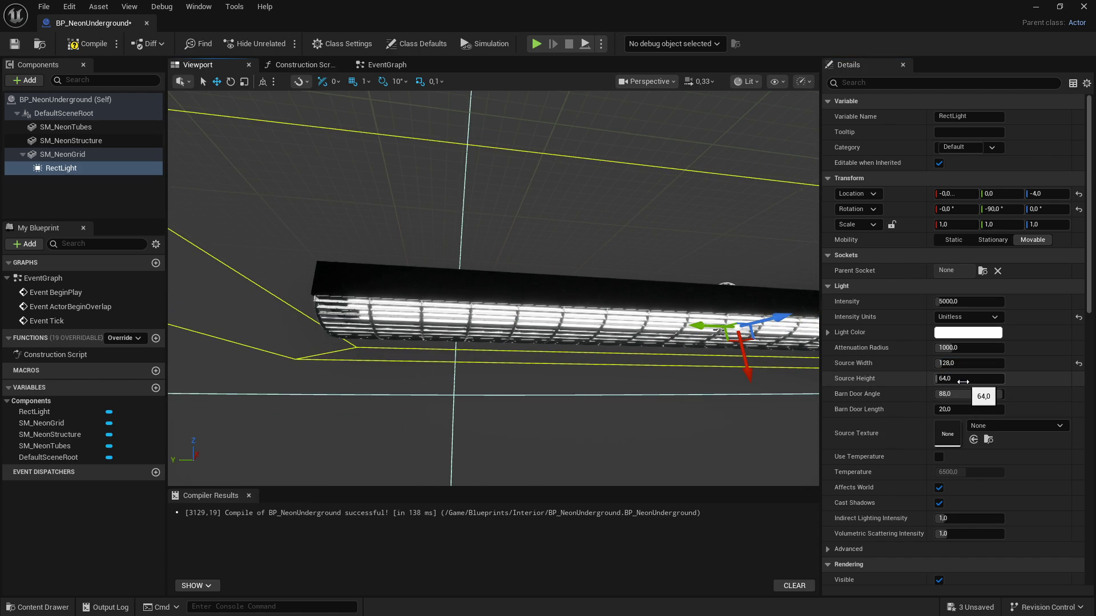
pyautogui.moveTo(961, 380)
pyautogui.mouseDown()
pyautogui.moveTo(936, 380)
pyautogui.moveTo(957, 381)
pyautogui.mouseUp()
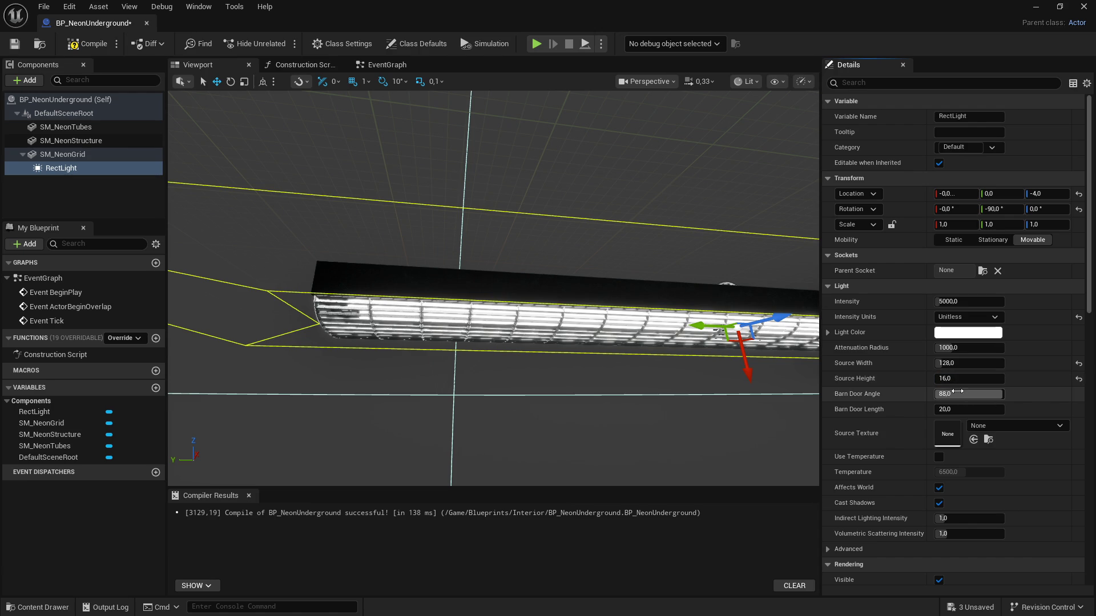
pyautogui.moveTo(959, 393); pyautogui.dragTo(913, 393)
pyautogui.click(951, 394)
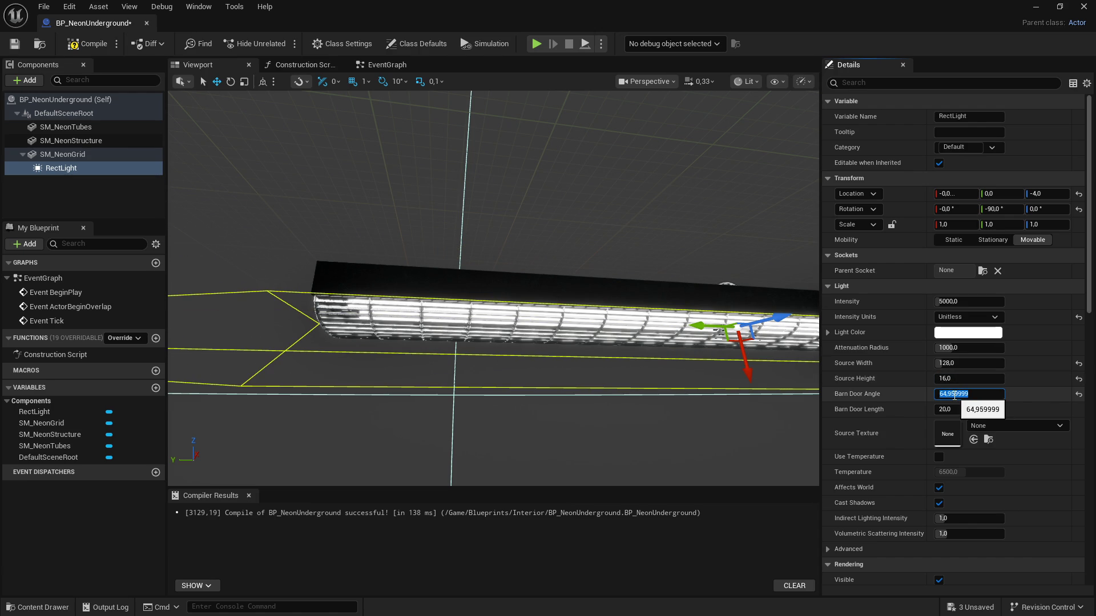
pyautogui.write('60')
pyautogui.press('Return')
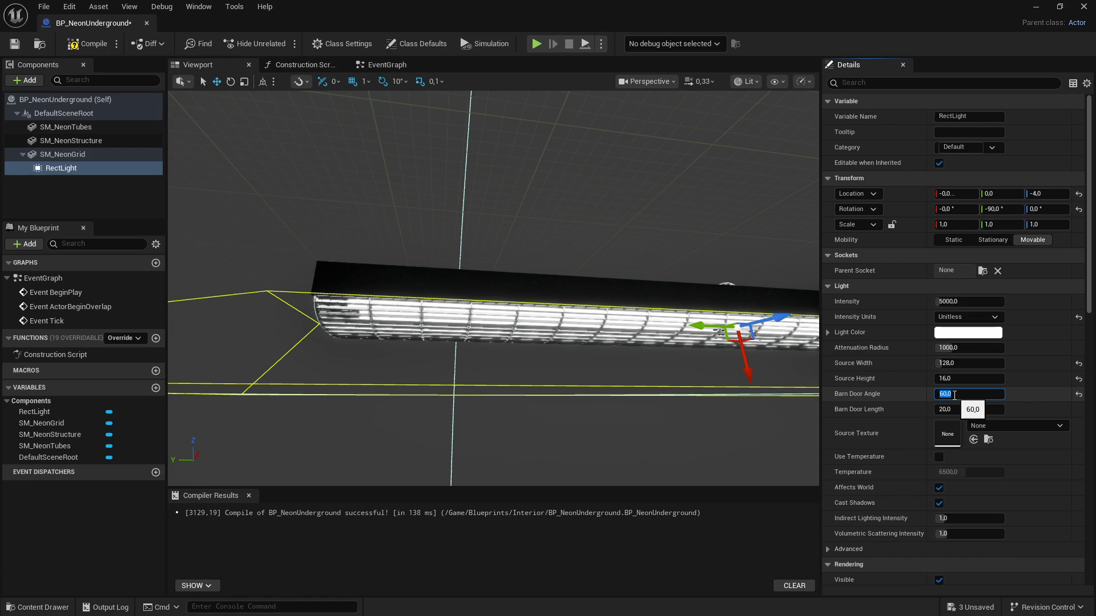
pyautogui.write('75')
pyautogui.press('Return')
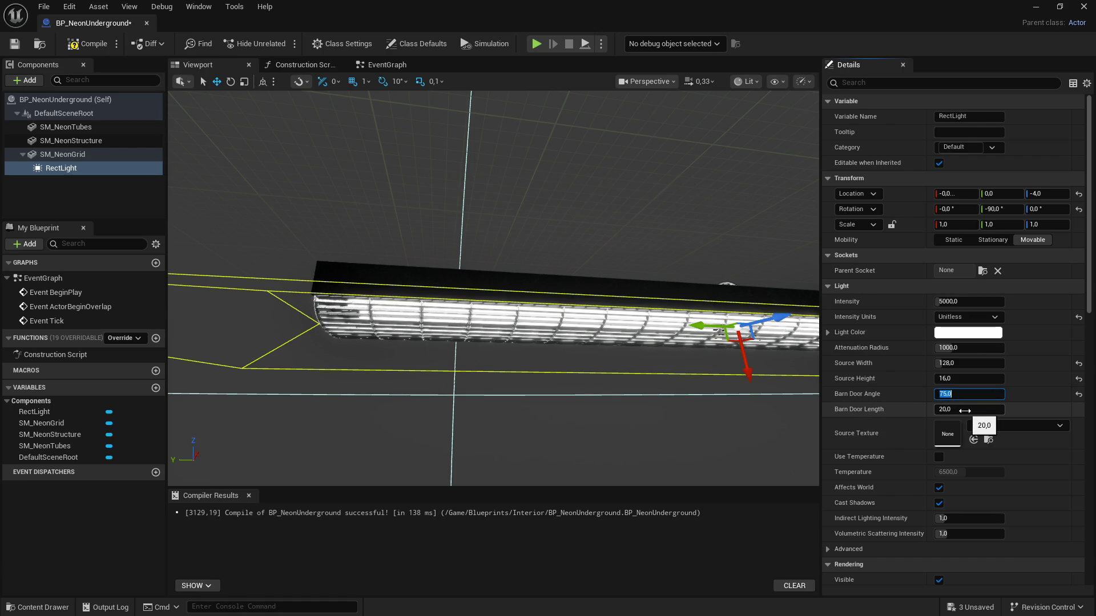
pyautogui.moveTo(571, 228); pyautogui.dragTo(582, 240)
pyautogui.press('f')
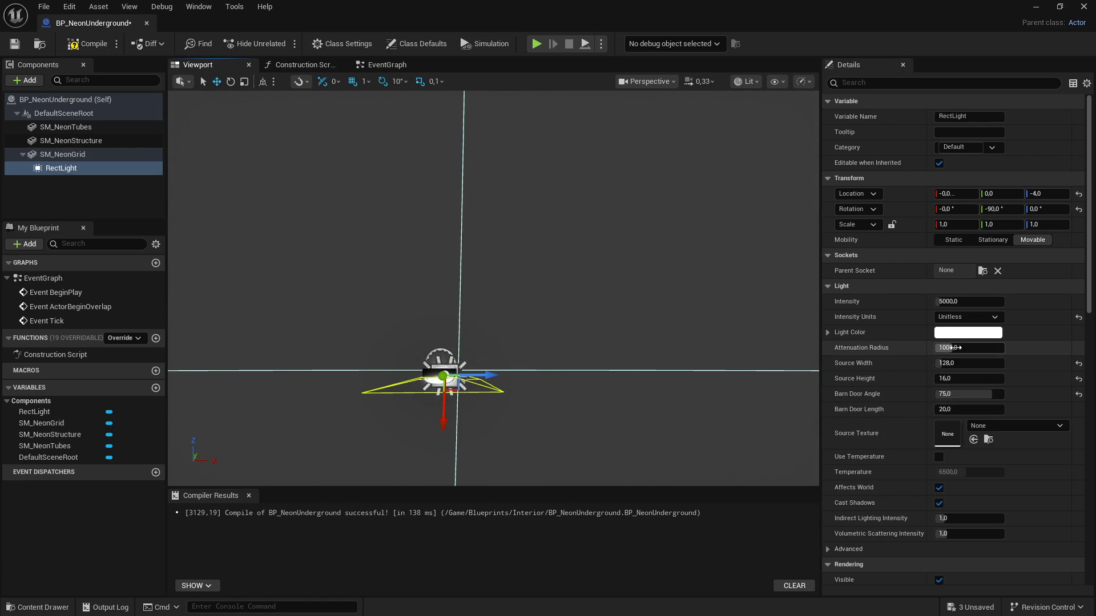
# Step: Set attenuation radius 500 and intensity units to Candelas, then compile and save
pyautogui.moveTo(956, 352); pyautogui.dragTo(934, 351)
pyautogui.click(957, 348)
pyautogui.write('500')
pyautogui.press('Return')
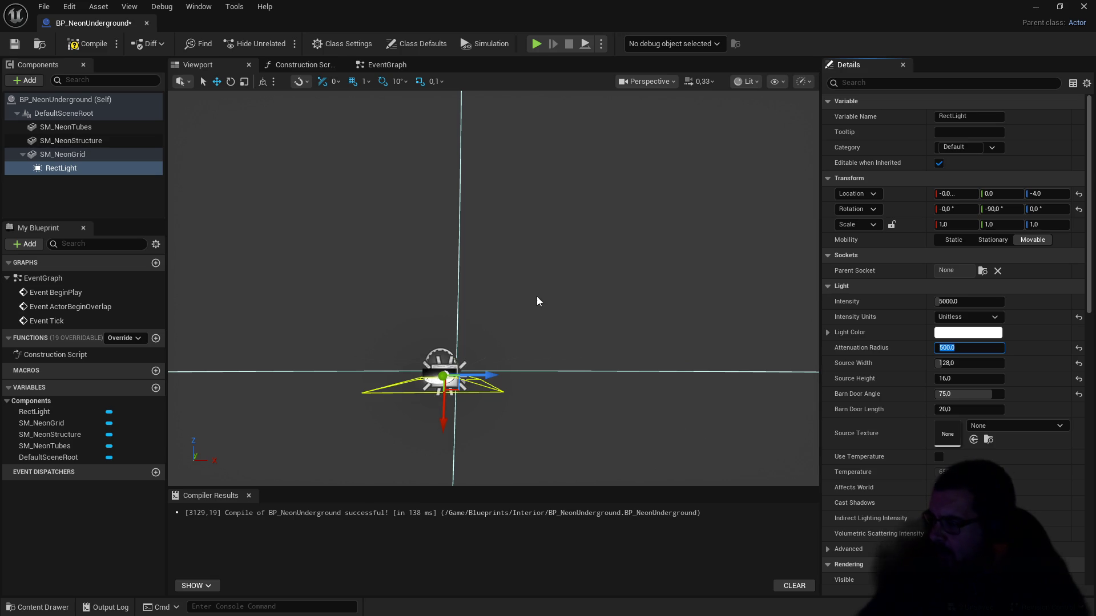
pyautogui.moveTo(614, 293); pyautogui.dragTo(636, 296)
pyautogui.click(990, 323)
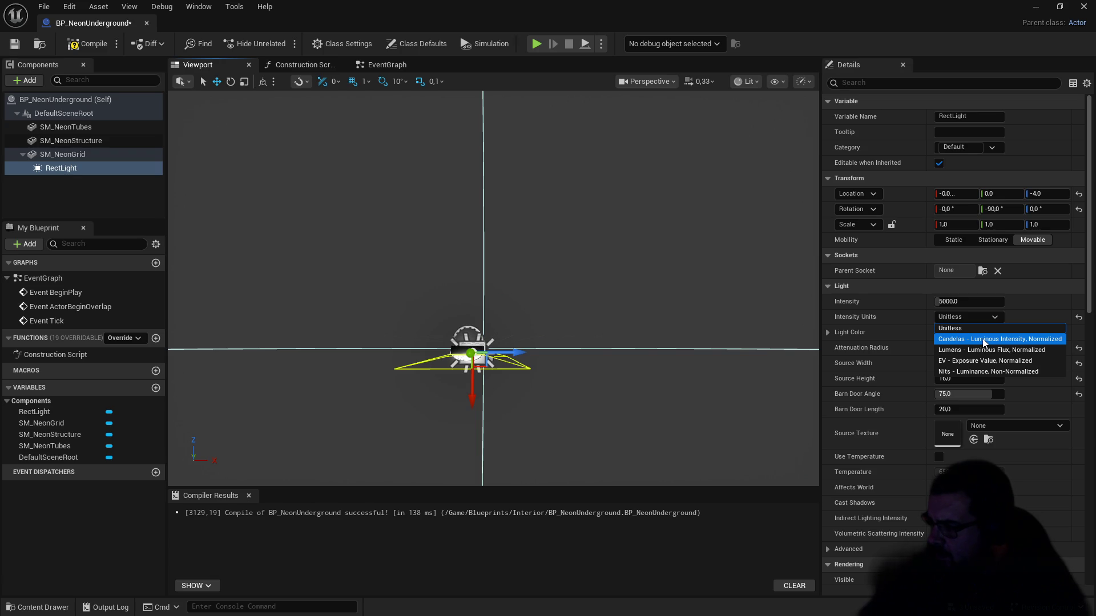
pyautogui.click(984, 340)
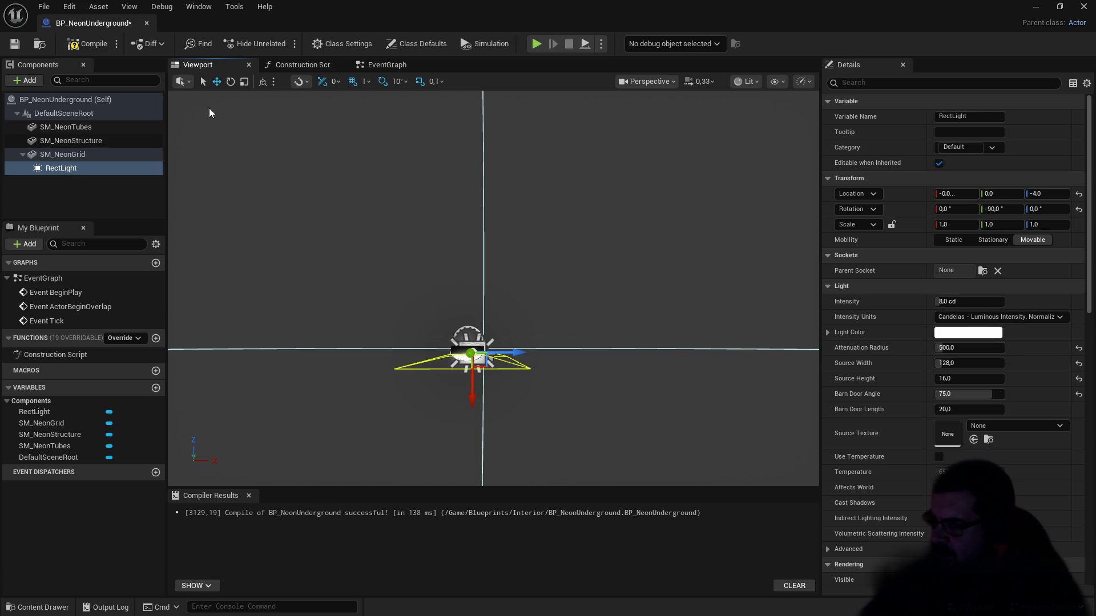
pyautogui.click(92, 44)
pyautogui.click(16, 44)
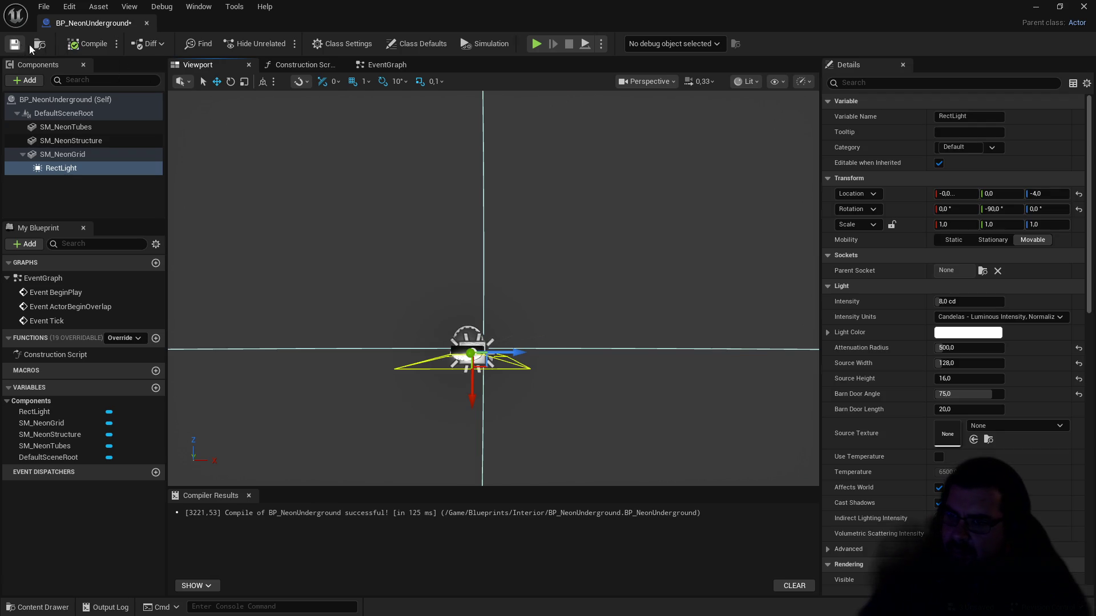
# Step: Close the Blueprint editor and place a BP_NeonUnderground instance up against the basement ceiling
pyautogui.click(146, 23)
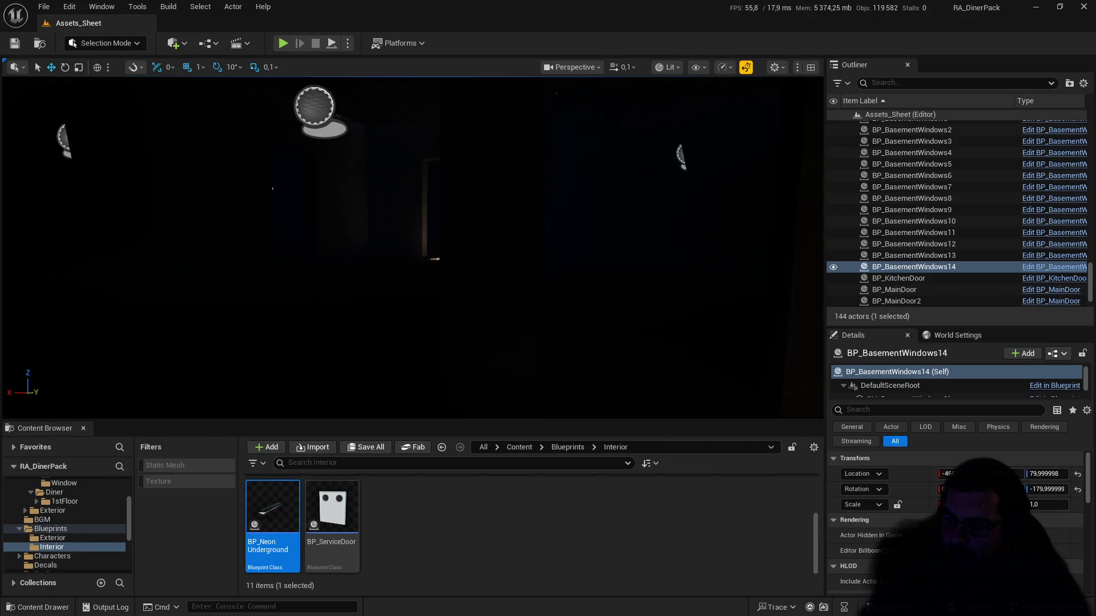
pyautogui.moveTo(279, 473)
pyautogui.mouseDown()
pyautogui.moveTo(416, 222)
pyautogui.moveTo(380, 249)
pyautogui.mouseUp()
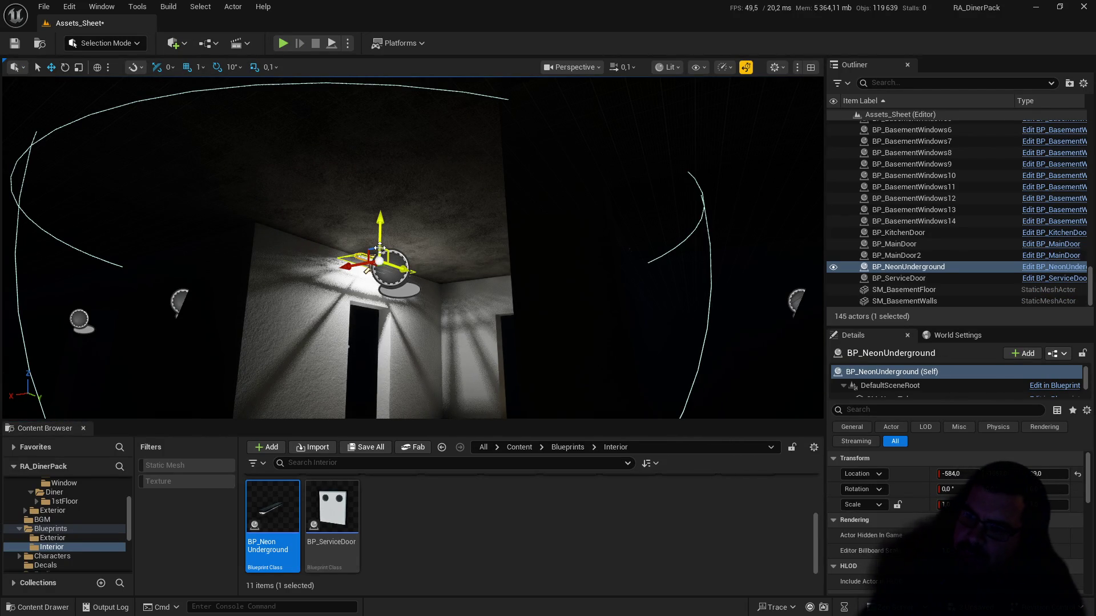
pyautogui.click(135, 68)
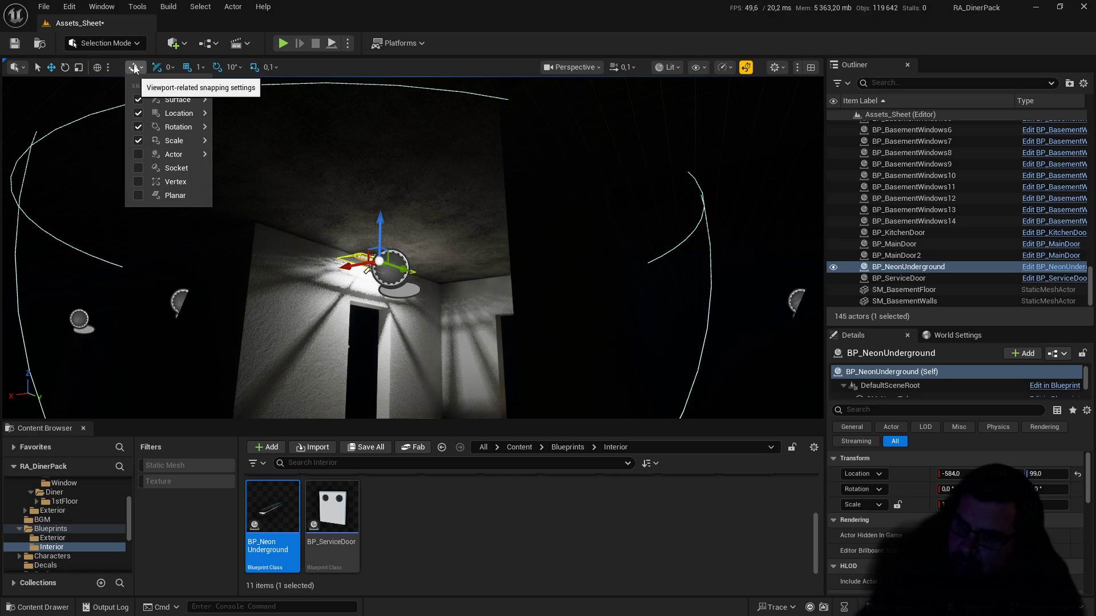
pyautogui.moveTo(214, 109)
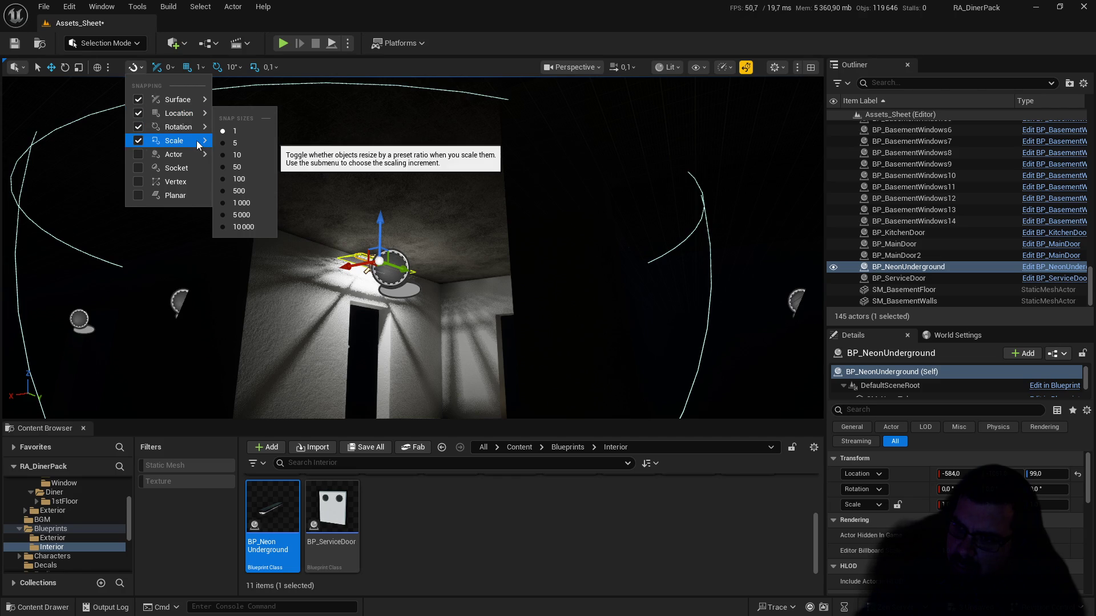
pyautogui.click(194, 156)
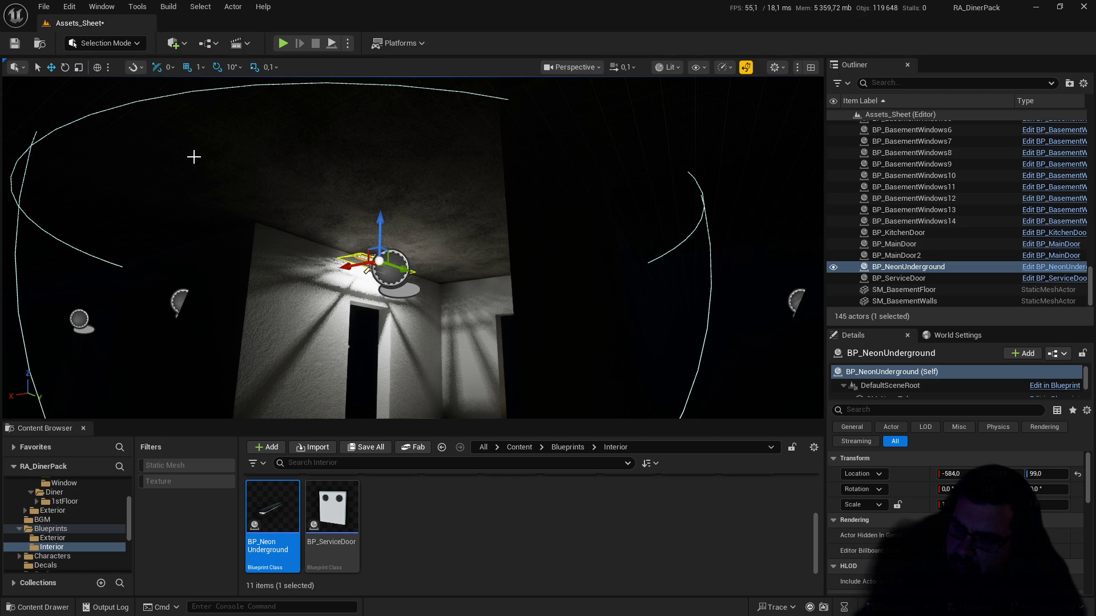
pyautogui.click(141, 70)
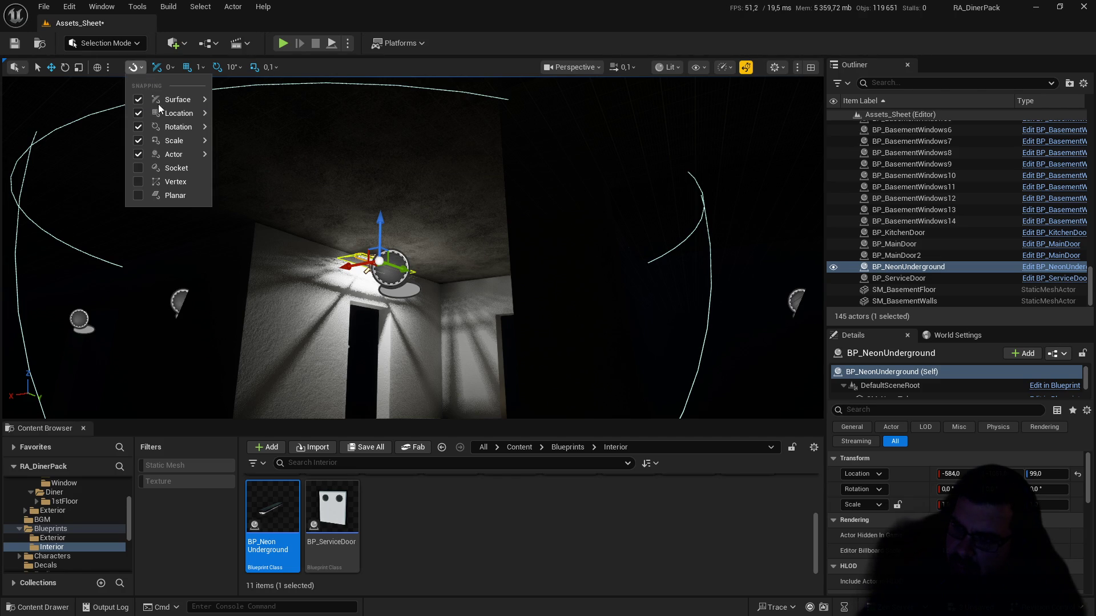
pyautogui.moveTo(194, 155)
pyautogui.moveTo(380, 226)
pyautogui.mouseDown()
pyautogui.moveTo(451, 261)
pyautogui.moveTo(375, 249)
pyautogui.mouseUp()
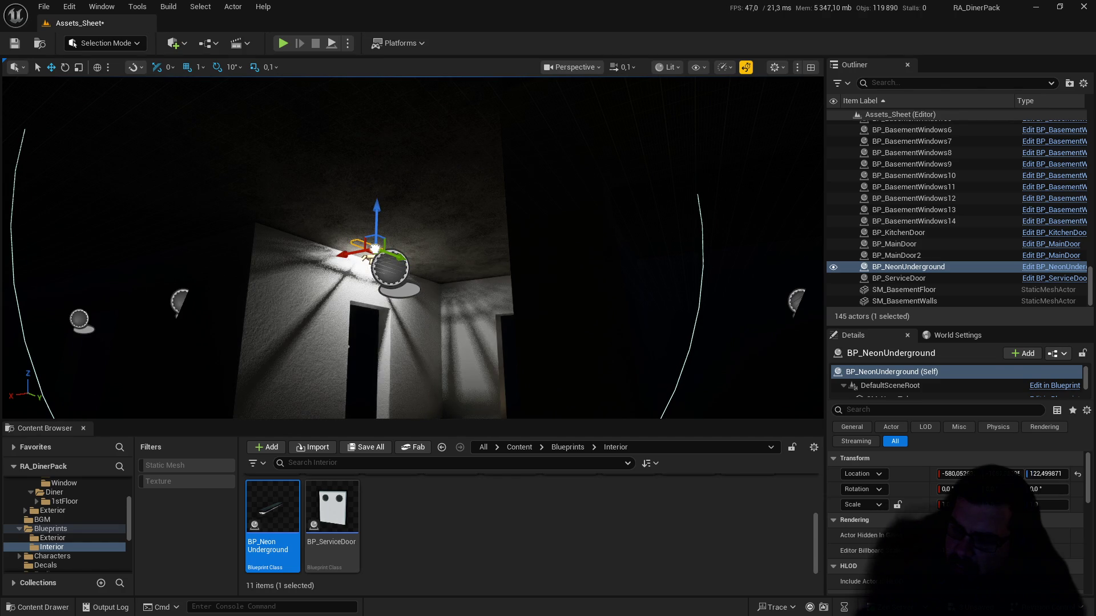
# Step: Review the rotation snapping increments and transform tool options in the viewport
pyautogui.click(141, 67)
pyautogui.moveTo(171, 127)
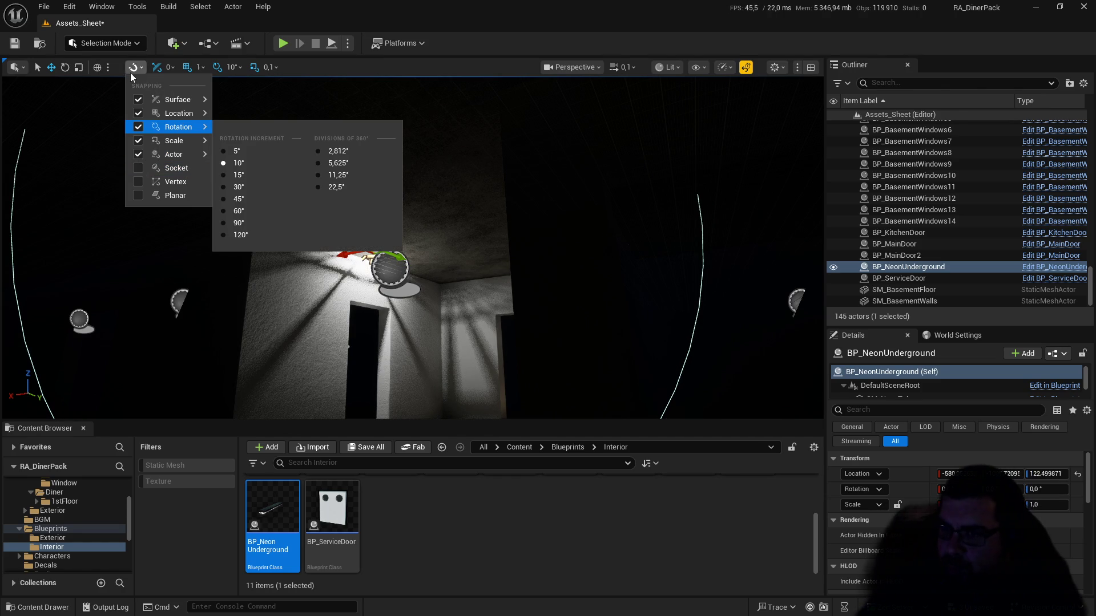
pyautogui.click(484, 151)
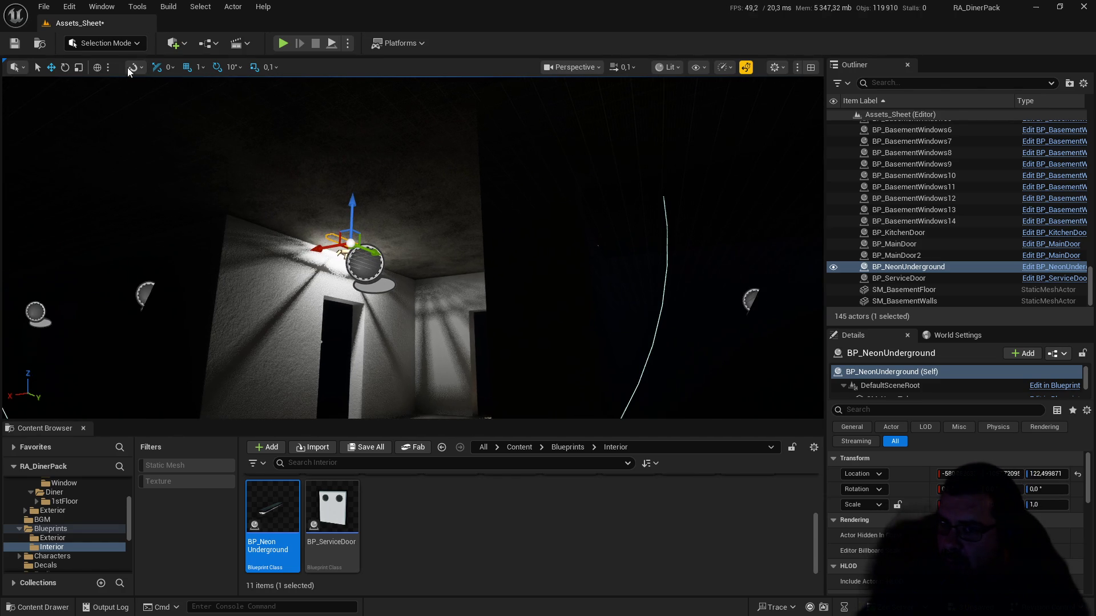
pyautogui.click(15, 68)
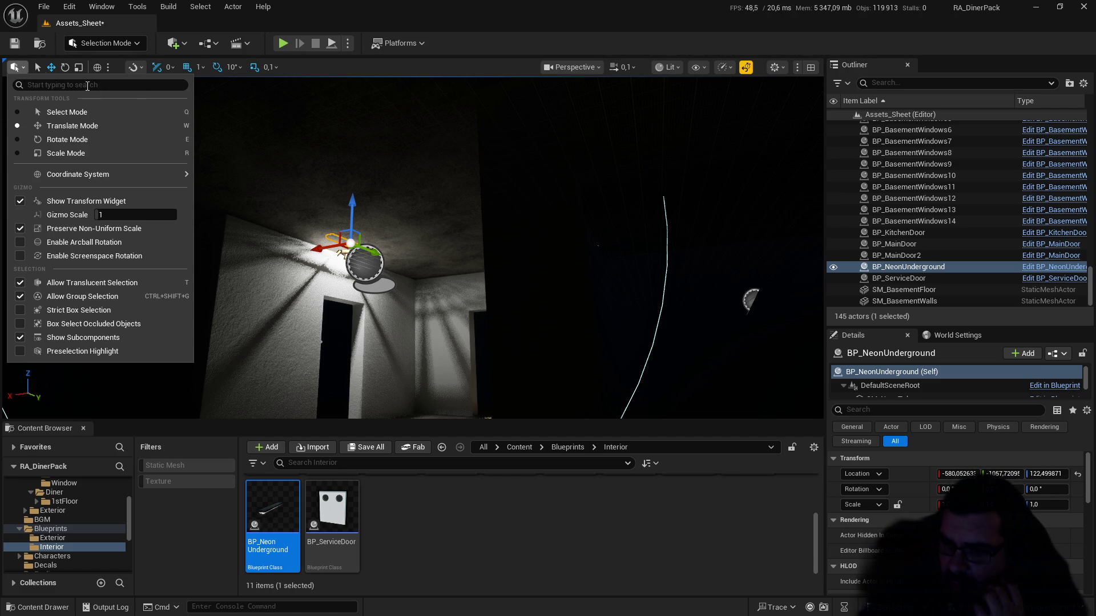
pyautogui.rightClick(411, 245)
# Step: Lower the neon fixture and set its Location Z to 110
pyautogui.moveTo(411, 245)
pyautogui.mouseDown()
pyautogui.moveTo(394, 243)
pyautogui.moveTo(450, 183)
pyautogui.mouseUp()
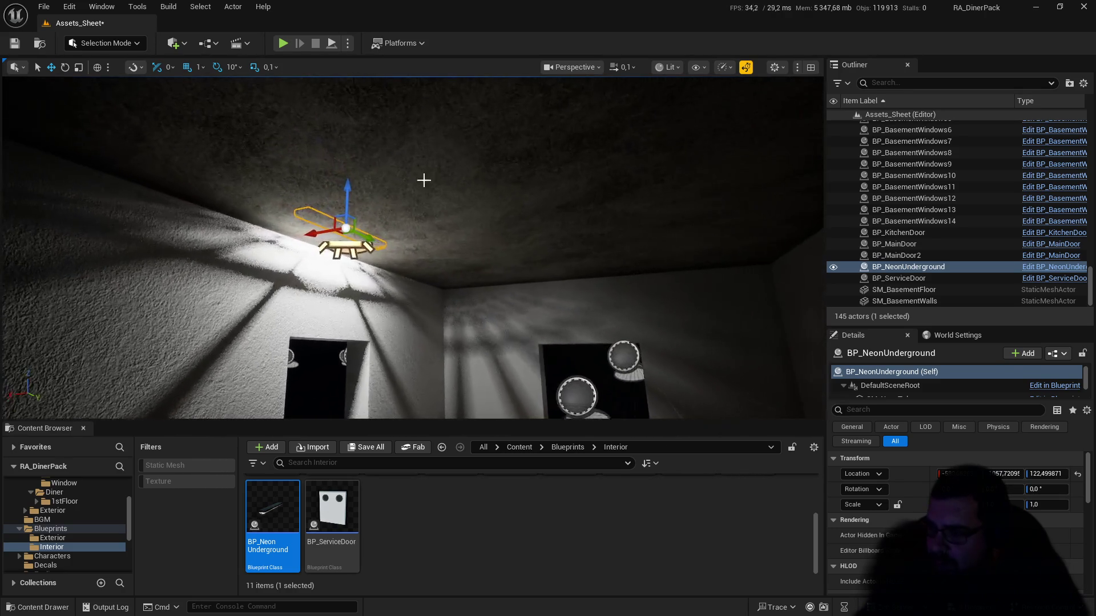
pyautogui.moveTo(346, 197); pyautogui.dragTo(346, 210)
pyautogui.moveTo(411, 246); pyautogui.dragTo(416, 183)
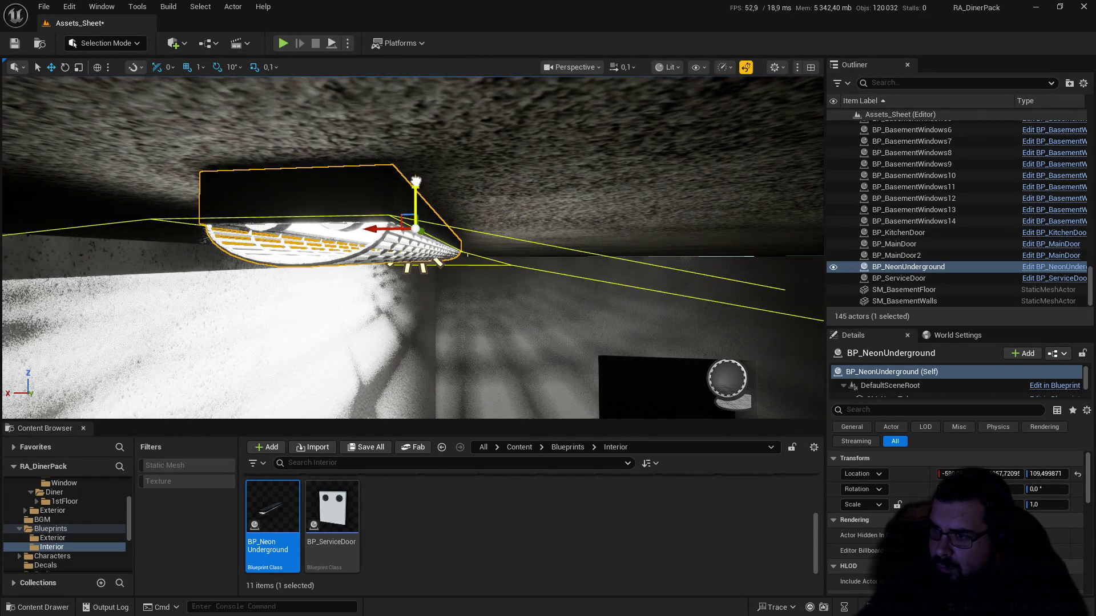
pyautogui.scroll(6, 413, 247)
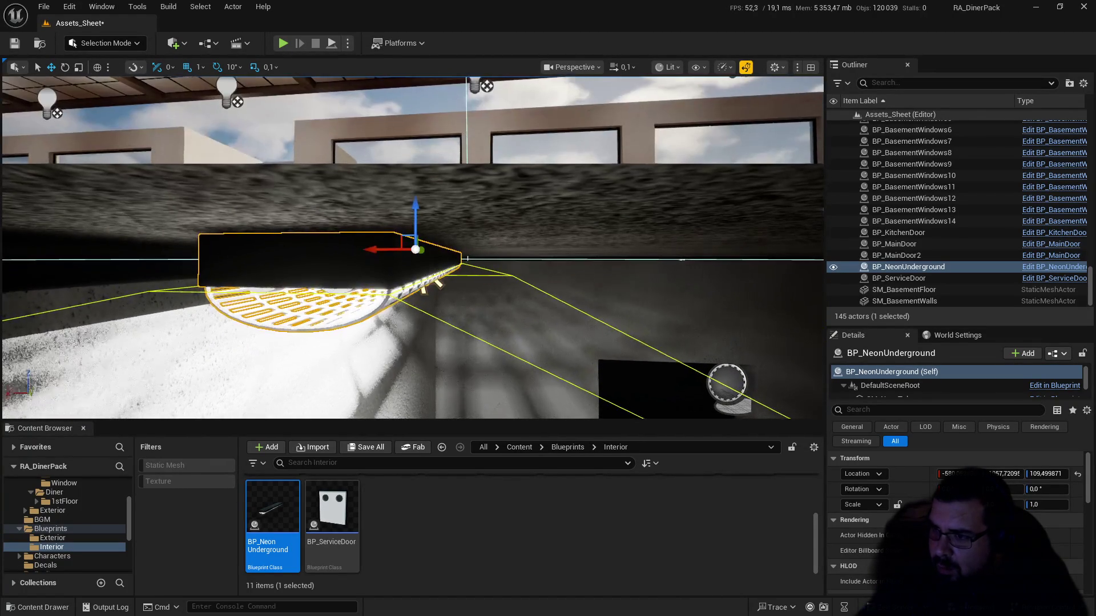
pyautogui.scroll(1, 412, 248)
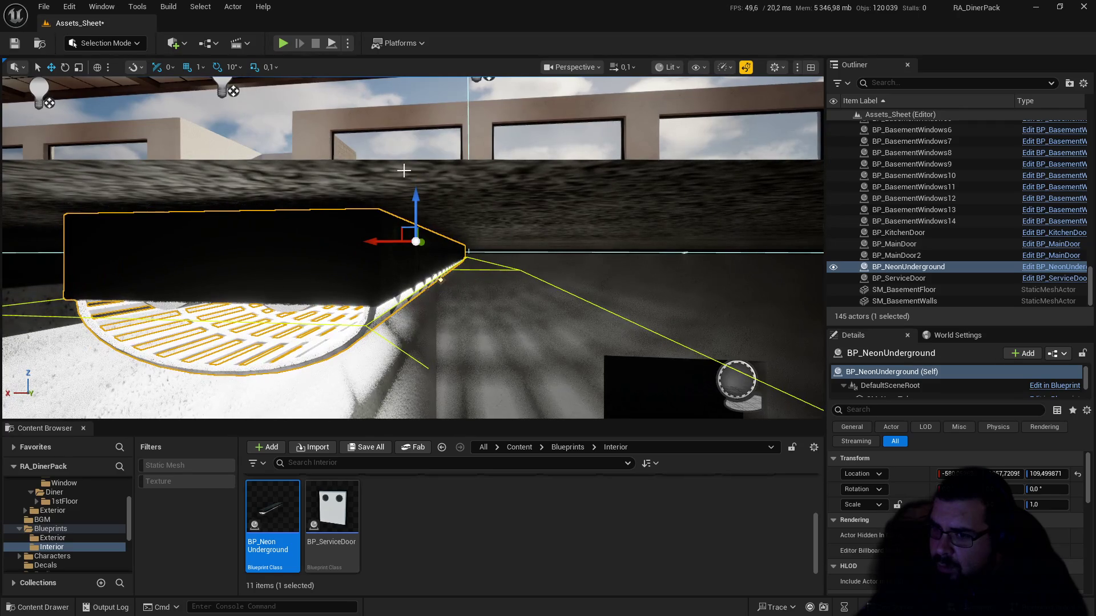
pyautogui.click(1051, 475)
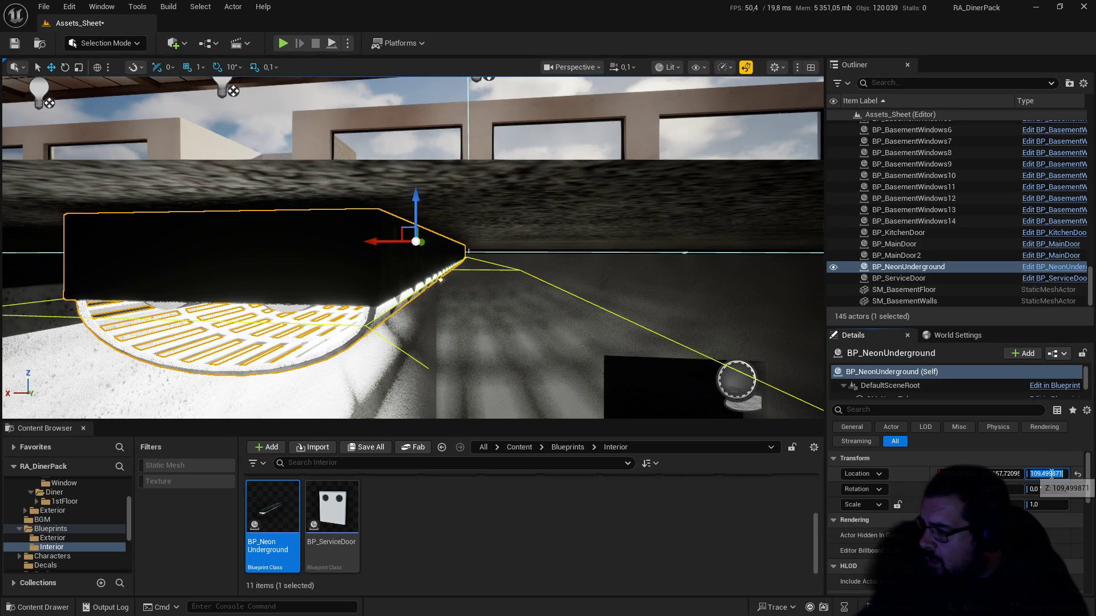
pyautogui.write('110')
pyautogui.press('Return')
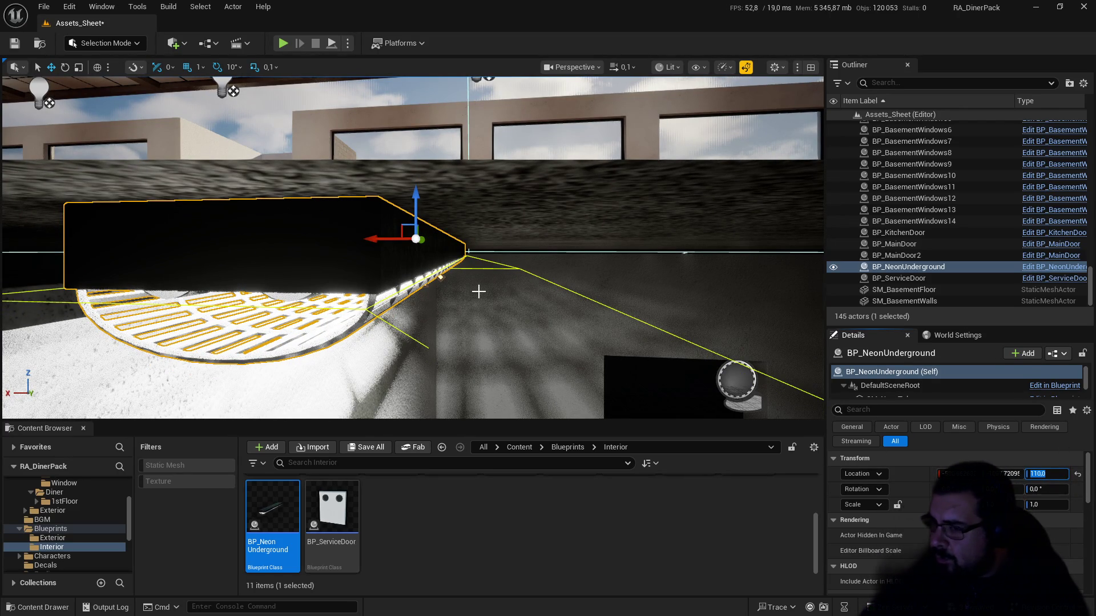
# Step: Set the fixture's Location Y to -1055 and slide it along X to about -755
pyautogui.click(1011, 473)
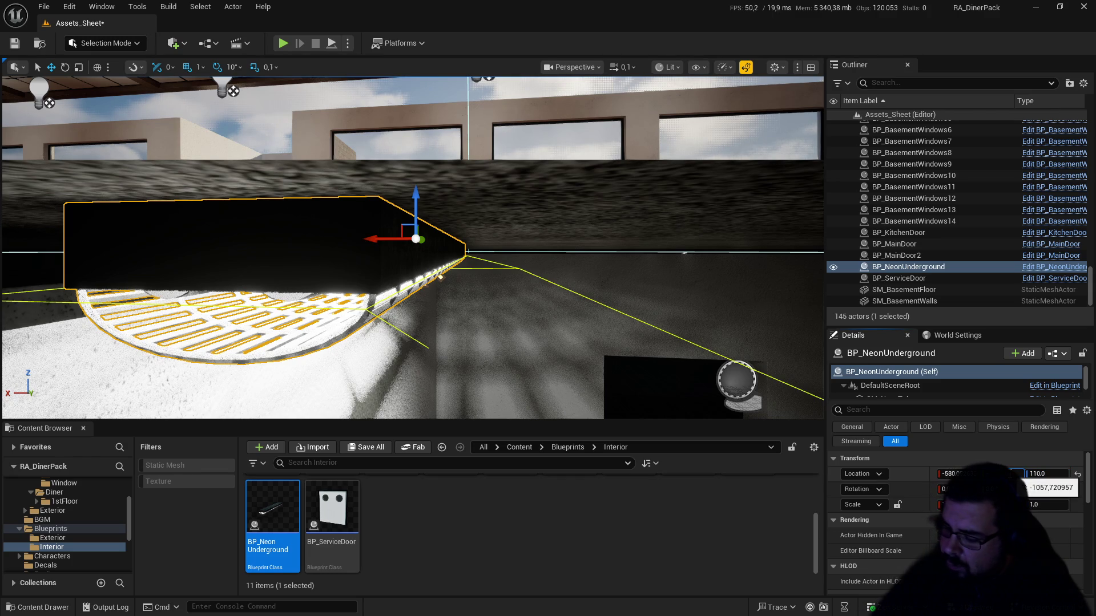
pyautogui.write('-1055')
pyautogui.press('Return')
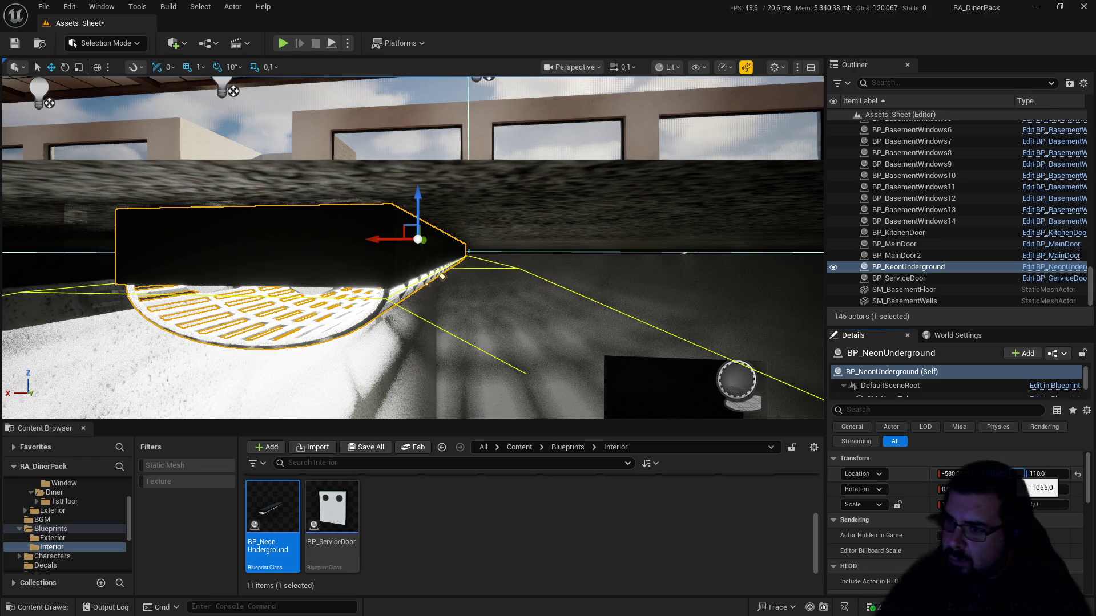
pyautogui.click(948, 474)
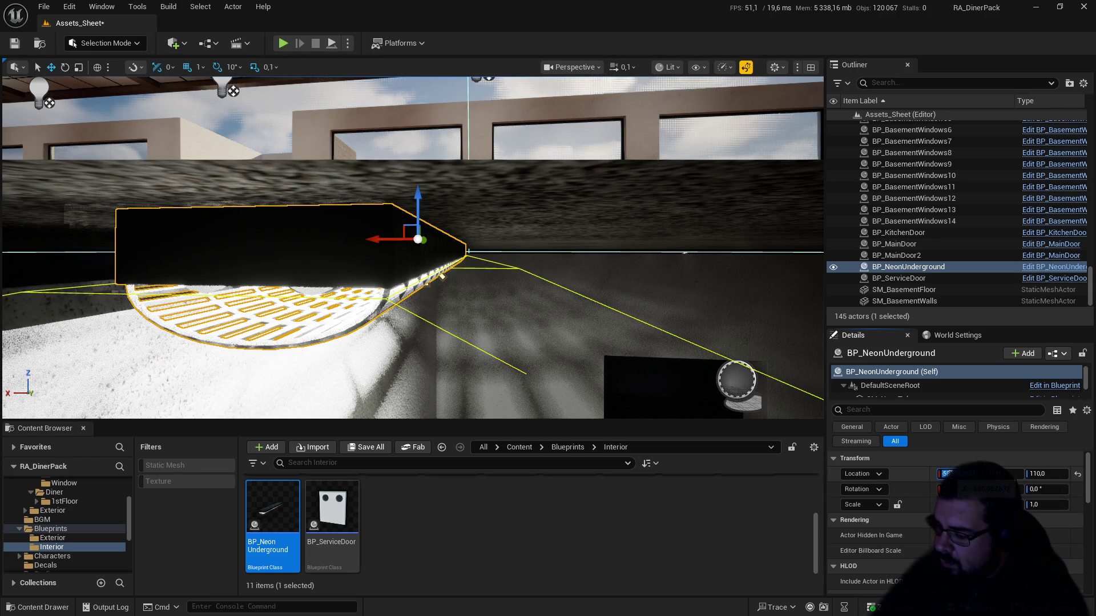
pyautogui.doubleClick(947, 473)
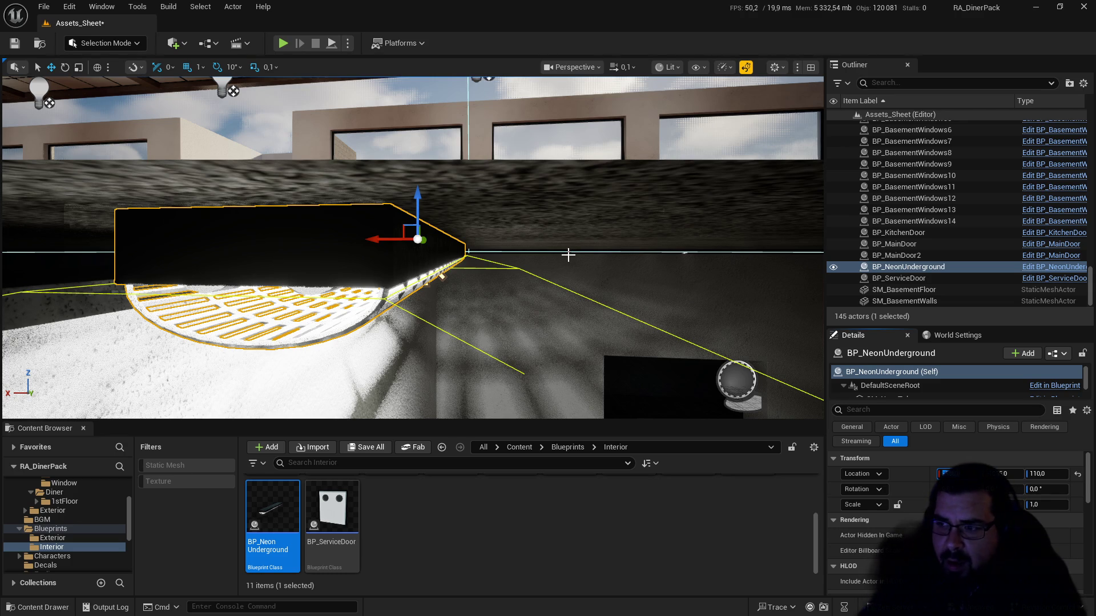
pyautogui.moveTo(527, 249)
pyautogui.mouseDown()
pyautogui.moveTo(522, 226)
pyautogui.moveTo(501, 216)
pyautogui.moveTo(527, 250)
pyautogui.mouseUp()
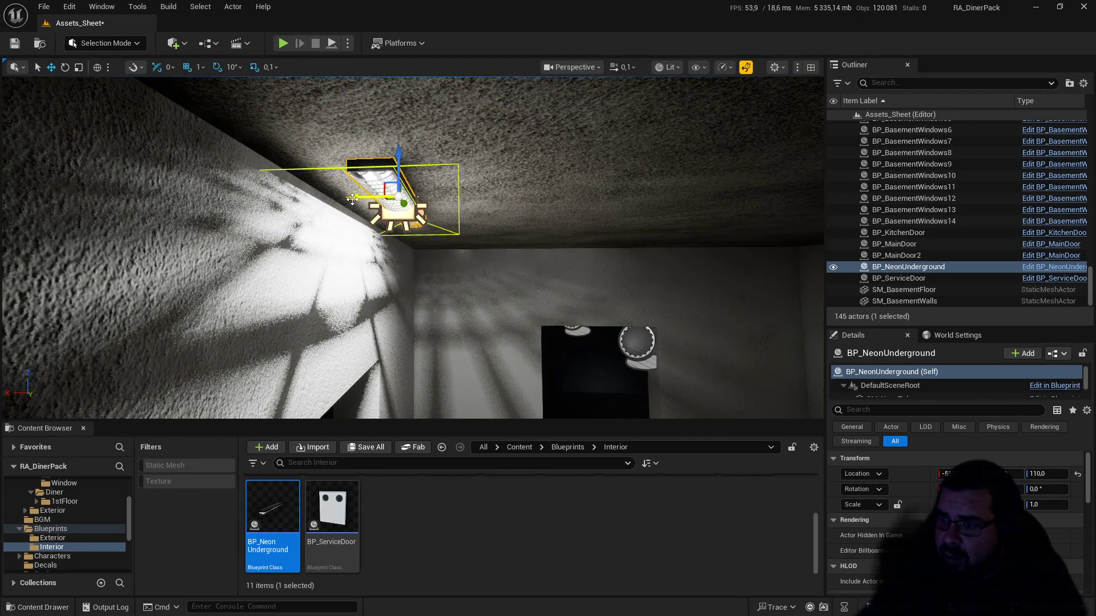
pyautogui.moveTo(353, 198); pyautogui.dragTo(444, 202)
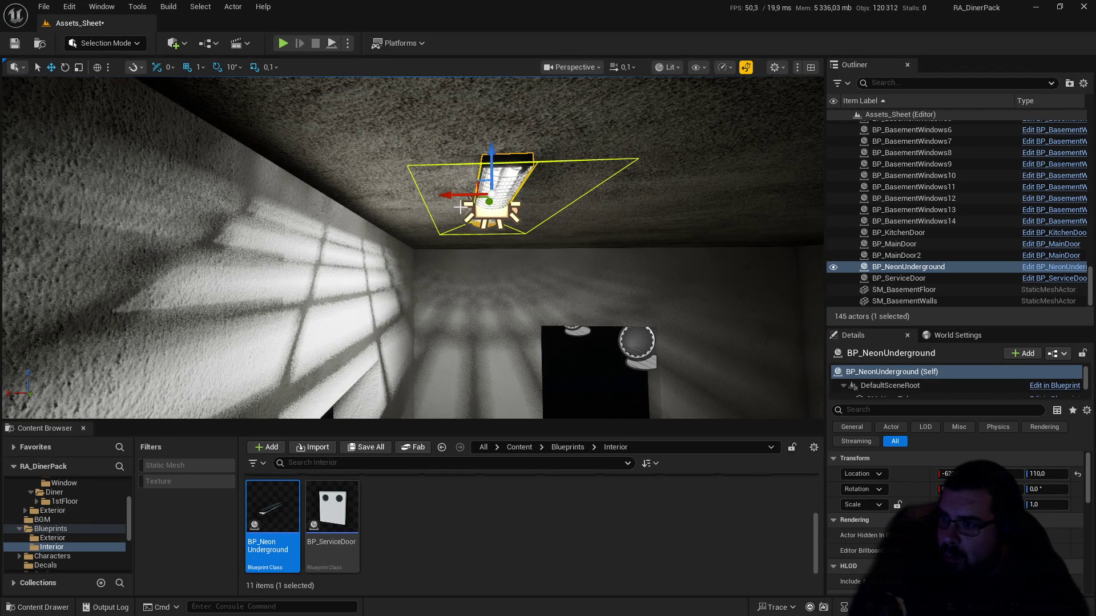
pyautogui.moveTo(451, 194)
pyautogui.mouseDown()
pyautogui.moveTo(310, 221)
pyautogui.moveTo(495, 226)
pyautogui.mouseUp()
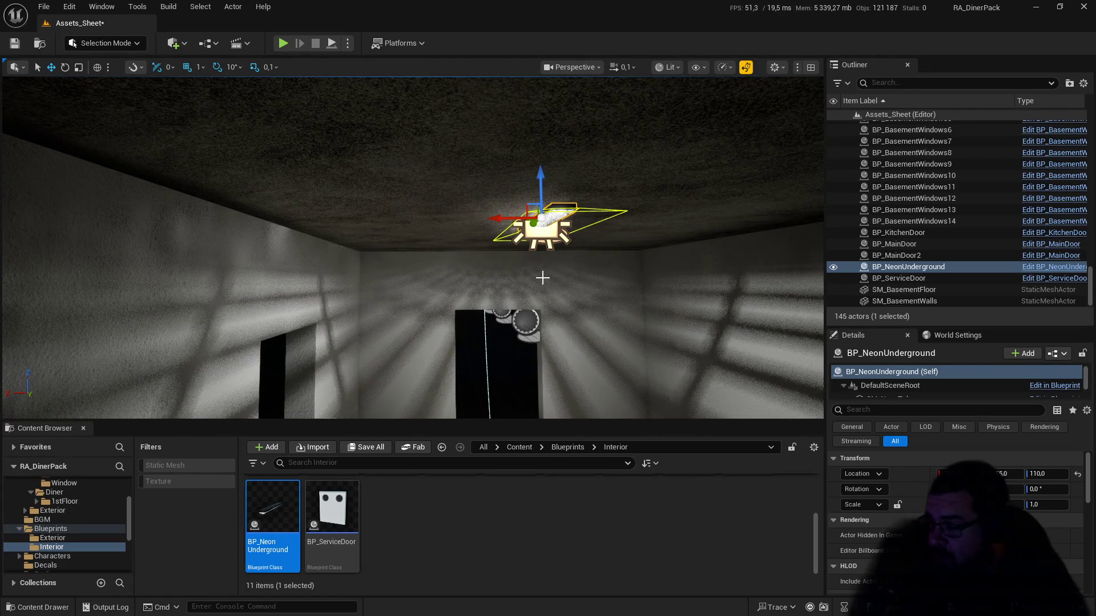
pyautogui.click(586, 67)
pyautogui.click(597, 139)
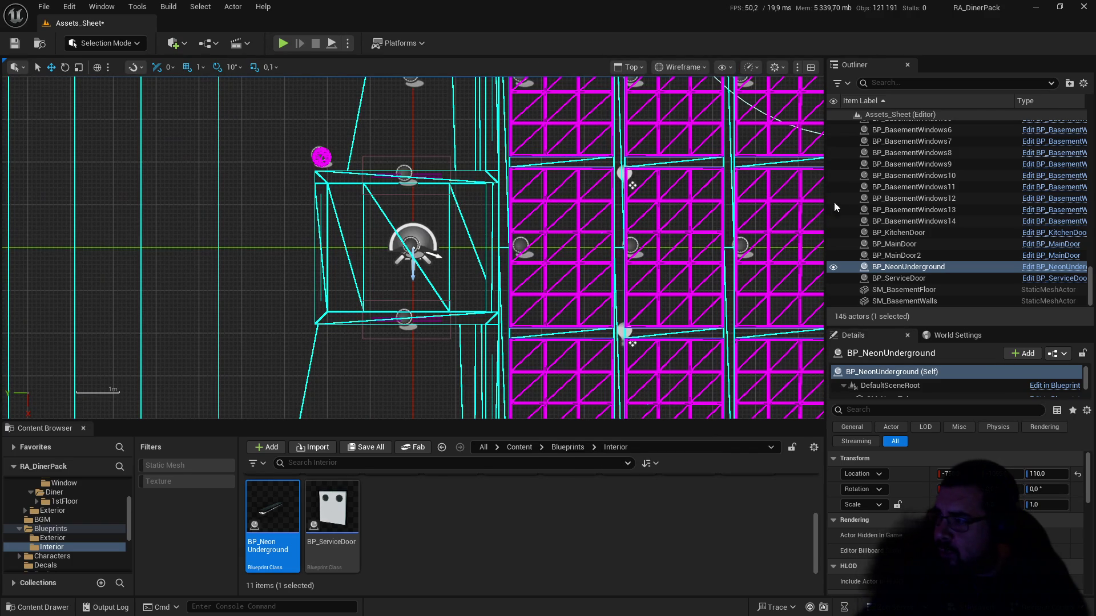
# Step: Hide the Exterior, Enviro and 1stFloor folders in the Outliner
pyautogui.scroll(5, 917, 223)
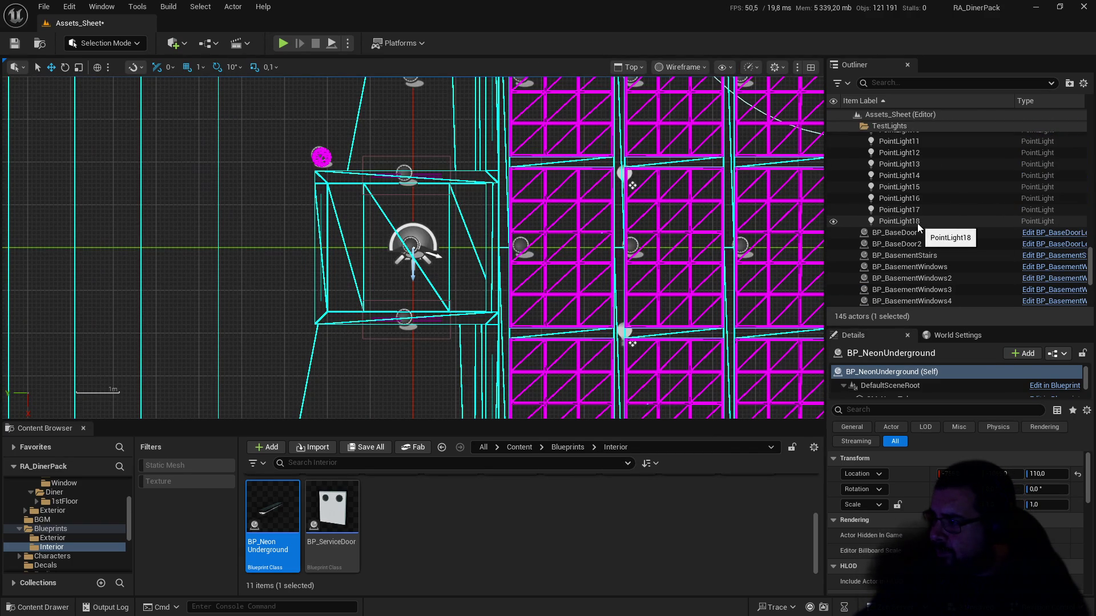
pyautogui.scroll(5, 912, 223)
pyautogui.click(854, 199)
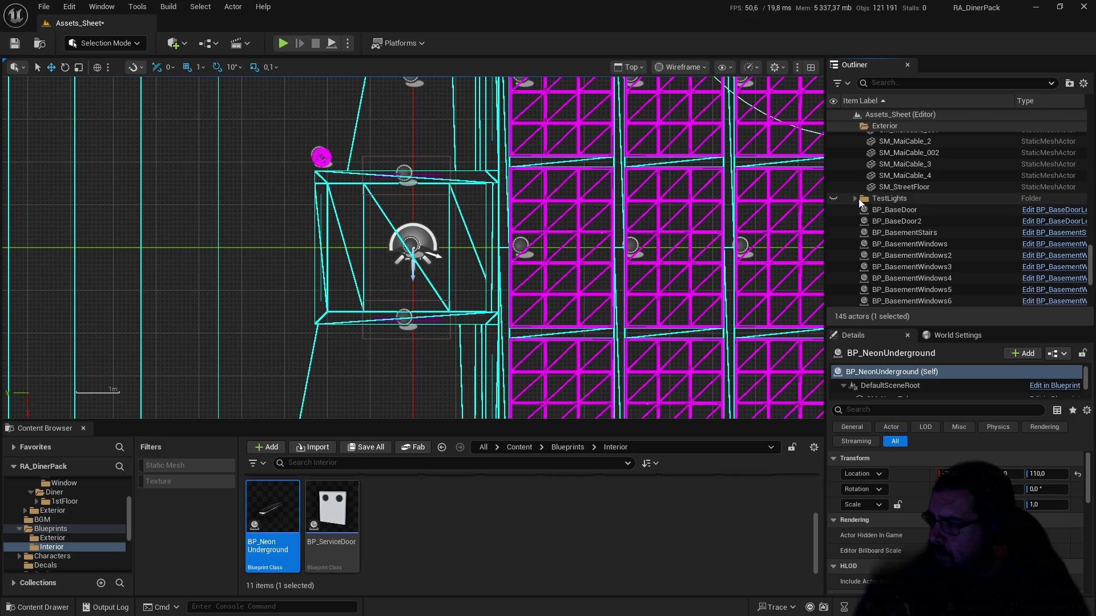
pyautogui.scroll(3, 858, 198)
pyautogui.scroll(2, 858, 200)
pyautogui.click(855, 200)
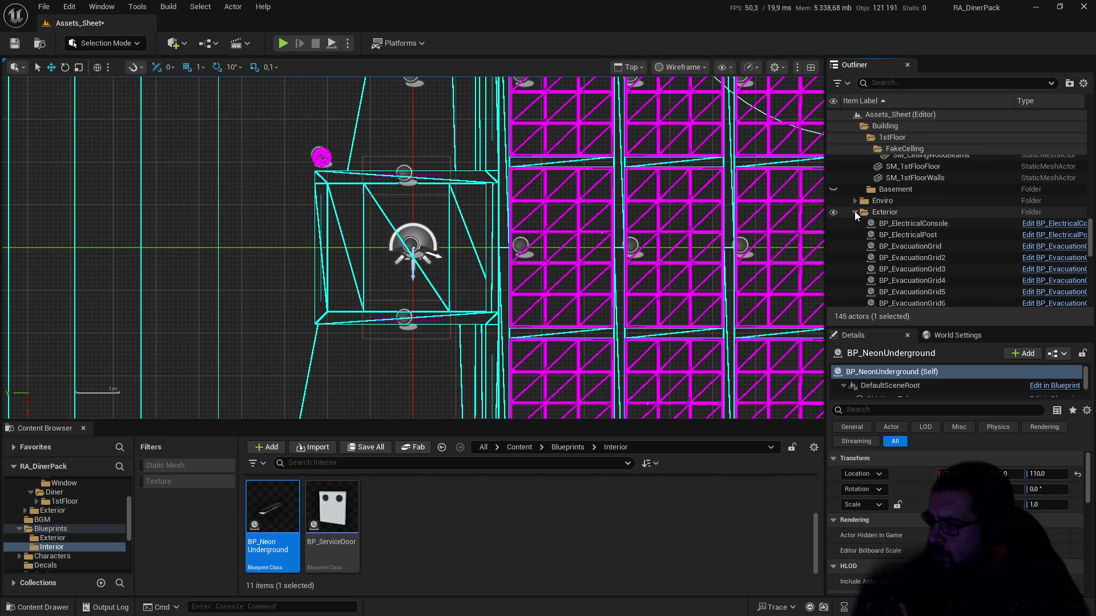
pyautogui.click(833, 212)
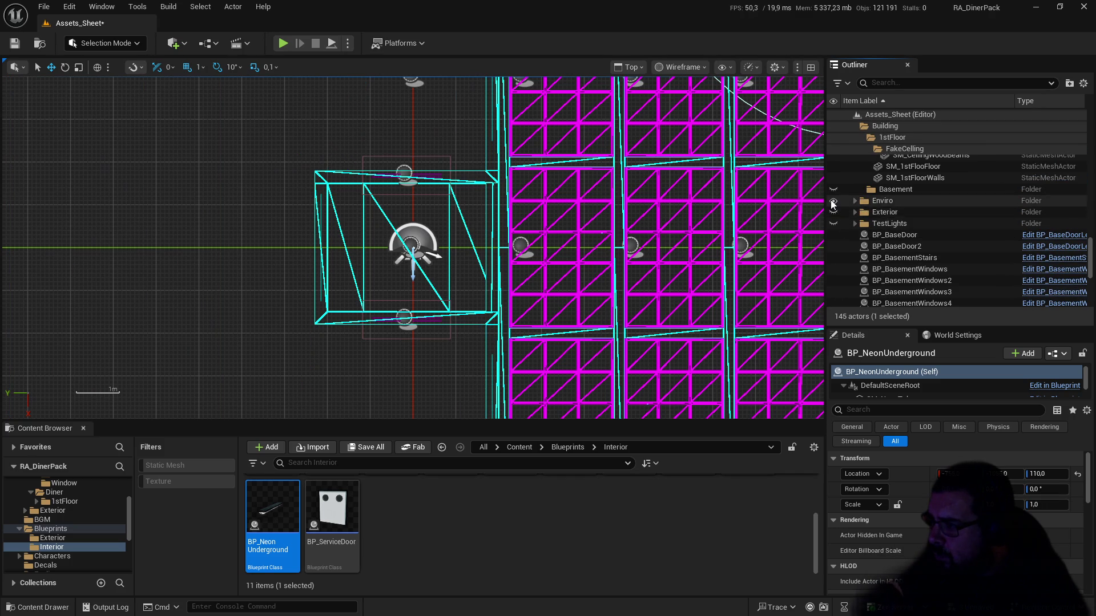
pyautogui.click(834, 201)
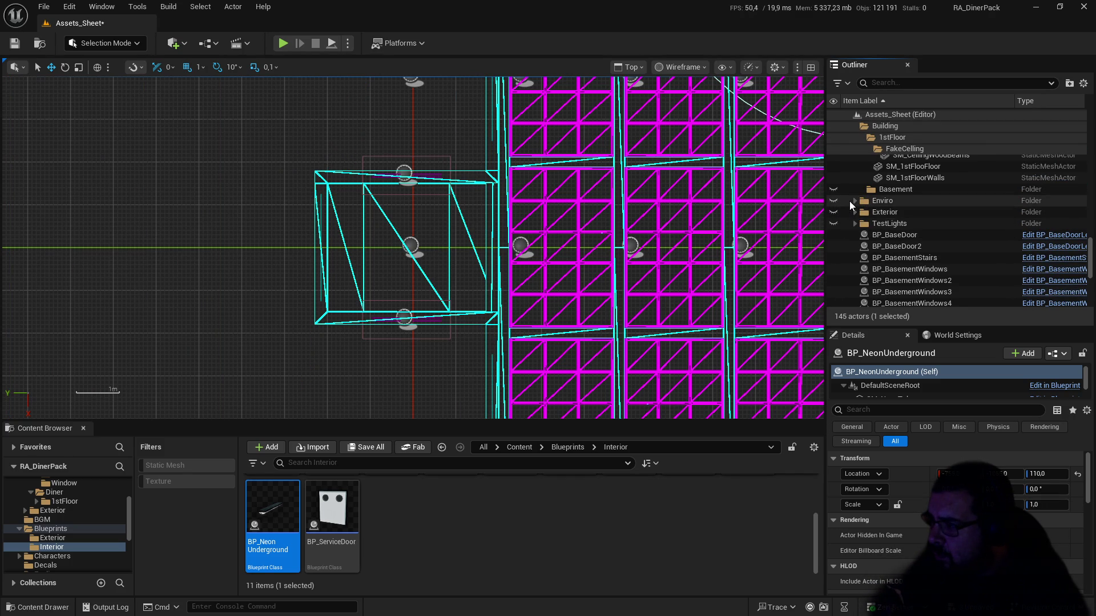
pyautogui.scroll(3, 849, 201)
pyautogui.scroll(10, 850, 198)
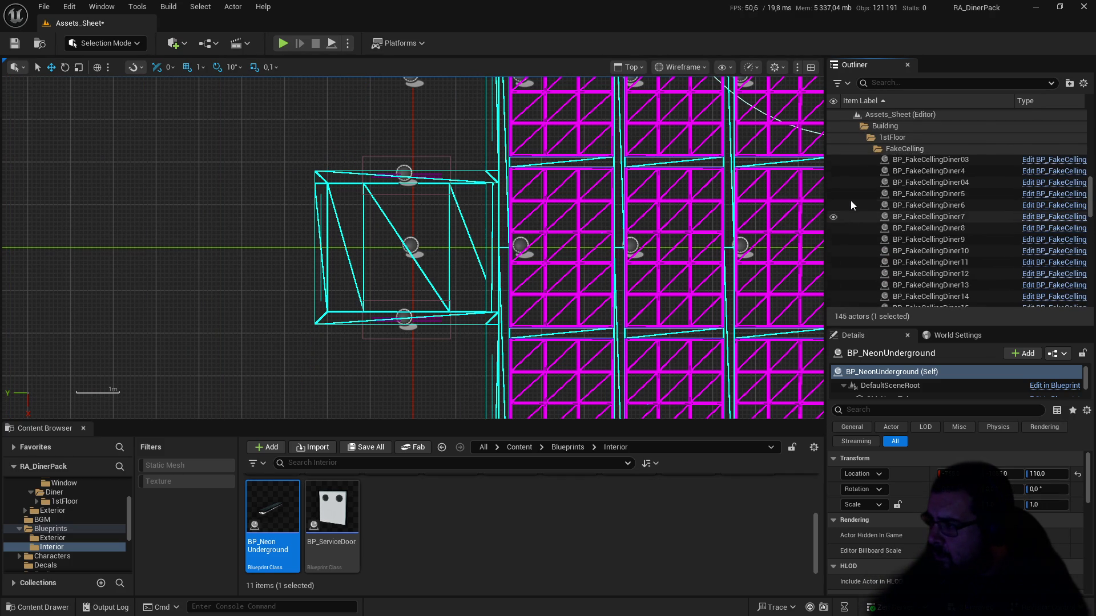
pyautogui.scroll(2, 854, 221)
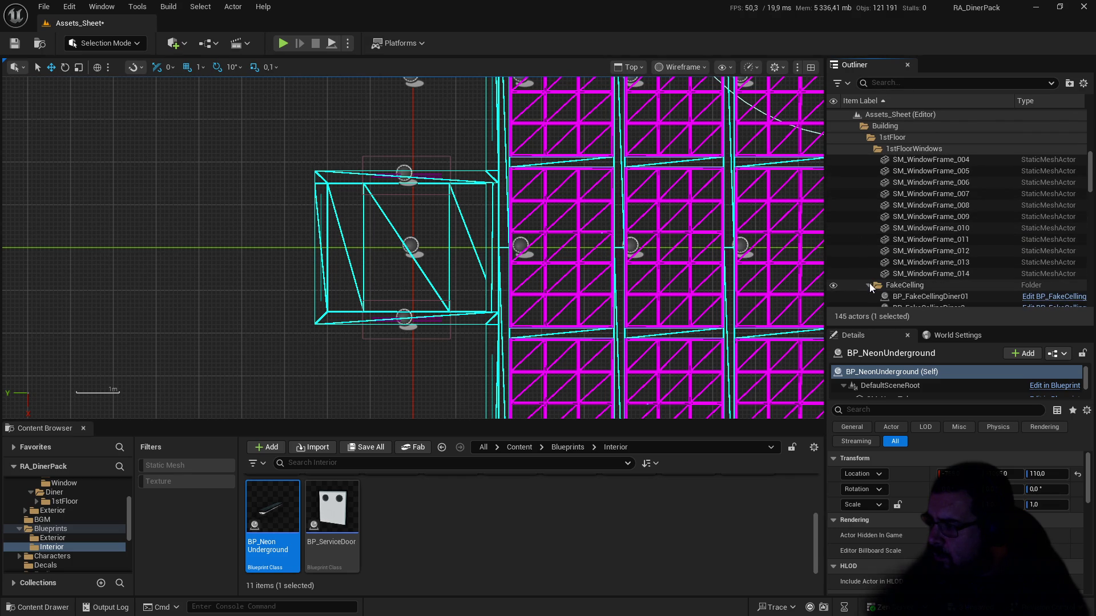
pyautogui.scroll(5, 872, 257)
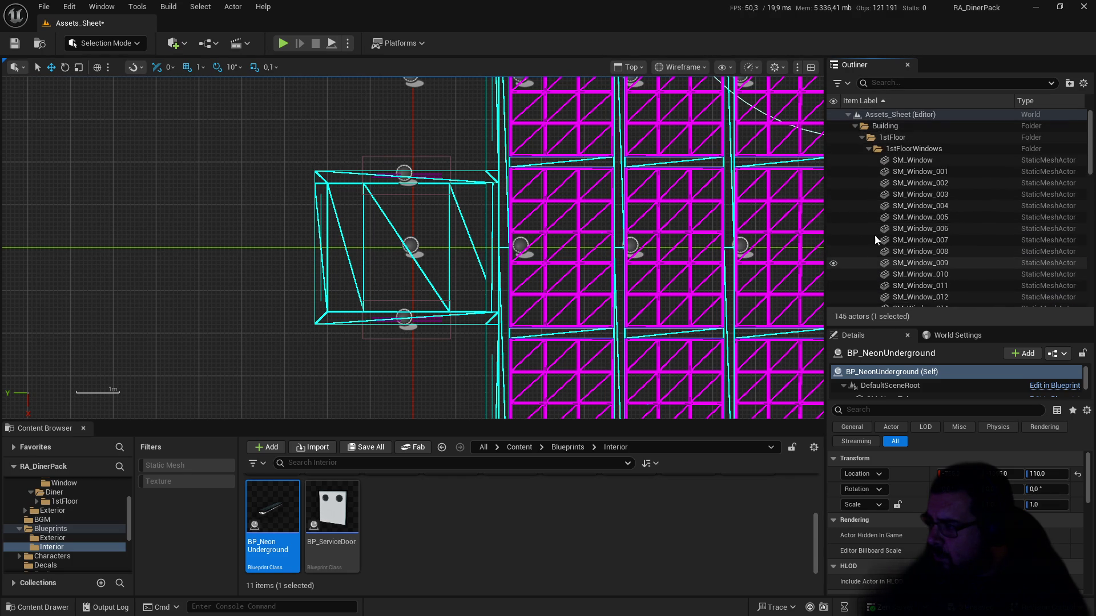
pyautogui.click(861, 138)
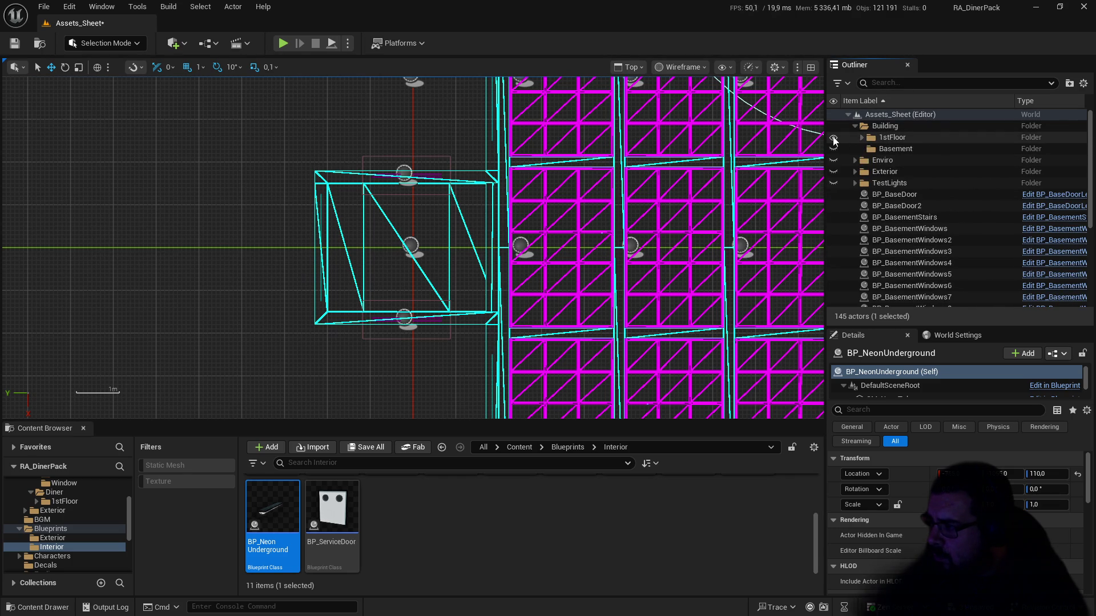
pyautogui.click(833, 137)
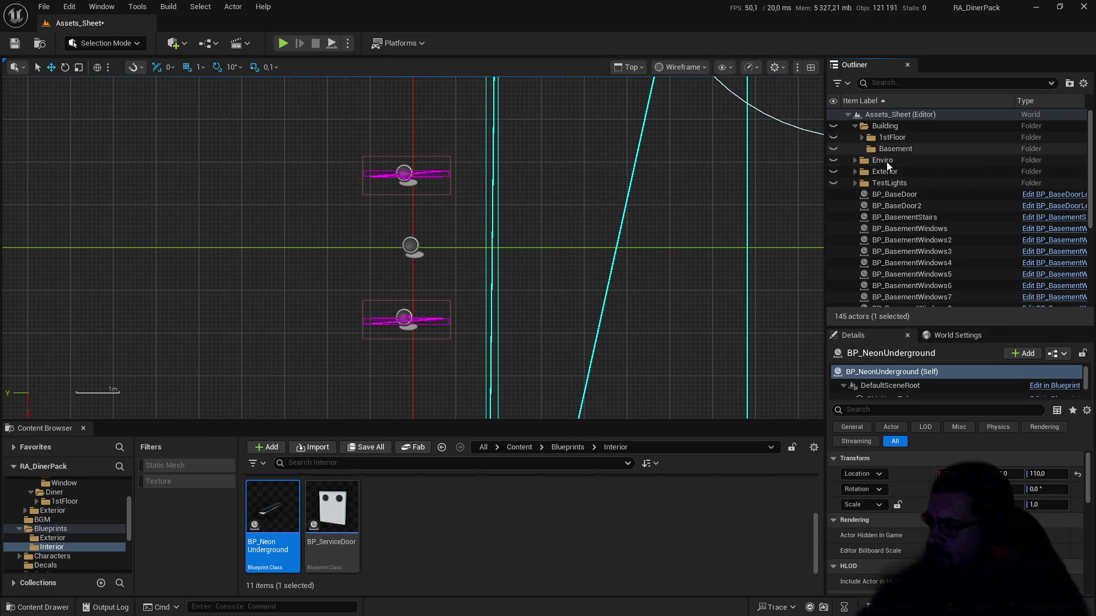
# Step: Move BP_BaseDoor and BP_BaseDoor2 into the Basement folder
pyautogui.click(892, 195)
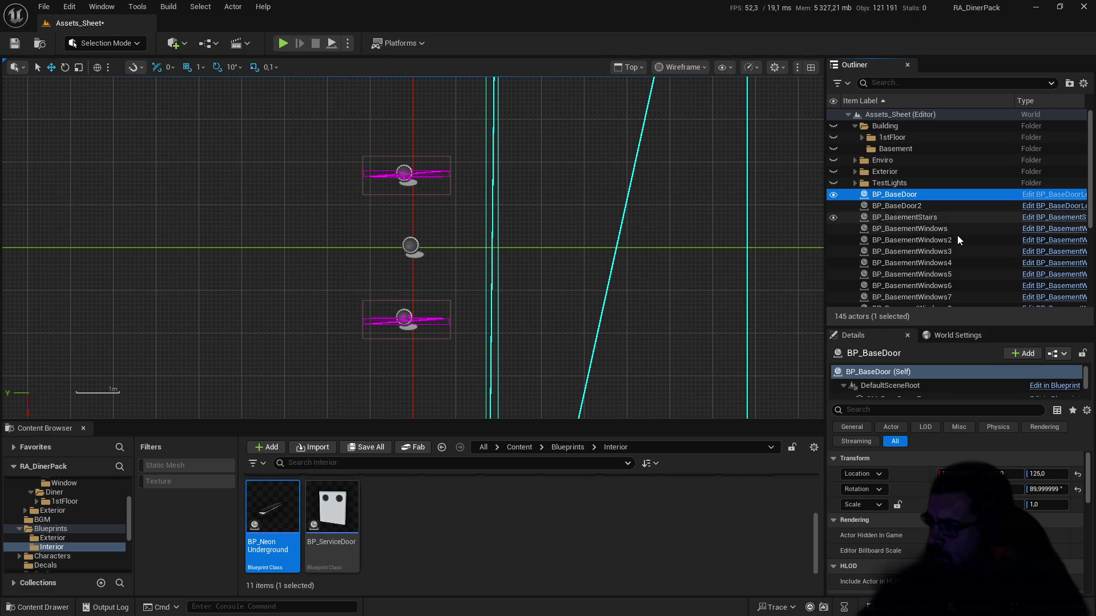
pyautogui.scroll(-1, 949, 242)
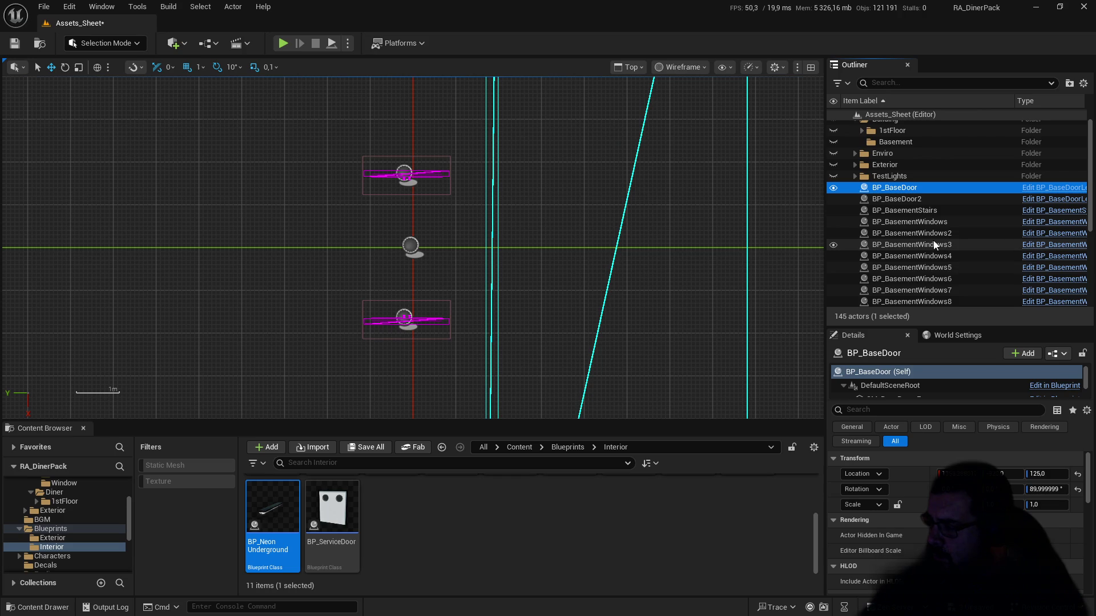
pyautogui.keyDown('ctrl'); pyautogui.click(907, 201); pyautogui.keyUp('ctrl')
pyautogui.moveTo(907, 200)
pyautogui.mouseDown()
pyautogui.moveTo(913, 138)
pyautogui.moveTo(892, 131)
pyautogui.mouseUp()
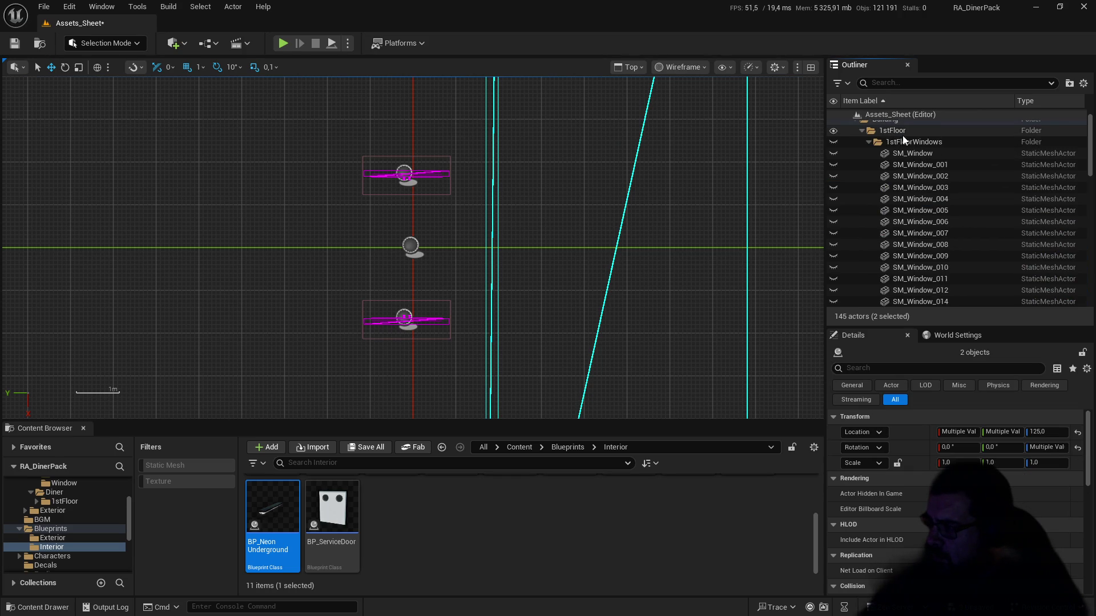
pyautogui.click(861, 131)
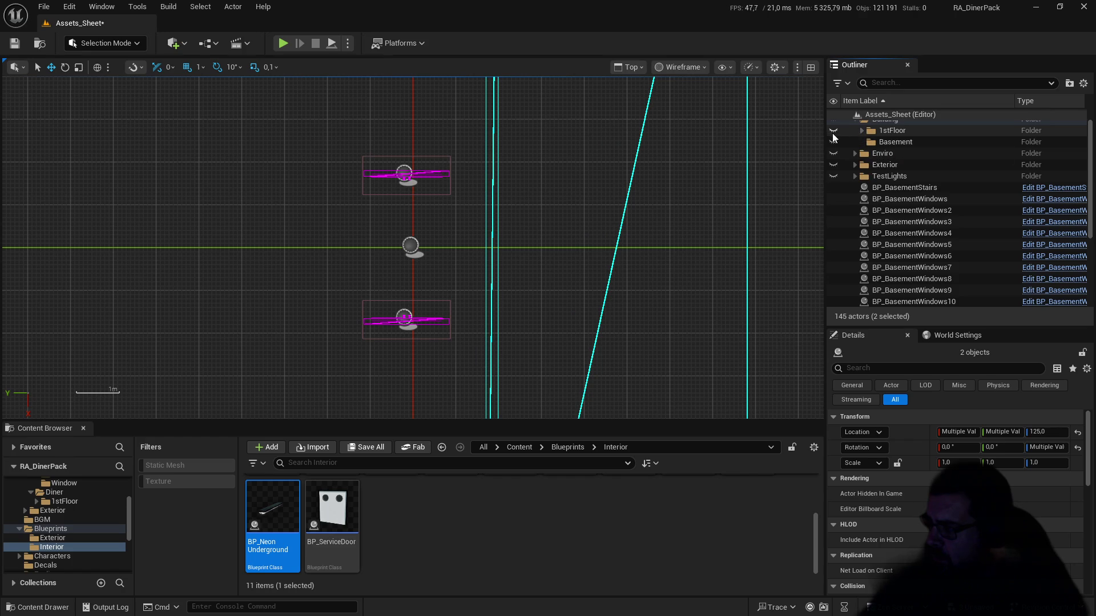
# Step: Move BP_KitchenDoor, BP_MainDoor and BP_MainDoor2 into 1stFloor and hide that folder again
pyautogui.click(907, 188)
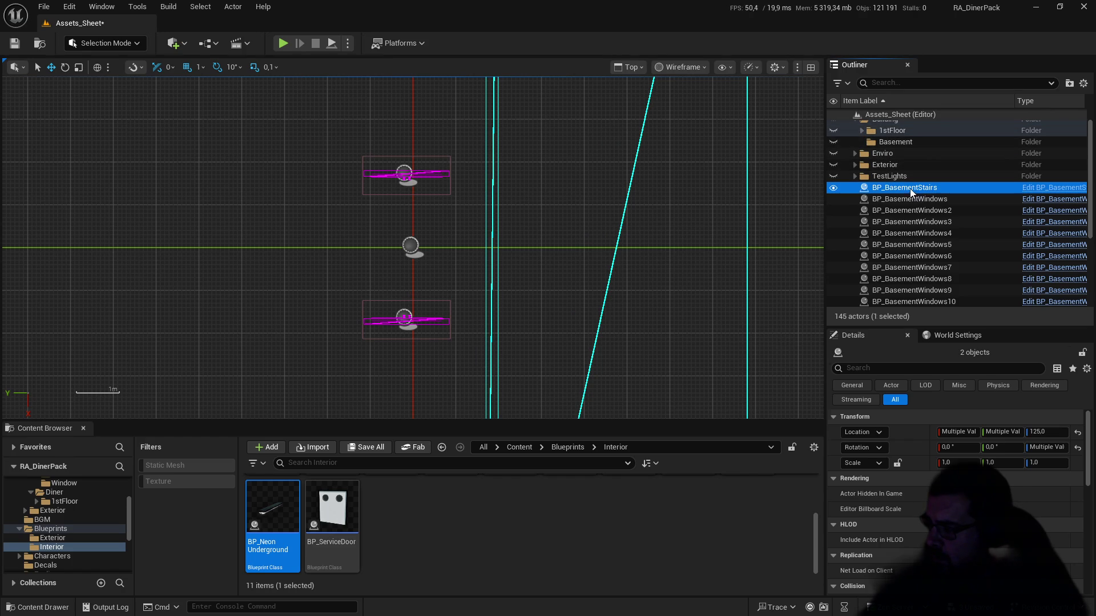
pyautogui.scroll(-5, 930, 222)
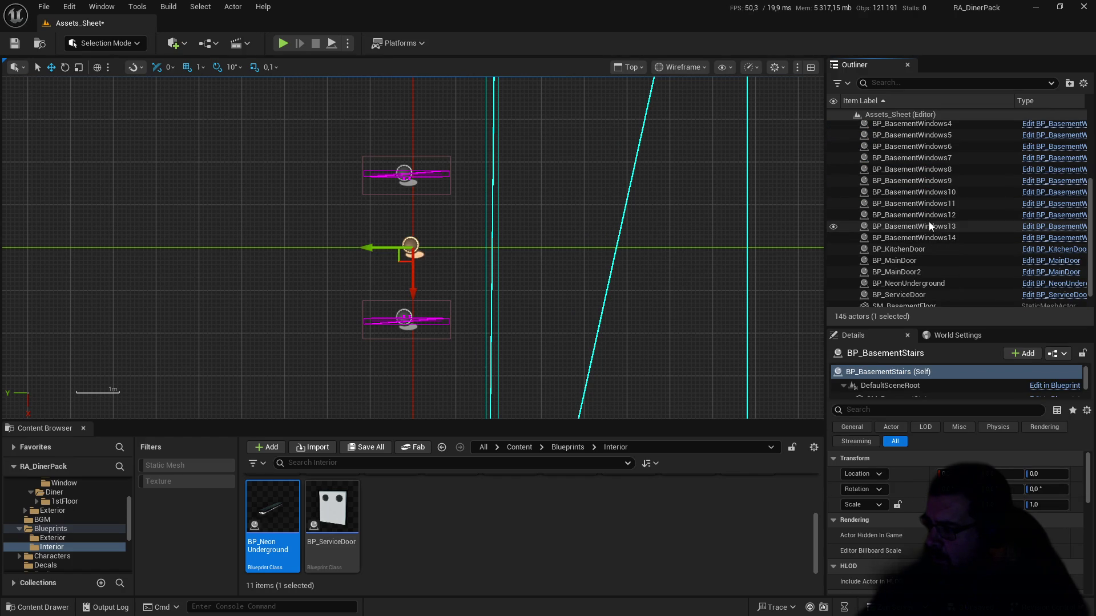
pyautogui.click(907, 249)
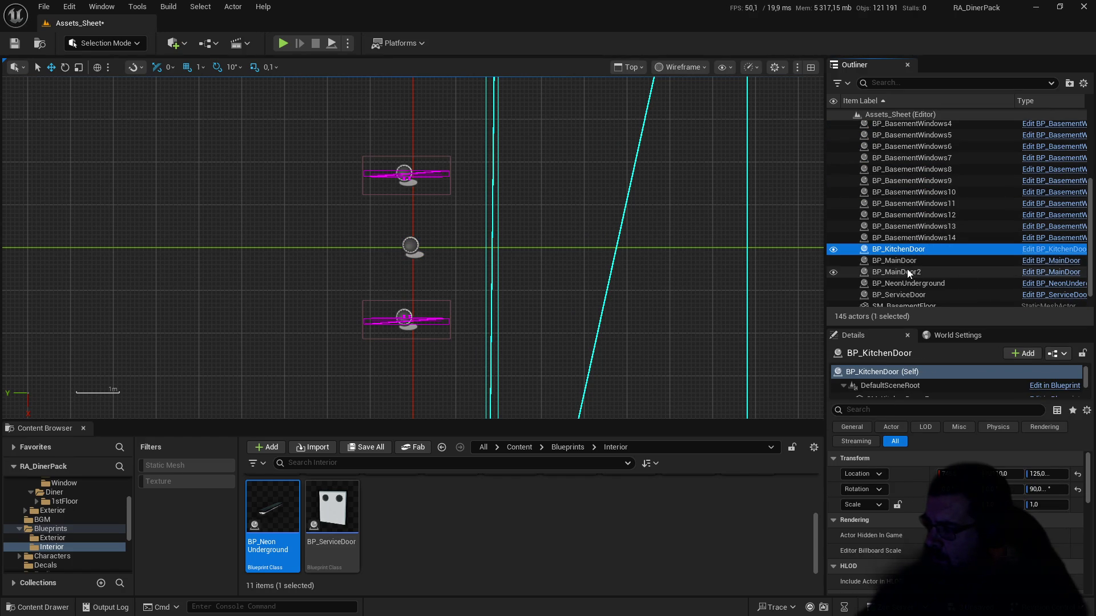
pyautogui.keyDown('shift'); pyautogui.click(926, 270); pyautogui.keyUp('shift')
pyautogui.moveTo(927, 197)
pyautogui.mouseDown()
pyautogui.moveTo(919, 158)
pyautogui.moveTo(897, 136)
pyautogui.mouseUp()
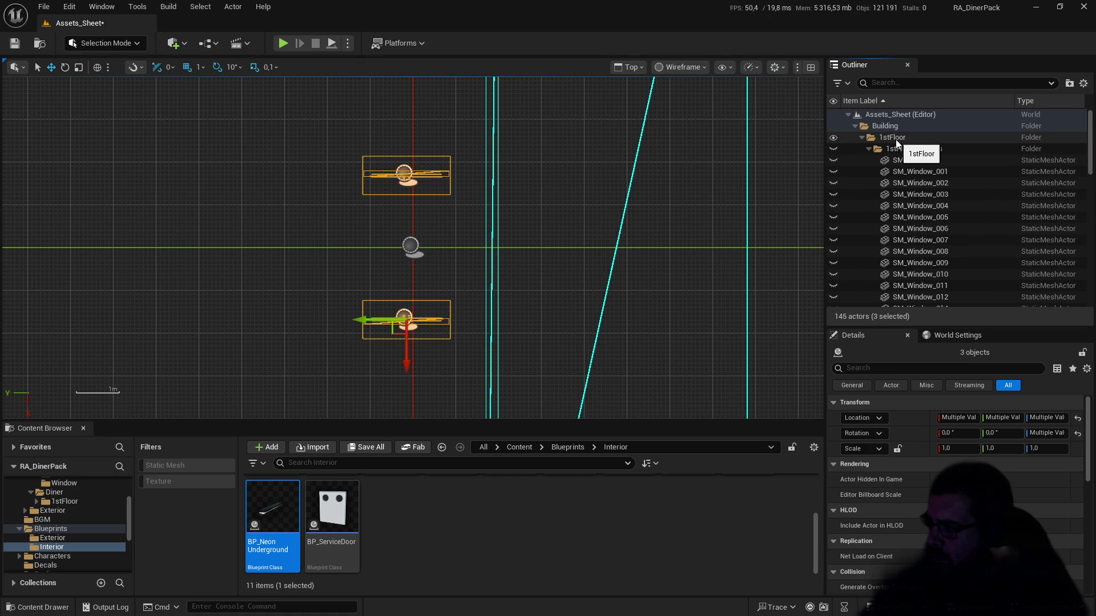
pyautogui.click(833, 139)
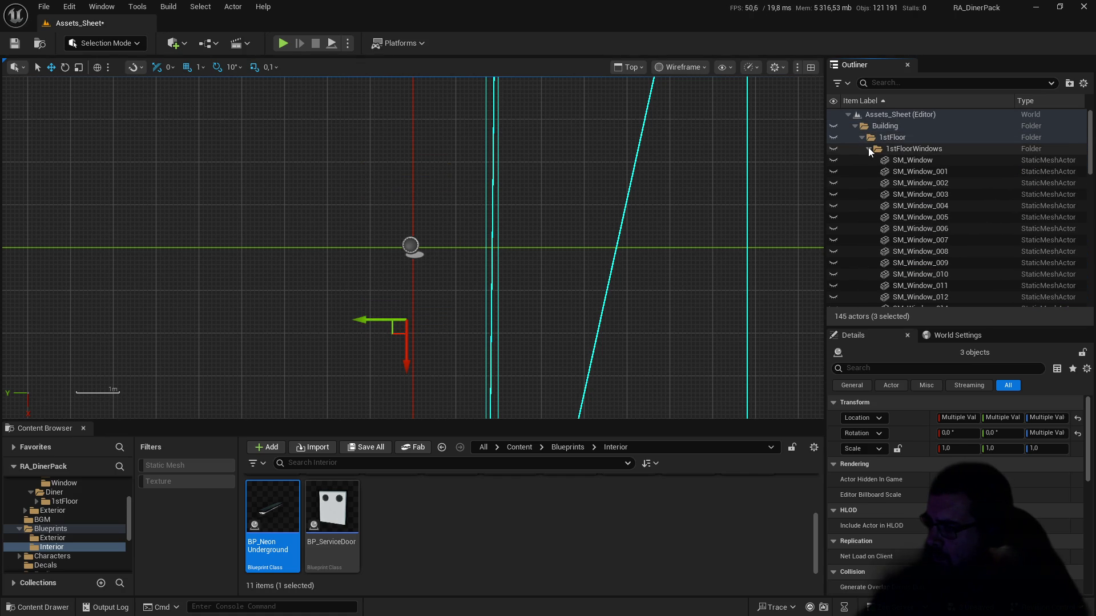
pyautogui.scroll(-10, 913, 223)
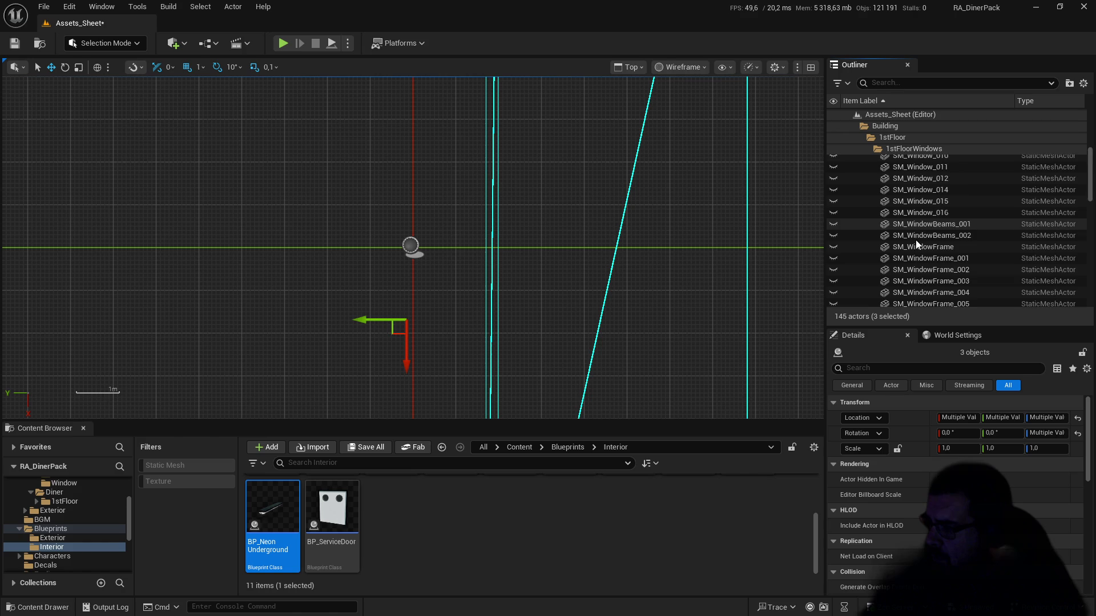
pyautogui.scroll(-4, 916, 244)
pyautogui.scroll(-1, 916, 244)
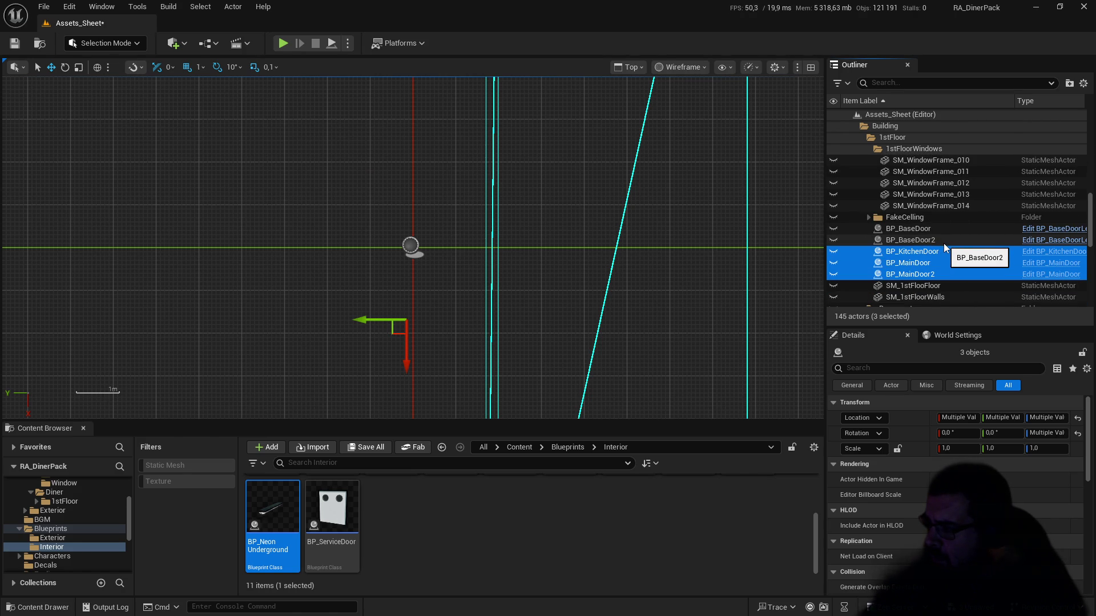
# Step: Unhide BP_KitchenDoor, BP_MainDoor and BP_MainDoor2 and move them into the 1stFloor folder
pyautogui.hotkey('shift', 'h')
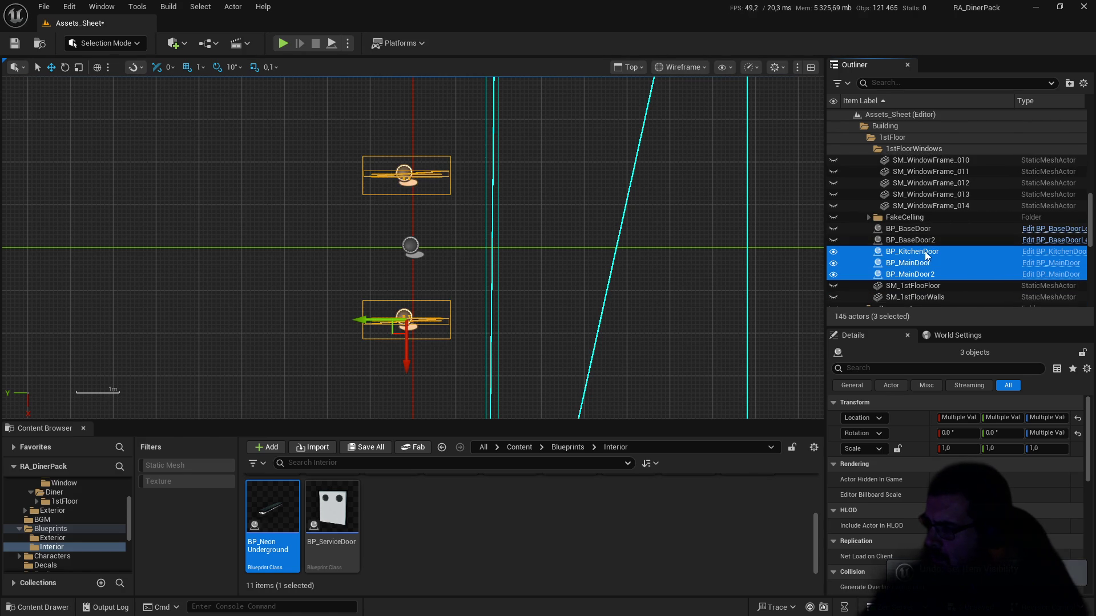
pyautogui.click(926, 252)
pyautogui.keyDown('ctrl'); pyautogui.click(924, 263); pyautogui.keyUp('ctrl')
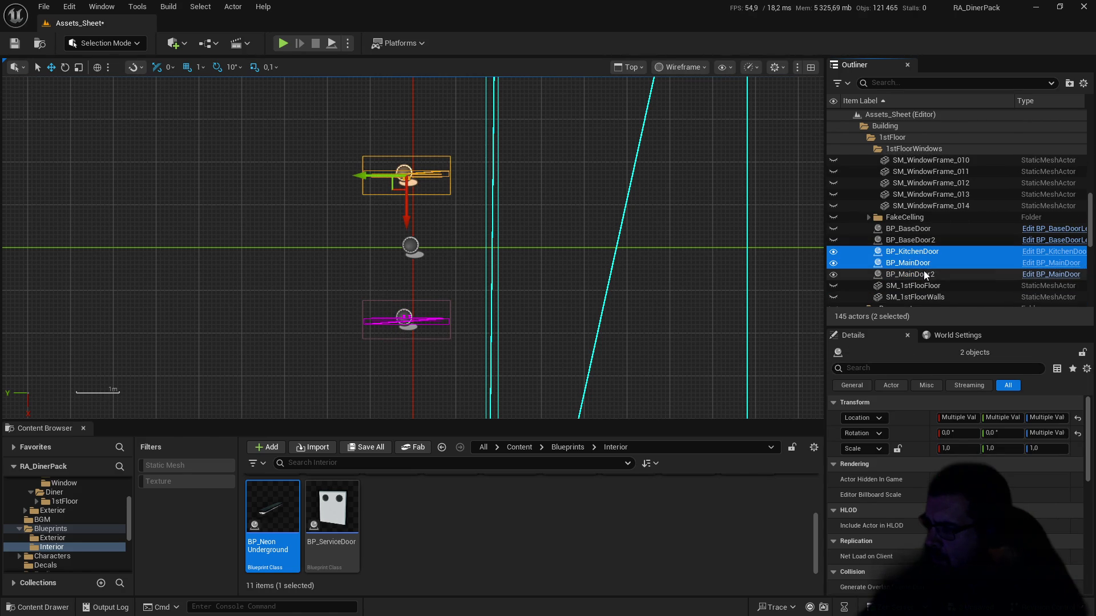
pyautogui.keyDown('ctrl'); pyautogui.click(924, 273); pyautogui.keyUp('ctrl')
pyautogui.moveTo(924, 255)
pyautogui.mouseDown()
pyautogui.moveTo(957, 236)
pyautogui.moveTo(901, 136)
pyautogui.mouseUp()
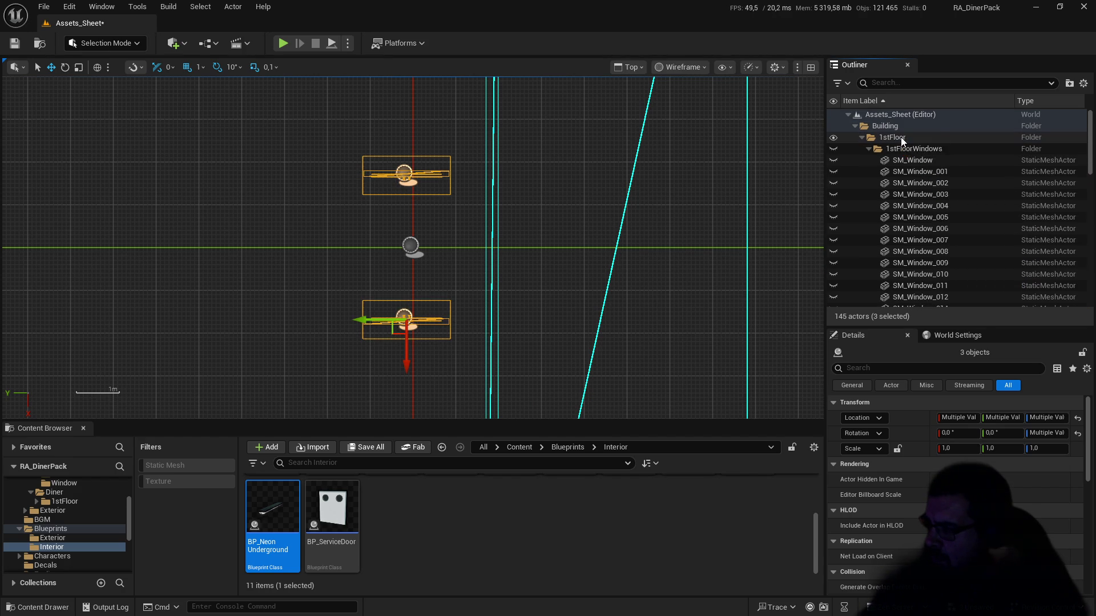
# Step: File BP_ServiceDoor into the 1stFloor folder and collapse the folders
pyautogui.click(869, 150)
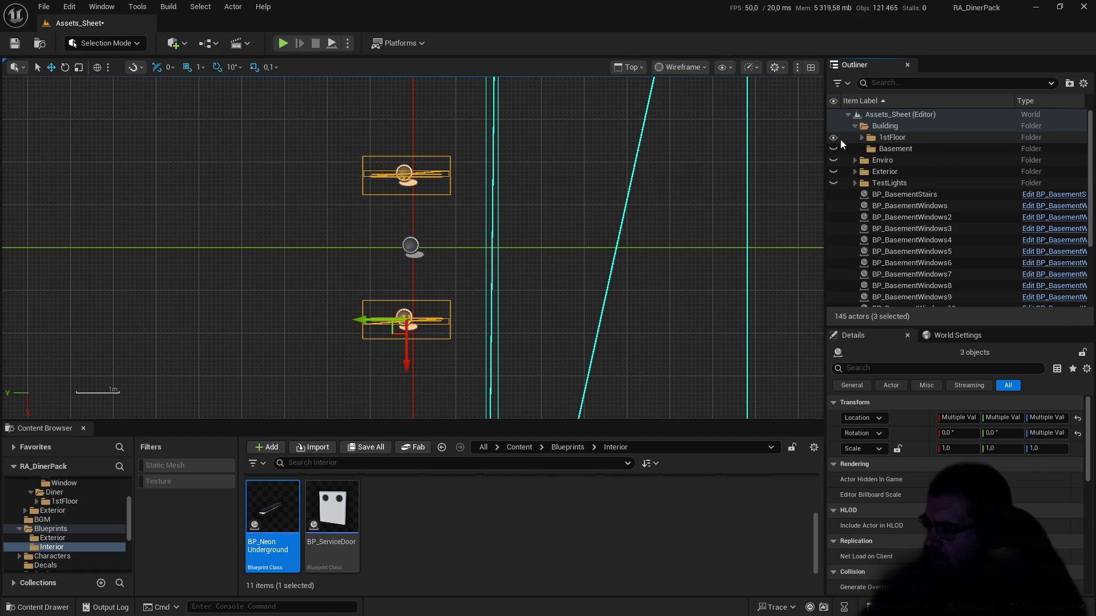
pyautogui.click(939, 206)
pyautogui.scroll(-3, 939, 218)
pyautogui.scroll(-1, 937, 220)
pyautogui.click(920, 279)
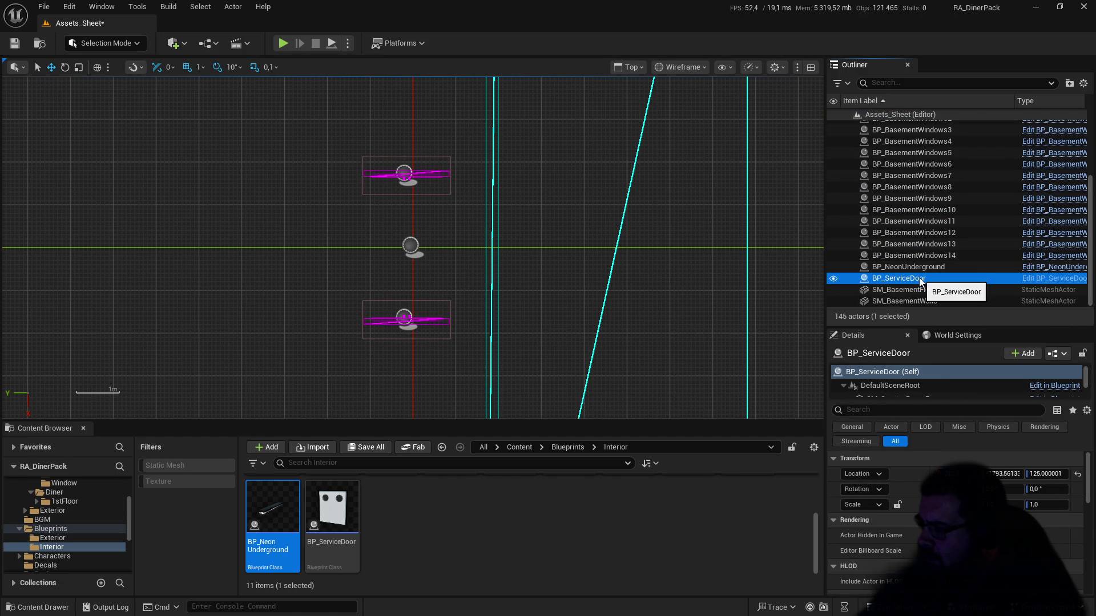
pyautogui.moveTo(909, 280)
pyautogui.mouseDown()
pyautogui.moveTo(973, 200)
pyautogui.moveTo(957, 180)
pyautogui.moveTo(863, 152)
pyautogui.moveTo(891, 139)
pyautogui.mouseUp()
pyautogui.scroll(3, 965, 184)
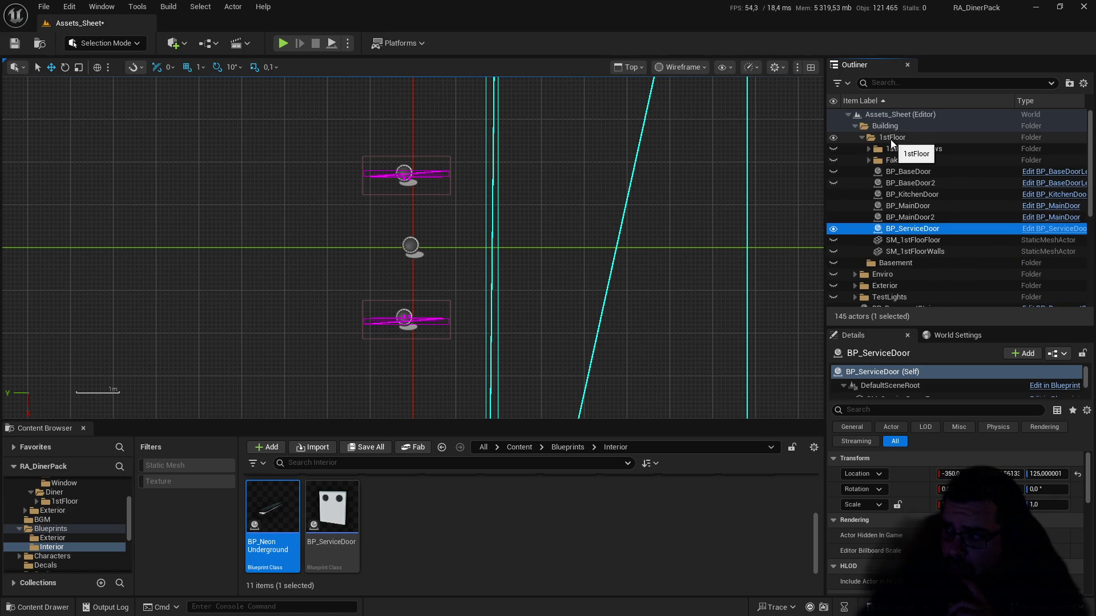
pyautogui.click(862, 138)
# Step: Test the Building folder's visibility toggle, then hide the 1stFloor geometry in the viewport
pyautogui.click(854, 128)
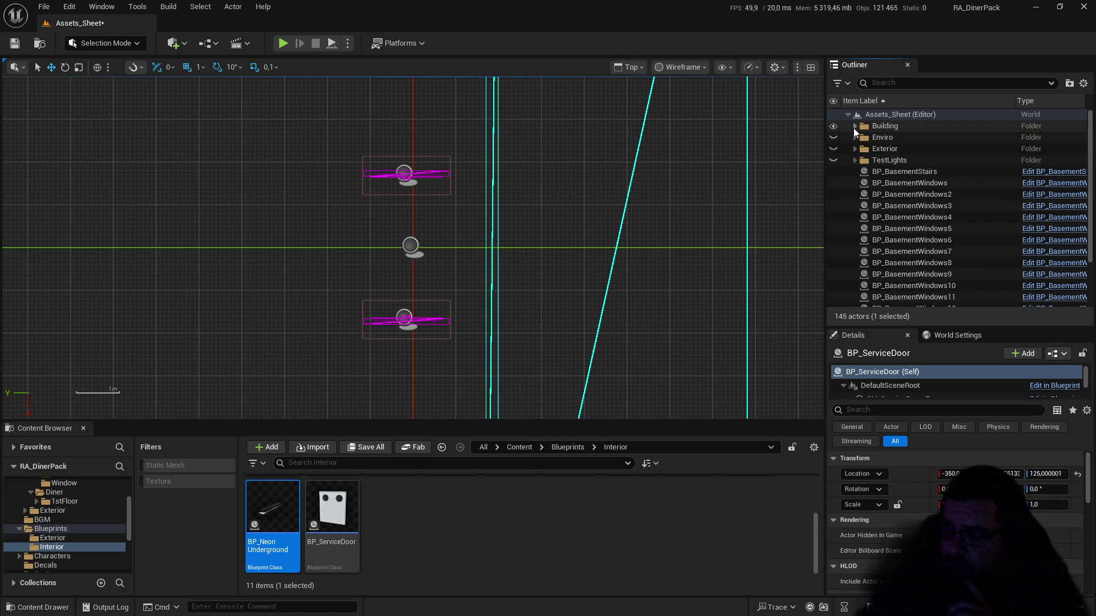
pyautogui.click(834, 127)
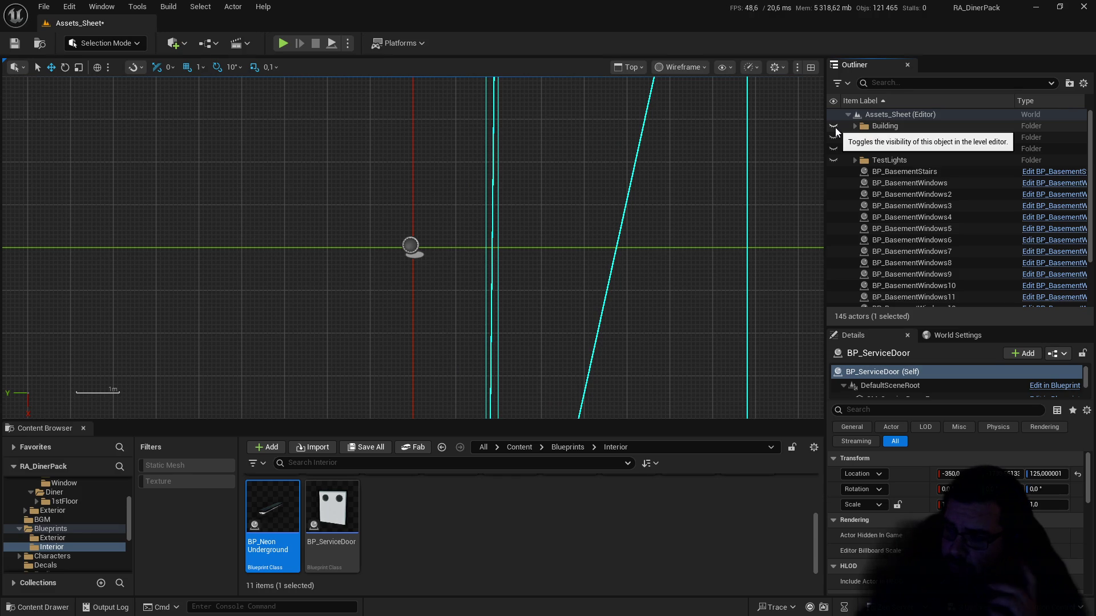
pyautogui.click(834, 127)
pyautogui.click(835, 127)
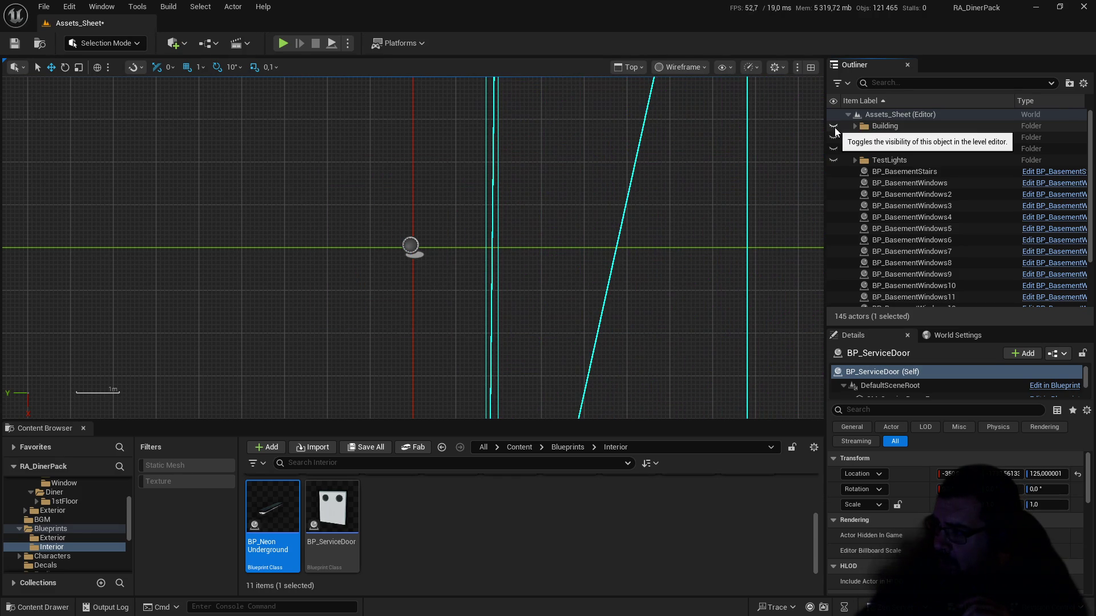
pyautogui.click(833, 127)
pyautogui.click(854, 126)
pyautogui.click(834, 138)
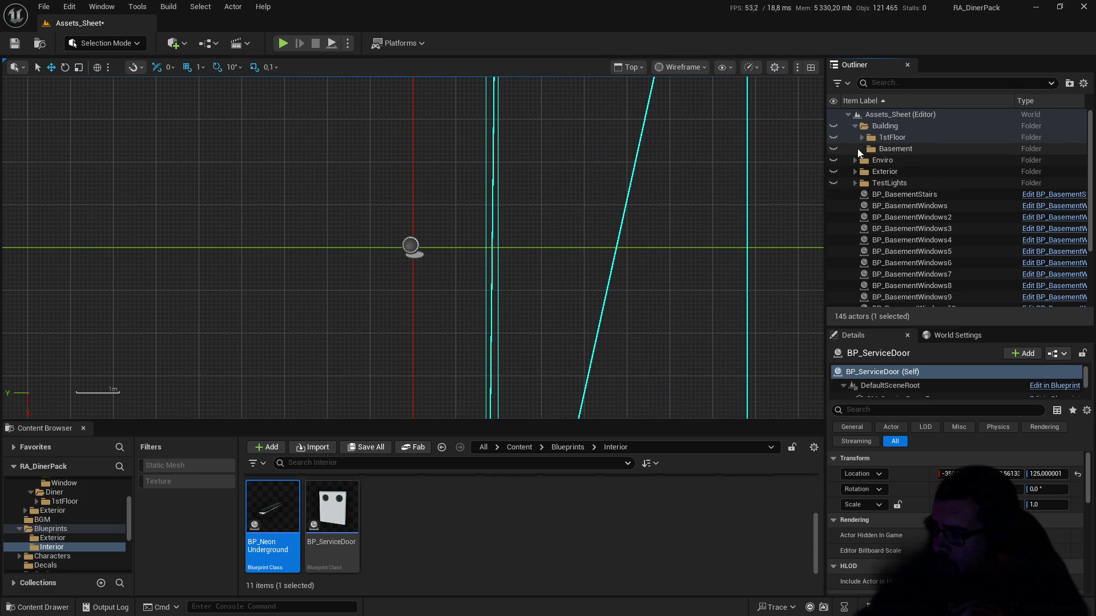
pyautogui.click(907, 195)
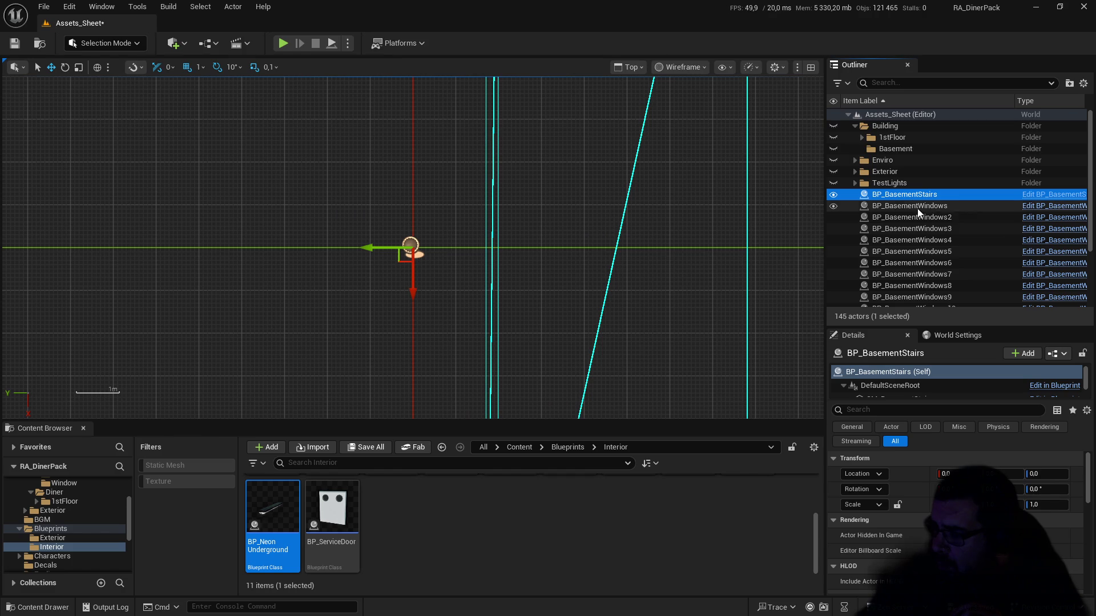
pyautogui.scroll(-3, 916, 217)
# Step: Frame BP_NeonUnderground and drag it up against the basement's top wall in the Top view
pyautogui.click(913, 278)
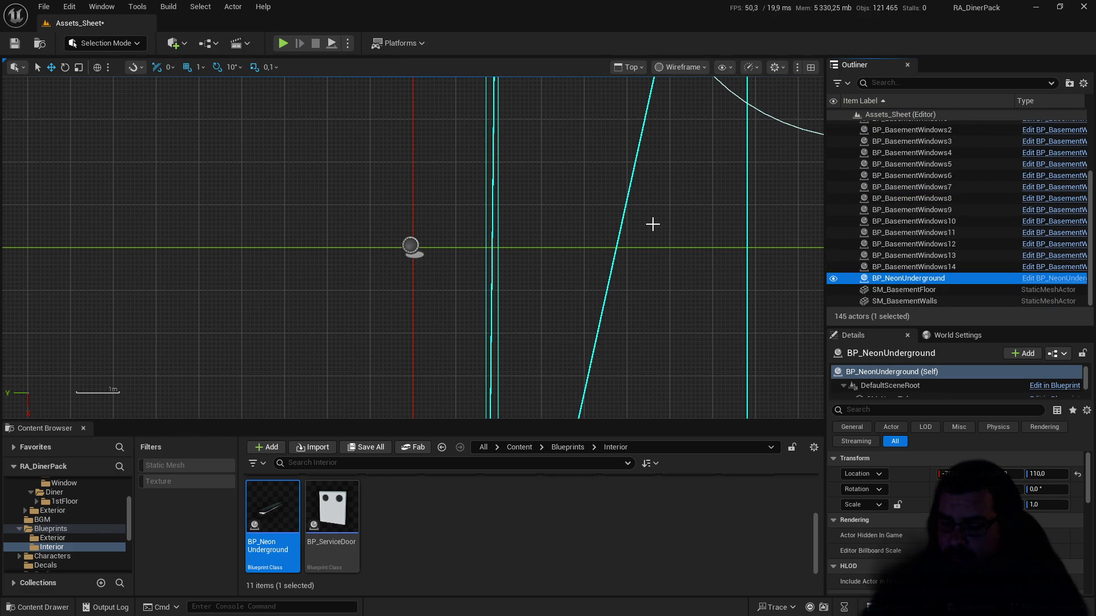
pyautogui.press('f')
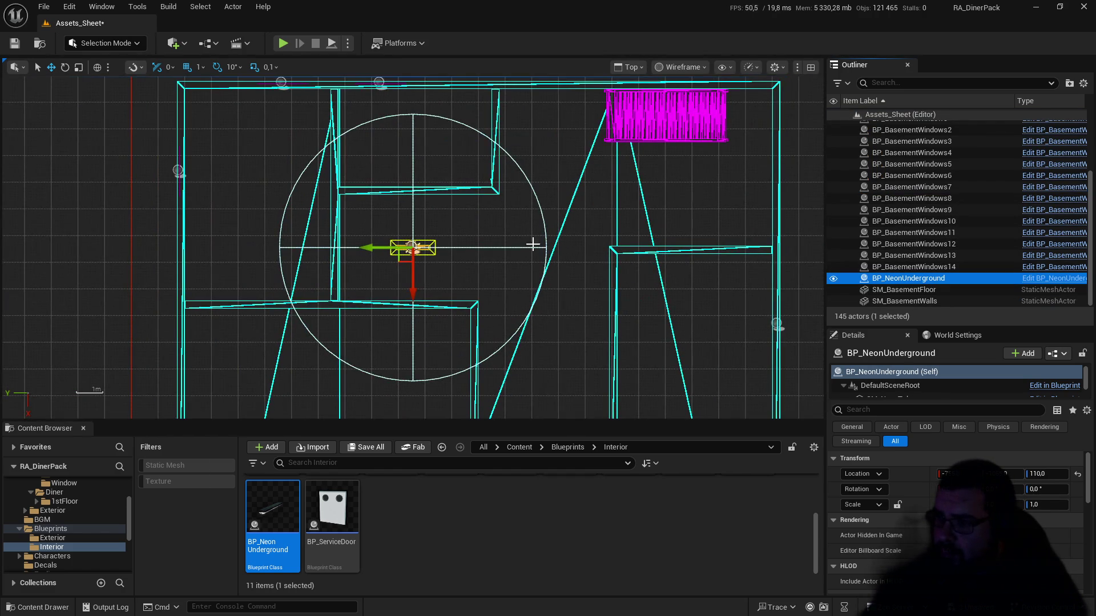
pyautogui.moveTo(499, 244); pyautogui.dragTo(527, 258)
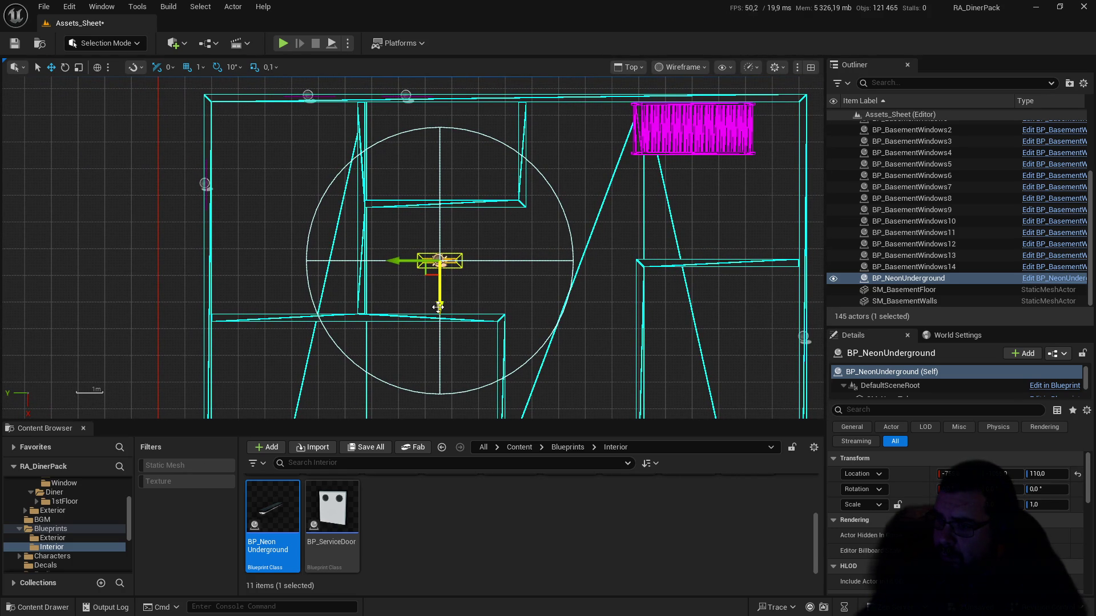
pyautogui.moveTo(438, 307); pyautogui.dragTo(440, 198)
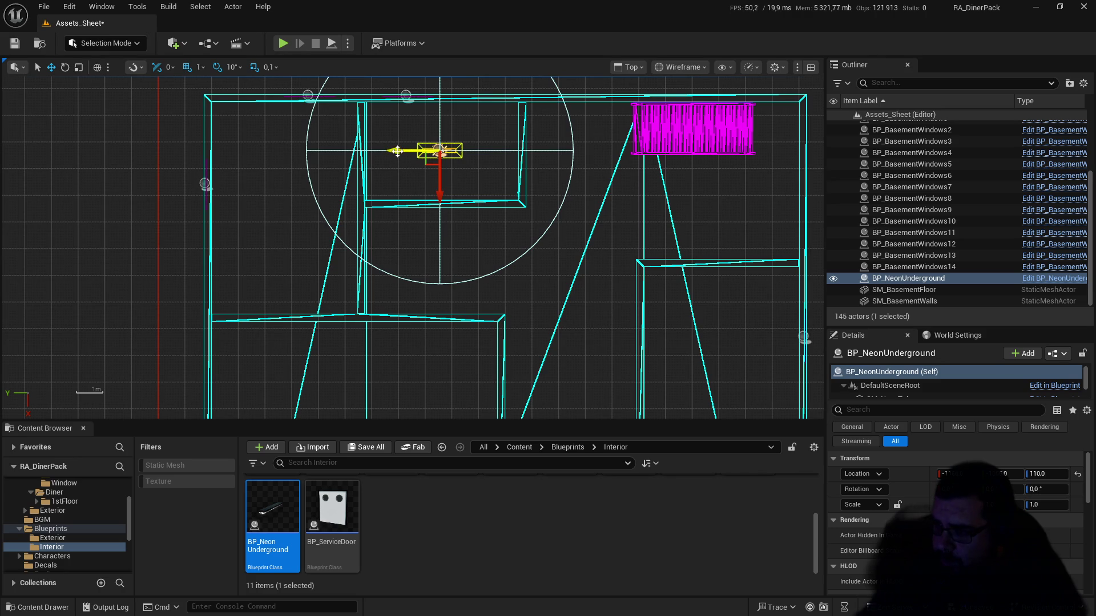
pyautogui.moveTo(398, 151); pyautogui.dragTo(400, 153)
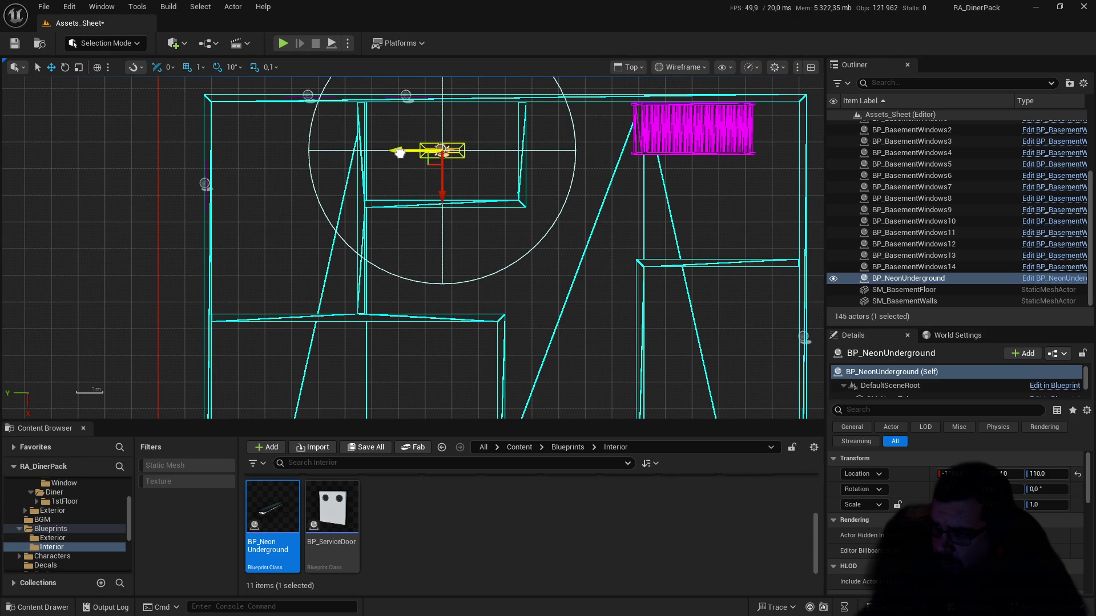
pyautogui.moveTo(401, 153); pyautogui.dragTo(402, 154)
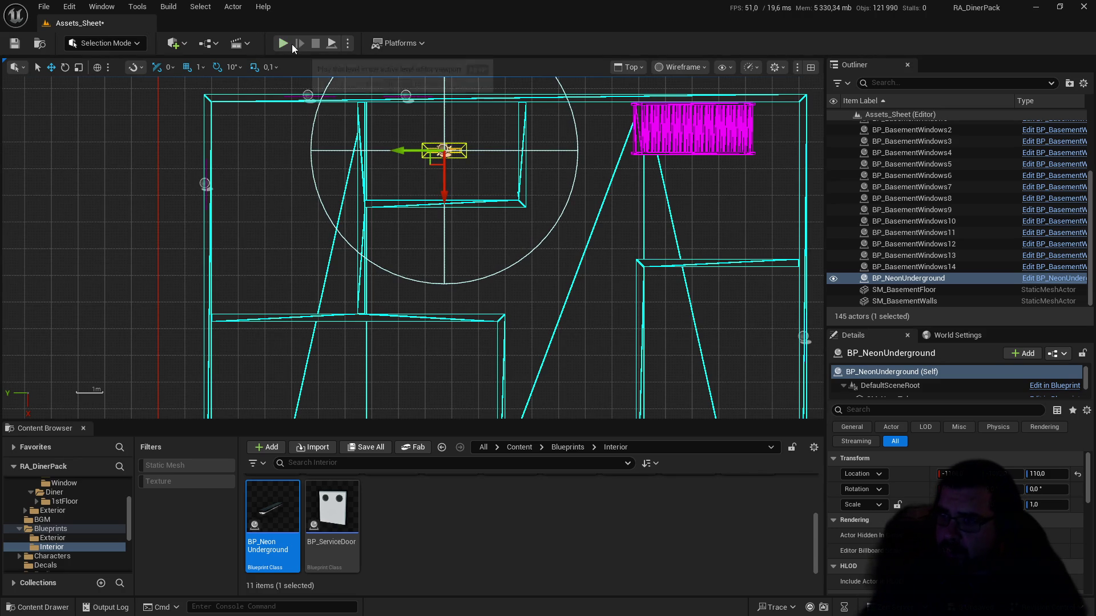
# Step: Run a quick play test, then switch the viewport from Top to Perspective
pyautogui.click(286, 42)
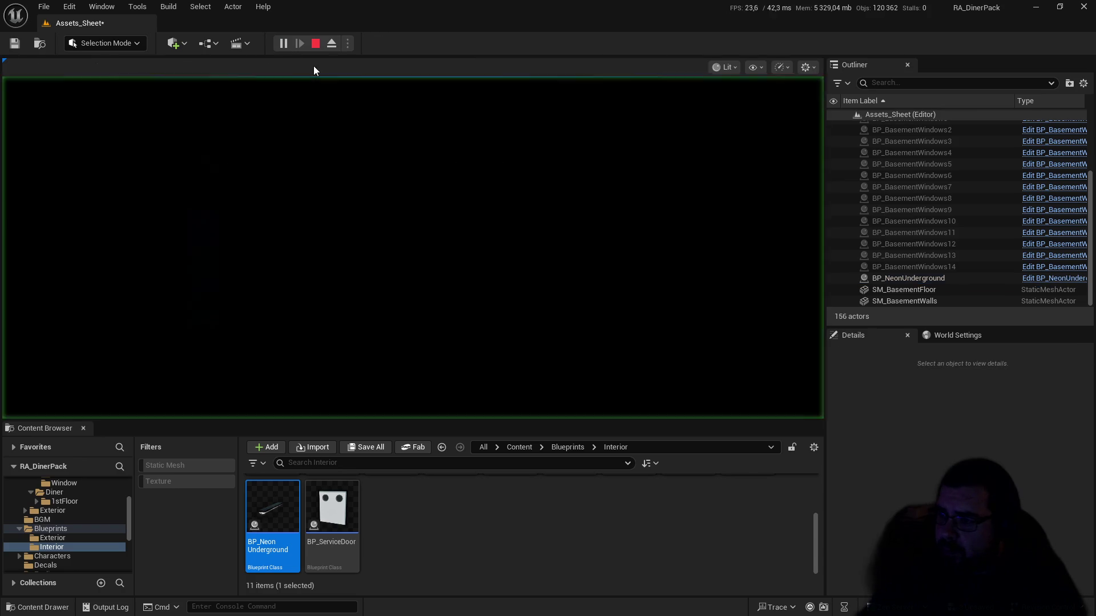
pyautogui.click(315, 44)
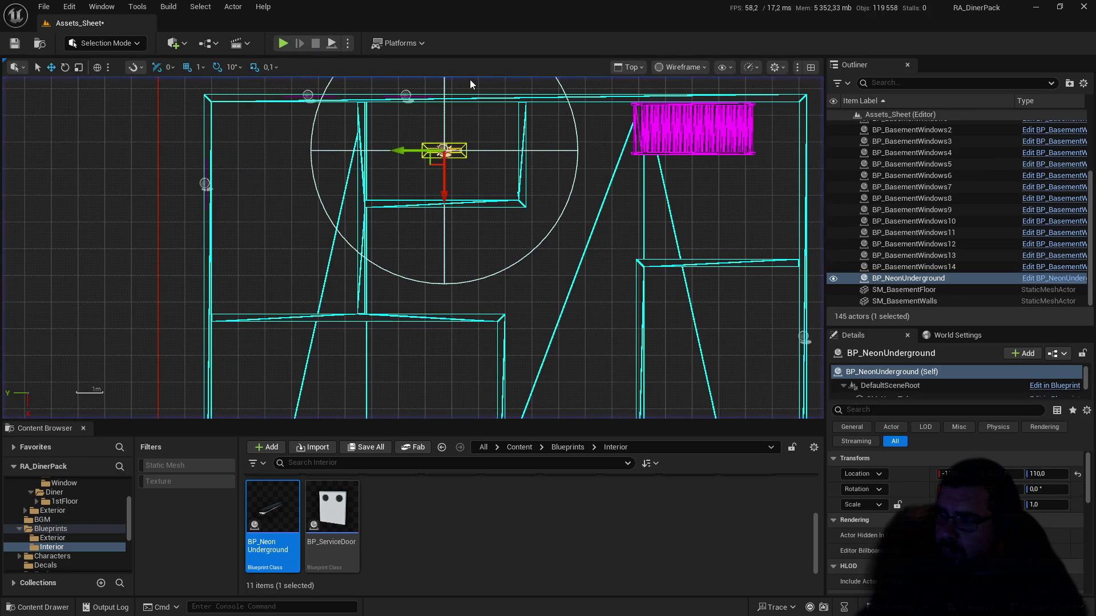
pyautogui.moveTo(540, 160)
pyautogui.mouseDown()
pyautogui.moveTo(567, 117)
pyautogui.moveTo(485, 226)
pyautogui.mouseUp()
pyautogui.click(629, 69)
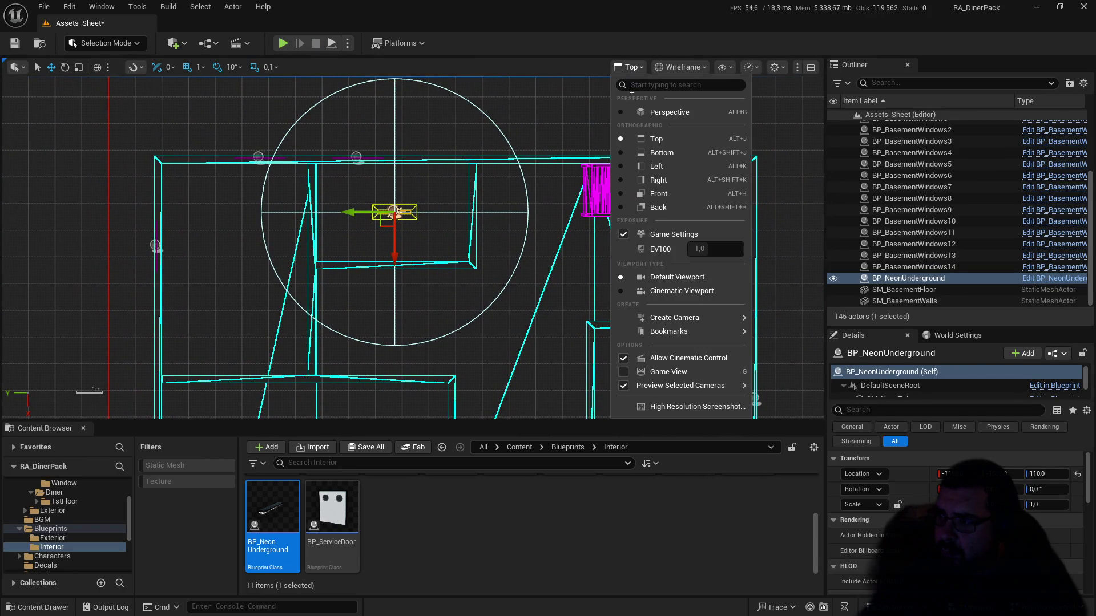
pyautogui.click(641, 111)
pyautogui.moveTo(552, 197); pyautogui.dragTo(552, 197)
# Step: Play-test the lighting again, then aim the camera up at the glowing neon fixture
pyautogui.click(284, 44)
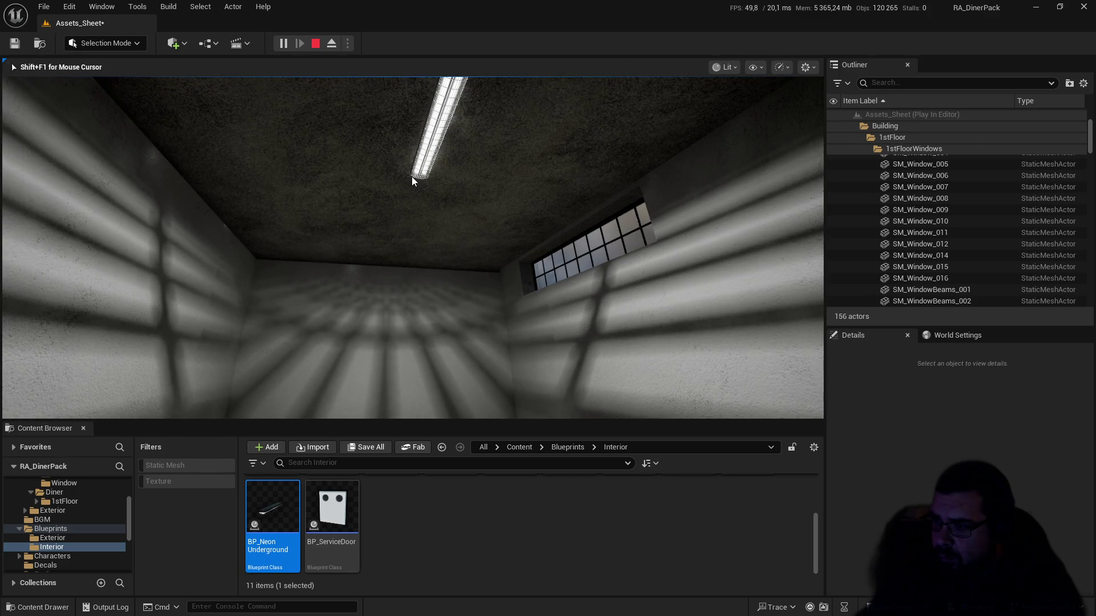
pyautogui.press('Escape')
pyautogui.moveTo(419, 193)
pyautogui.mouseDown()
pyautogui.moveTo(419, 211)
pyautogui.moveTo(416, 171)
pyautogui.moveTo(420, 200)
pyautogui.mouseUp()
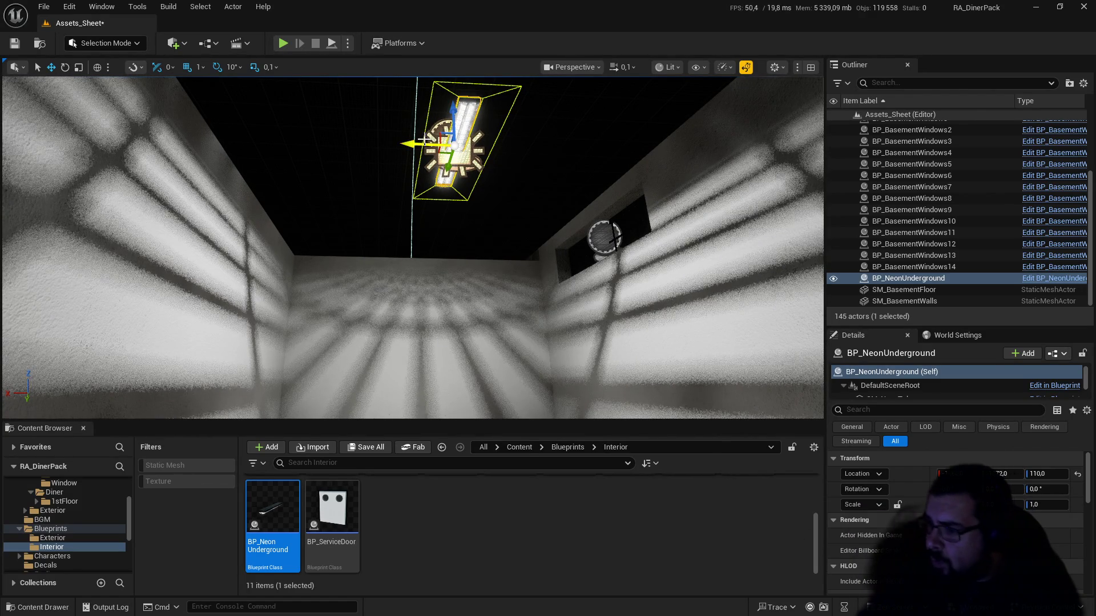
pyautogui.moveTo(511, 159)
pyautogui.mouseDown()
pyautogui.moveTo(527, 225)
pyautogui.moveTo(539, 231)
pyautogui.moveTo(515, 206)
pyautogui.mouseUp()
pyautogui.press('super')
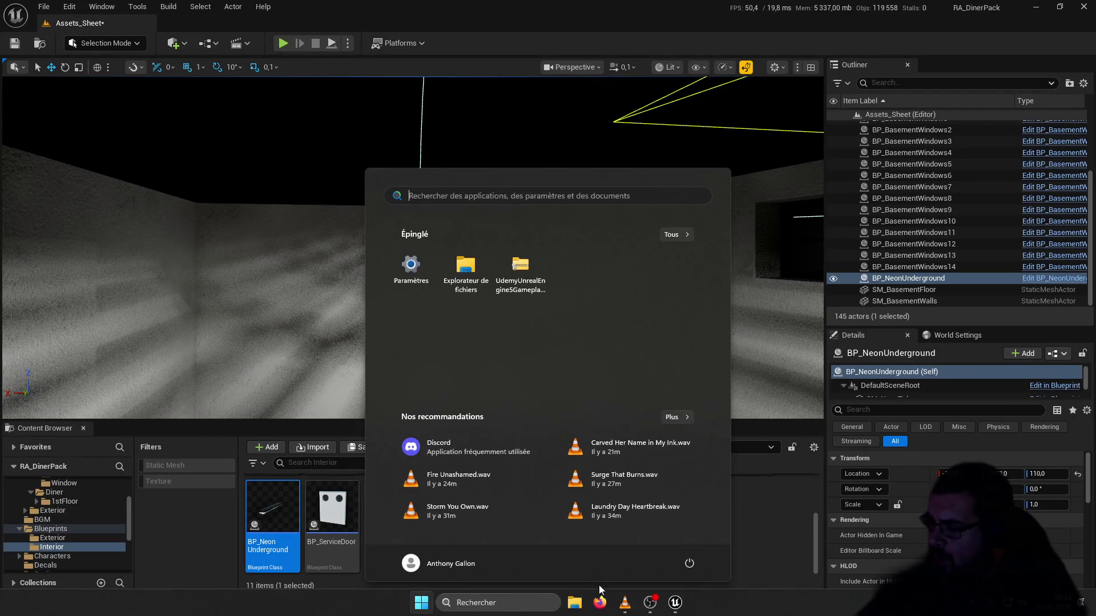
pyautogui.moveTo(803, 341)
pyautogui.mouseDown()
pyautogui.moveTo(811, 327)
pyautogui.moveTo(635, 123)
pyautogui.mouseUp()
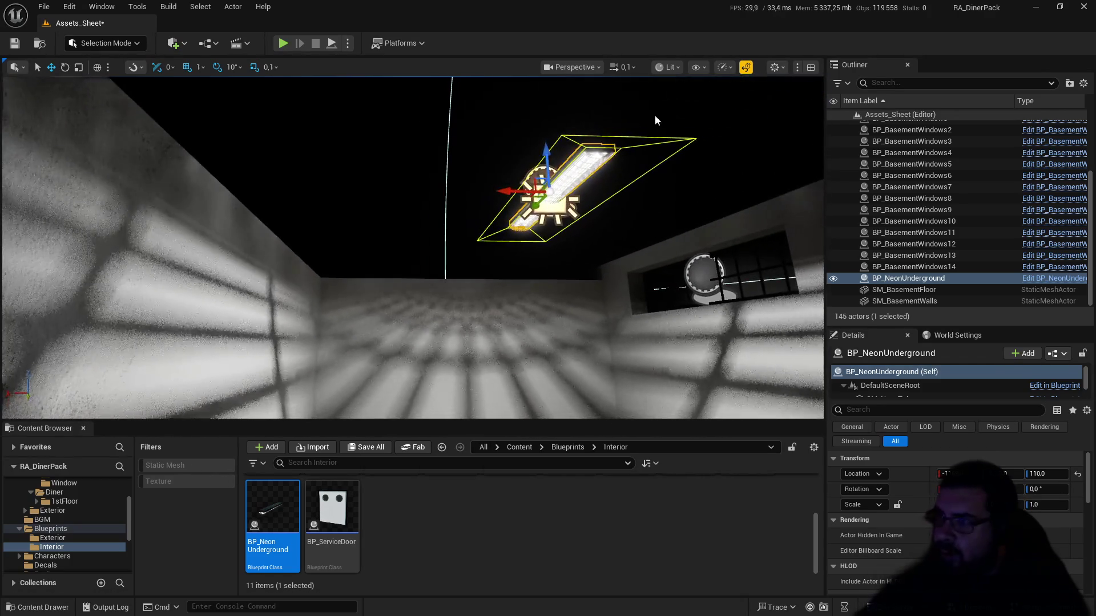
pyautogui.click(669, 67)
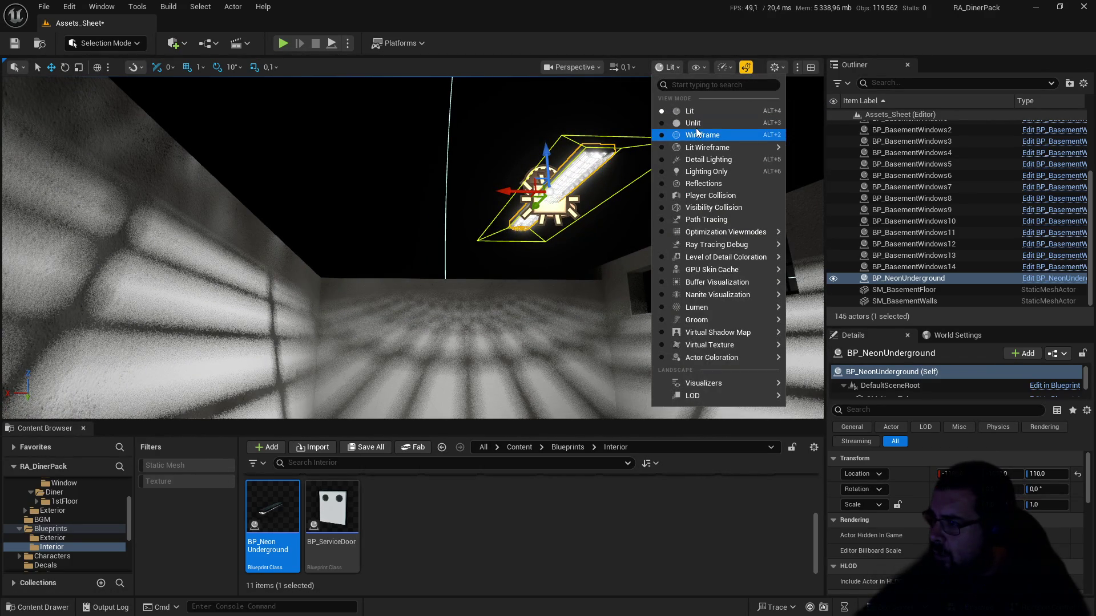
# Step: In Top view, Alt-drag the neon fixture downward to create BP_NeonUnderground2, then play-test in Perspective
pyautogui.click(571, 67)
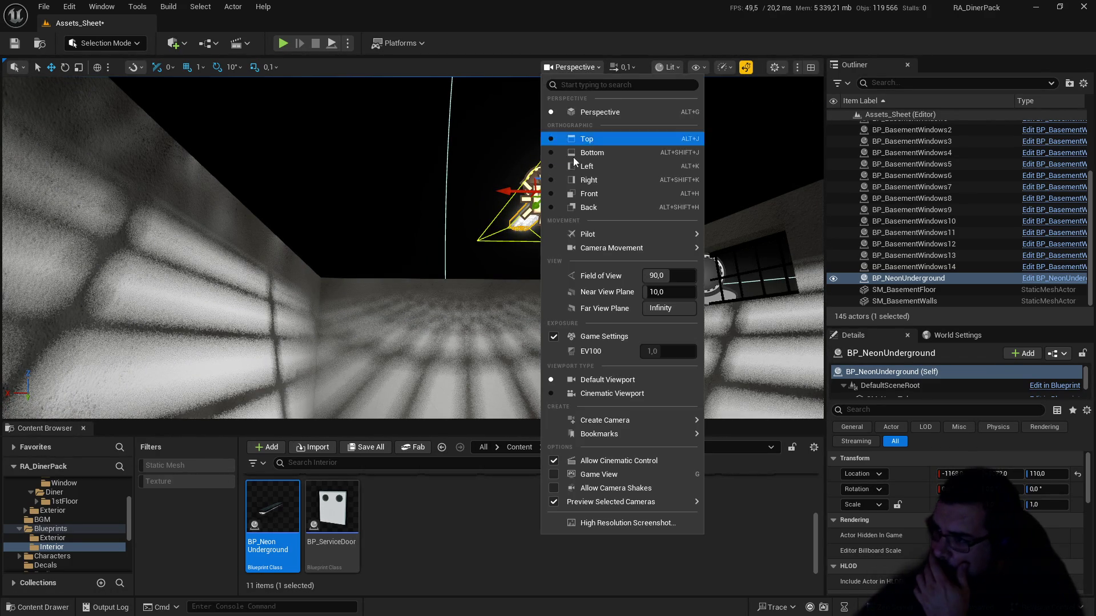
pyautogui.click(606, 138)
pyautogui.moveTo(509, 217)
pyautogui.mouseDown()
pyautogui.moveTo(481, 217)
pyautogui.moveTo(734, 205)
pyautogui.moveTo(572, 168)
pyautogui.mouseUp()
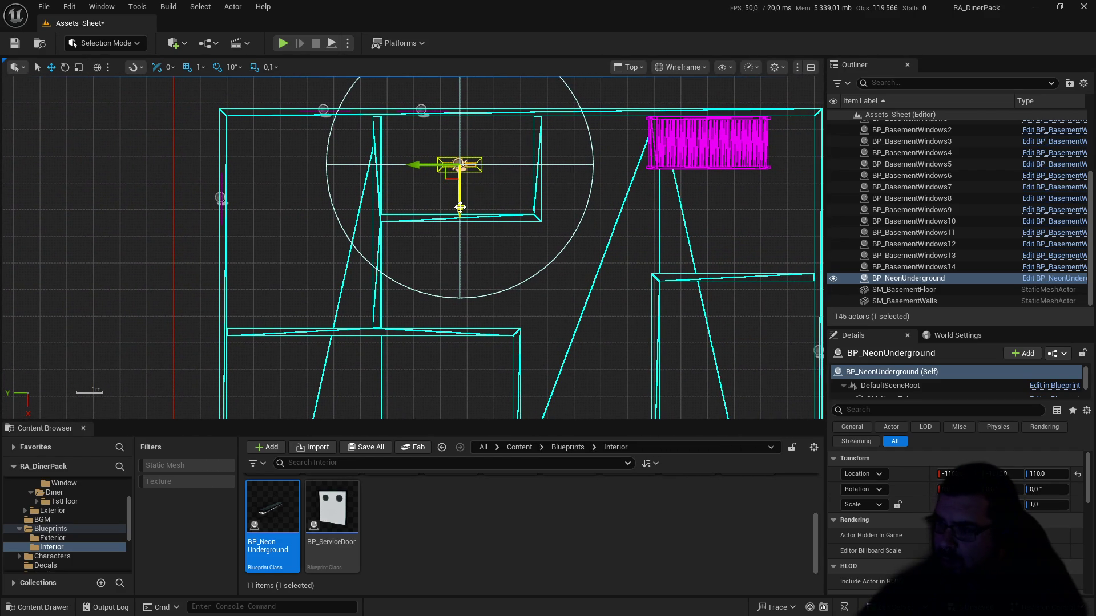
pyautogui.moveTo(460, 209); pyautogui.dragTo(465, 264)
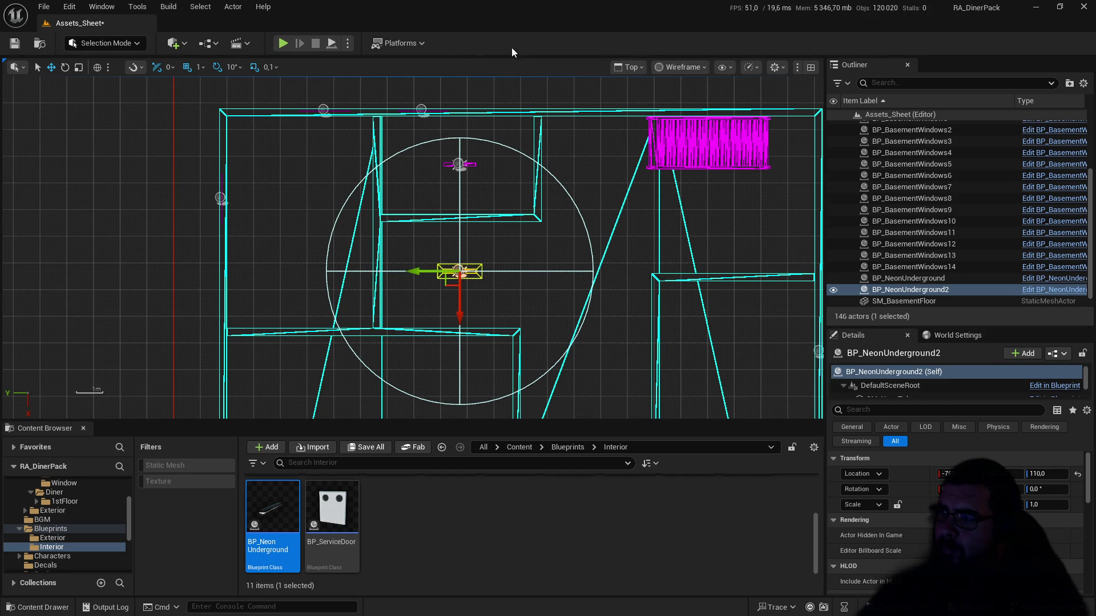
pyautogui.click(639, 70)
pyautogui.click(642, 112)
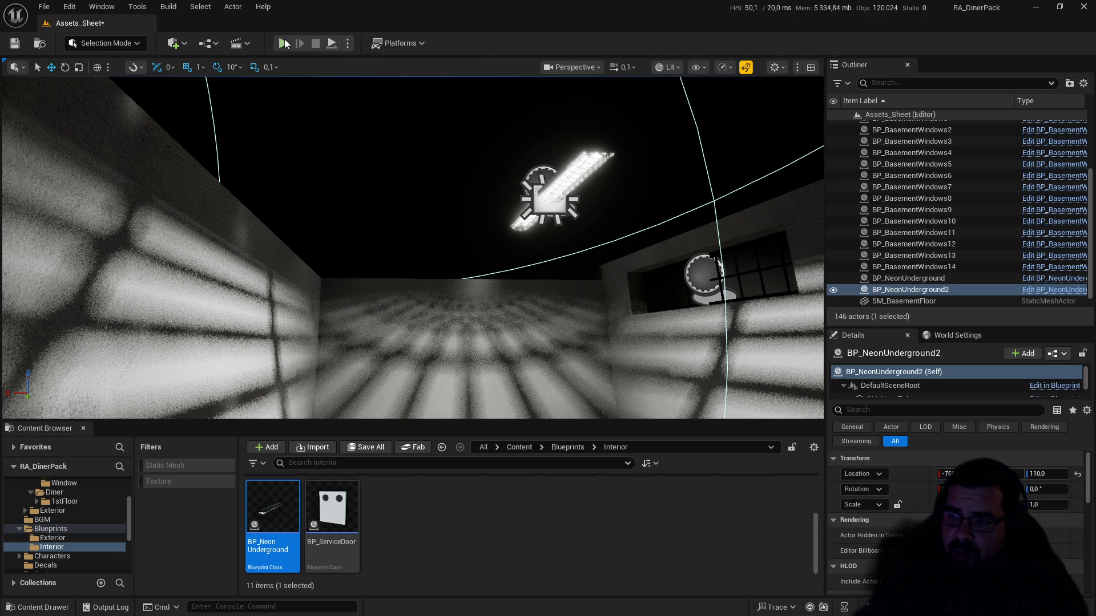
pyautogui.hotkey('alt', 'p')
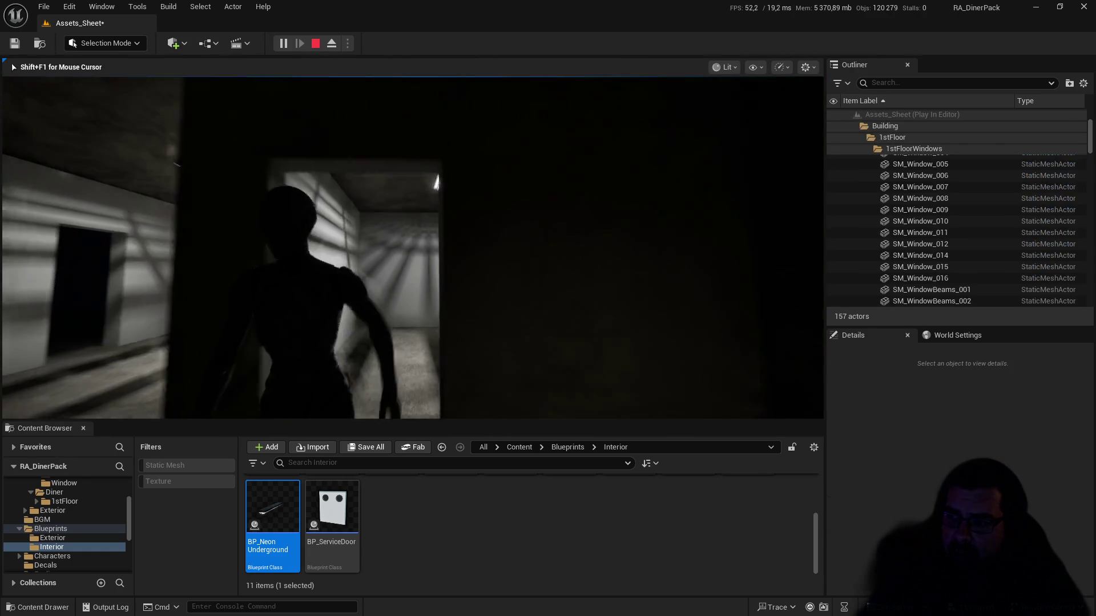
# Step: End the play session and switch the viewport to the Light Complexity view mode
pyautogui.press('w')
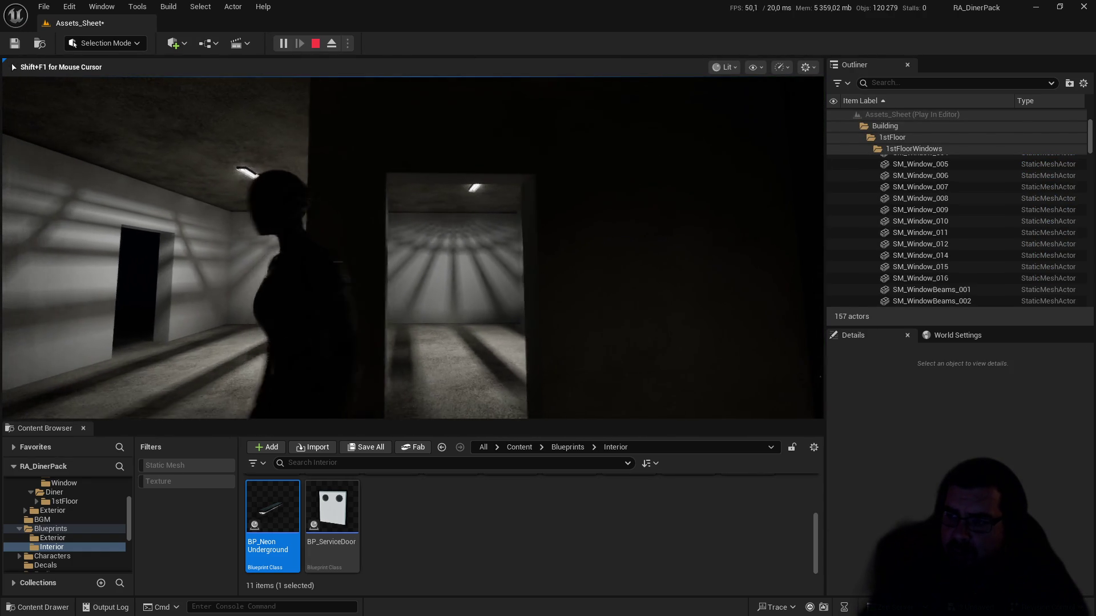
pyautogui.press('Escape')
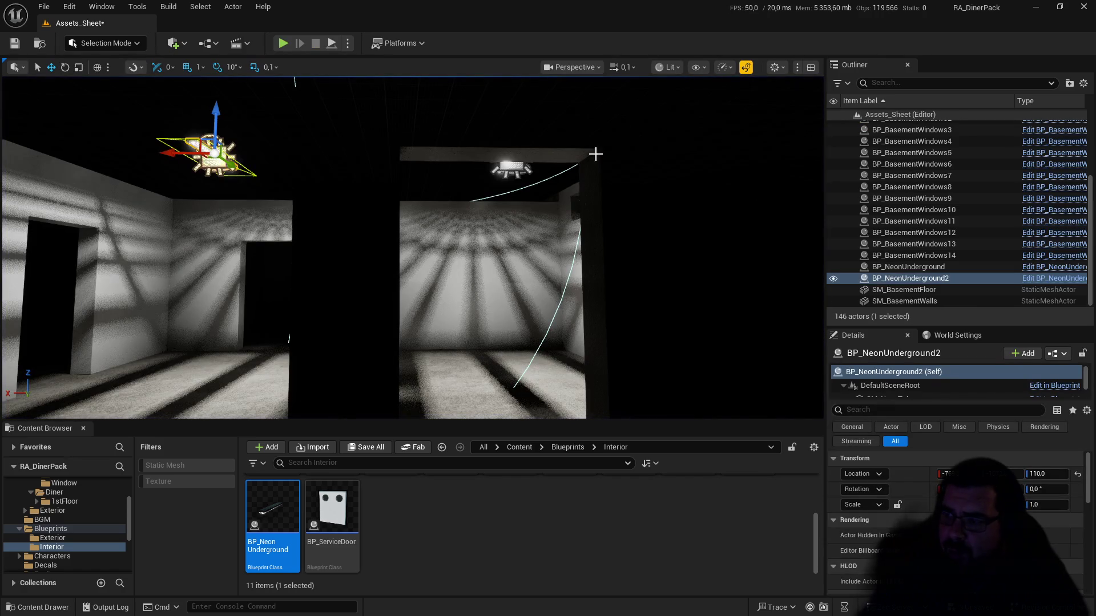
pyautogui.click(697, 67)
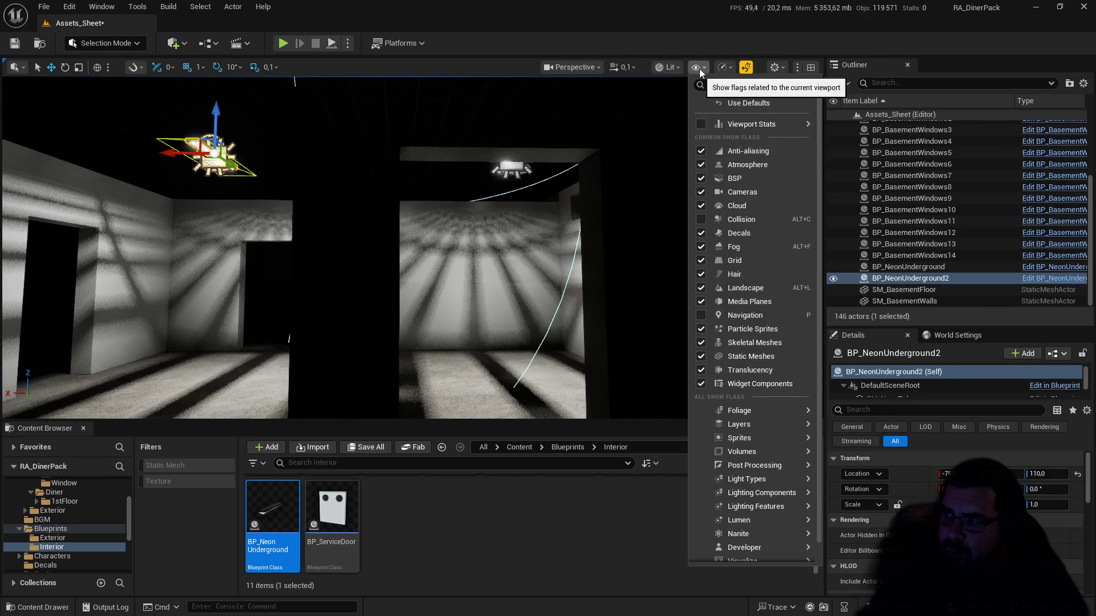
pyautogui.click(593, 67)
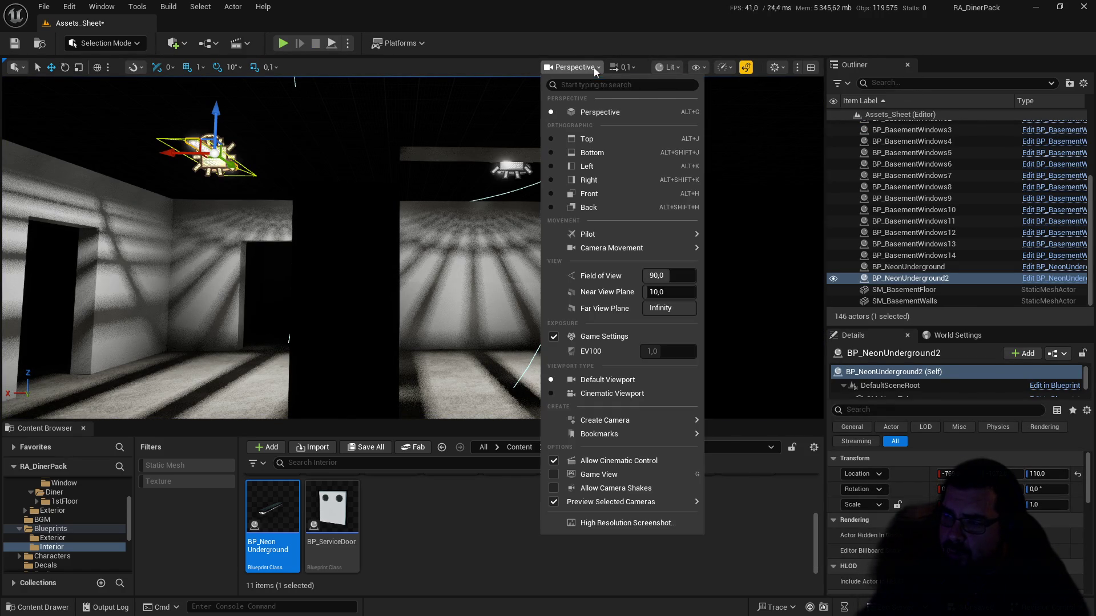
pyautogui.click(745, 67)
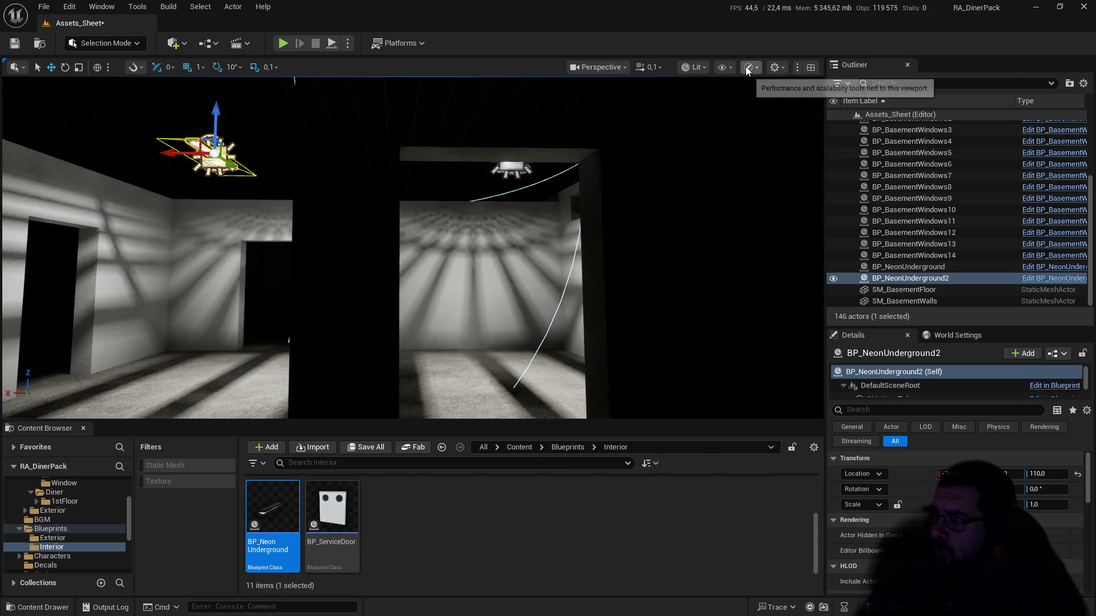
pyautogui.click(703, 67)
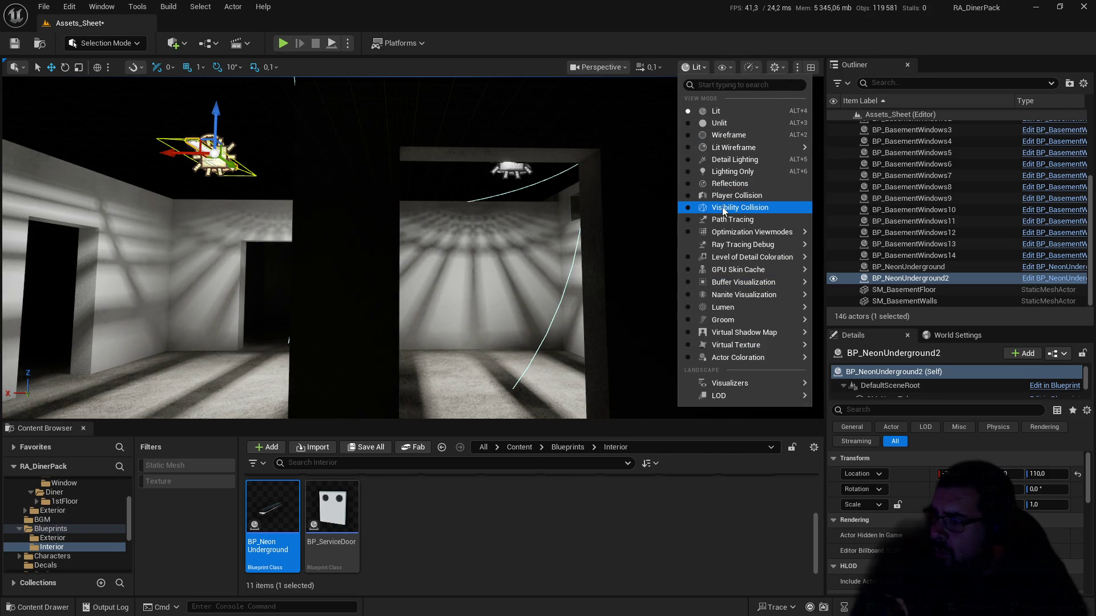
pyautogui.click(744, 160)
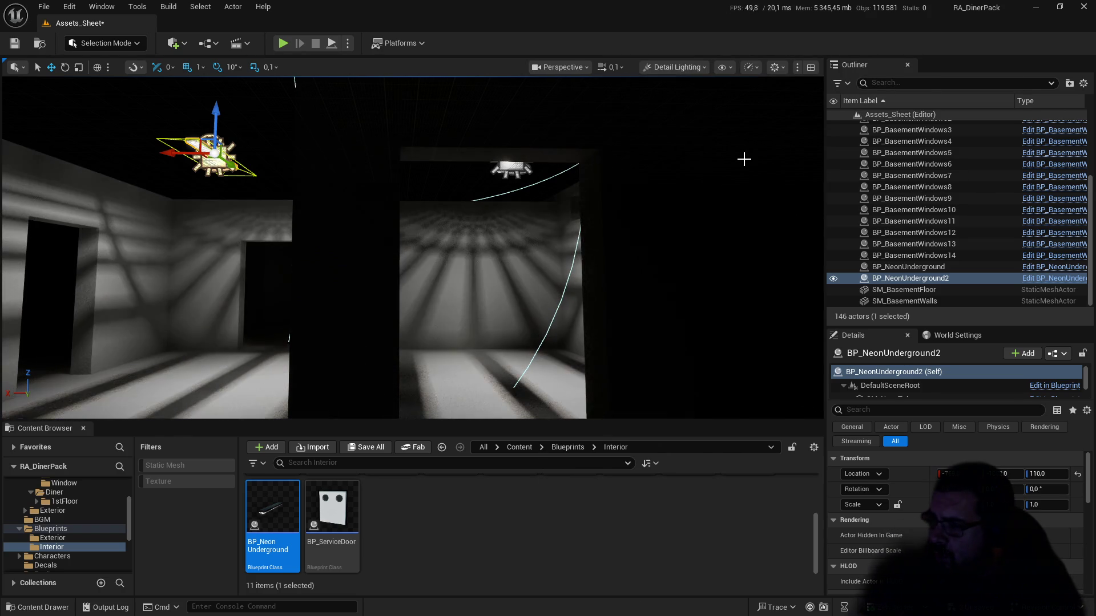
pyautogui.click(688, 67)
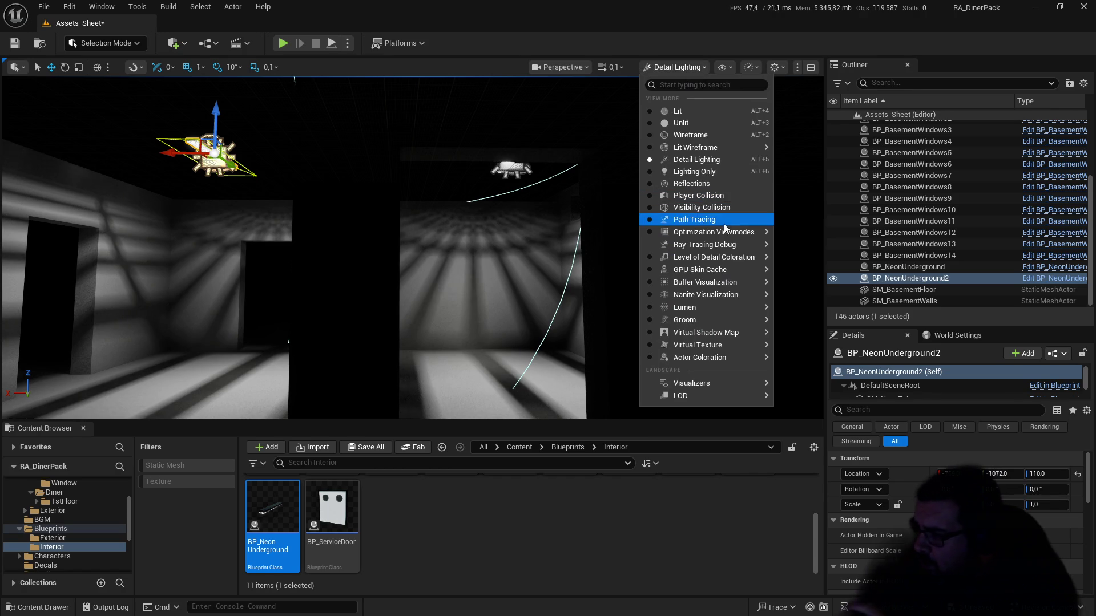
pyautogui.moveTo(725, 246)
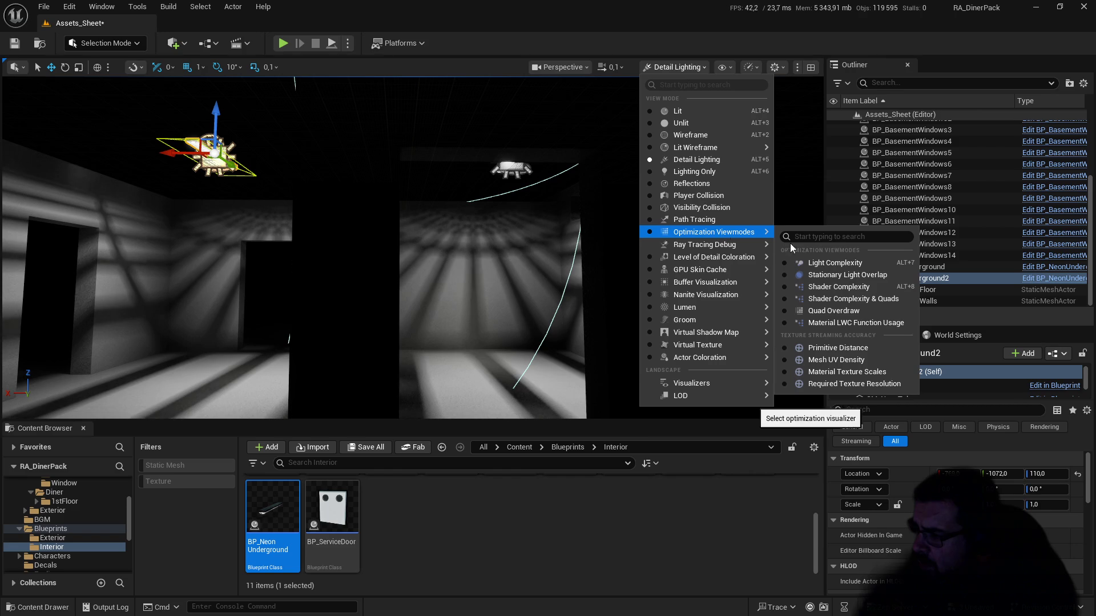
pyautogui.click(833, 263)
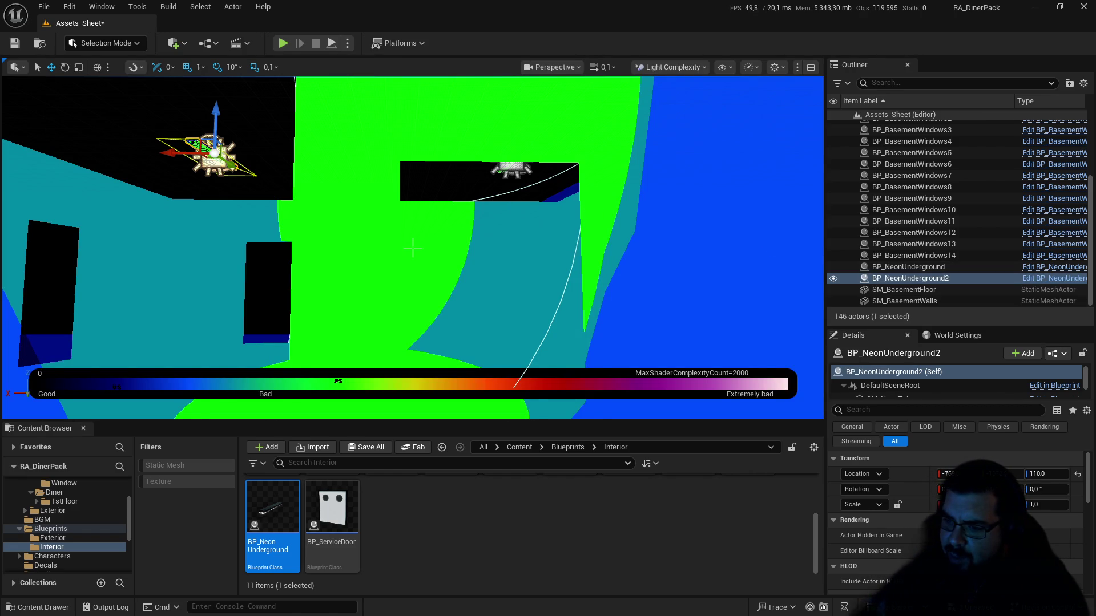
# Step: Move the camera through the basement and open the BP_NeonUnderground Blueprint
pyautogui.press('d')
pyautogui.press('a')
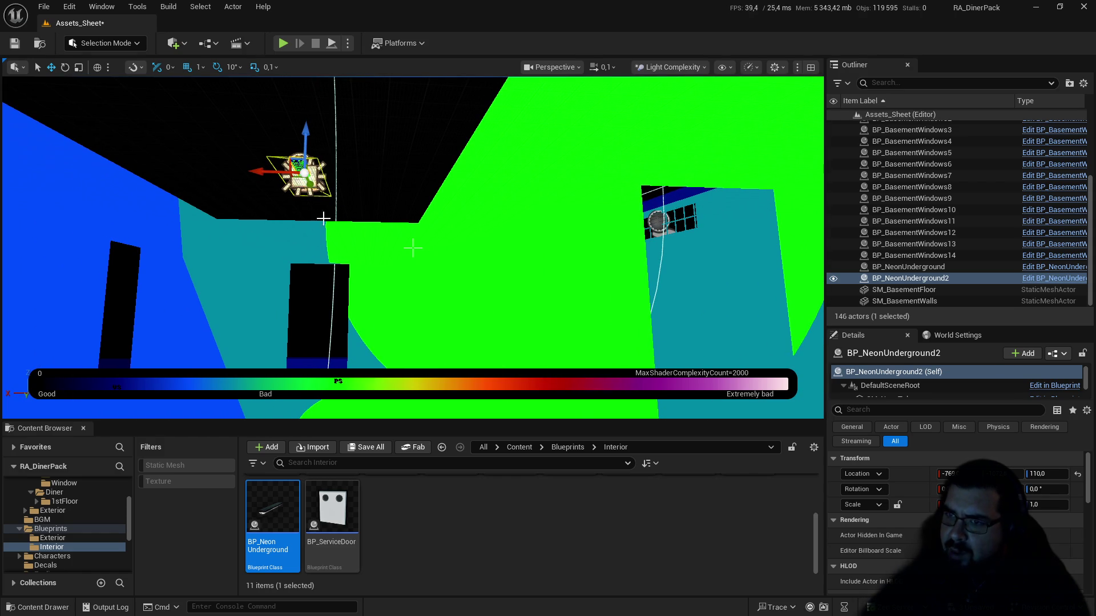
pyautogui.doubleClick(257, 505)
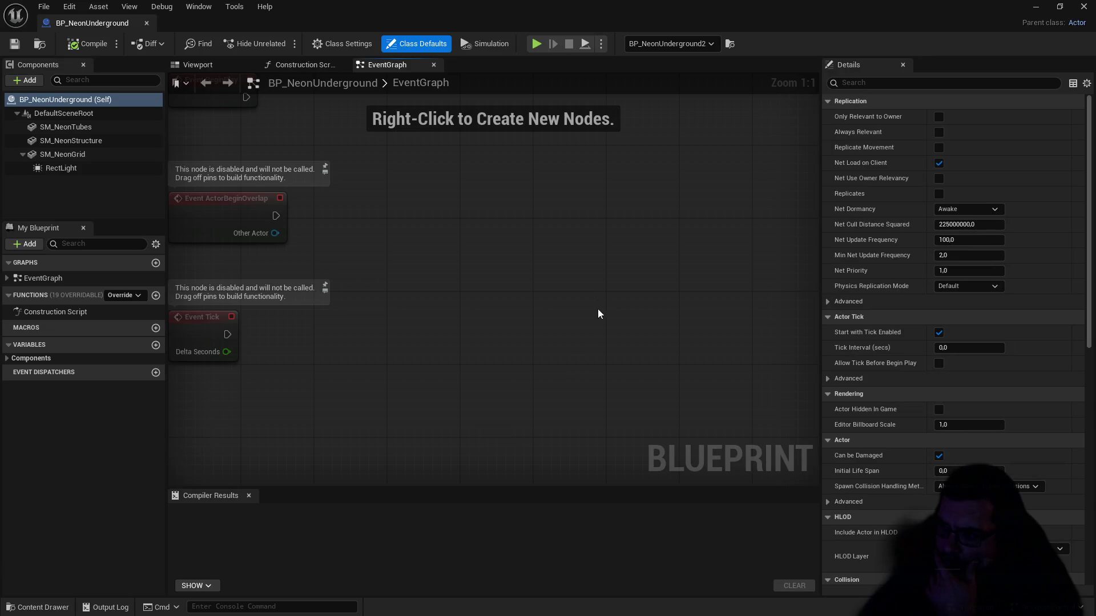
# Step: Set the RectLight's attenuation radius to 250, then compile and save the blueprint
pyautogui.click(194, 65)
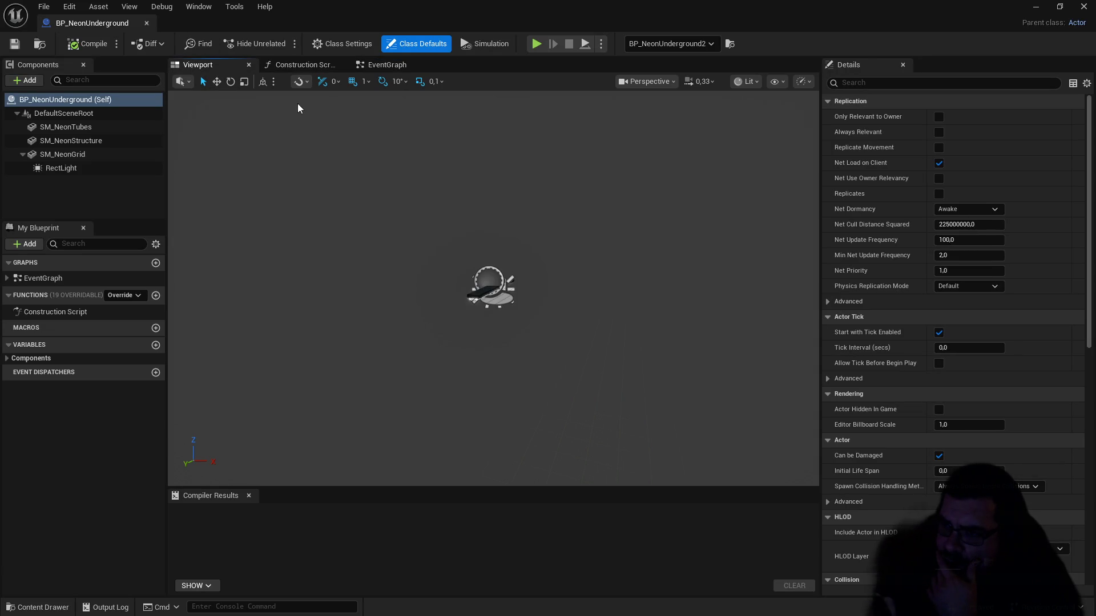
pyautogui.click(81, 168)
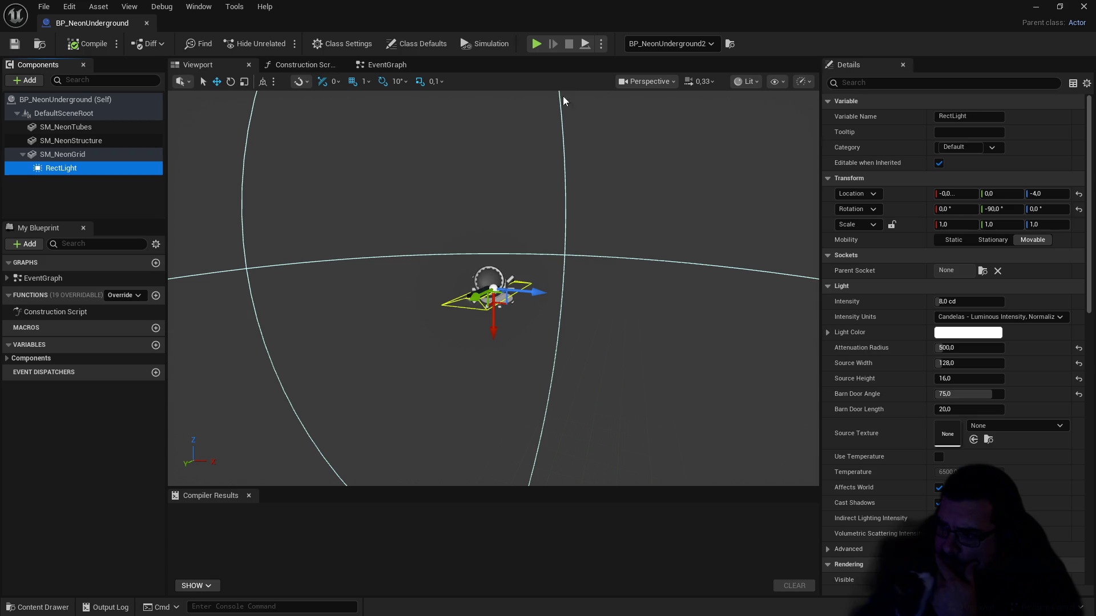
pyautogui.click(964, 349)
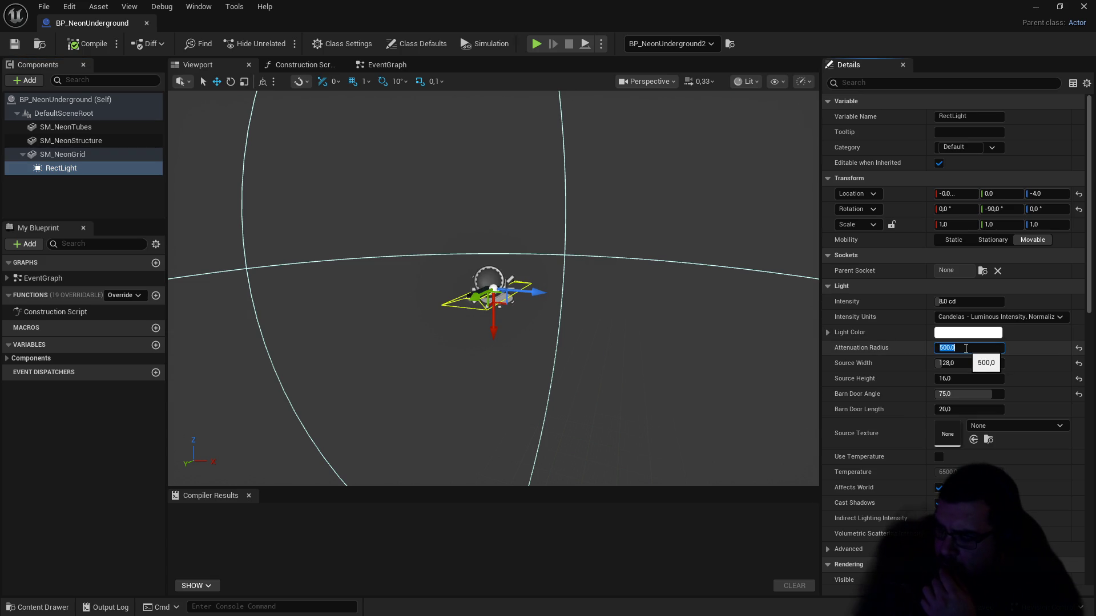
pyautogui.write('250')
pyautogui.press('Return')
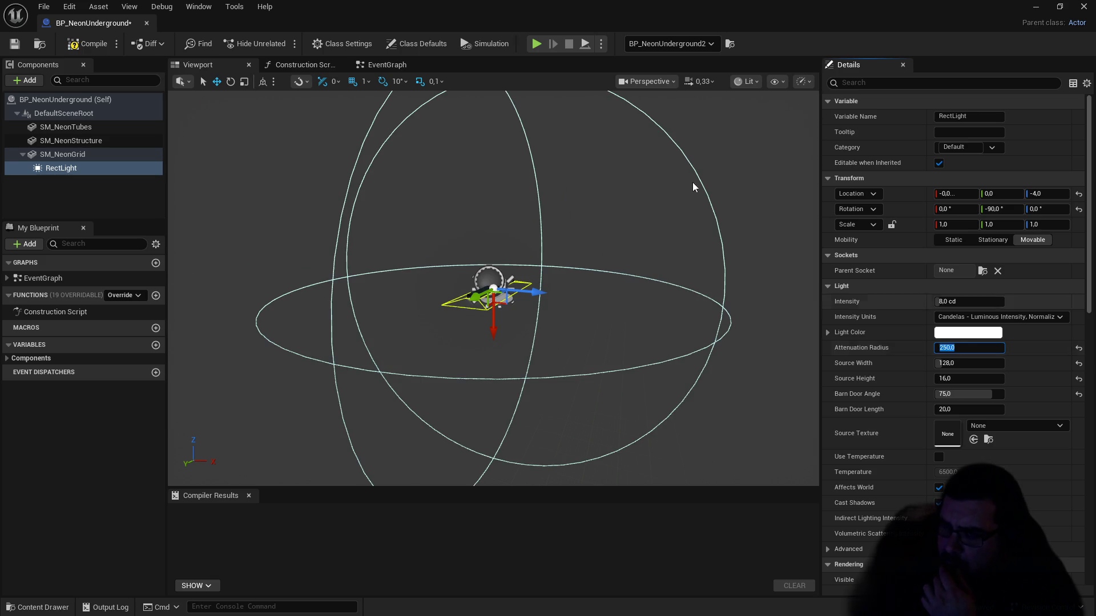
pyautogui.click(78, 46)
pyautogui.hotkey('ctrl', 's')
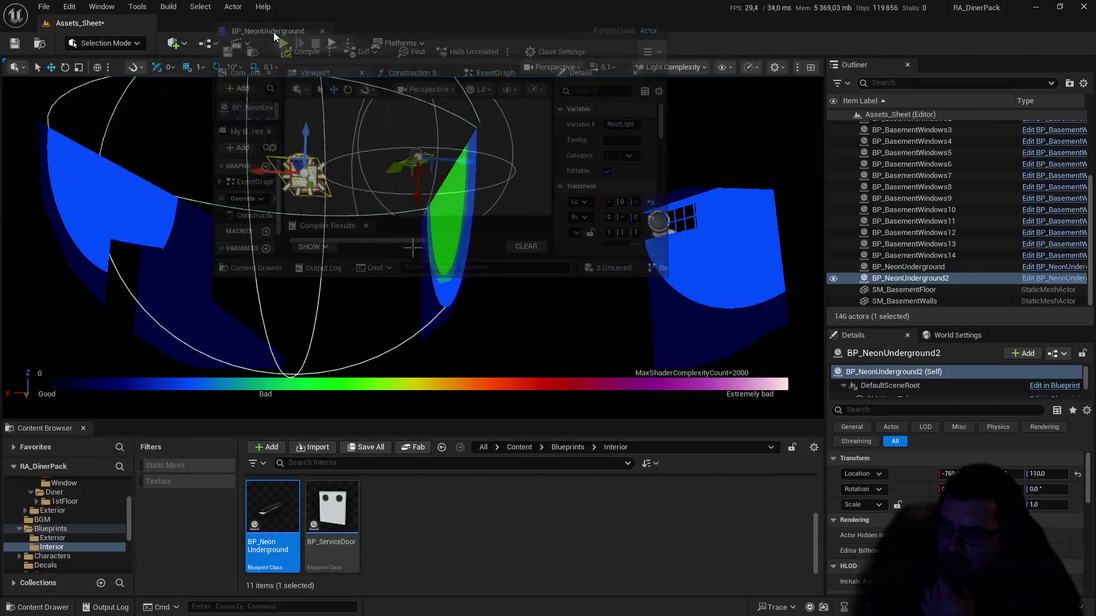
# Step: Dock the blueprint editor and inspect the smaller light on the basement walls
pyautogui.moveTo(273, 32); pyautogui.dragTo(115, 27)
pyautogui.click(114, 26)
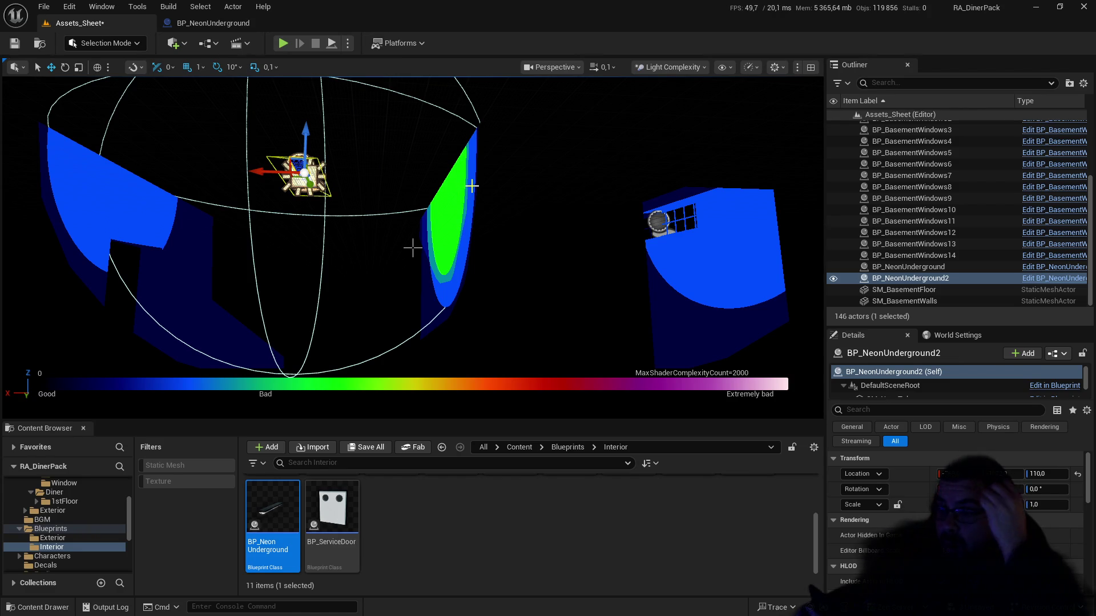
pyautogui.moveTo(478, 163); pyautogui.dragTo(428, 166)
pyautogui.moveTo(412, 247); pyautogui.dragTo(412, 247)
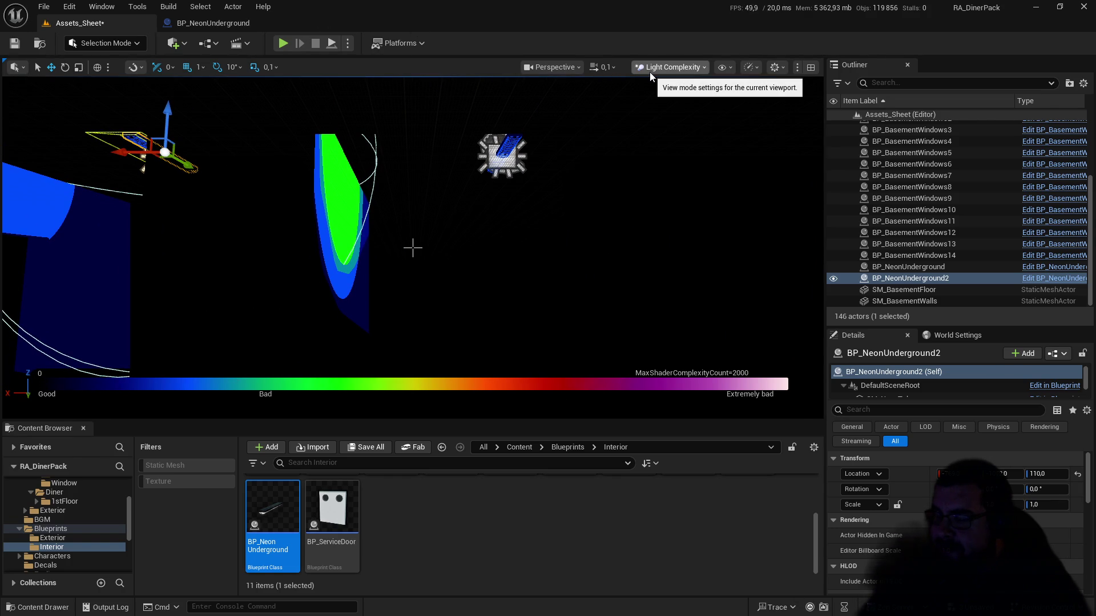
# Step: Restore the attenuation radius to 500, save, and play-test the level
pyautogui.click(237, 24)
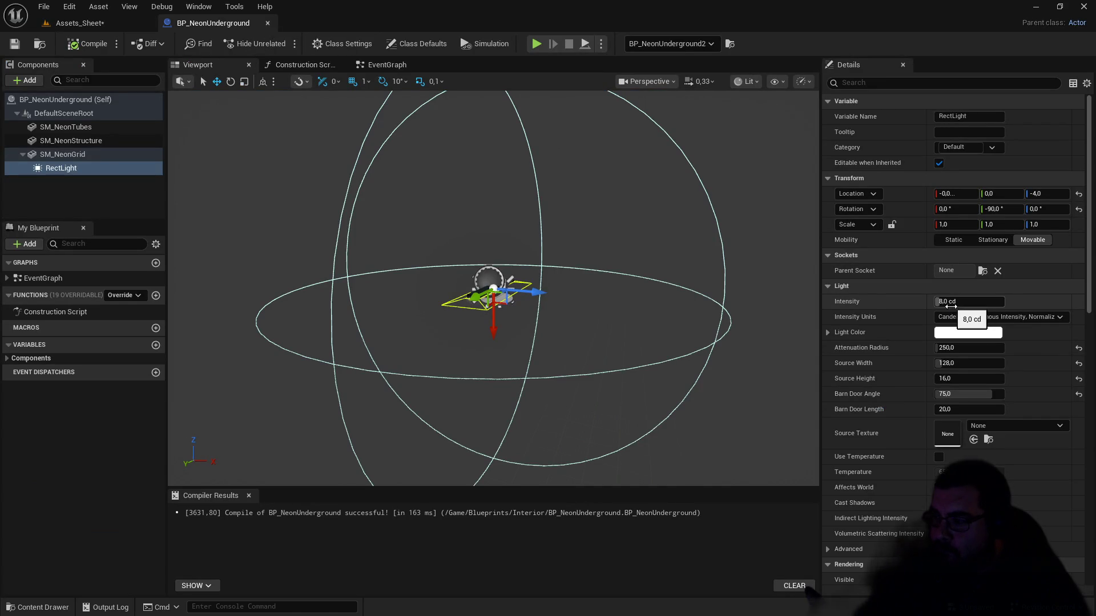
pyautogui.click(953, 347)
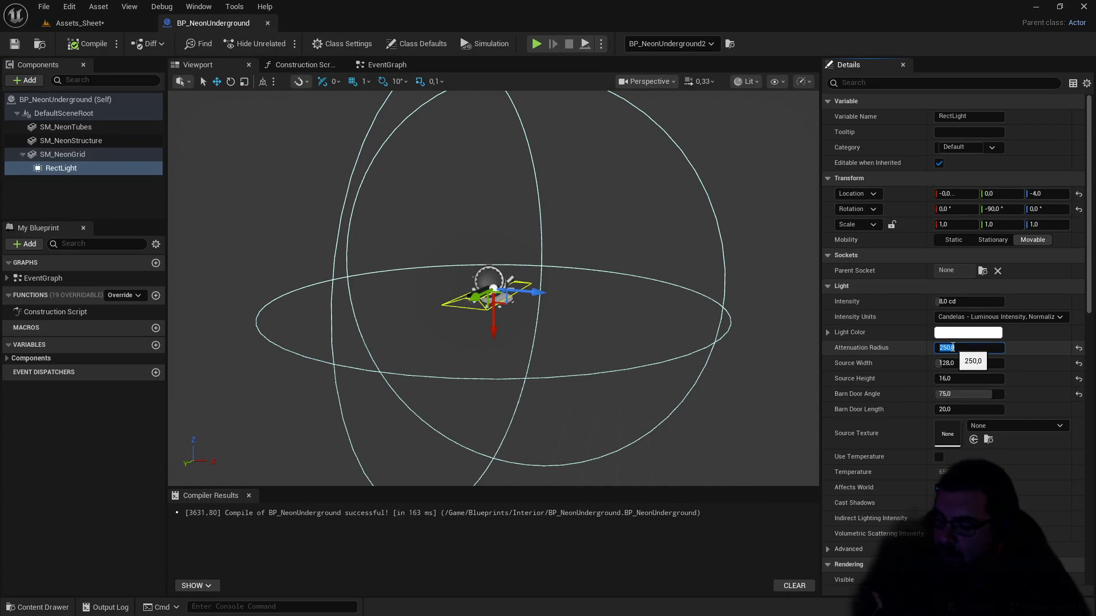
pyautogui.write('500')
pyautogui.press('Return')
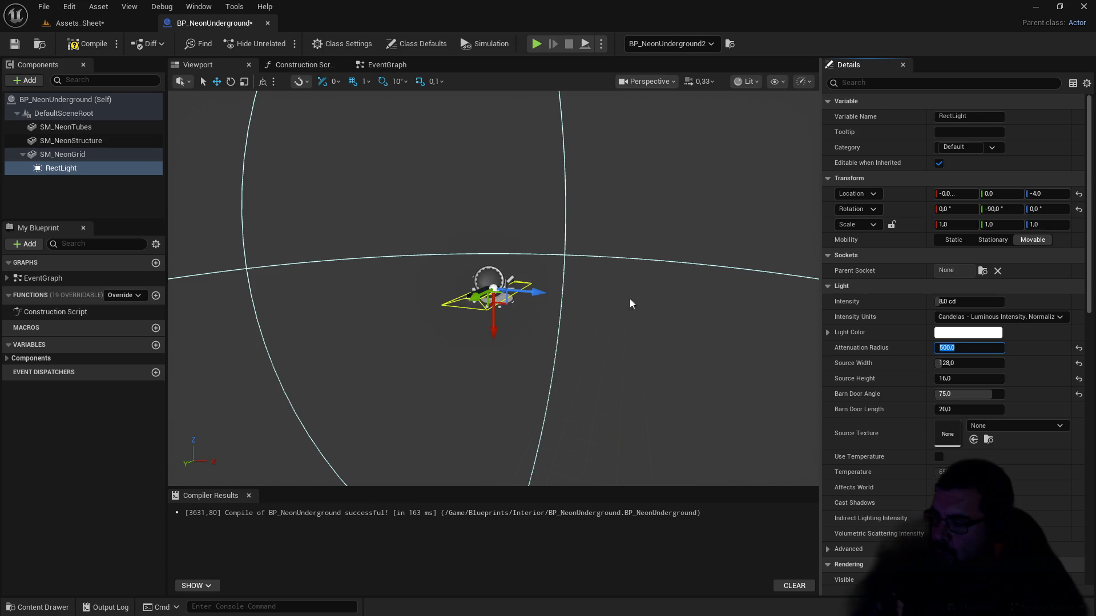
pyautogui.click(15, 44)
pyautogui.click(103, 23)
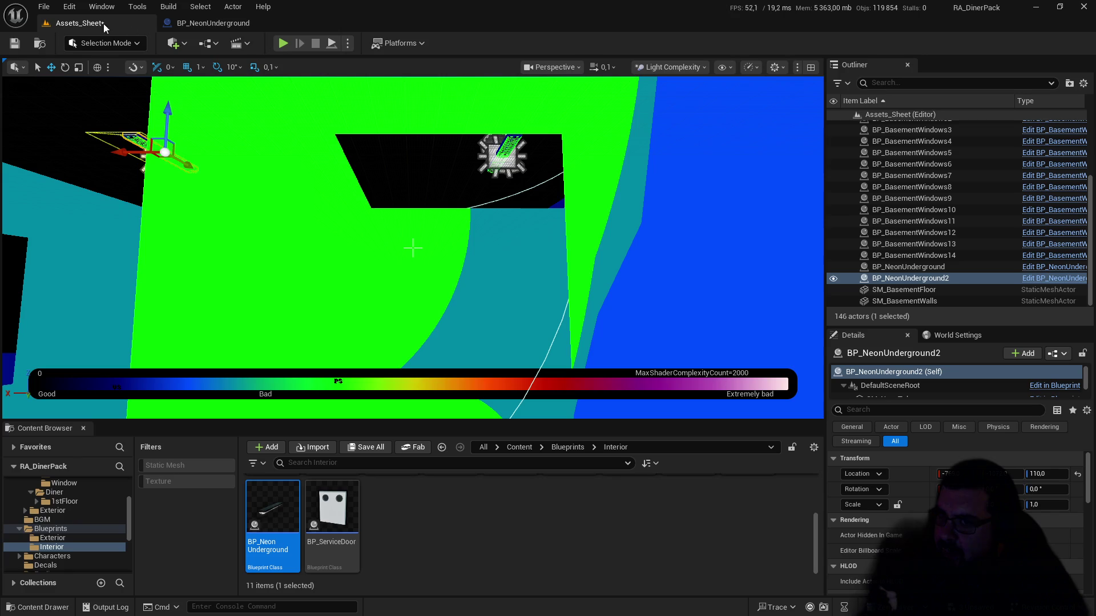
pyautogui.click(283, 44)
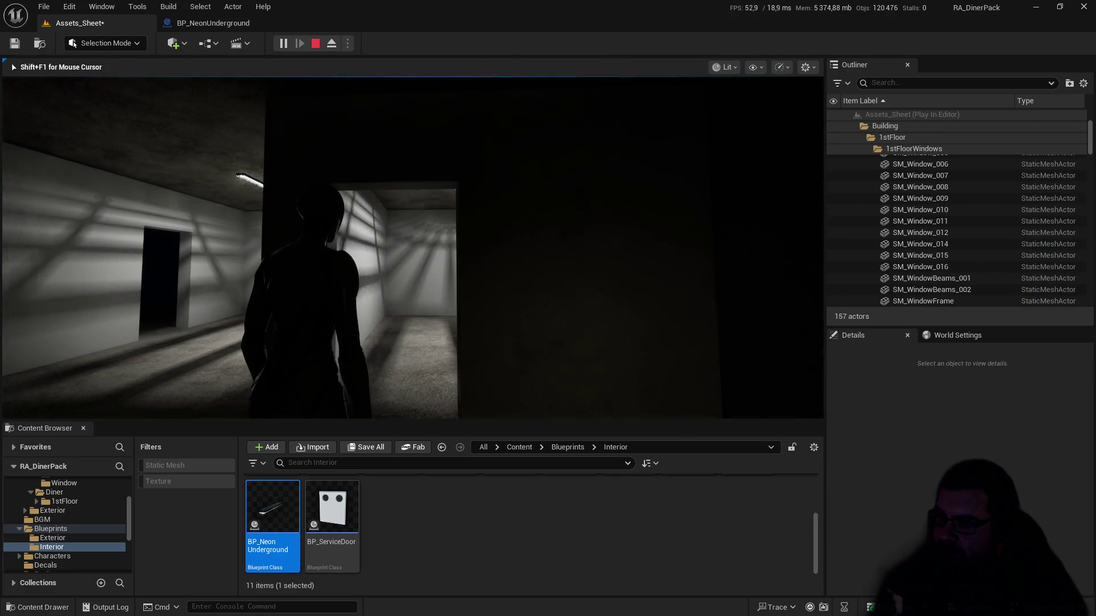
pyautogui.press('Escape')
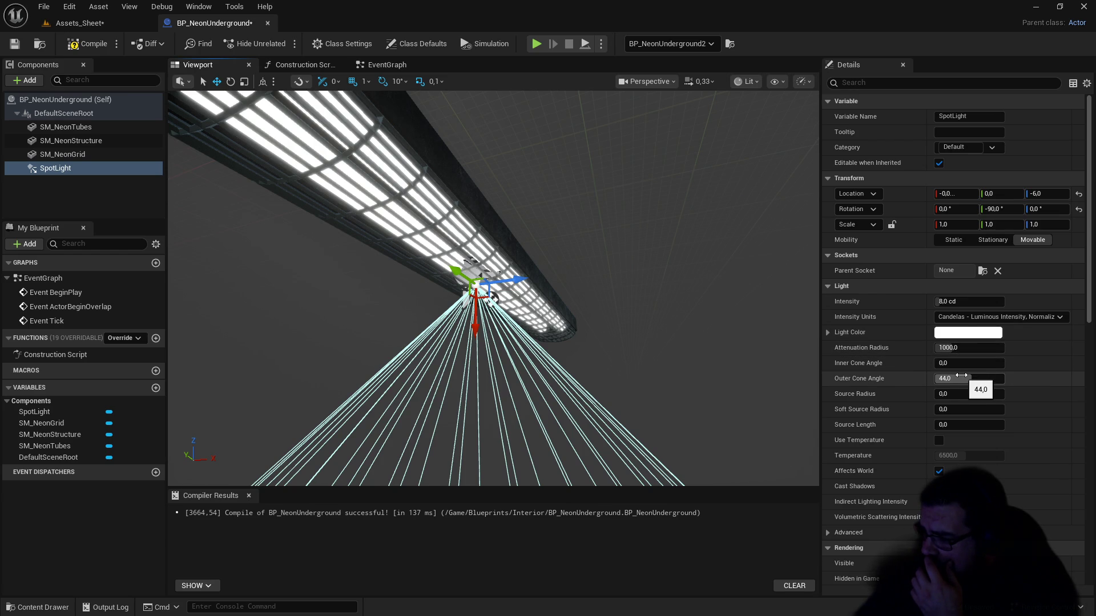
# Step: Set the spotlight's inner cone angle to 10
pyautogui.moveTo(949, 363); pyautogui.dragTo(988, 363)
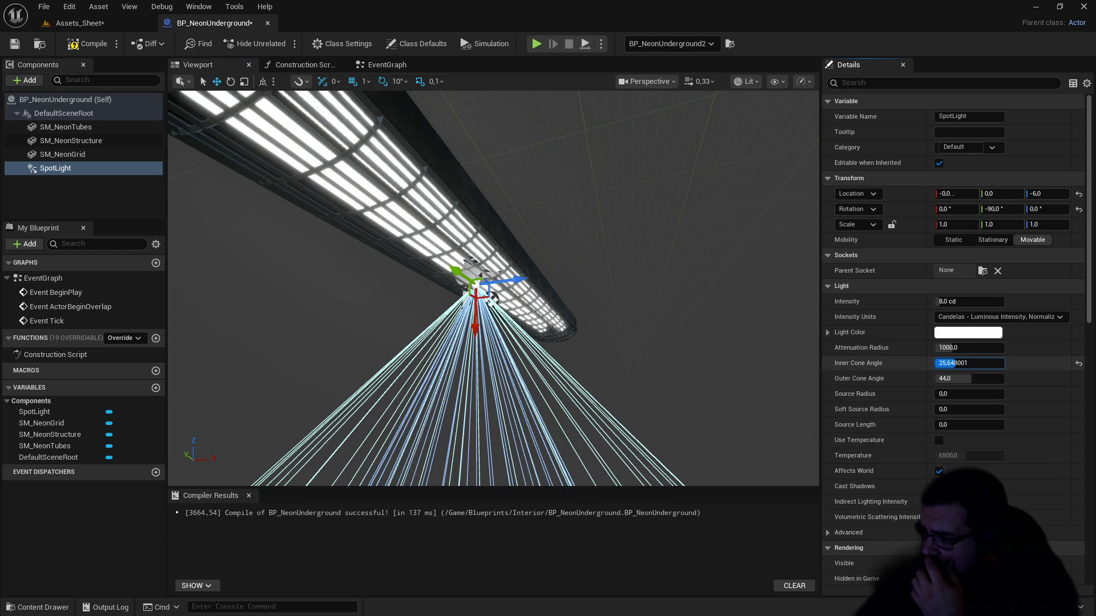
pyautogui.click(948, 365)
pyautogui.write('10')
pyautogui.press('Return')
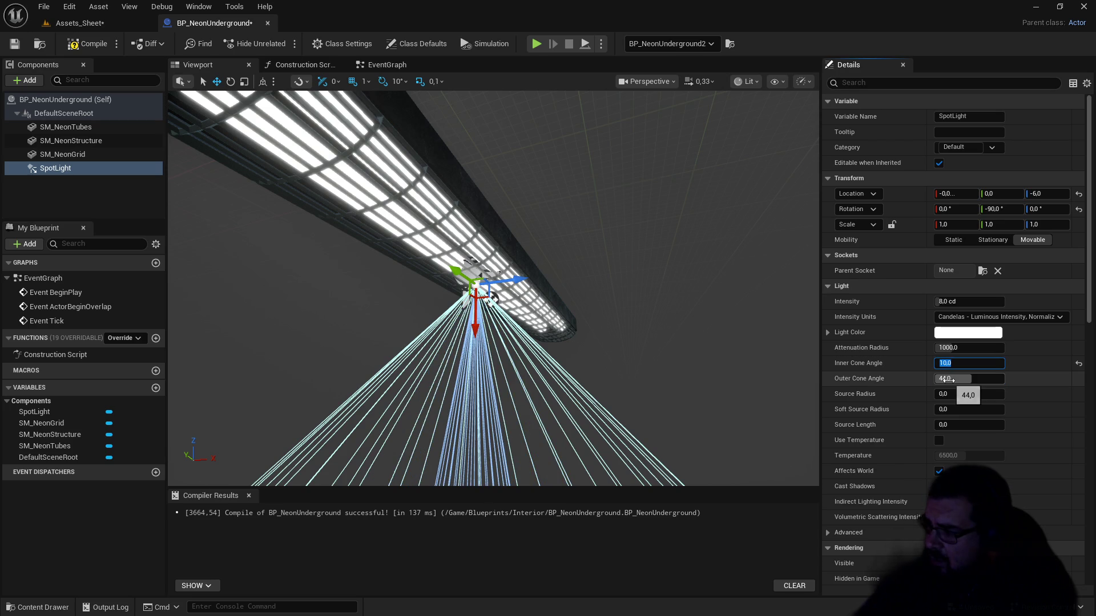
# Step: Set the spotlight's outer cone angle to 70
pyautogui.moveTo(948, 380); pyautogui.dragTo(973, 380)
pyautogui.click(947, 379)
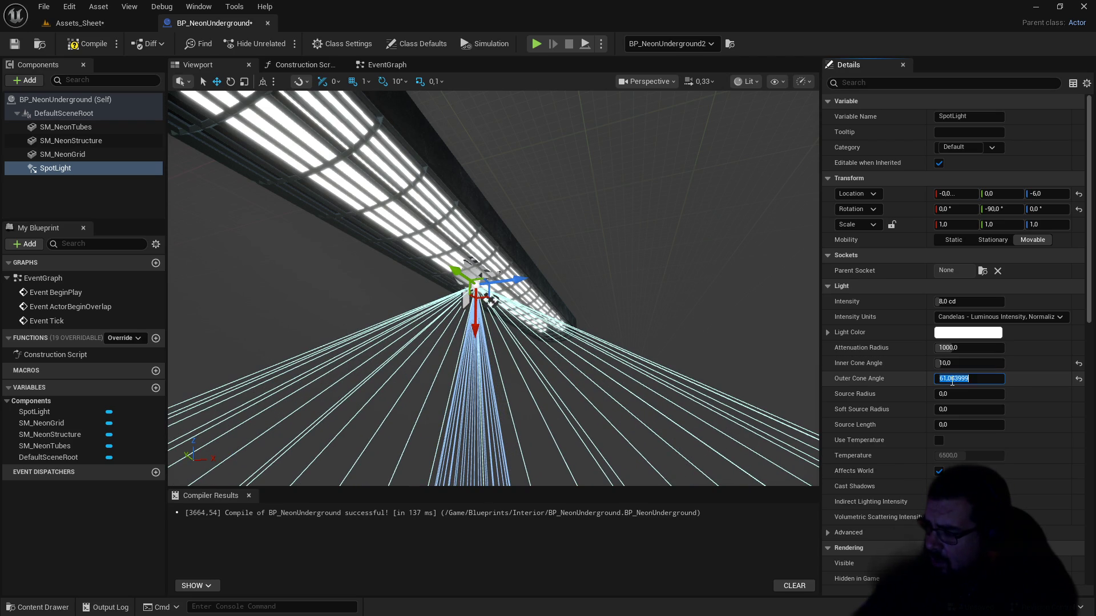
pyautogui.write('7')
pyautogui.press('BackSpace')
pyautogui.write('100')
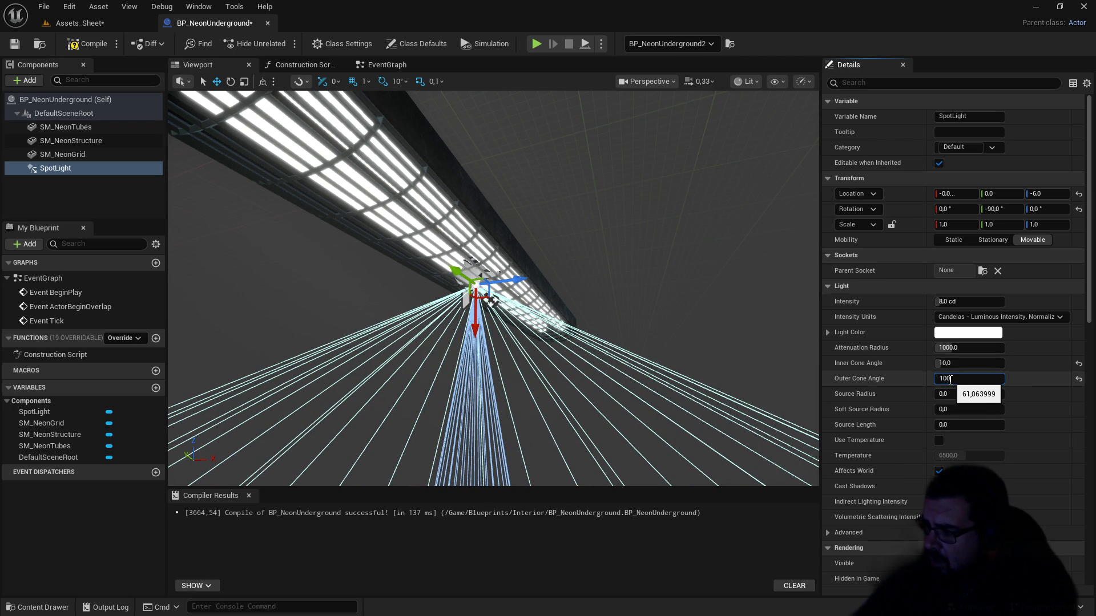
pyautogui.press('Return')
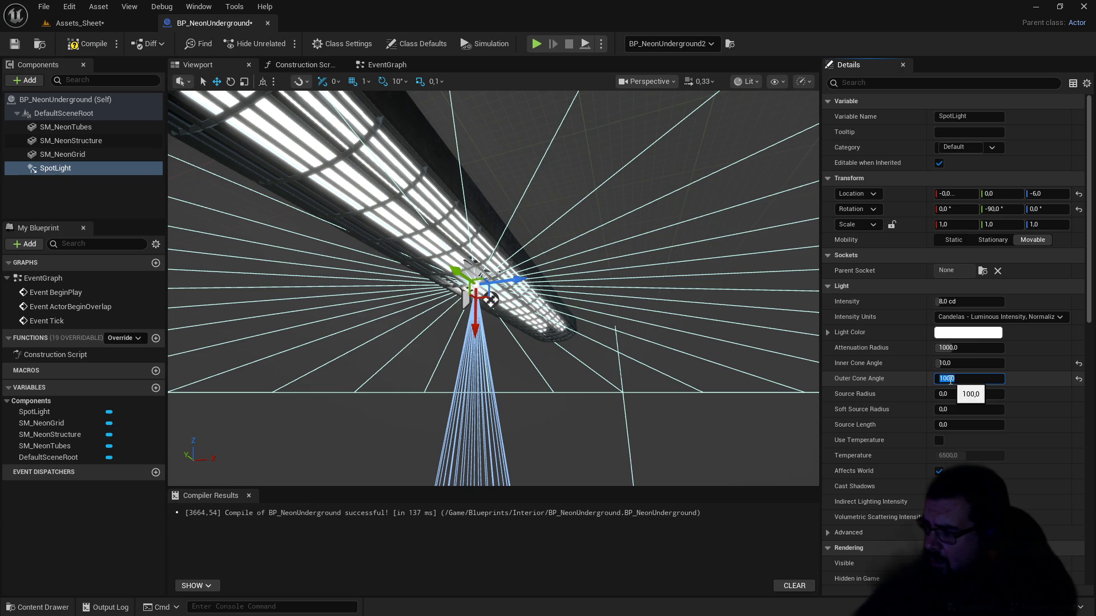
pyautogui.write('70')
pyautogui.press('Return')
pyautogui.moveTo(948, 394); pyautogui.dragTo(947, 394)
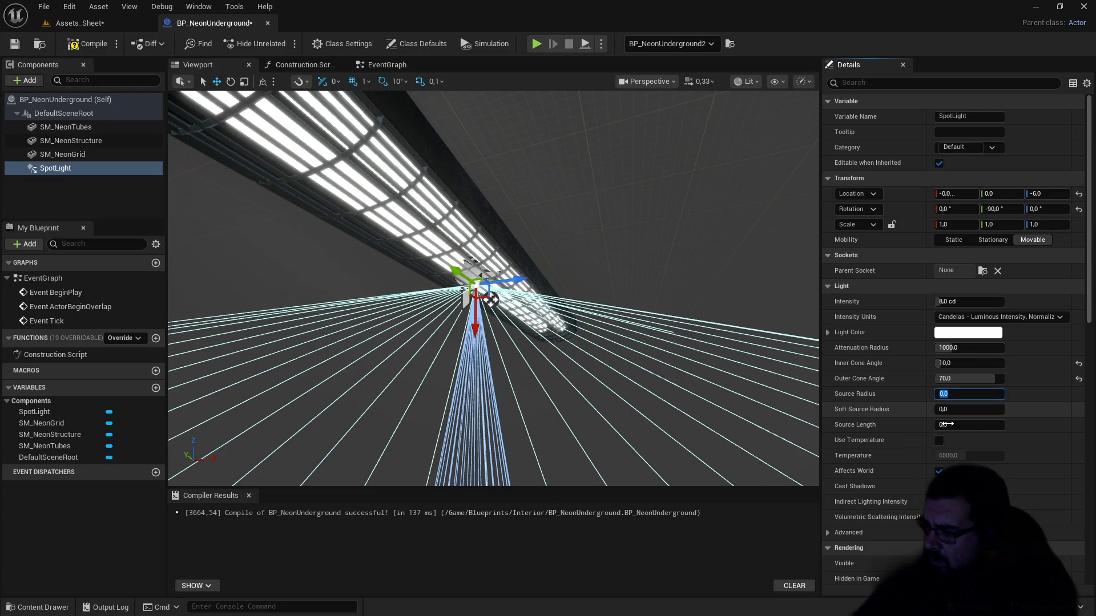
# Step: Orbit around the spotlight cone, compile the blueprint, and return to the level
pyautogui.moveTo(782, 355); pyautogui.dragTo(782, 469)
pyautogui.moveTo(589, 245); pyautogui.dragTo(589, 276)
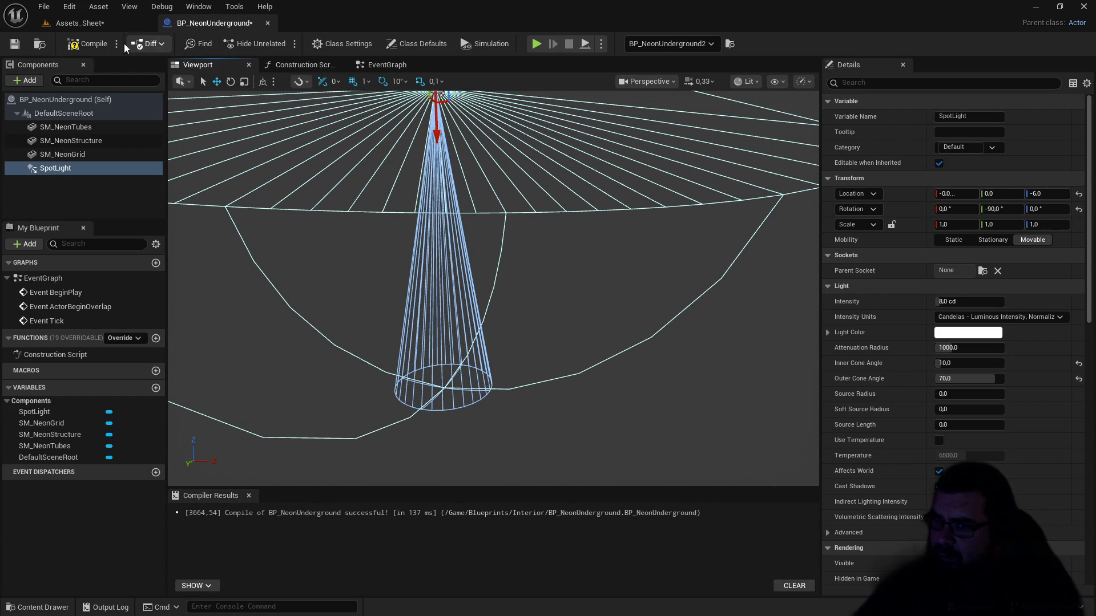
pyautogui.click(94, 43)
pyautogui.click(79, 24)
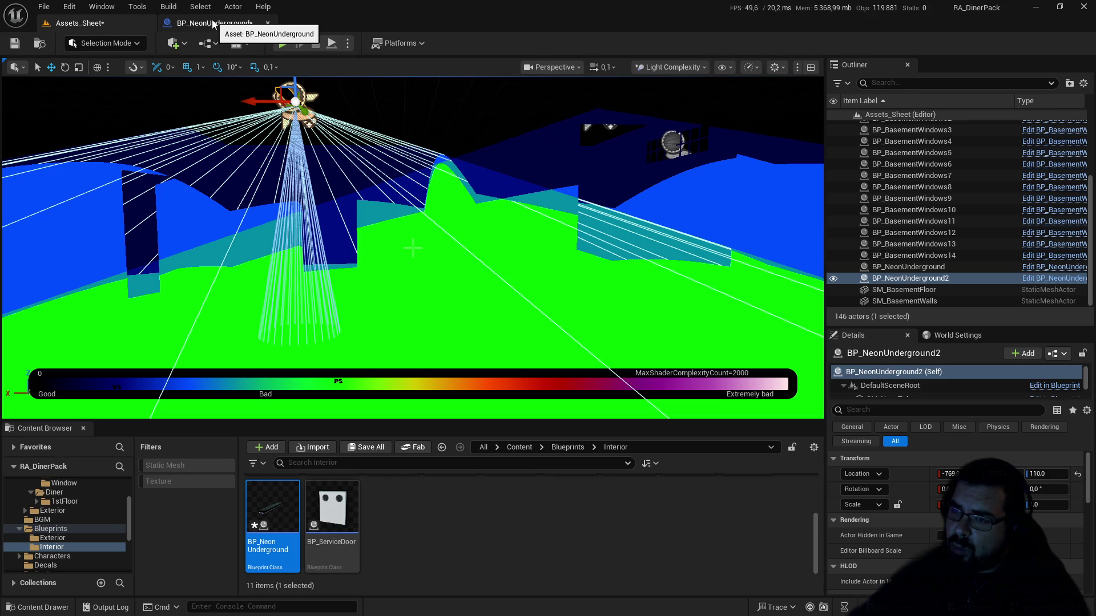
# Step: Set the spotlight's attenuation radius to 500 and compile the blueprint
pyautogui.click(211, 23)
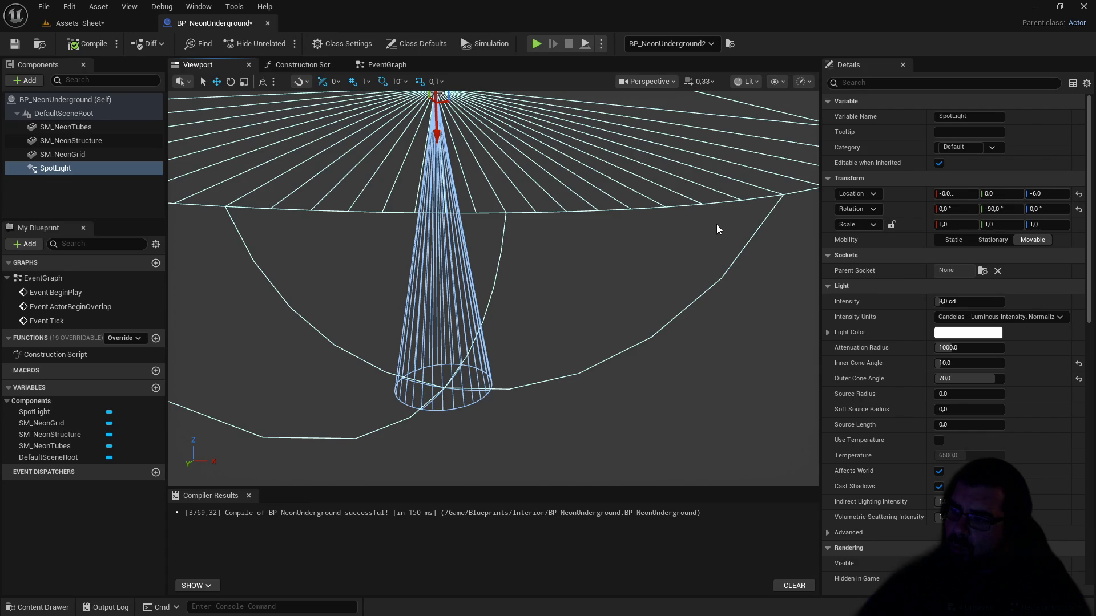
pyautogui.moveTo(704, 220); pyautogui.dragTo(713, 137)
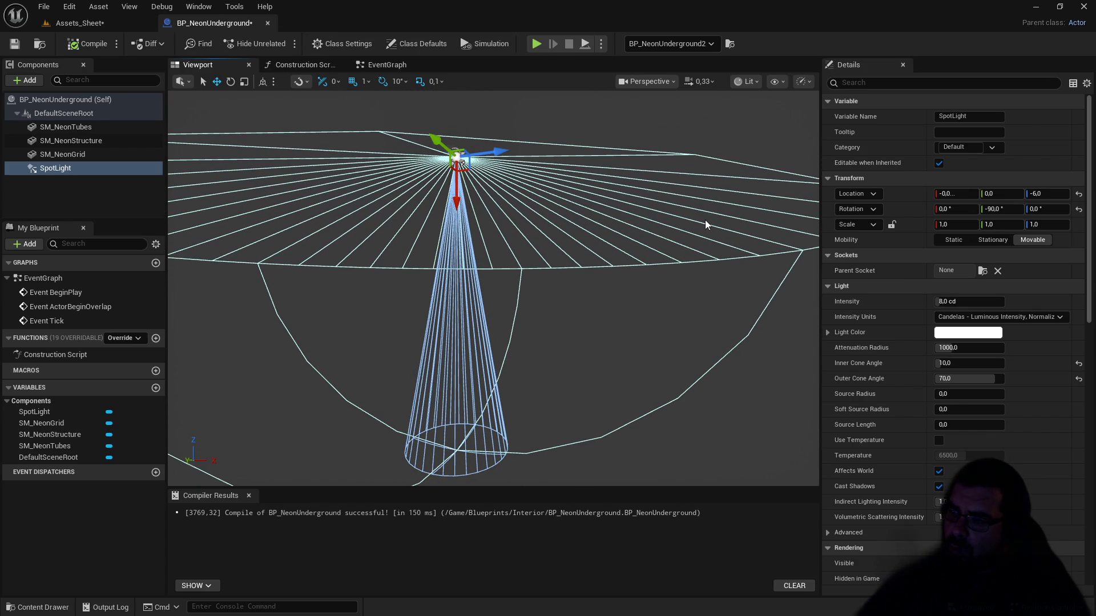
pyautogui.moveTo(968, 350); pyautogui.dragTo(948, 350)
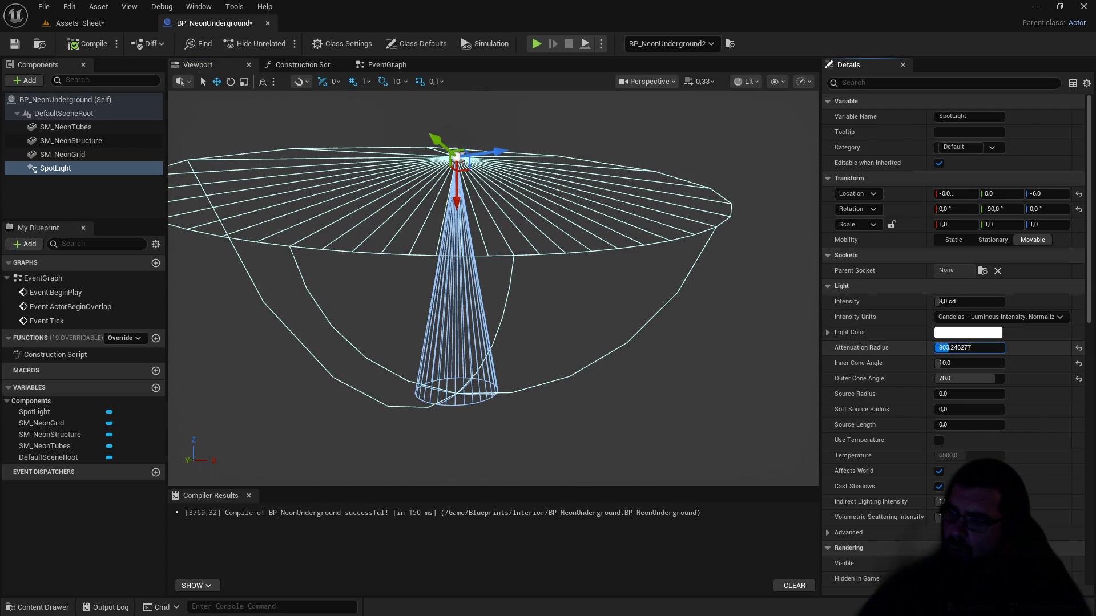
pyautogui.click(964, 349)
pyautogui.write('50')
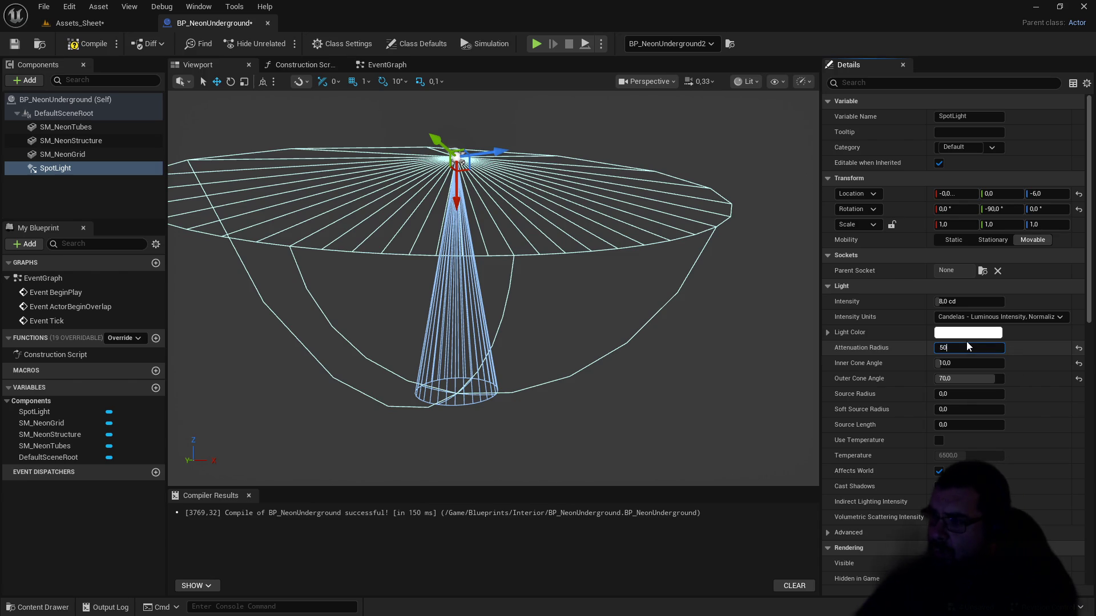
pyautogui.write('0')
pyautogui.press('Return')
pyautogui.click(90, 43)
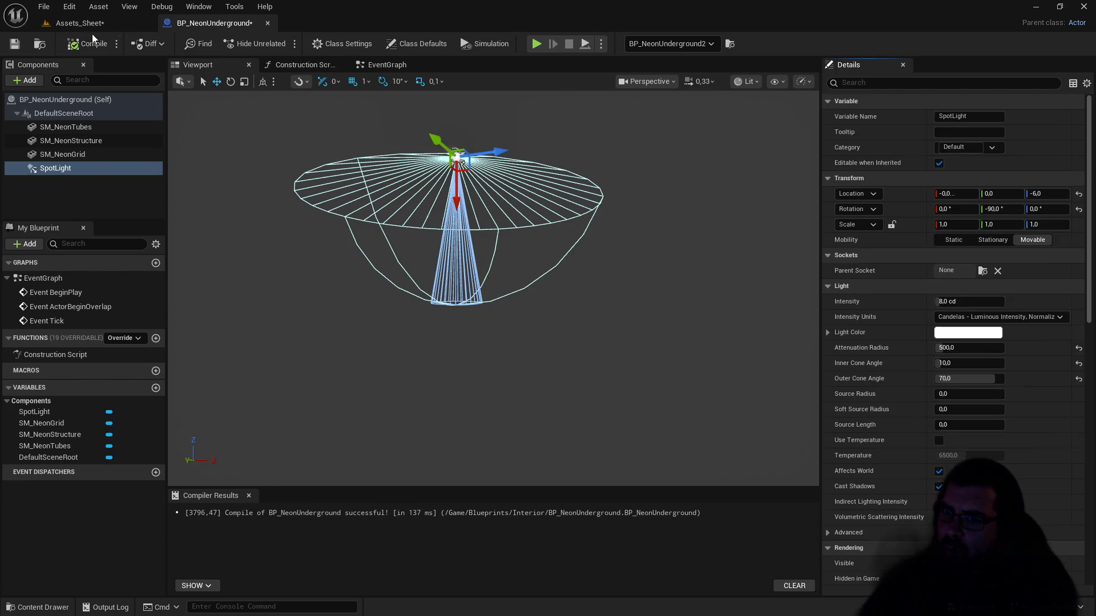
pyautogui.click(90, 30)
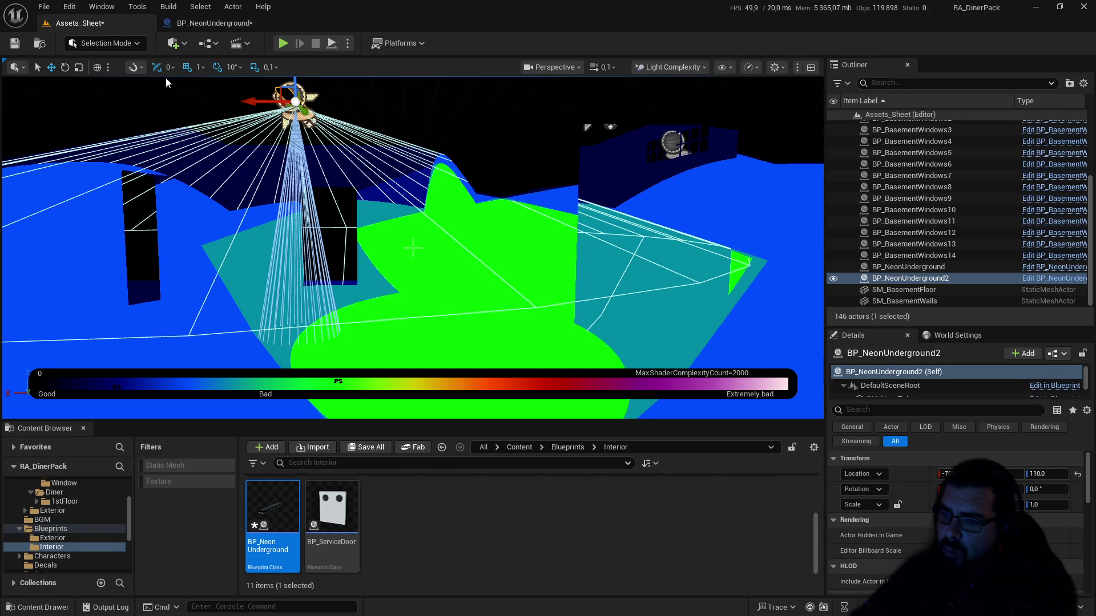
# Step: Save BP_NeonUnderground and compare the lighting in the level
pyautogui.click(217, 24)
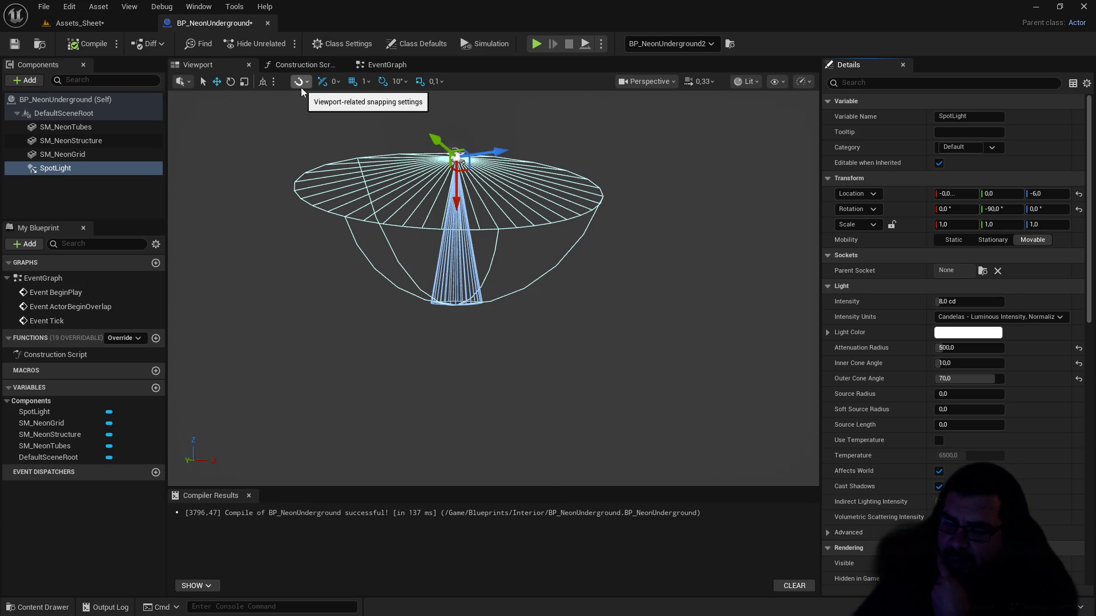
pyautogui.click(23, 46)
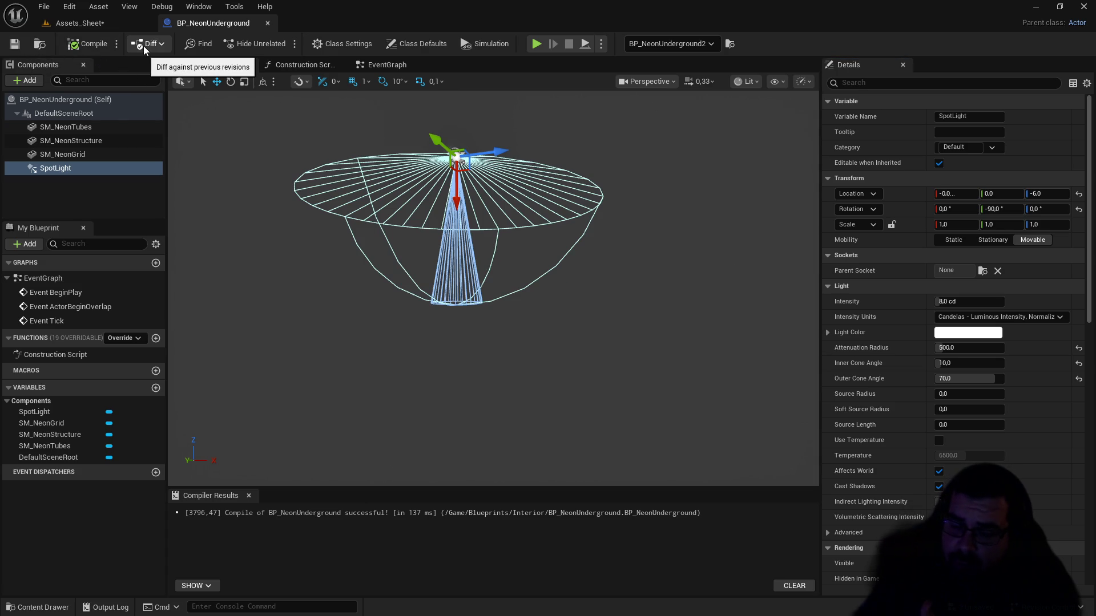
pyautogui.click(107, 22)
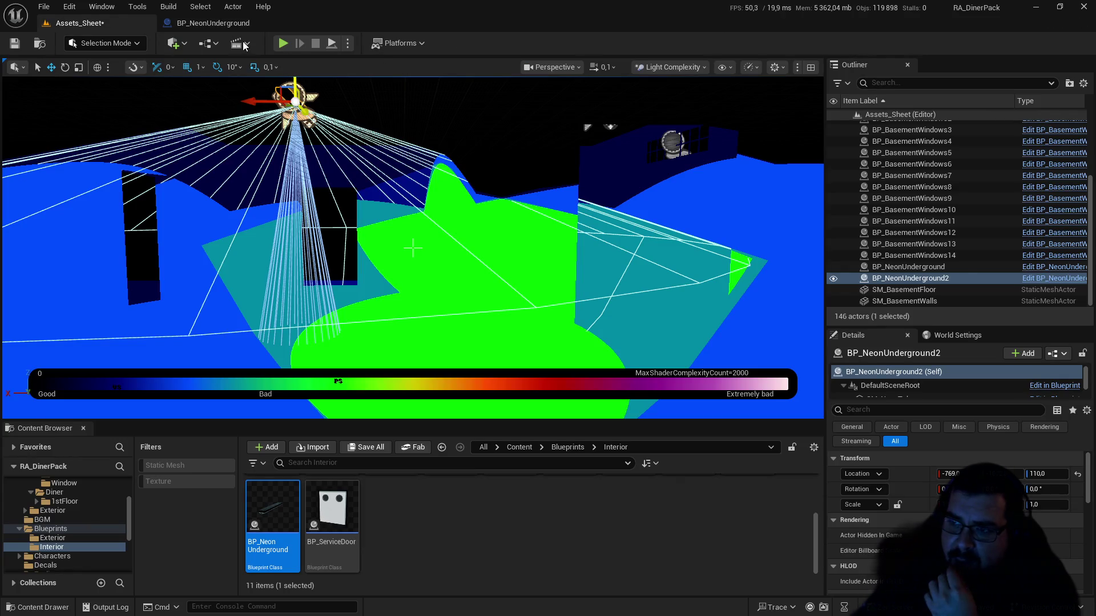
pyautogui.click(211, 24)
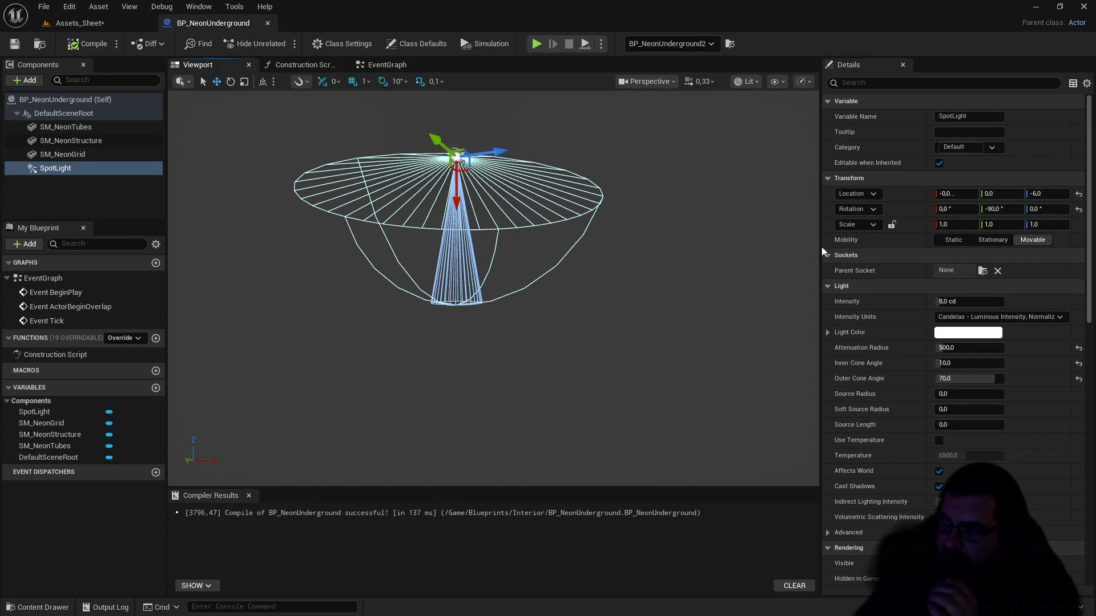
# Step: Keep the inner cone at 10, narrow the outer cone to about 54.8, and compile
pyautogui.moveTo(954, 358); pyautogui.dragTo(953, 358)
pyautogui.click(959, 362)
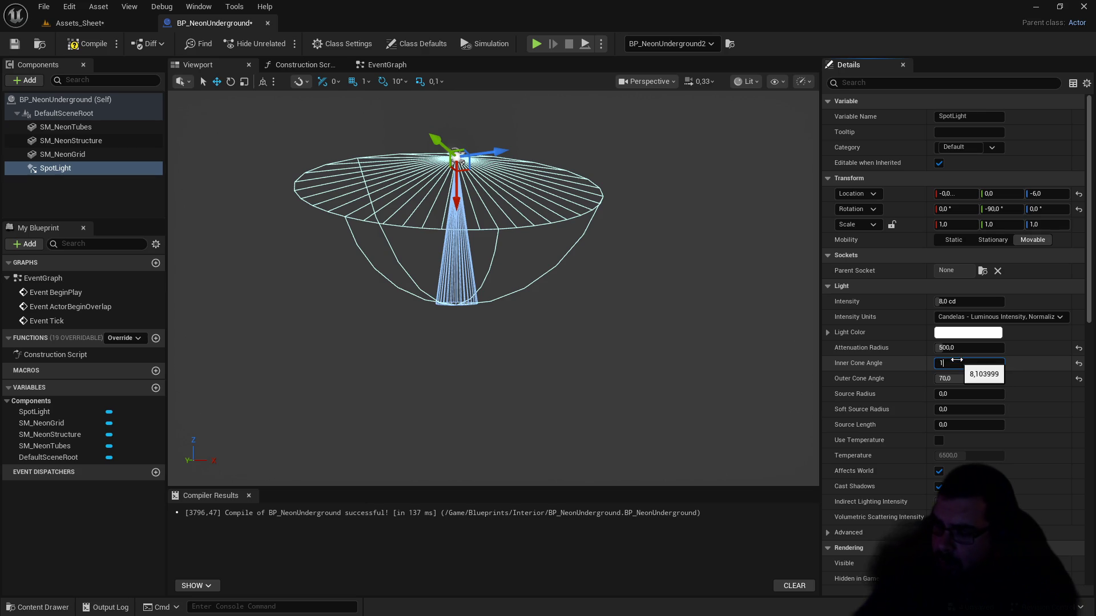
pyautogui.write('10')
pyautogui.press('Return')
pyautogui.moveTo(965, 378); pyautogui.dragTo(959, 378)
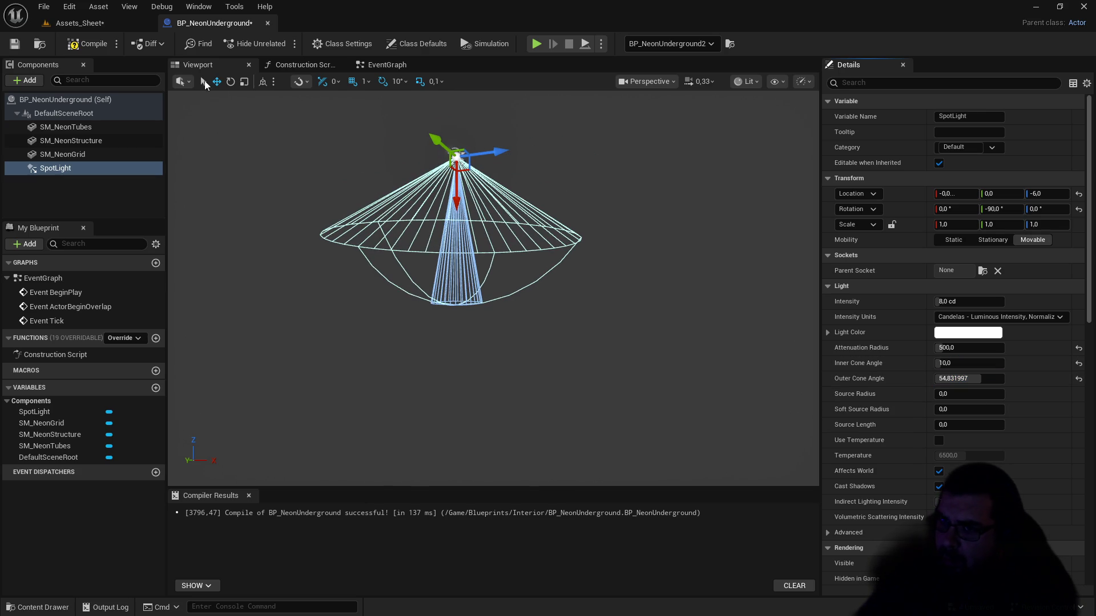
pyautogui.click(90, 45)
pyautogui.click(94, 21)
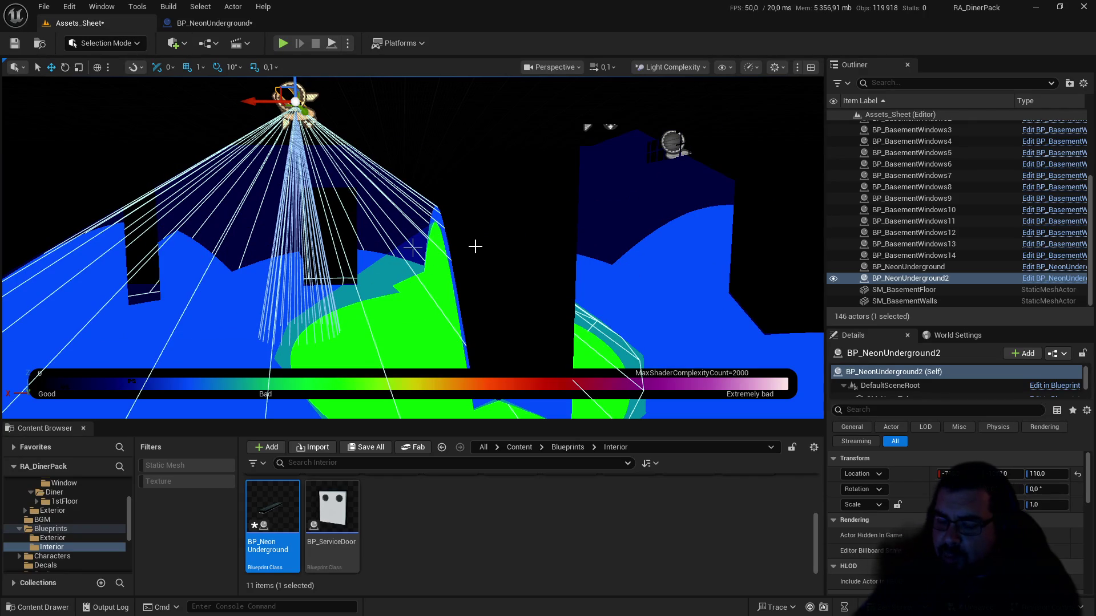
pyautogui.moveTo(413, 247); pyautogui.dragTo(412, 248)
pyautogui.moveTo(522, 191); pyautogui.dragTo(522, 190)
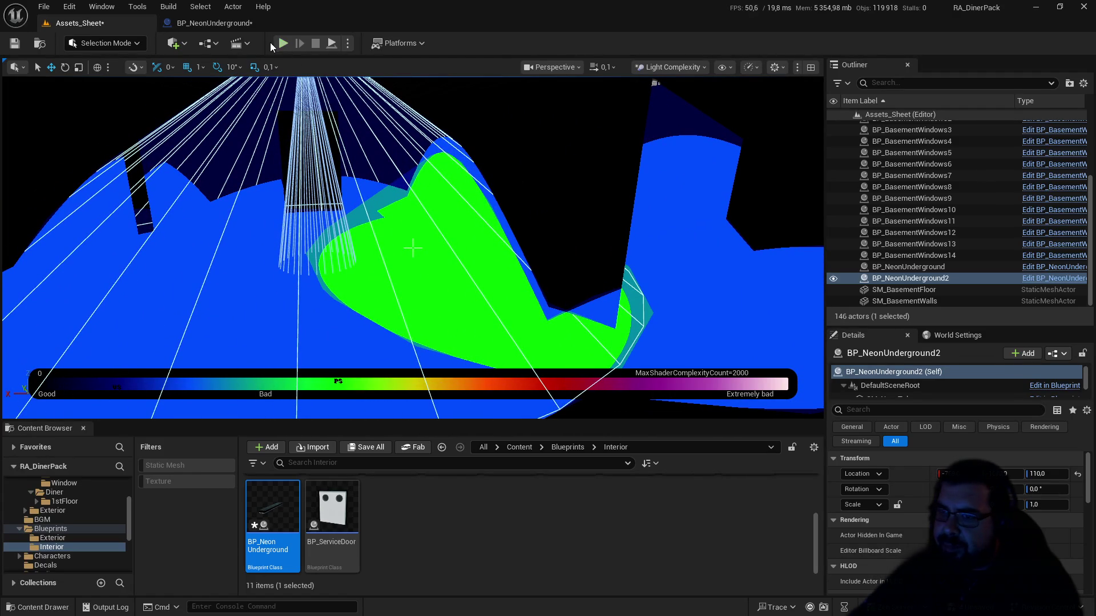
pyautogui.click(670, 70)
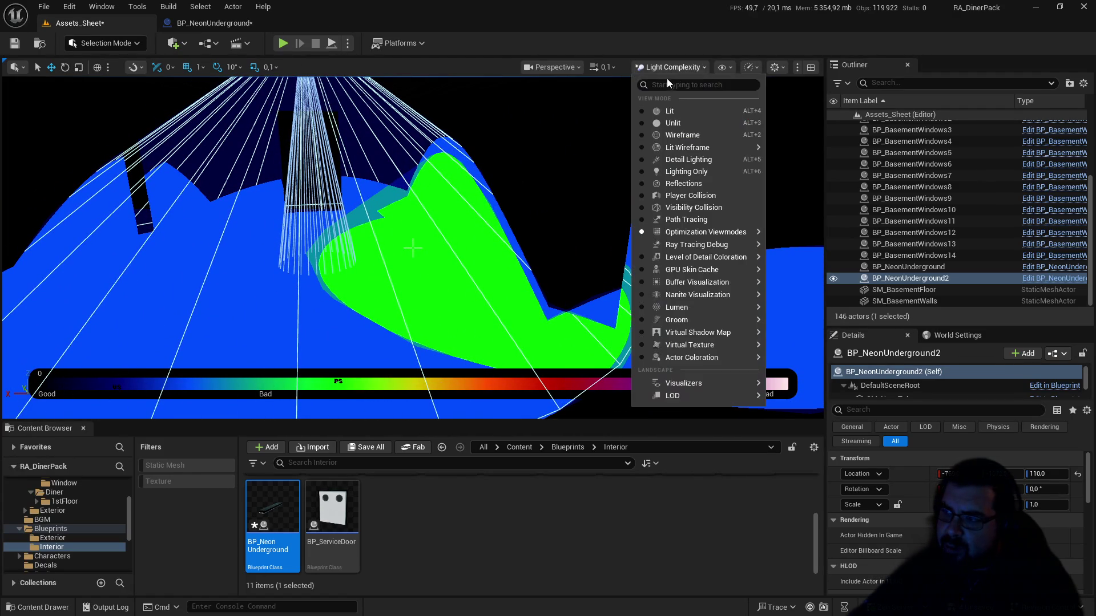
# Step: Return the viewport to Lit shading, run a brief playtest, then select BP_NeonUnderground's SpotLight
pyautogui.click(667, 108)
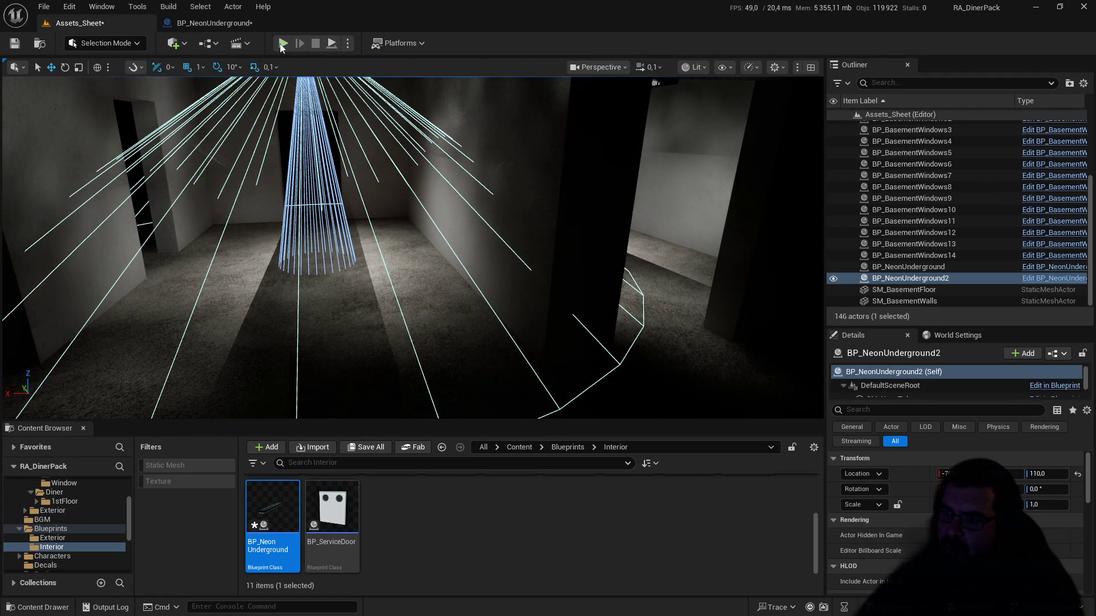
pyautogui.click(283, 44)
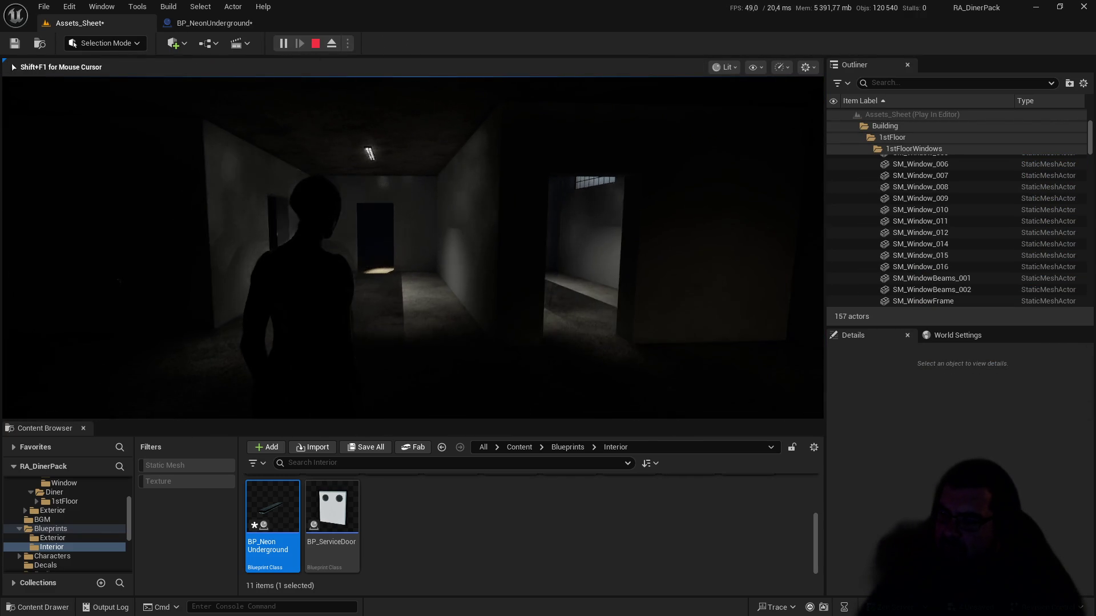
pyautogui.press('Escape')
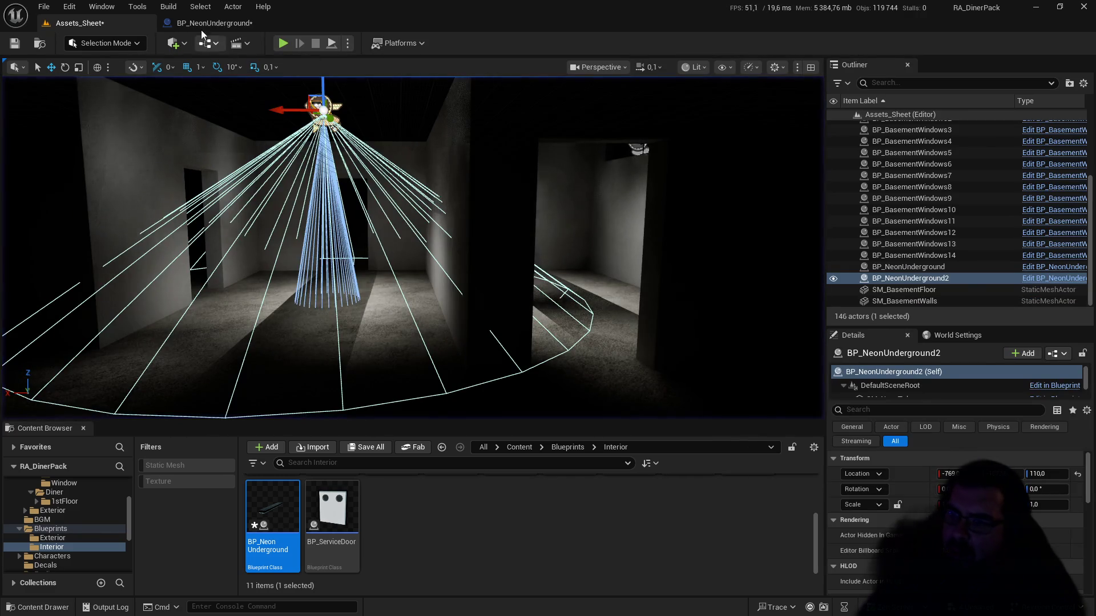
pyautogui.click(197, 23)
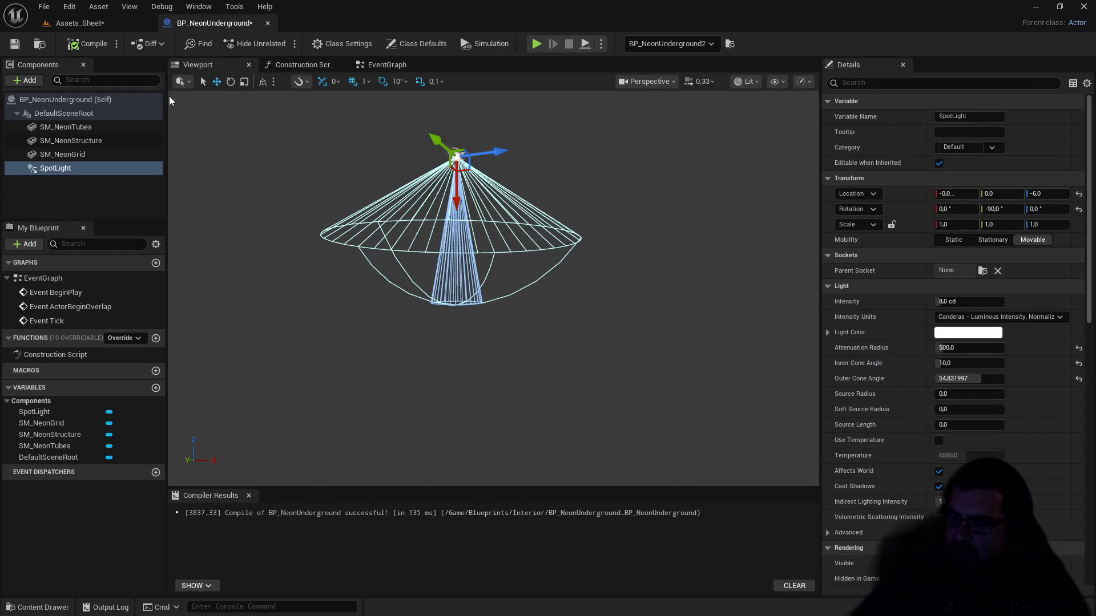
pyautogui.click(96, 169)
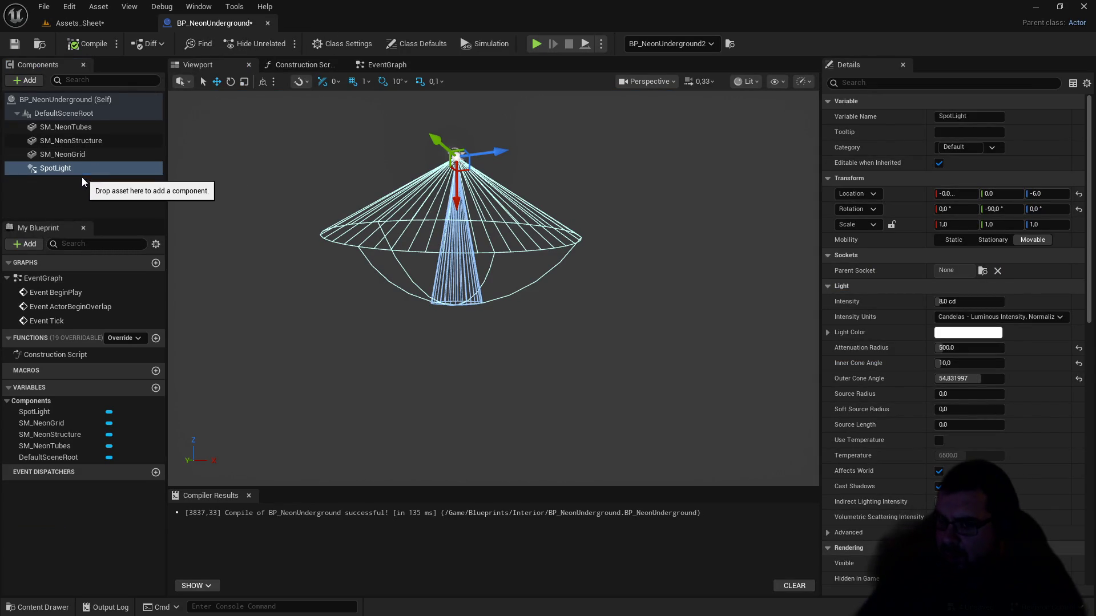
# Step: Delete the SpotLight component, then compile and save BP_NeonUnderground
pyautogui.press('Delete')
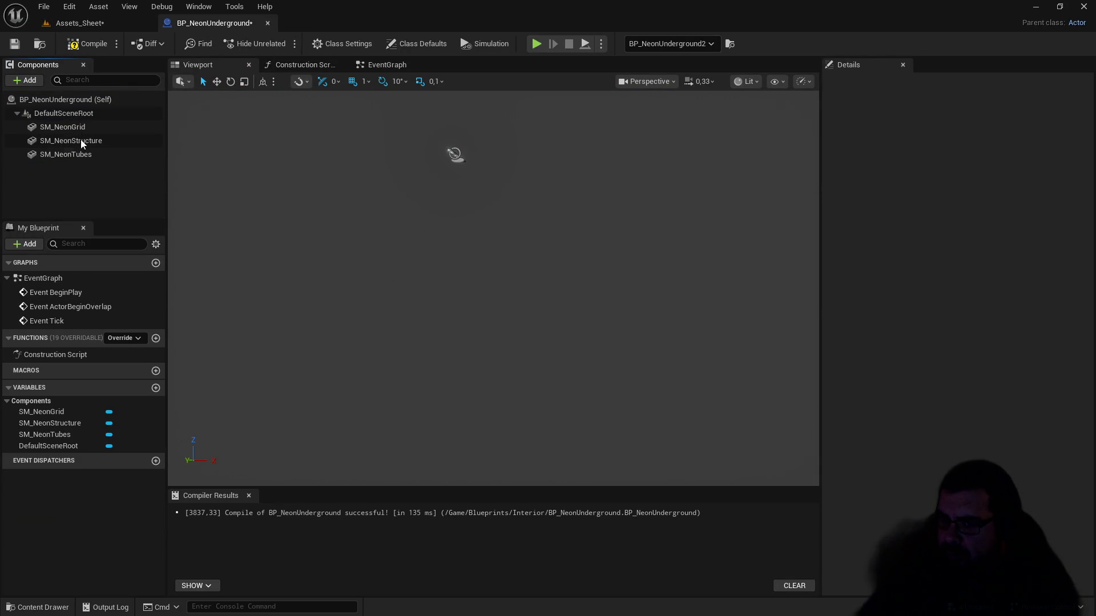
pyautogui.click(69, 101)
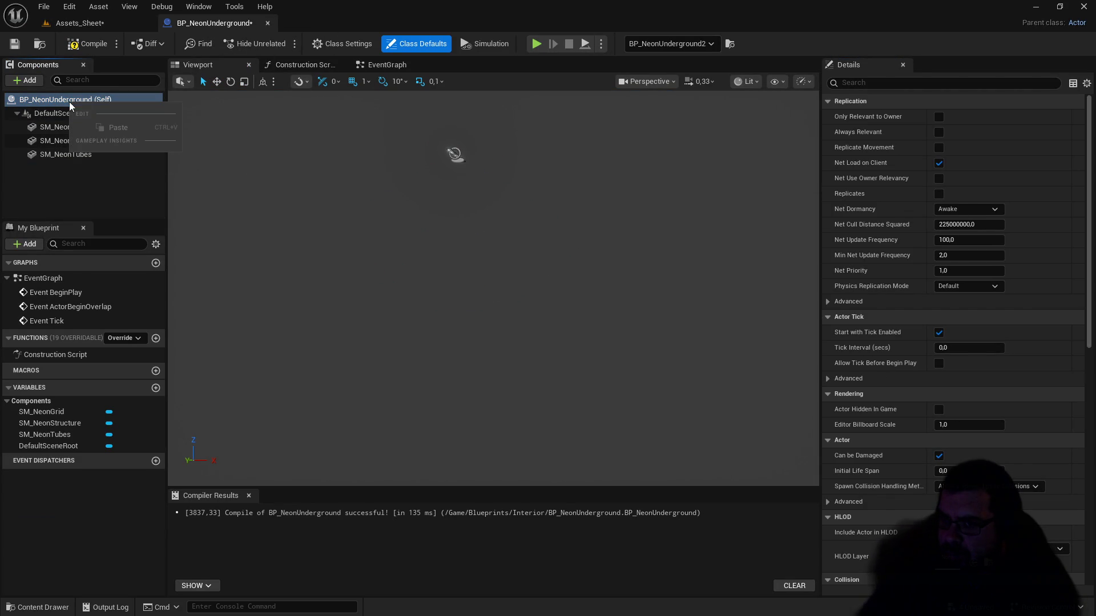
pyautogui.click(47, 112)
pyautogui.click(86, 45)
pyautogui.click(15, 43)
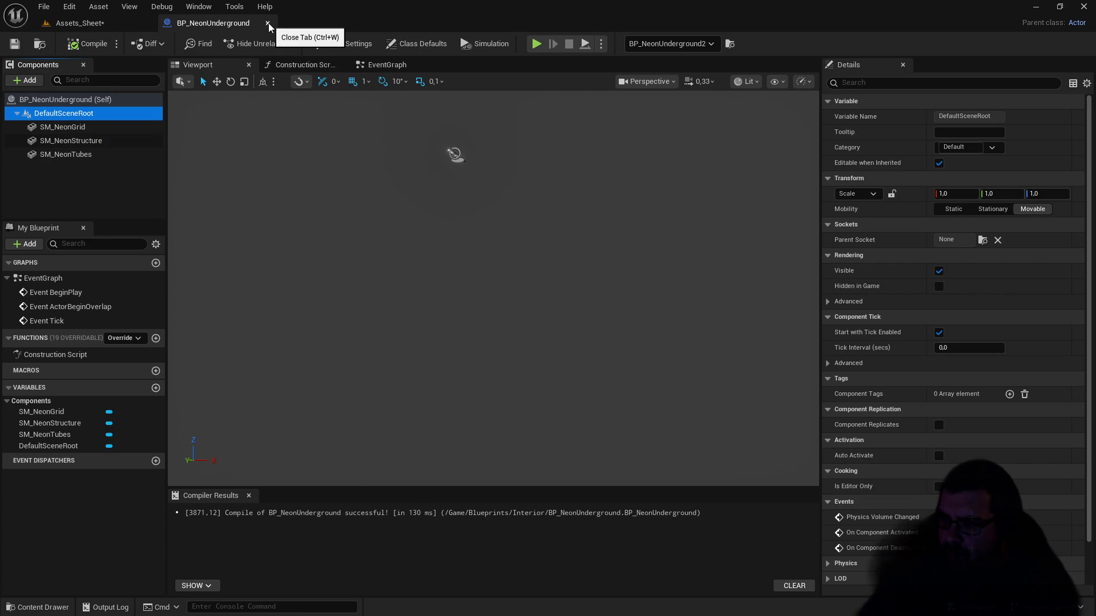
pyautogui.moveTo(459, 207); pyautogui.dragTo(459, 228)
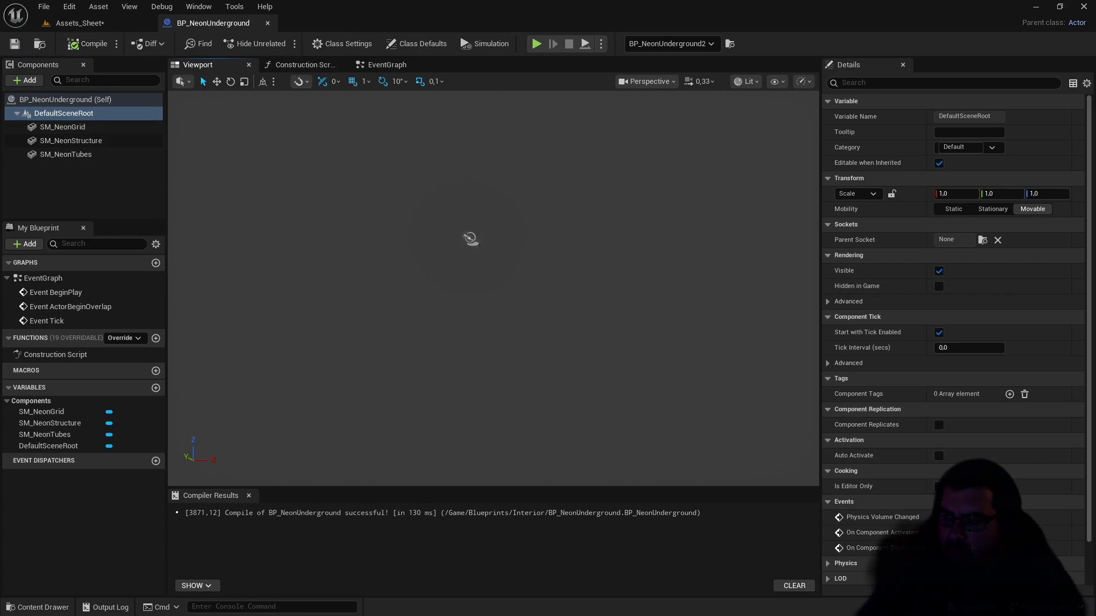
pyautogui.moveTo(326, 155)
pyautogui.mouseDown()
pyautogui.moveTo(326, 177)
pyautogui.moveTo(326, 156)
pyautogui.mouseUp()
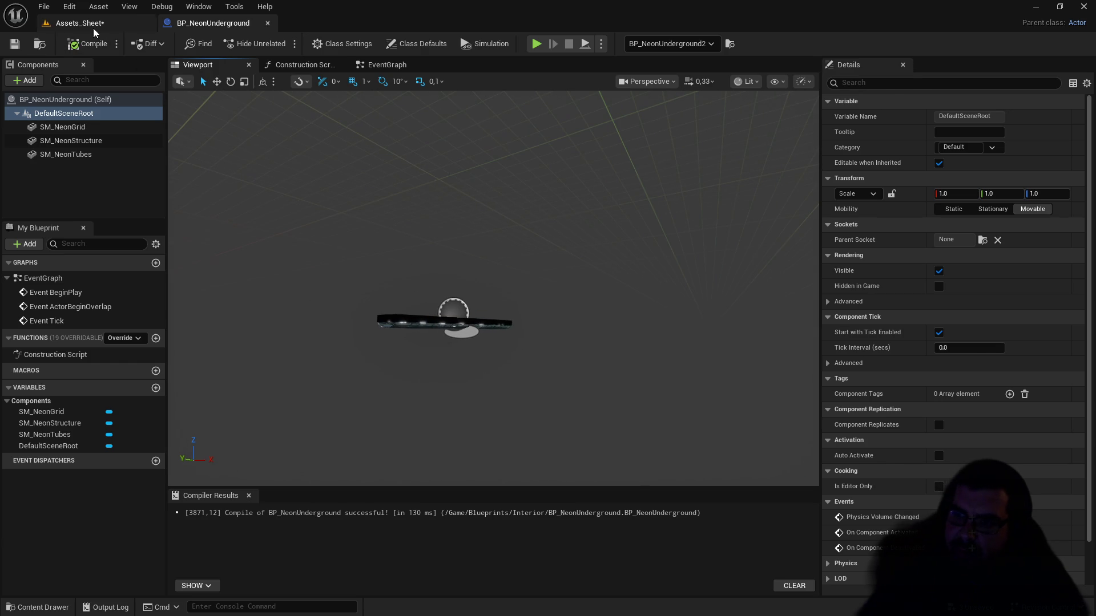
# Step: Play-test the basement in the Assets_Sheet level
pyautogui.click(97, 23)
pyautogui.click(289, 44)
pyautogui.click(371, 151)
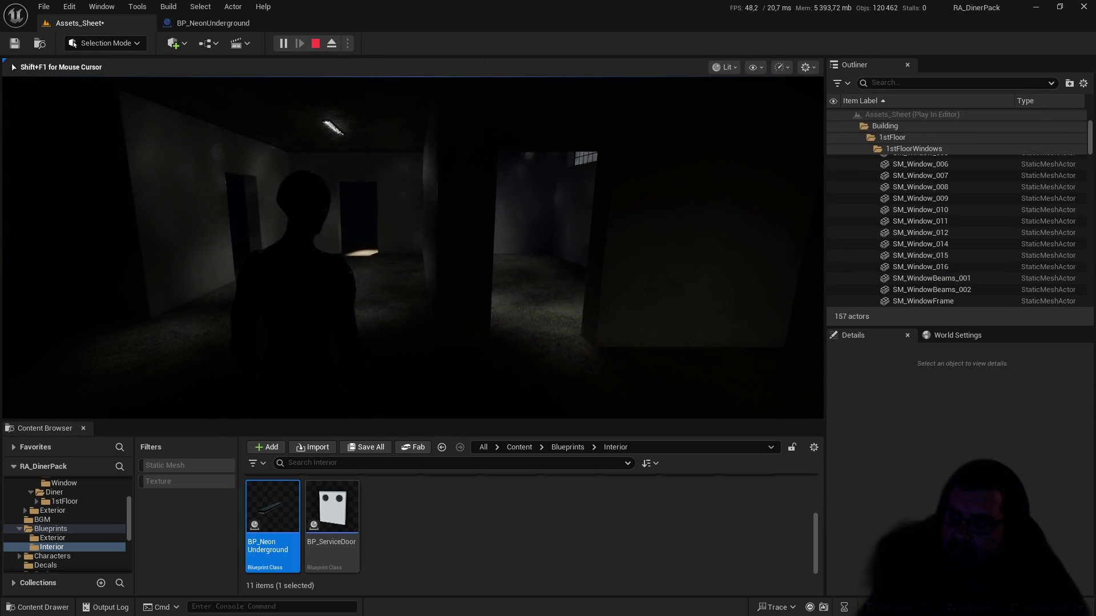
pyautogui.press('Escape')
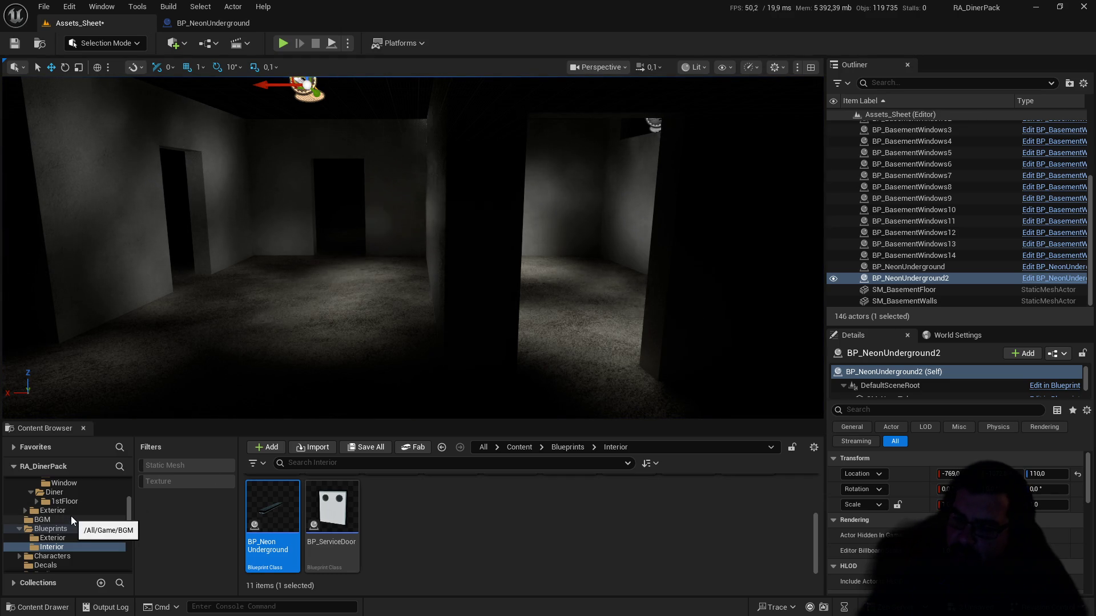
# Step: Browse the Content Browser to Assets > Building > Basement > Neon and show its neon meshes
pyautogui.scroll(1, 71, 517)
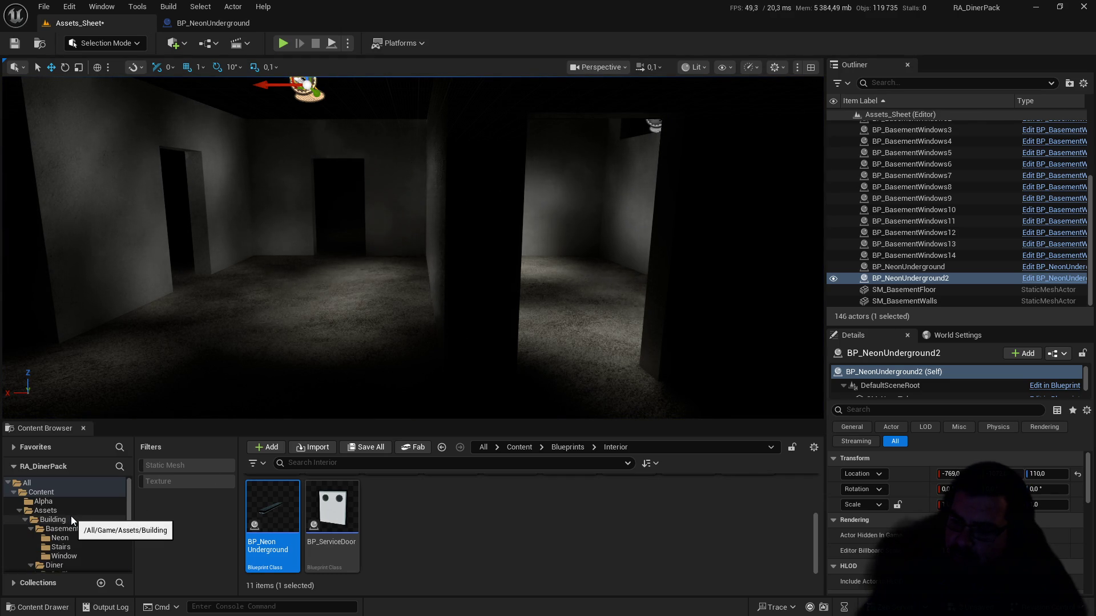
pyautogui.scroll(-1, 70, 516)
pyautogui.scroll(-2, 70, 516)
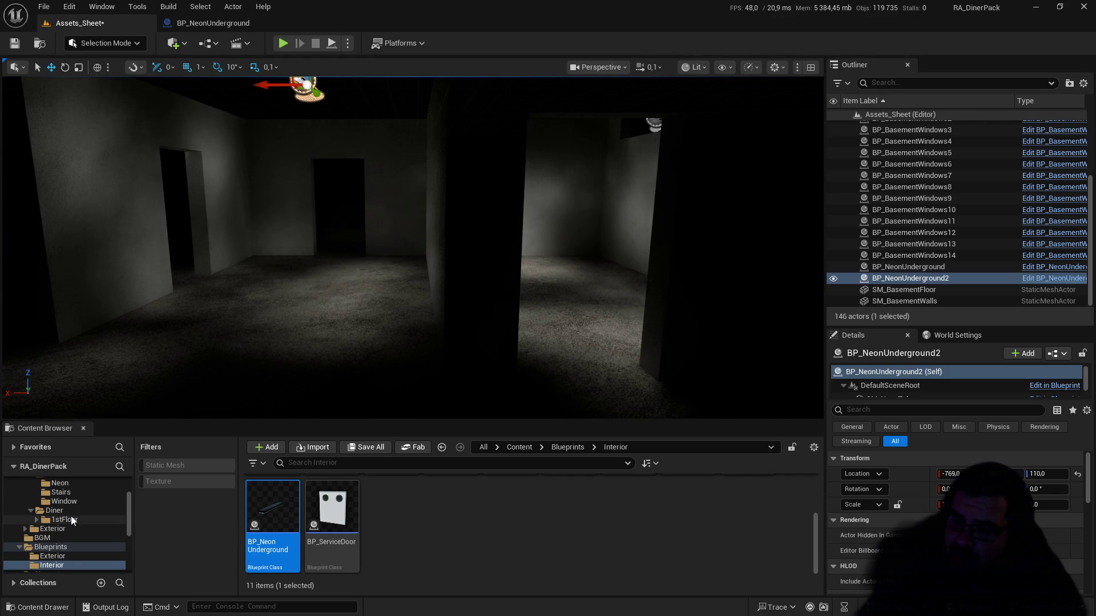
pyautogui.scroll(-1, 71, 516)
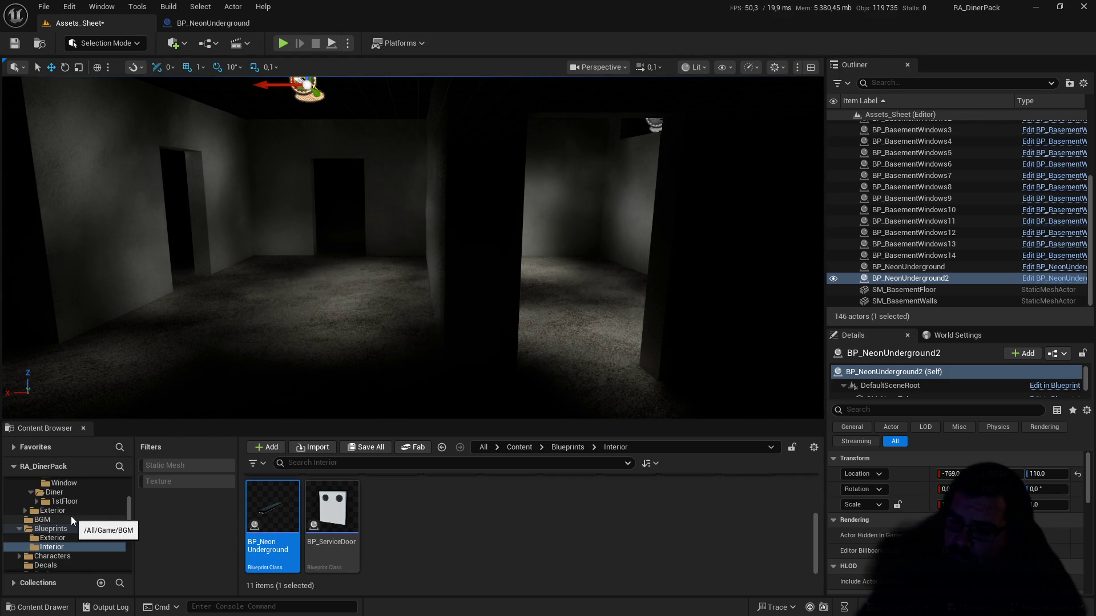
pyautogui.scroll(-1, 71, 516)
pyautogui.scroll(4, 71, 516)
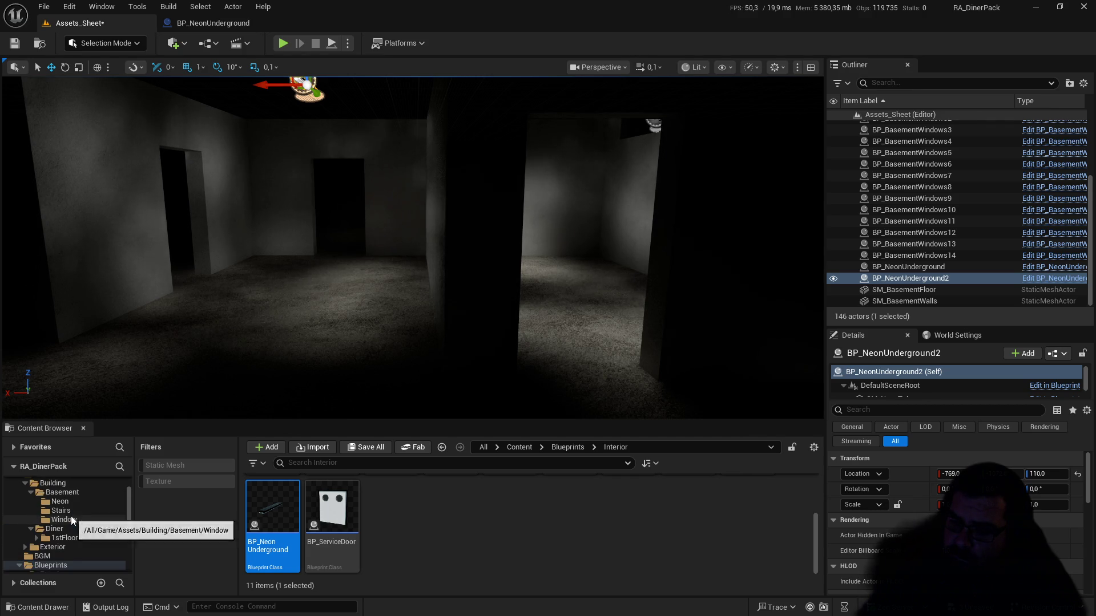
pyautogui.click(60, 520)
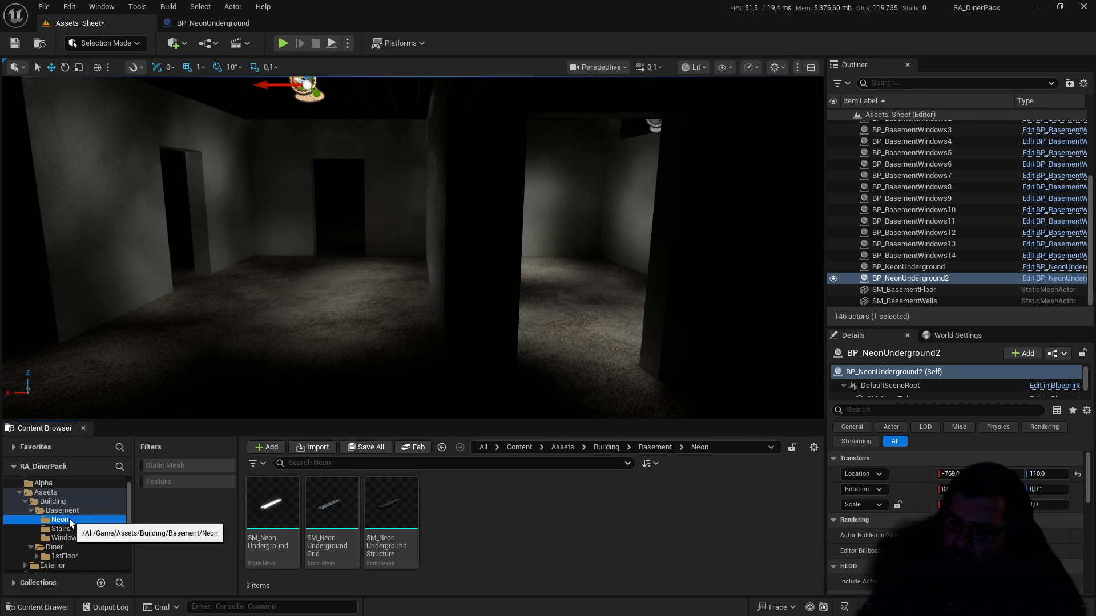
pyautogui.click(259, 513)
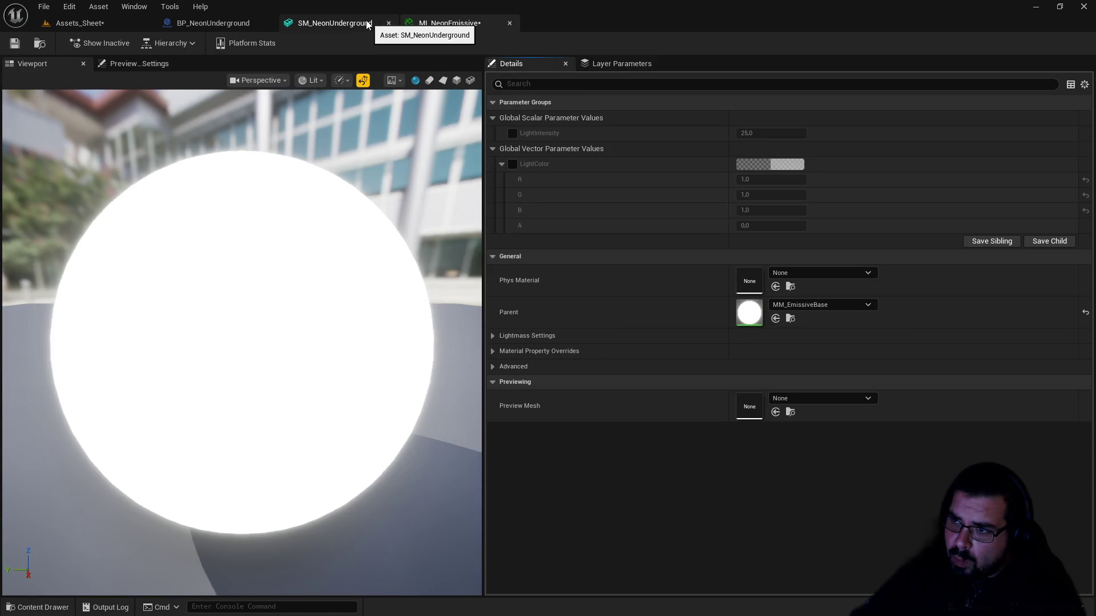
# Step: Float the MI_NeonEmissive editor in its own window over the basement level
pyautogui.click(226, 25)
pyautogui.click(79, 23)
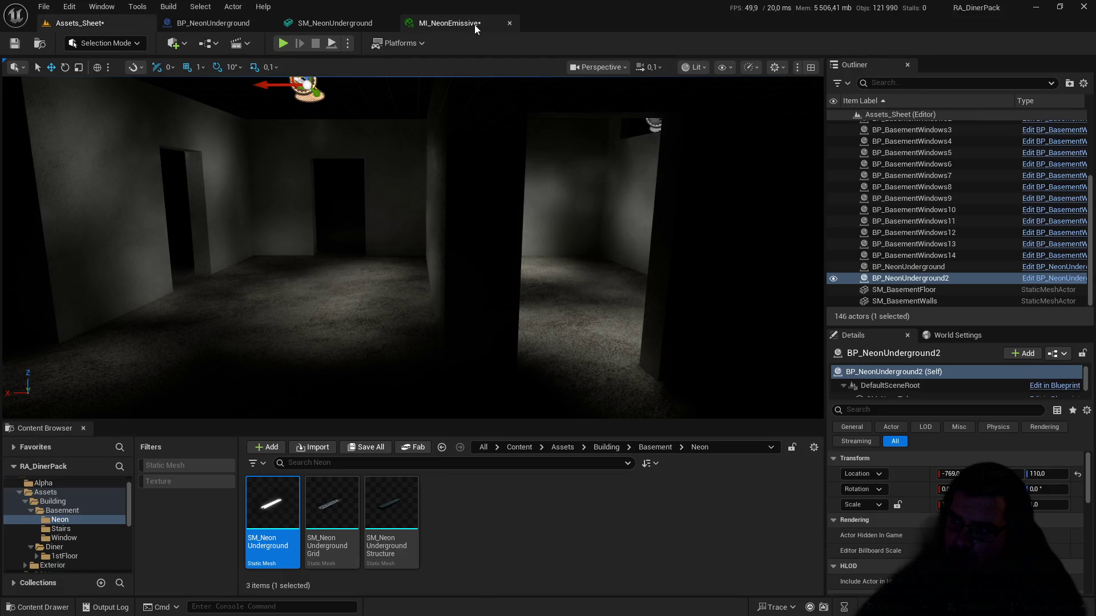
pyautogui.click(467, 25)
pyautogui.moveTo(465, 25); pyautogui.dragTo(591, 193)
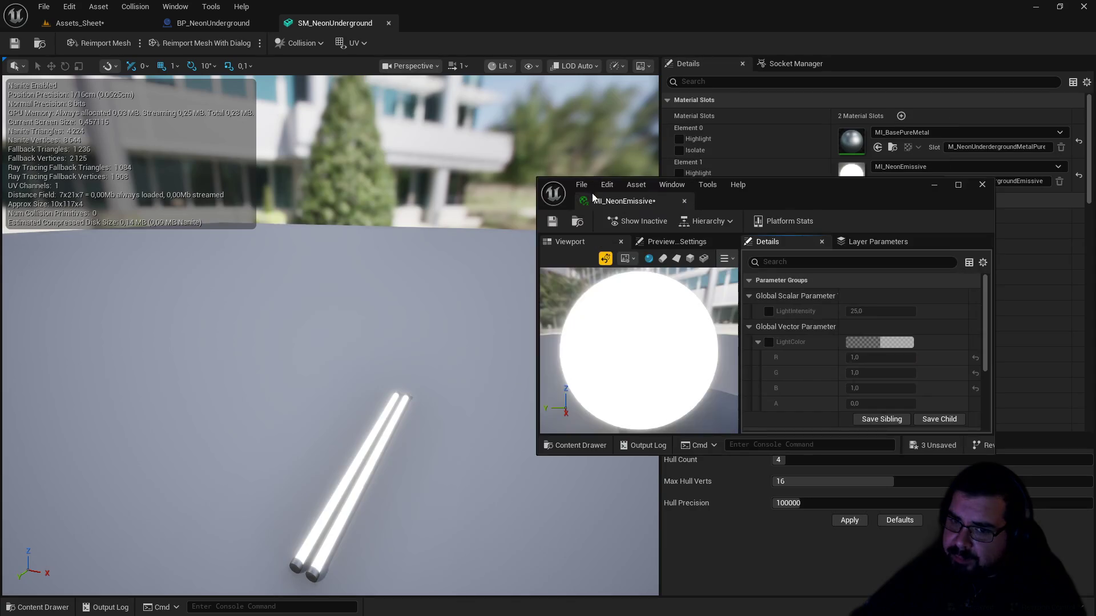
pyautogui.click(99, 26)
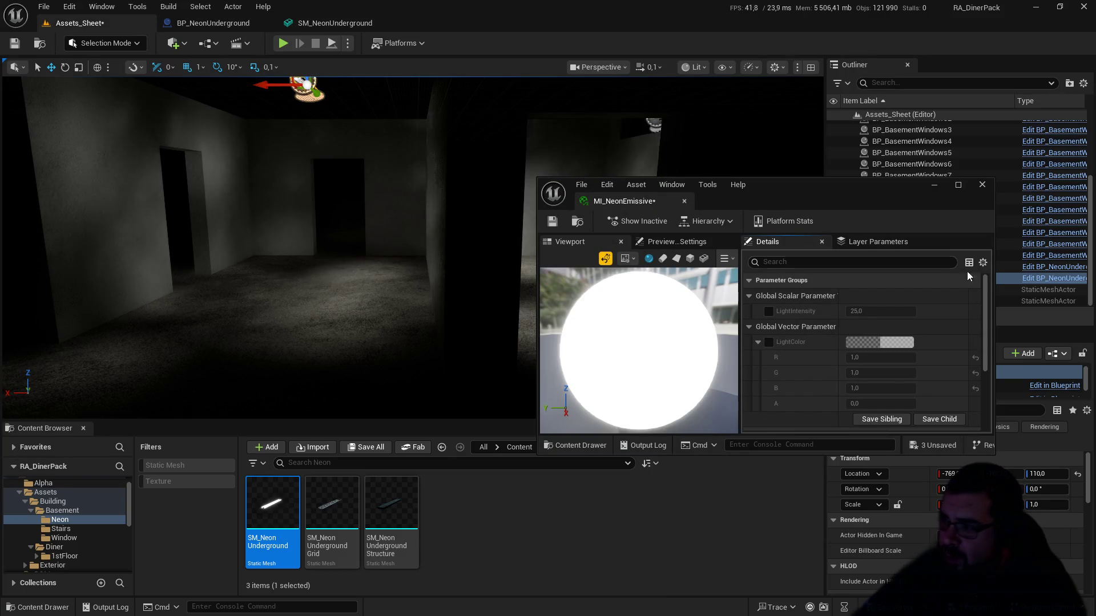
# Step: Enable the LightIntensity and LightColor overrides and set LightIntensity to 500
pyautogui.click(769, 311)
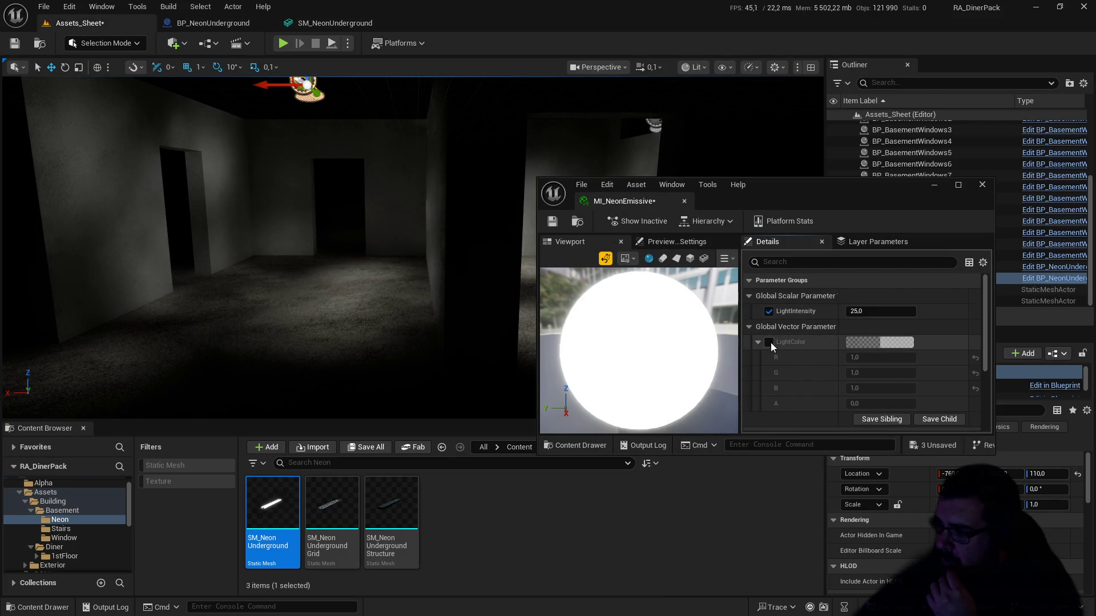
pyautogui.click(769, 342)
pyautogui.moveTo(870, 311); pyautogui.dragTo(942, 311)
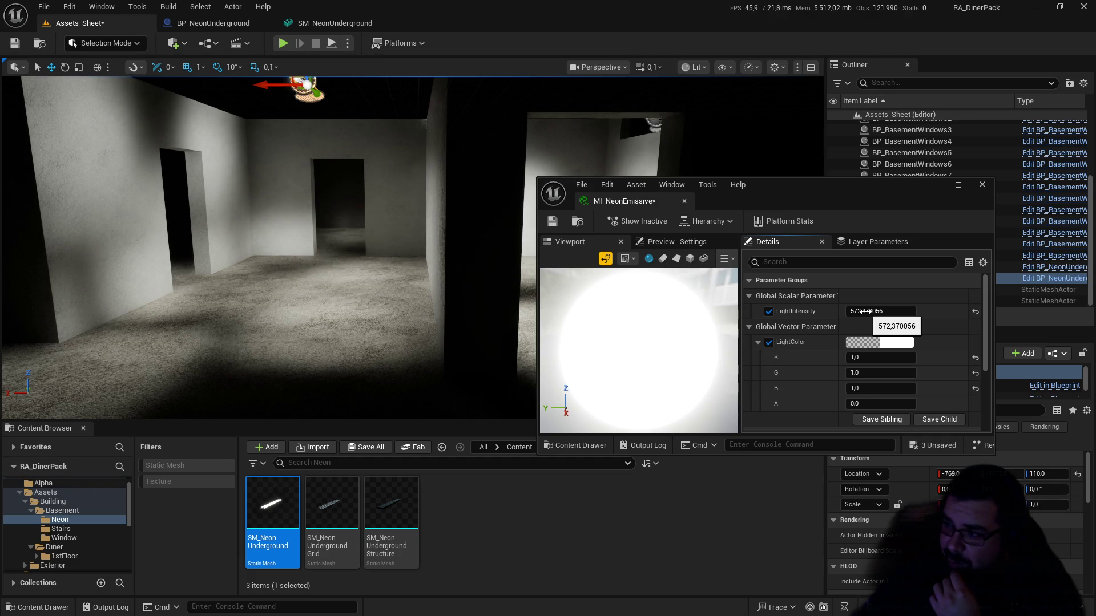
pyautogui.press('s')
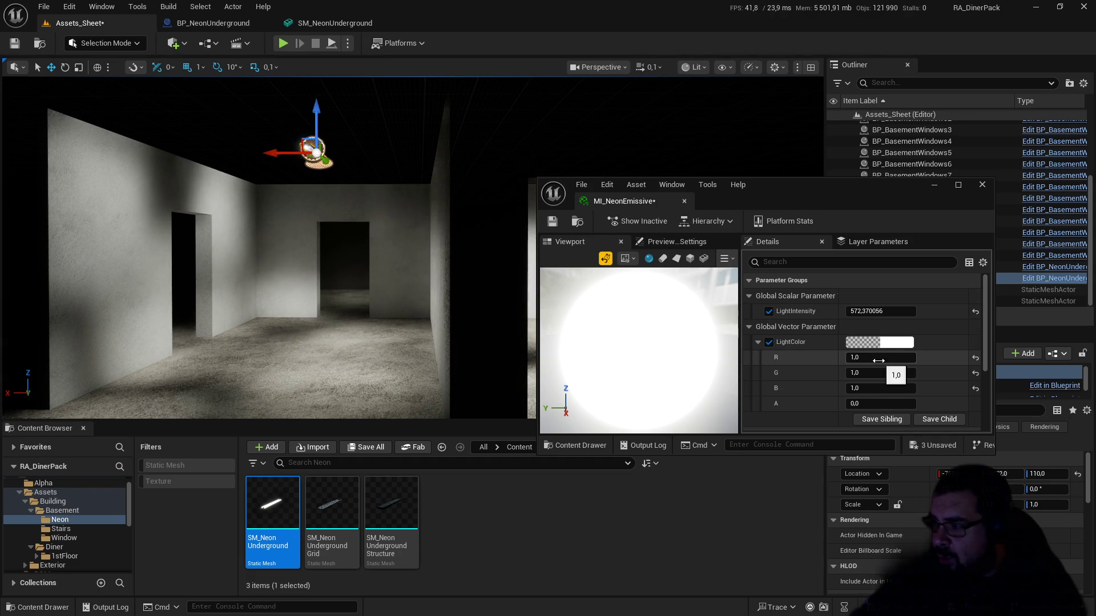
pyautogui.click(875, 311)
pyautogui.write('1000')
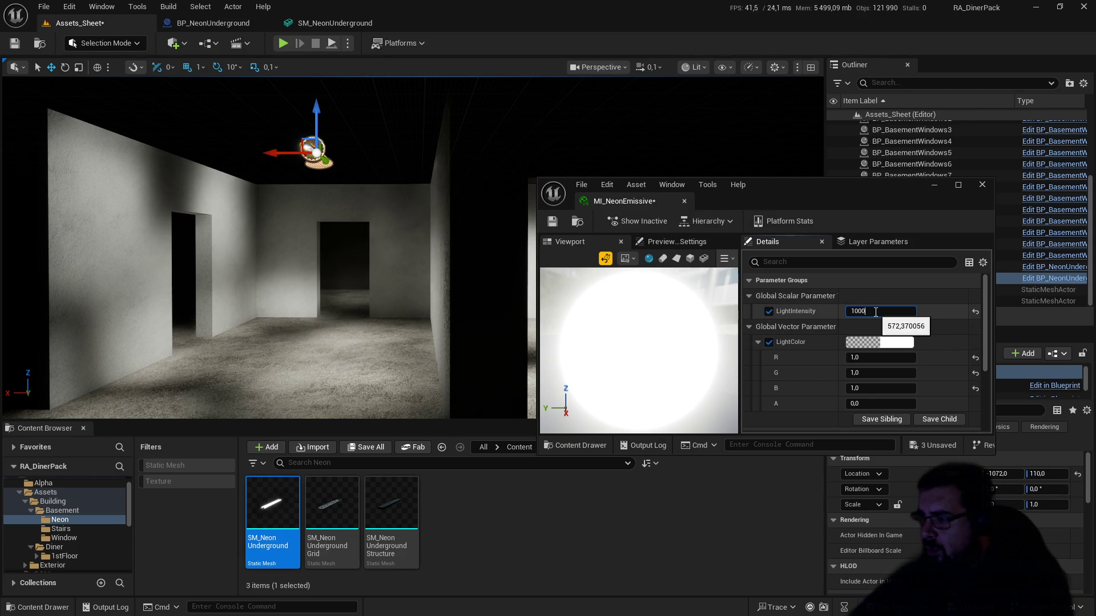
pyautogui.press('Return')
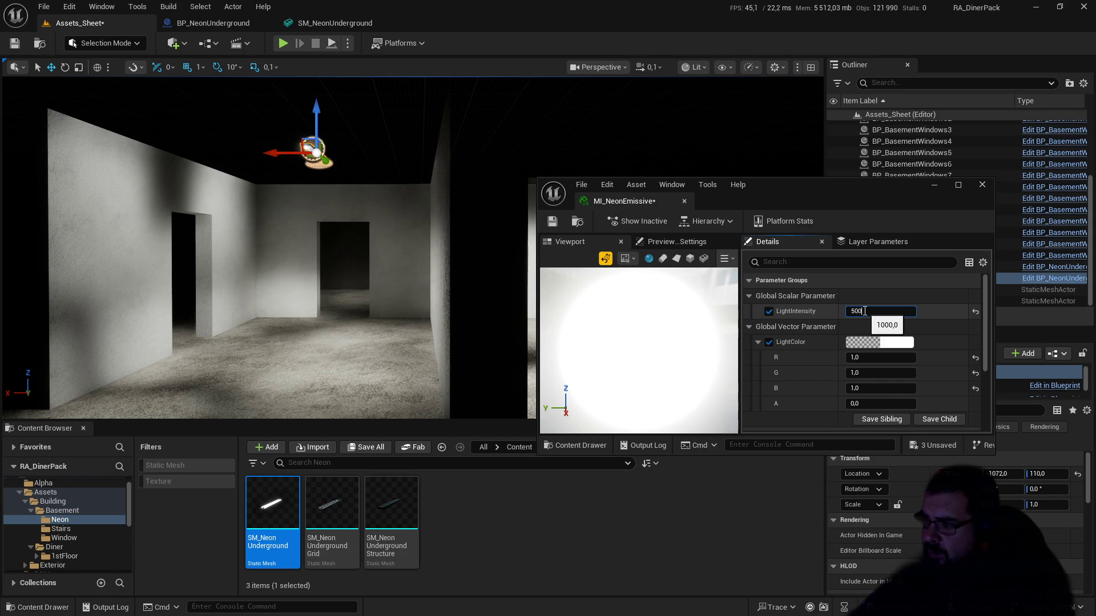
pyautogui.press('Return')
# Step: Save MI_NeonEmissive and close its editor window
pyautogui.scroll(-3, 826, 336)
pyautogui.scroll(-3, 825, 340)
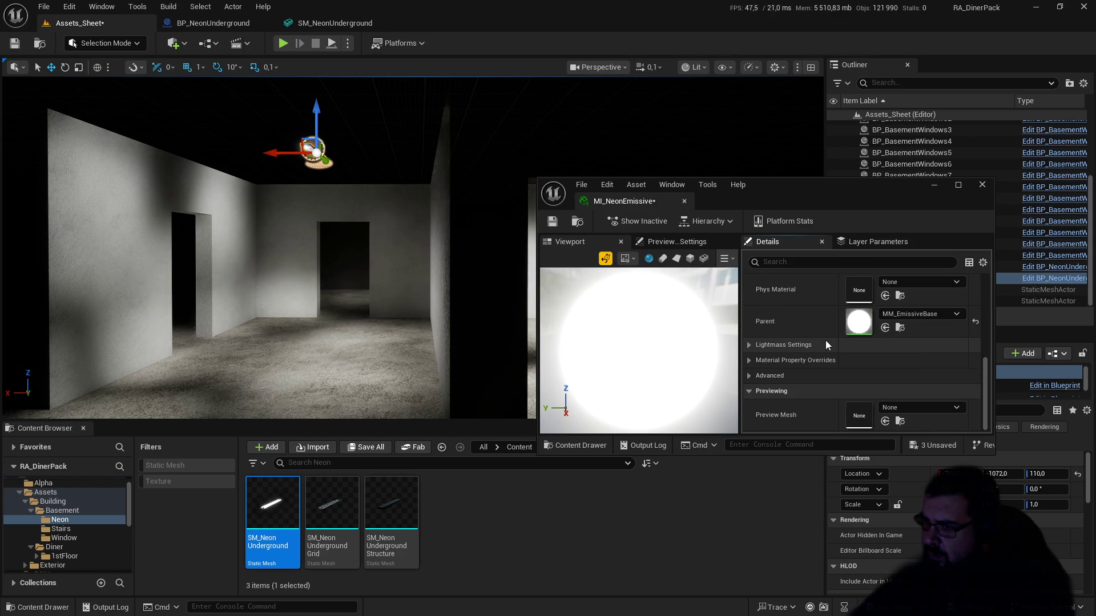
pyautogui.click(553, 223)
pyautogui.click(981, 184)
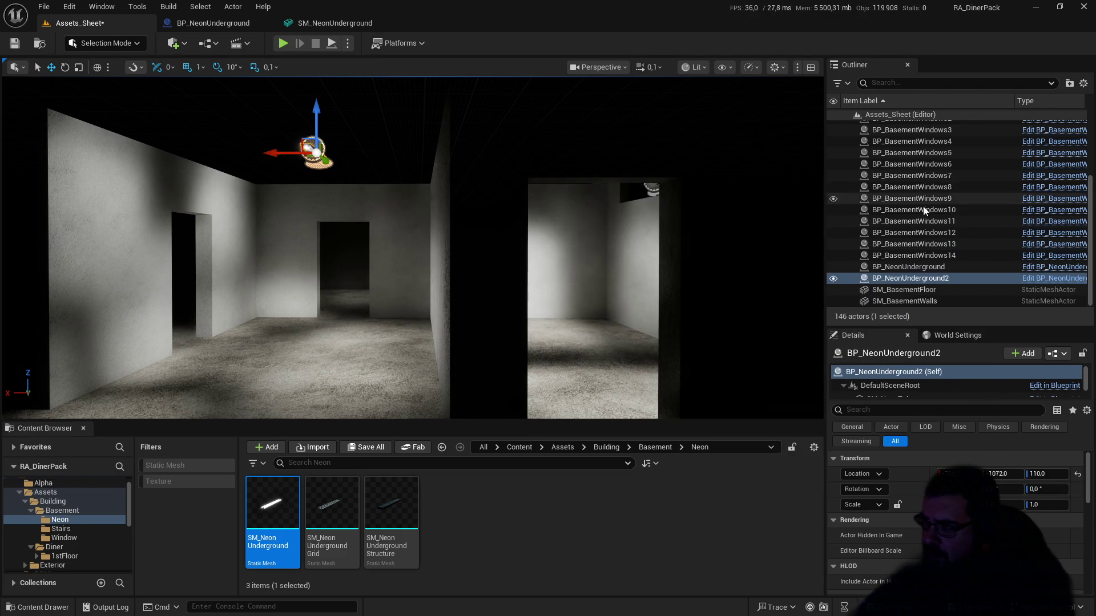
# Step: Unhide the Building folder in the Outliner, collapse the folders, and save the Assets_Sheet level
pyautogui.scroll(5, 892, 224)
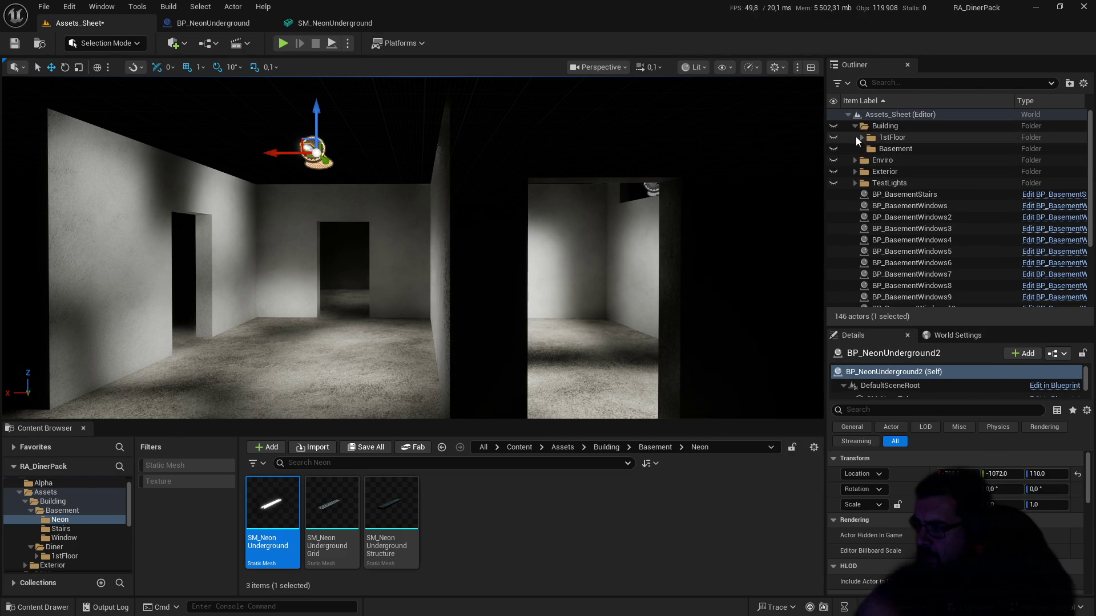
pyautogui.click(834, 128)
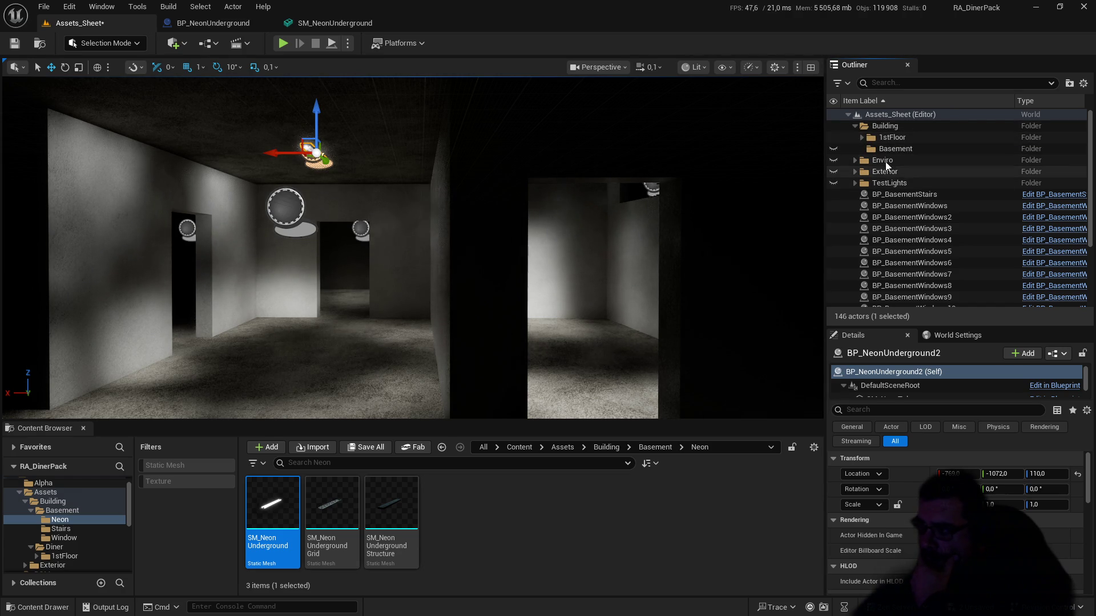
pyautogui.click(839, 161)
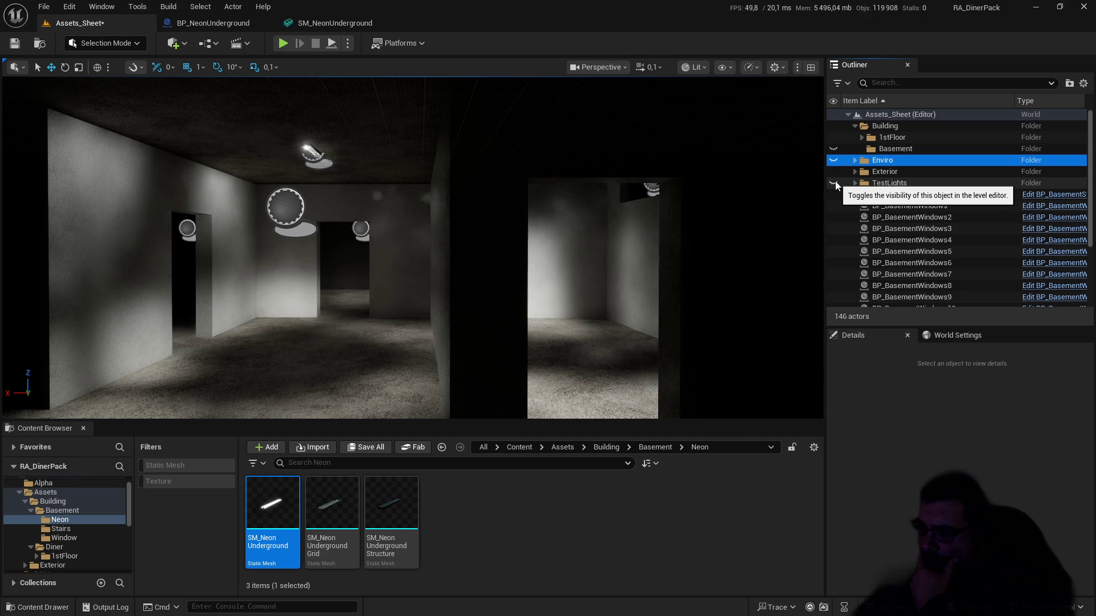
pyautogui.click(854, 184)
pyautogui.click(854, 184)
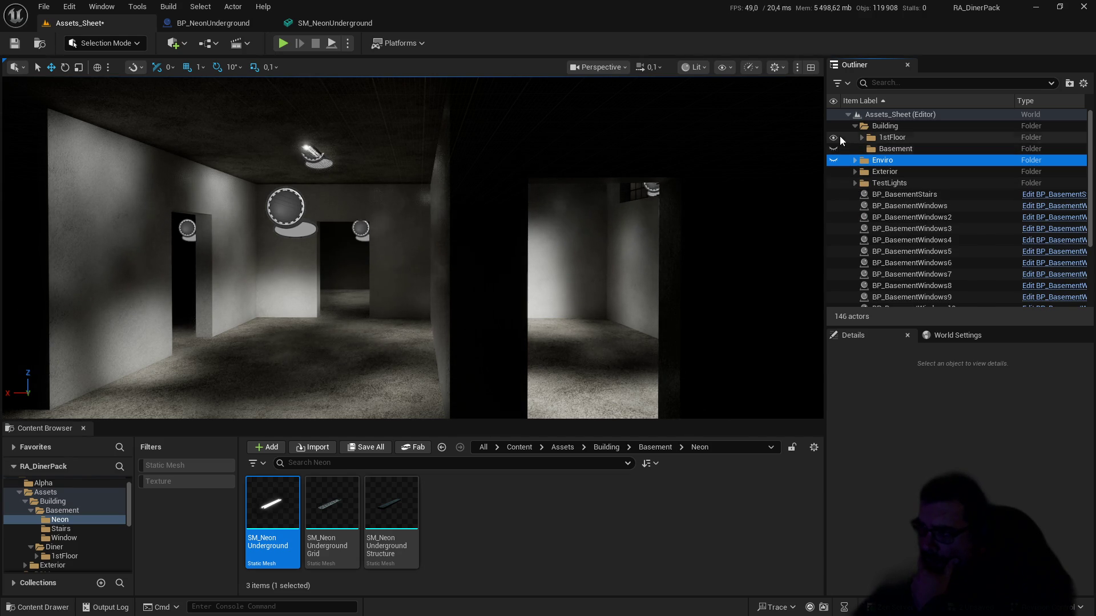
pyautogui.click(852, 125)
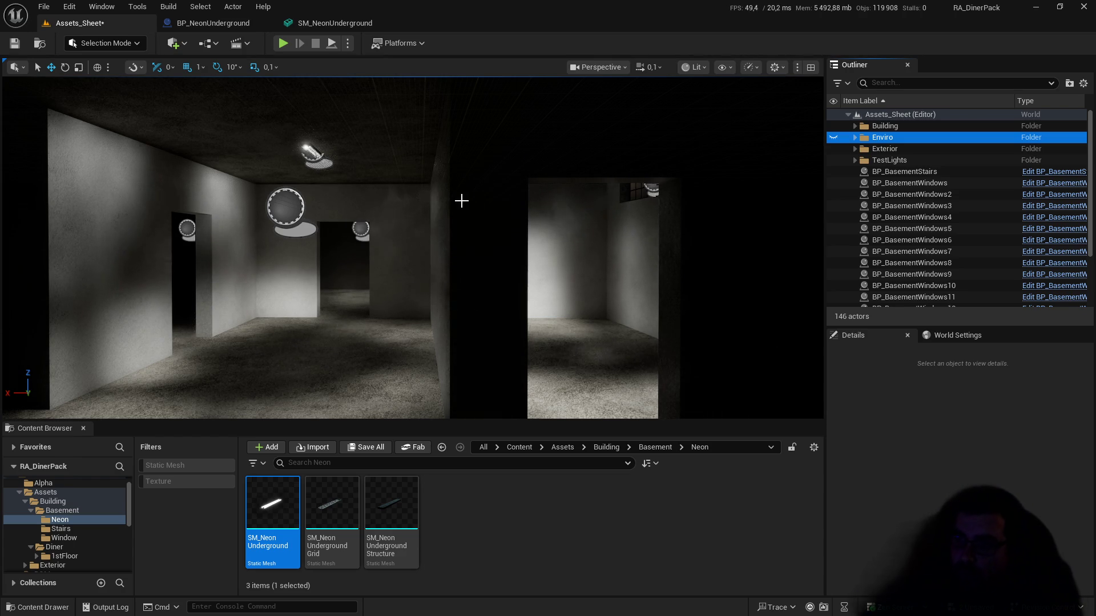
pyautogui.click(14, 44)
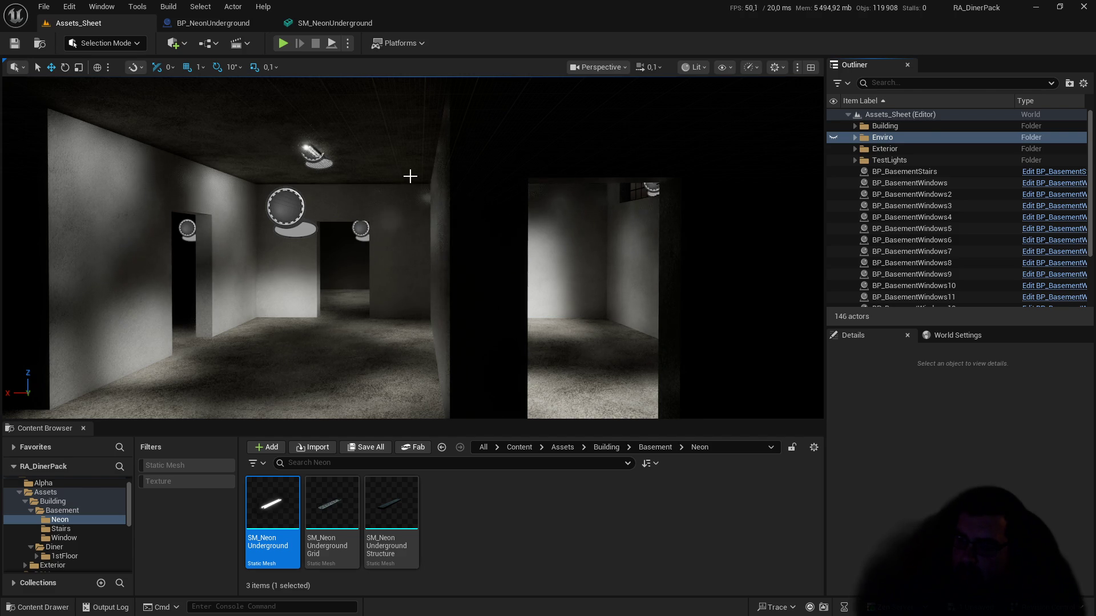
# Step: Fly down the basement corridor, then select and frame the BP_NeonUnderground2 ceiling fixture
pyautogui.press('w')
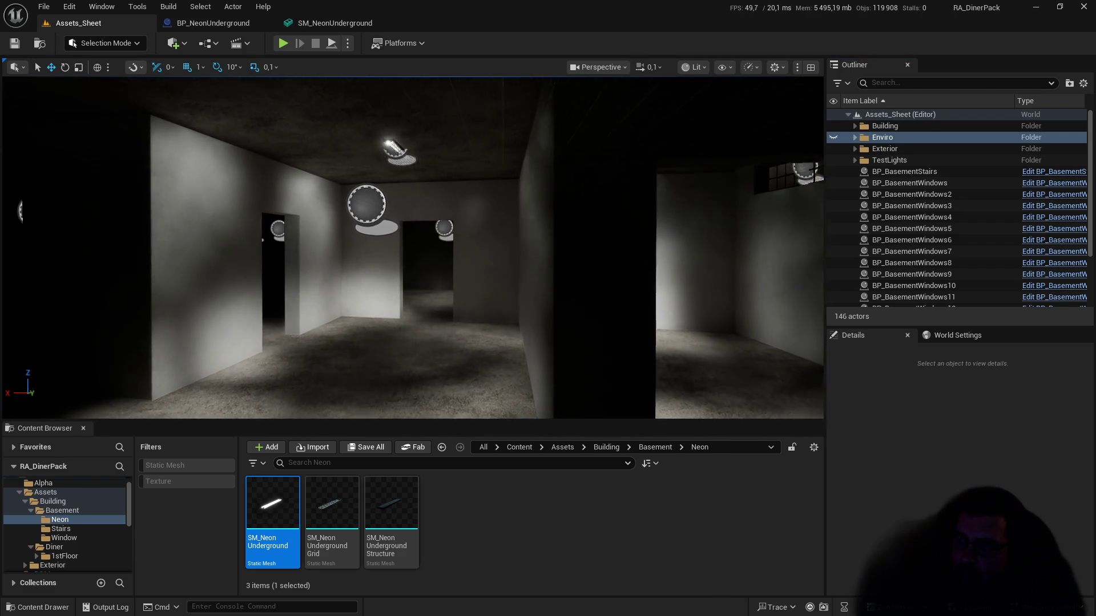
pyautogui.press('w')
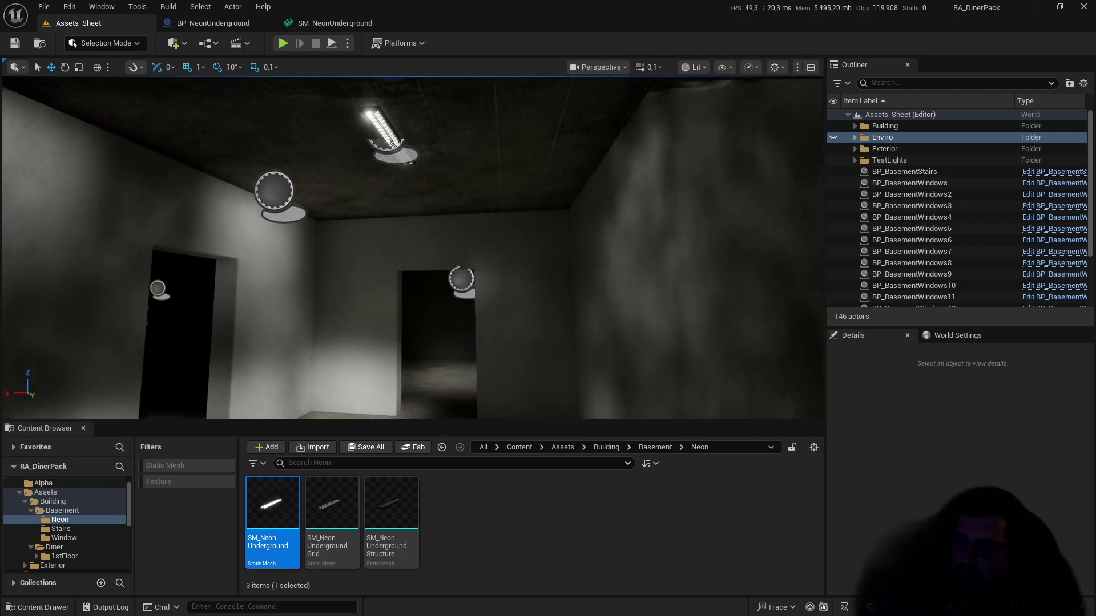
pyautogui.press('w')
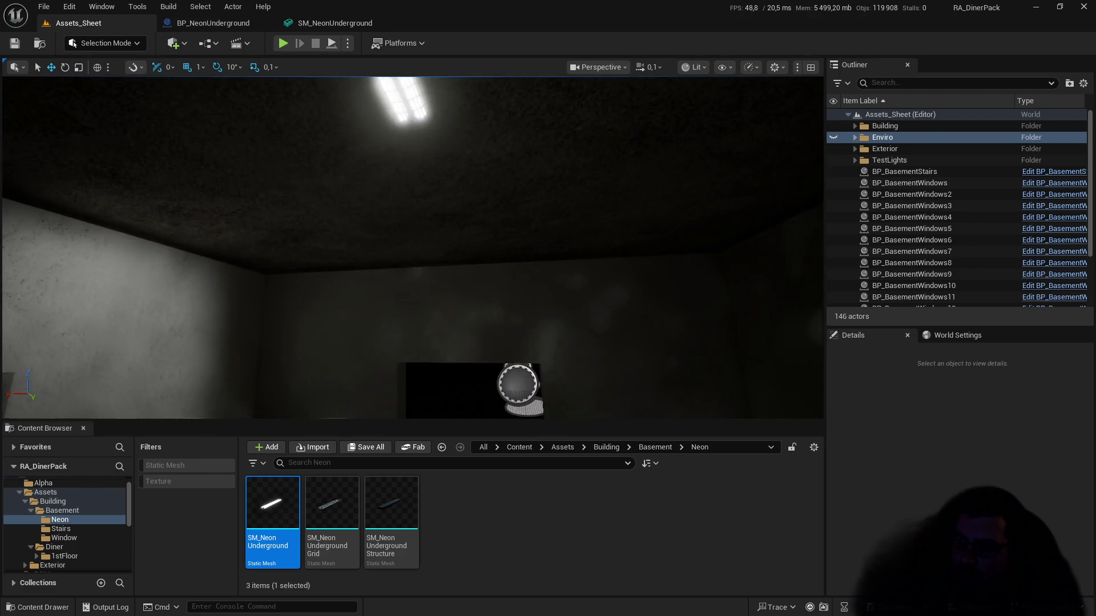
pyautogui.press('w')
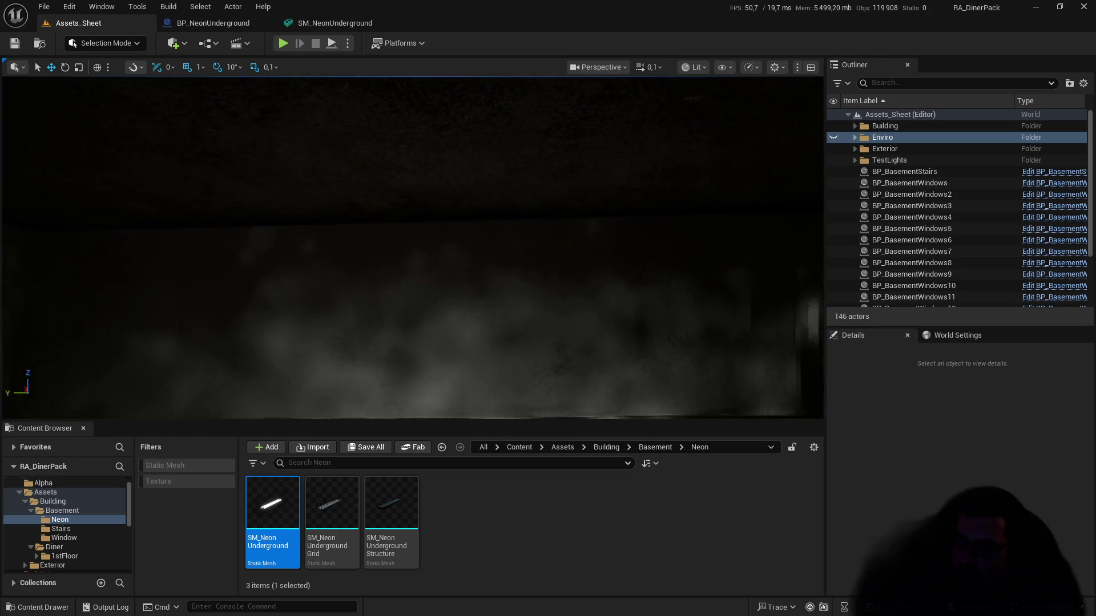
pyautogui.click(363, 121)
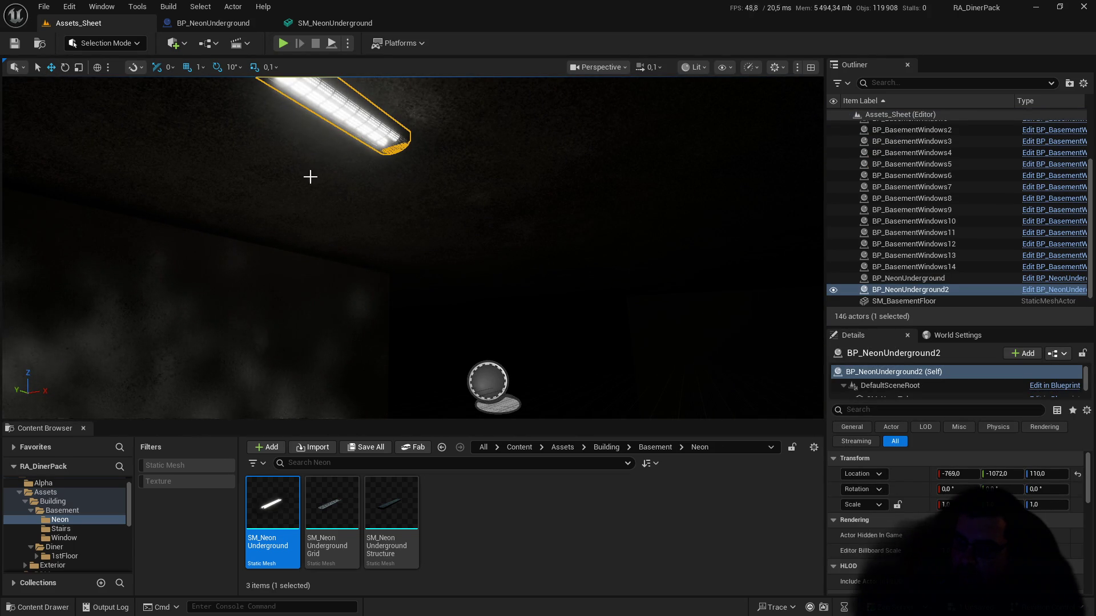
pyautogui.press('f')
# Step: Alt-drag a copy, BP_NeonUnderground3, to X -769, Y -1581, Z 110, then open the view-type list
pyautogui.moveTo(387, 204); pyautogui.dragTo(693, 322)
pyautogui.moveTo(576, 181)
pyautogui.mouseDown()
pyautogui.moveTo(594, 211)
pyautogui.moveTo(506, 207)
pyautogui.moveTo(508, 185)
pyautogui.moveTo(444, 198)
pyautogui.mouseUp()
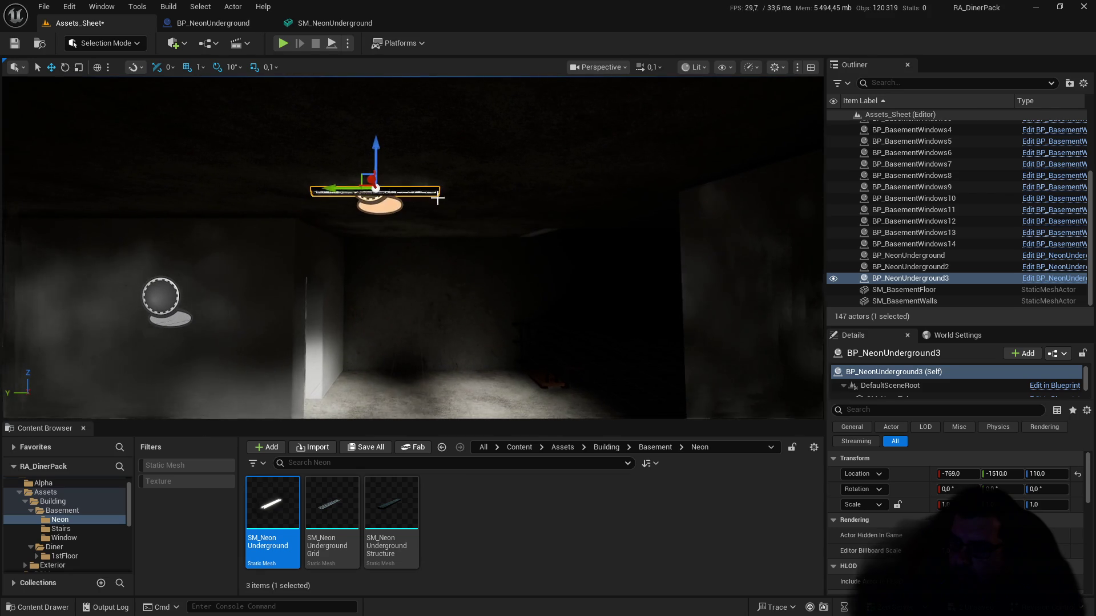
pyautogui.moveTo(332, 189)
pyautogui.mouseDown()
pyautogui.moveTo(488, 194)
pyautogui.moveTo(407, 195)
pyautogui.moveTo(445, 196)
pyautogui.mouseUp()
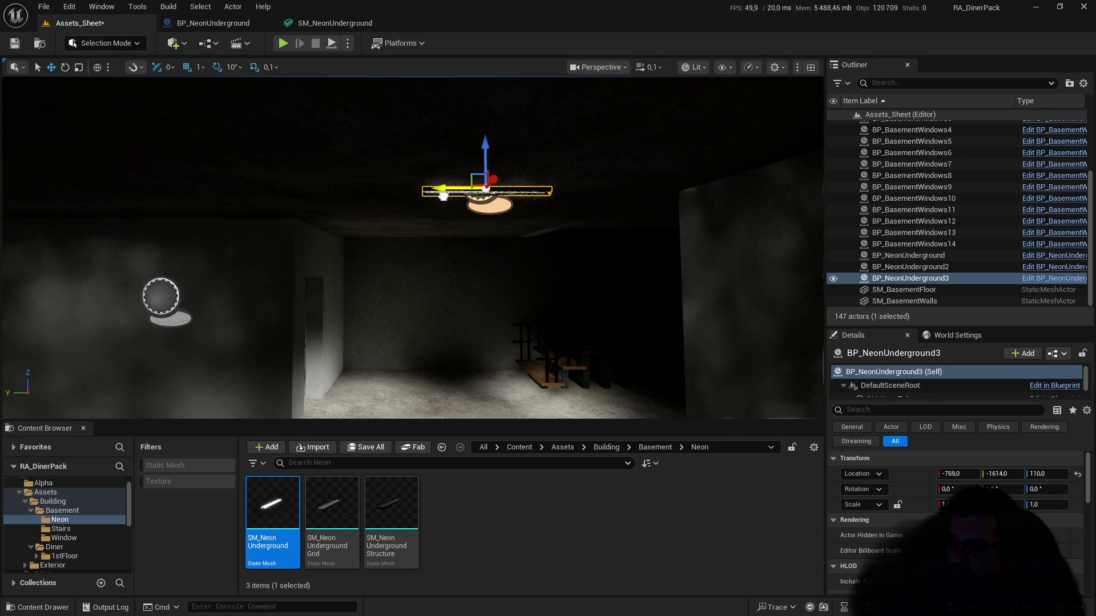
pyautogui.moveTo(443, 196)
pyautogui.mouseDown()
pyautogui.moveTo(488, 239)
pyautogui.moveTo(479, 280)
pyautogui.moveTo(468, 234)
pyautogui.moveTo(479, 237)
pyautogui.moveTo(474, 160)
pyautogui.moveTo(524, 144)
pyautogui.mouseUp()
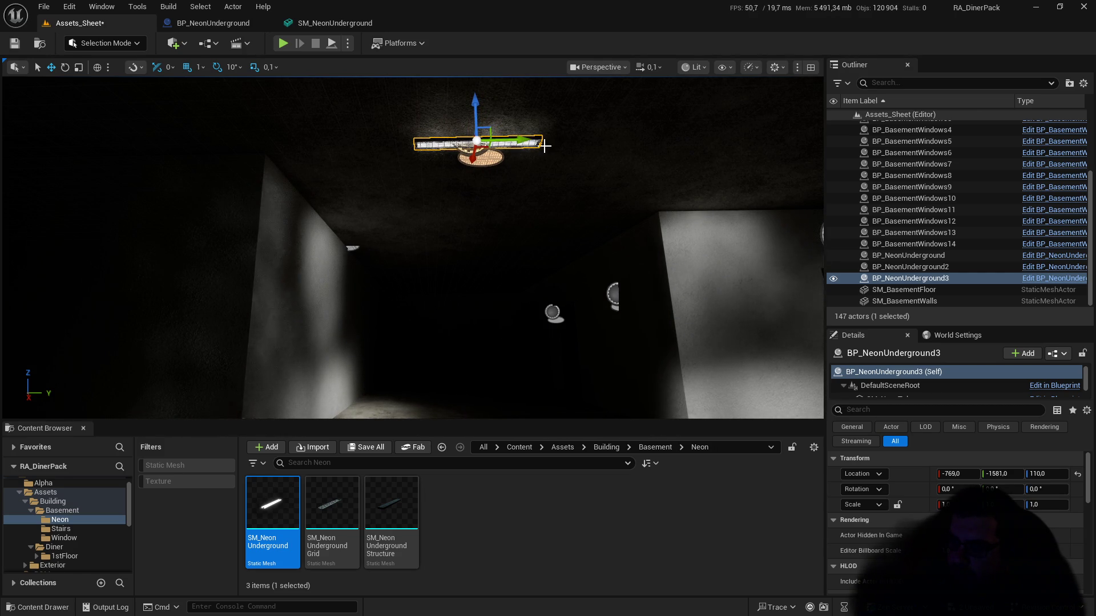
pyautogui.click(611, 72)
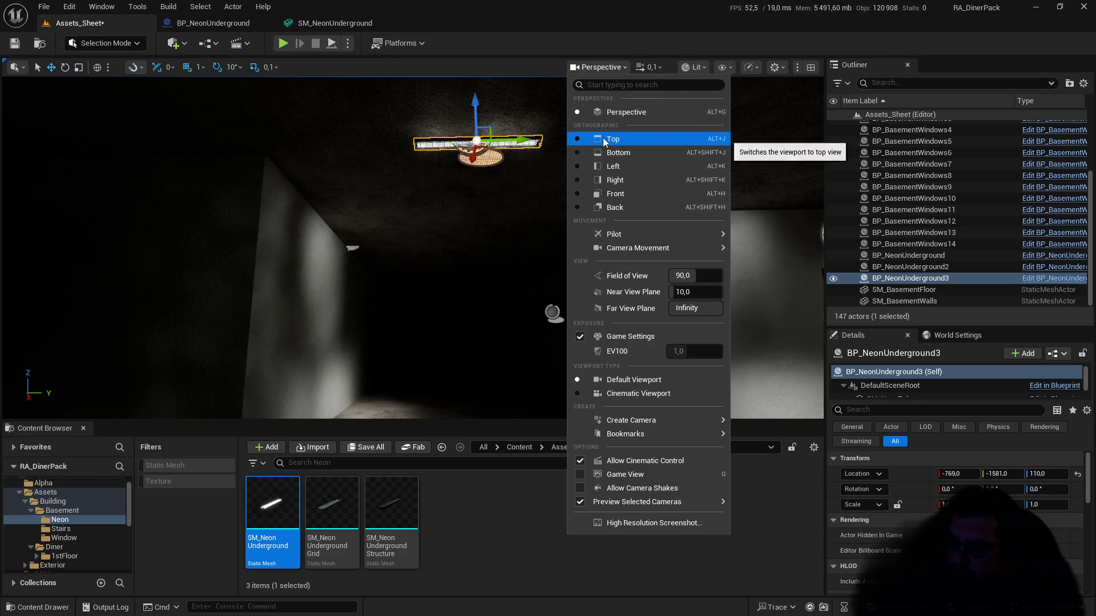
# Step: Switch the viewport to Top view and hide the 1stFloor actors in the Outliner
pyautogui.click(602, 138)
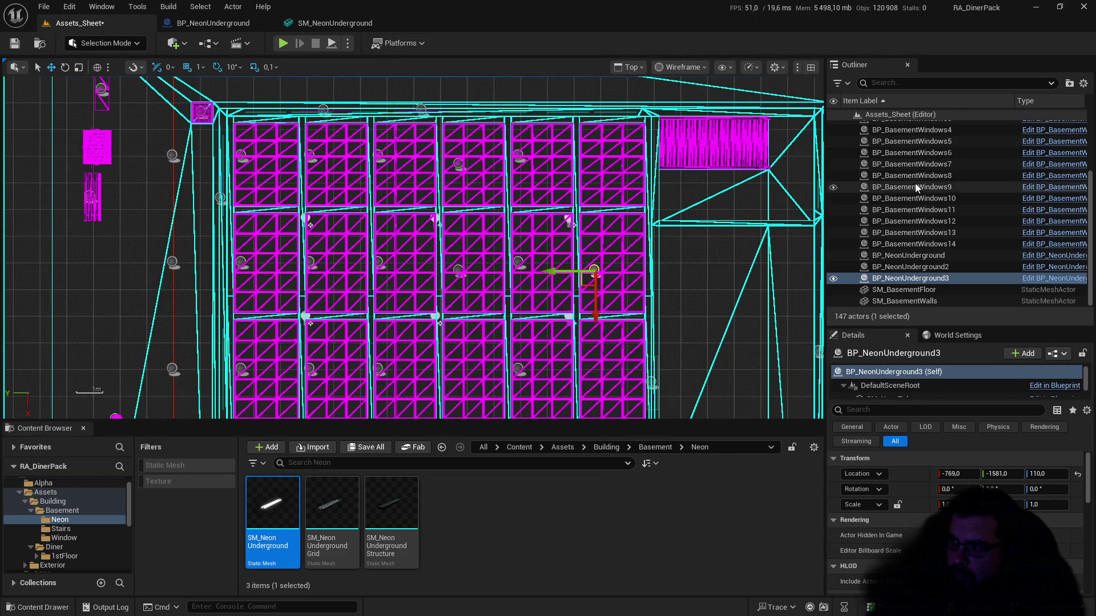
pyautogui.scroll(3, 902, 146)
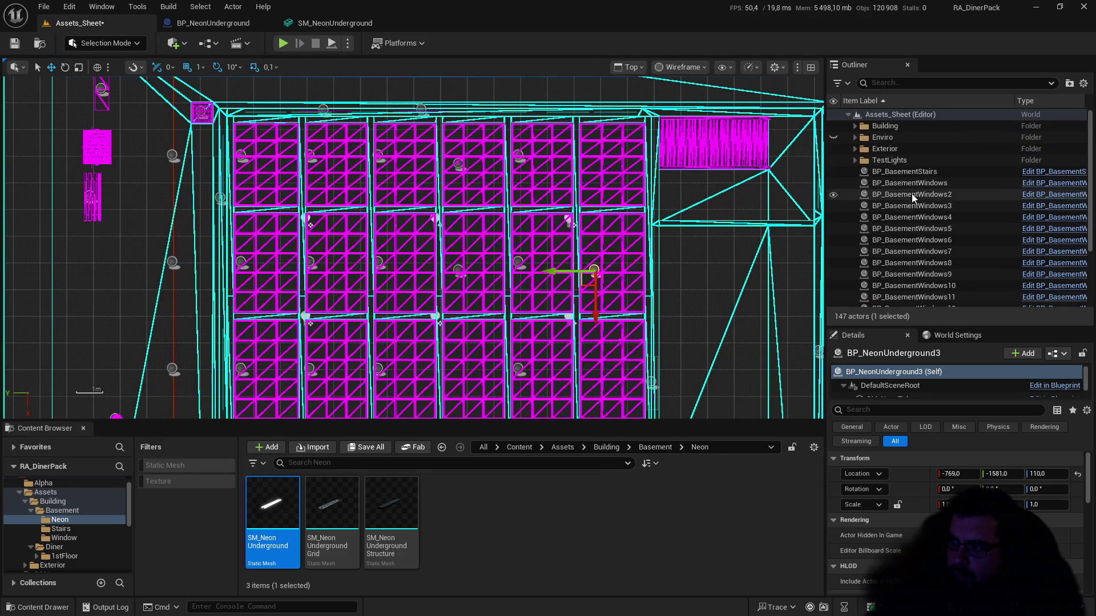
pyautogui.click(854, 126)
pyautogui.click(839, 140)
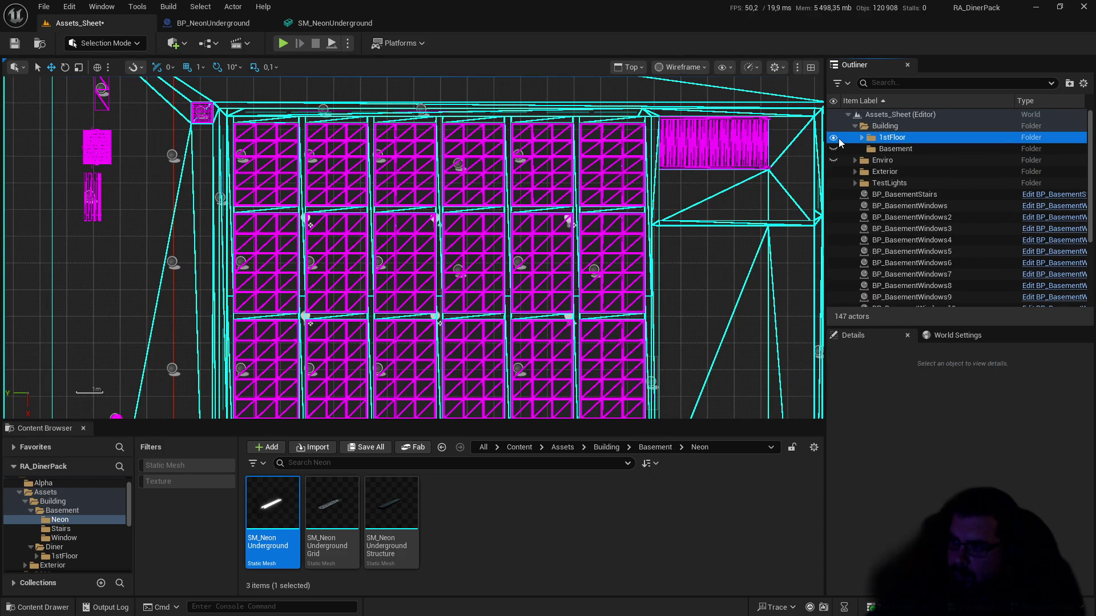
pyautogui.click(834, 138)
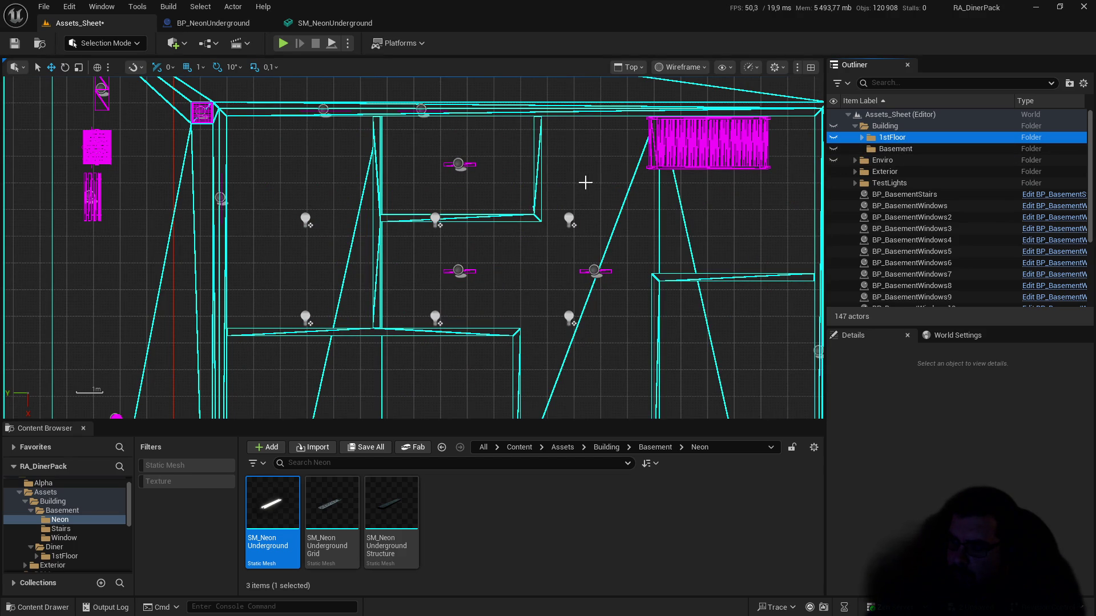
# Step: Rotate BP_NeonUnderground3 90° around Z, move it along Y, and Alt-drag a copy, BP_NeonUnderground4, to X -1106
pyautogui.scroll(-5, 936, 251)
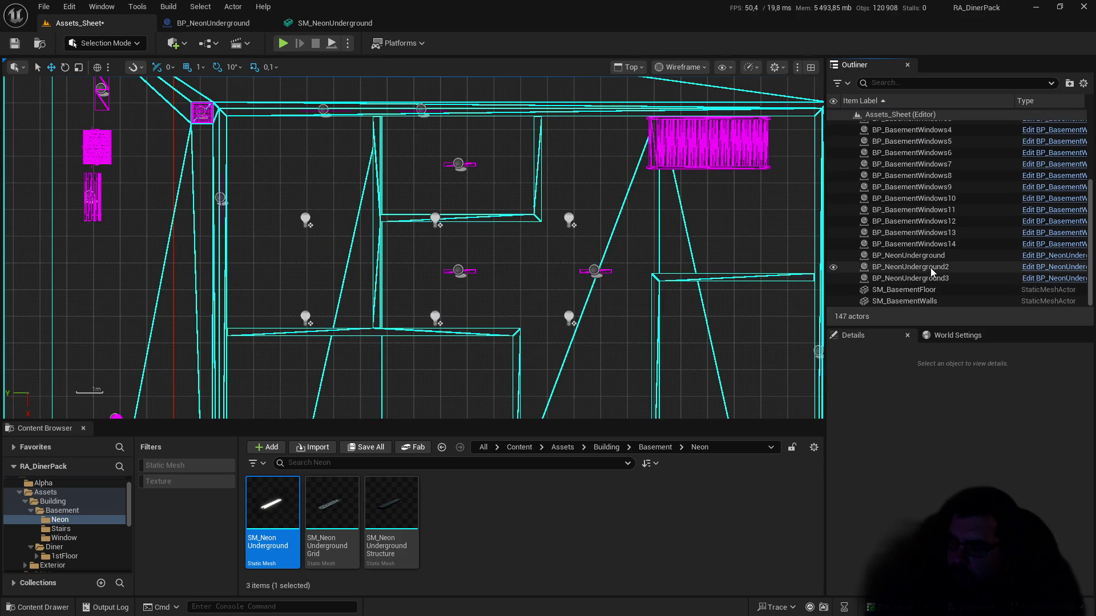
pyautogui.click(932, 270)
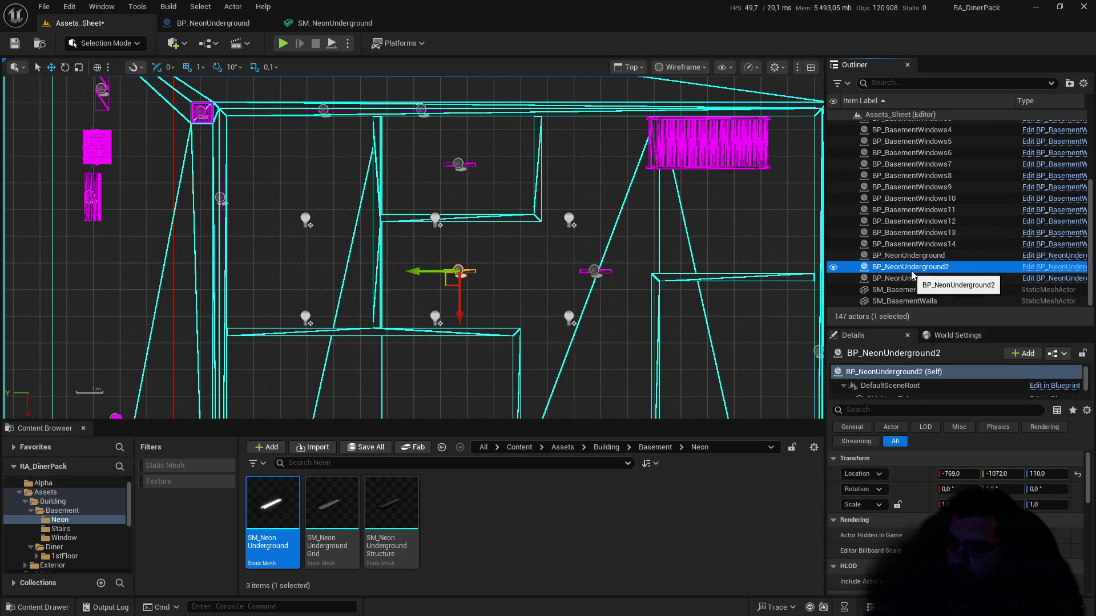
pyautogui.click(912, 279)
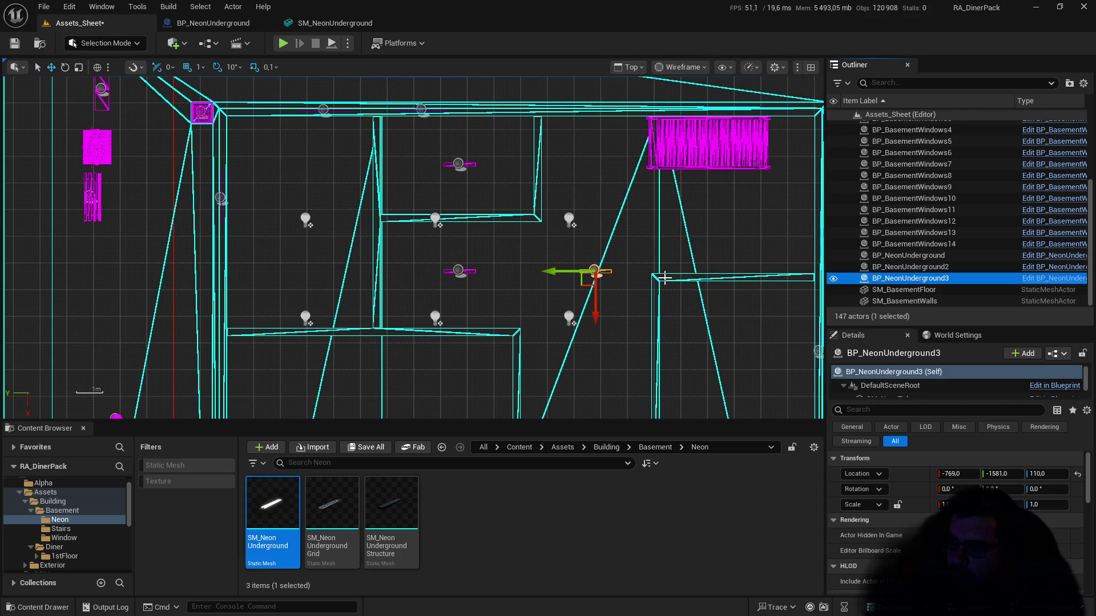
pyautogui.moveTo(631, 295)
pyautogui.mouseDown()
pyautogui.moveTo(635, 278)
pyautogui.moveTo(540, 315)
pyautogui.mouseUp()
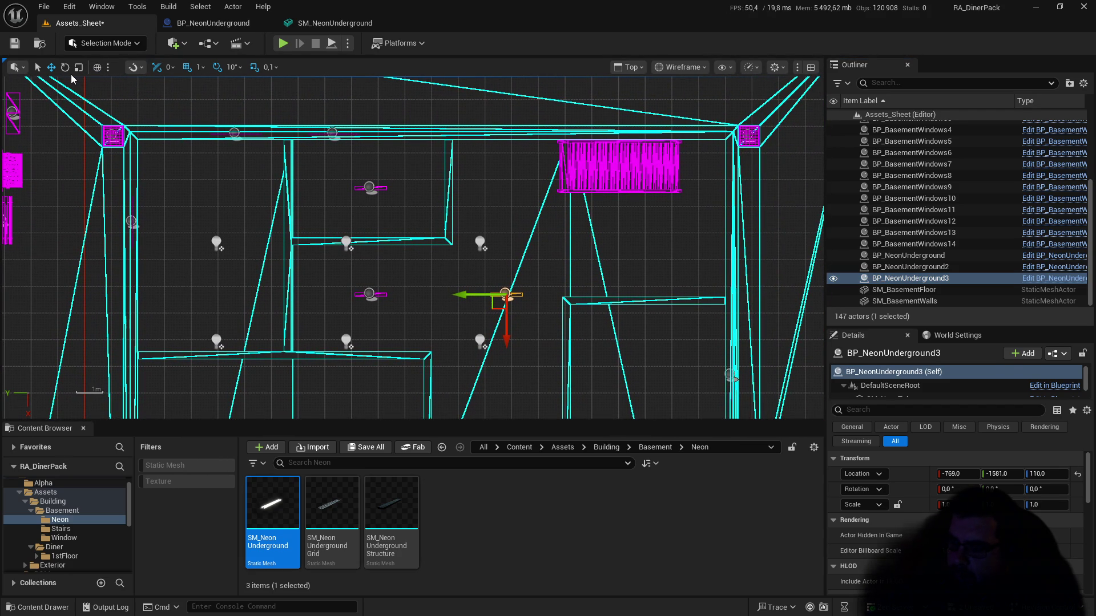
pyautogui.moveTo(507, 337); pyautogui.dragTo(517, 292)
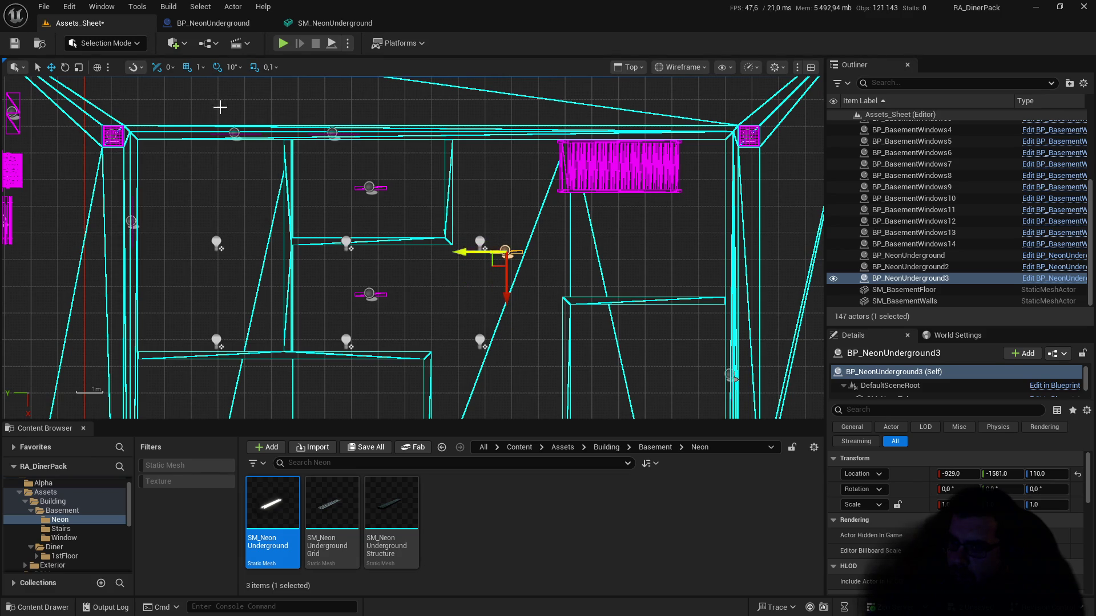
pyautogui.click(65, 67)
pyautogui.moveTo(517, 310); pyautogui.dragTo(517, 310)
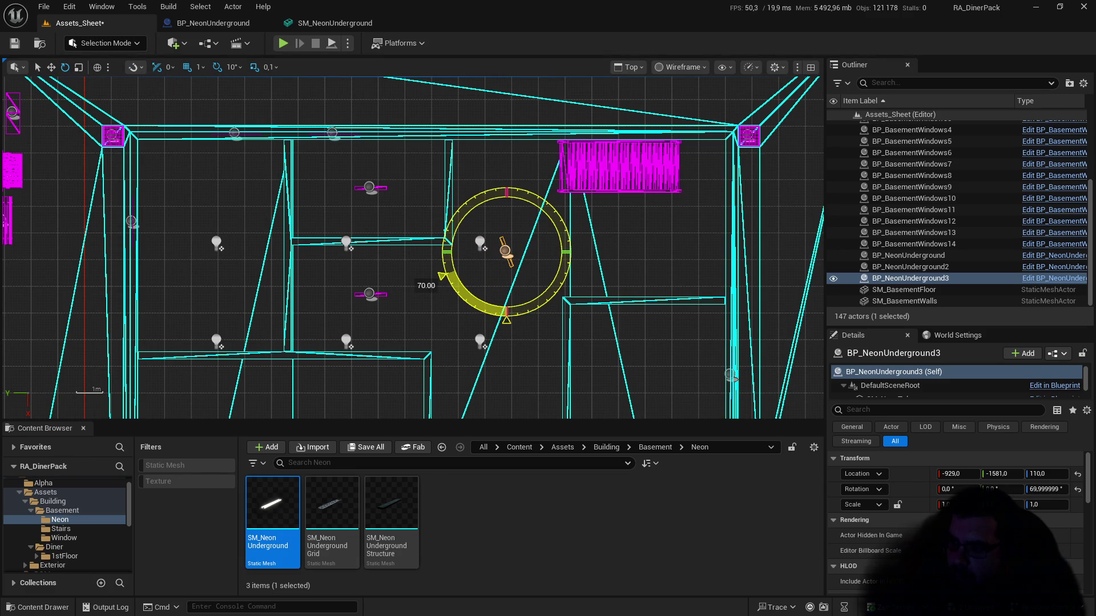
pyautogui.moveTo(354, 223); pyautogui.dragTo(327, 221)
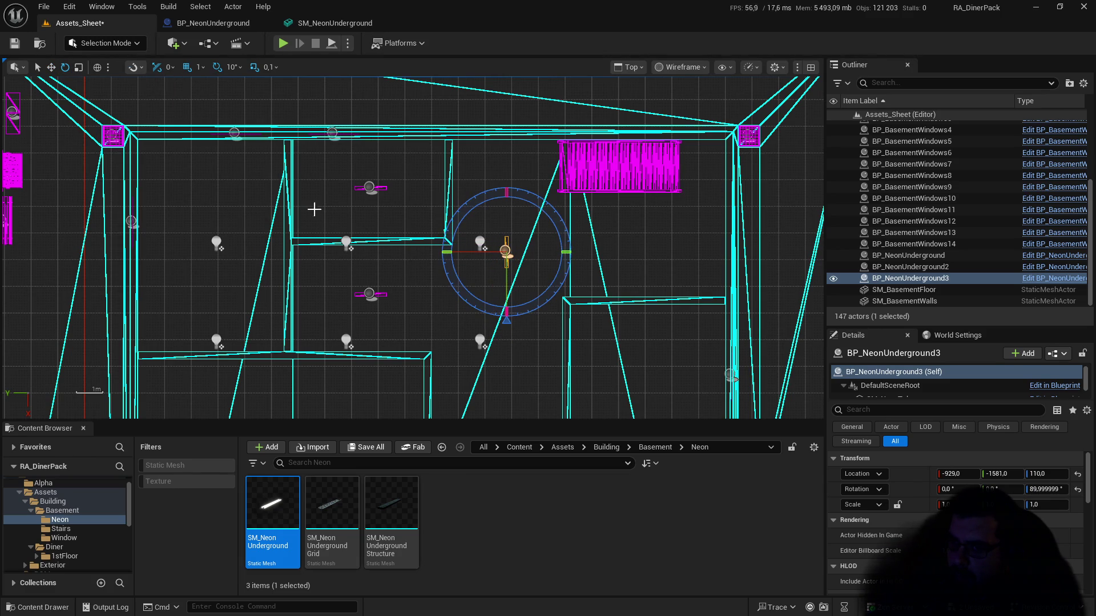
pyautogui.click(52, 69)
pyautogui.moveTo(460, 252); pyautogui.dragTo(637, 252)
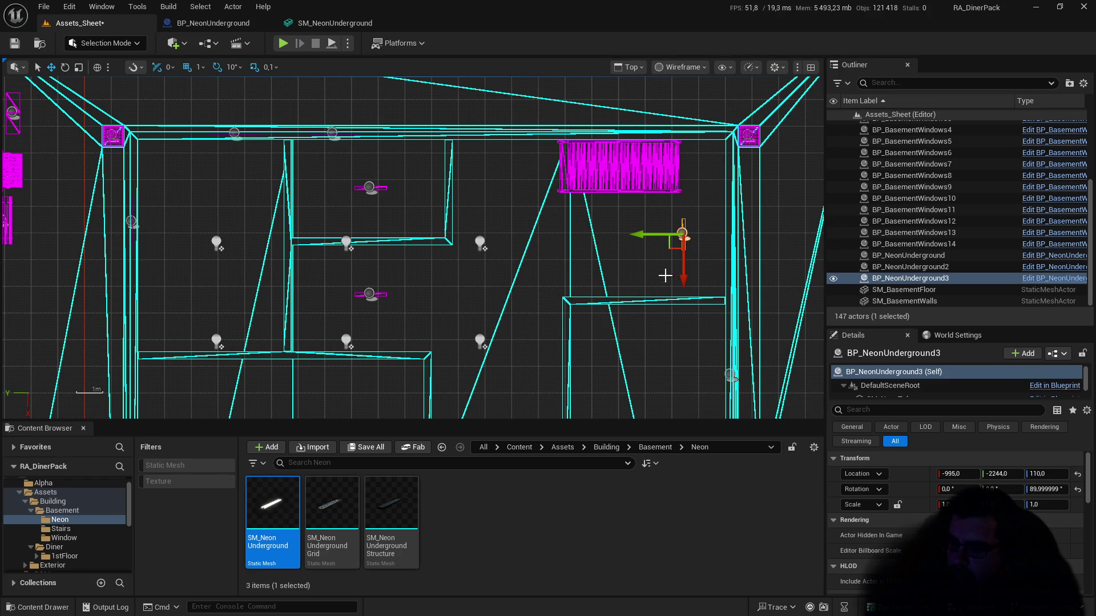
pyautogui.keyDown('alt'); pyautogui.moveTo(632, 237); pyautogui.dragTo(493, 244); pyautogui.keyUp('alt')
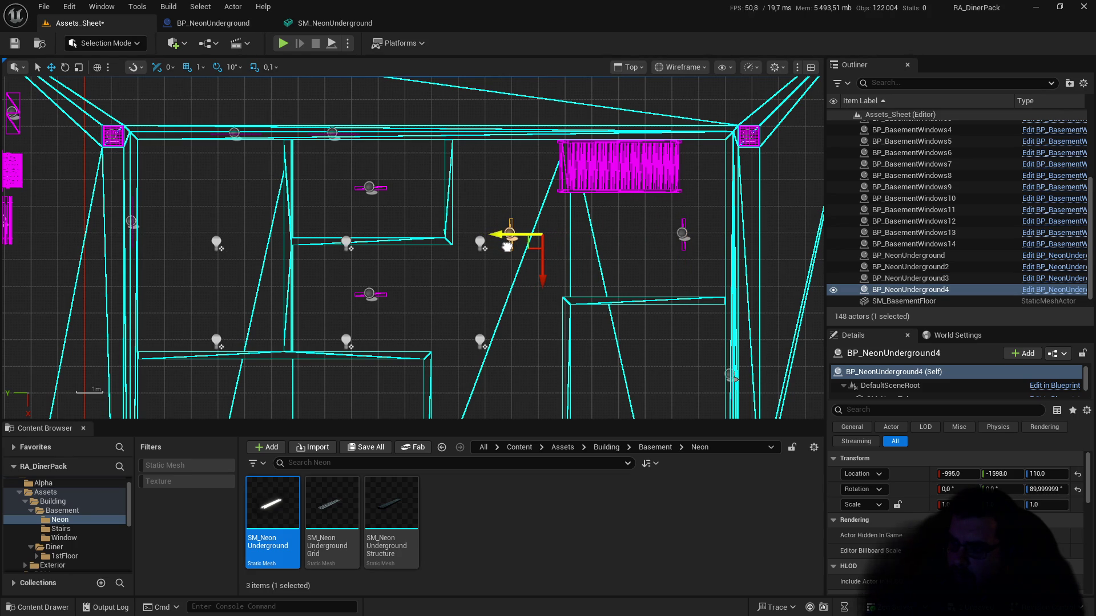
pyautogui.moveTo(513, 277); pyautogui.dragTo(514, 247)
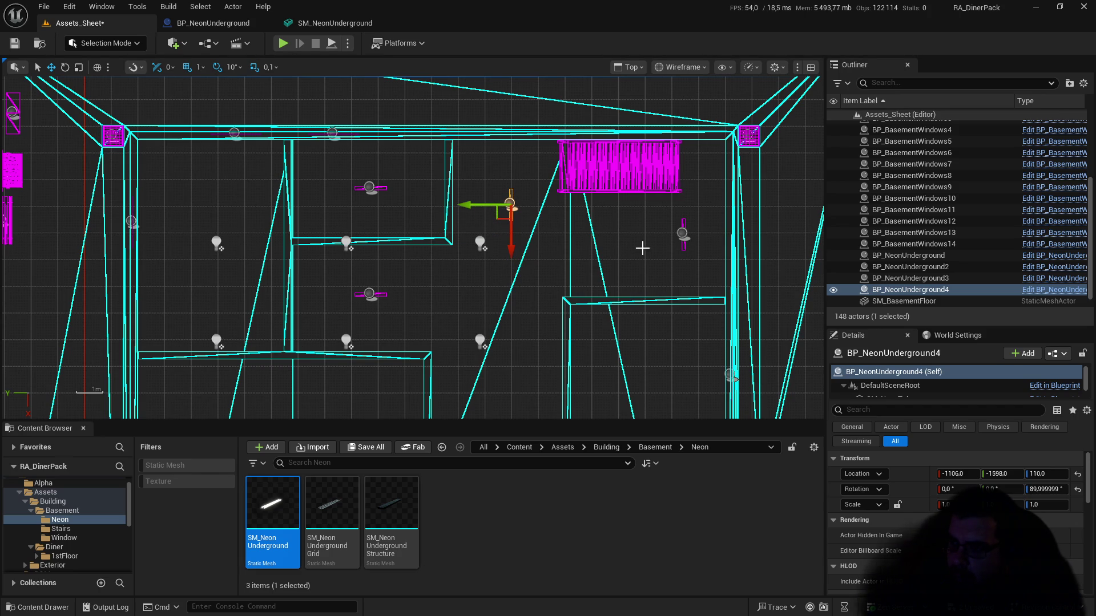
# Step: Turn BP_NeonUnderground3 to 30° around Z near the stairs, then return to lit Perspective
pyautogui.click(683, 249)
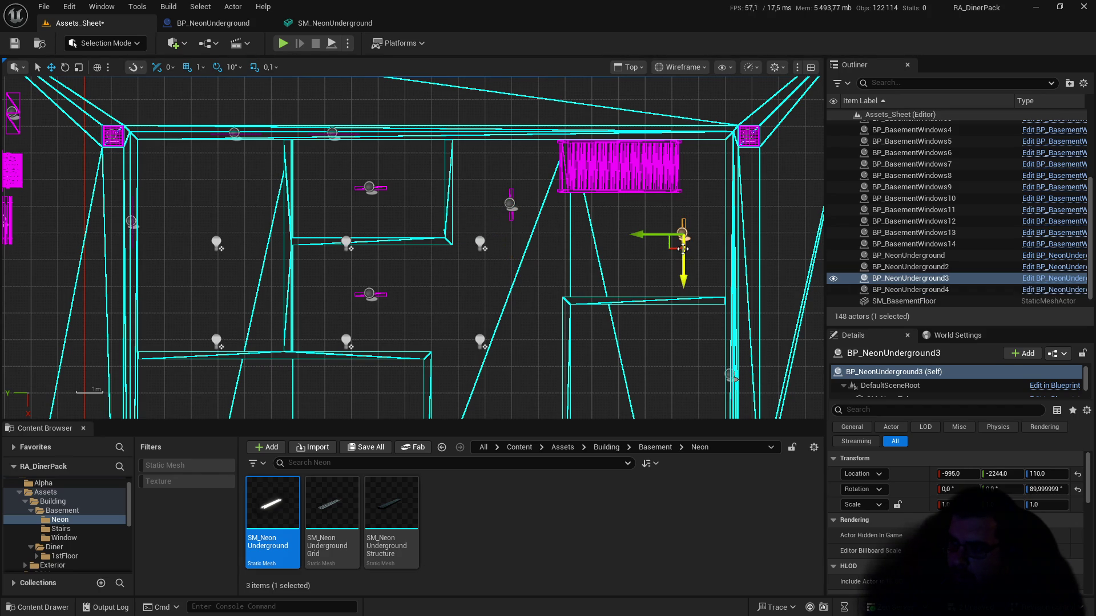
pyautogui.press('e')
pyautogui.moveTo(683, 298)
pyautogui.mouseDown()
pyautogui.moveTo(743, 271)
pyautogui.moveTo(748, 235)
pyautogui.mouseUp()
pyautogui.click(52, 68)
pyautogui.moveTo(631, 237); pyautogui.dragTo(609, 242)
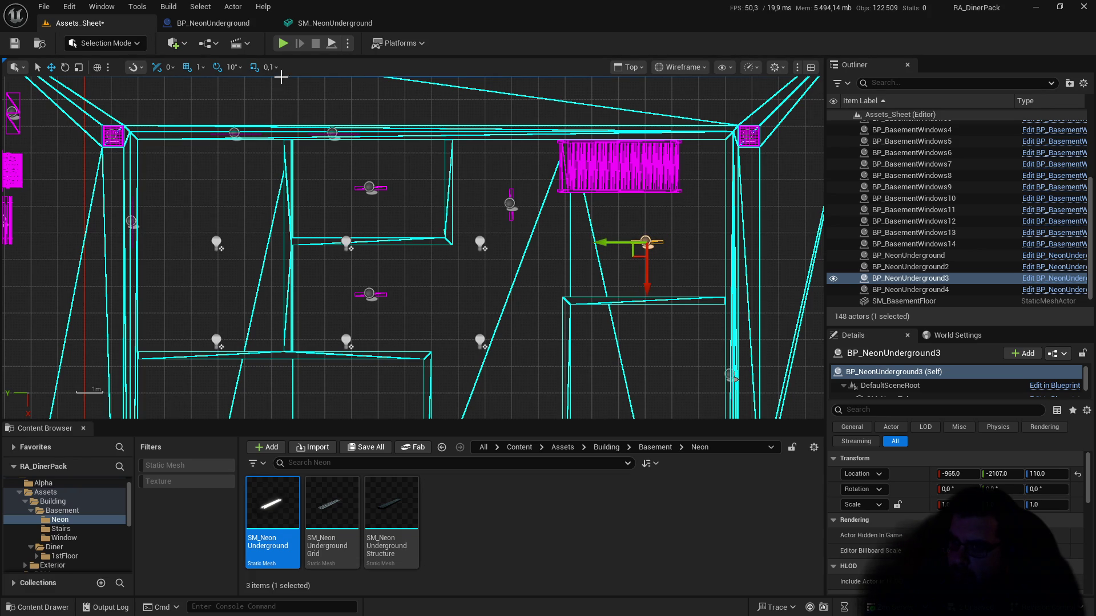
pyautogui.click(639, 70)
pyautogui.click(631, 108)
pyautogui.moveTo(602, 201)
pyautogui.mouseDown()
pyautogui.moveTo(598, 211)
pyautogui.moveTo(606, 182)
pyautogui.moveTo(617, 188)
pyautogui.moveTo(548, 194)
pyautogui.moveTo(595, 206)
pyautogui.mouseUp()
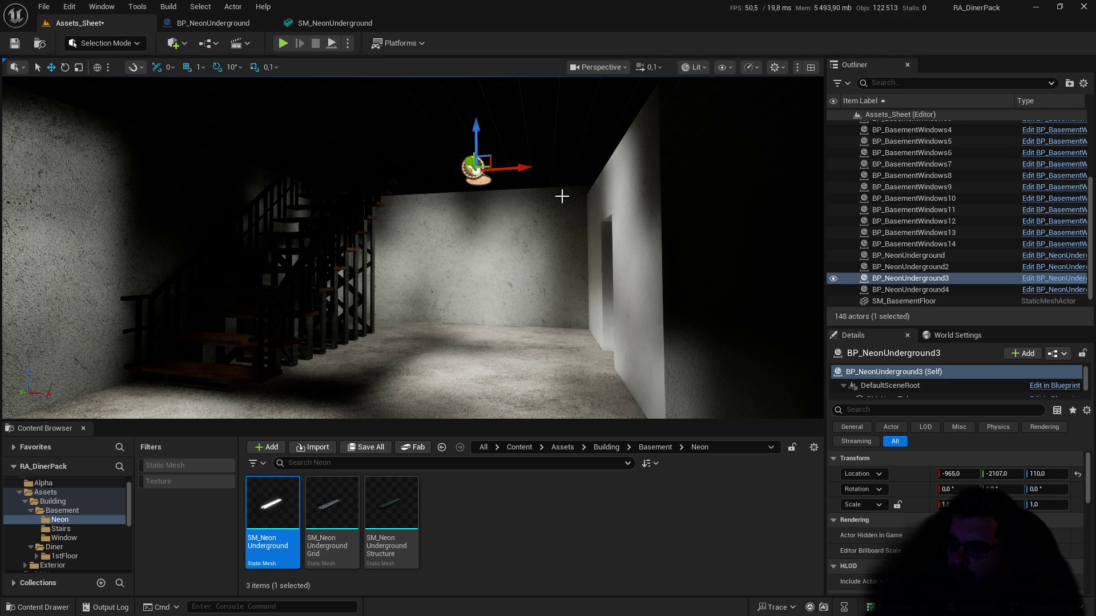
# Step: Reopen MI_NeonEmissive from the neon mesh, set LightIntensity to 250, and save it
pyautogui.moveTo(595, 207); pyautogui.dragTo(588, 186)
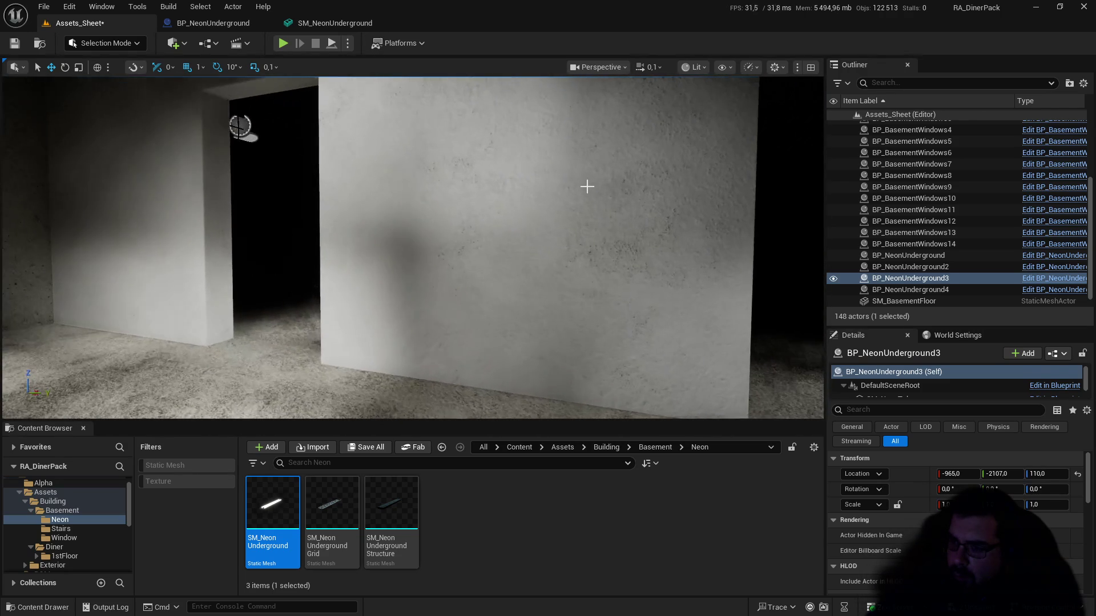
pyautogui.doubleClick(272, 502)
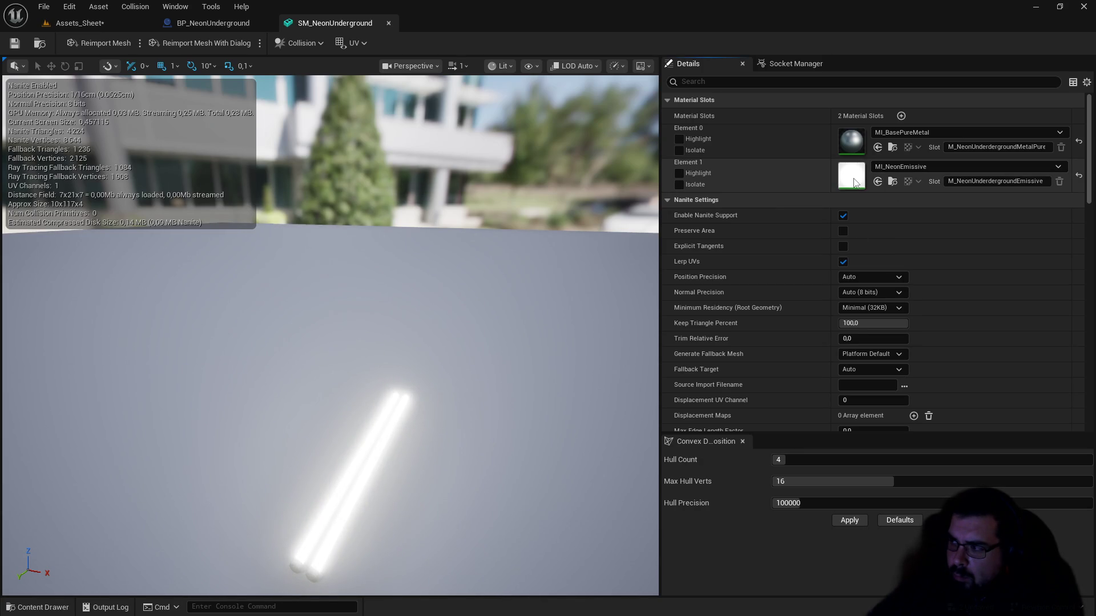
pyautogui.doubleClick(854, 183)
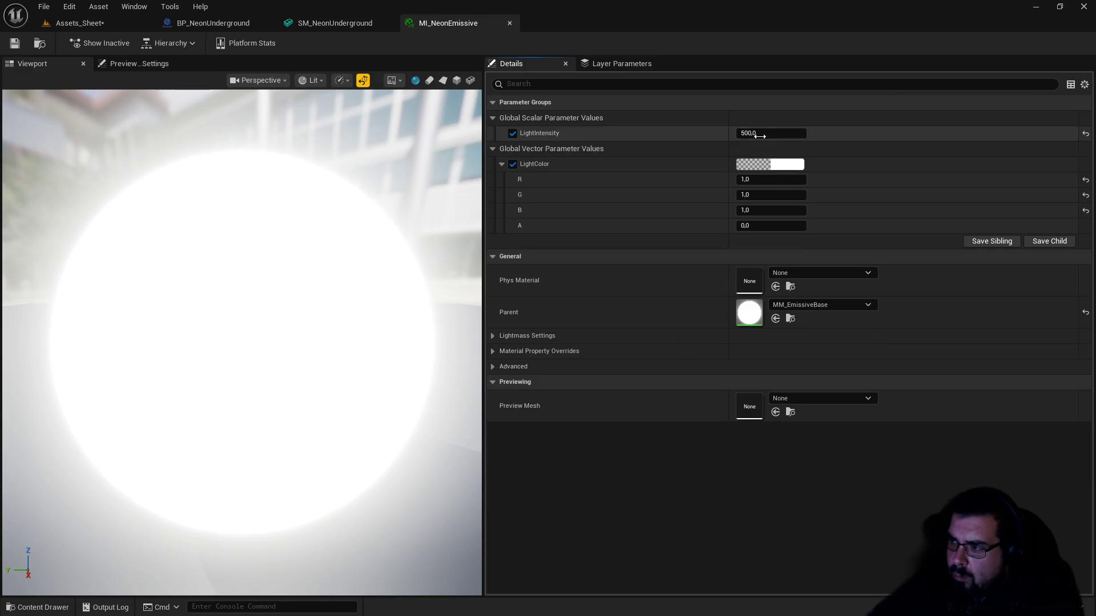
pyautogui.write('5')
pyautogui.press('BackSpace')
pyautogui.press('Return')
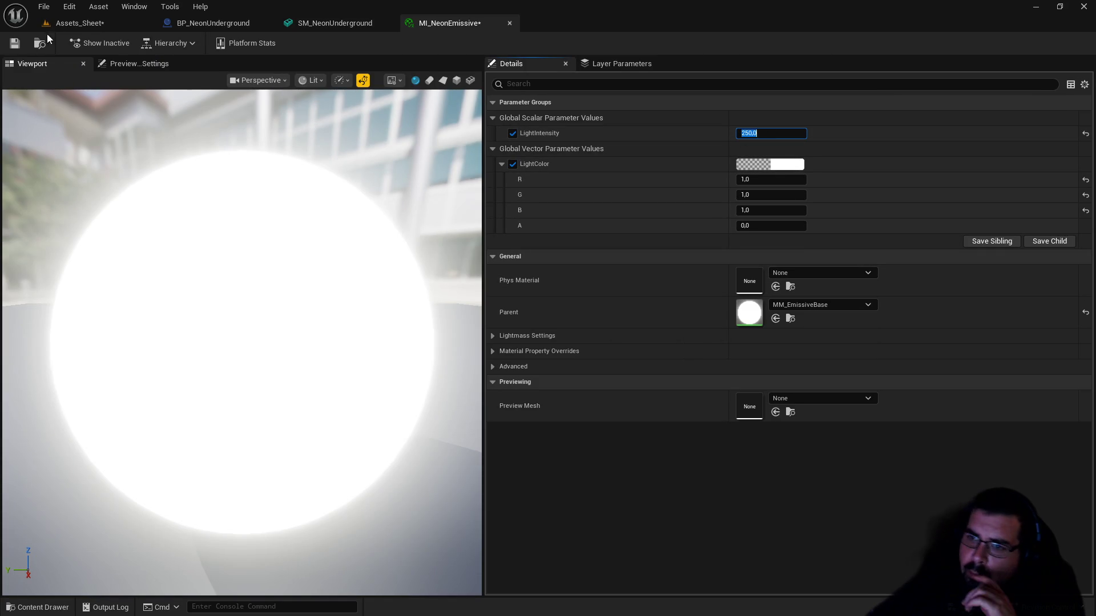
pyautogui.hotkey('ctrl', 's')
pyautogui.click(118, 21)
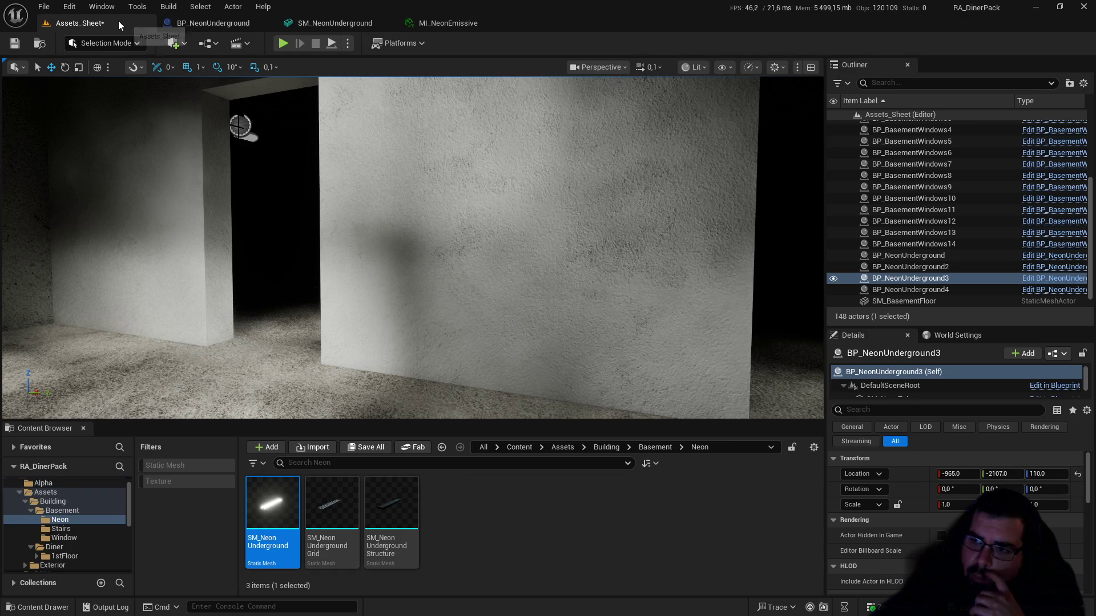
pyautogui.moveTo(435, 209)
pyautogui.mouseDown()
pyautogui.moveTo(257, 222)
pyautogui.moveTo(254, 86)
pyautogui.moveTo(276, 251)
pyautogui.moveTo(265, 166)
pyautogui.mouseUp()
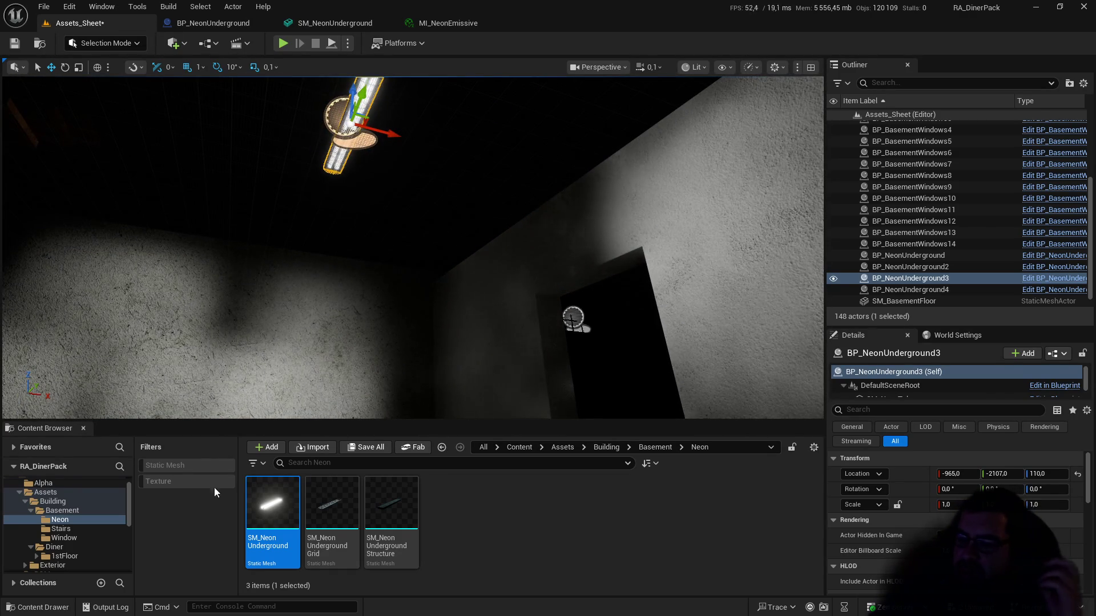
# Step: Browse Blueprints > Interior in the Content Browser and open BP_NeonUnderground in the Blueprint editor
pyautogui.scroll(-3, 55, 517)
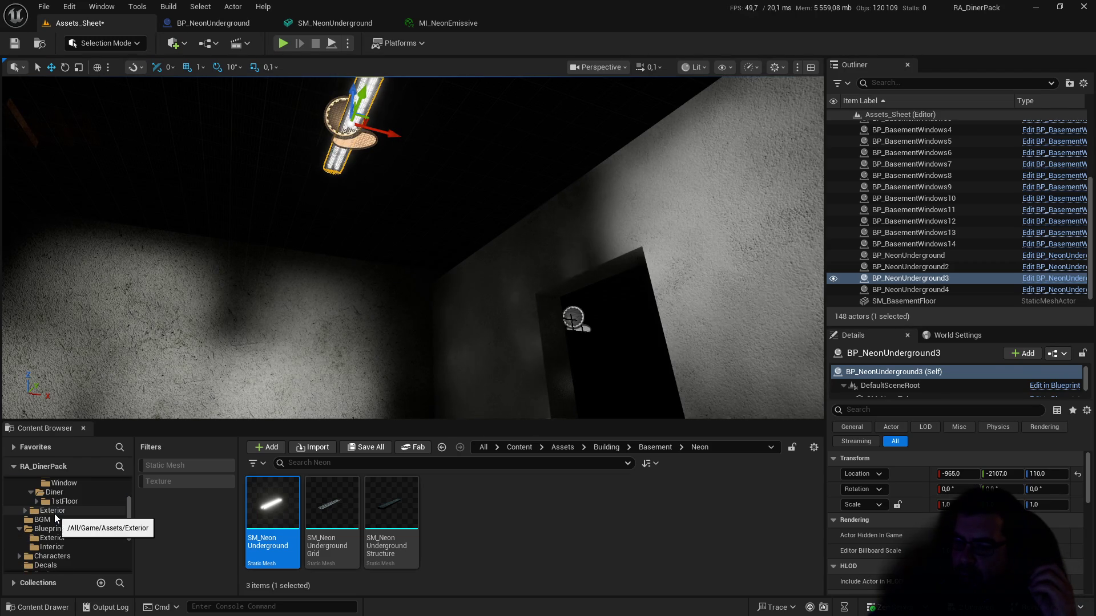
pyautogui.click(56, 530)
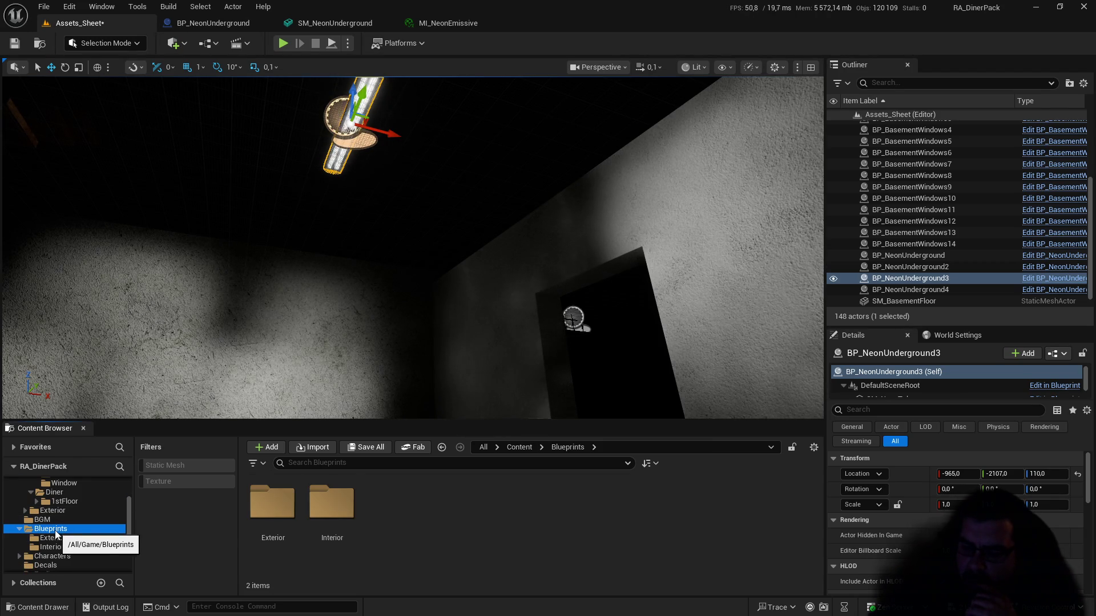
pyautogui.click(273, 516)
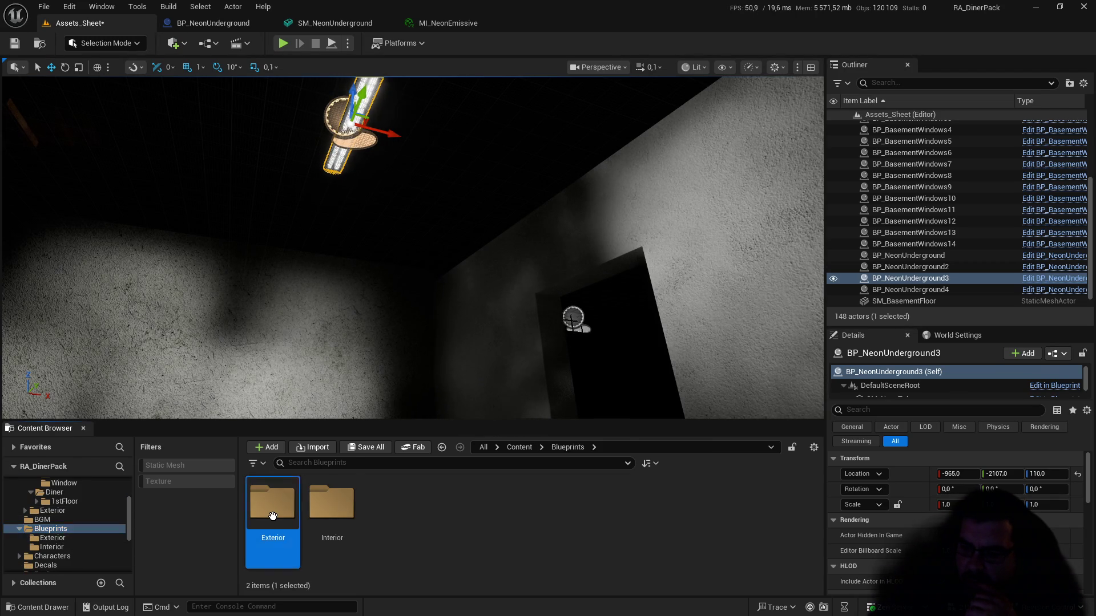
pyautogui.doubleClick(272, 516)
pyautogui.click(53, 548)
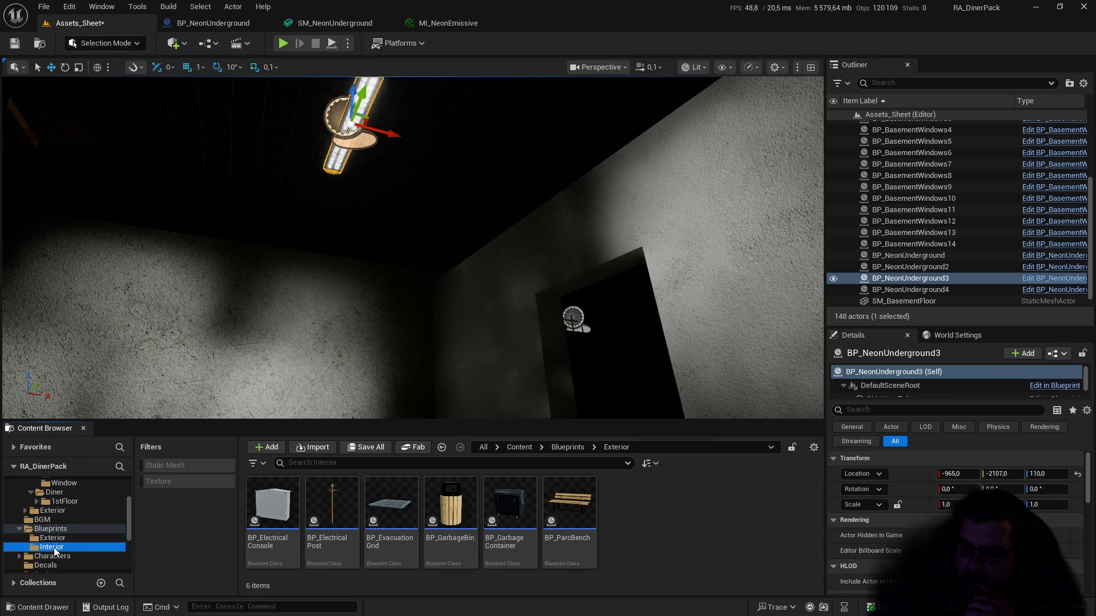
pyautogui.scroll(-3, 462, 517)
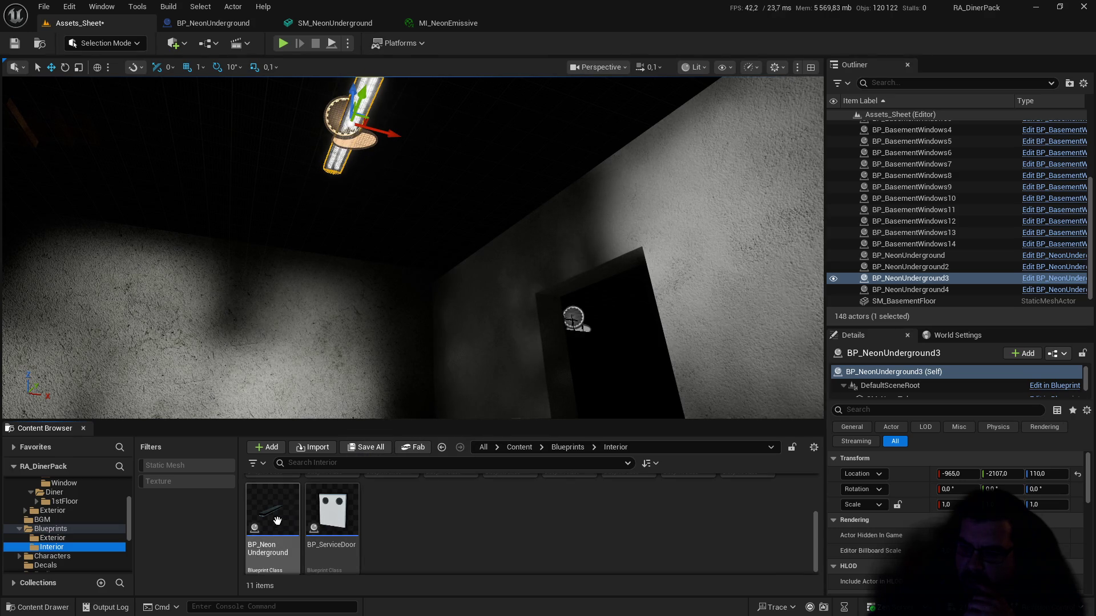
pyautogui.doubleClick(277, 521)
pyautogui.click(52, 100)
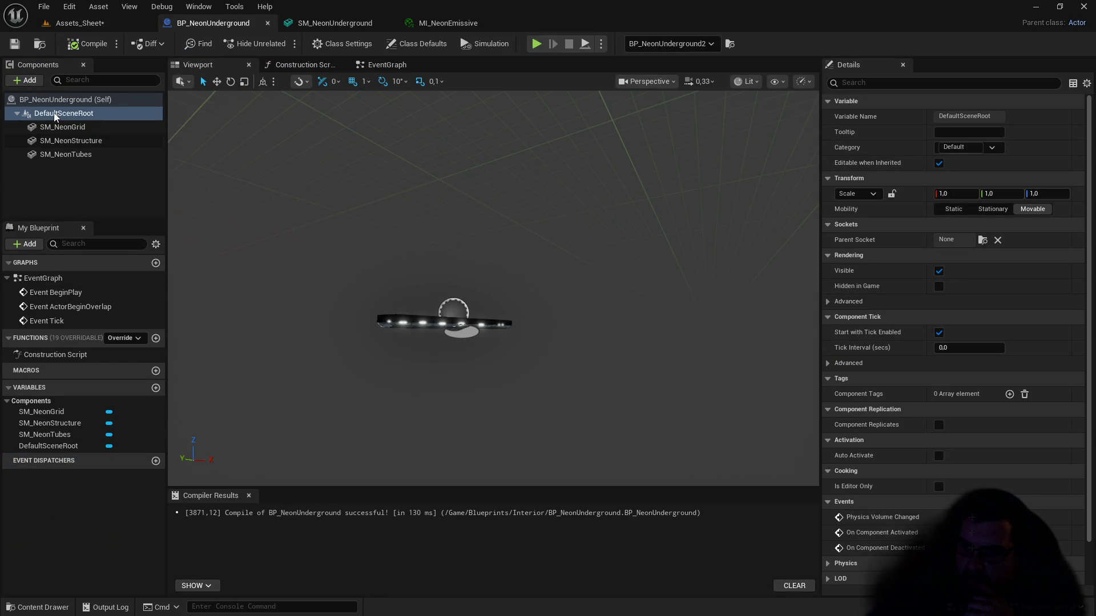
# Step: Add a RectLight component, pitch it -90° to face downward, and lower it to Z -3.0
pyautogui.click(34, 82)
pyautogui.write('rec')
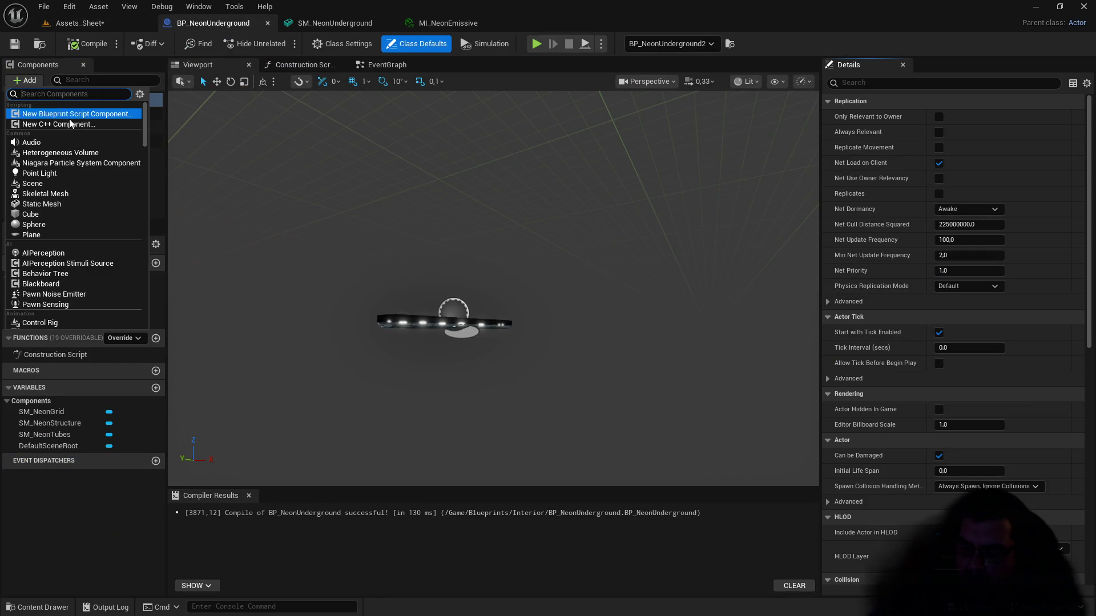
pyautogui.write('t')
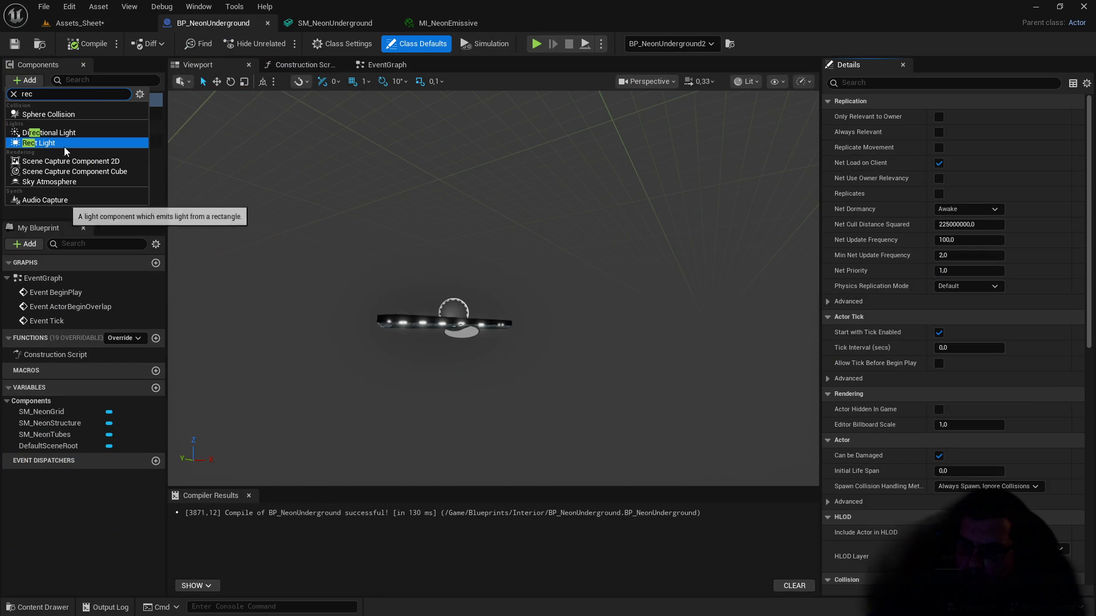
pyautogui.click(60, 145)
pyautogui.moveTo(453, 238)
pyautogui.mouseDown()
pyautogui.moveTo(436, 268)
pyautogui.moveTo(497, 219)
pyautogui.moveTo(565, 203)
pyautogui.mouseUp()
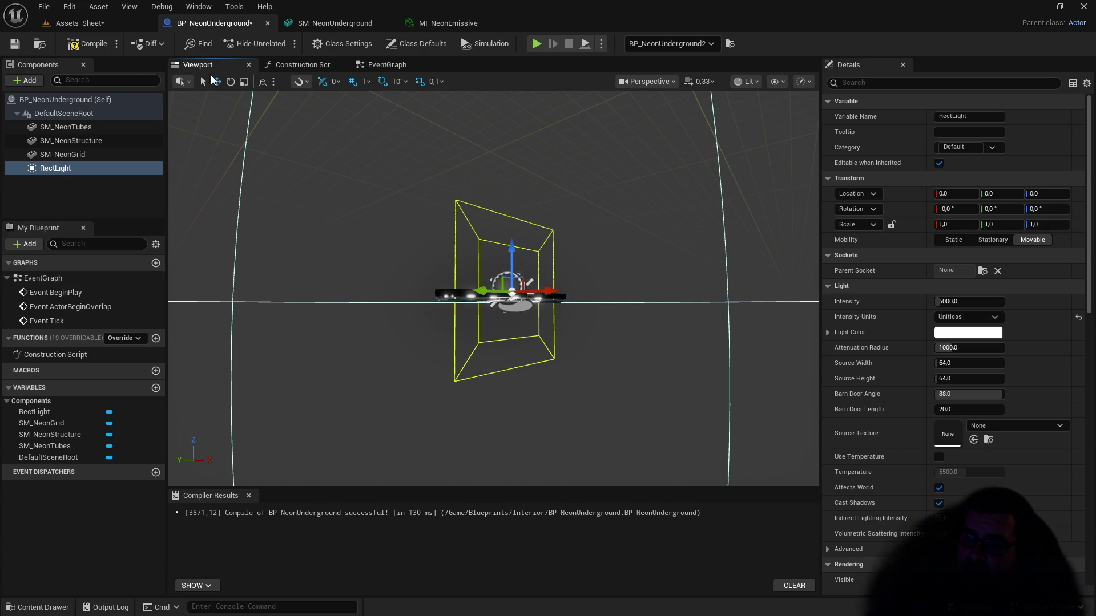
pyautogui.click(230, 82)
pyautogui.moveTo(573, 308)
pyautogui.mouseDown()
pyautogui.moveTo(583, 338)
pyautogui.moveTo(513, 377)
pyautogui.mouseUp()
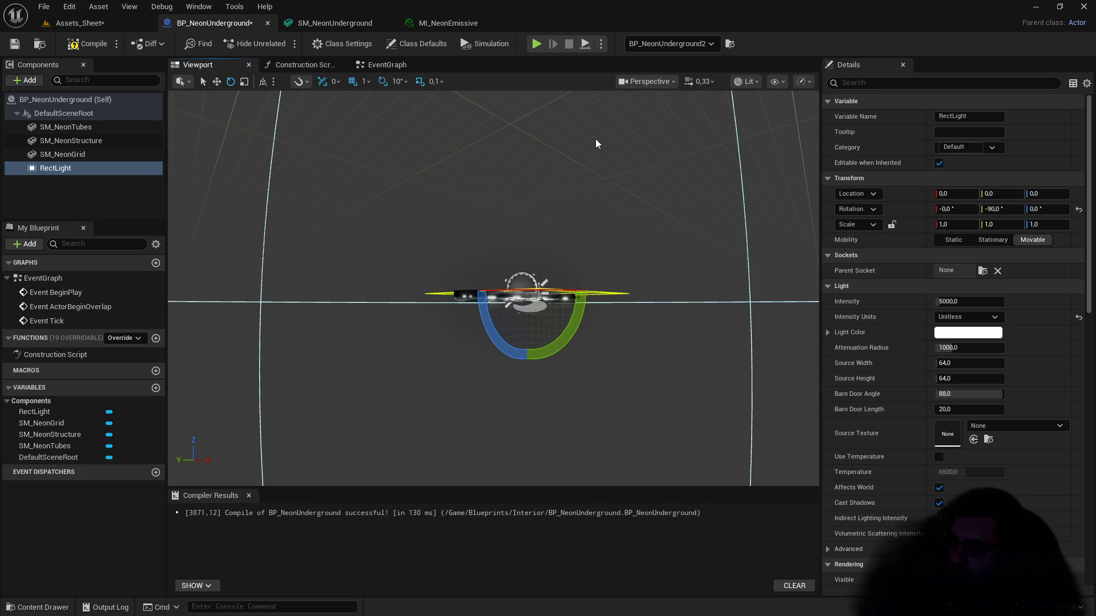
pyautogui.press('w')
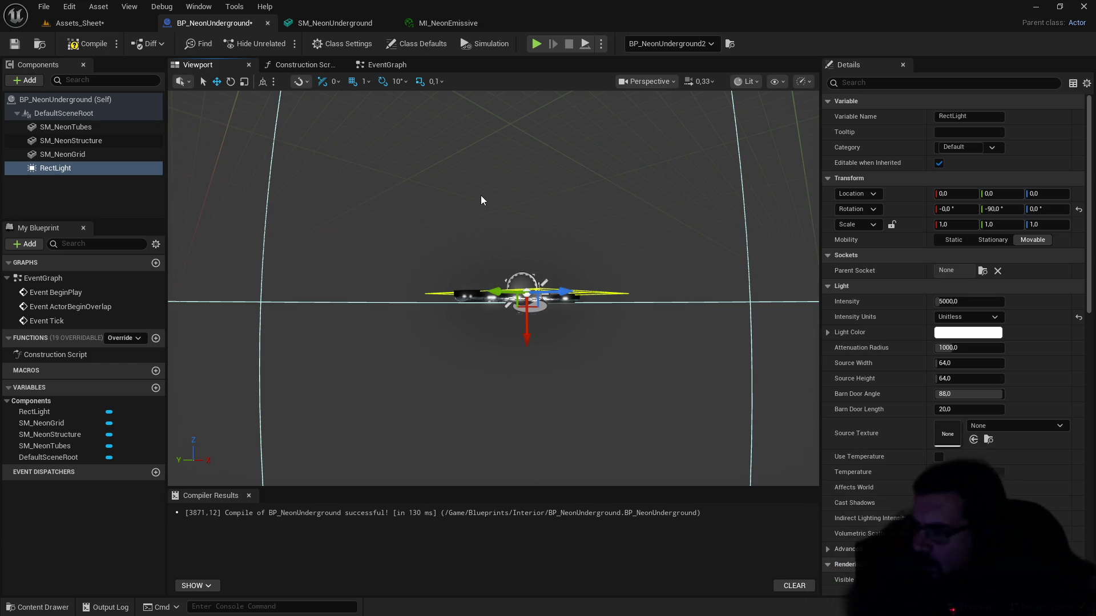
pyautogui.moveTo(517, 209)
pyautogui.mouseDown()
pyautogui.moveTo(517, 246)
pyautogui.moveTo(517, 205)
pyautogui.mouseUp()
pyautogui.moveTo(510, 276); pyautogui.dragTo(510, 282)
# Step: Give the RectLight source width 120, source height 24, and Candelas intensity units
pyautogui.click(968, 363)
pyautogui.write('8')
pyautogui.press('Return')
pyautogui.write('120')
pyautogui.press('Return')
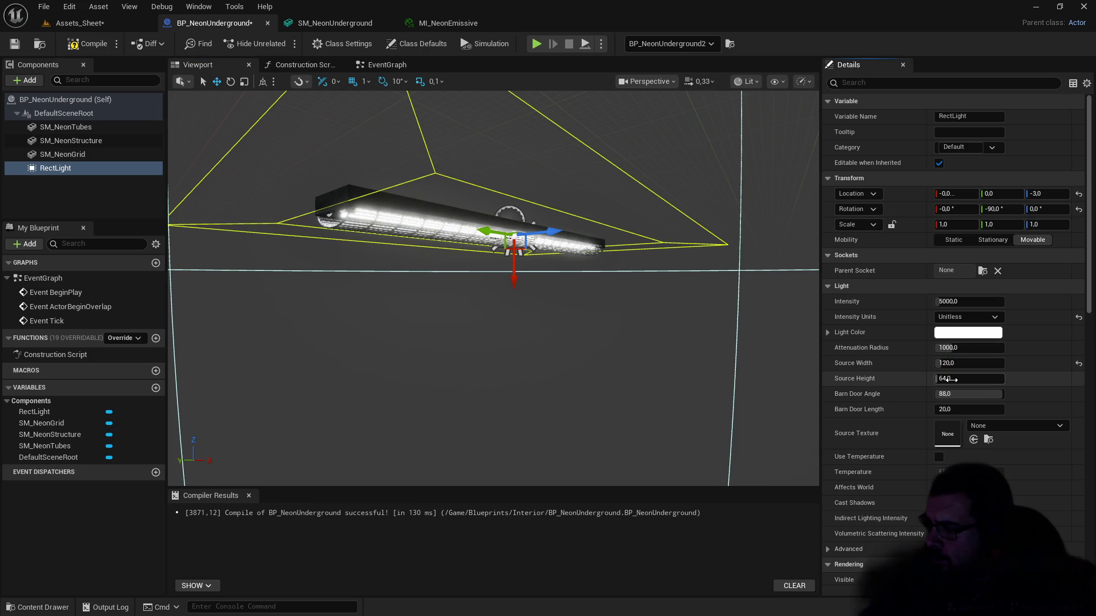
pyautogui.moveTo(969, 378); pyautogui.dragTo(945, 379)
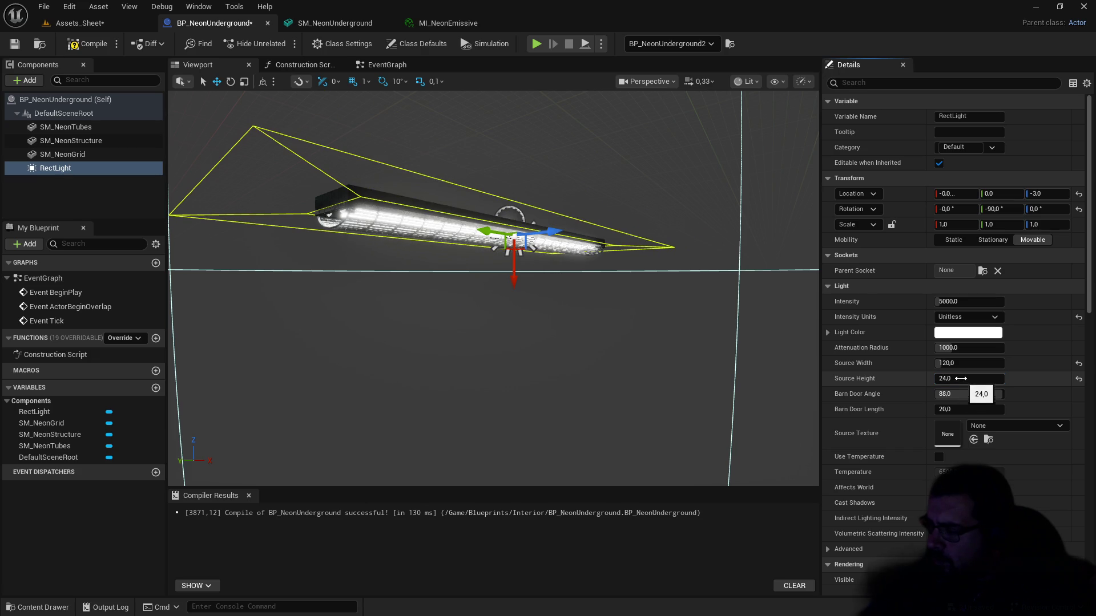
pyautogui.click(971, 317)
pyautogui.click(968, 335)
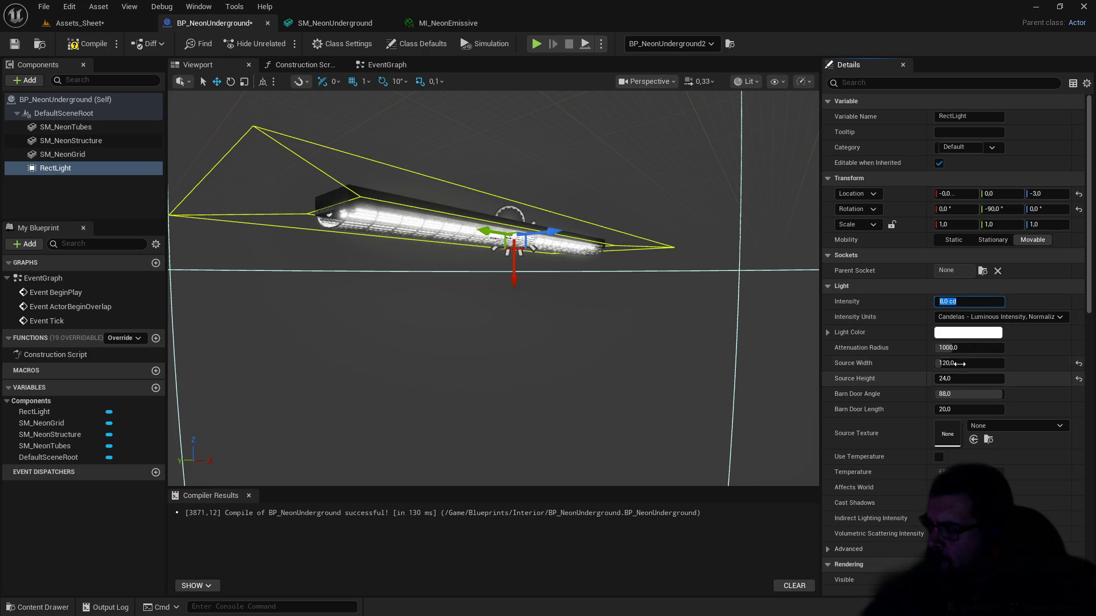
# Step: Set the RectLight barn door angle to 70 and barn door length to 30
pyautogui.moveTo(949, 394)
pyautogui.mouseDown()
pyautogui.moveTo(920, 394)
pyautogui.moveTo(929, 394)
pyautogui.mouseUp()
pyautogui.click(950, 393)
pyautogui.press('Return')
pyautogui.moveTo(951, 407); pyautogui.dragTo(953, 407)
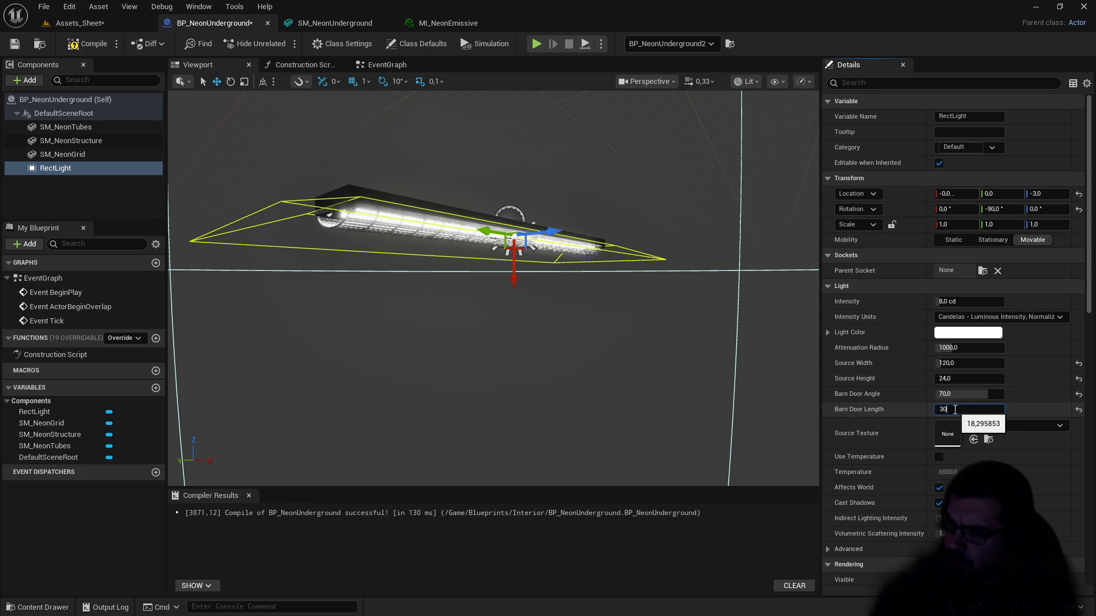
pyautogui.press('Return')
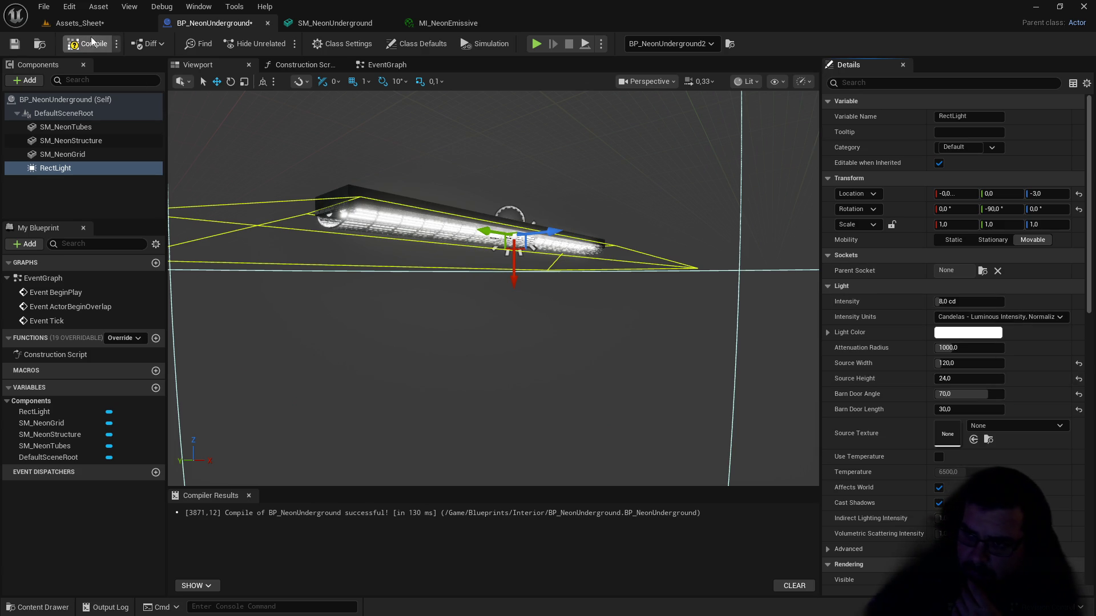
pyautogui.click(141, 27)
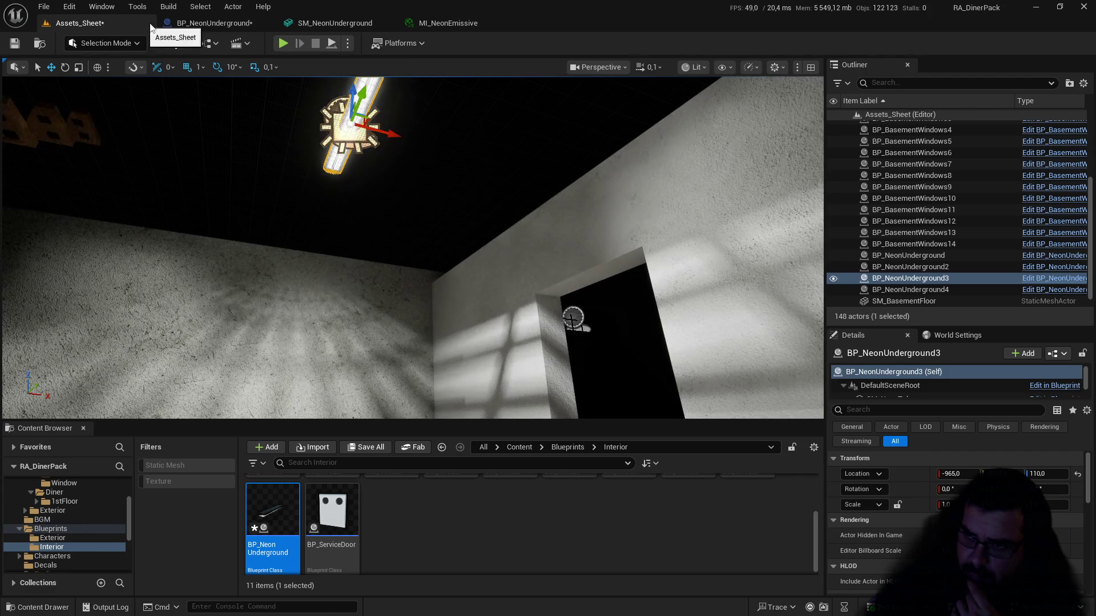
# Step: Open MI_NeonEmissive via SM_NeonUnderground and lower its LightIntensity to 5
pyautogui.moveTo(428, 212); pyautogui.dragTo(426, 209)
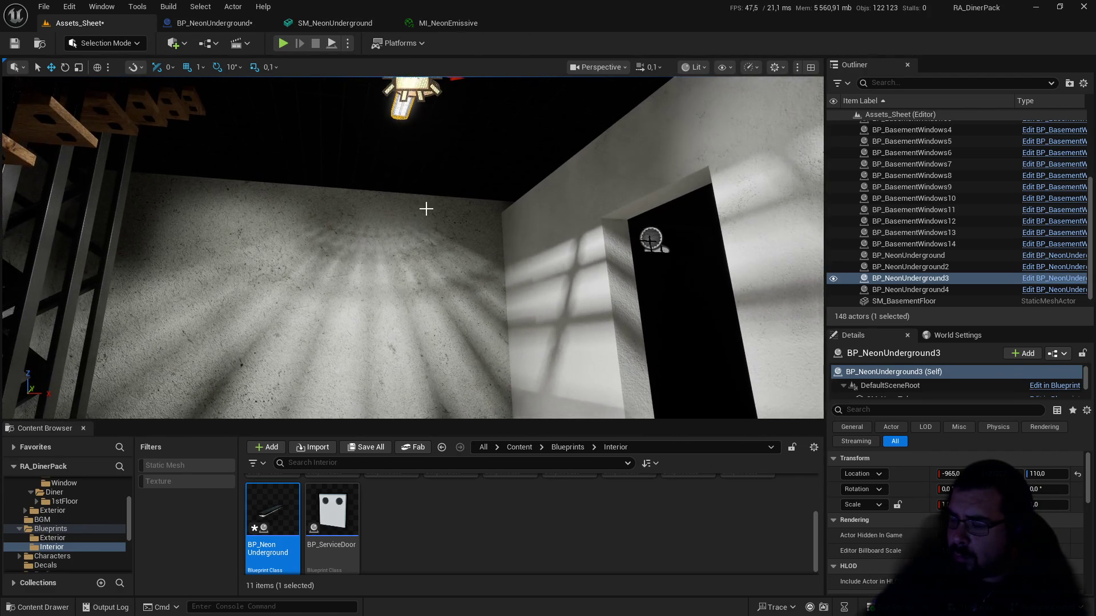
pyautogui.moveTo(407, 255); pyautogui.dragTo(406, 255)
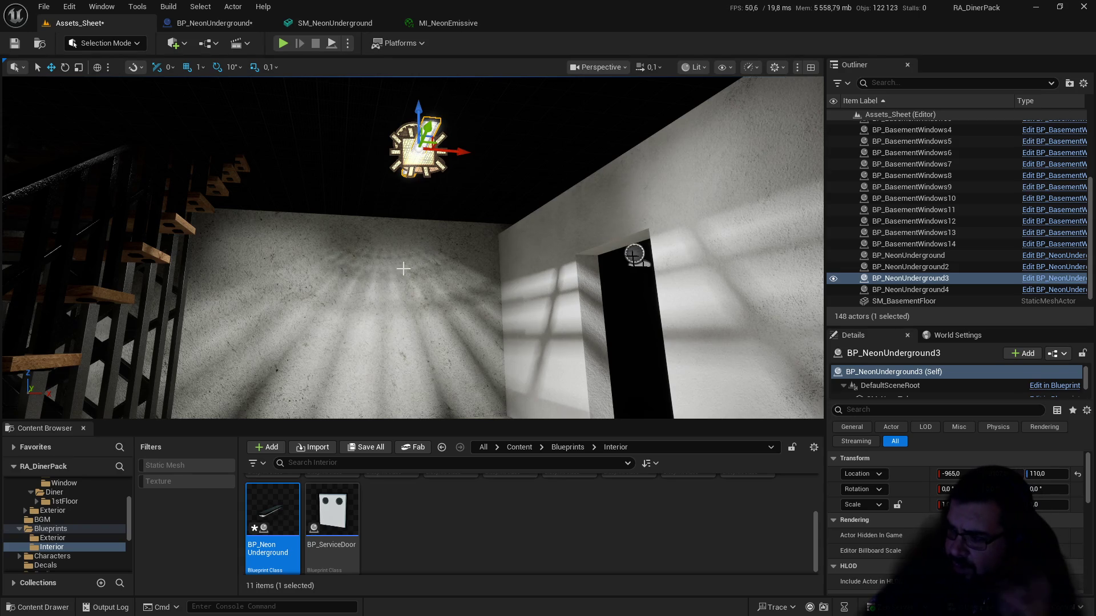
pyautogui.scroll(2, 54, 521)
pyautogui.click(55, 519)
pyautogui.doubleClick(270, 514)
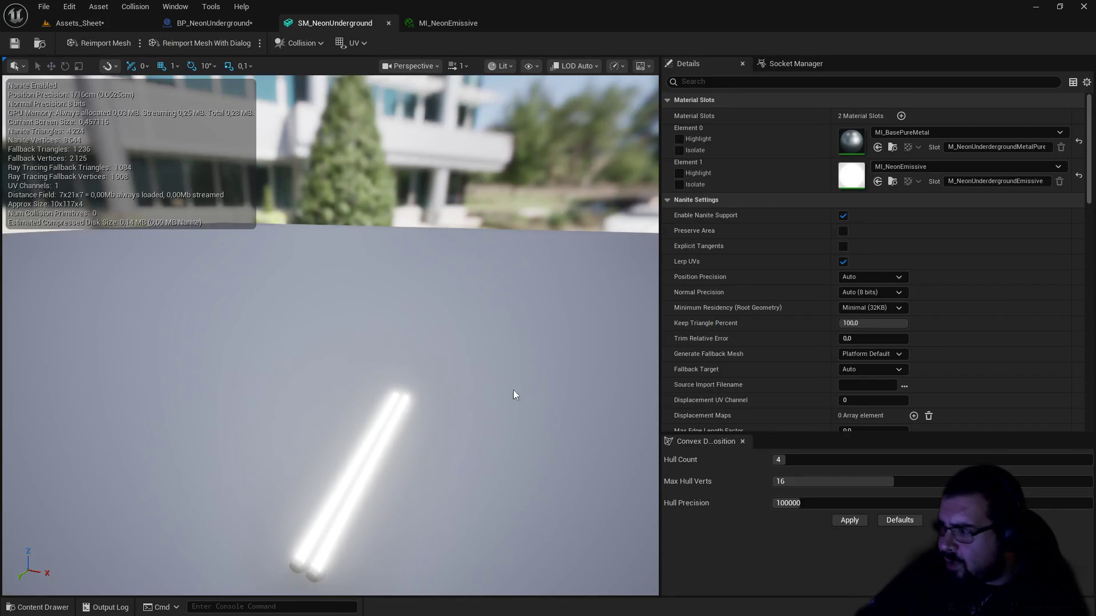
pyautogui.doubleClick(861, 181)
pyautogui.click(755, 134)
pyautogui.press('Return')
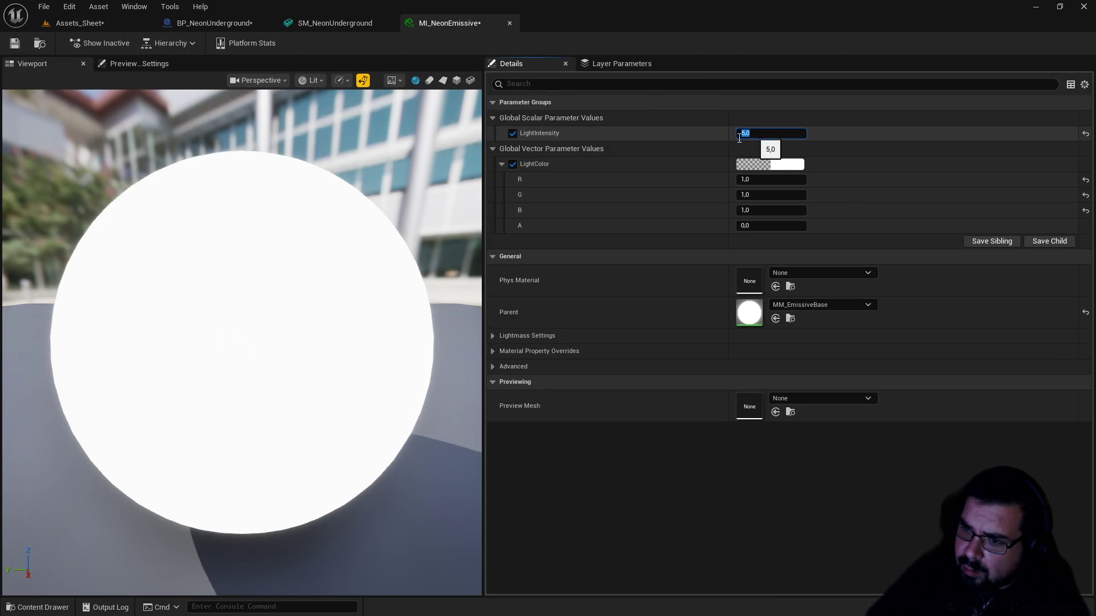
pyautogui.click(115, 23)
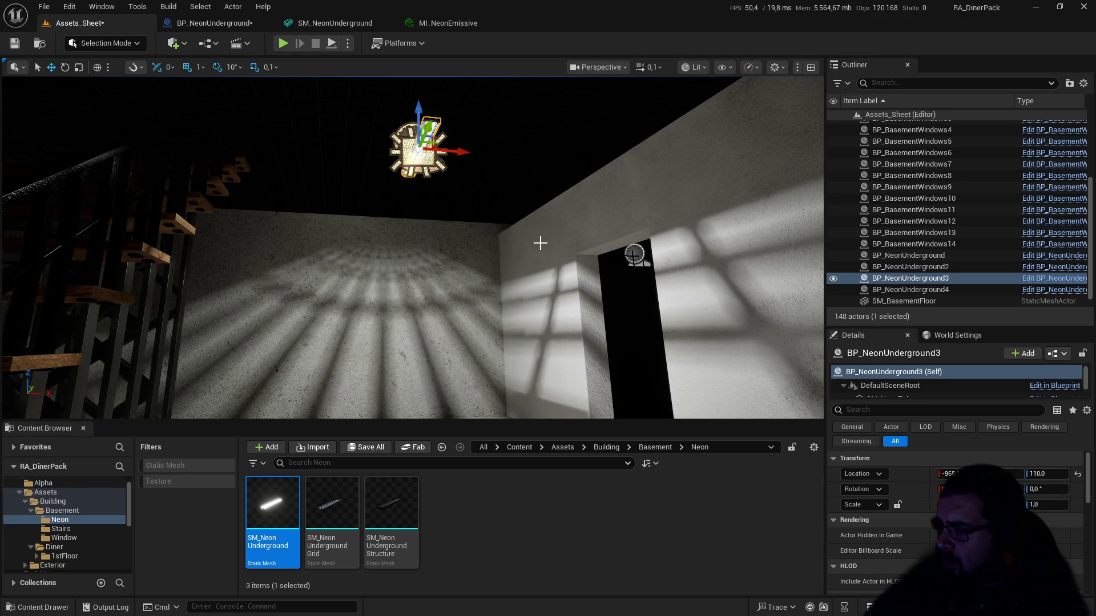
# Step: Undock the BP_NeonUnderground editor into a floating window and compile the blueprint
pyautogui.moveTo(540, 243); pyautogui.dragTo(440, 186)
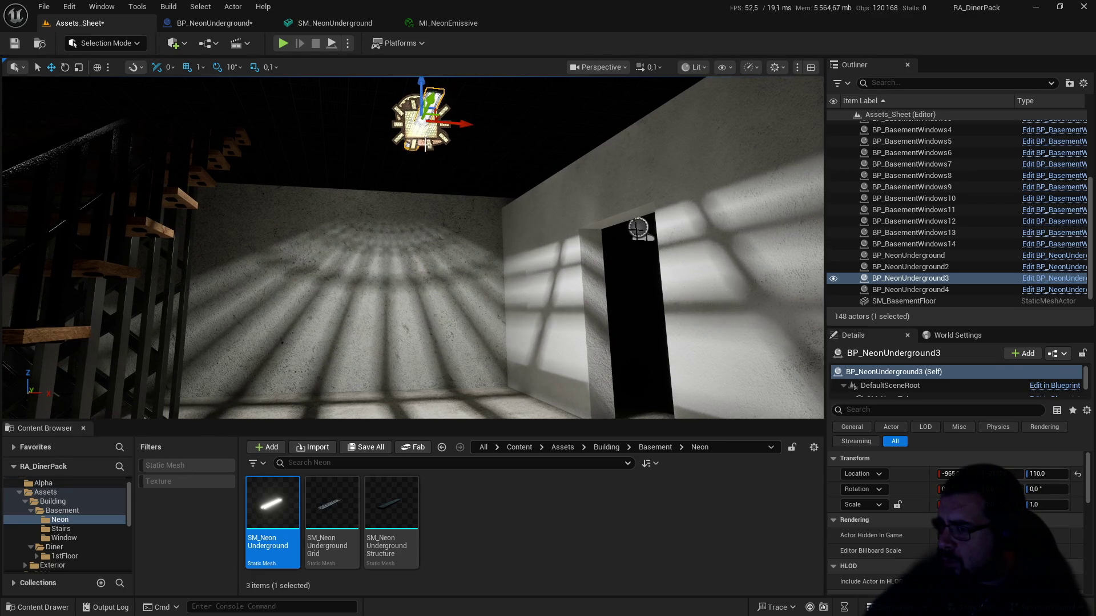
pyautogui.click(215, 23)
pyautogui.moveTo(231, 22); pyautogui.dragTo(729, 187)
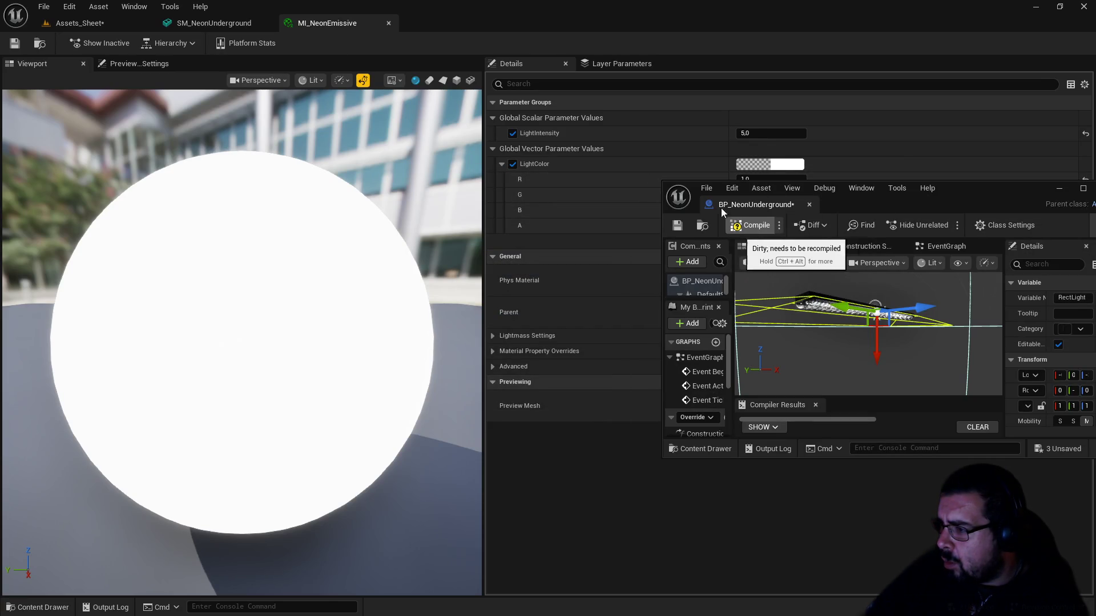
pyautogui.click(64, 25)
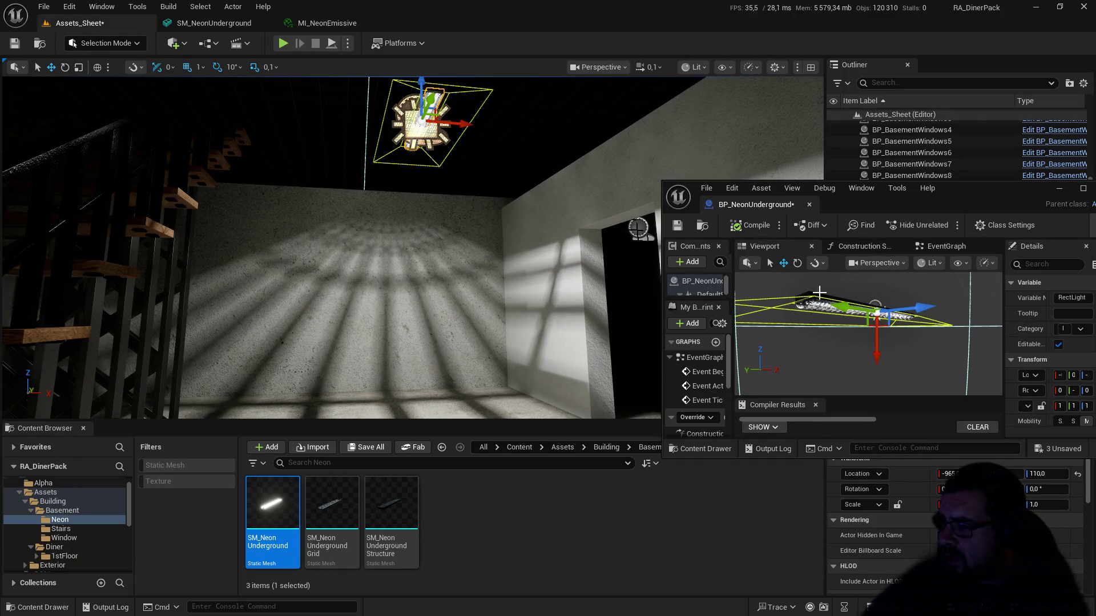
# Step: Switch the level viewport to the Optimization Viewmodes > Light Complexity view
pyautogui.click(695, 67)
pyautogui.moveTo(755, 242)
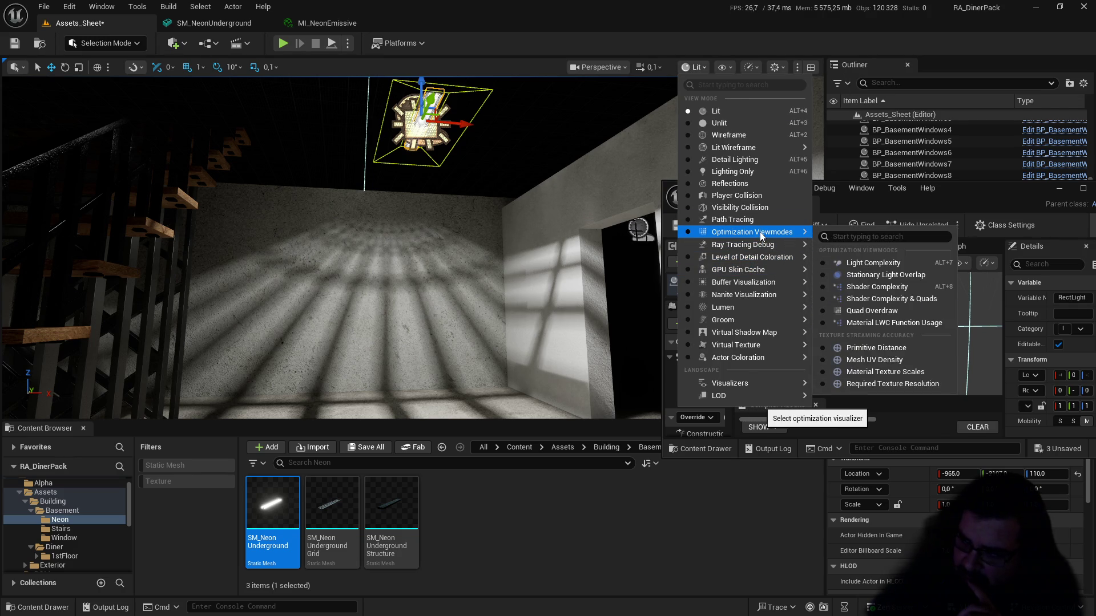
pyautogui.click(859, 262)
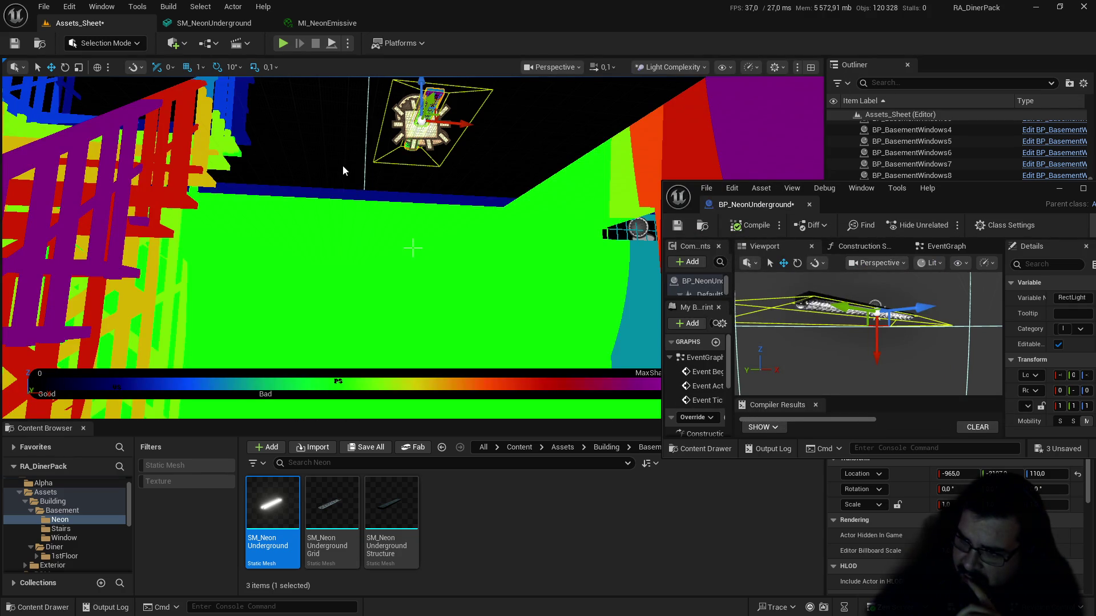
# Step: Inspect the stairs and ceiling lights in Light Complexity, then move the BP_NeonUnderground editor higher
pyautogui.moveTo(343, 166); pyautogui.dragTo(228, 168)
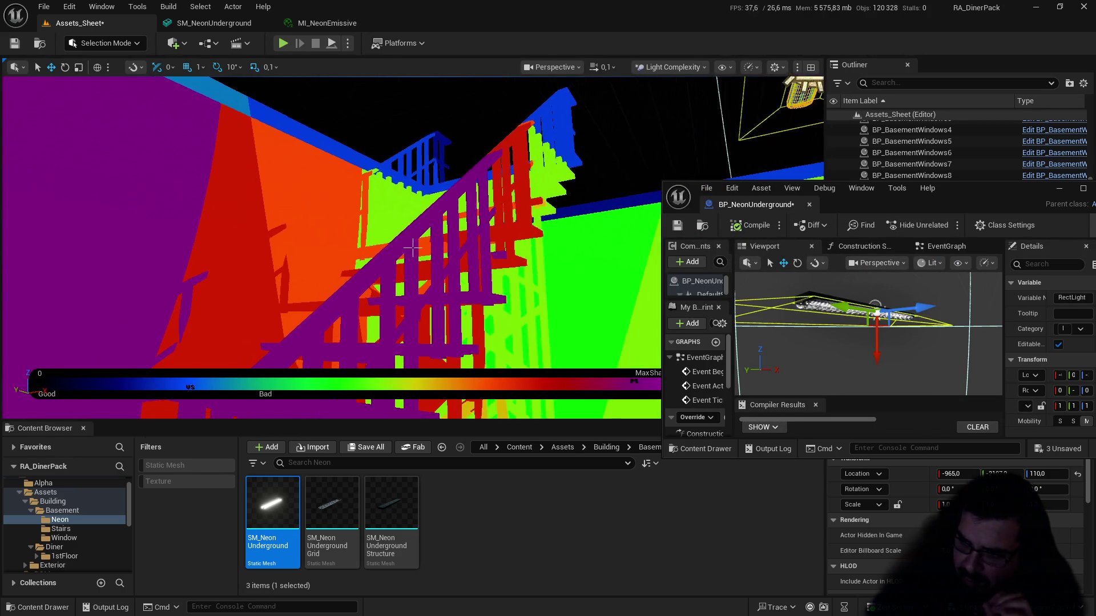
pyautogui.moveTo(412, 247); pyautogui.dragTo(413, 247)
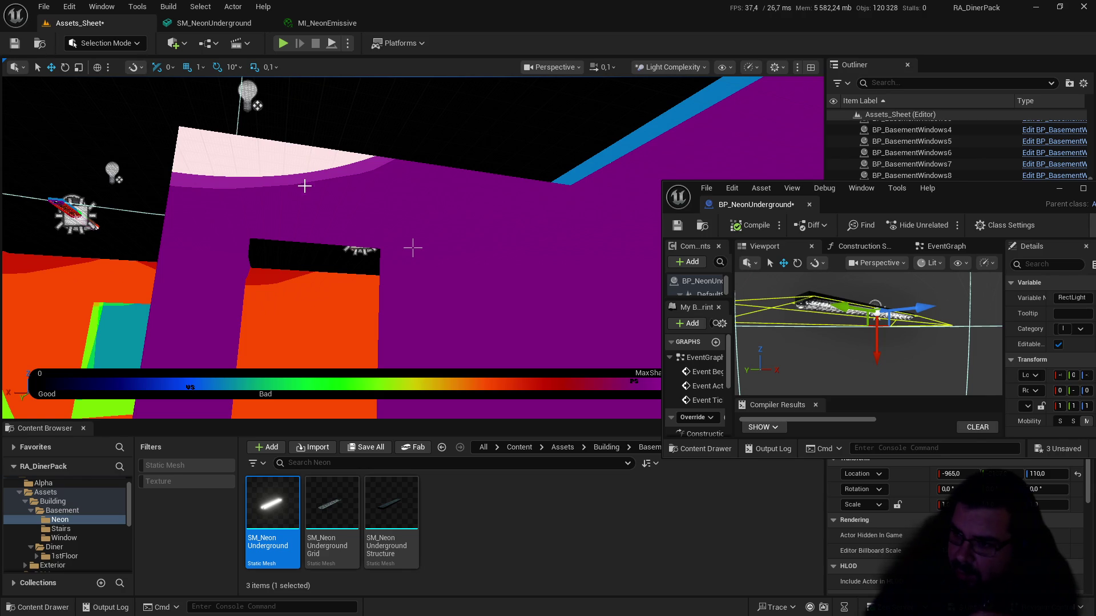
pyautogui.scroll(-5, 424, 182)
pyautogui.scroll(-5, 467, 159)
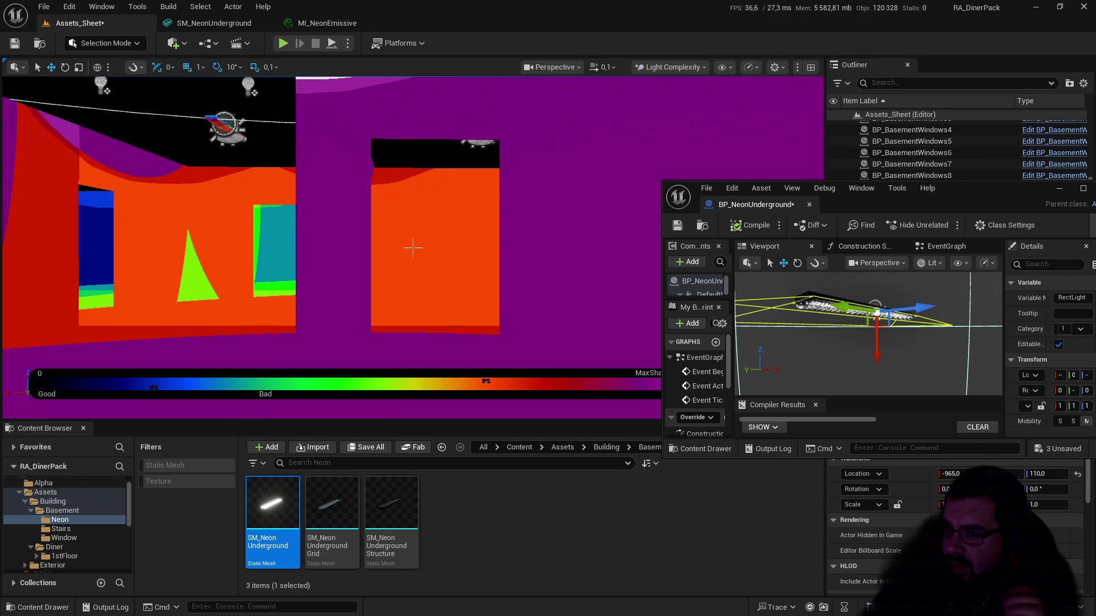
pyautogui.moveTo(316, 196); pyautogui.dragTo(316, 195)
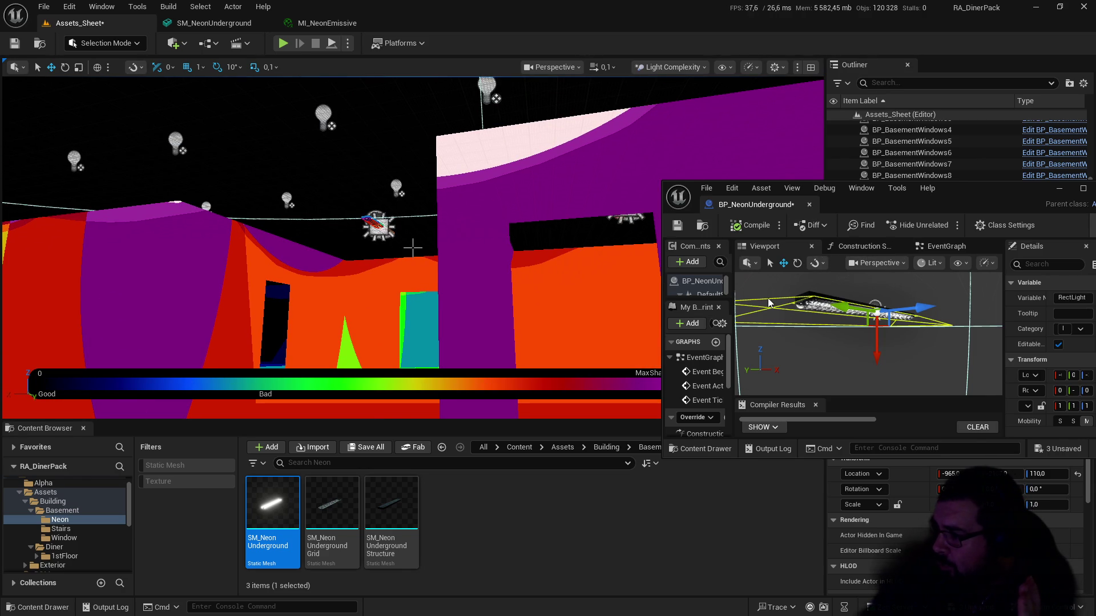
pyautogui.moveTo(966, 190); pyautogui.dragTo(820, 109)
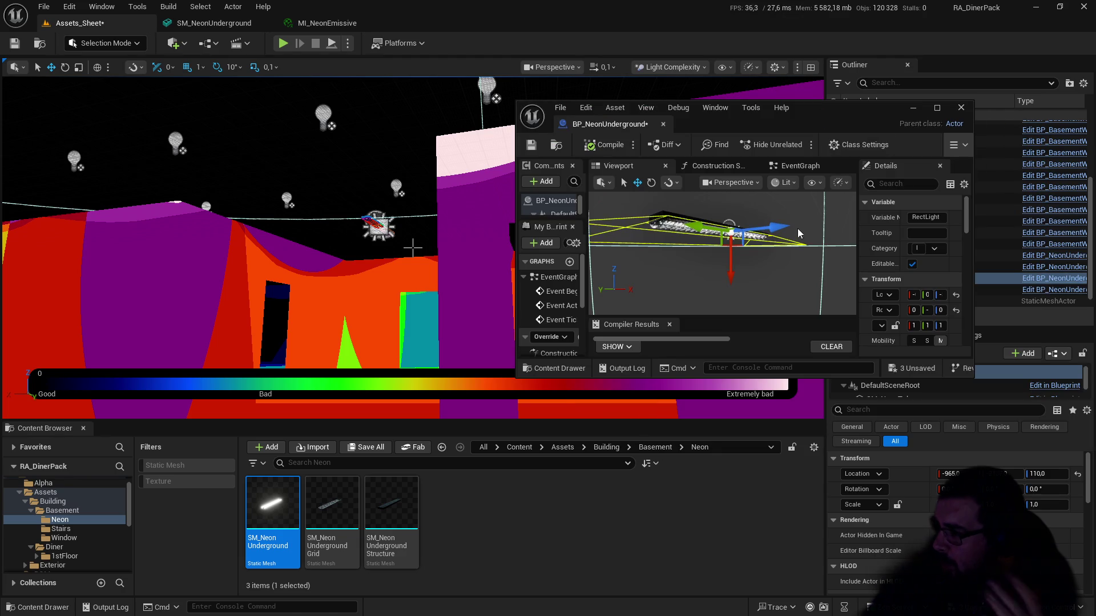
pyautogui.scroll(-2, 931, 246)
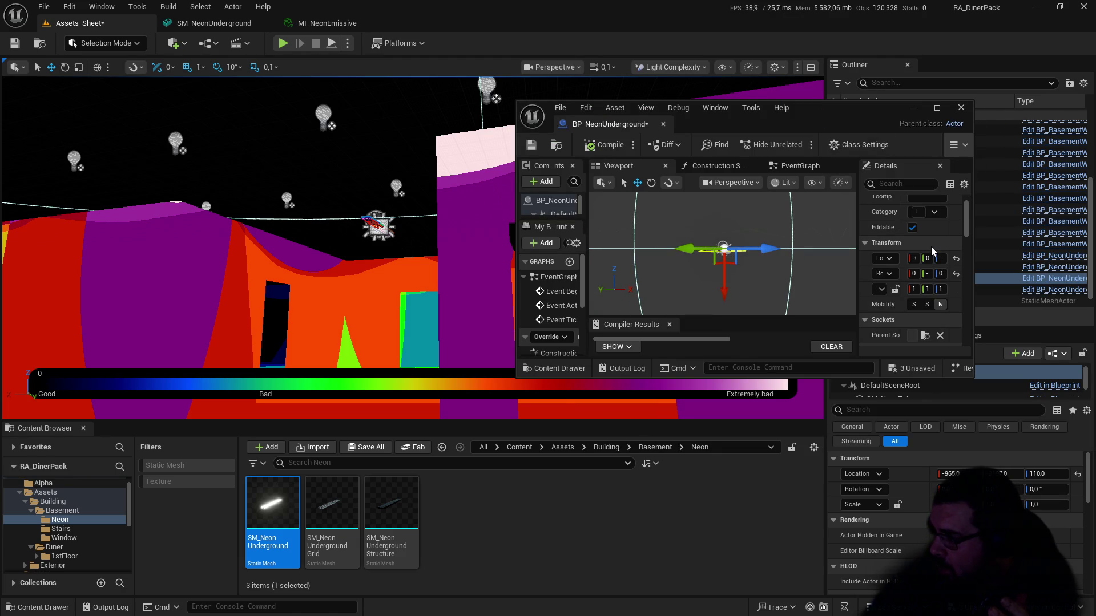
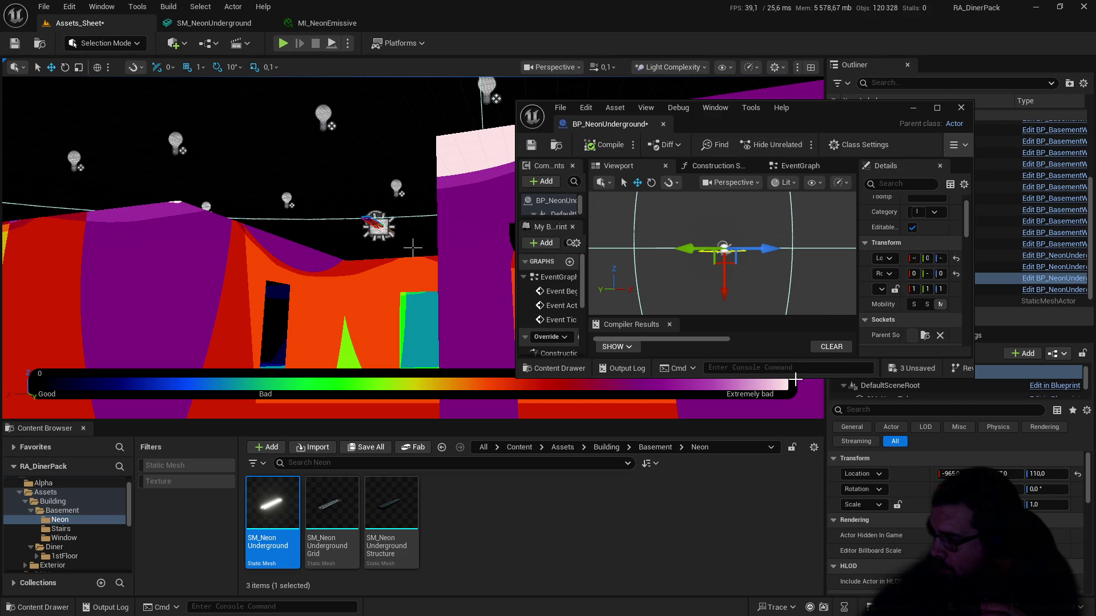
# Step: Enlarge the Blueprint window and Details panel, then set the light's Attenuation Radius to 400
pyautogui.moveTo(796, 377); pyautogui.dragTo(795, 479)
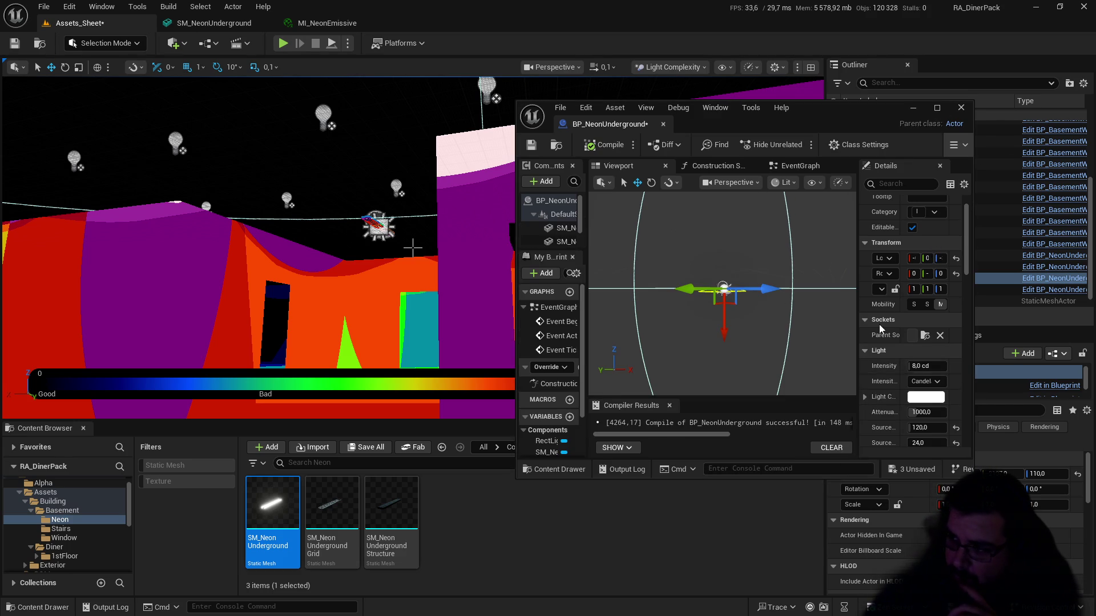
pyautogui.moveTo(858, 252); pyautogui.dragTo(767, 252)
pyautogui.scroll(-1, 894, 363)
pyautogui.scroll(-1, 894, 363)
pyautogui.moveTo(870, 359)
pyautogui.mouseDown()
pyautogui.moveTo(913, 358)
pyautogui.moveTo(868, 358)
pyautogui.moveTo(879, 358)
pyautogui.mouseUp()
pyautogui.click(879, 358)
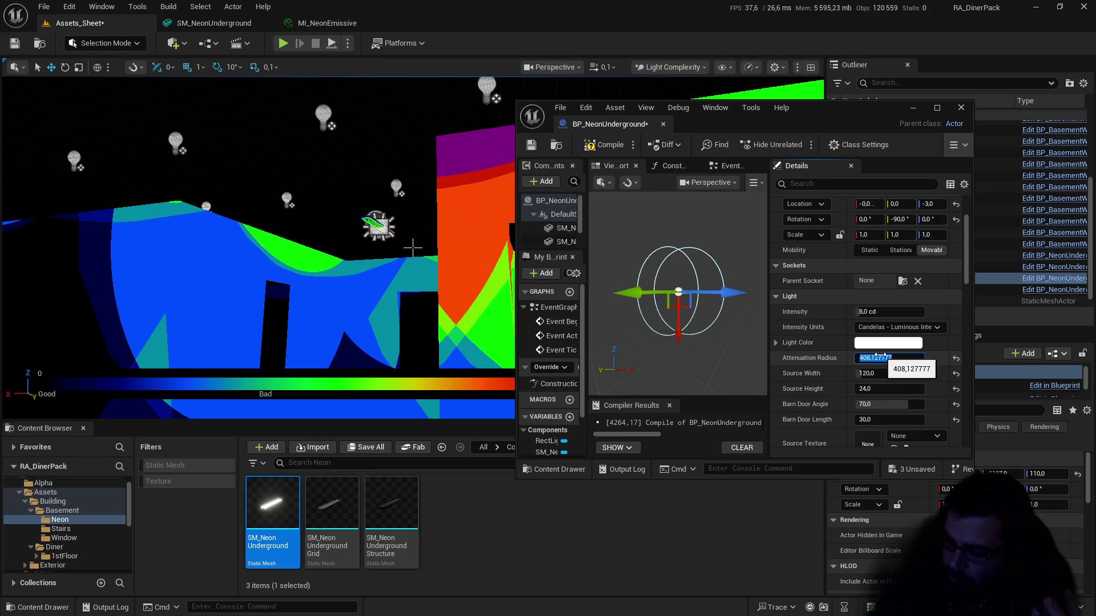
pyautogui.write('400')
pyautogui.press('Return')
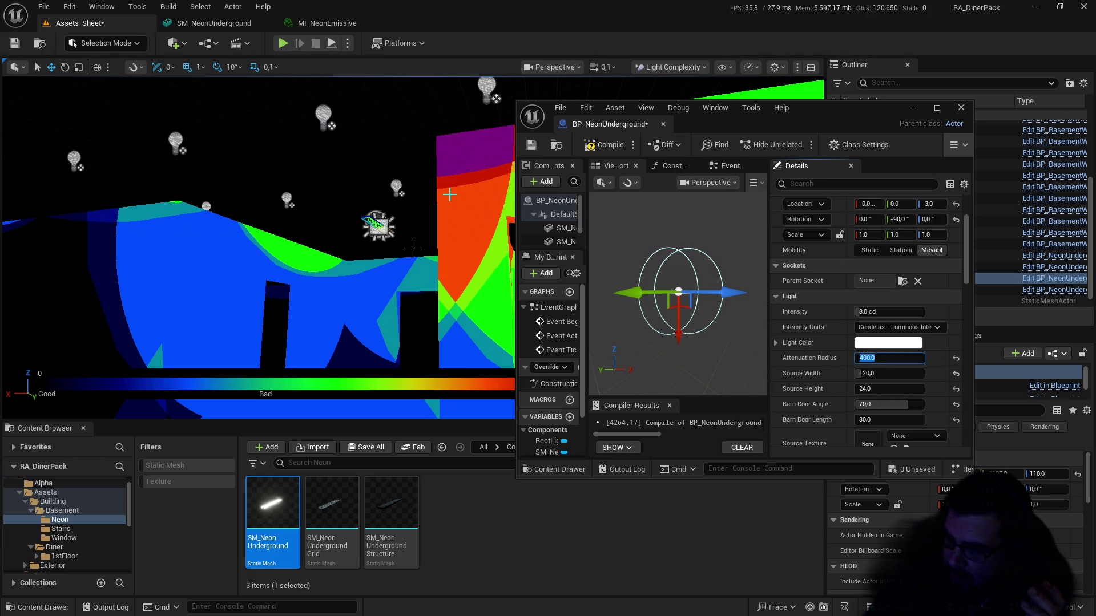
# Step: Set Indirect Lighting Intensity to 6.0 and switch the viewport to Lit shading
pyautogui.moveTo(412, 248); pyautogui.dragTo(413, 248)
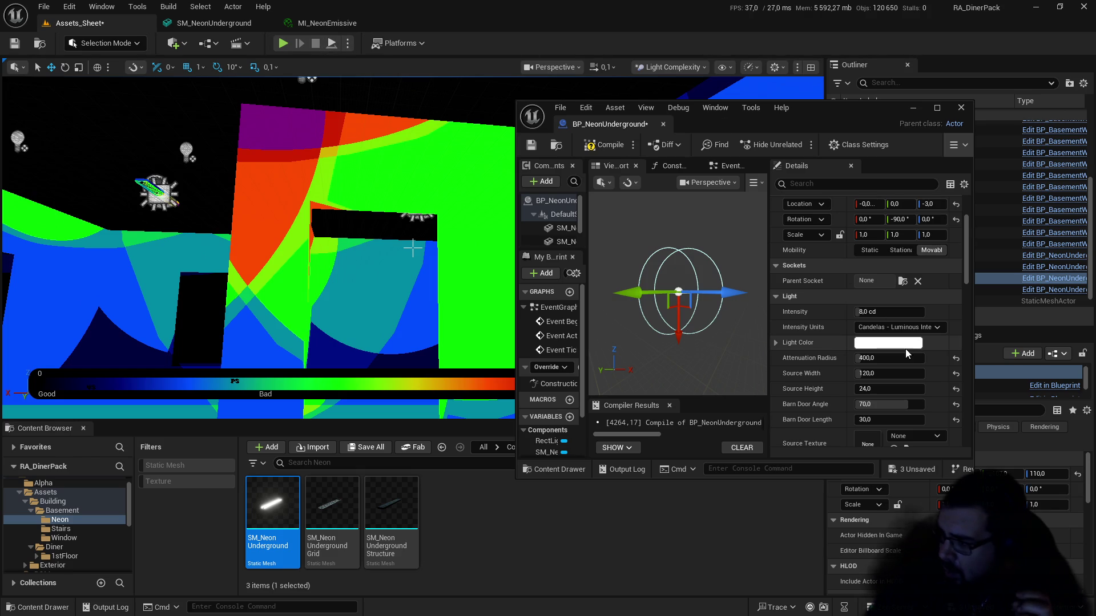
pyautogui.scroll(-3, 904, 354)
pyautogui.scroll(-2, 905, 360)
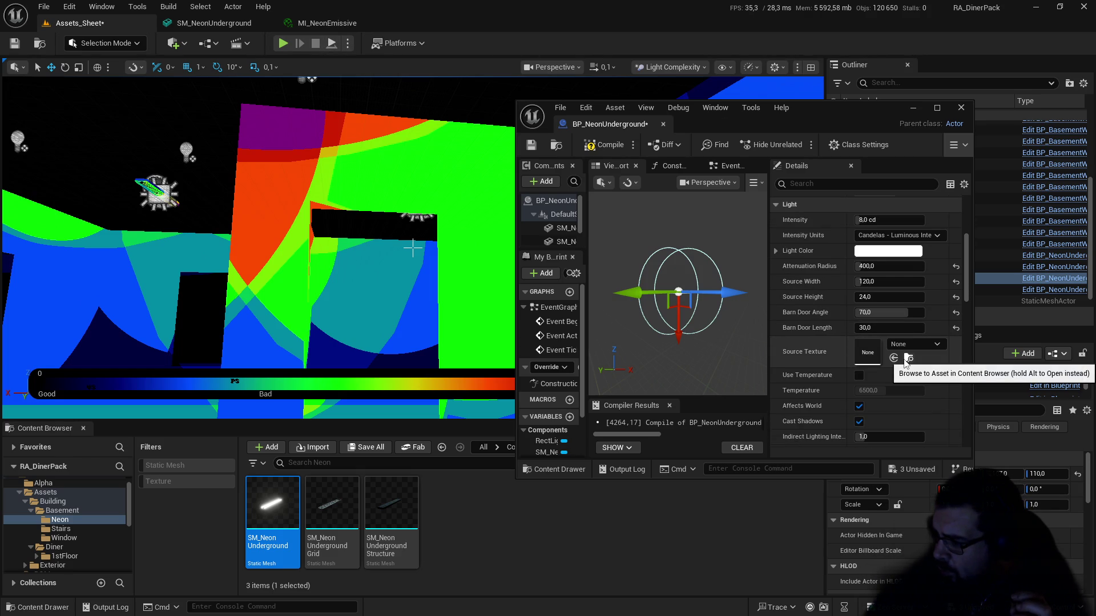
pyautogui.scroll(-2, 905, 361)
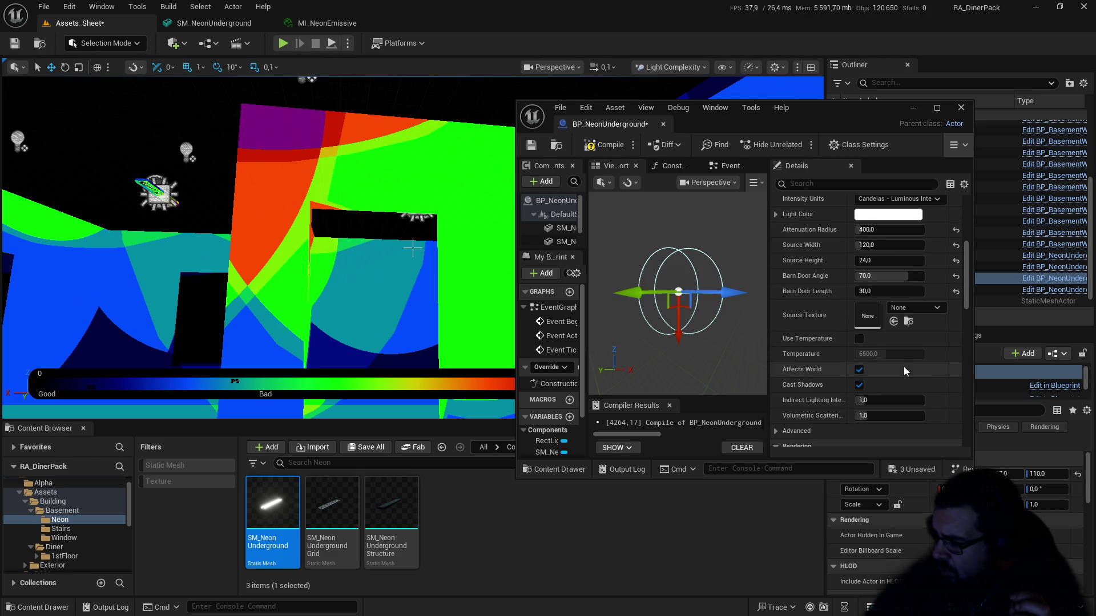
pyautogui.scroll(-2, 904, 368)
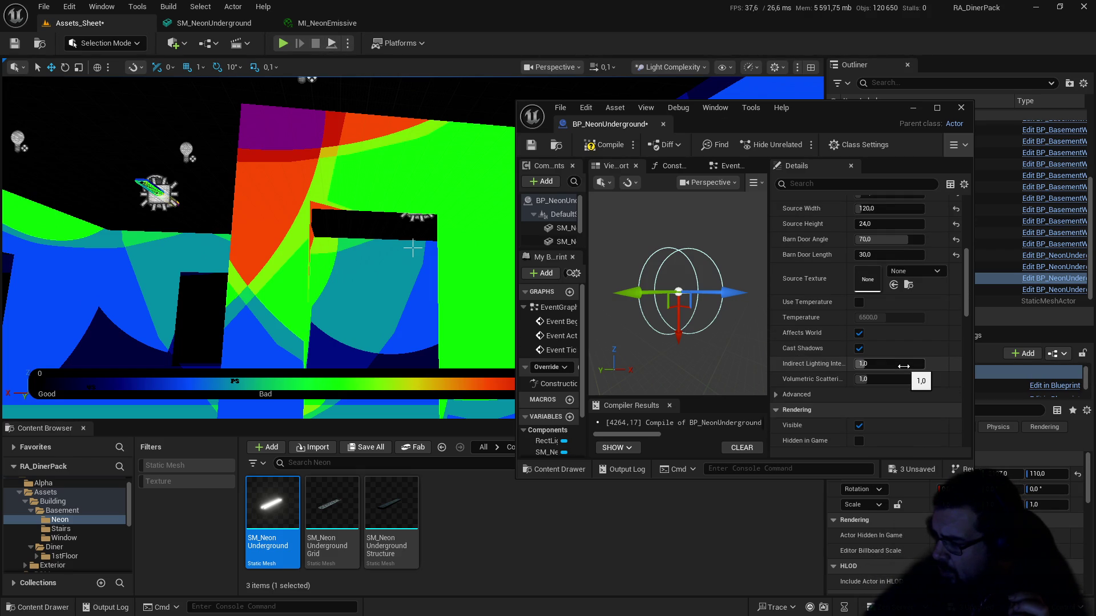
pyautogui.moveTo(904, 366); pyautogui.dragTo(876, 366)
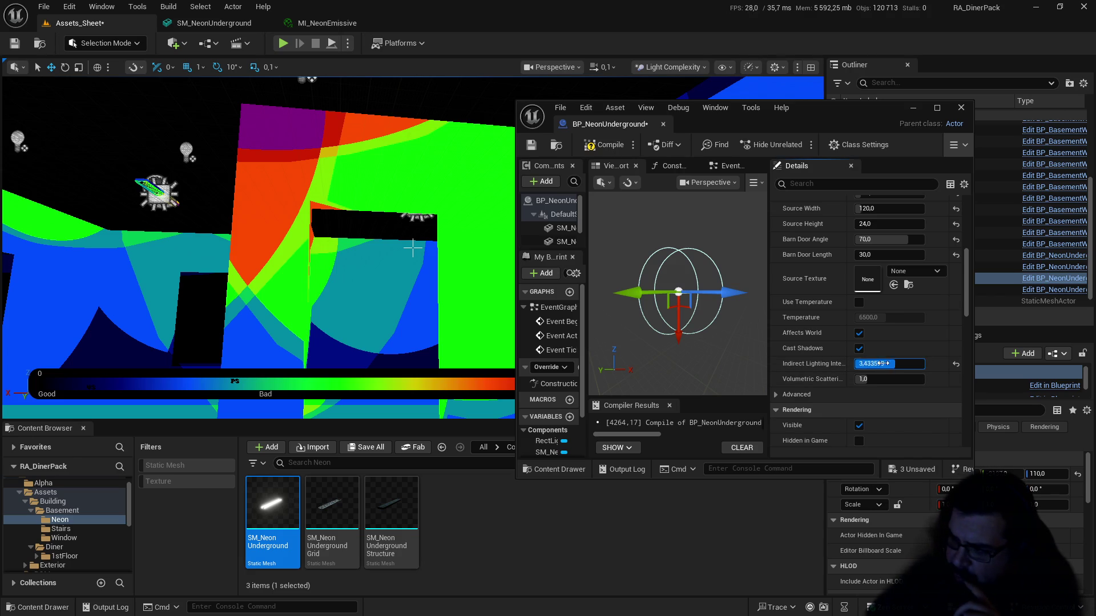
pyautogui.click(877, 366)
pyautogui.write('6')
pyautogui.press('Return')
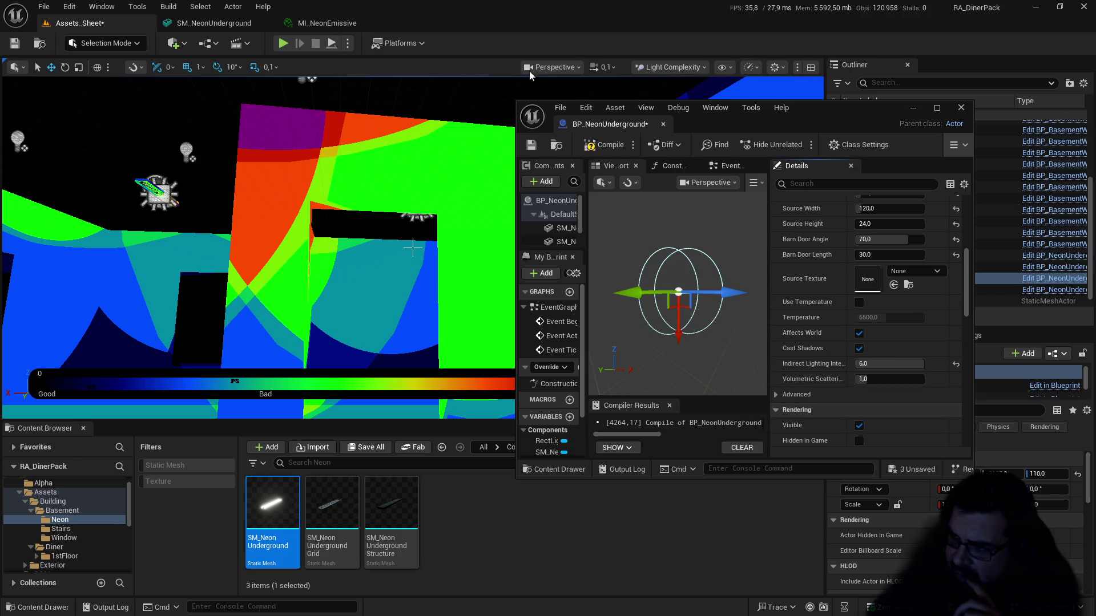
pyautogui.click(677, 66)
pyautogui.click(680, 114)
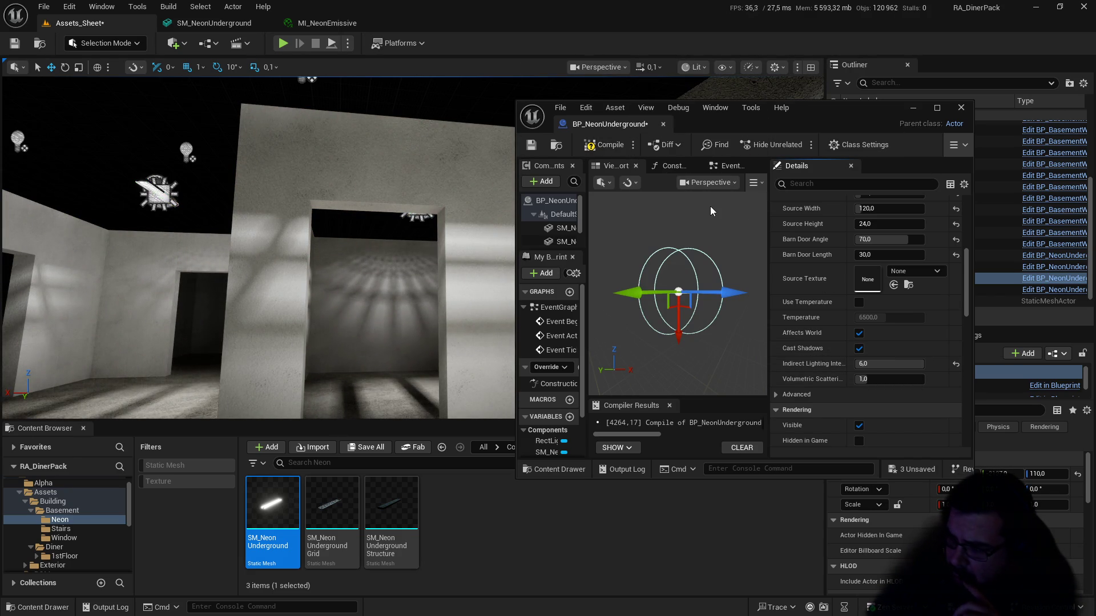
# Step: Try Attenuation Radius values 100, 200 and 300, leaving it at 300
pyautogui.scroll(2, 886, 220)
pyautogui.click(879, 231)
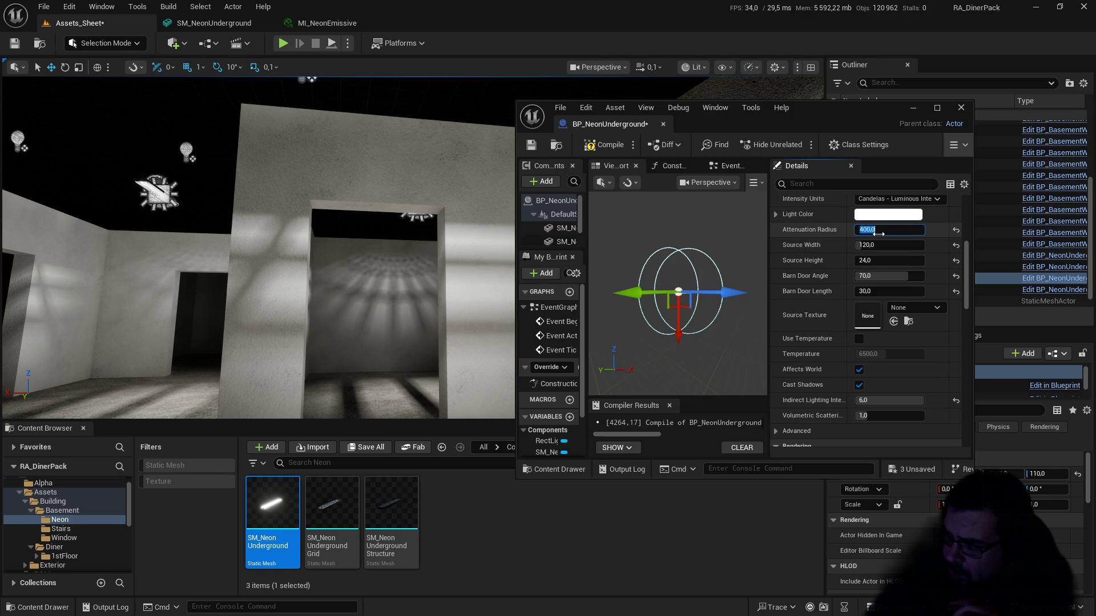
pyautogui.write('100')
pyautogui.press('Return')
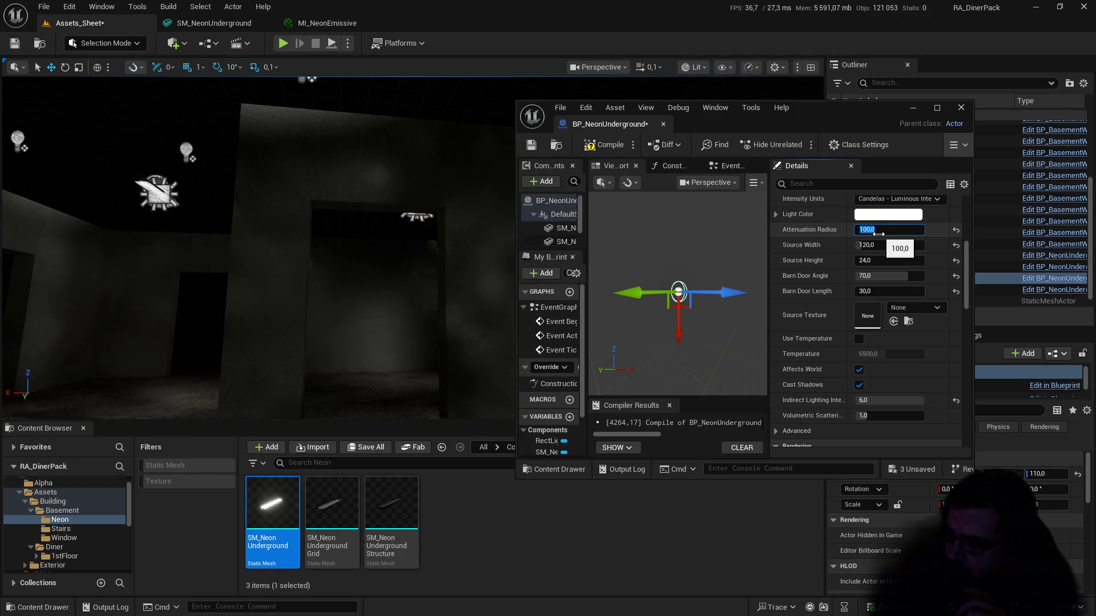
pyautogui.write('200')
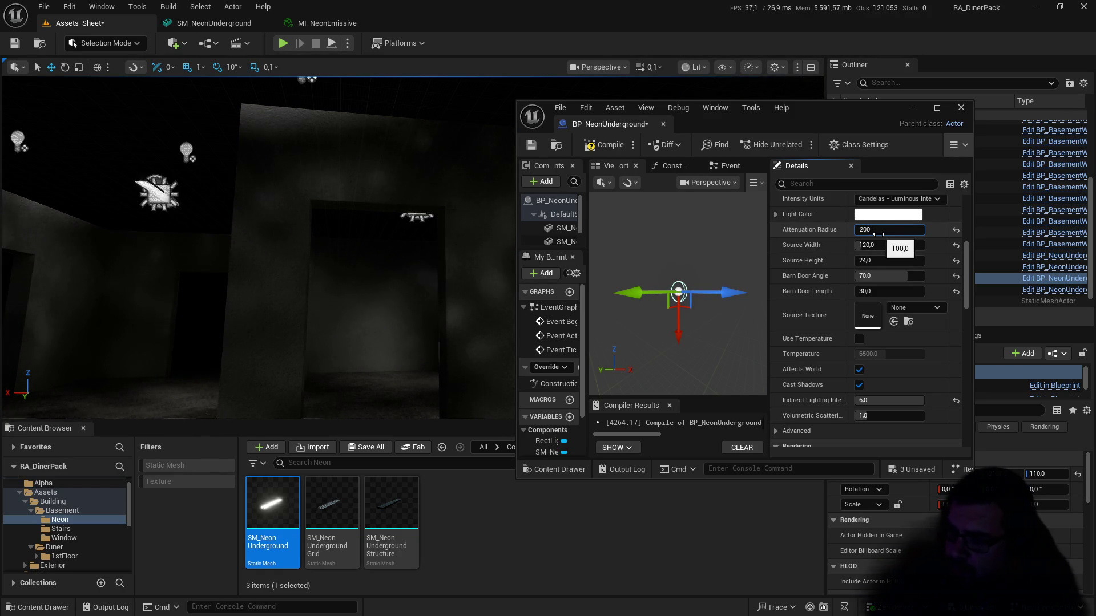
pyautogui.press('Return')
pyautogui.write('3')
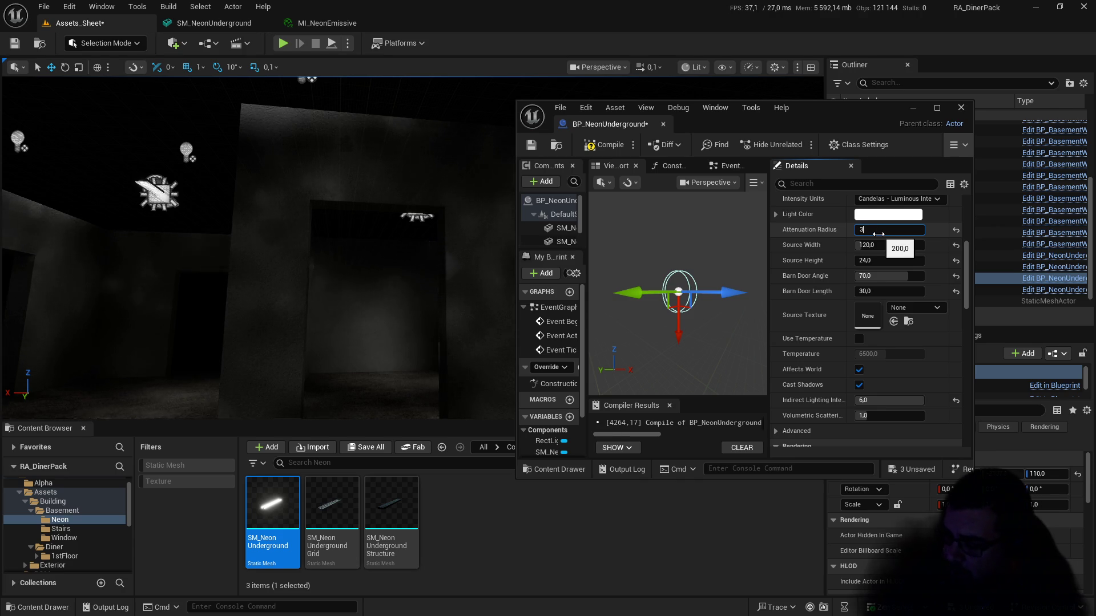
pyautogui.press('Return')
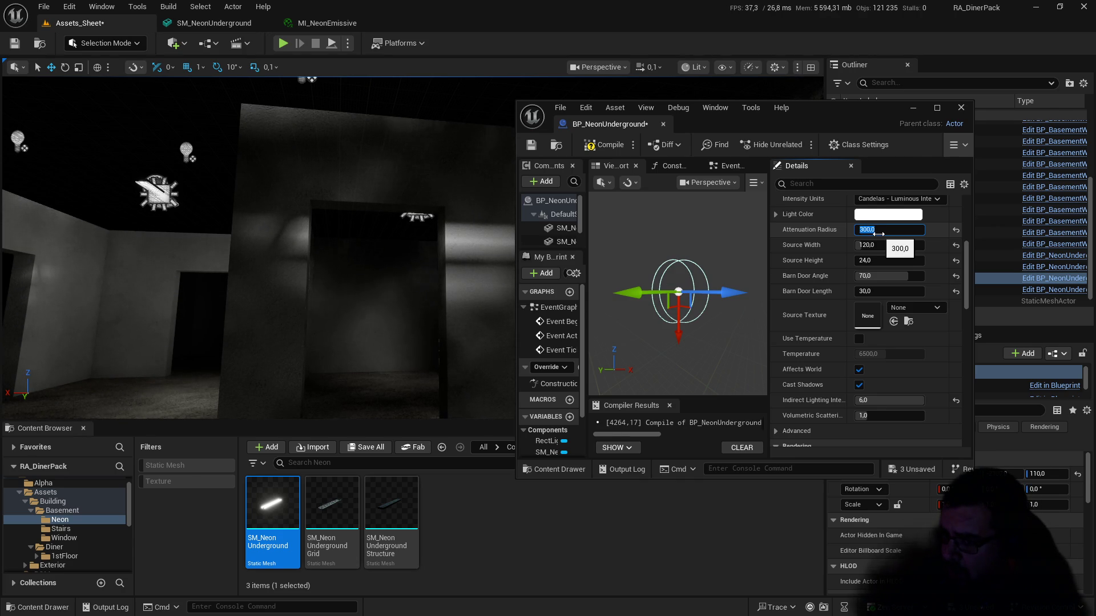
# Step: Browse the viewport's View Mode options
pyautogui.click(694, 68)
pyautogui.moveTo(758, 259)
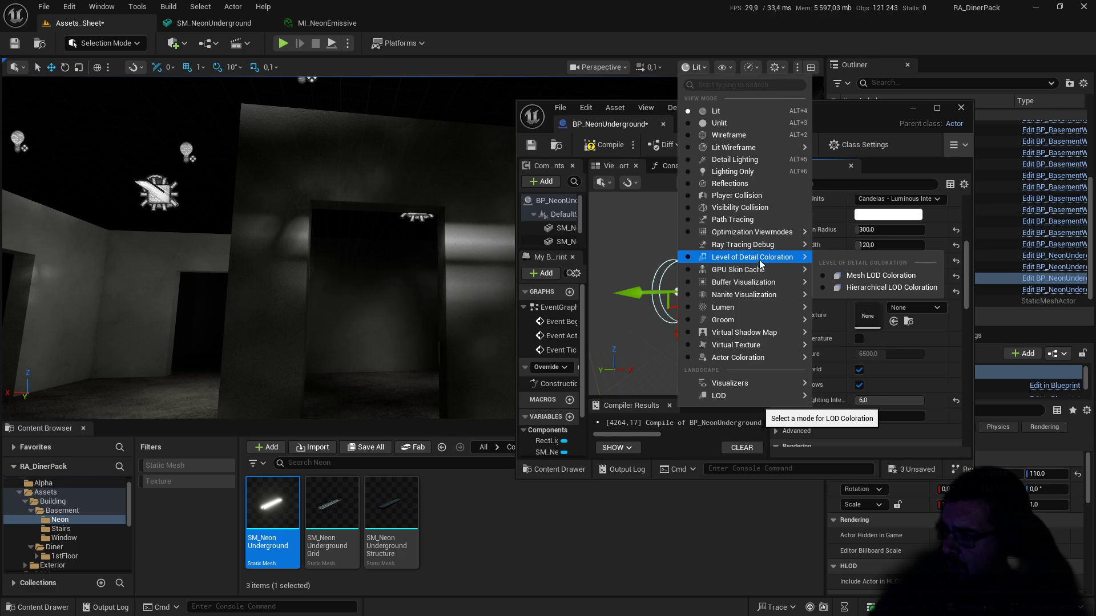
pyautogui.moveTo(765, 233)
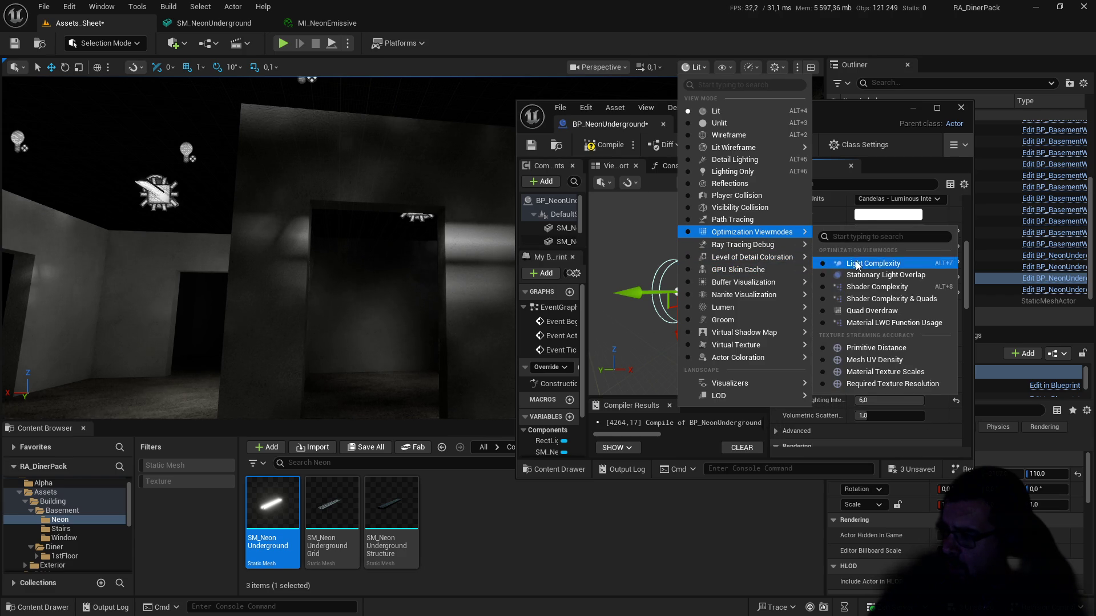
pyautogui.click(856, 264)
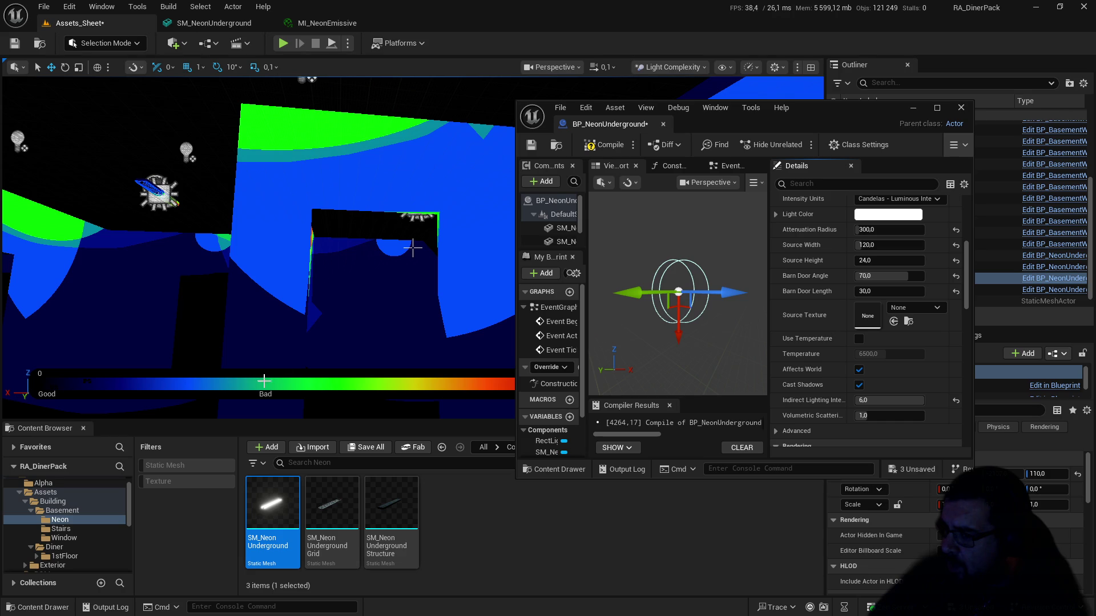
pyautogui.moveTo(328, 218); pyautogui.dragTo(328, 218)
pyautogui.moveTo(412, 247); pyautogui.dragTo(413, 247)
pyautogui.click(679, 67)
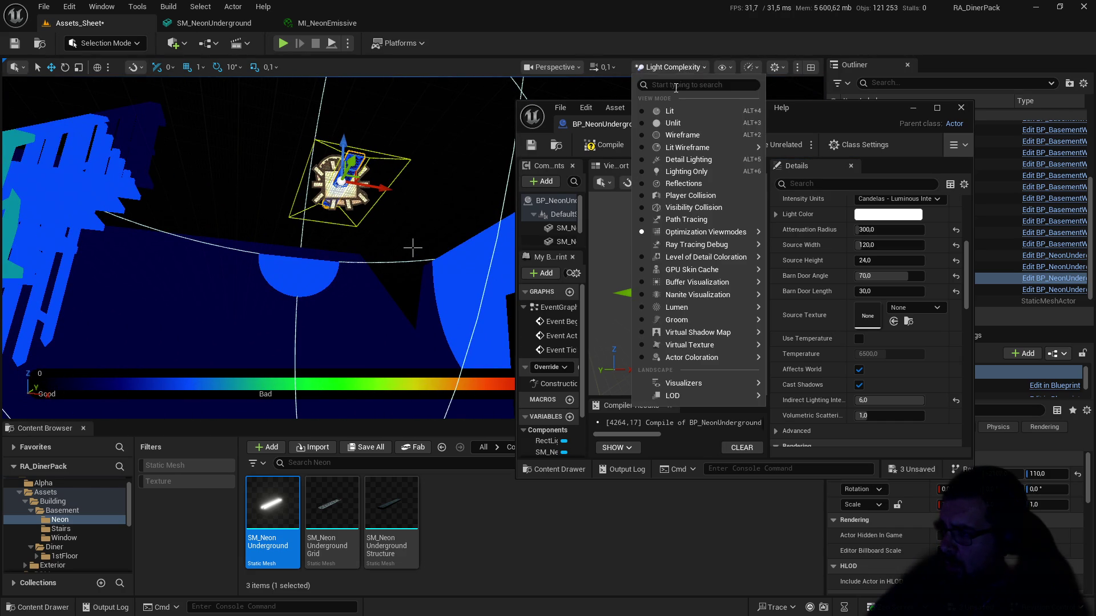
pyautogui.click(670, 110)
pyautogui.moveTo(429, 176); pyautogui.dragTo(429, 175)
pyautogui.moveTo(253, 343); pyautogui.dragTo(252, 343)
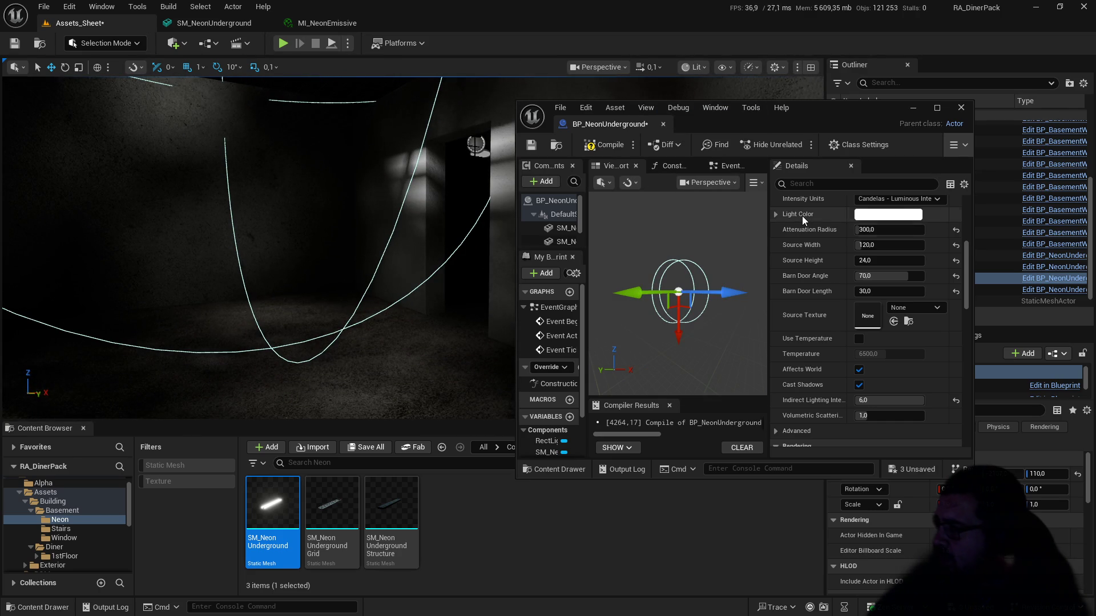
# Step: Set the Attenuation Radius to 350, then to 400
pyautogui.click(870, 230)
pyautogui.write('3')
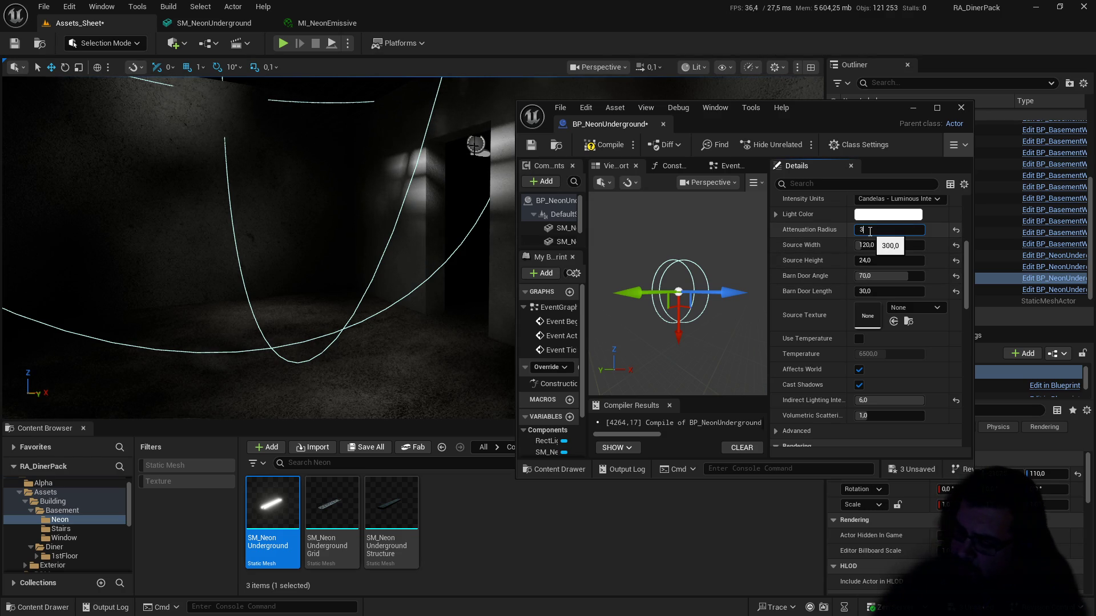
pyautogui.press('Return')
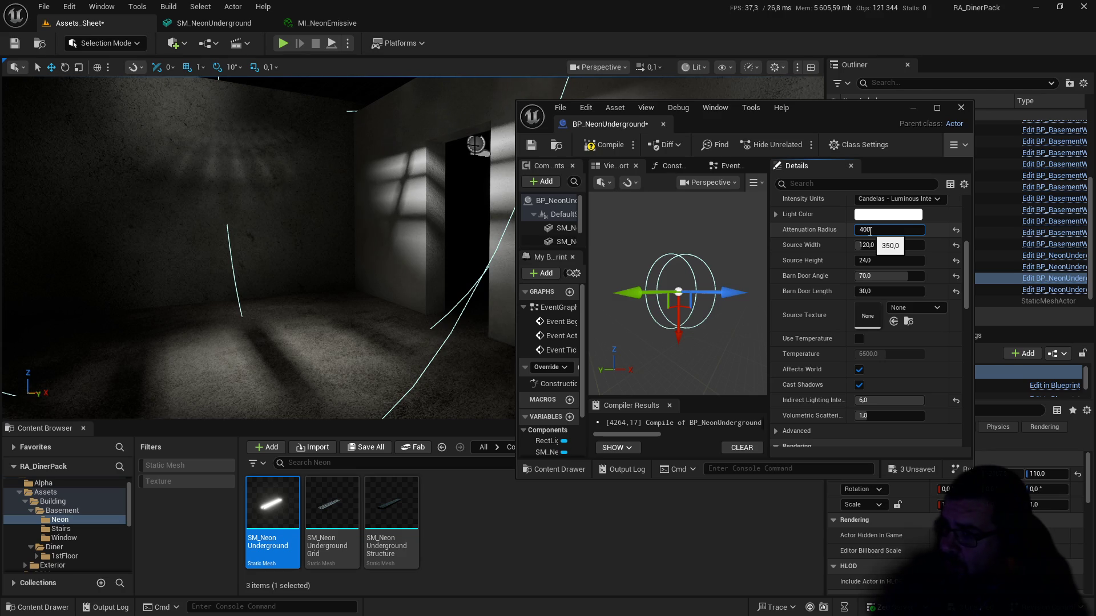
pyautogui.press('Return')
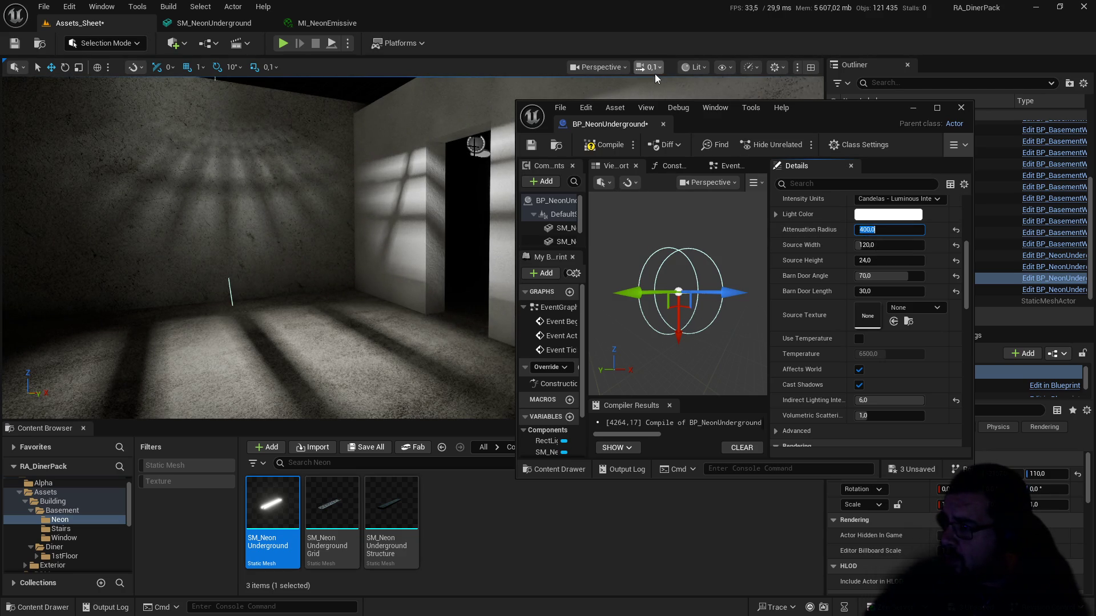
# Step: Show the viewport in Light Complexity mode and frame the ceiling lights and wall
pyautogui.click(684, 67)
pyautogui.moveTo(738, 232)
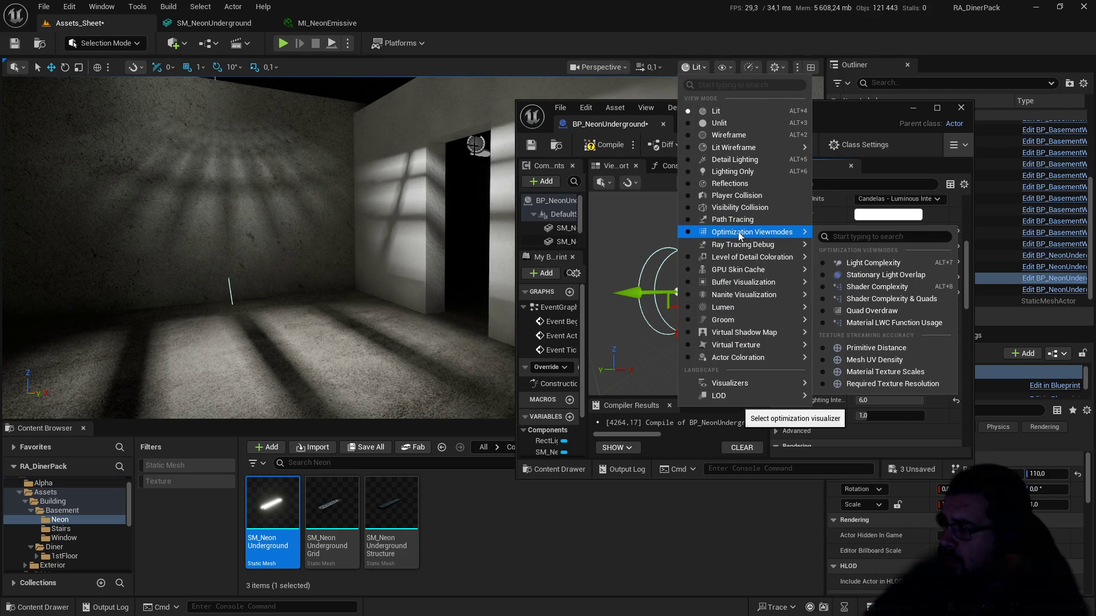
pyautogui.click(875, 264)
pyautogui.moveTo(343, 257); pyautogui.dragTo(285, 240)
pyautogui.moveTo(412, 247); pyautogui.dragTo(427, 118)
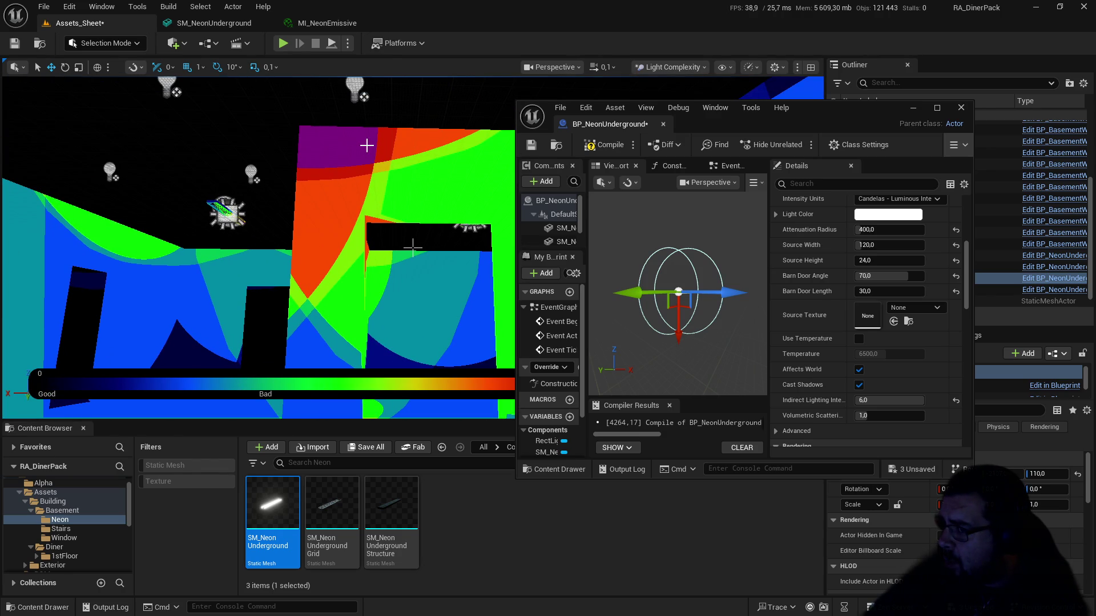
# Step: Check the 8.0 cd light Intensity and save the Assets_Sheet level
pyautogui.moveTo(367, 146); pyautogui.dragTo(412, 247)
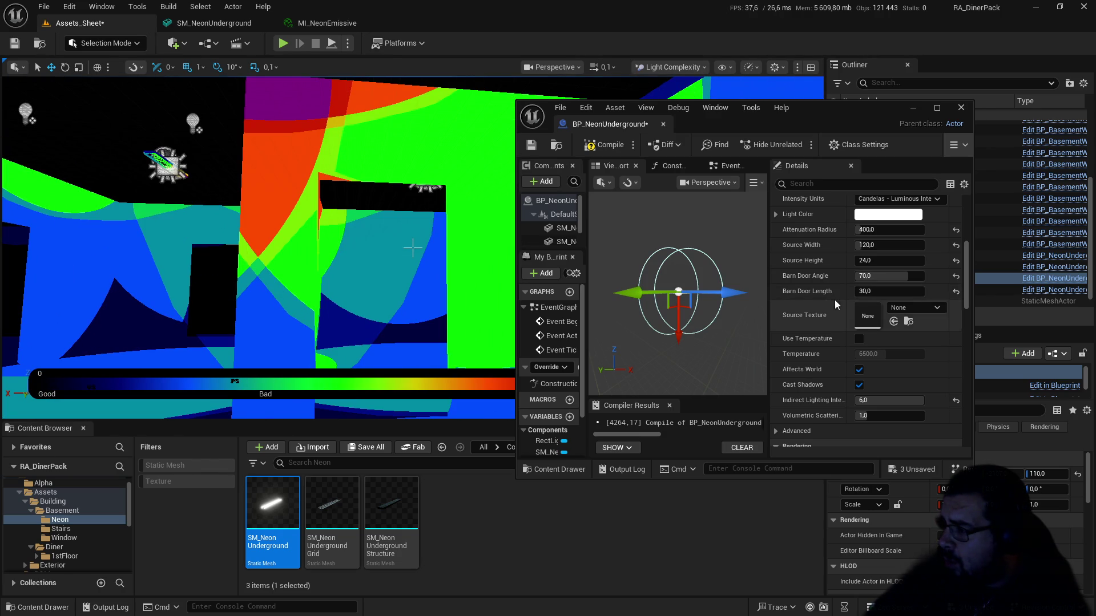
pyautogui.scroll(1, 882, 265)
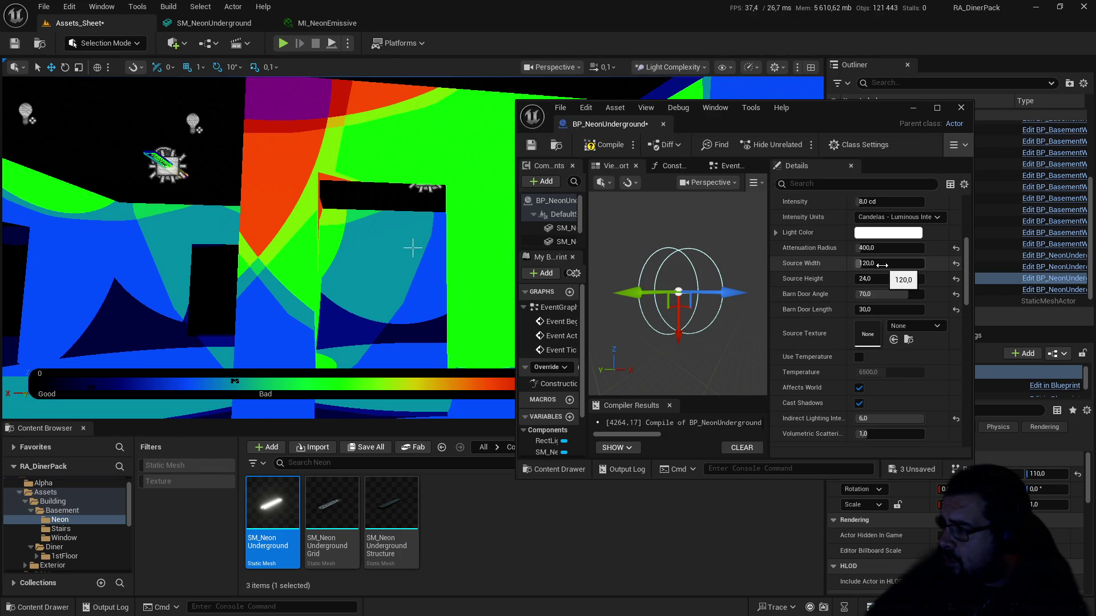
pyautogui.click(875, 202)
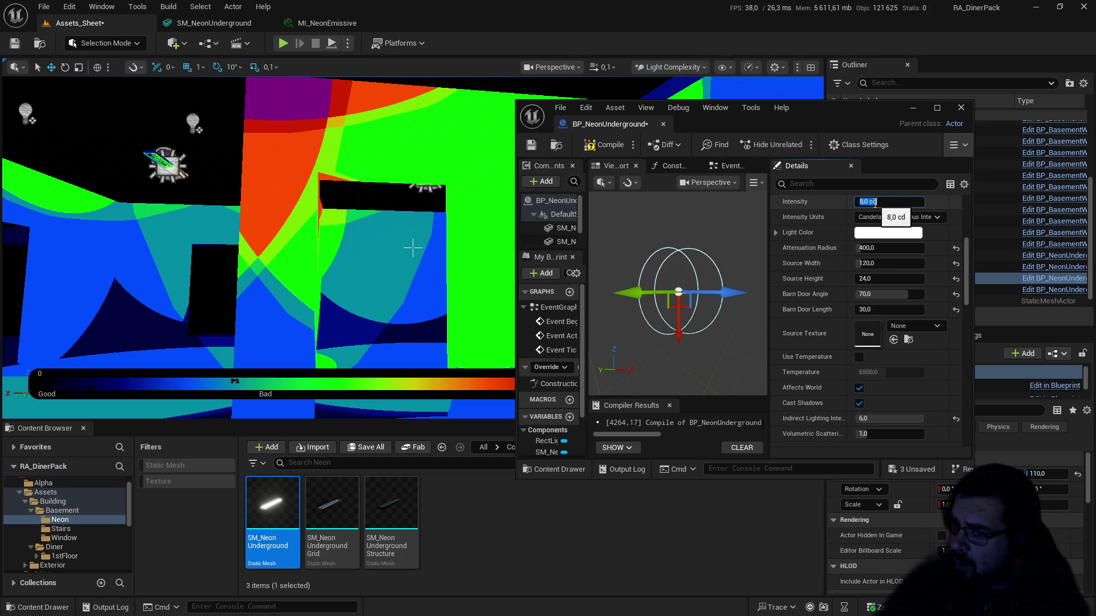
pyautogui.click(12, 44)
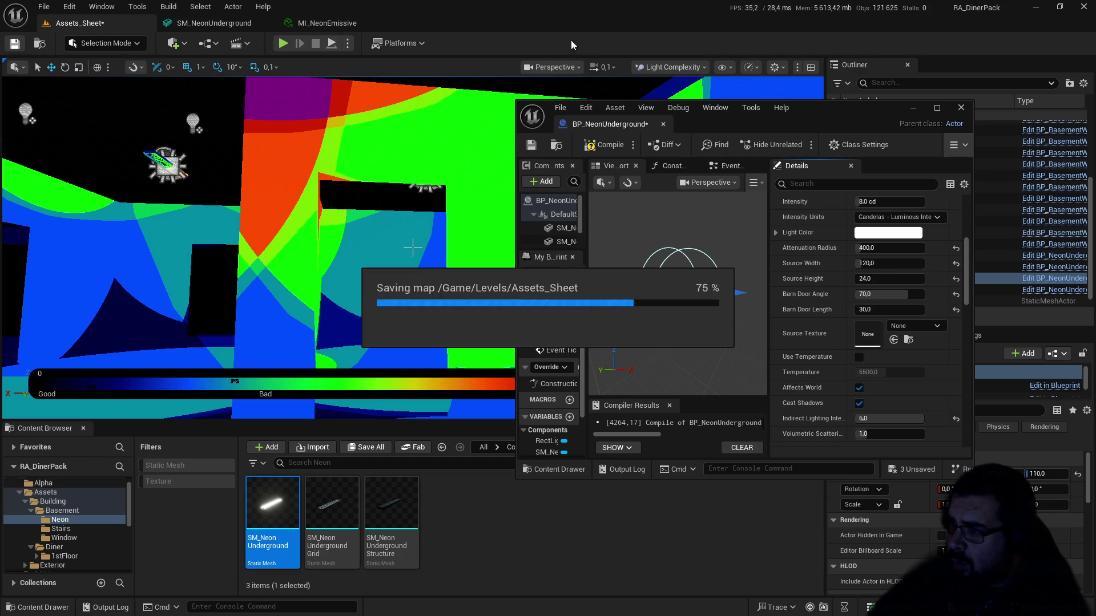
# Step: Switch the viewport back to Lit shading
pyautogui.click(674, 66)
pyautogui.click(682, 112)
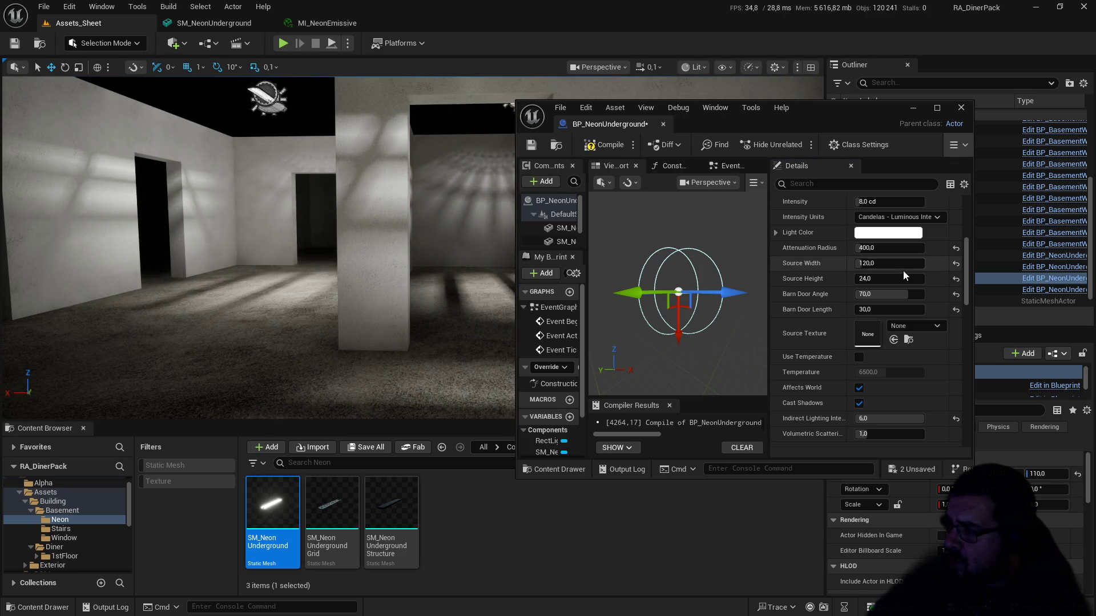
pyautogui.write('200')
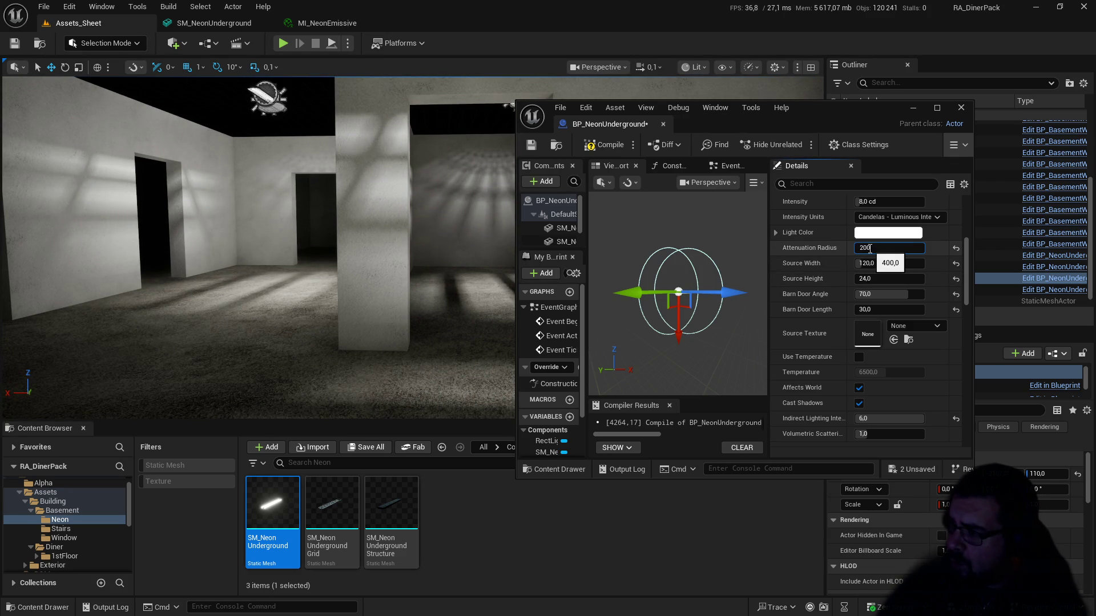
pyautogui.press('Return')
pyautogui.click(895, 201)
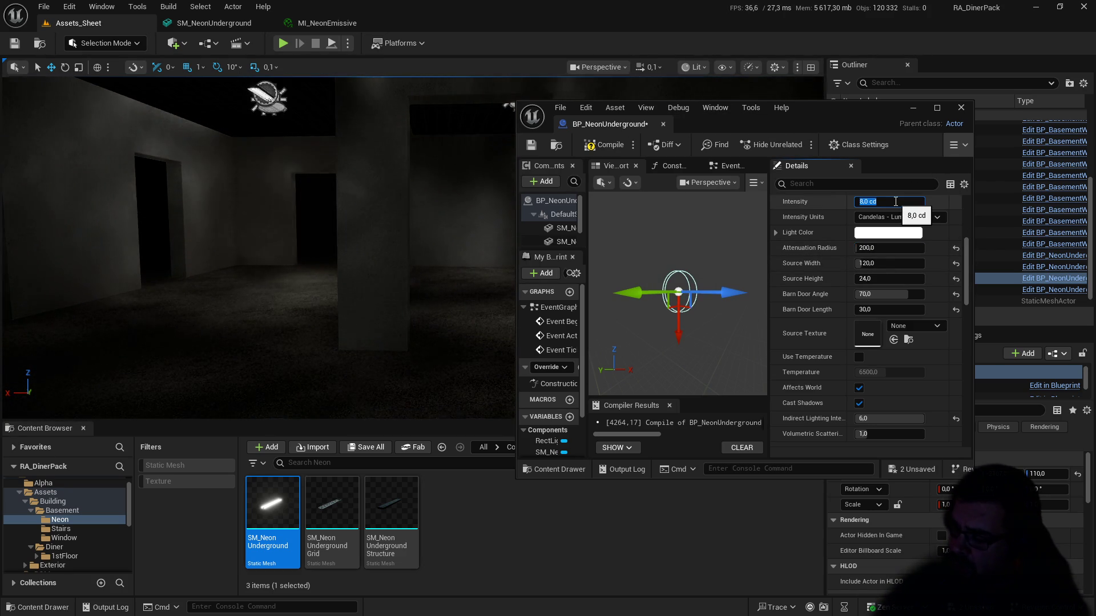
pyautogui.write('32')
pyautogui.press('Return')
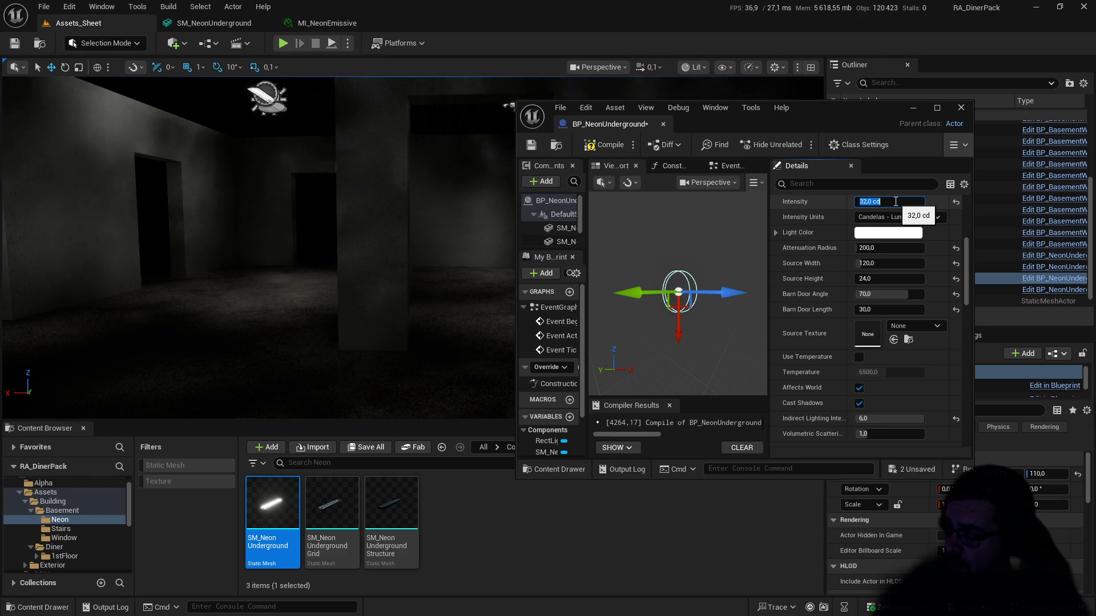
pyautogui.write('8')
pyautogui.press('Return')
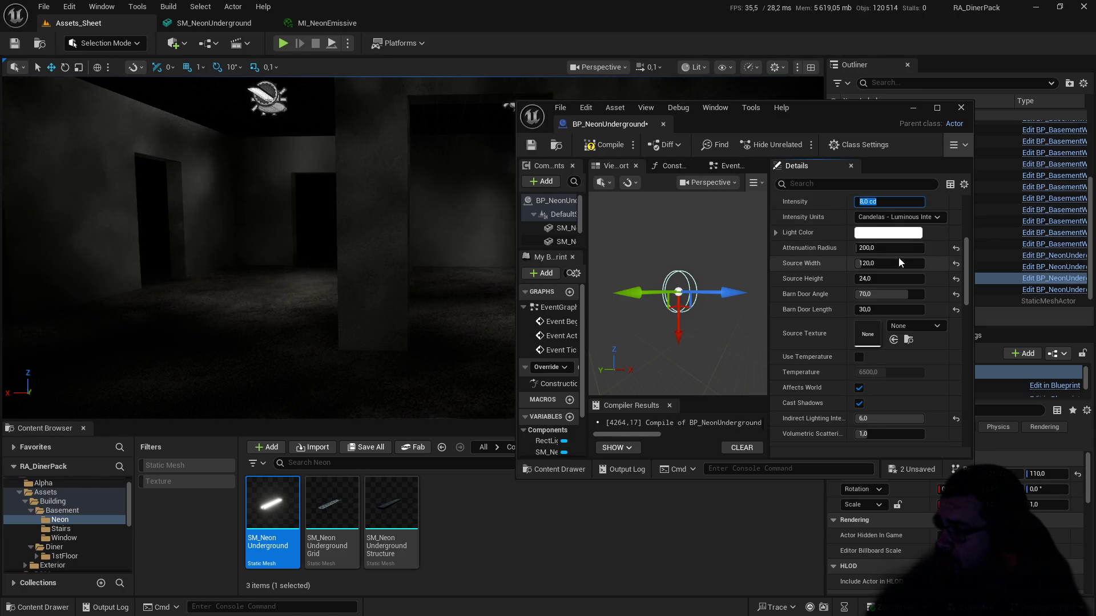
pyautogui.click(879, 249)
pyautogui.write('400')
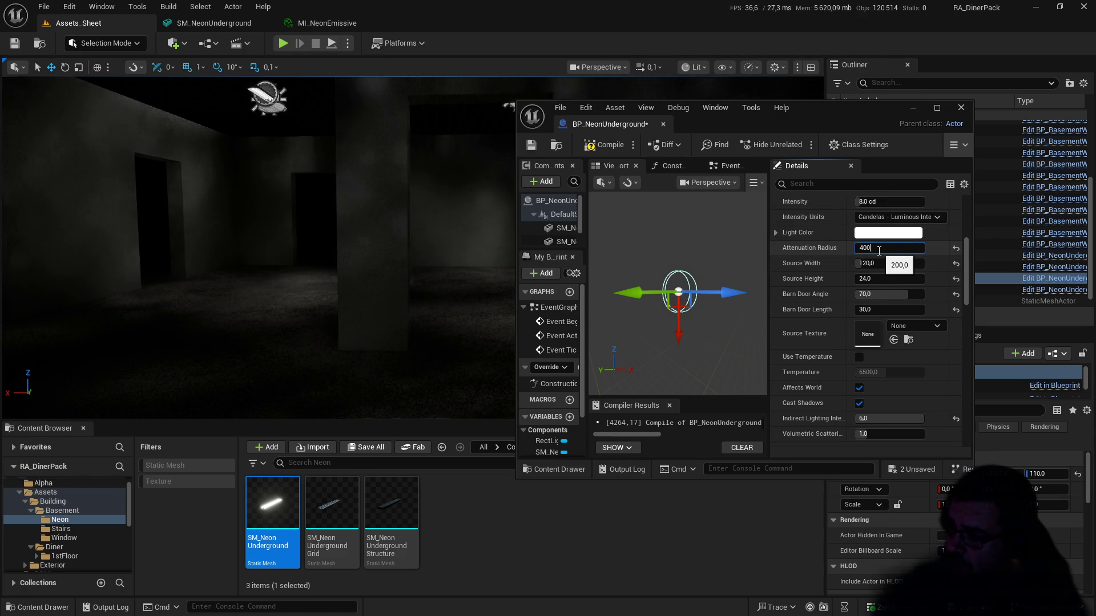
pyautogui.press('Return')
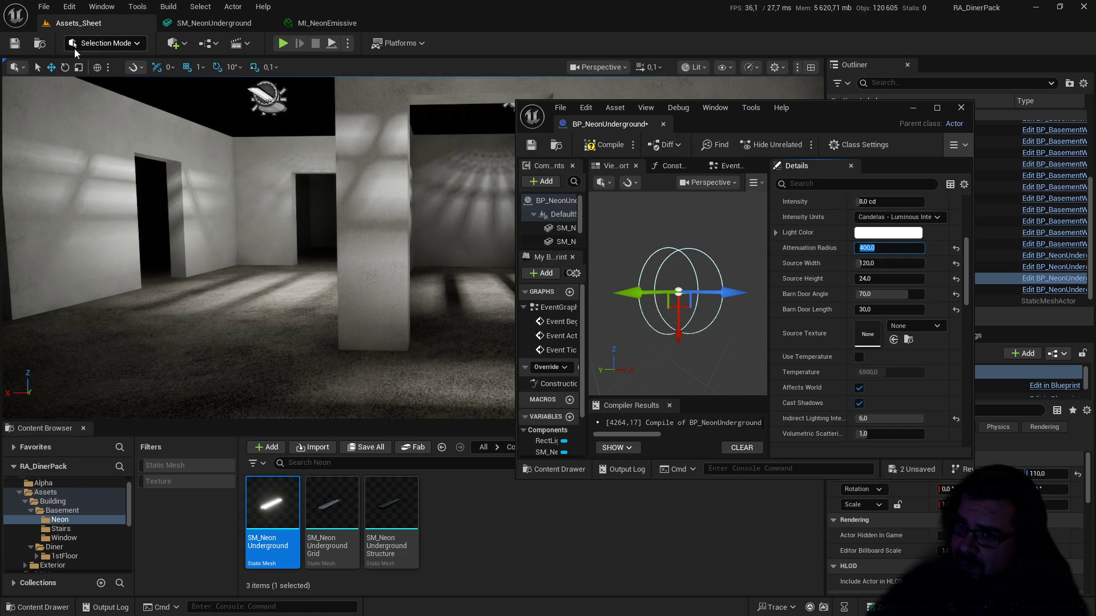
pyautogui.click(16, 49)
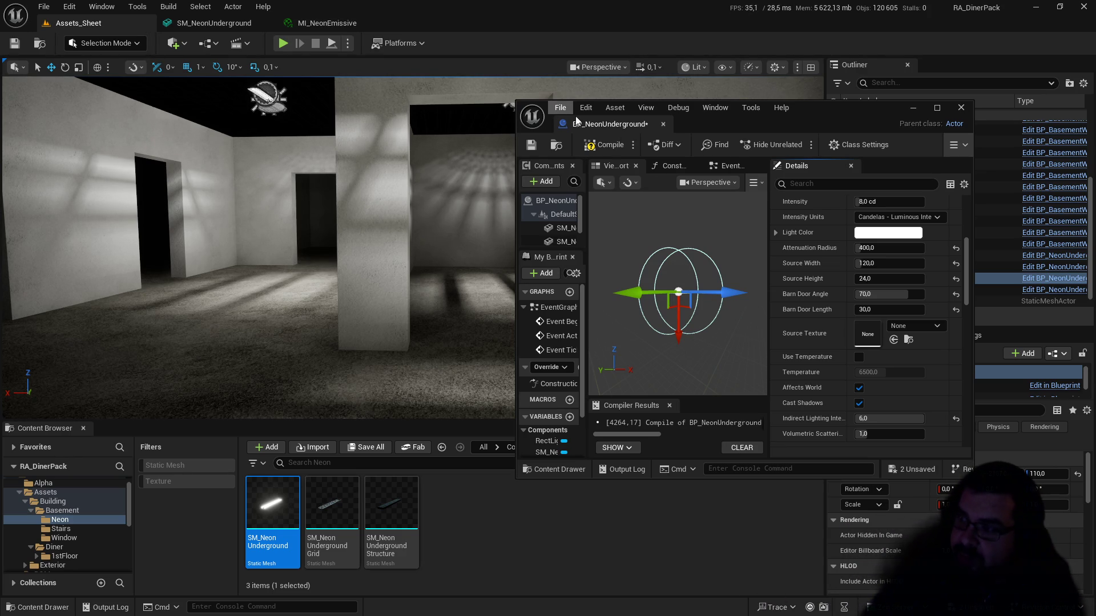
pyautogui.click(605, 145)
# Step: Save BP_NeonUnderground, maximize its editor window and select DefaultSceneRoot
pyautogui.click(539, 146)
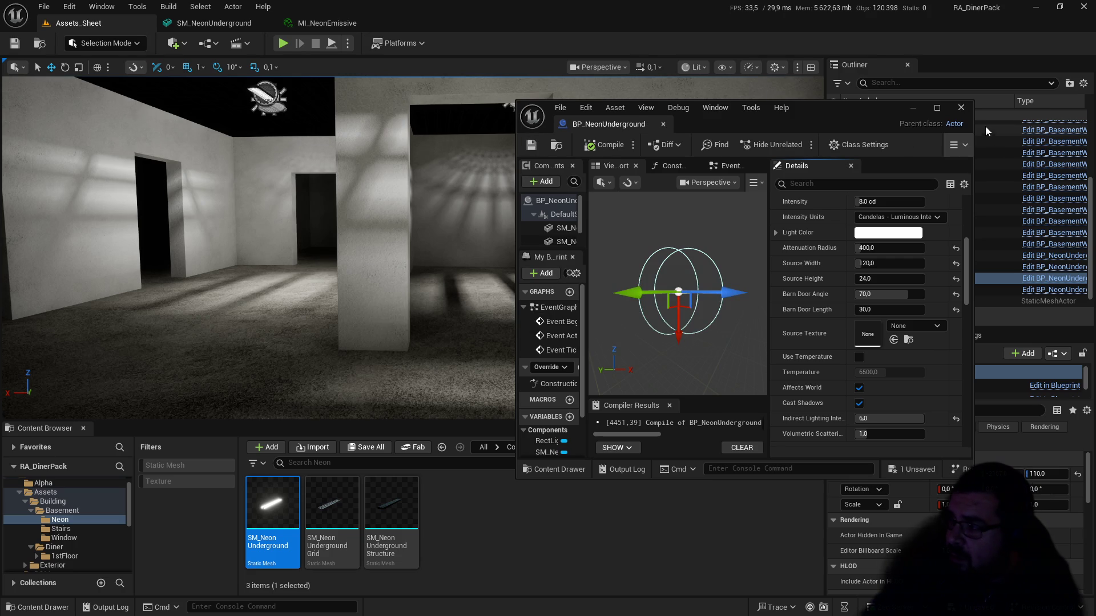
pyautogui.click(936, 107)
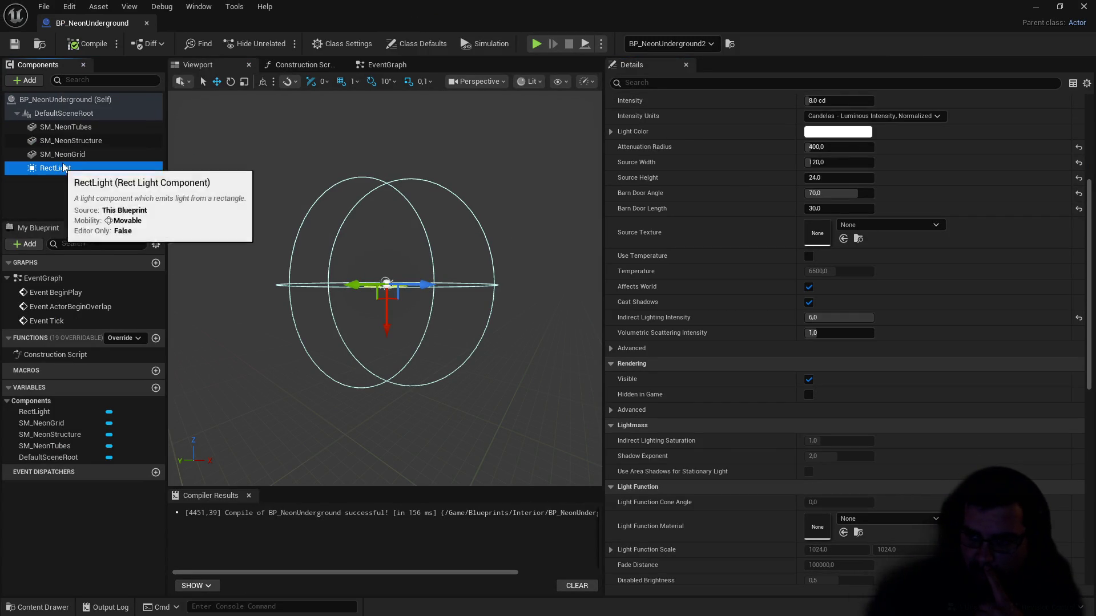
pyautogui.click(72, 114)
# Step: Add a Spot Light component to BP_NeonUnderground by searching 'light' in the Add list
pyautogui.rightClick(73, 118)
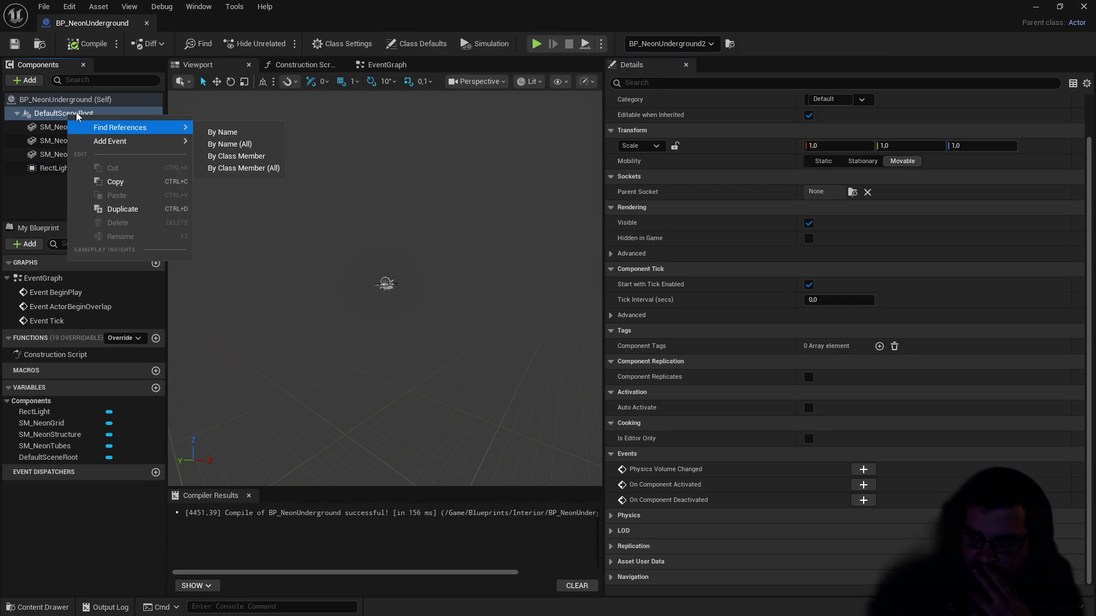
pyautogui.click(25, 80)
pyautogui.click(26, 80)
pyautogui.scroll(-10, 65, 206)
pyautogui.scroll(-15, 67, 211)
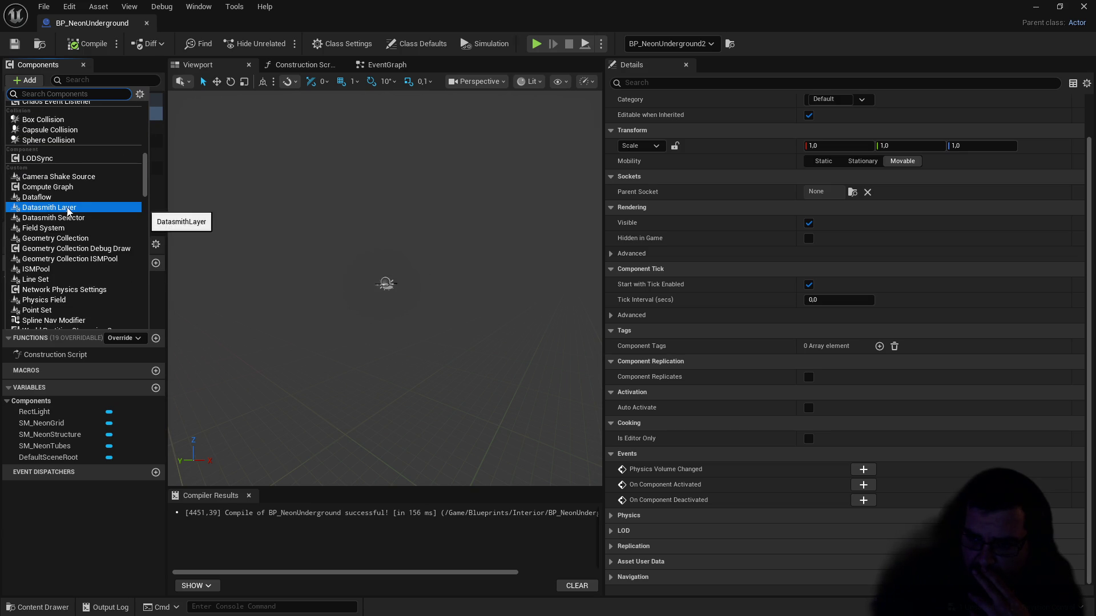
pyautogui.scroll(-15, 67, 213)
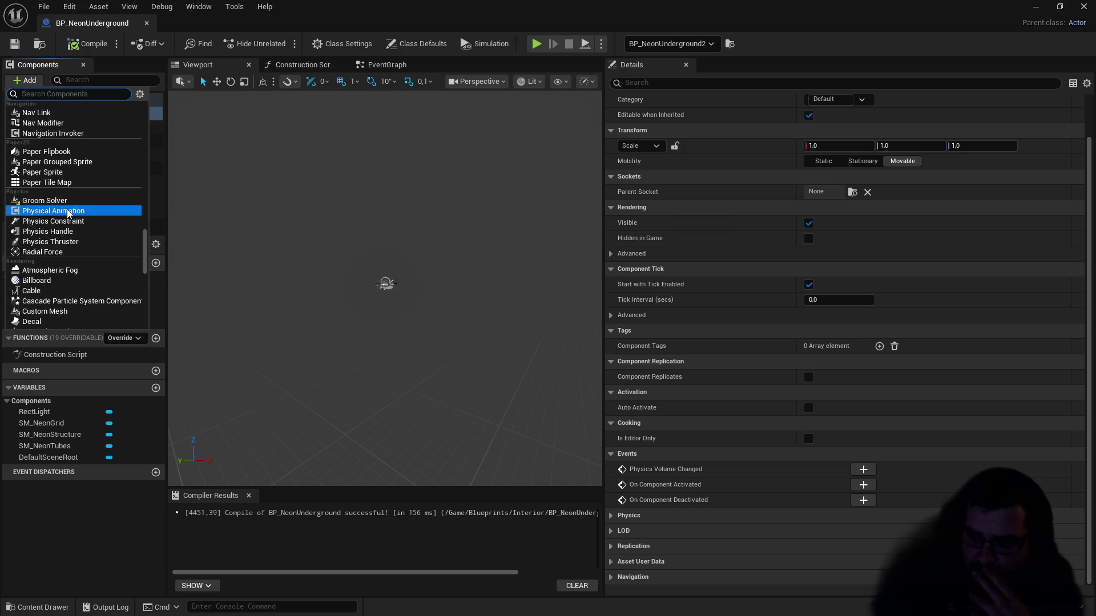
pyautogui.scroll(5, 69, 217)
pyautogui.write('light')
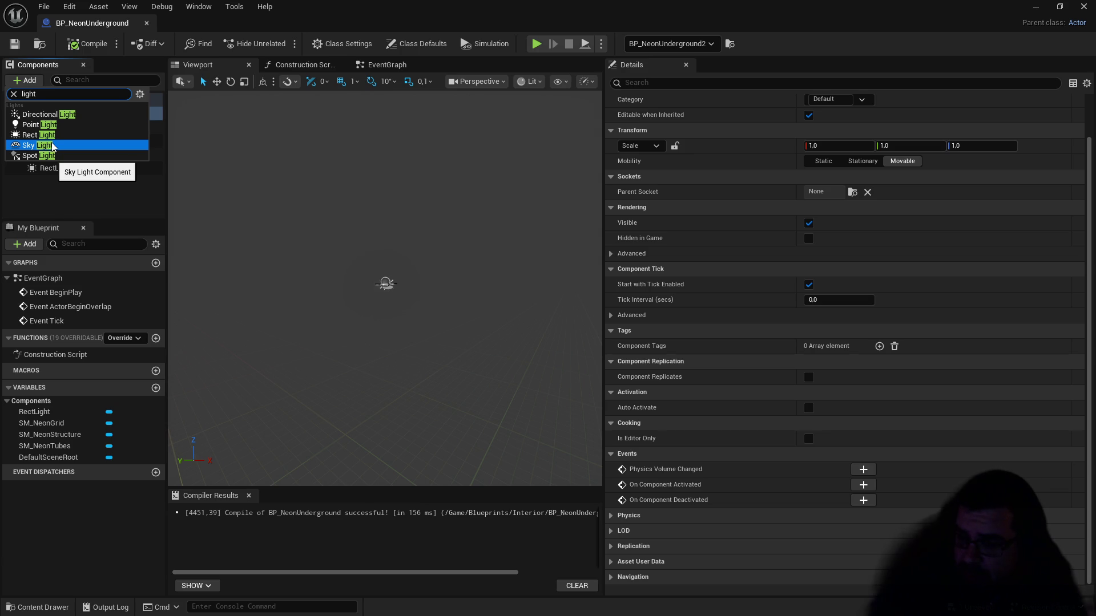
pyautogui.click(40, 155)
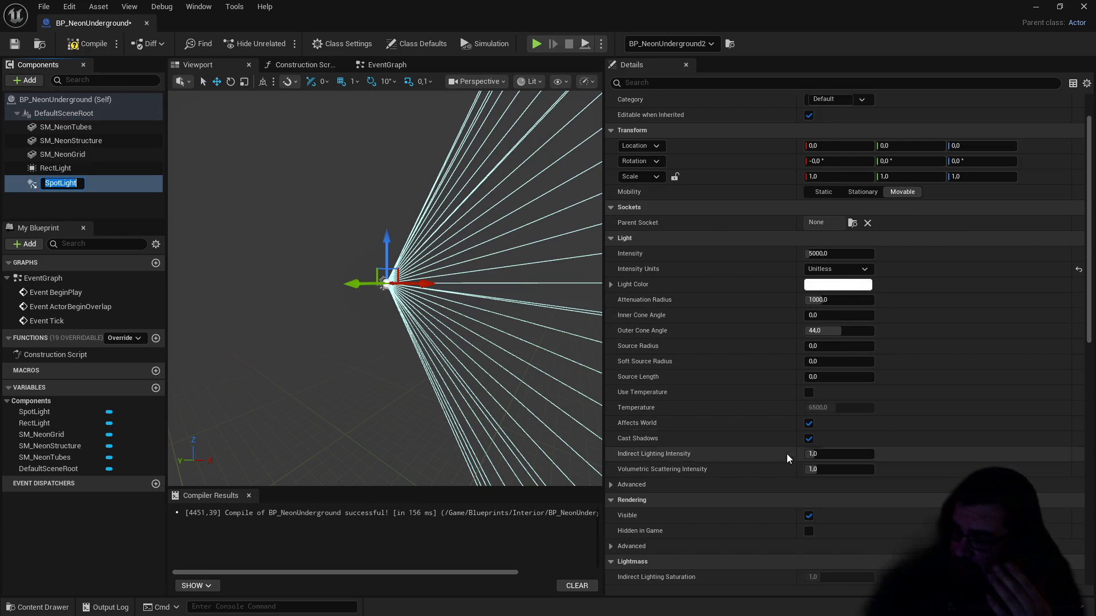
# Step: Give the SpotLight source radius 56, soft source radius 0, source length 584 and outer cone 80
pyautogui.click(611, 484)
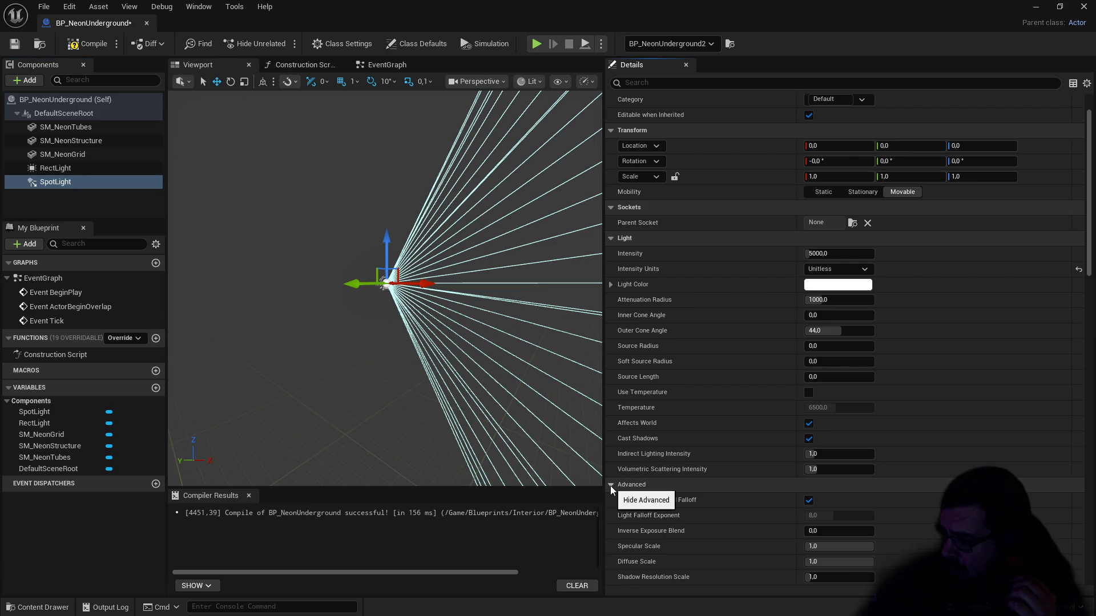
pyautogui.click(611, 485)
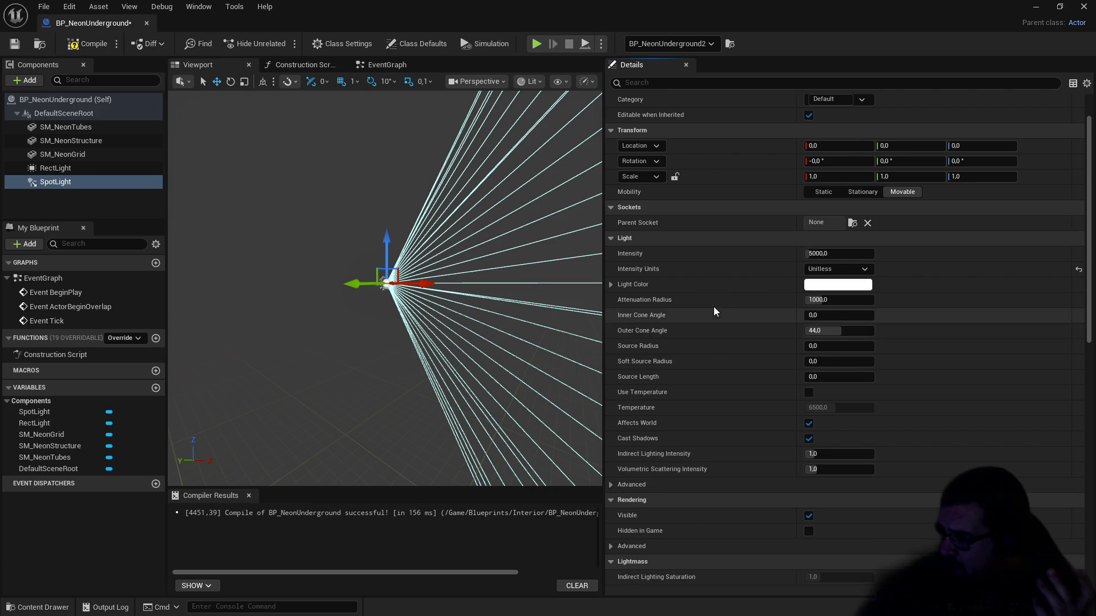
pyautogui.click(611, 285)
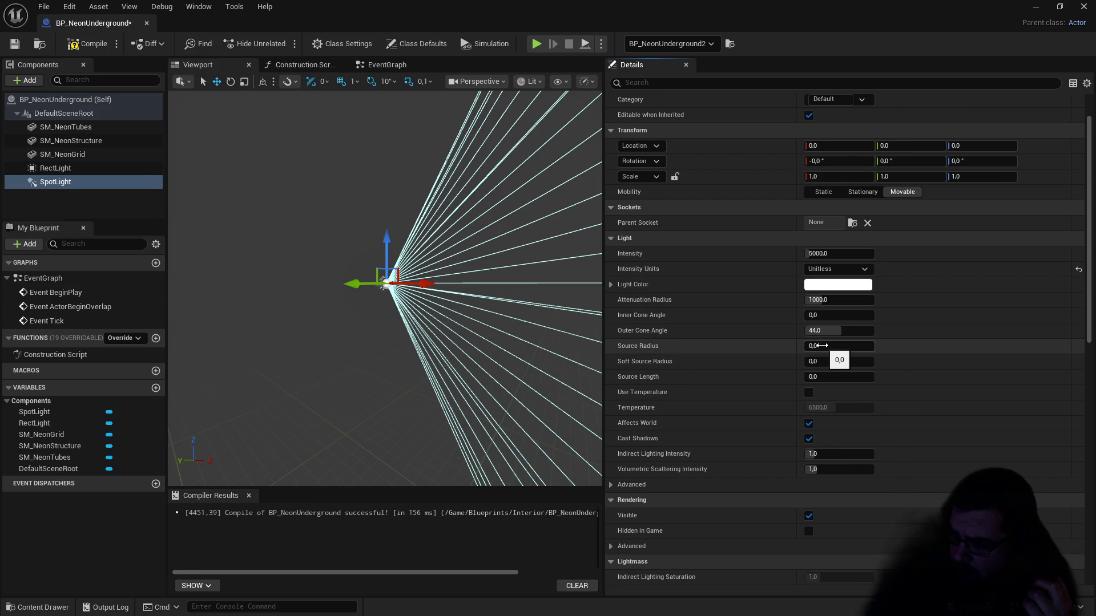
pyautogui.moveTo(810, 345); pyautogui.dragTo(862, 346)
pyautogui.moveTo(461, 230)
pyautogui.mouseDown()
pyautogui.moveTo(494, 217)
pyautogui.moveTo(535, 238)
pyautogui.mouseUp()
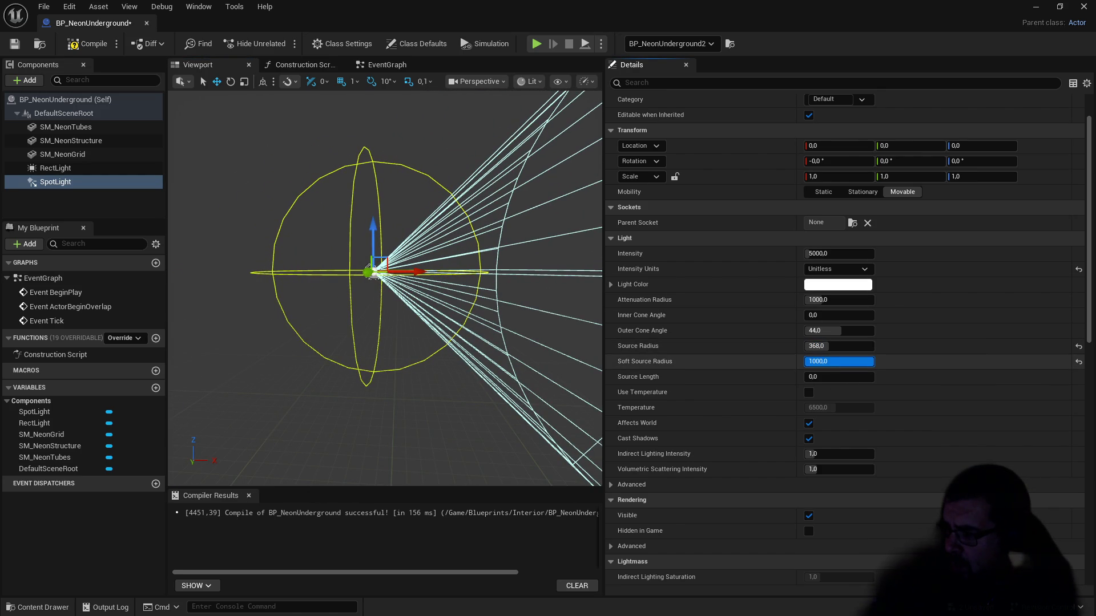
pyautogui.write('0')
pyautogui.press('Return')
pyautogui.moveTo(828, 377); pyautogui.dragTo(896, 377)
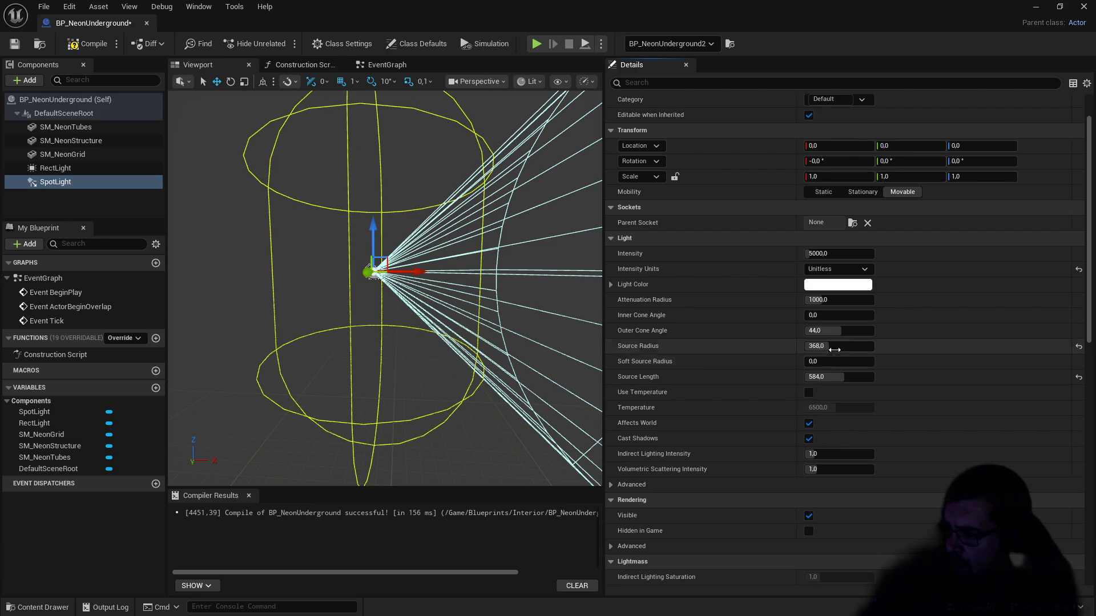
pyautogui.moveTo(834, 346)
pyautogui.mouseDown()
pyautogui.moveTo(805, 346)
pyautogui.moveTo(814, 346)
pyautogui.mouseUp()
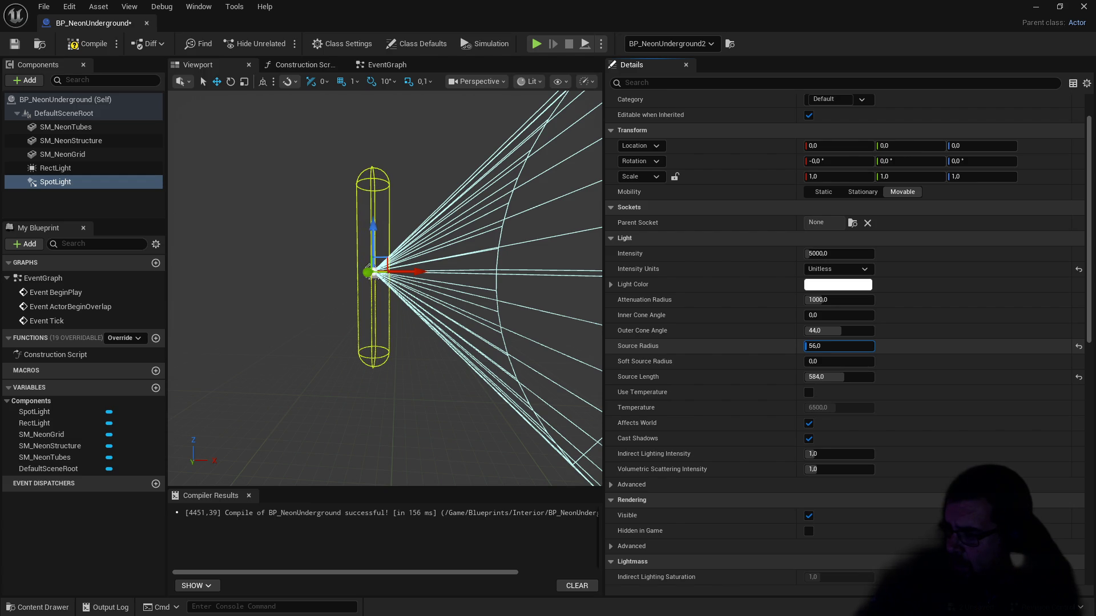
pyautogui.moveTo(814, 346); pyautogui.dragTo(814, 346)
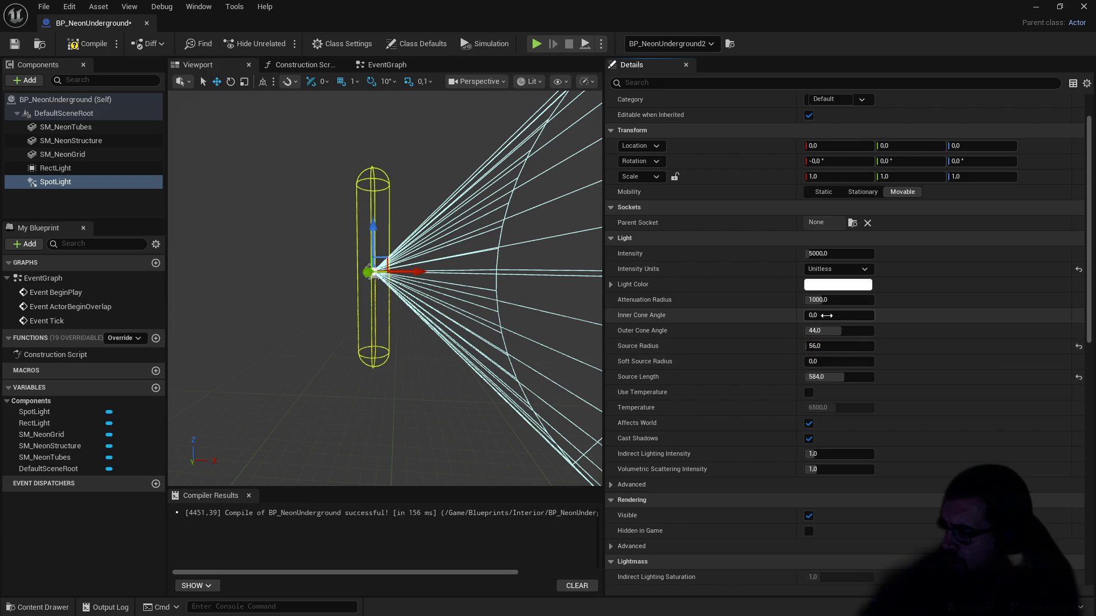
pyautogui.moveTo(821, 331)
pyautogui.mouseDown()
pyautogui.moveTo(857, 331)
pyautogui.moveTo(847, 299)
pyautogui.moveTo(836, 300)
pyautogui.mouseUp()
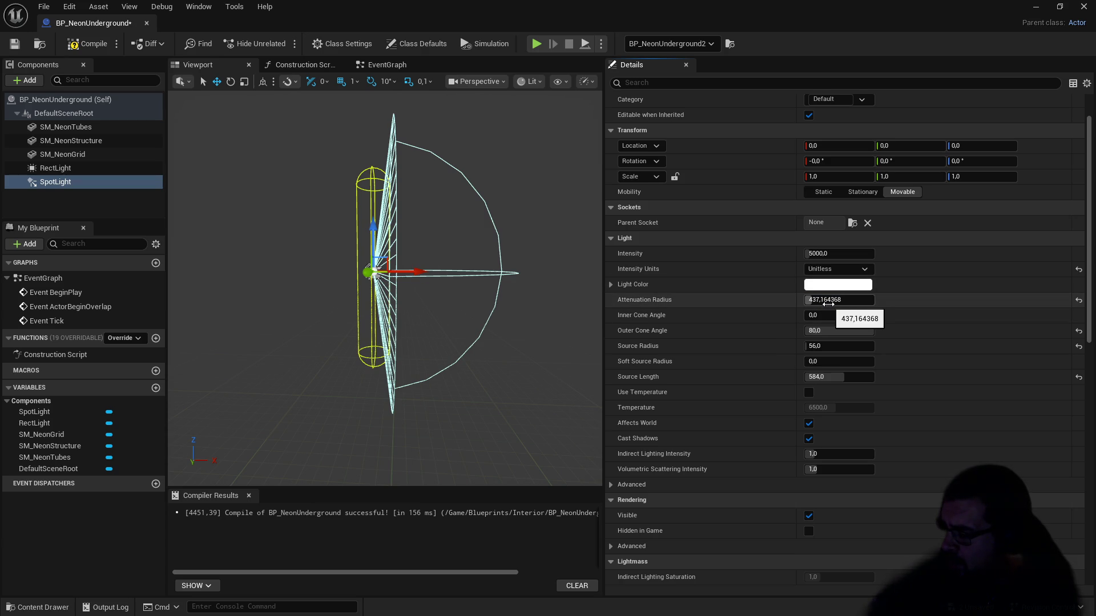
# Step: Set SpotLight attenuation radius to 500 and outer cone to about 64.8, then select RectLight
pyautogui.moveTo(827, 302)
pyautogui.mouseDown()
pyautogui.moveTo(797, 302)
pyautogui.moveTo(873, 302)
pyautogui.moveTo(822, 301)
pyautogui.moveTo(862, 301)
pyautogui.mouseUp()
pyautogui.click(831, 301)
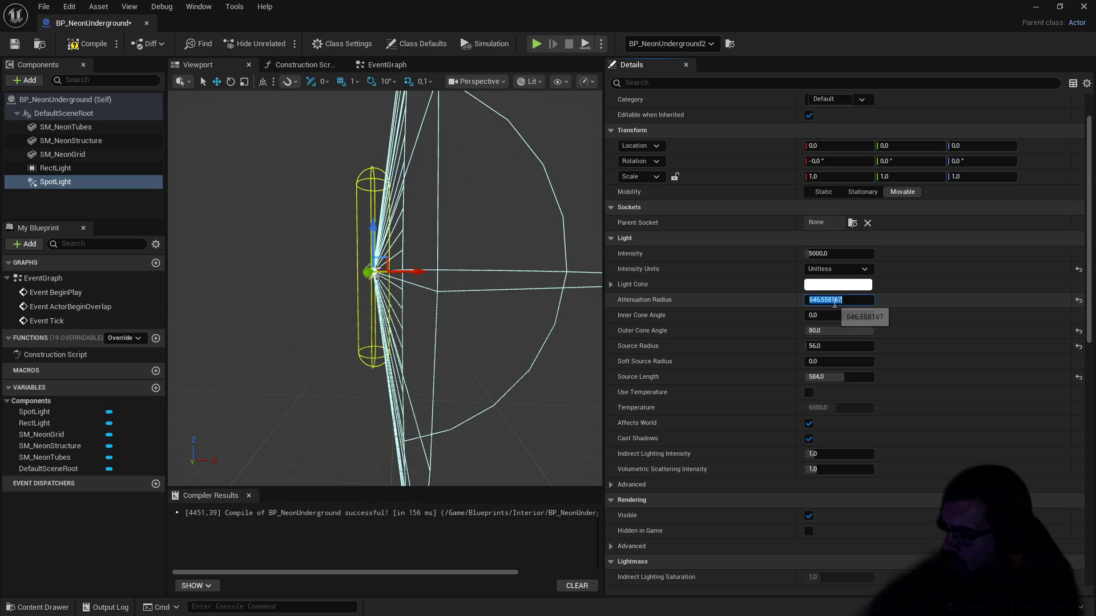
pyautogui.press('Return')
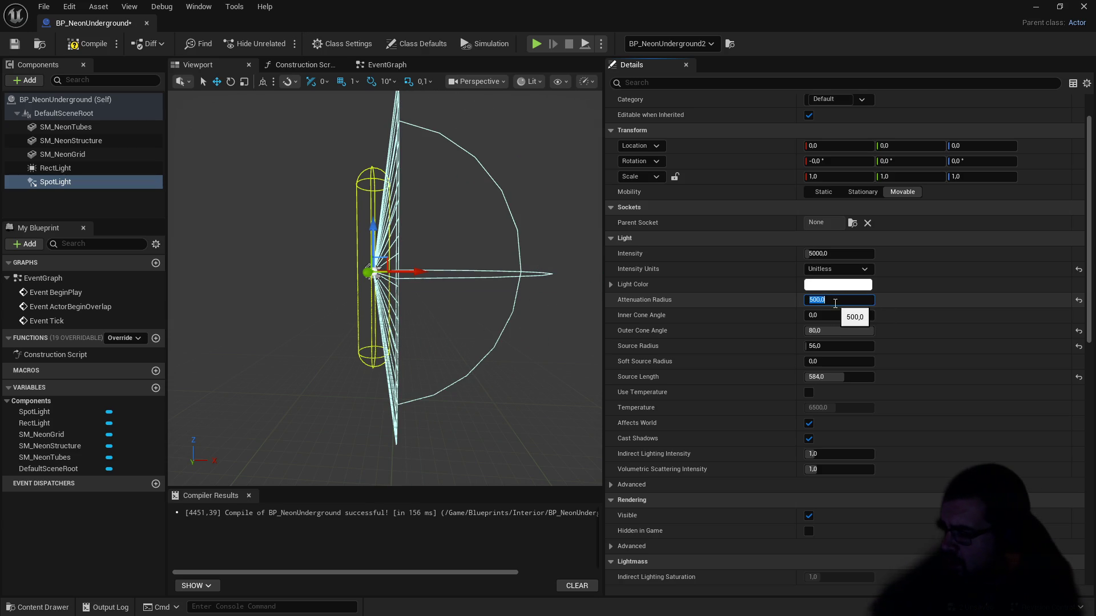
pyautogui.moveTo(834, 330)
pyautogui.mouseDown()
pyautogui.moveTo(804, 330)
pyautogui.moveTo(824, 331)
pyautogui.mouseUp()
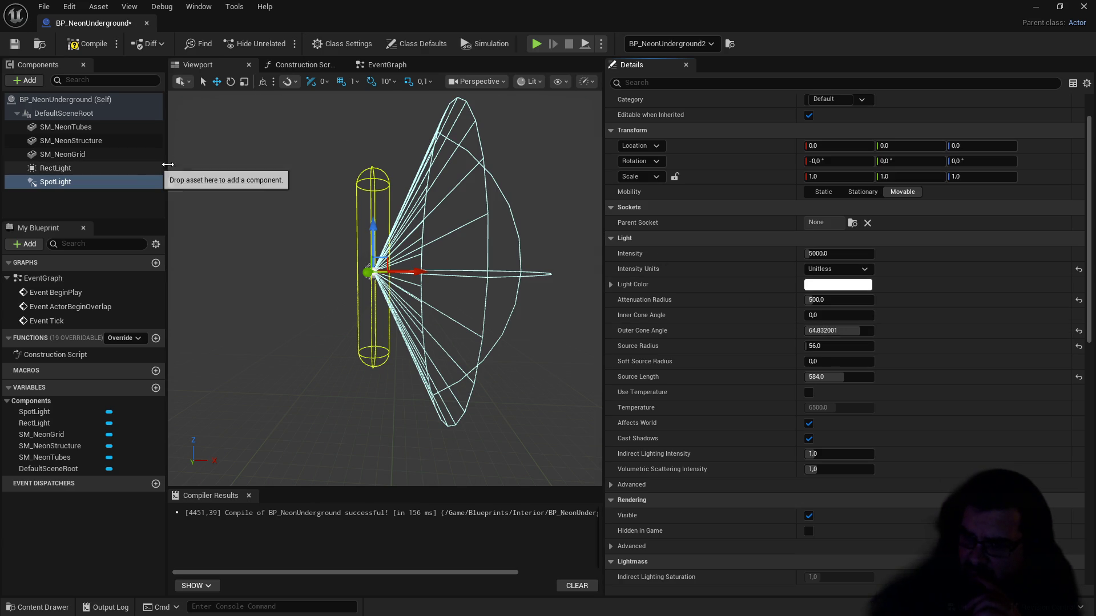
pyautogui.click(234, 83)
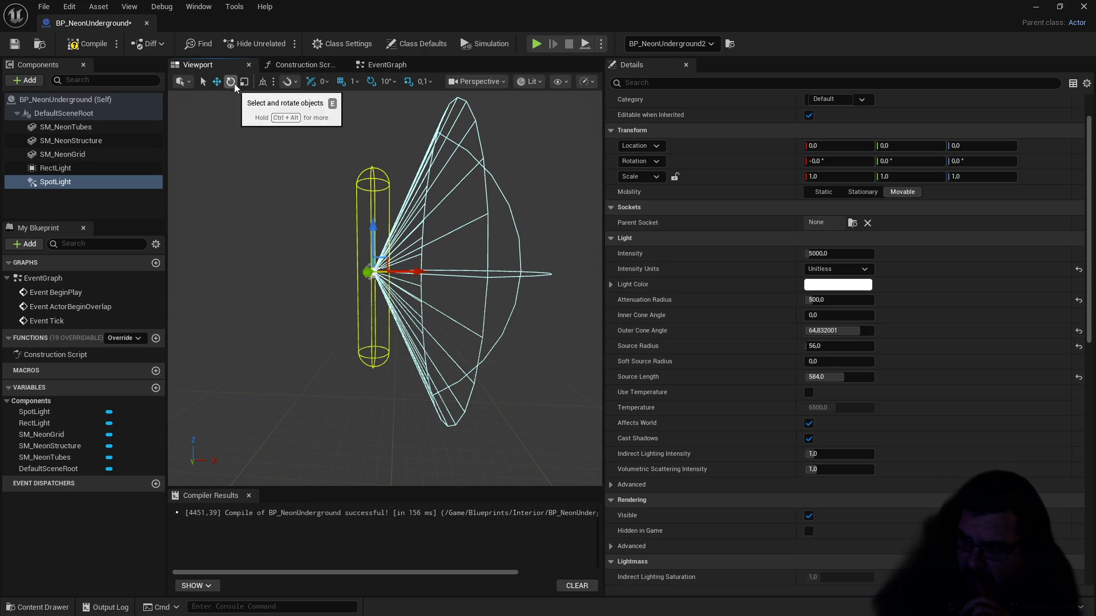
pyautogui.click(66, 168)
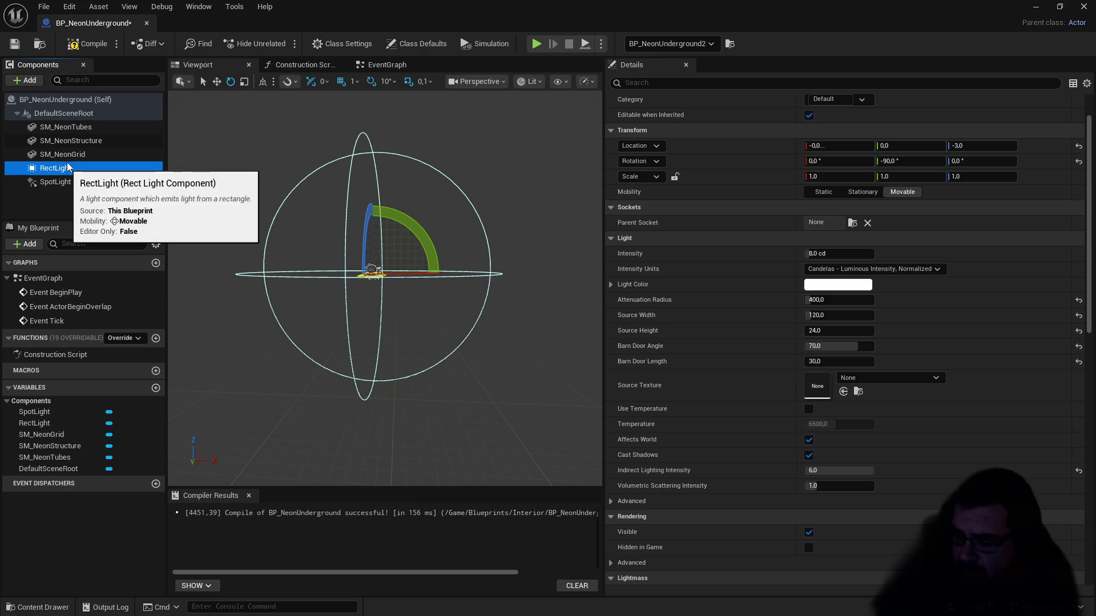
# Step: Delete the RectLight component and select the SpotLight
pyautogui.press('Delete')
pyautogui.click(64, 170)
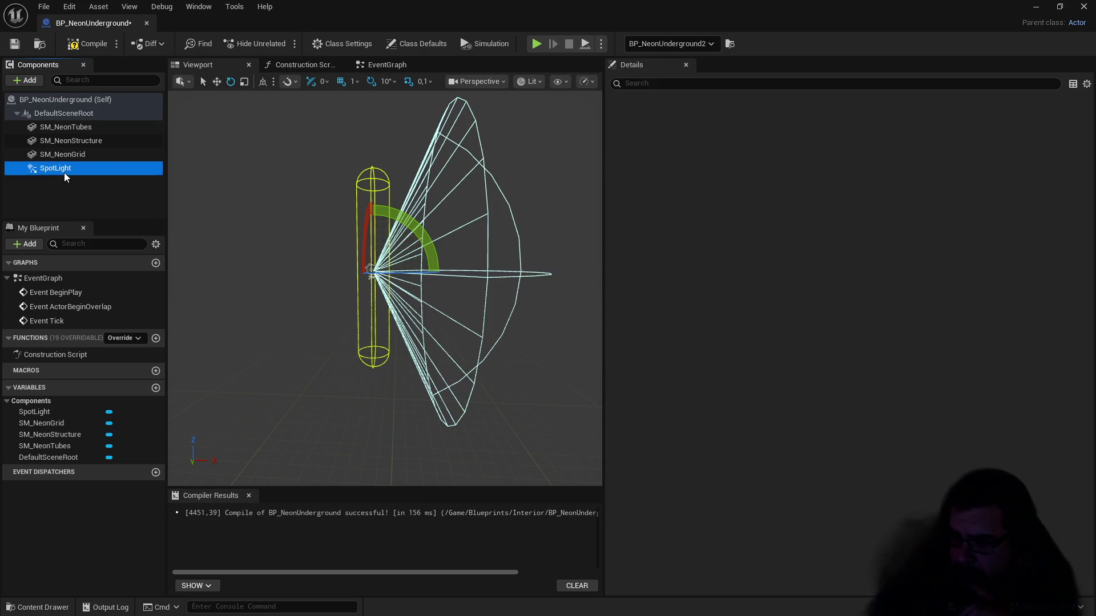
pyautogui.scroll(5, 319, 238)
pyautogui.moveTo(320, 238)
pyautogui.mouseDown()
pyautogui.moveTo(280, 254)
pyautogui.moveTo(253, 132)
pyautogui.mouseUp()
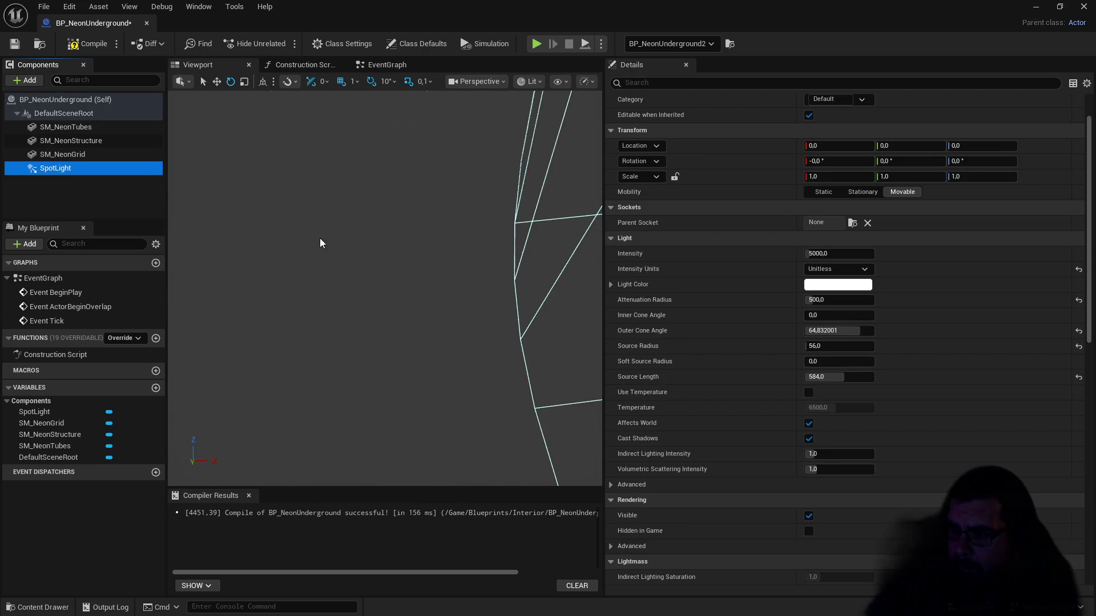
pyautogui.click(222, 82)
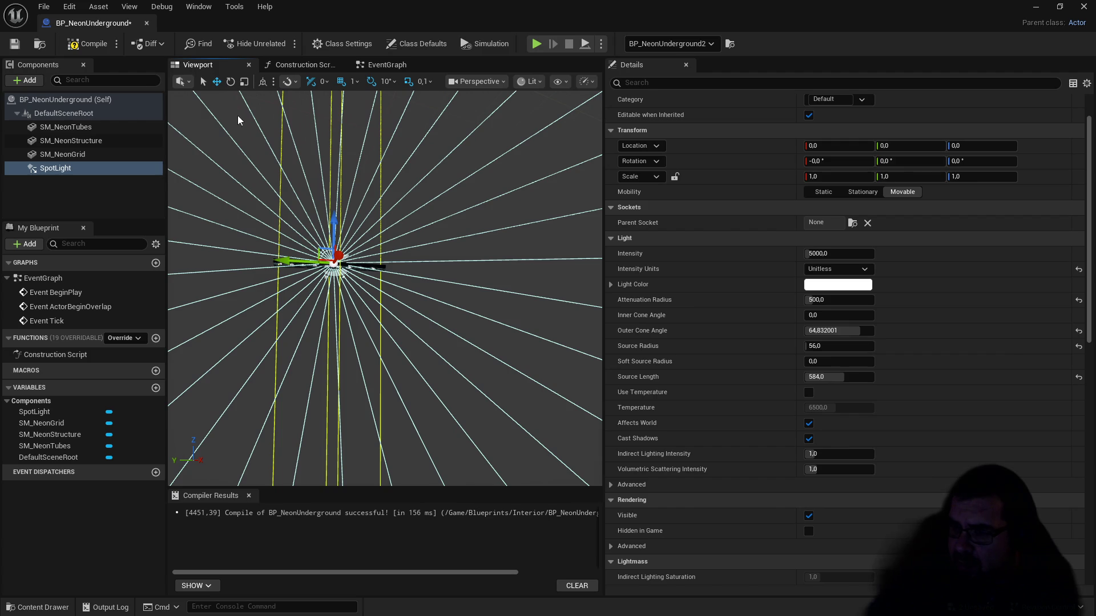
# Step: Rotate the SpotLight 90° in roll and -90° in yaw so its cone aims downward
pyautogui.click(229, 83)
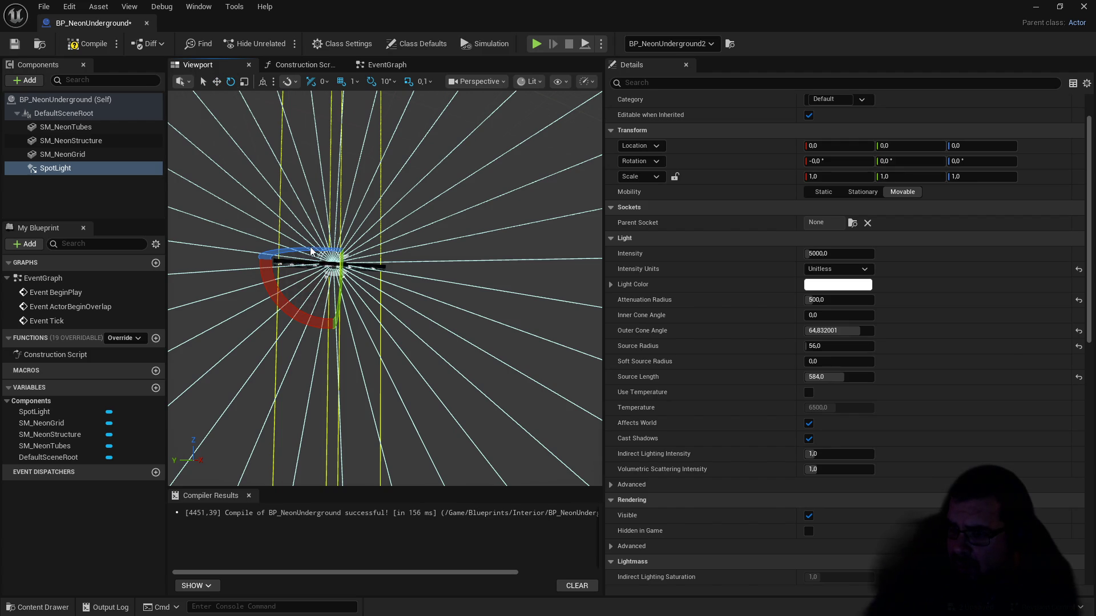
pyautogui.moveTo(286, 257); pyautogui.dragTo(308, 257)
pyautogui.moveTo(274, 297); pyautogui.dragTo(274, 297)
pyautogui.moveTo(331, 197)
pyautogui.mouseDown()
pyautogui.moveTo(293, 194)
pyautogui.moveTo(228, 259)
pyautogui.moveTo(249, 260)
pyautogui.moveTo(275, 203)
pyautogui.mouseUp()
pyautogui.moveTo(343, 257)
pyautogui.mouseDown()
pyautogui.moveTo(382, 217)
pyautogui.moveTo(400, 252)
pyautogui.mouseUp()
pyautogui.moveTo(465, 240)
pyautogui.mouseDown()
pyautogui.moveTo(454, 291)
pyautogui.moveTo(400, 315)
pyautogui.moveTo(411, 309)
pyautogui.mouseUp()
pyautogui.moveTo(490, 211); pyautogui.dragTo(489, 151)
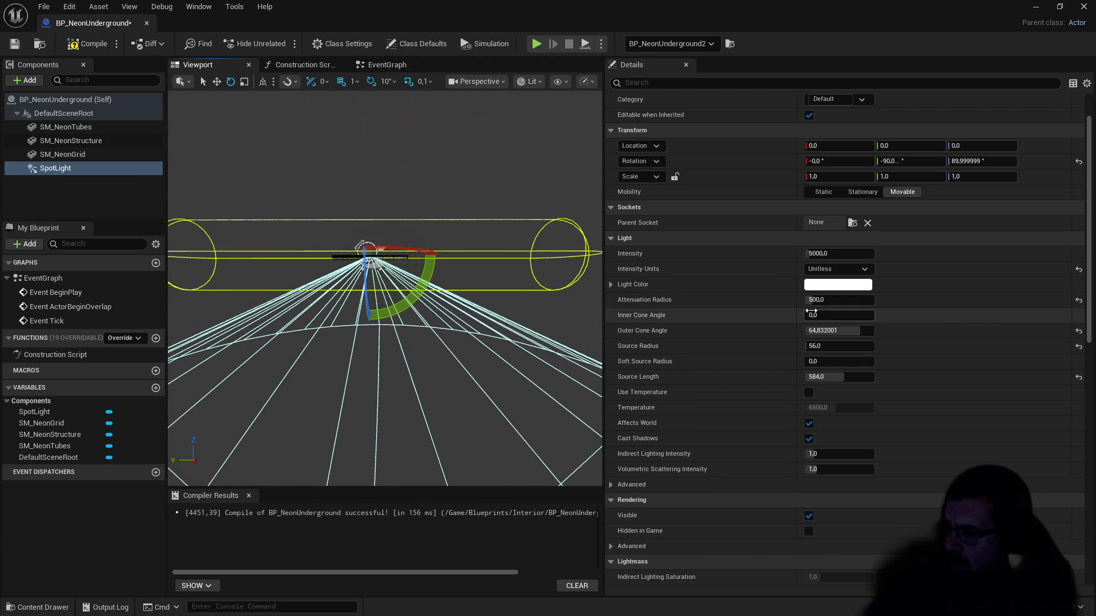